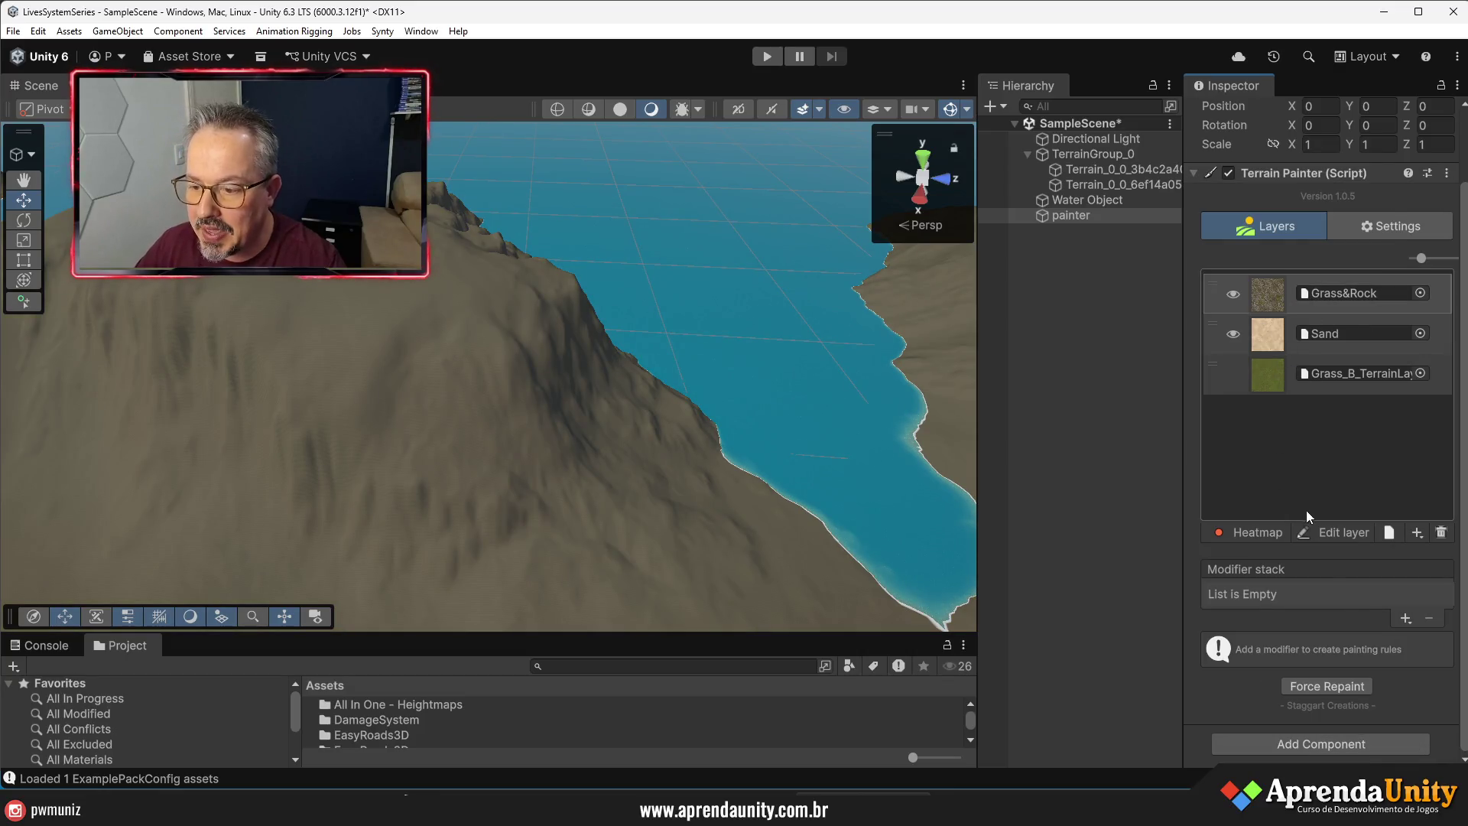
- Add a Curvature modifier to the Grass&Rock layer
click(1405, 619)
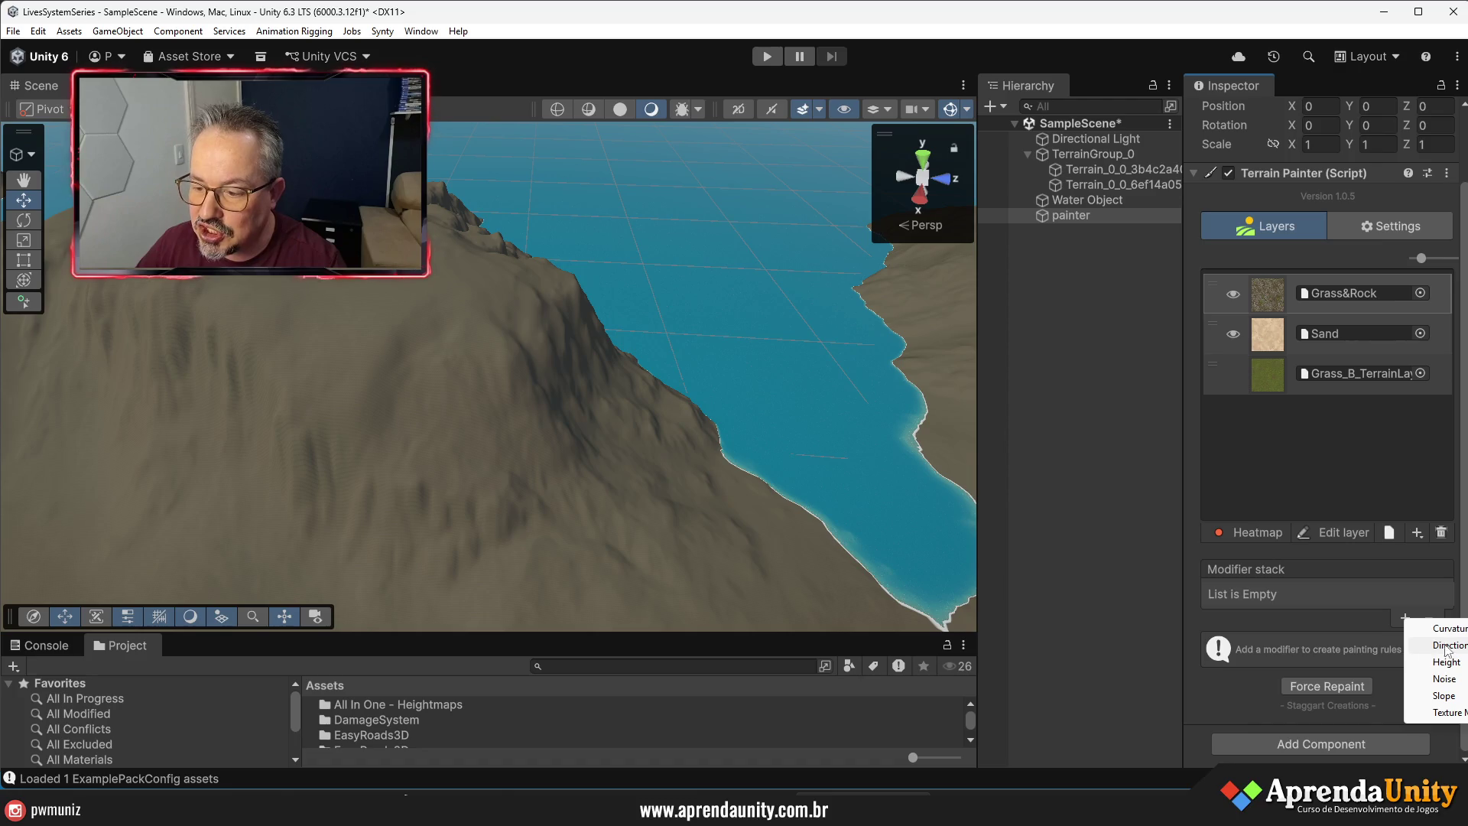
click(1449, 628)
scroll(1353, 581, down, 3)
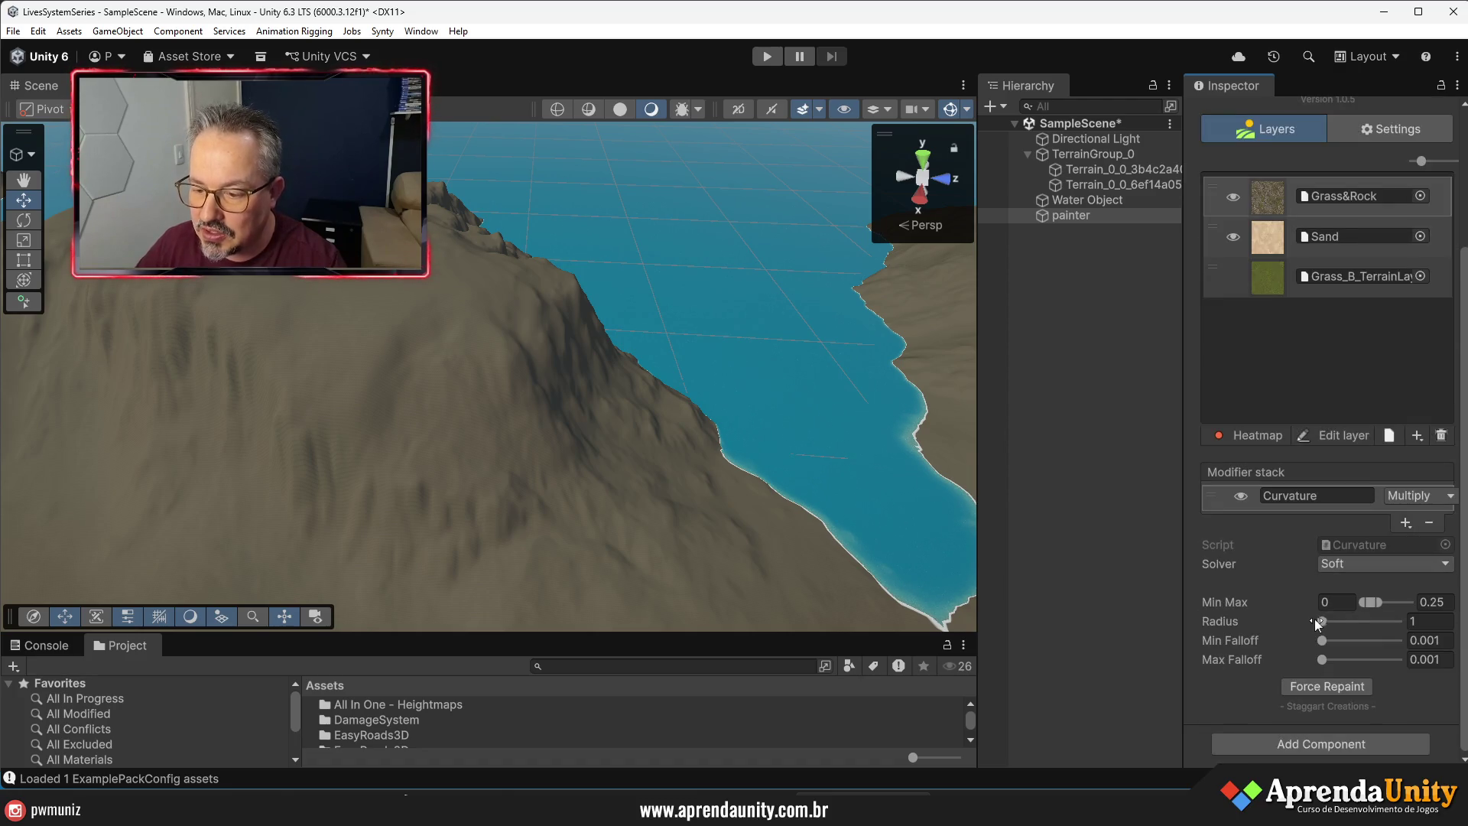
- Tune the curvature to radius 3.5, range about 0.66–0.91, min falloff 0.18, then select the Directional Light
drag(1320, 621, 1329, 623)
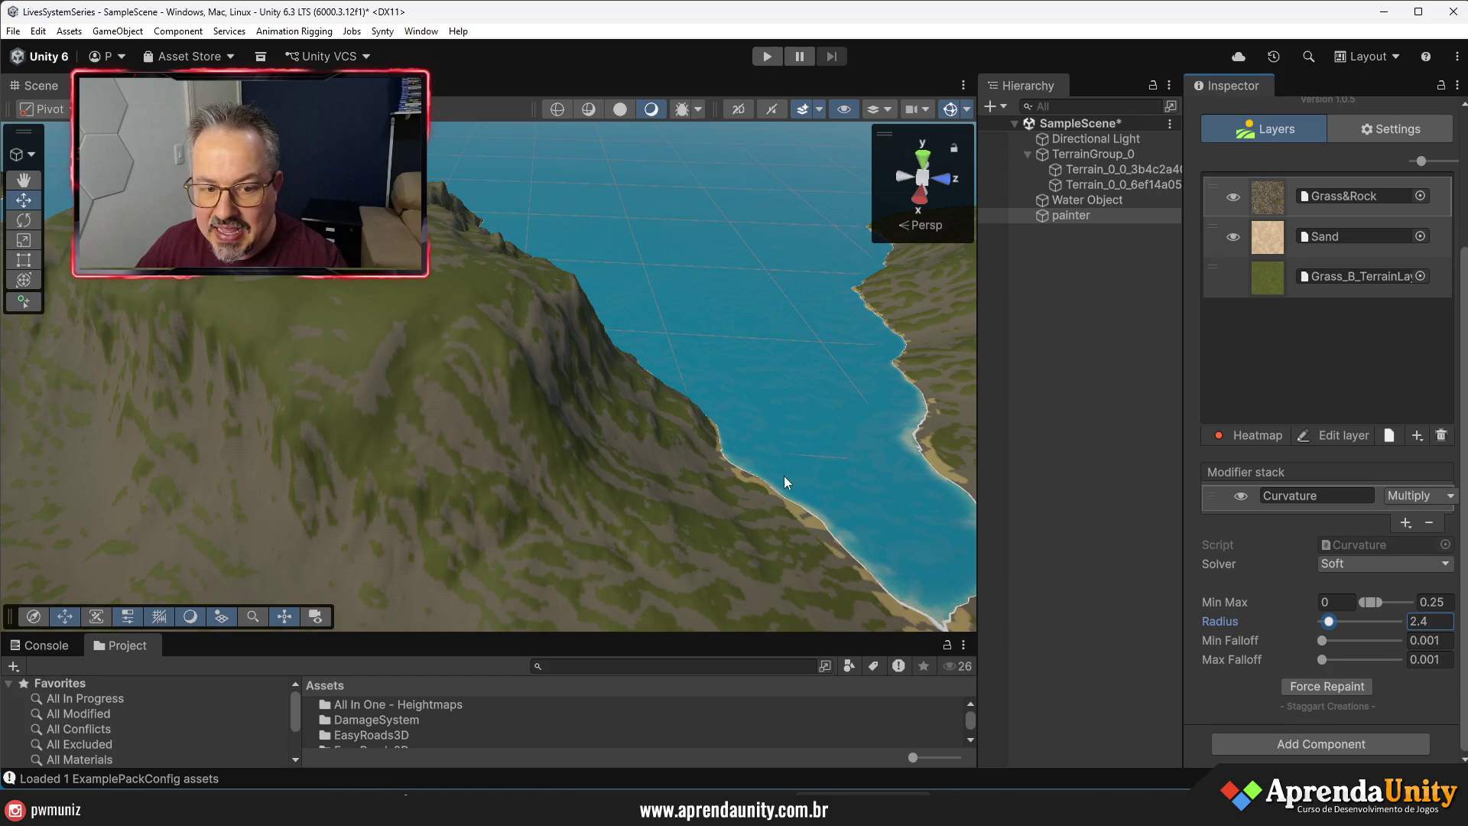
click(1410, 604)
mouse_move(1406, 601)
mouse_down()
mouse_move(1334, 622)
mouse_move(1335, 641)
mouse_up()
mouse_move(789, 557)
mouse_down()
mouse_move(688, 535)
mouse_move(657, 497)
mouse_move(468, 400)
mouse_move(485, 380)
mouse_move(564, 367)
mouse_move(760, 397)
mouse_move(808, 474)
mouse_move(796, 505)
mouse_move(811, 522)
mouse_move(1017, 475)
mouse_move(704, 429)
mouse_move(780, 530)
mouse_move(714, 567)
mouse_up()
click(1095, 138)
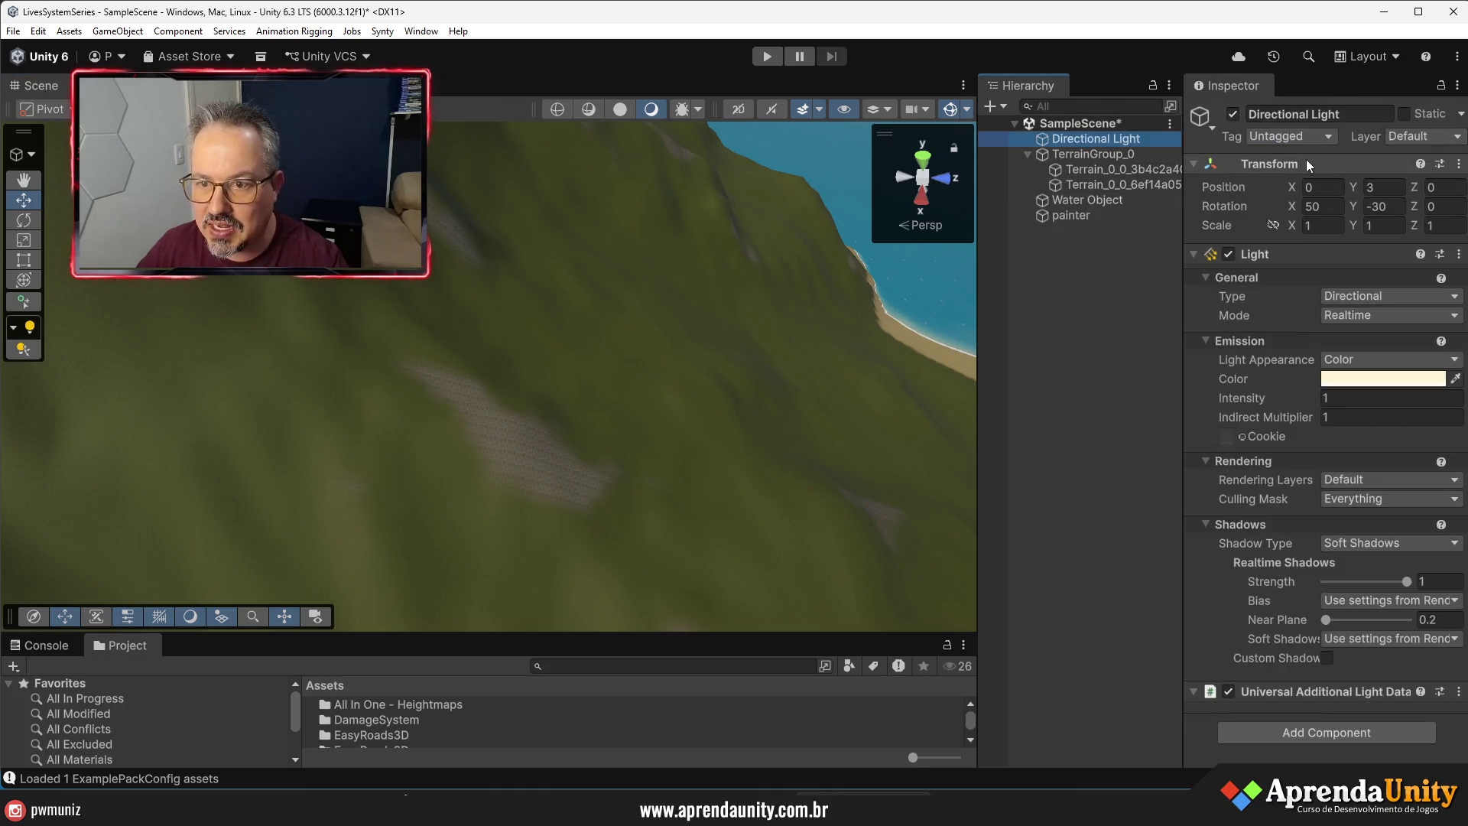
- Rotate the Directional Light to about -169 degrees on Y
drag(1353, 206, 47, 276)
drag(637, 292, 700, 278)
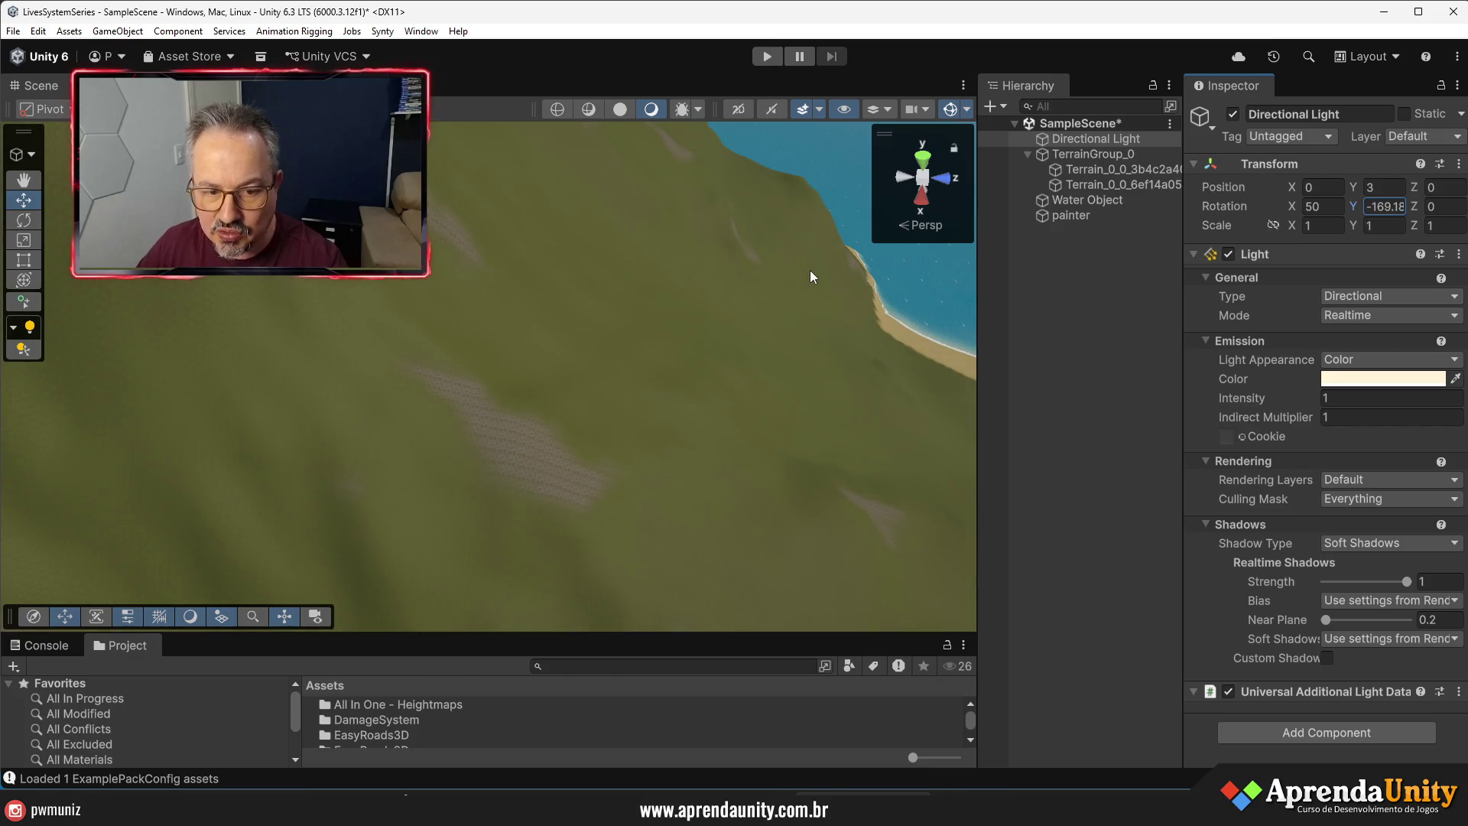
mouse_move(690, 499)
mouse_down()
mouse_move(583, 435)
mouse_move(635, 426)
mouse_move(441, 351)
mouse_up()
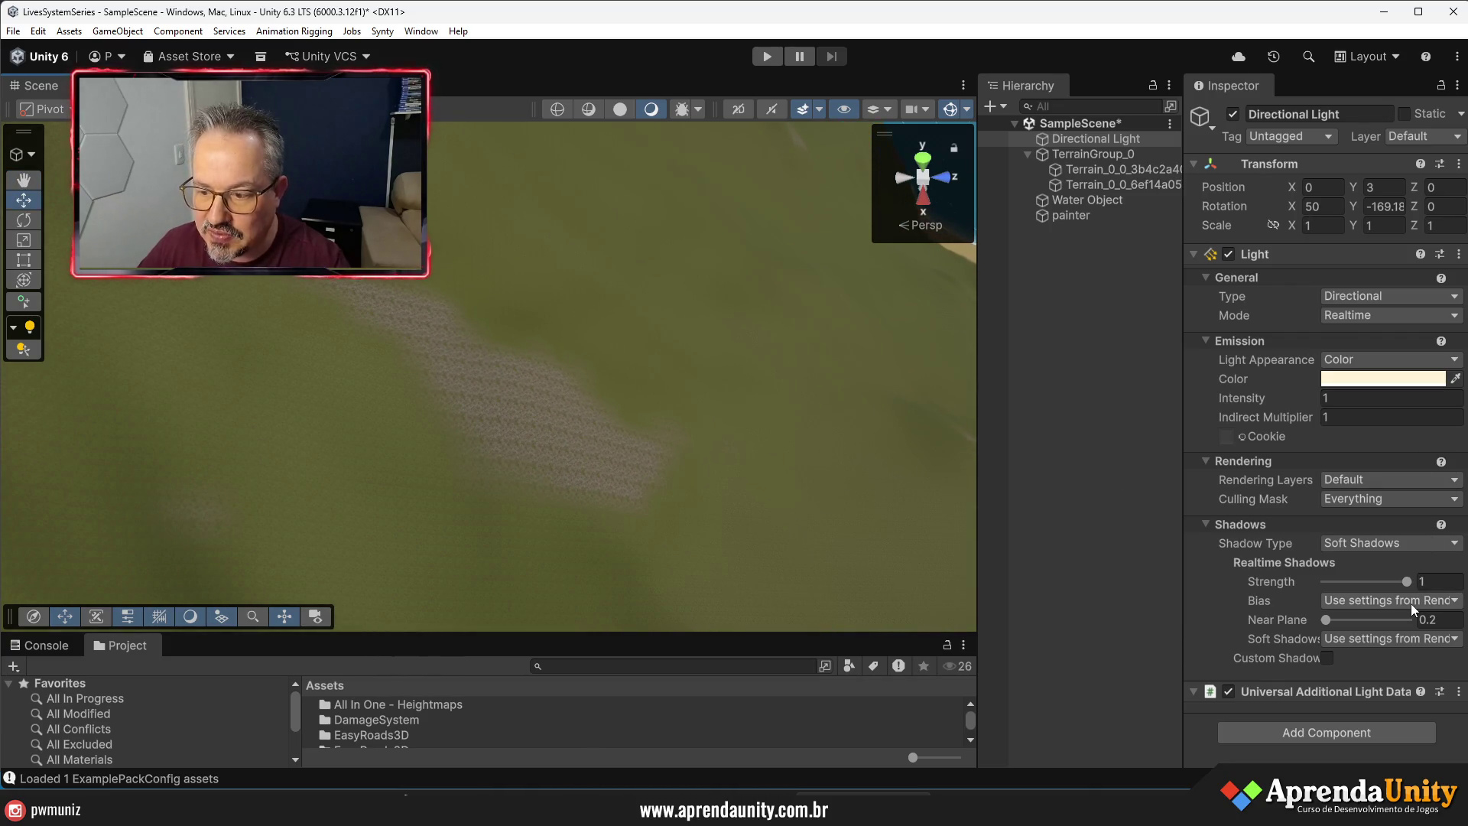
- Set the painter's Grass&Rock Curvature range to 0.5–0.9
click(1070, 216)
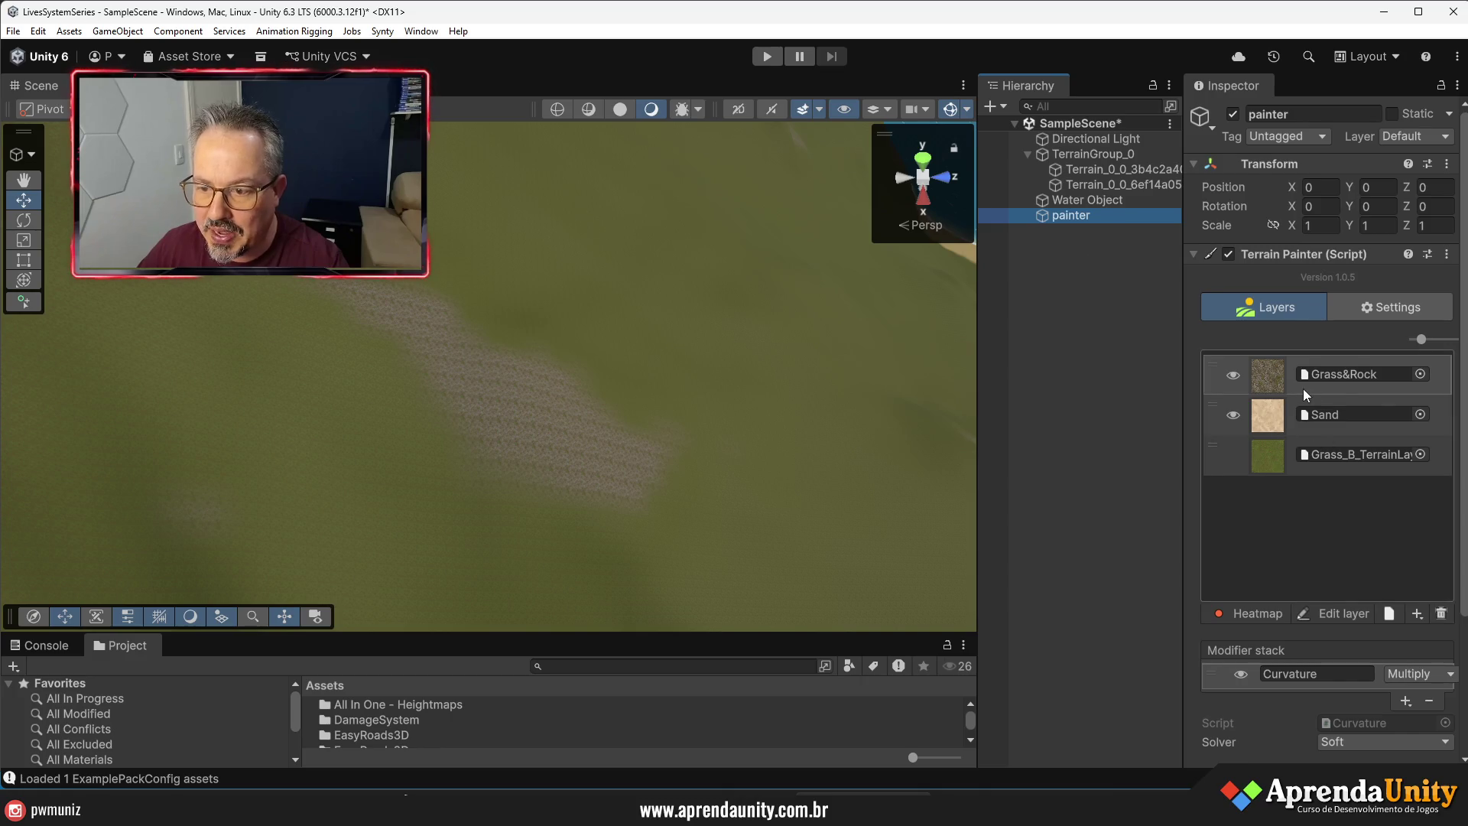
click(1262, 375)
scroll(1286, 414, down, 5)
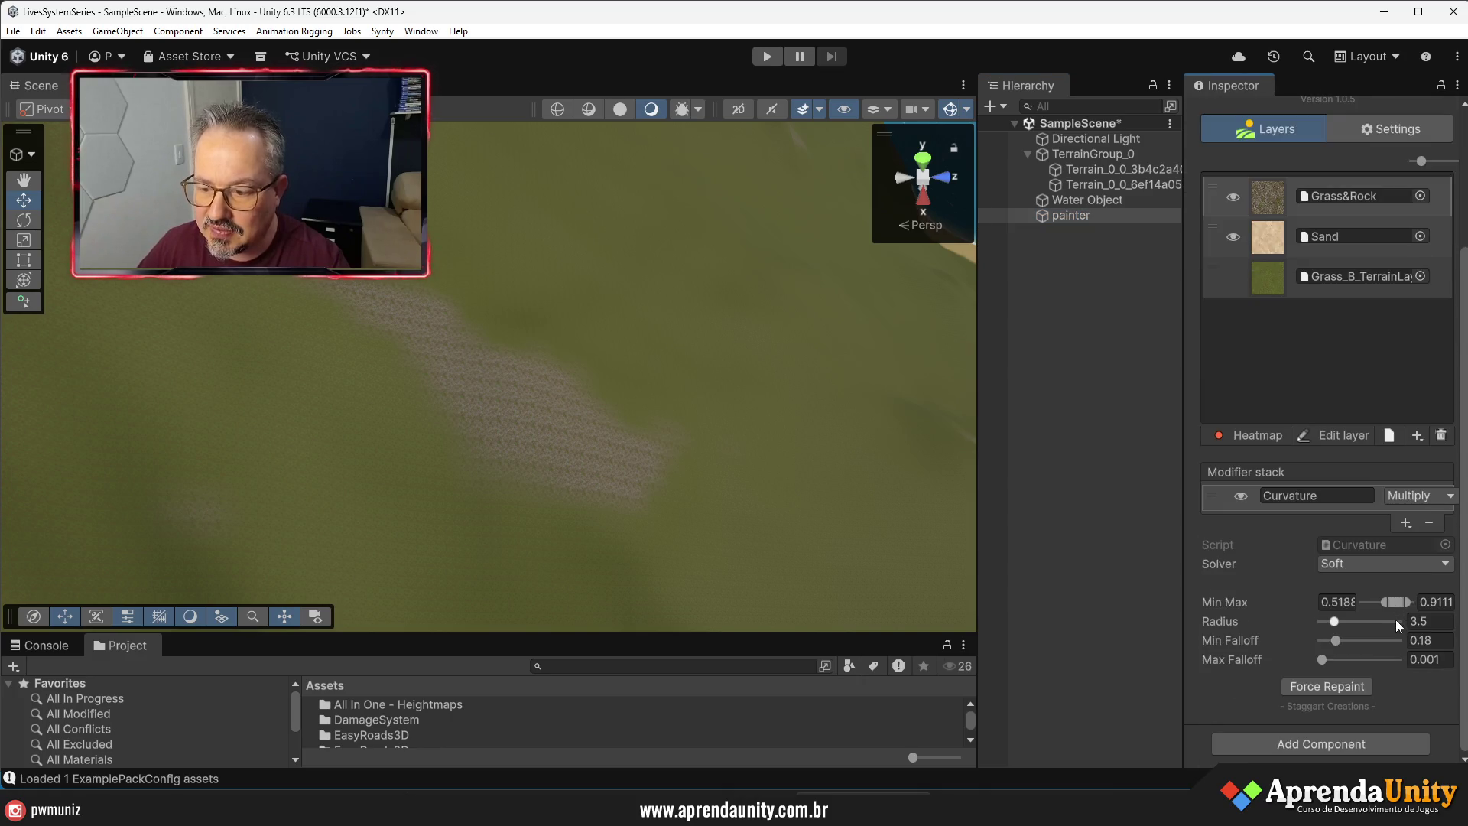
click(1430, 603)
text(.9)
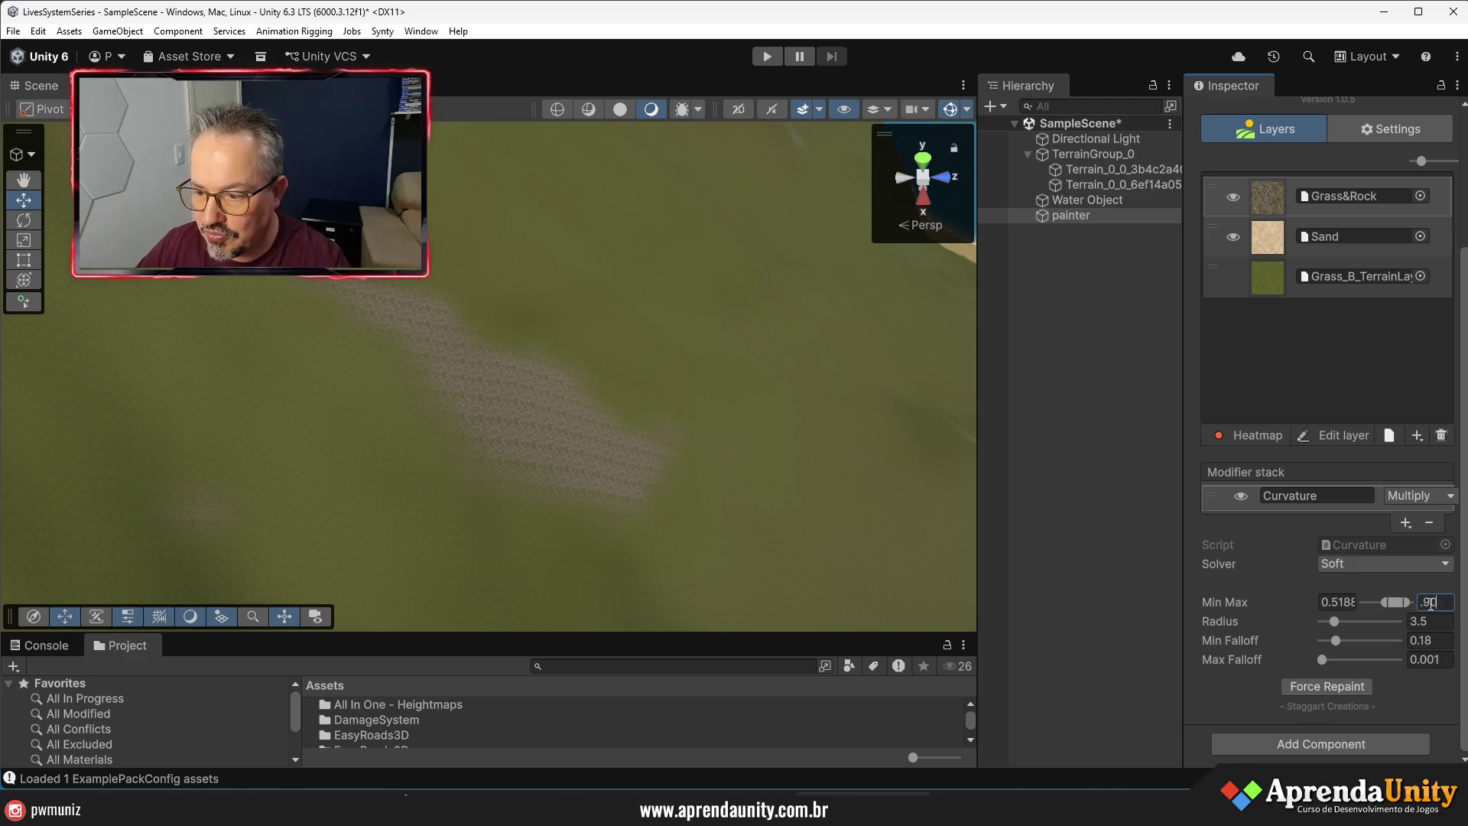
click(1337, 601)
key(BackSpace)
text(.5)
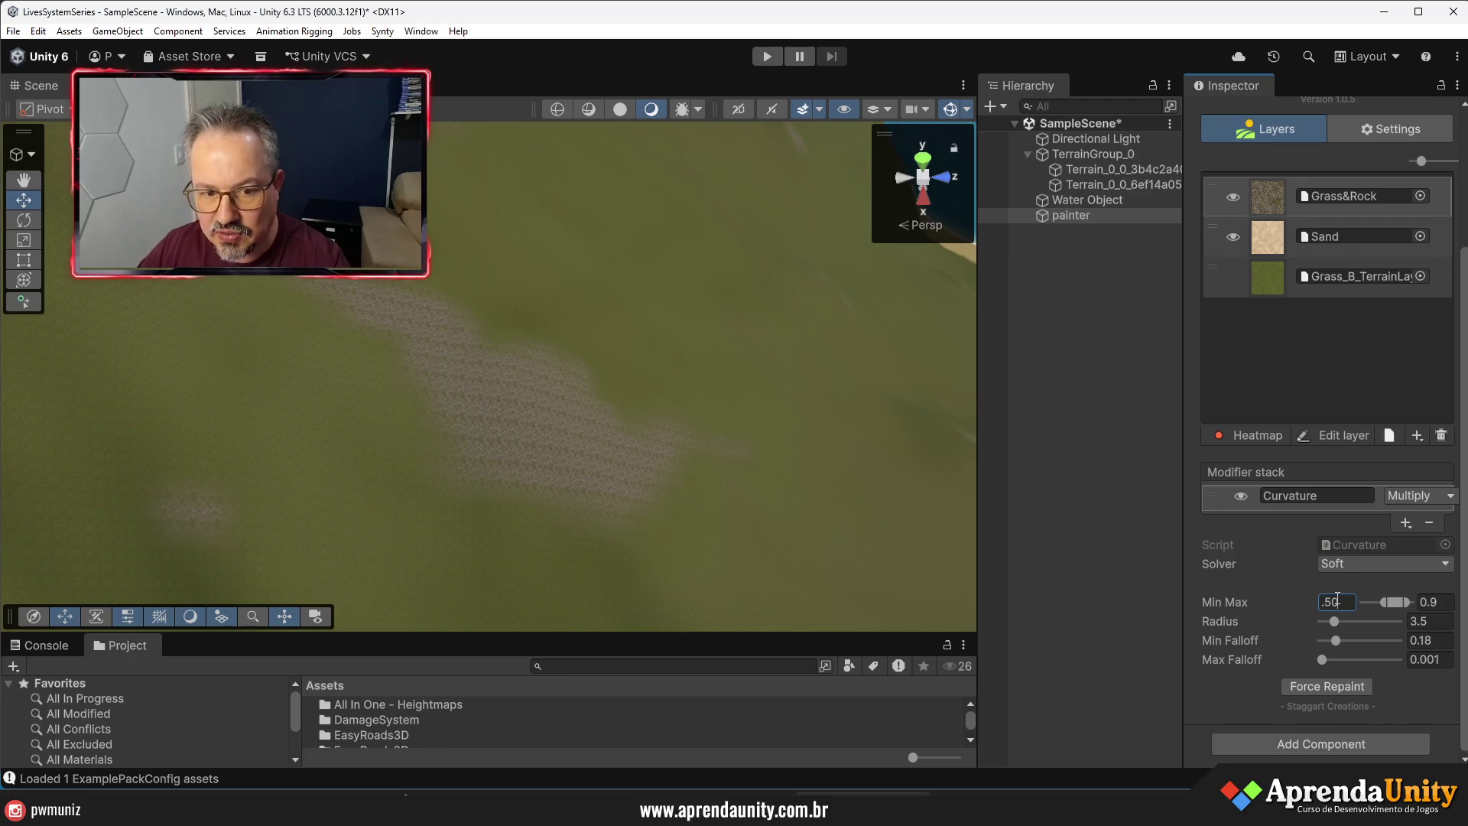
key(Return)
scroll(440, 480, down, 10)
scroll(440, 480, up, 6)
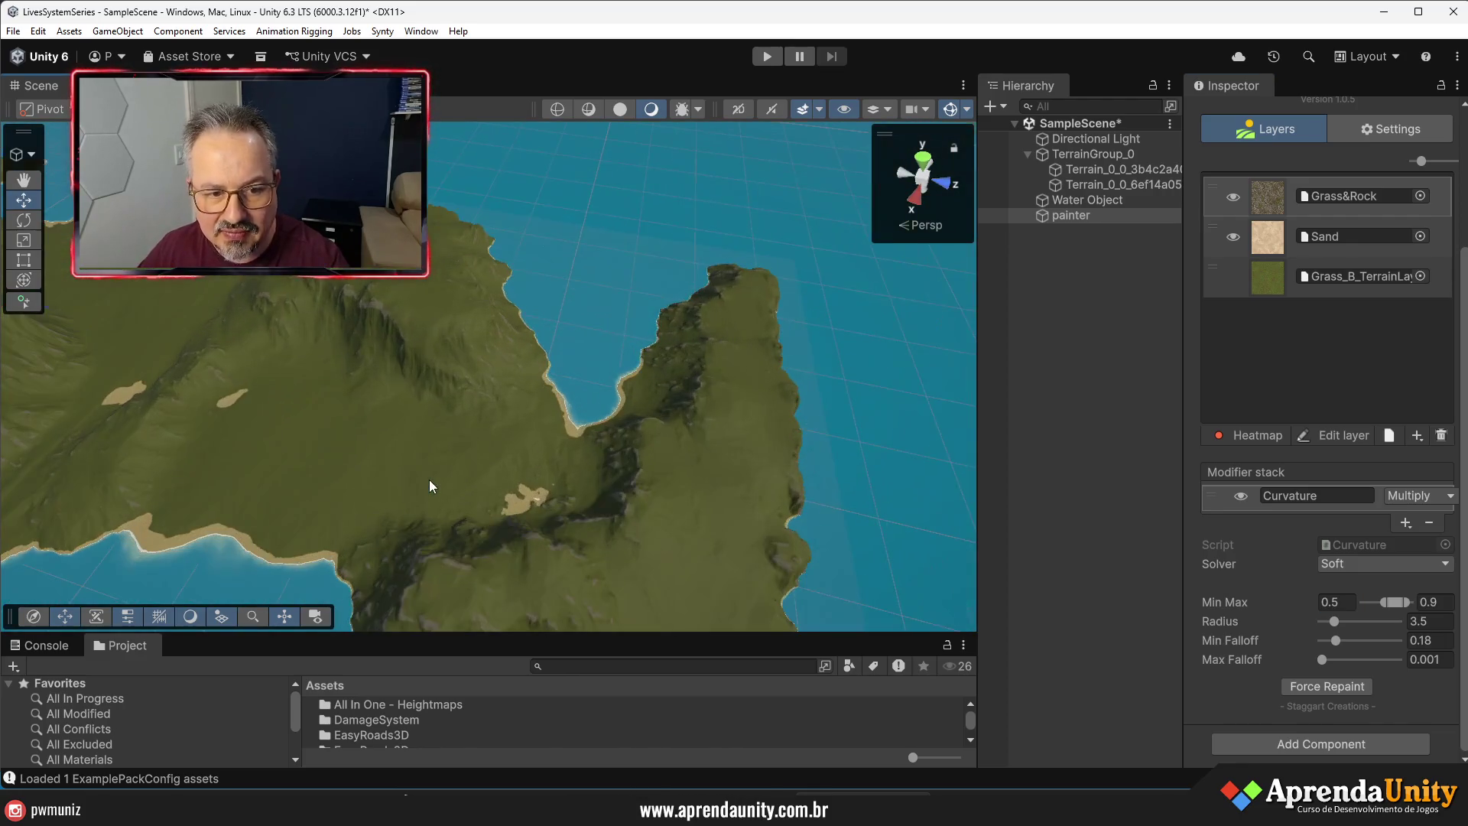
drag(443, 470, 353, 463)
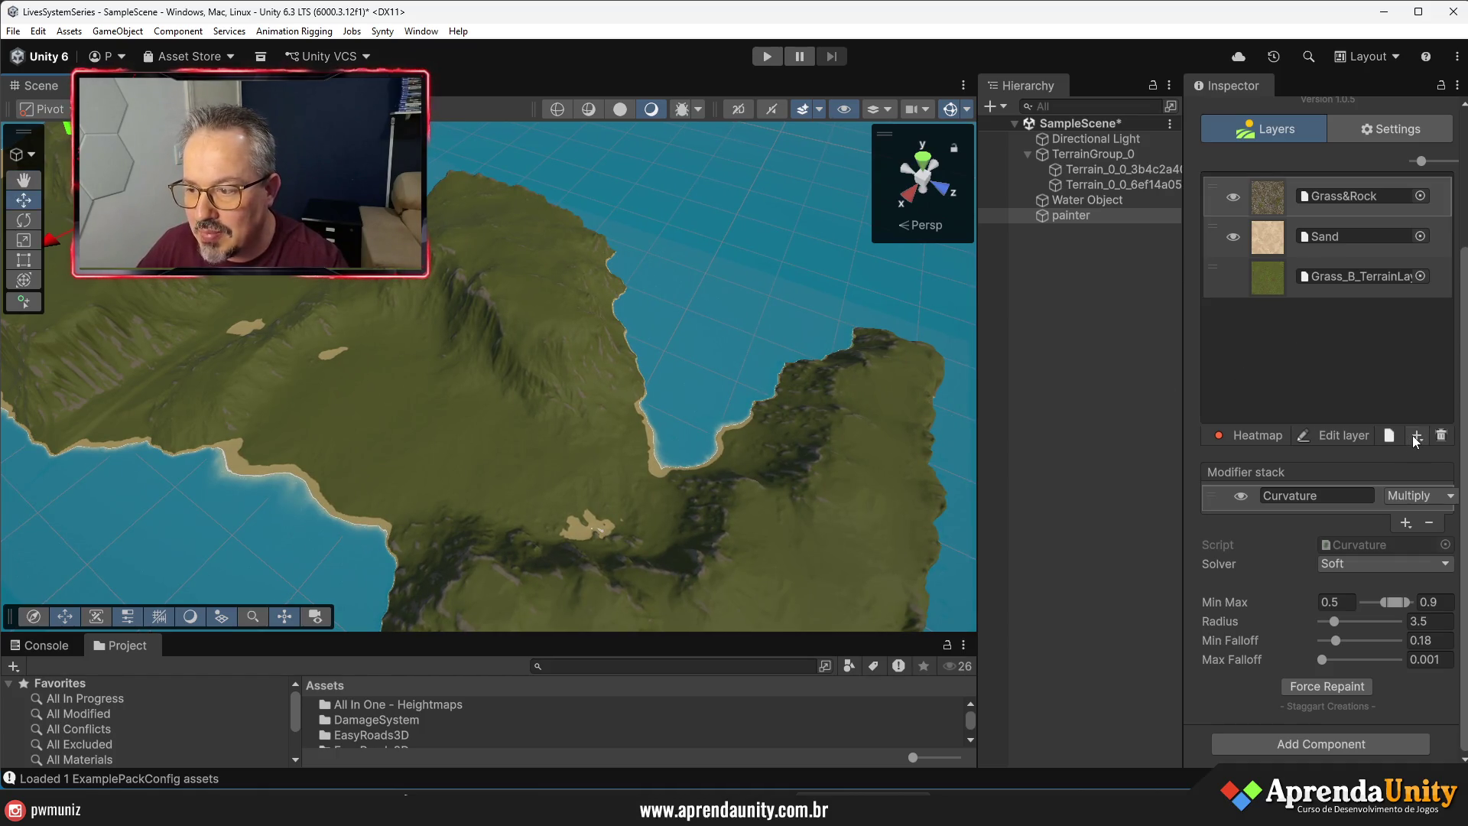
click(1416, 436)
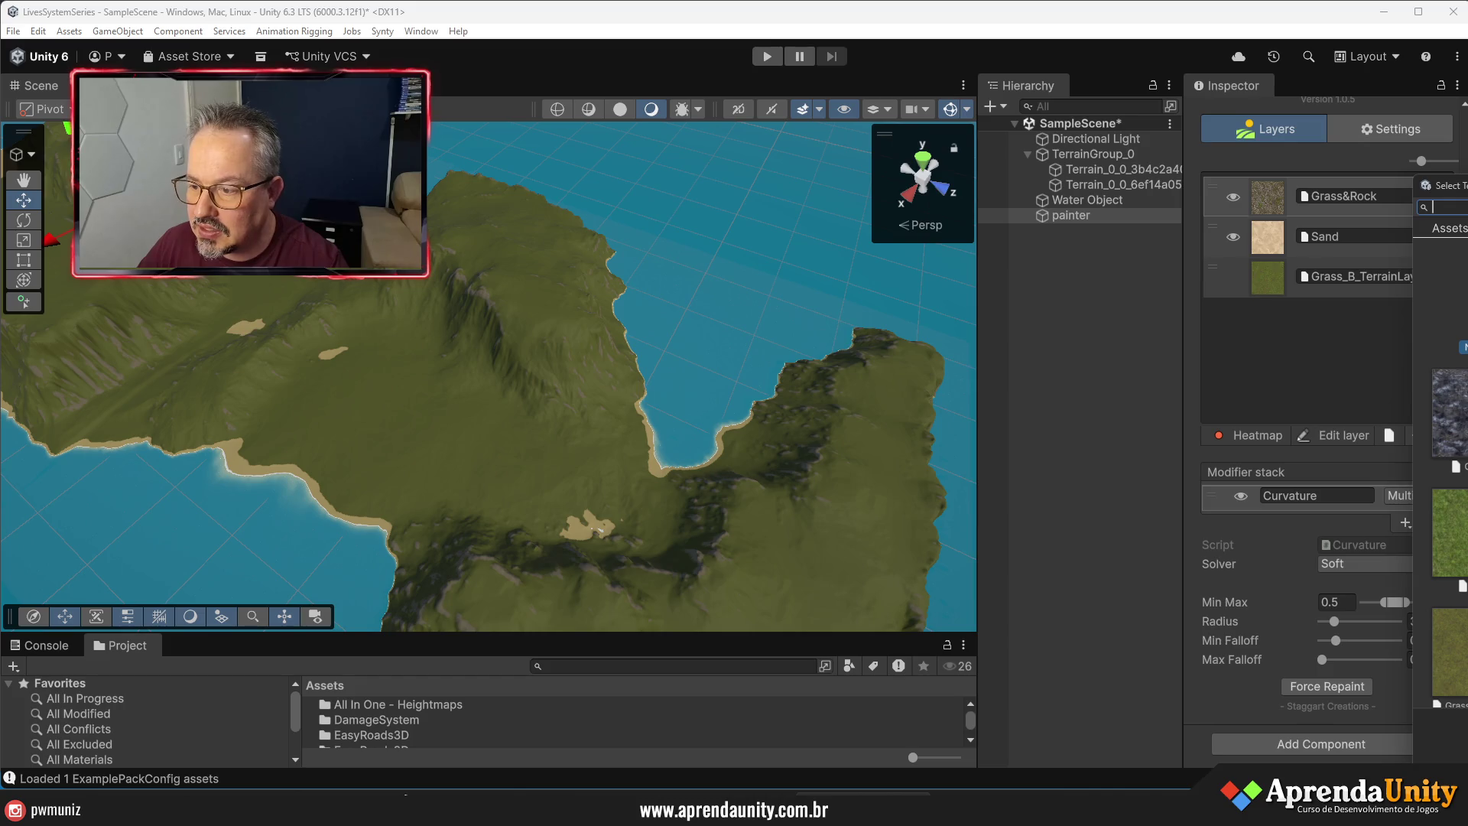
- Add the Cliffs layer to the painter with a Slope modifier
double_click(1448, 413)
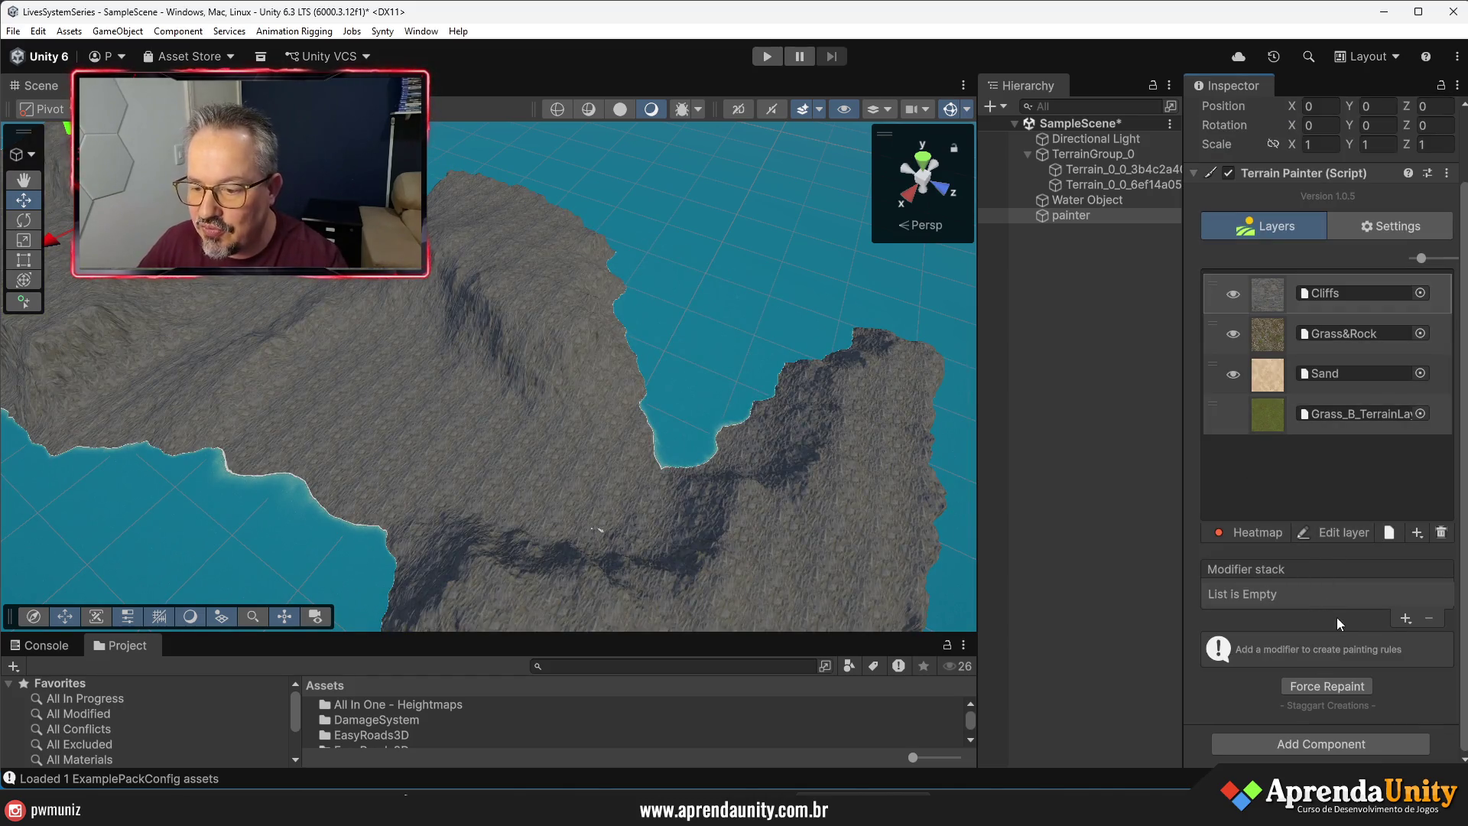
click(1403, 618)
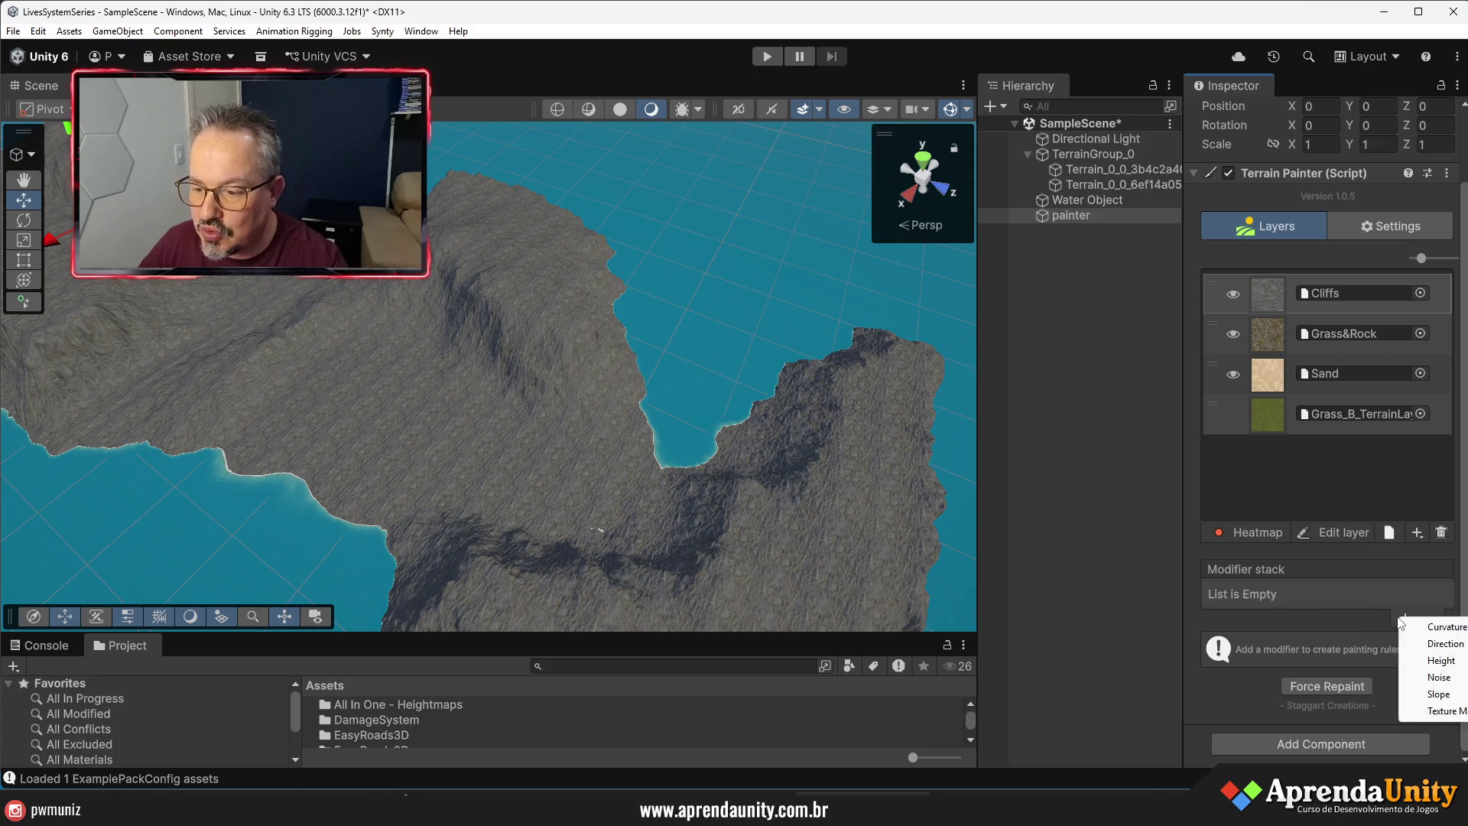
click(1435, 693)
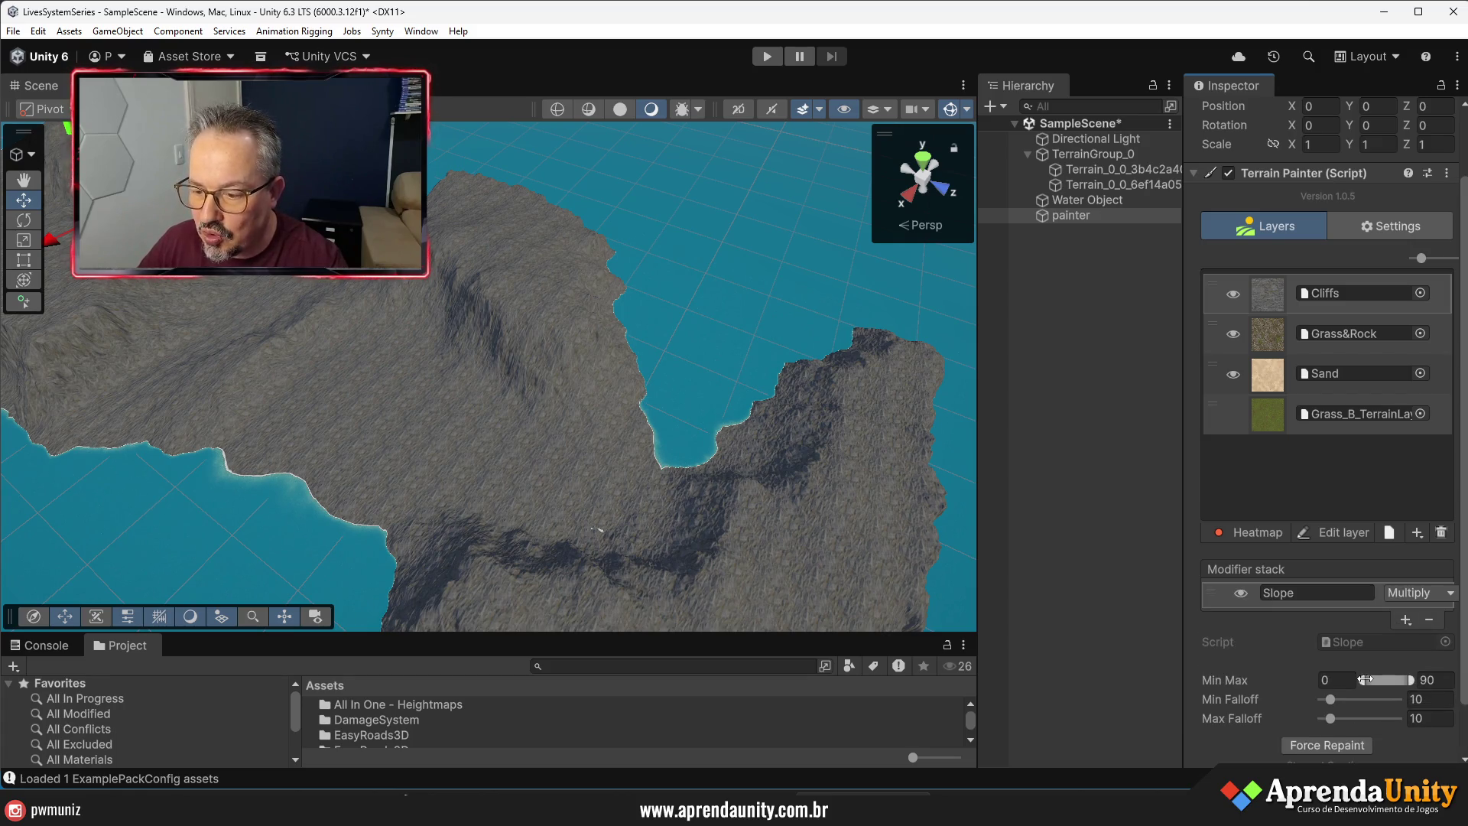
- Set the Cliffs slope minimum to 45 with a softer lower falloff of 54
drag(1365, 679, 1374, 680)
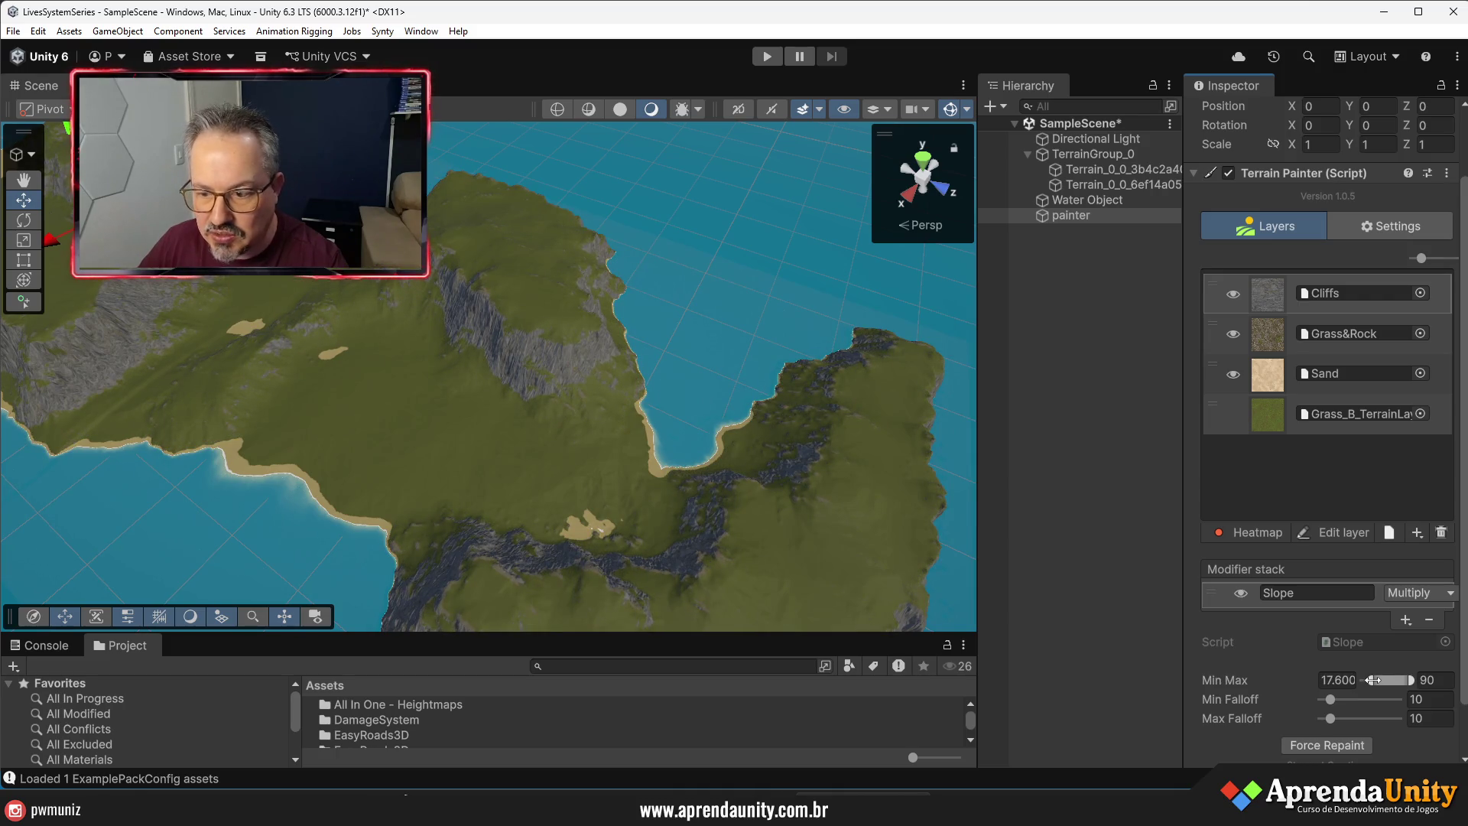
click(1351, 681)
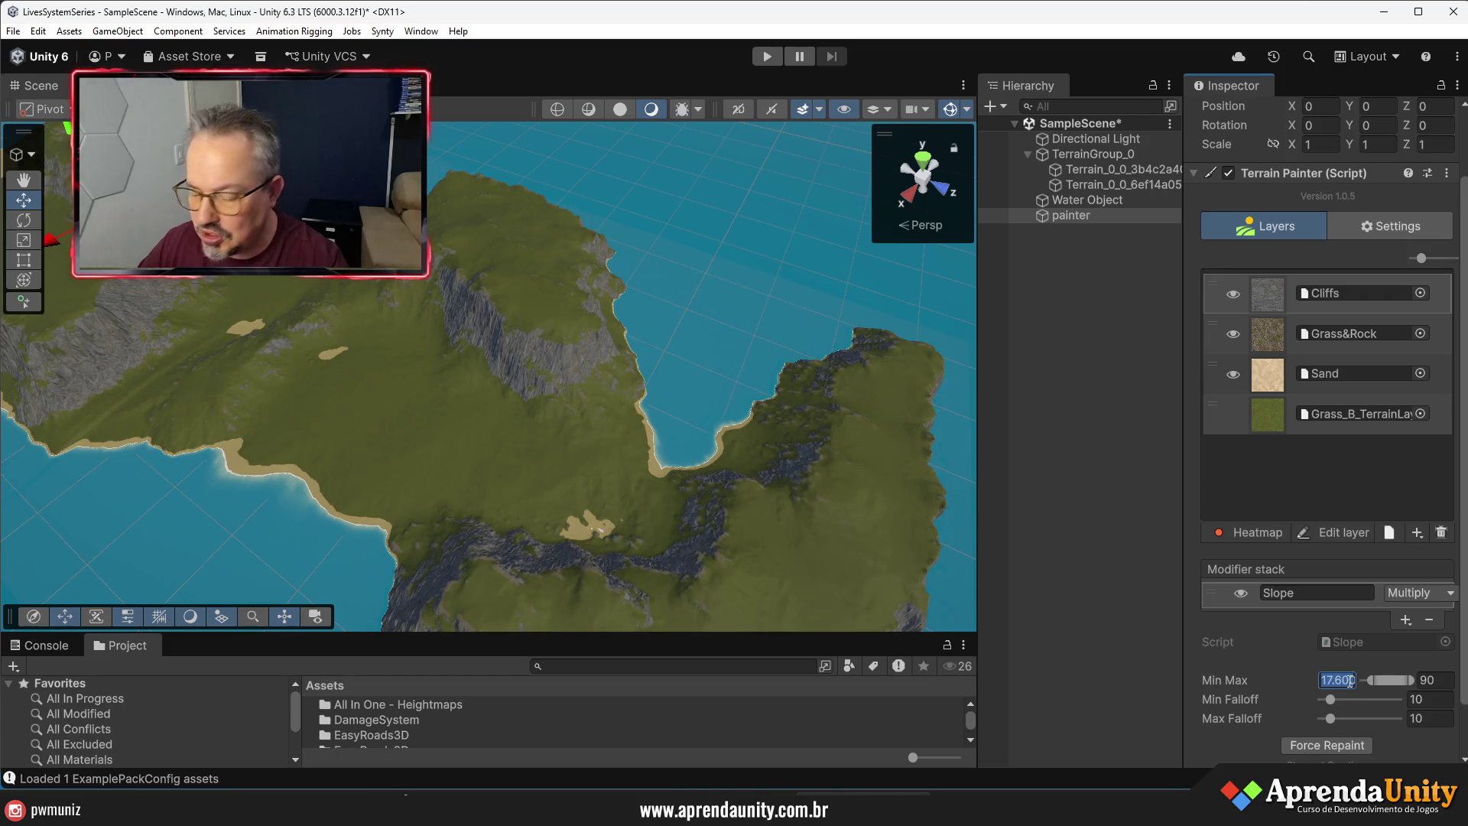
text(45)
mouse_move(1340, 701)
mouse_down()
mouse_move(1391, 701)
mouse_move(1340, 720)
mouse_up()
click(597, 484)
mouse_move(596, 485)
mouse_down()
mouse_move(403, 416)
mouse_move(535, 416)
mouse_move(546, 475)
mouse_move(603, 396)
mouse_move(620, 400)
mouse_move(608, 445)
mouse_move(691, 344)
mouse_move(893, 293)
mouse_move(838, 261)
mouse_move(952, 234)
mouse_up()
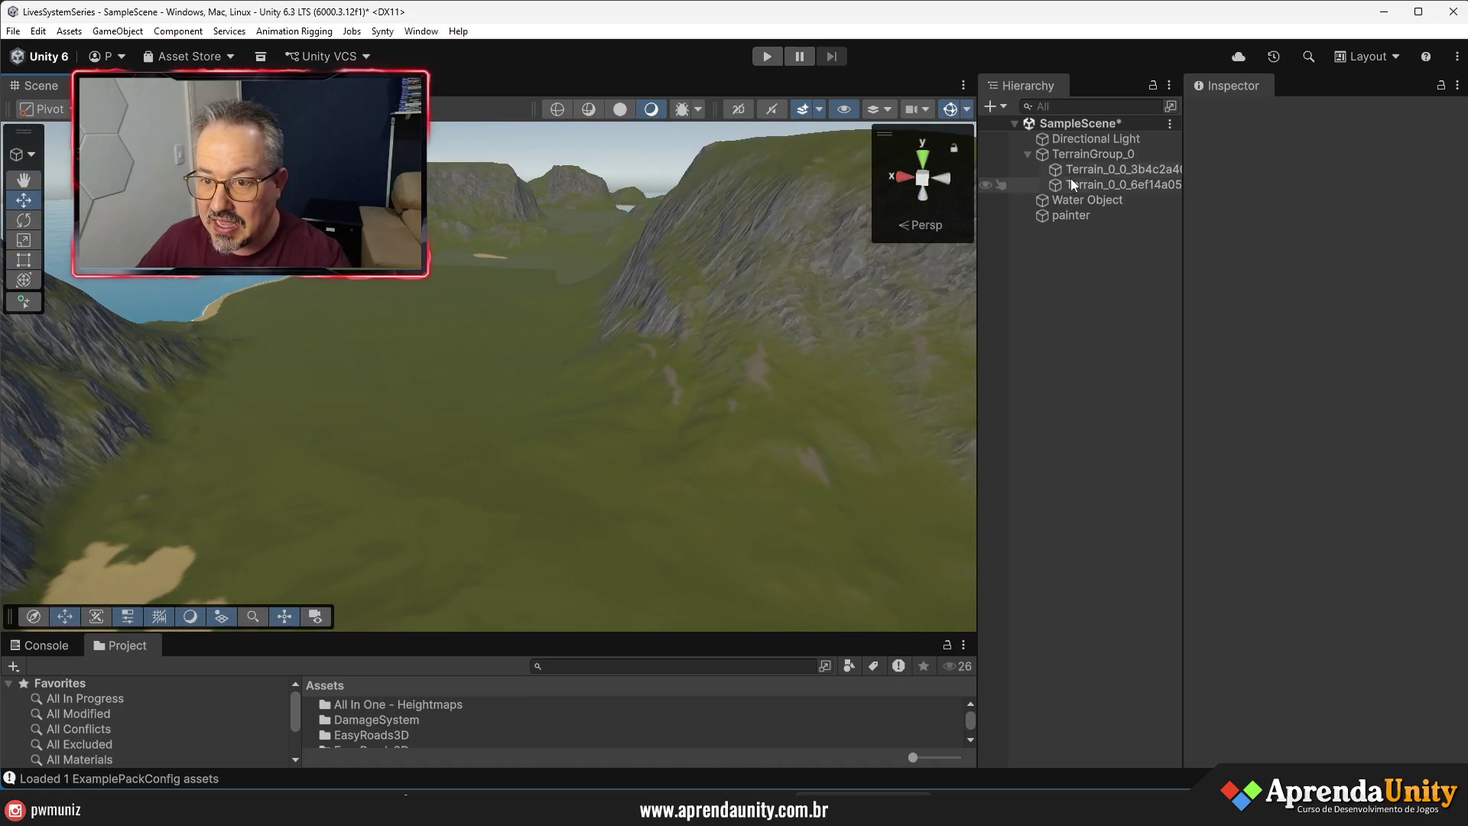
- Switch Terrain_0_0_3b4c2a40 to Paint Texture and review its layer palette
click(1116, 169)
mouse_move(1183, 318)
mouse_down()
mouse_move(707, 298)
mouse_move(891, 298)
mouse_up()
click(993, 300)
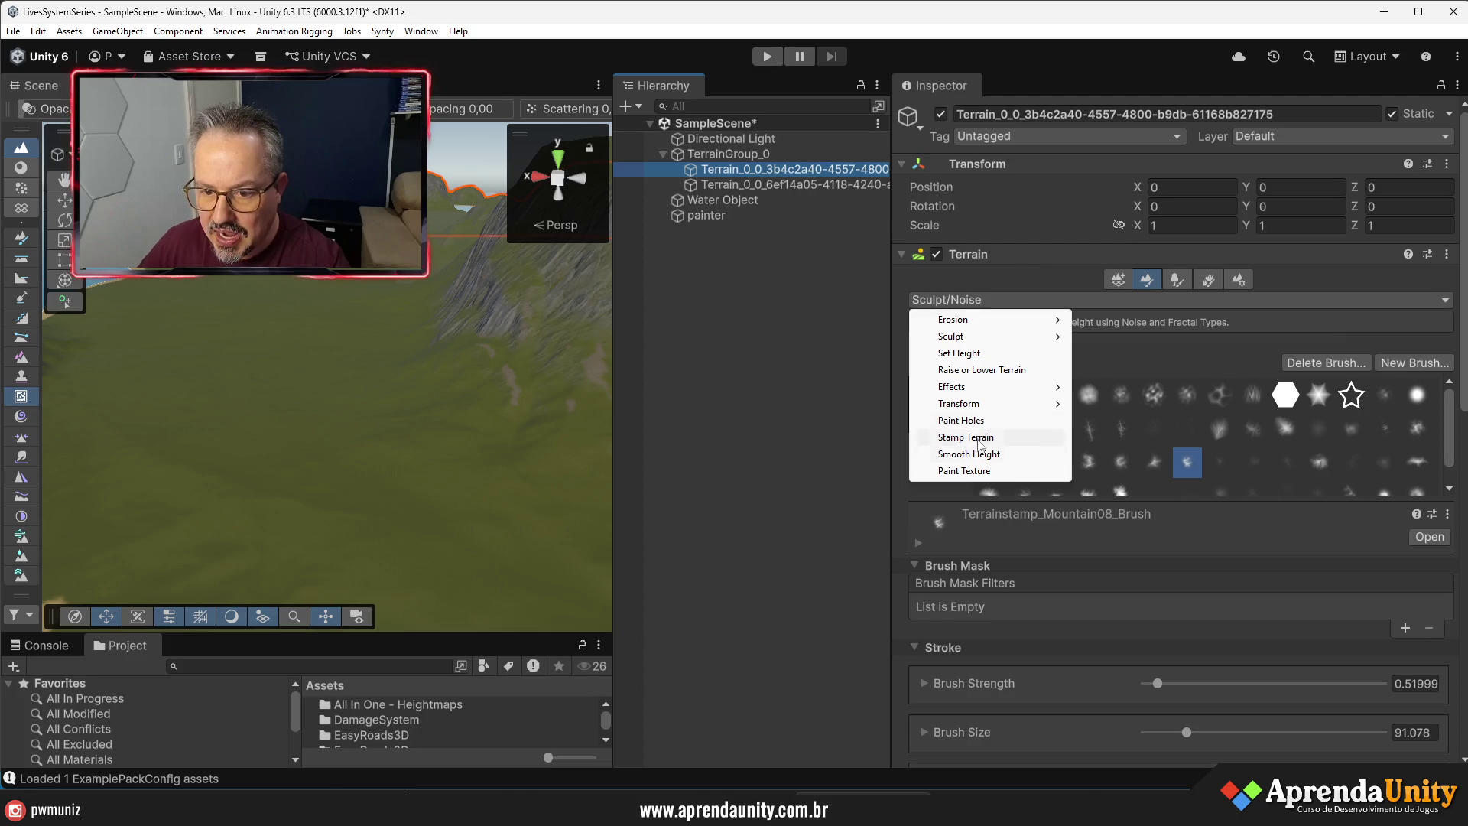
click(963, 470)
scroll(1148, 447, down, 1)
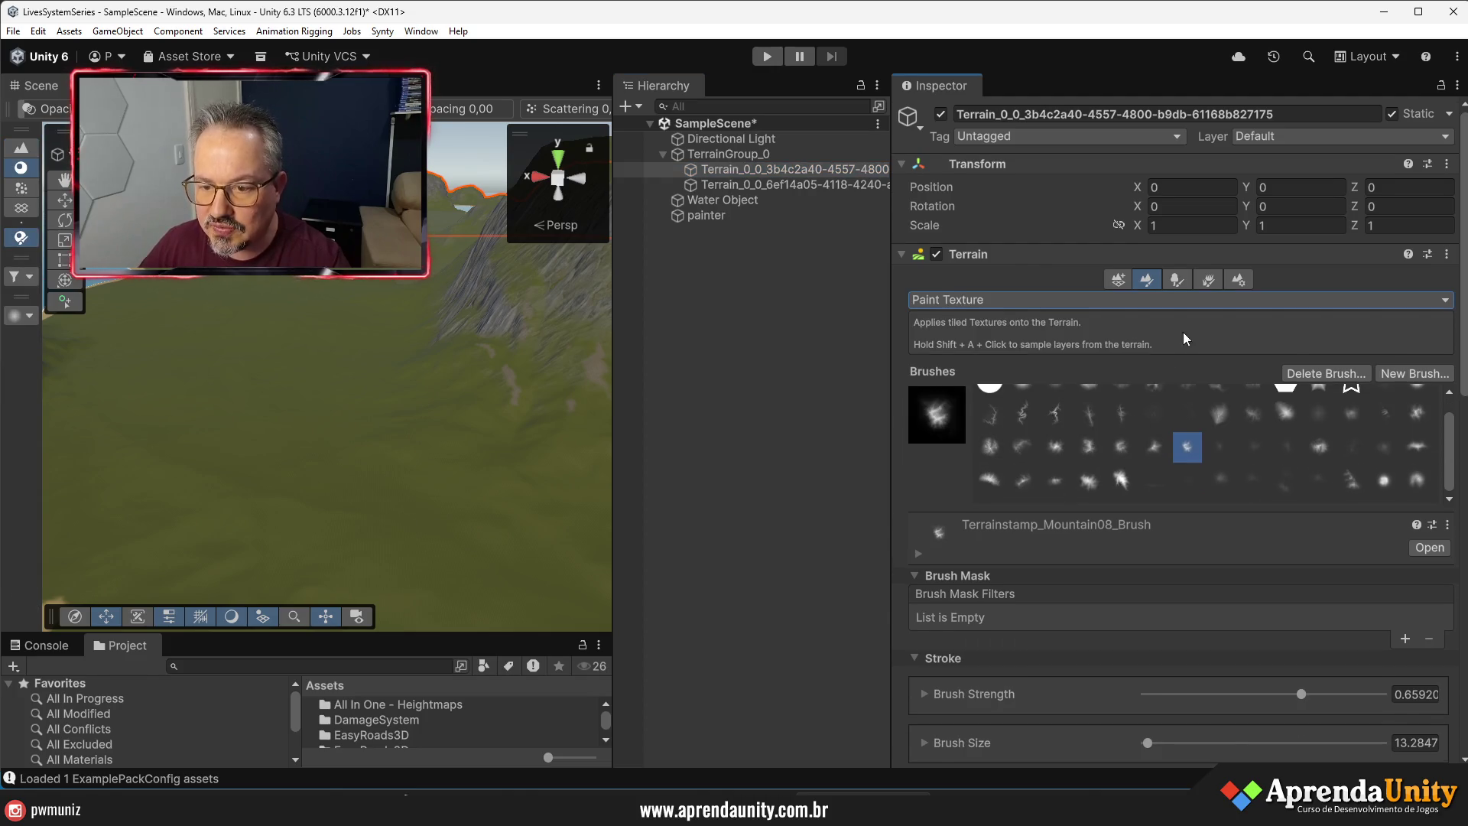
scroll(1218, 518, down, 10)
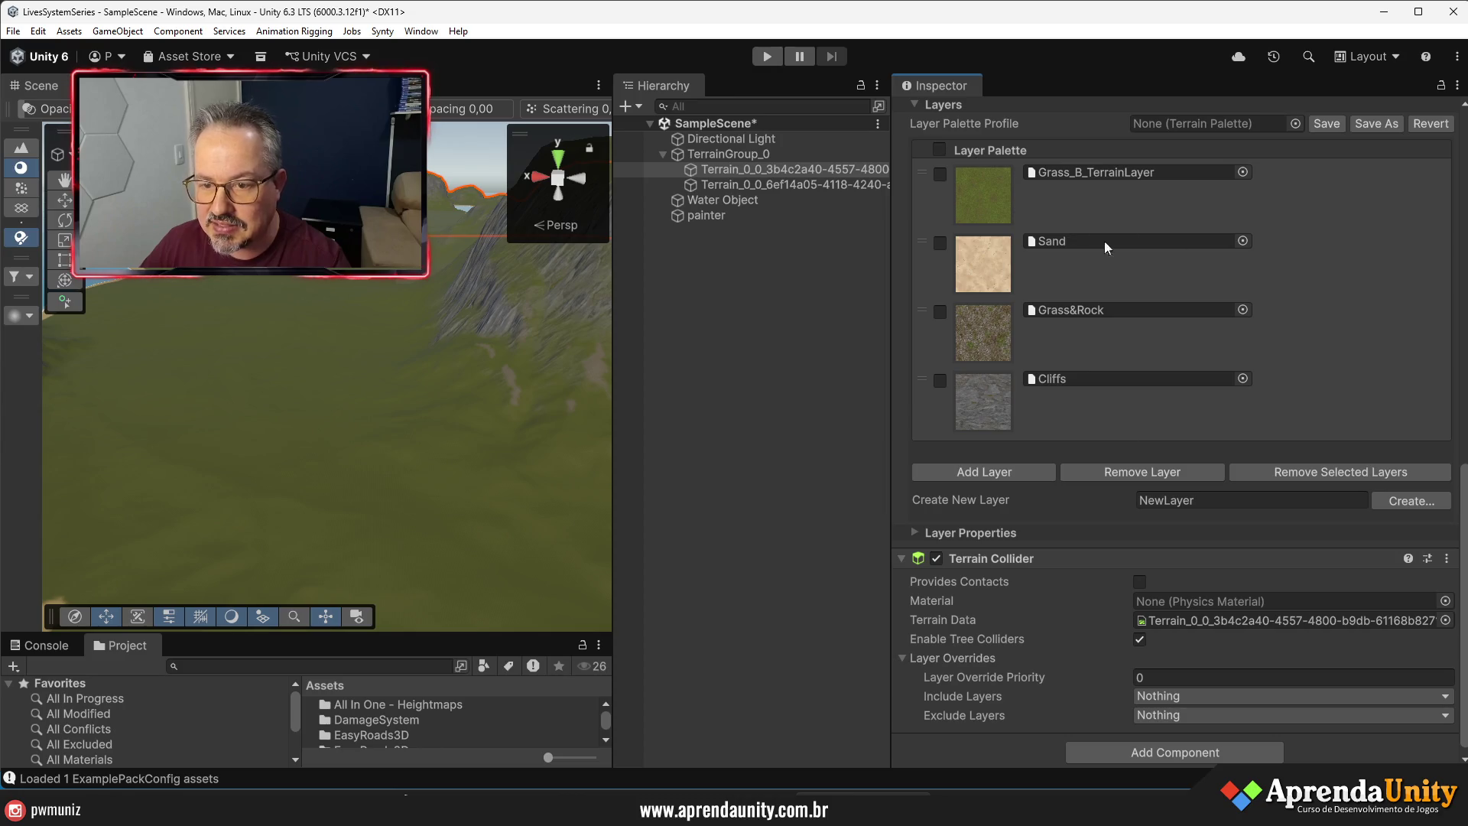
scroll(1138, 352, up, 3)
- Enlarge the Scene view and reselect the painter to review the grass-and-cliff island
drag(892, 366, 1108, 383)
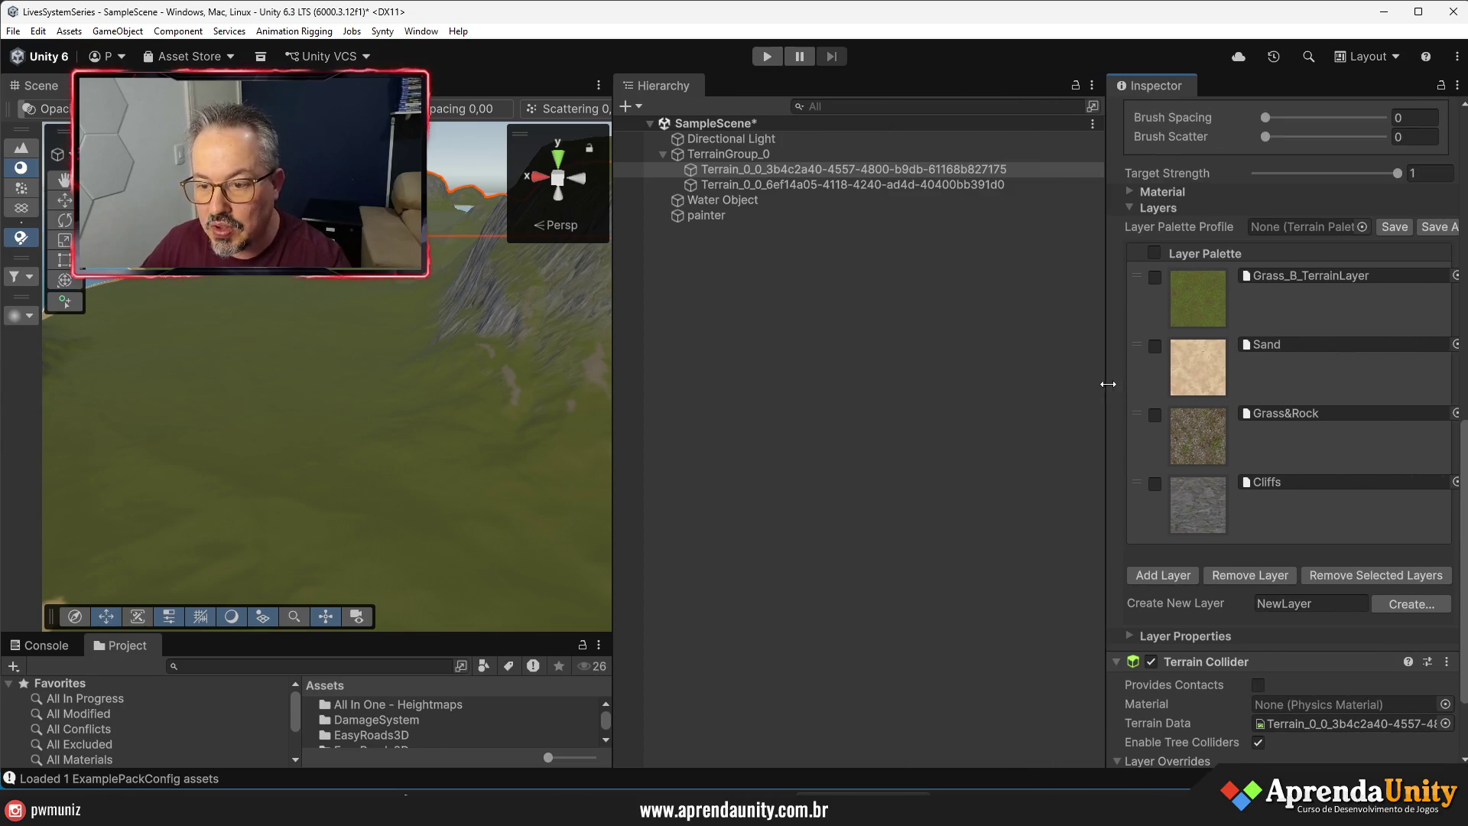
drag(614, 380, 857, 386)
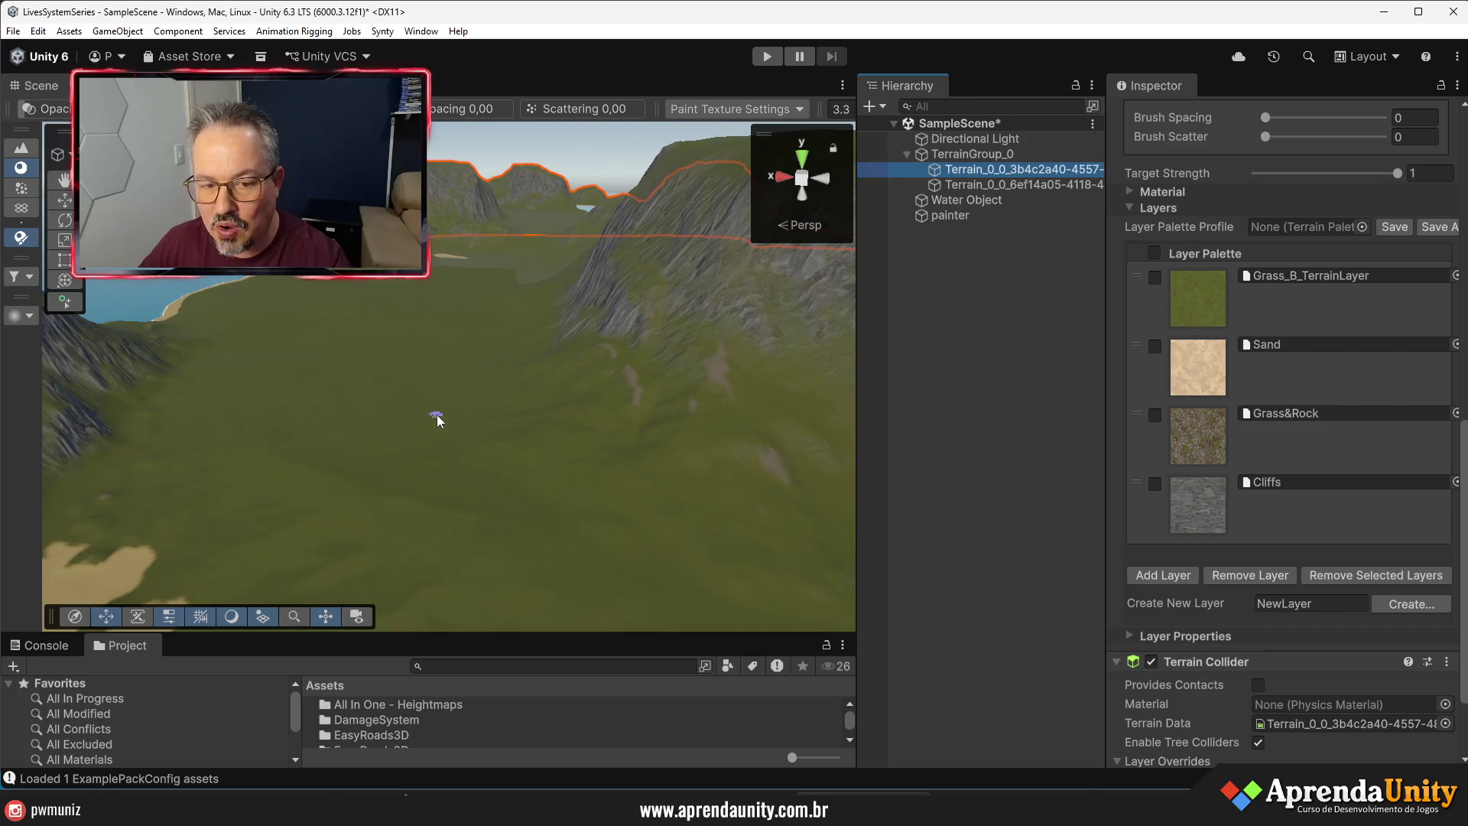
scroll(429, 402, down, 6)
drag(433, 267, 476, 255)
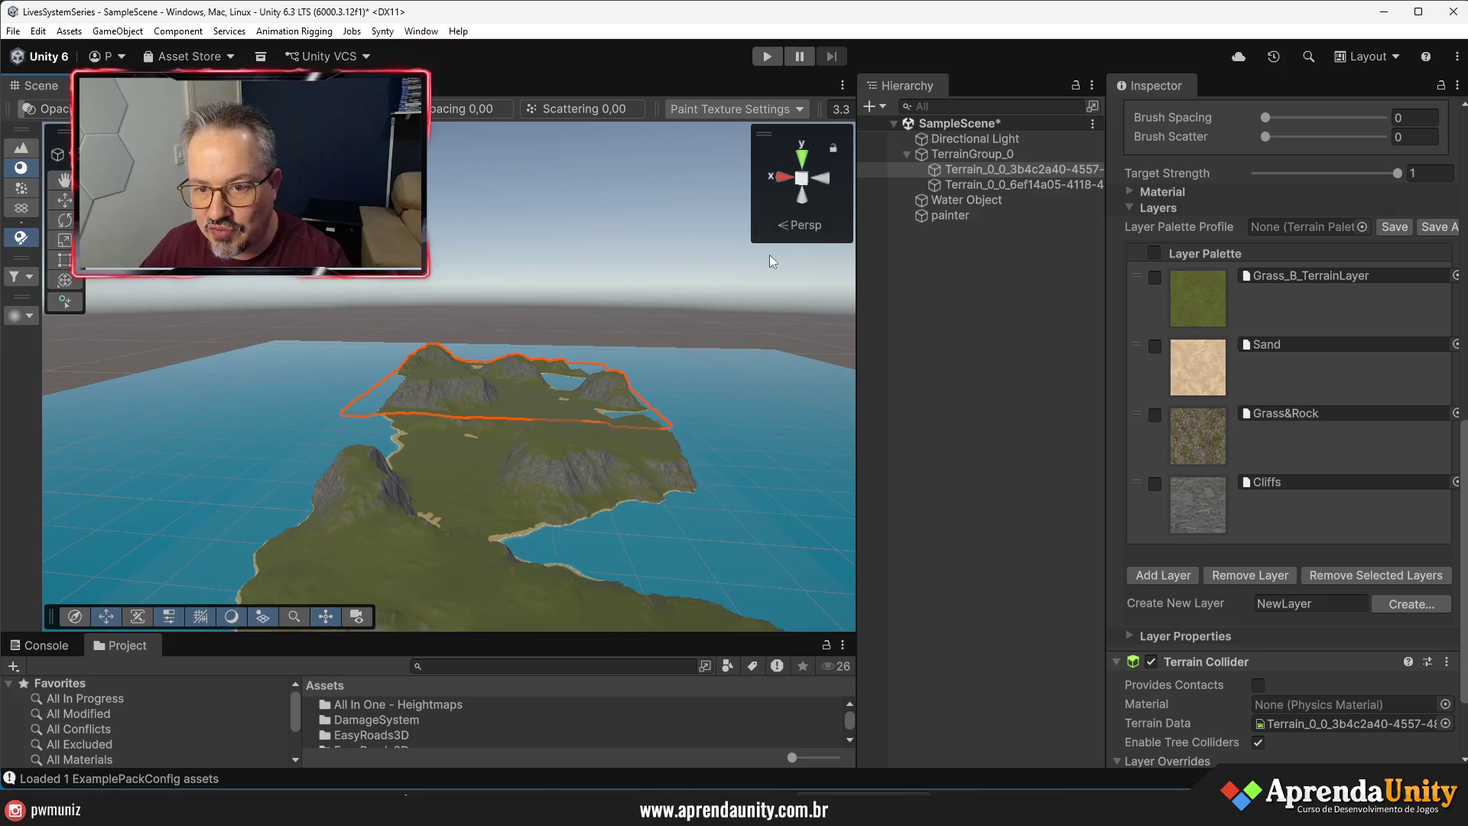
click(948, 216)
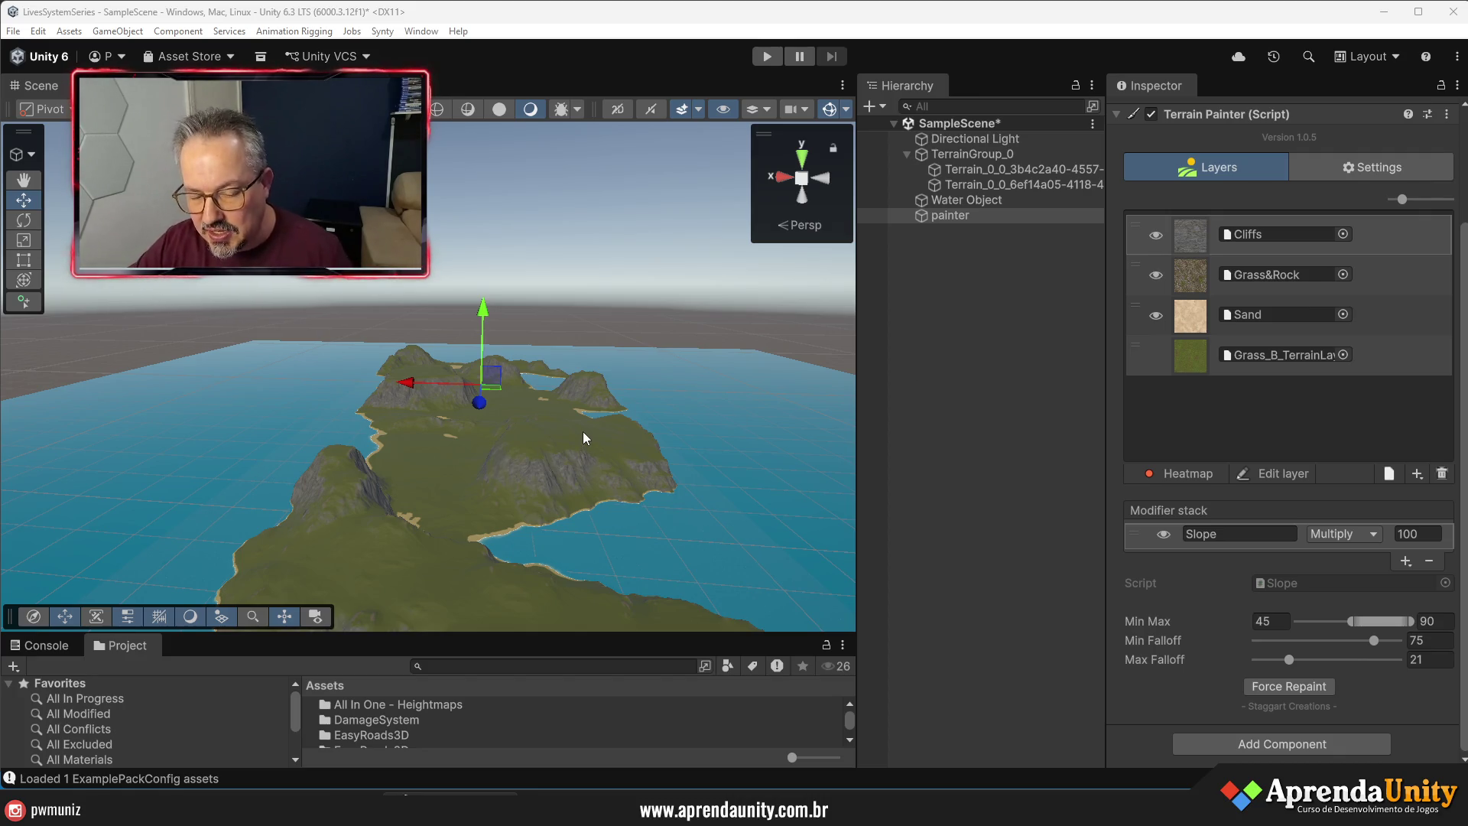
drag(567, 360, 688, 329)
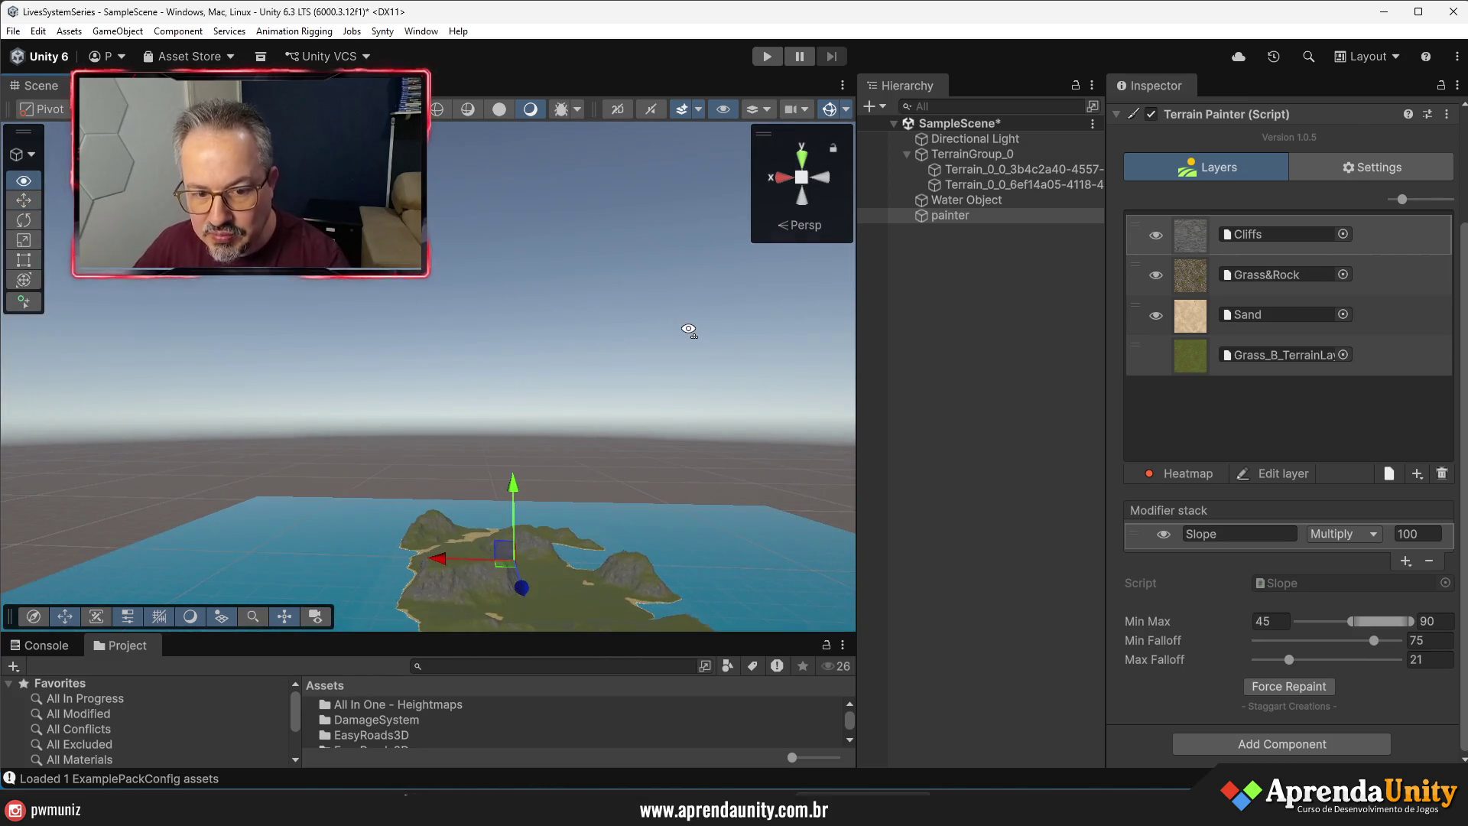
right_click(929, 269)
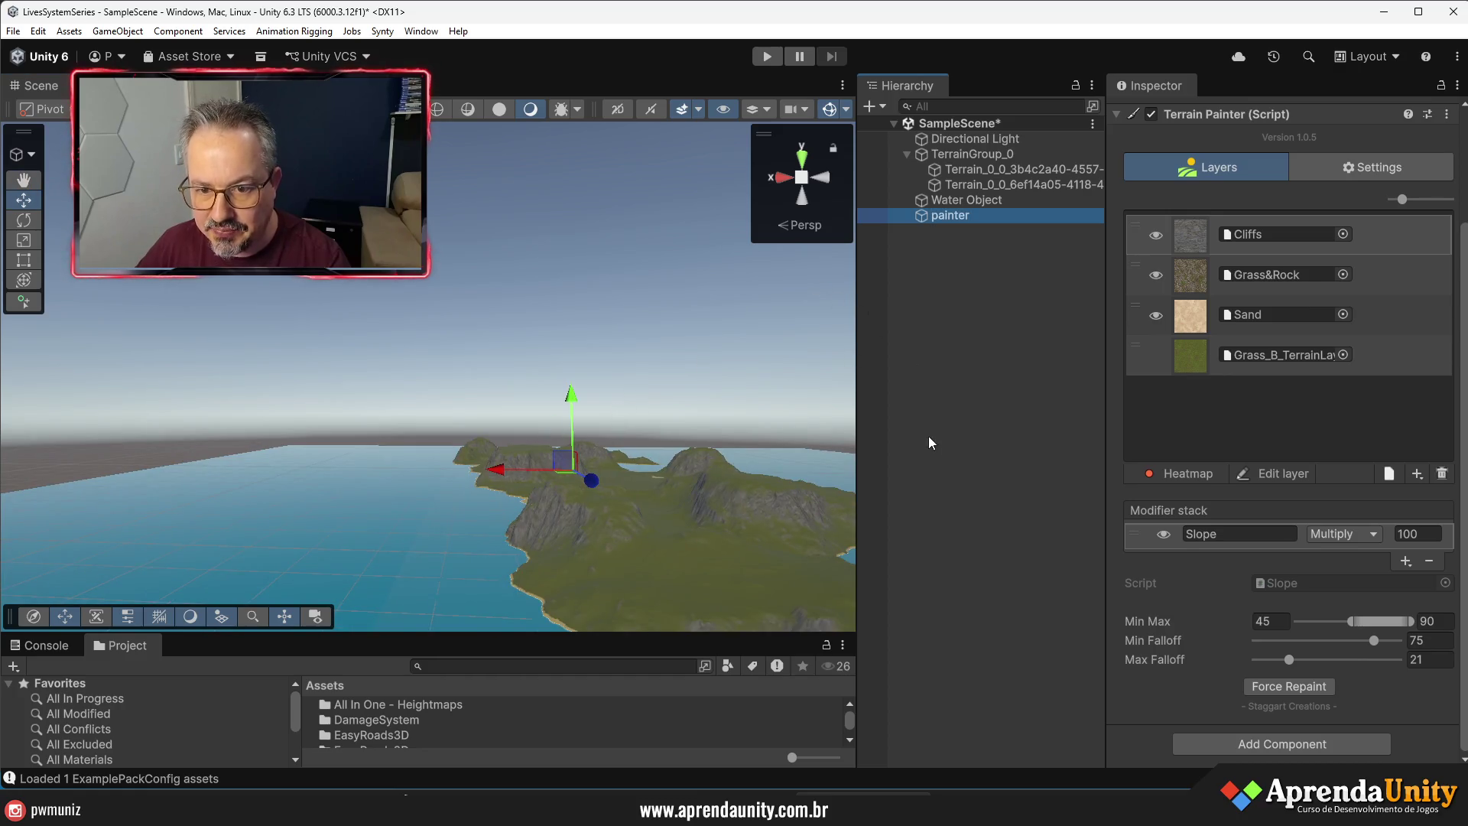
click(580, 406)
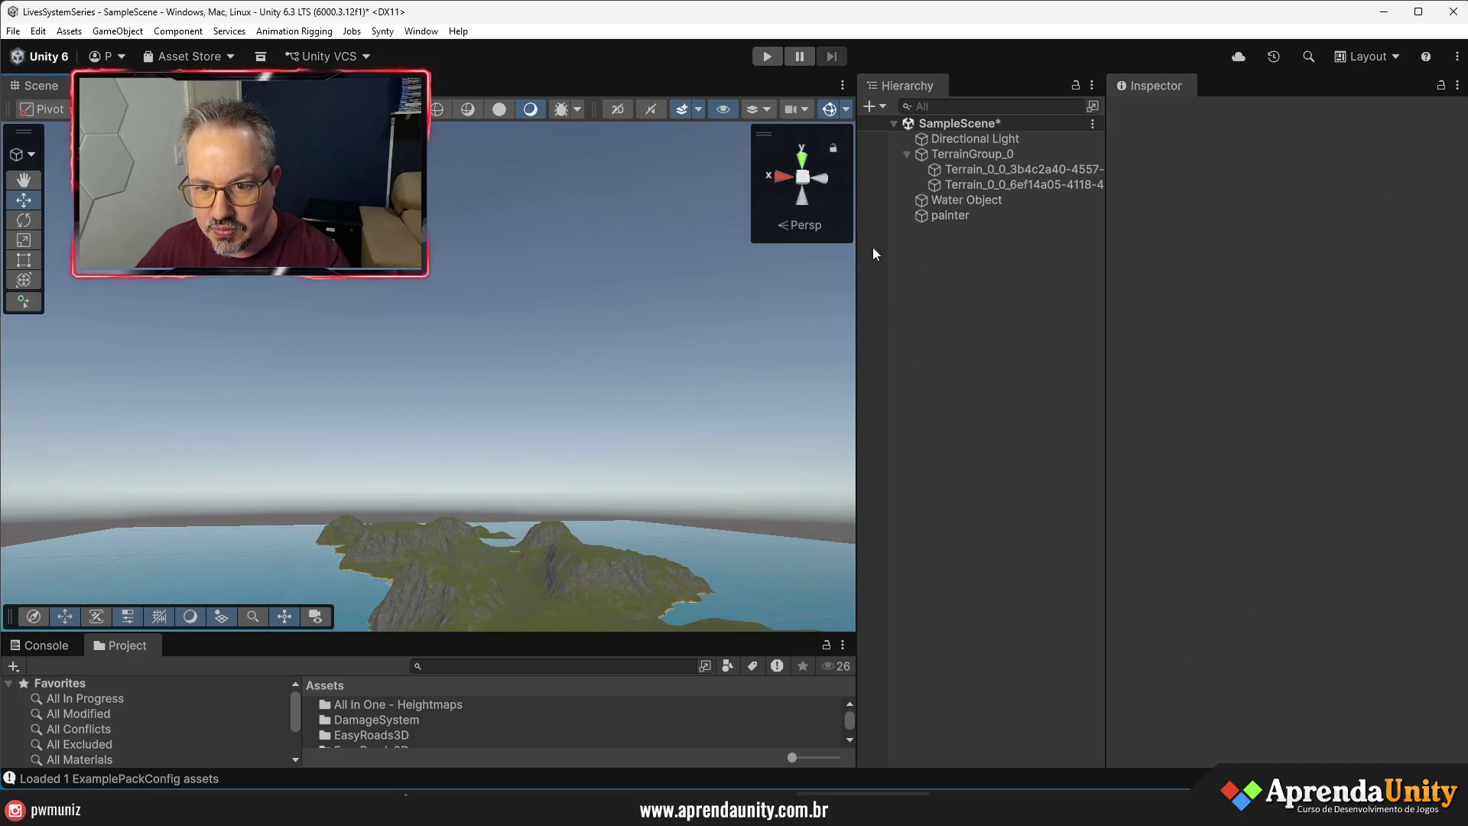
- Deselect and orbit to a level view of the mountains and coast
click(948, 187)
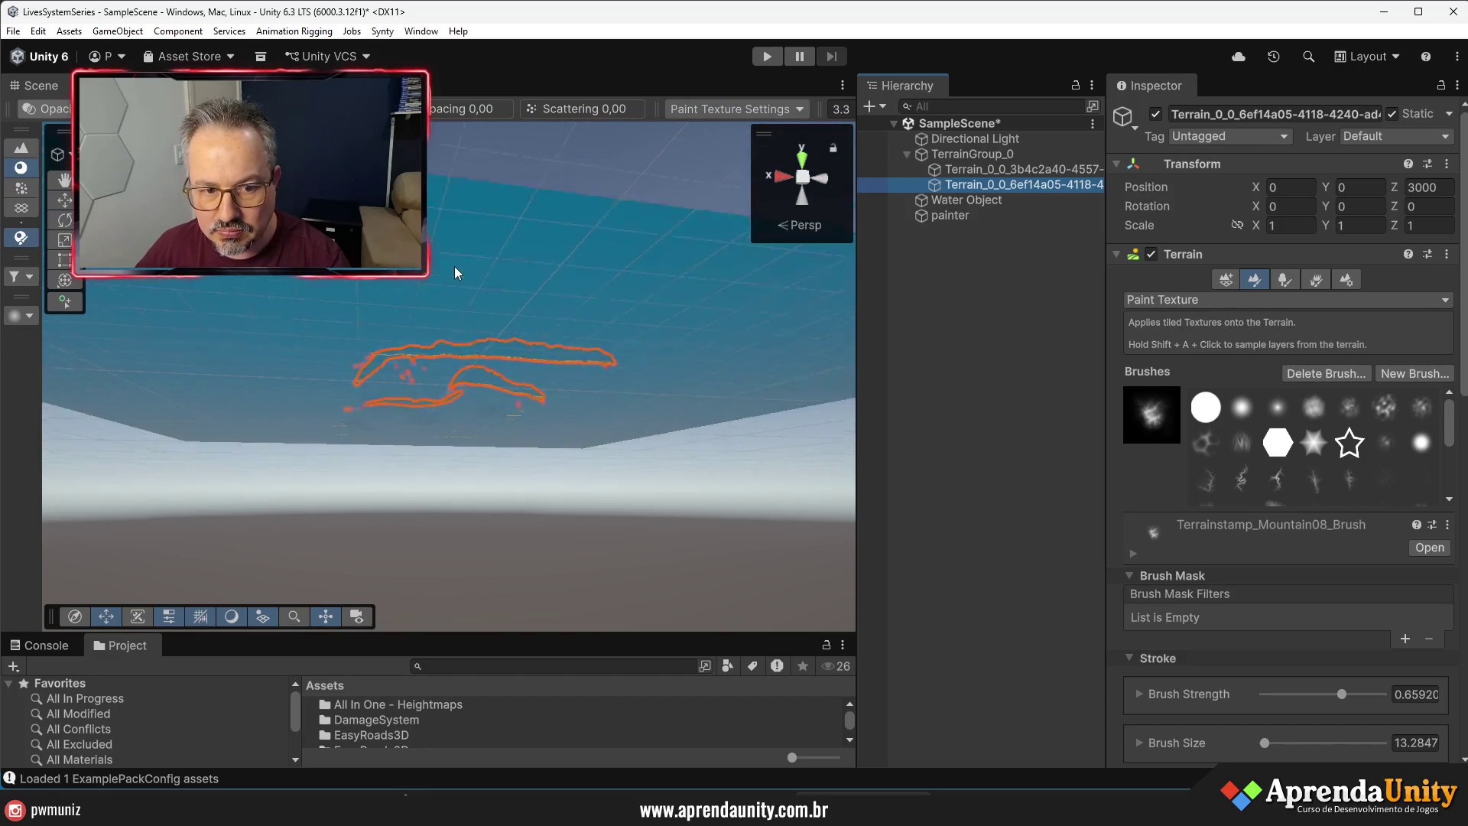
drag(453, 266, 450, 359)
scroll(448, 374, up, 5)
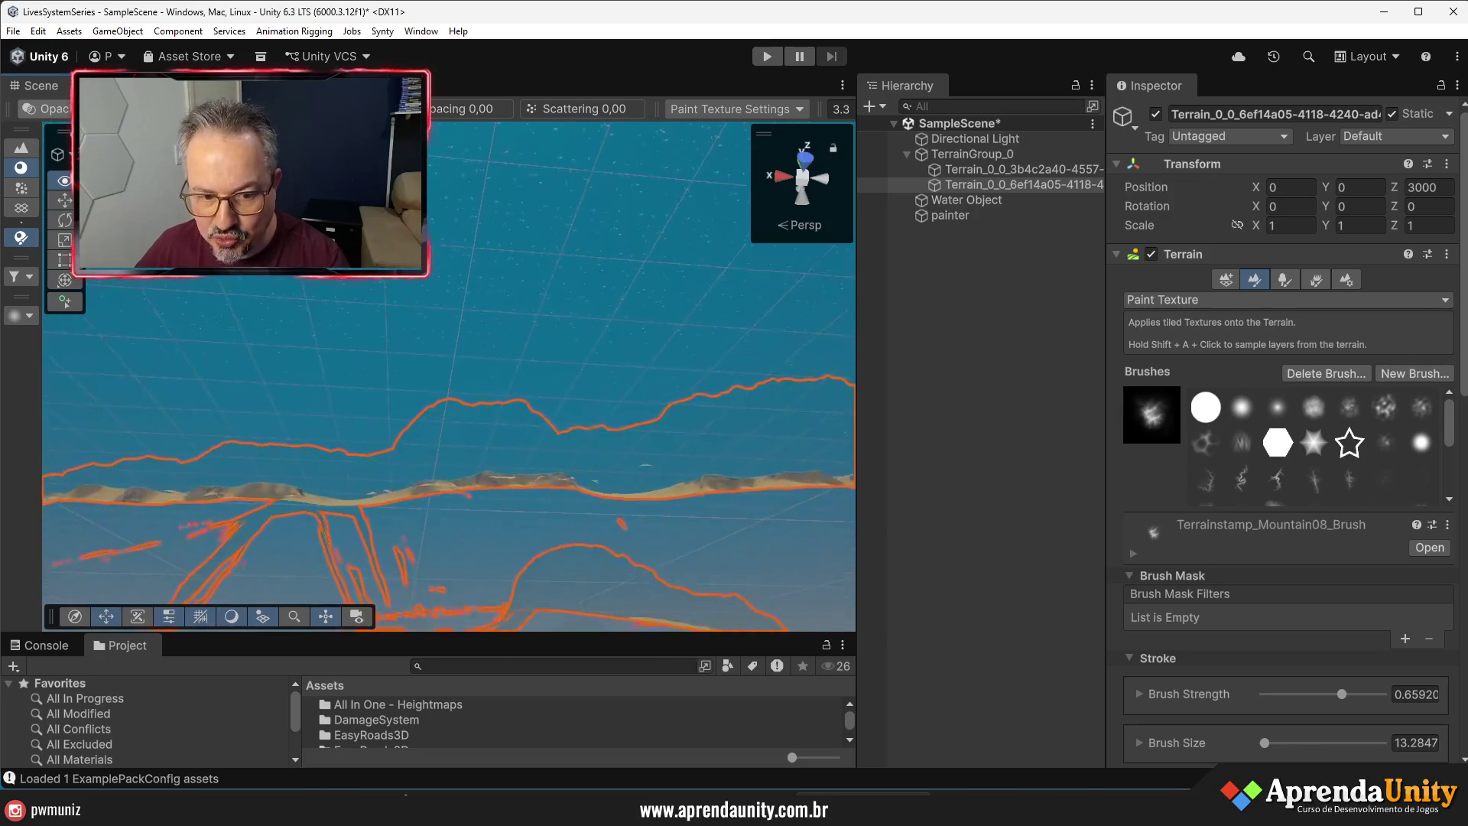
mouse_move(449, 375)
mouse_down()
mouse_move(419, 331)
mouse_move(429, 411)
mouse_move(616, 557)
mouse_move(626, 457)
mouse_move(603, 494)
mouse_move(478, 534)
mouse_up()
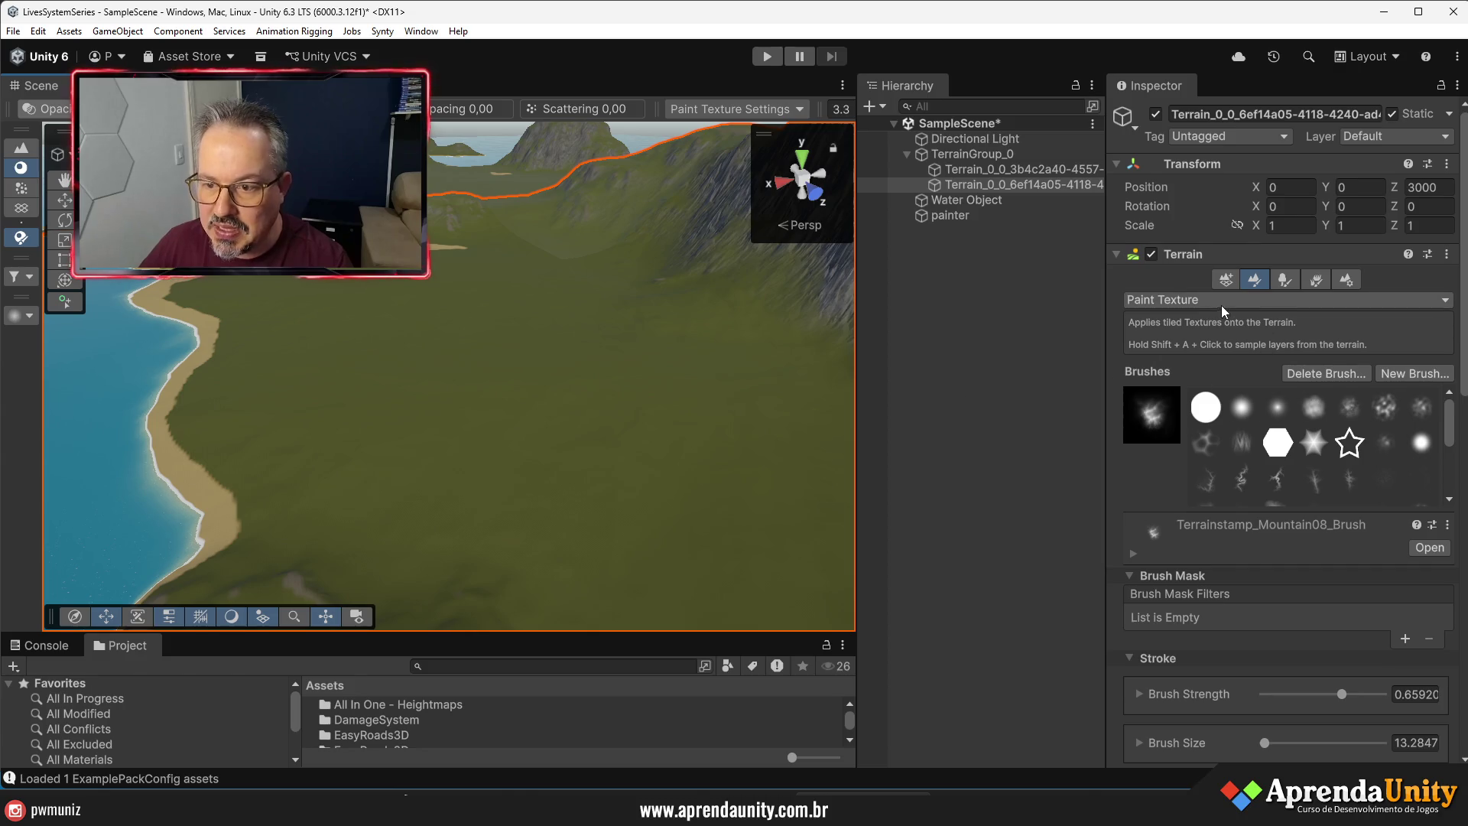
scroll(1378, 630, down, 10)
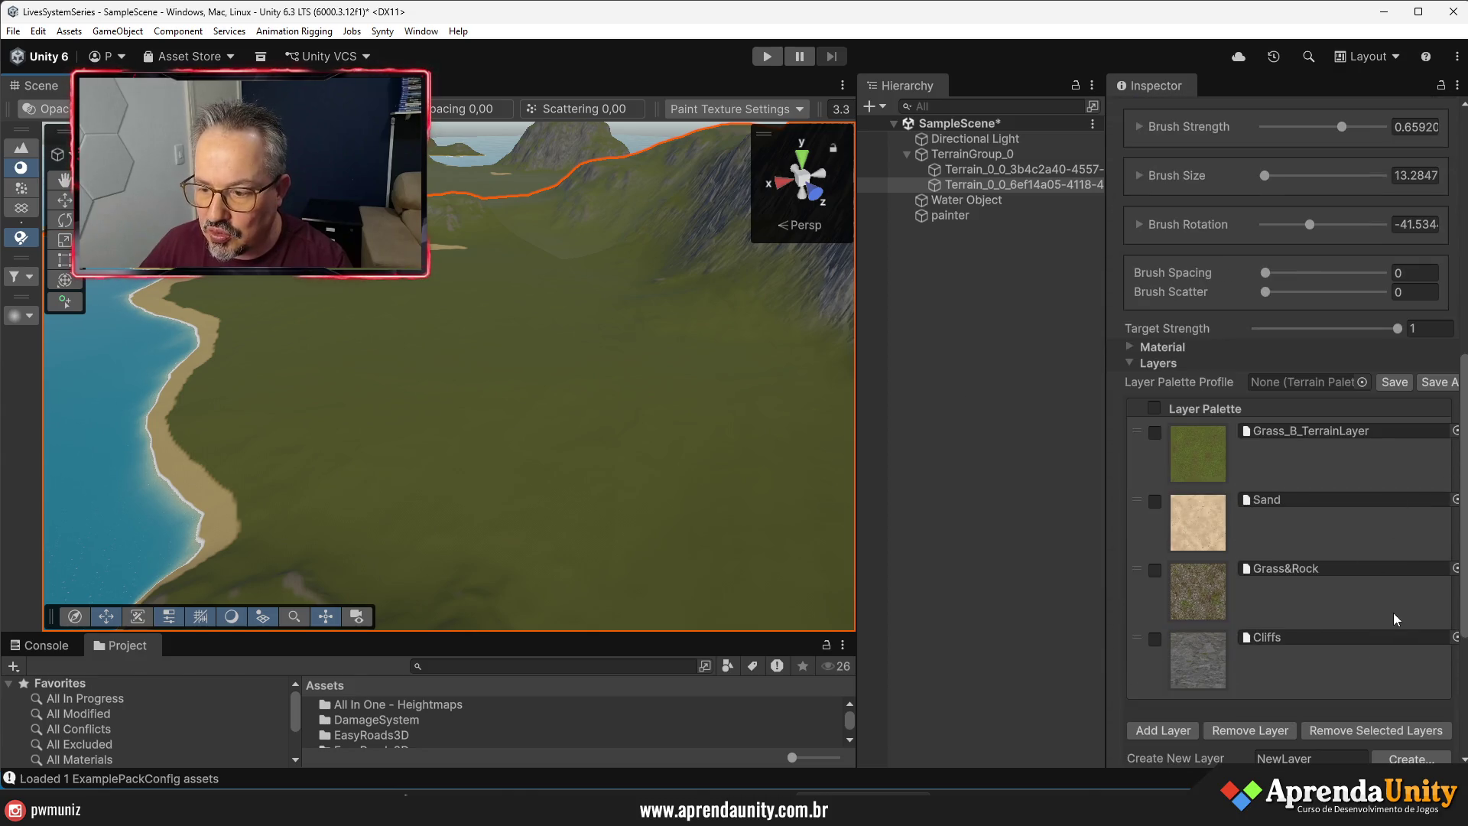
- Add Sand_TerrainLayer to the terrain's textures and select it for painting
click(1180, 730)
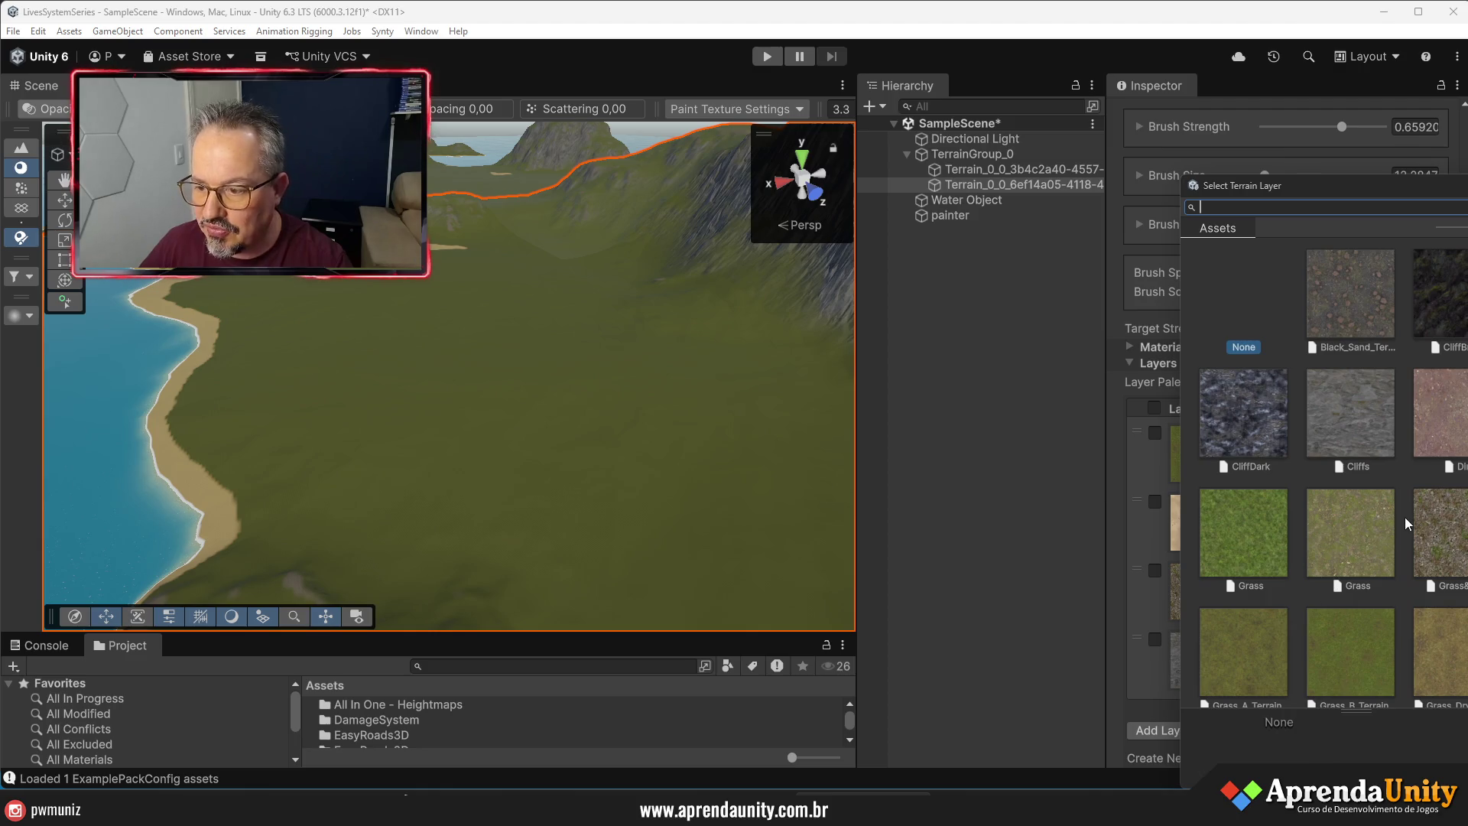
scroll(1405, 517, down, 5)
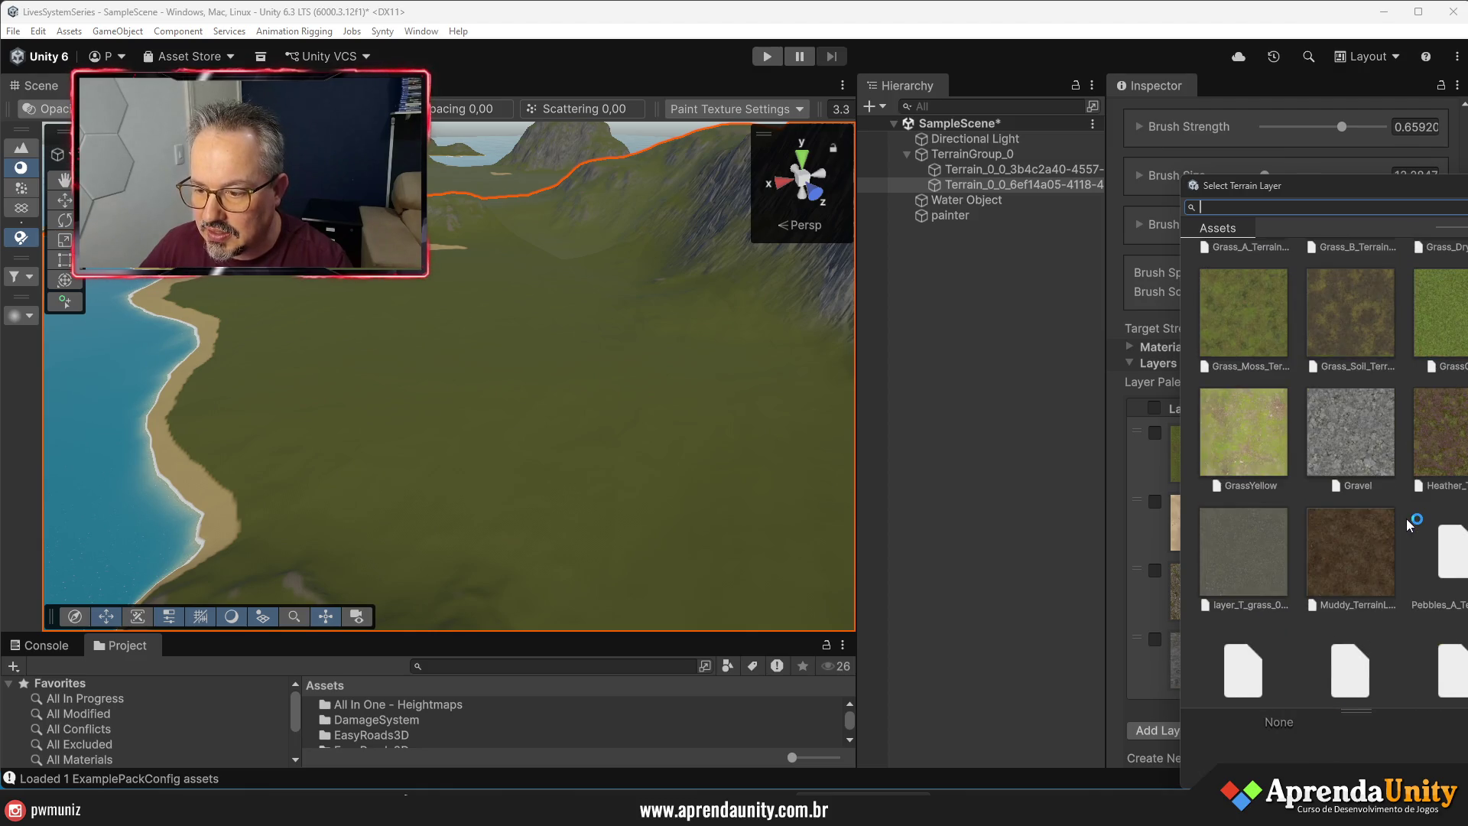
scroll(1407, 518, down, 3)
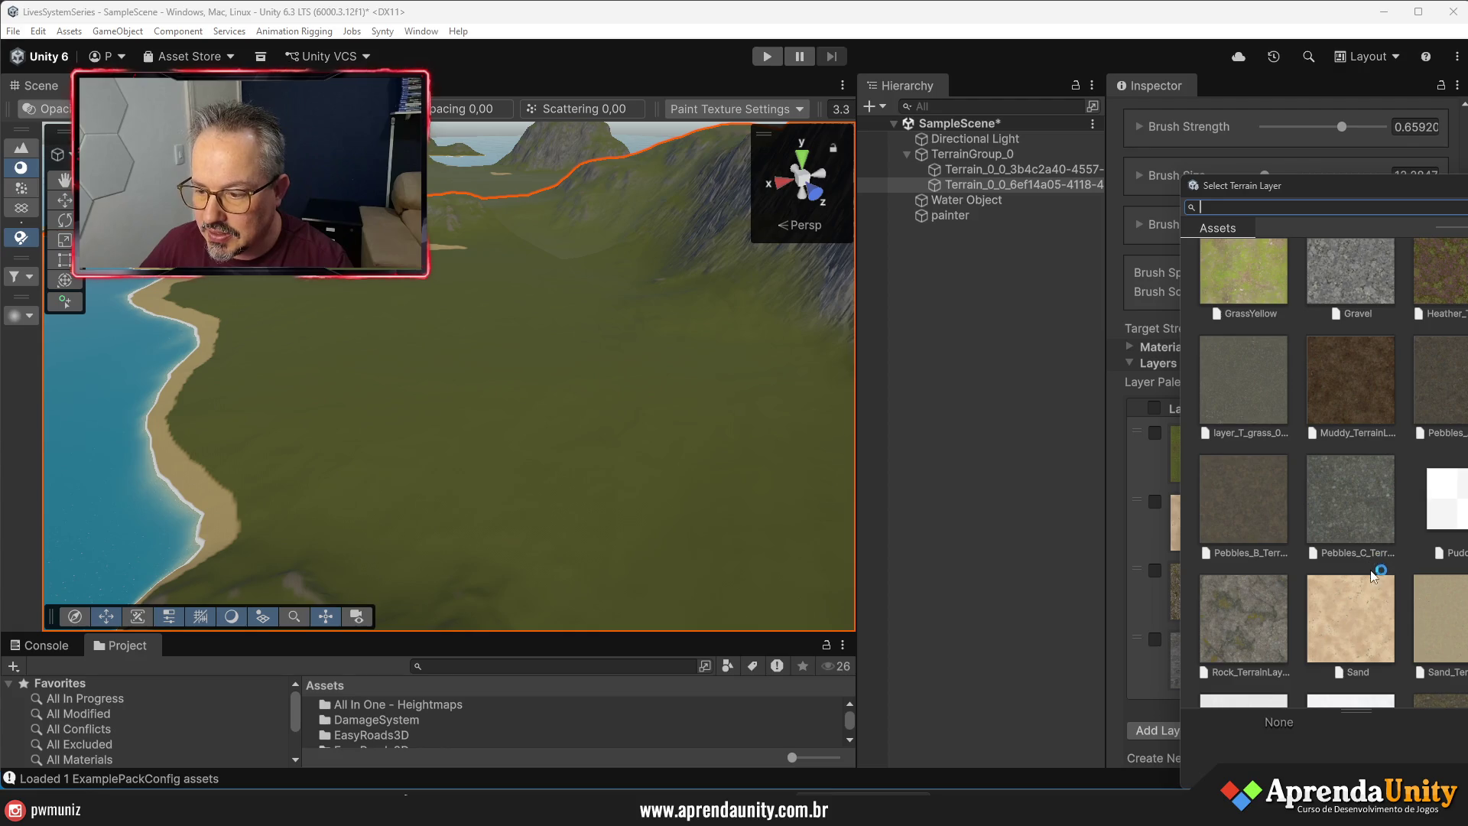
scroll(1384, 582, down, 1)
double_click(1443, 561)
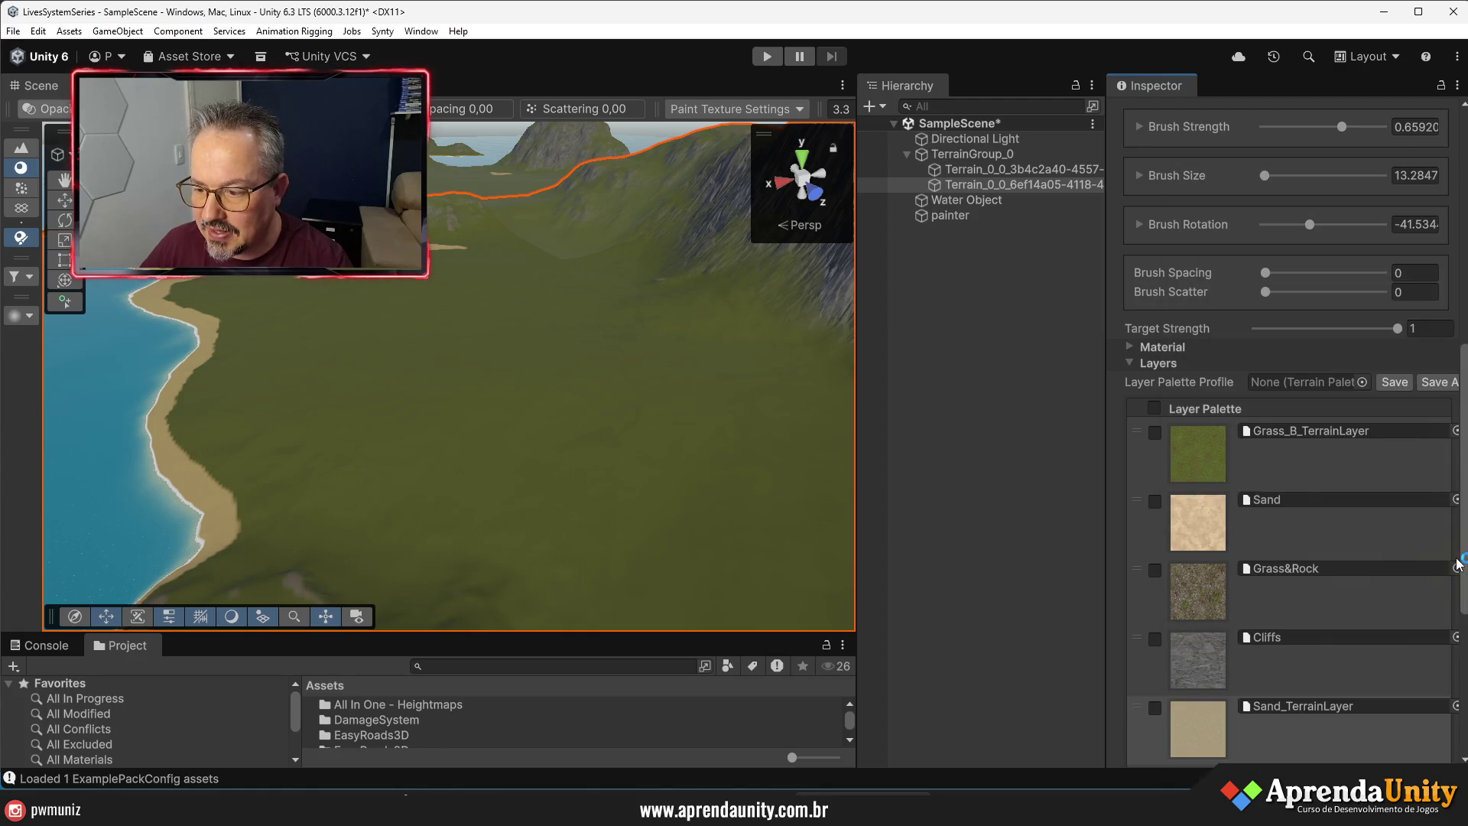
click(1214, 728)
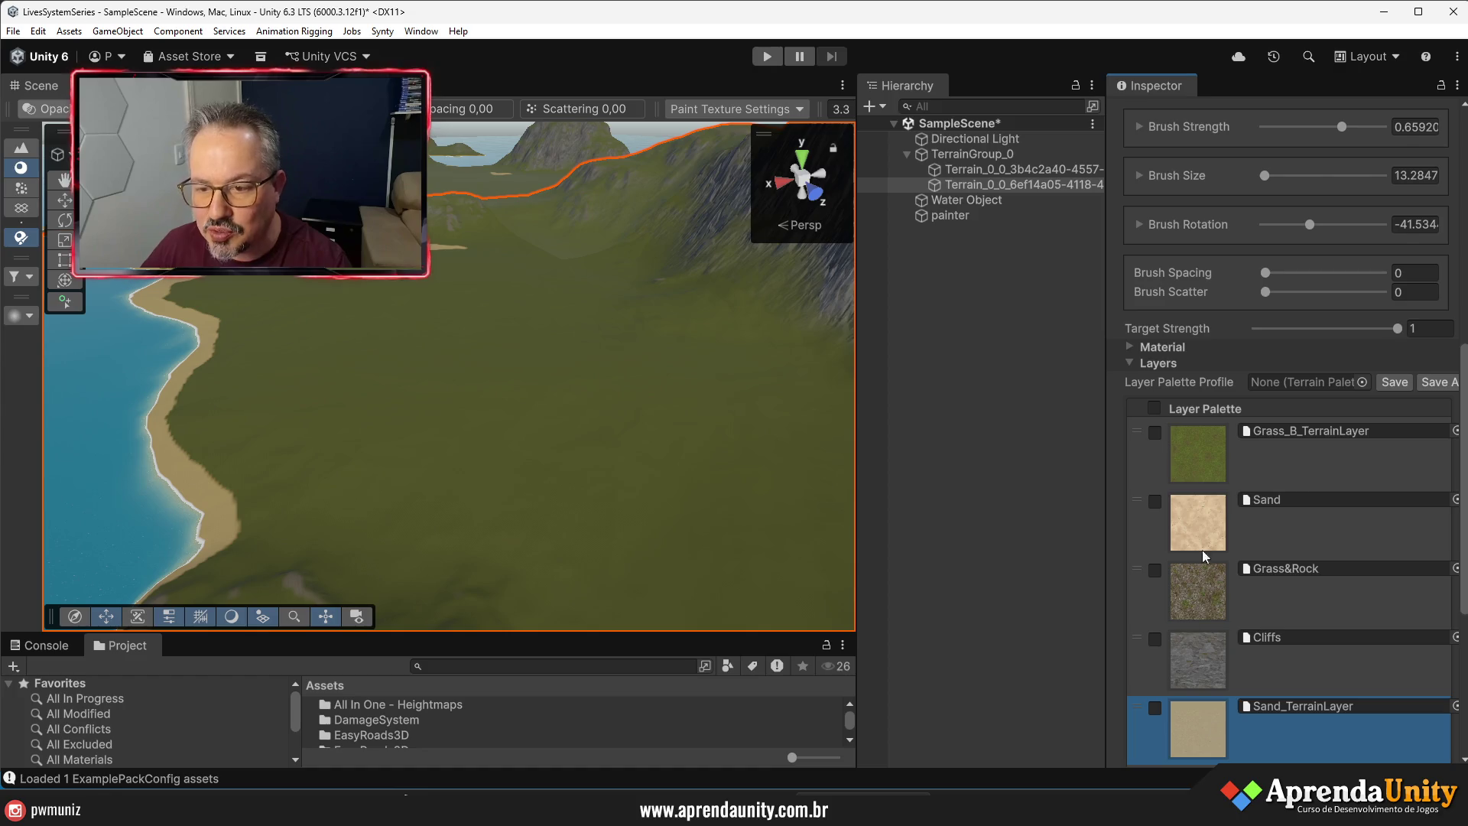
- Paint a large sand patch over the central grass with a soft, enlarged brush
scroll(1314, 337, up, 6)
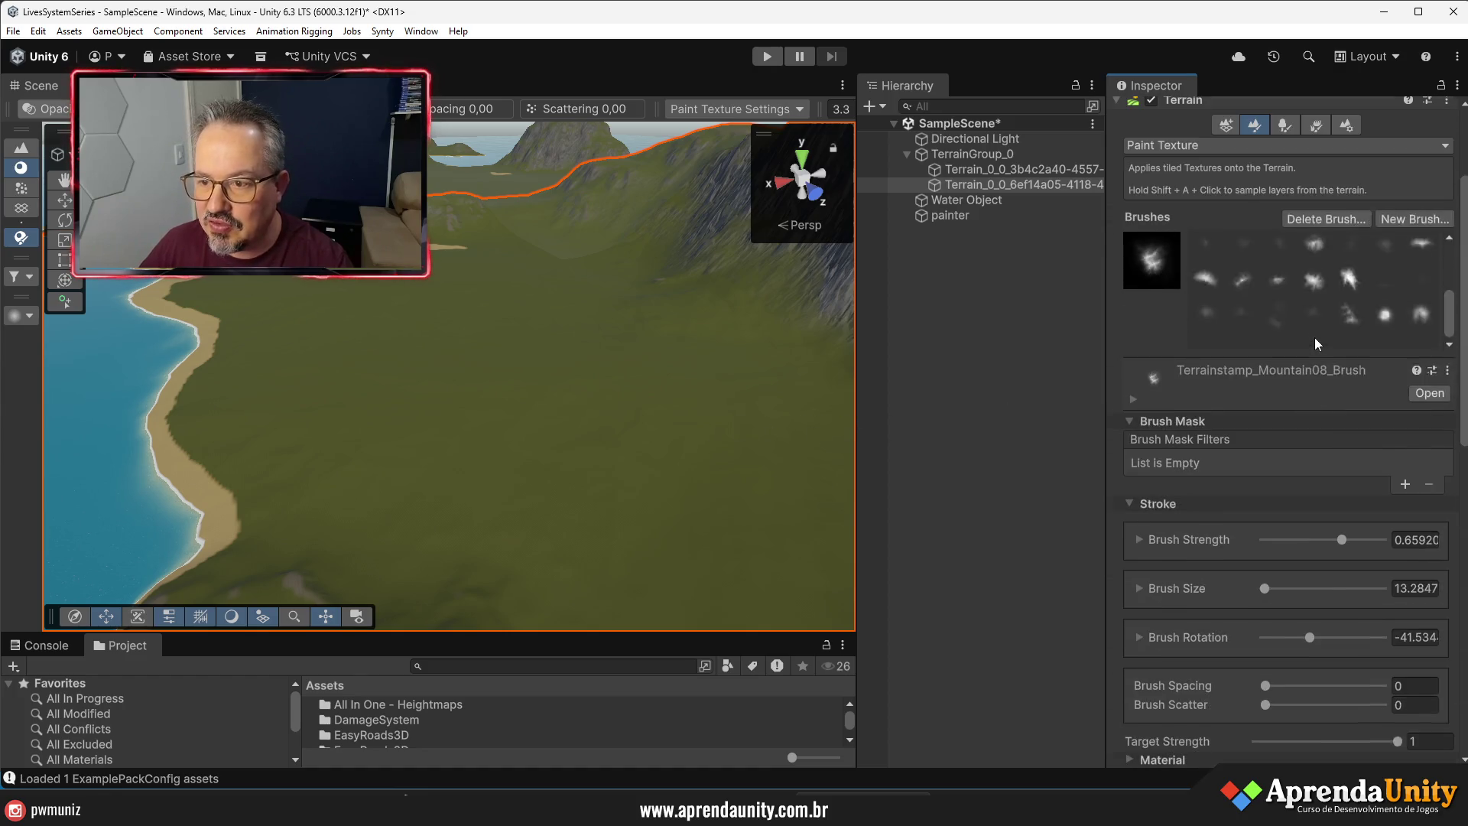
scroll(1315, 338, up, 2)
click(1310, 292)
scroll(1309, 290, up, 1)
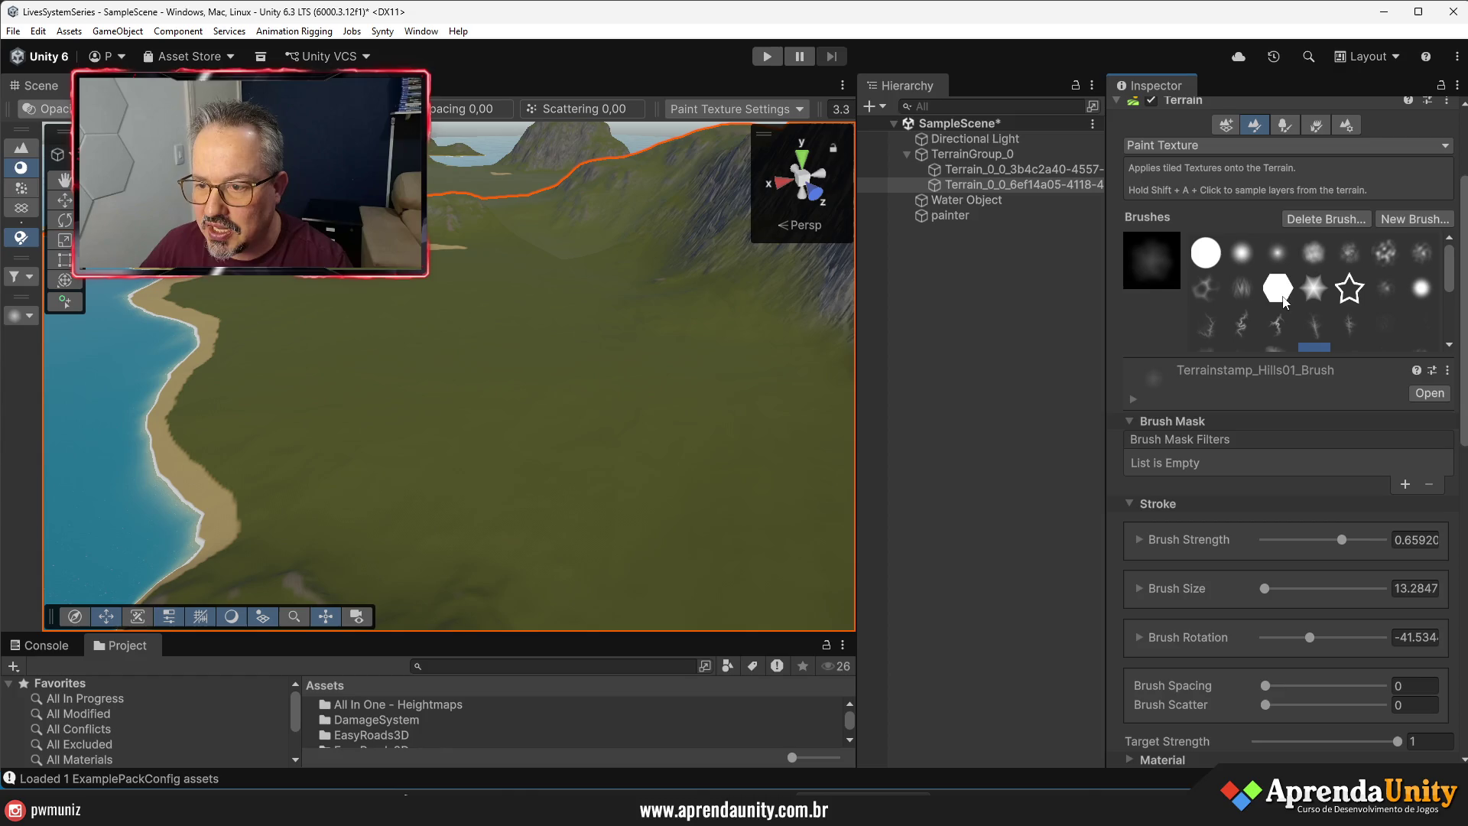
click(1313, 254)
key(a)
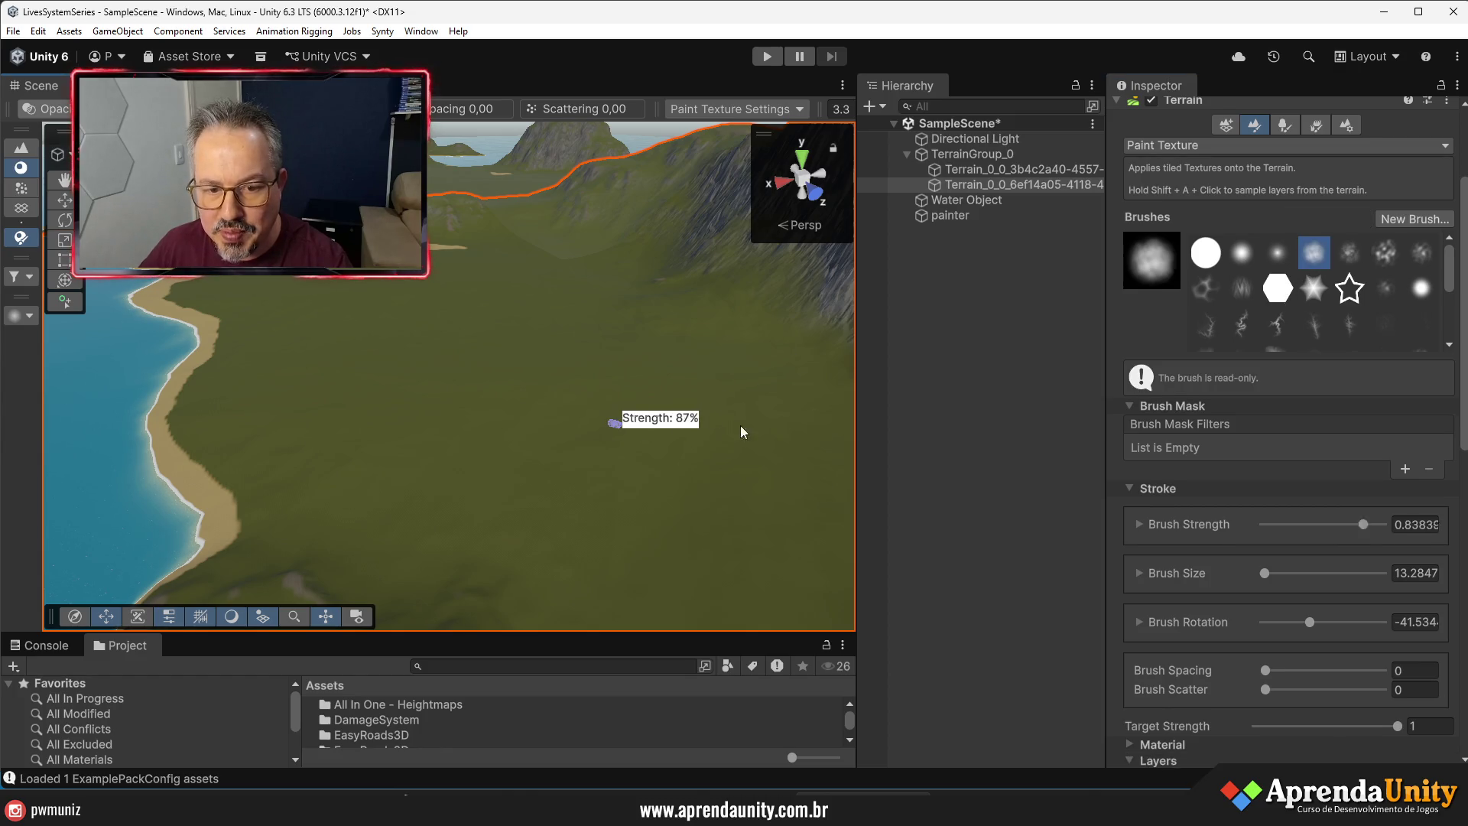
key(s)
mouse_move(675, 410)
mouse_down()
mouse_move(561, 460)
mouse_move(711, 433)
mouse_move(758, 451)
mouse_up()
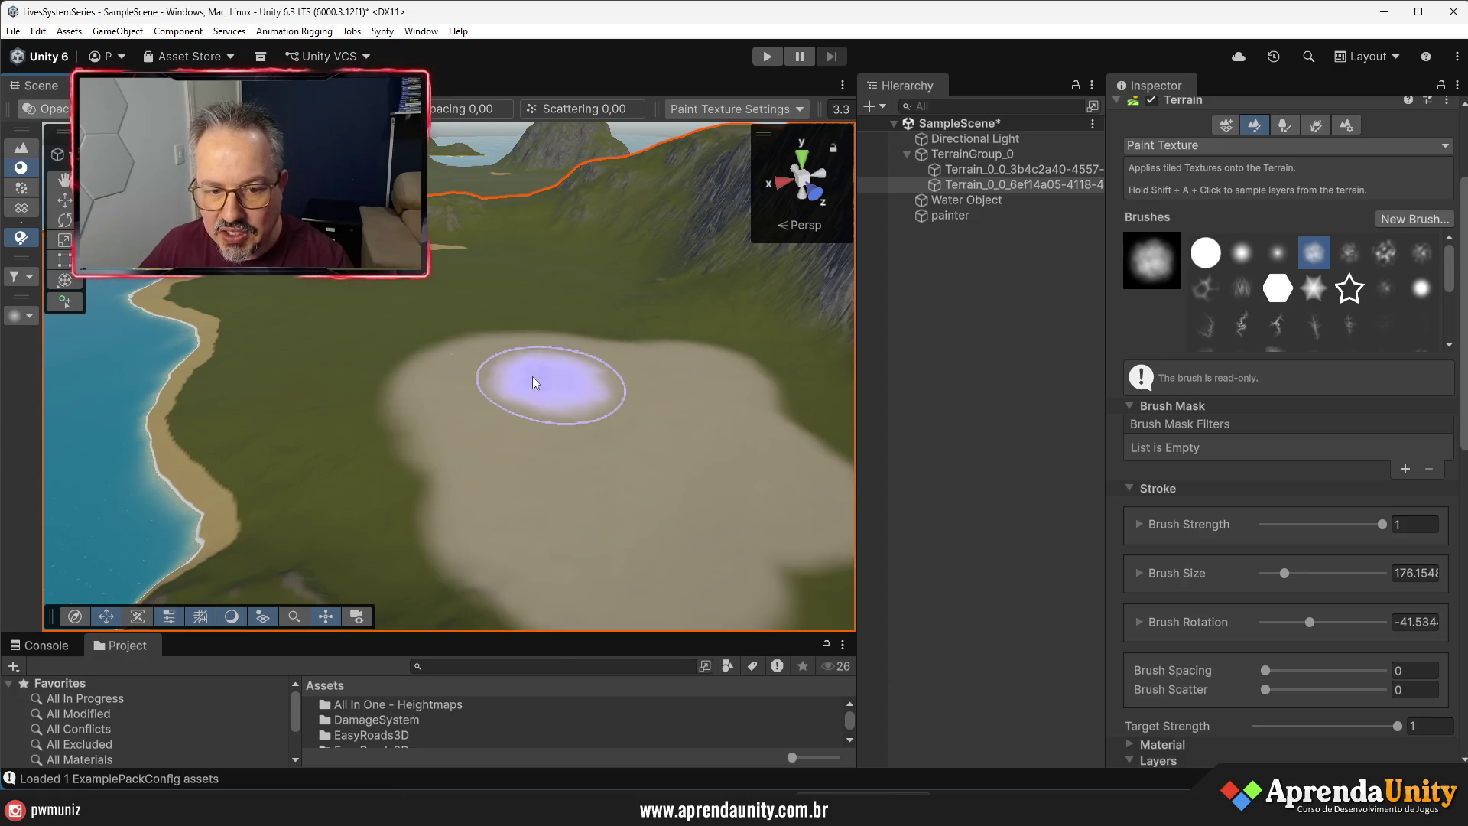
click(900, 488)
scroll(526, 440, down, 4)
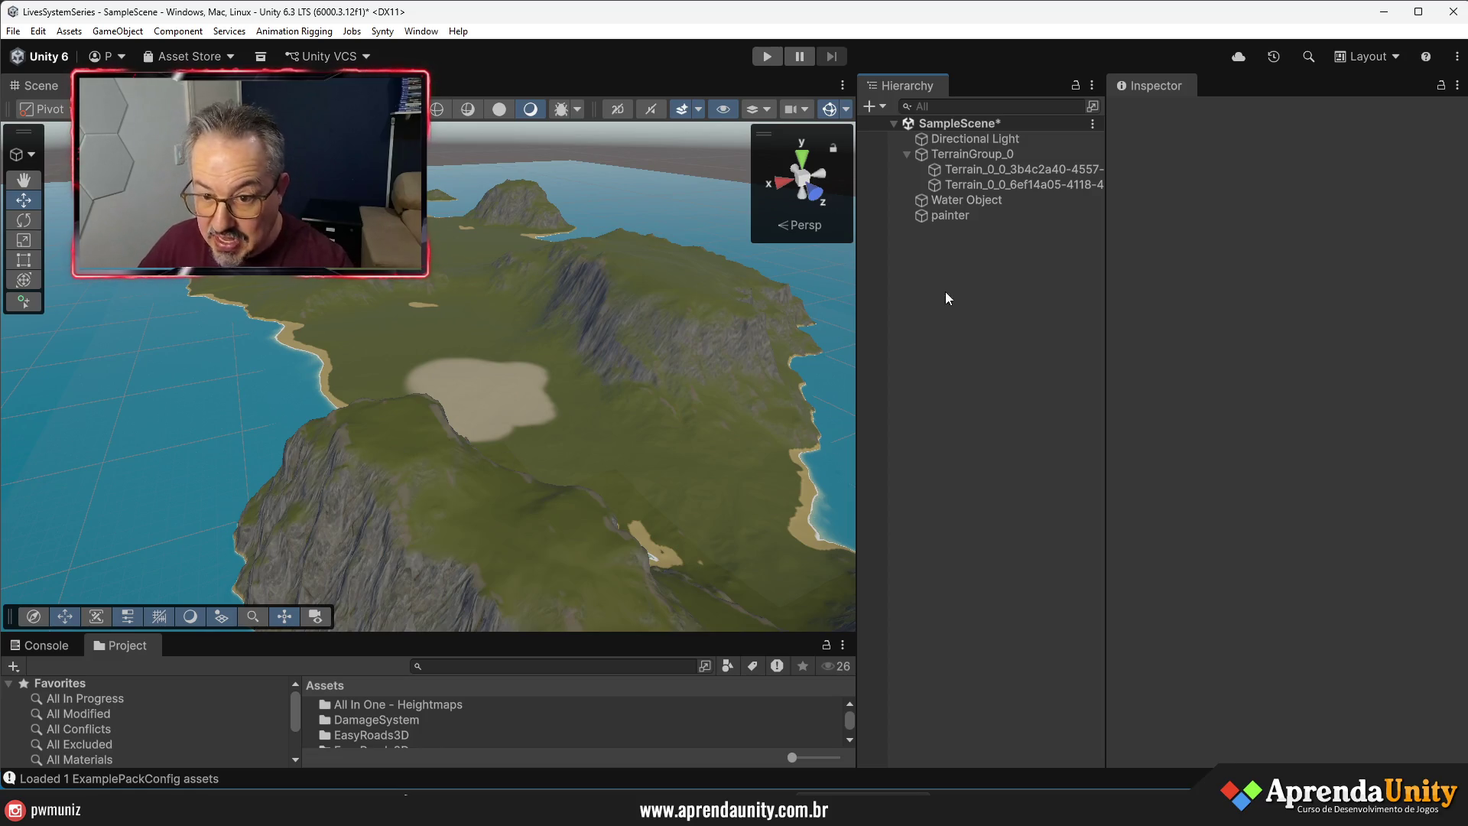
- Force Repaint from the painter so the hand-painted sand reverts to grass
click(932, 217)
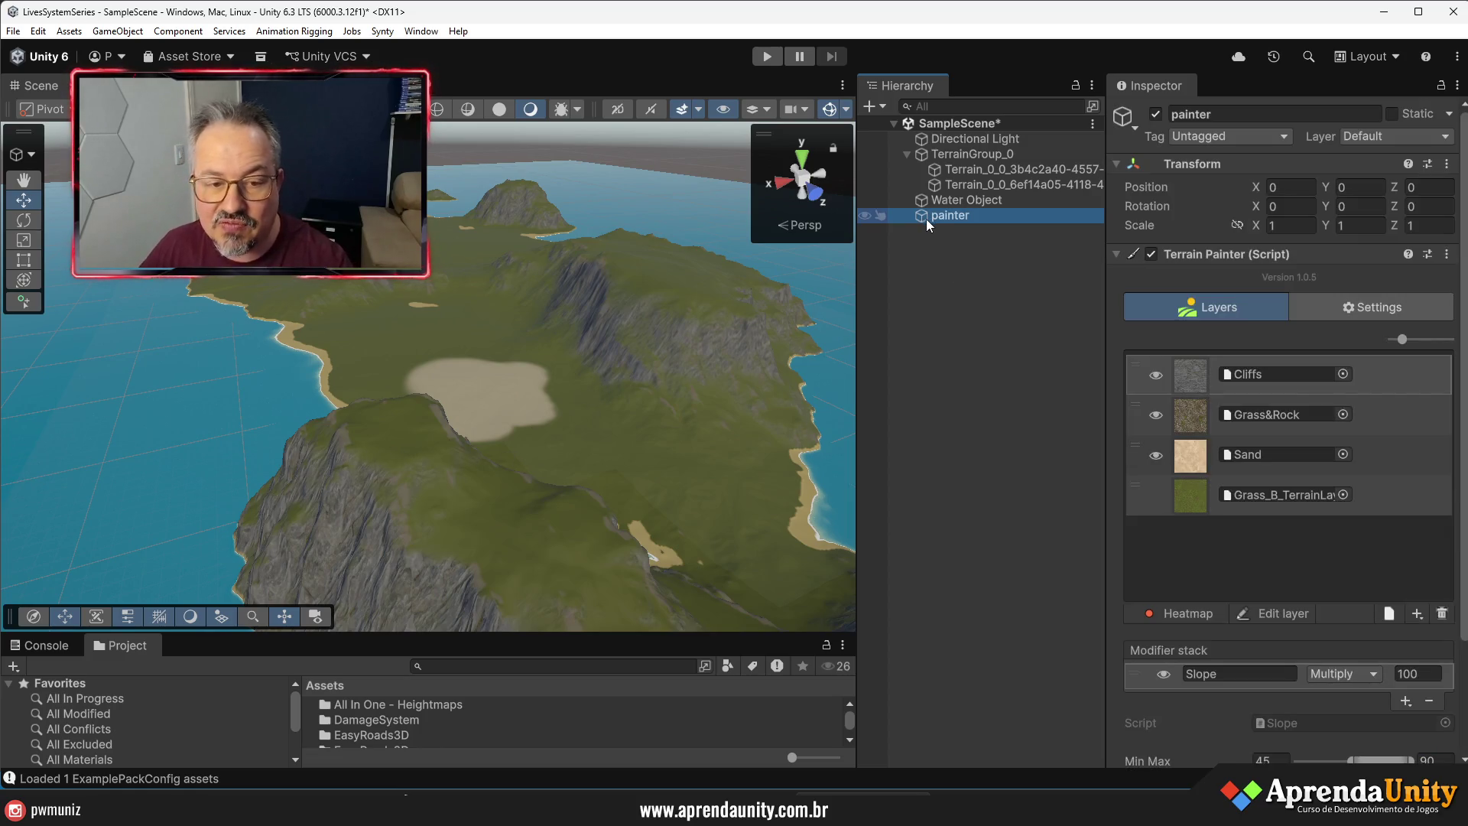
scroll(1343, 658, down, 4)
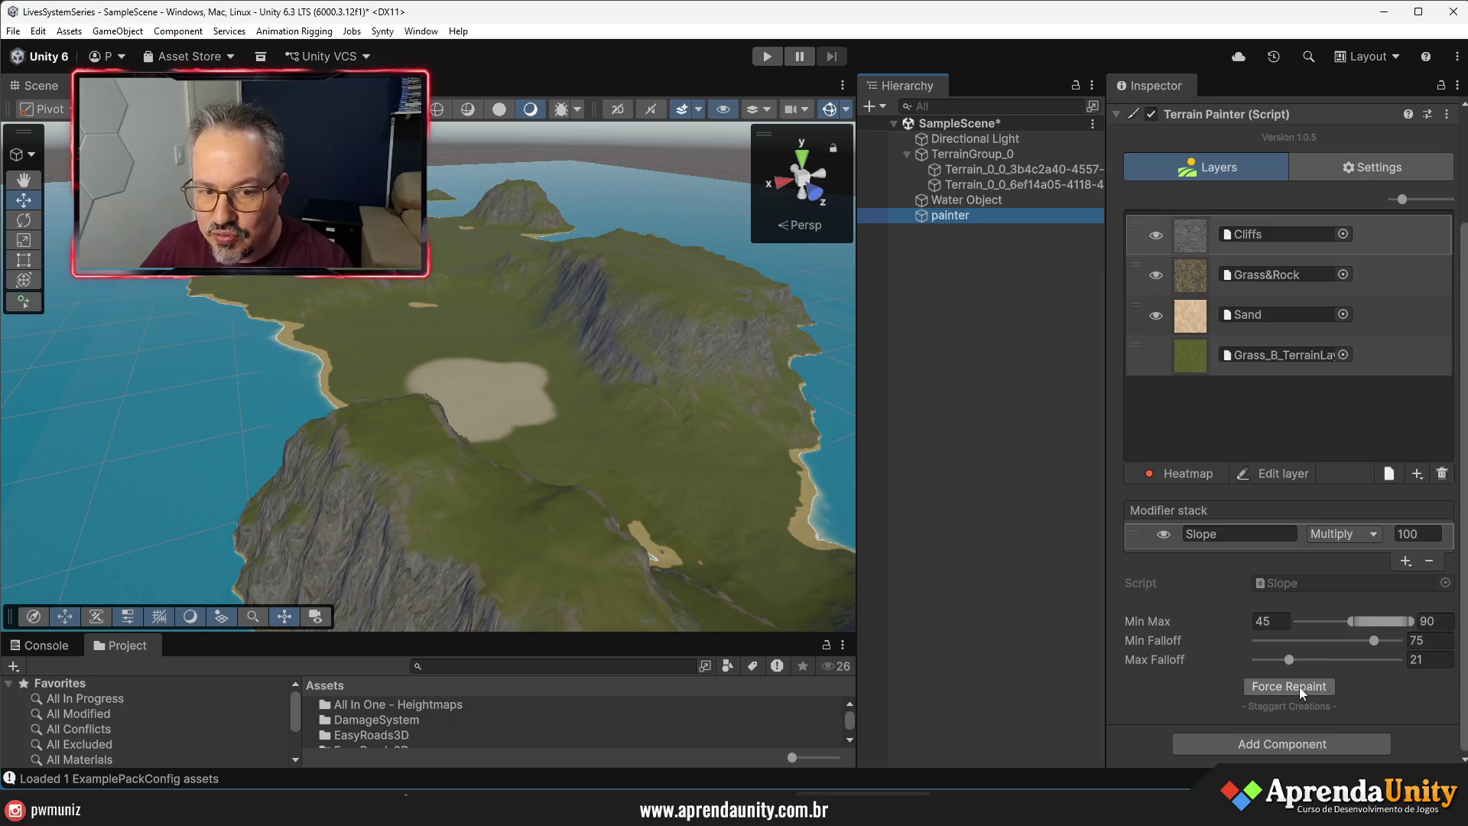
click(1300, 687)
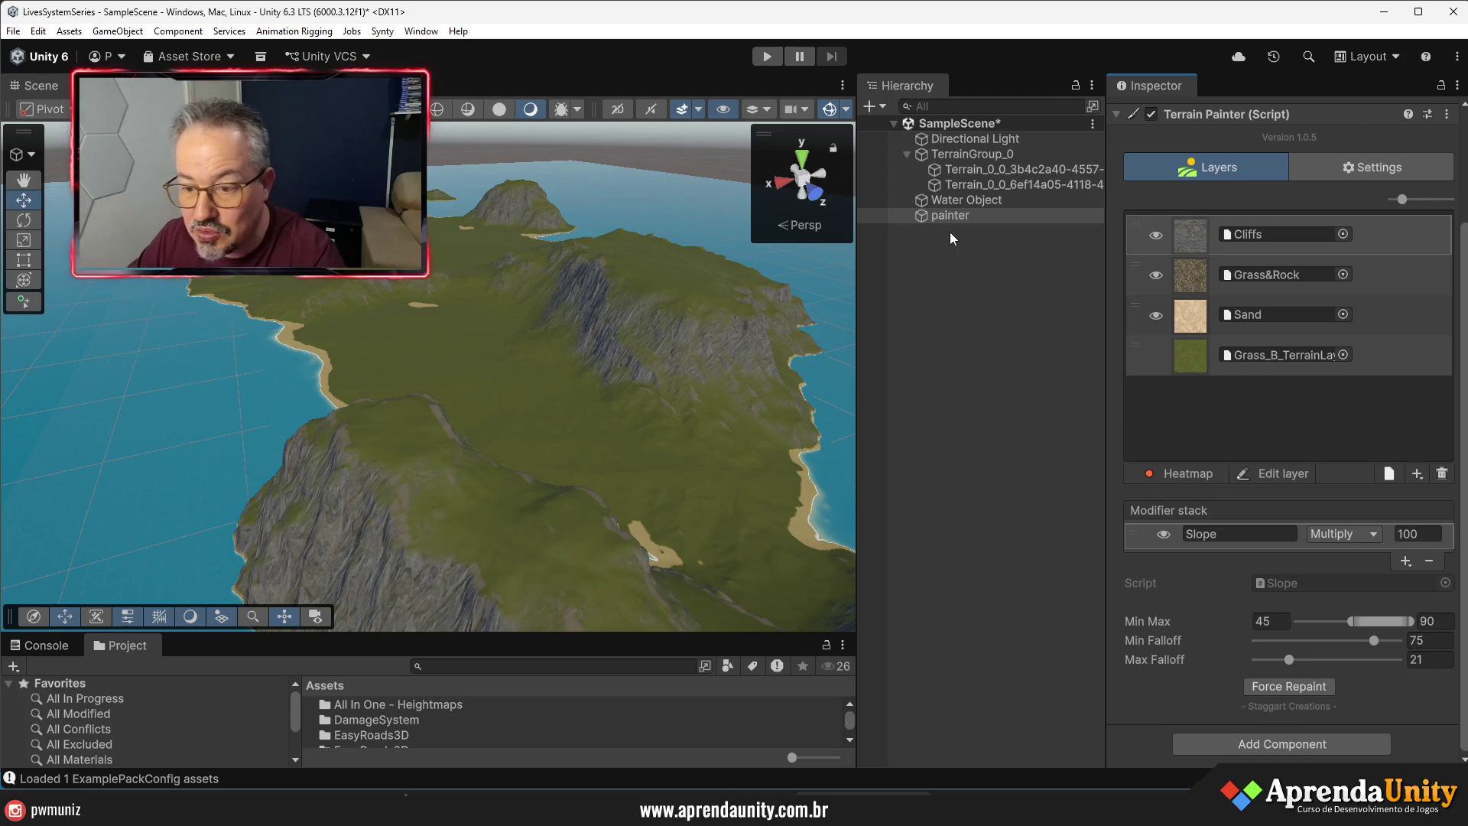
click(1342, 354)
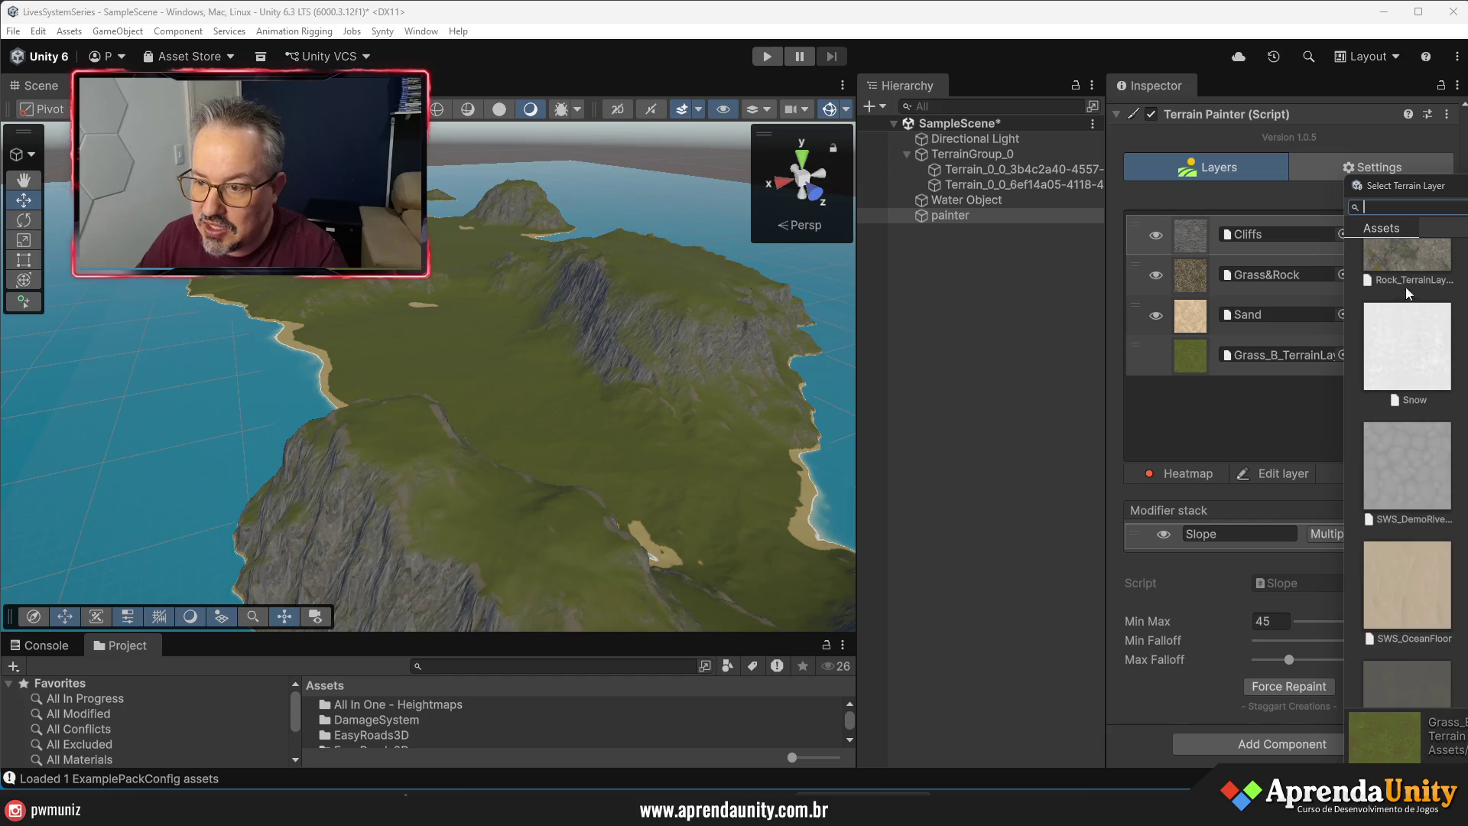
- Assign the bright meadow grass to the grass layer and Terrain_Sand_01 to the sand layer
text(grass)
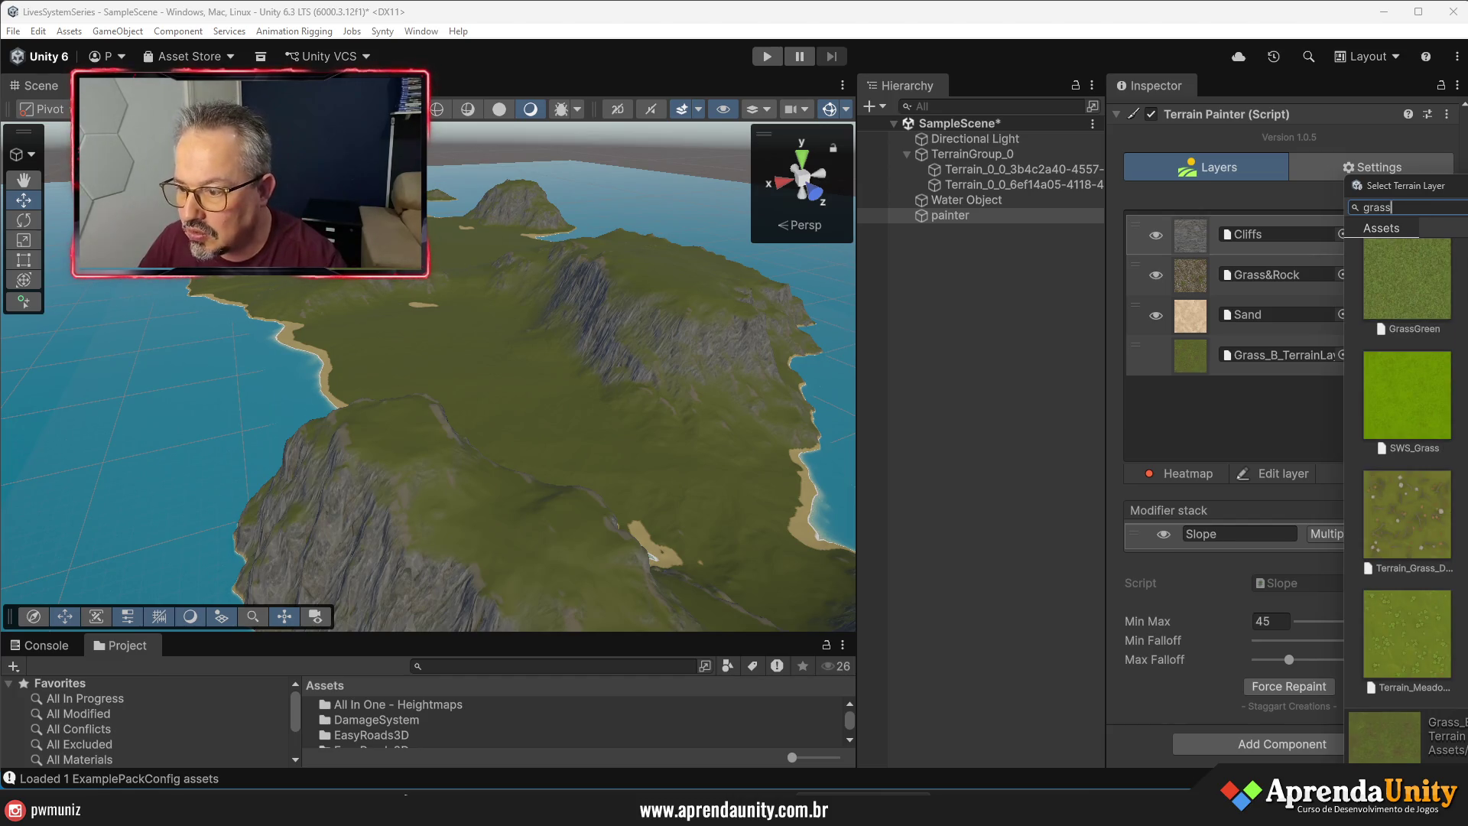
double_click(1406, 635)
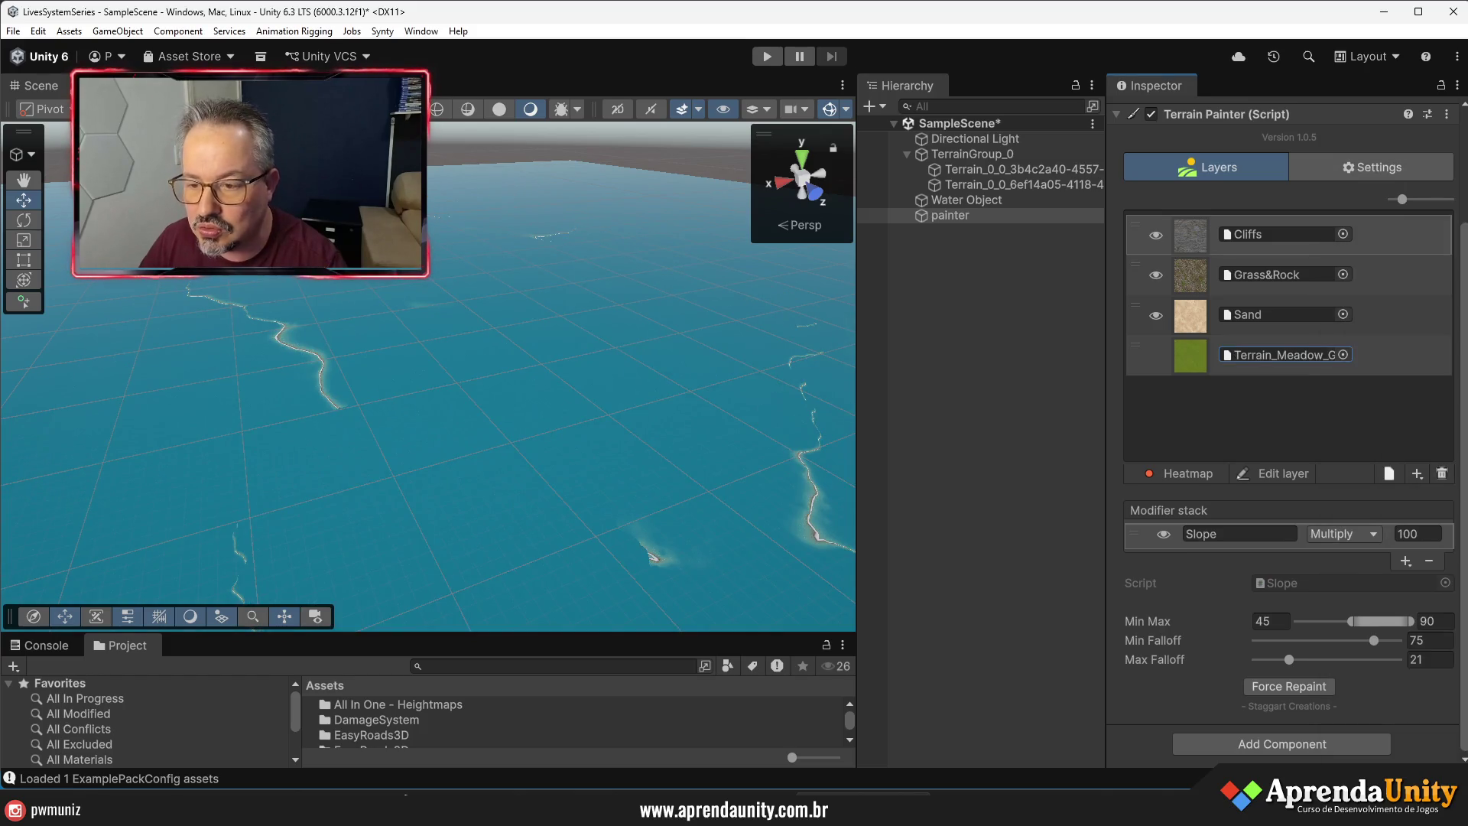
click(1342, 314)
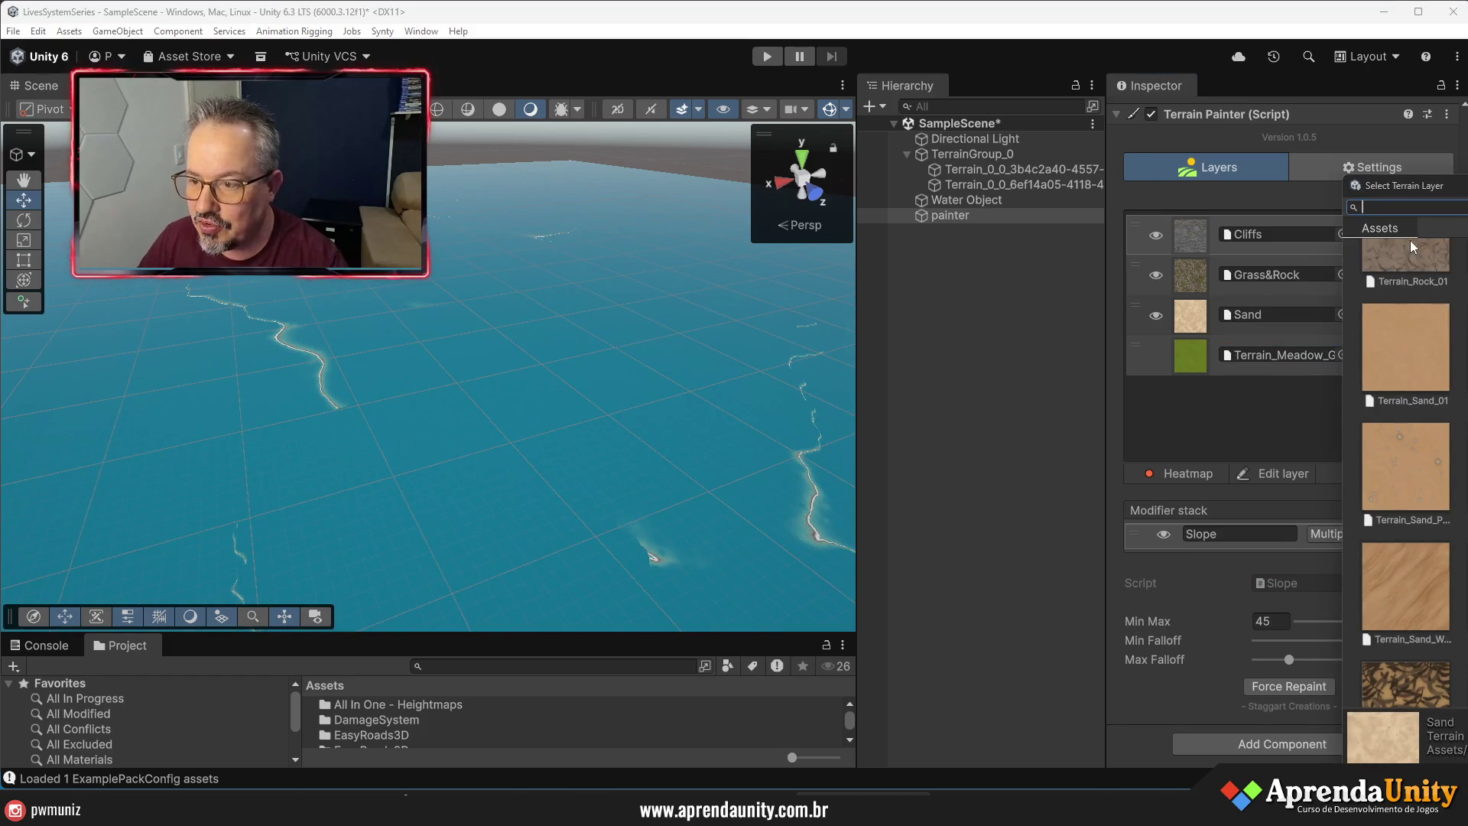
text(sand)
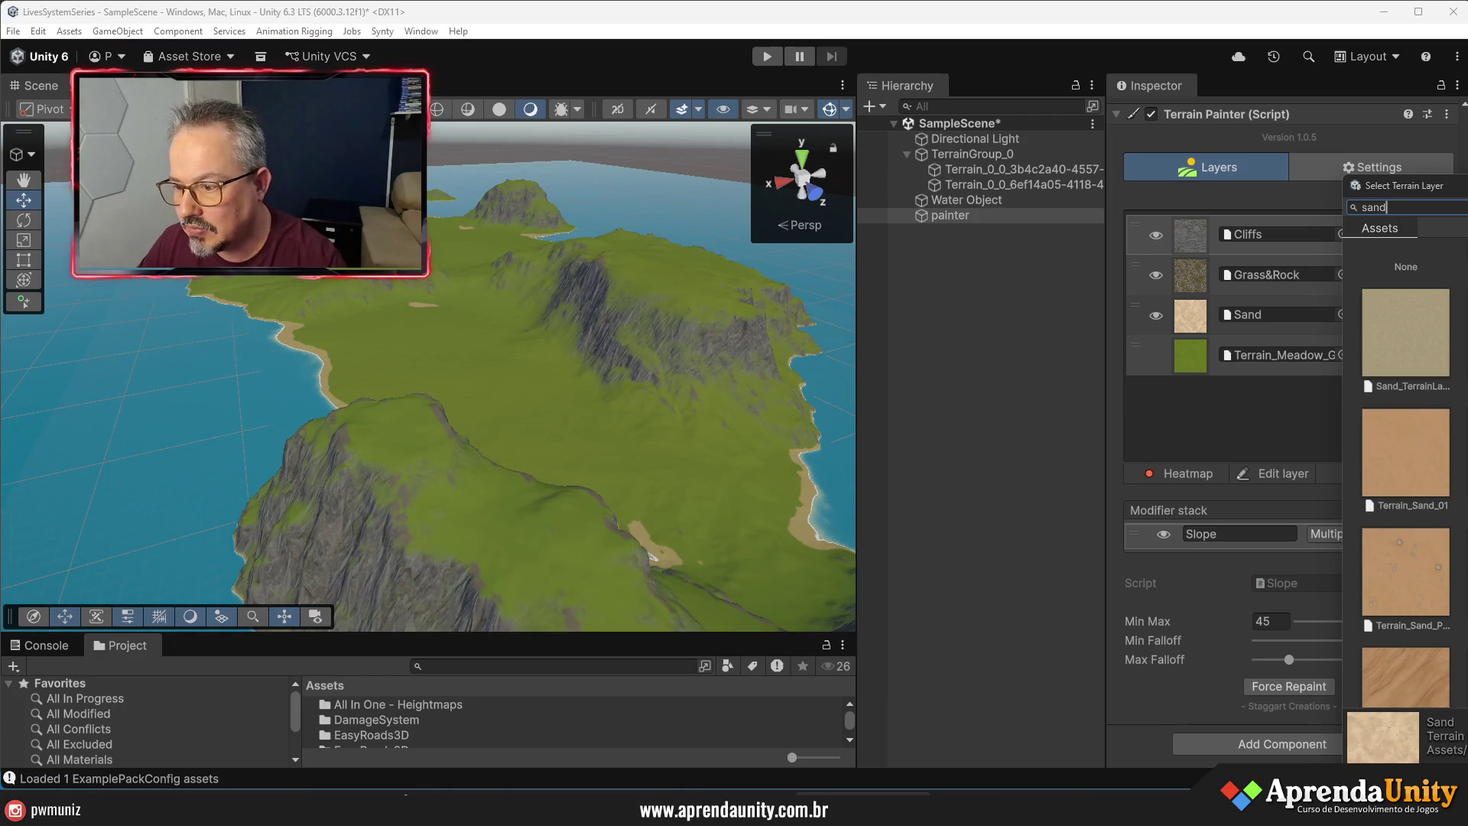
double_click(1397, 462)
- Replace the Grass&Rock layer with a dark-green Terrain_Meadow texture
click(1337, 274)
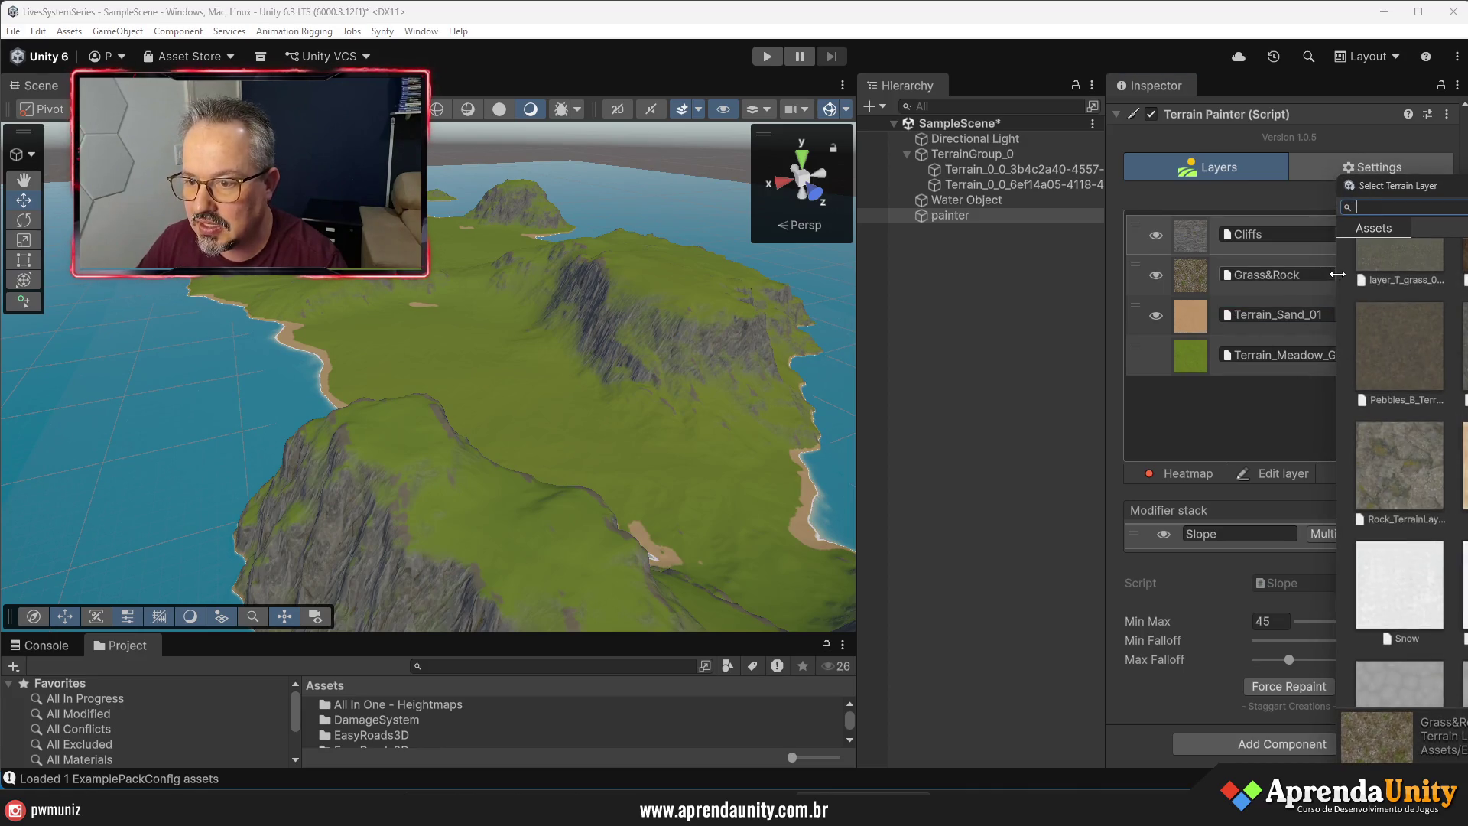
scroll(1399, 474, down, 10)
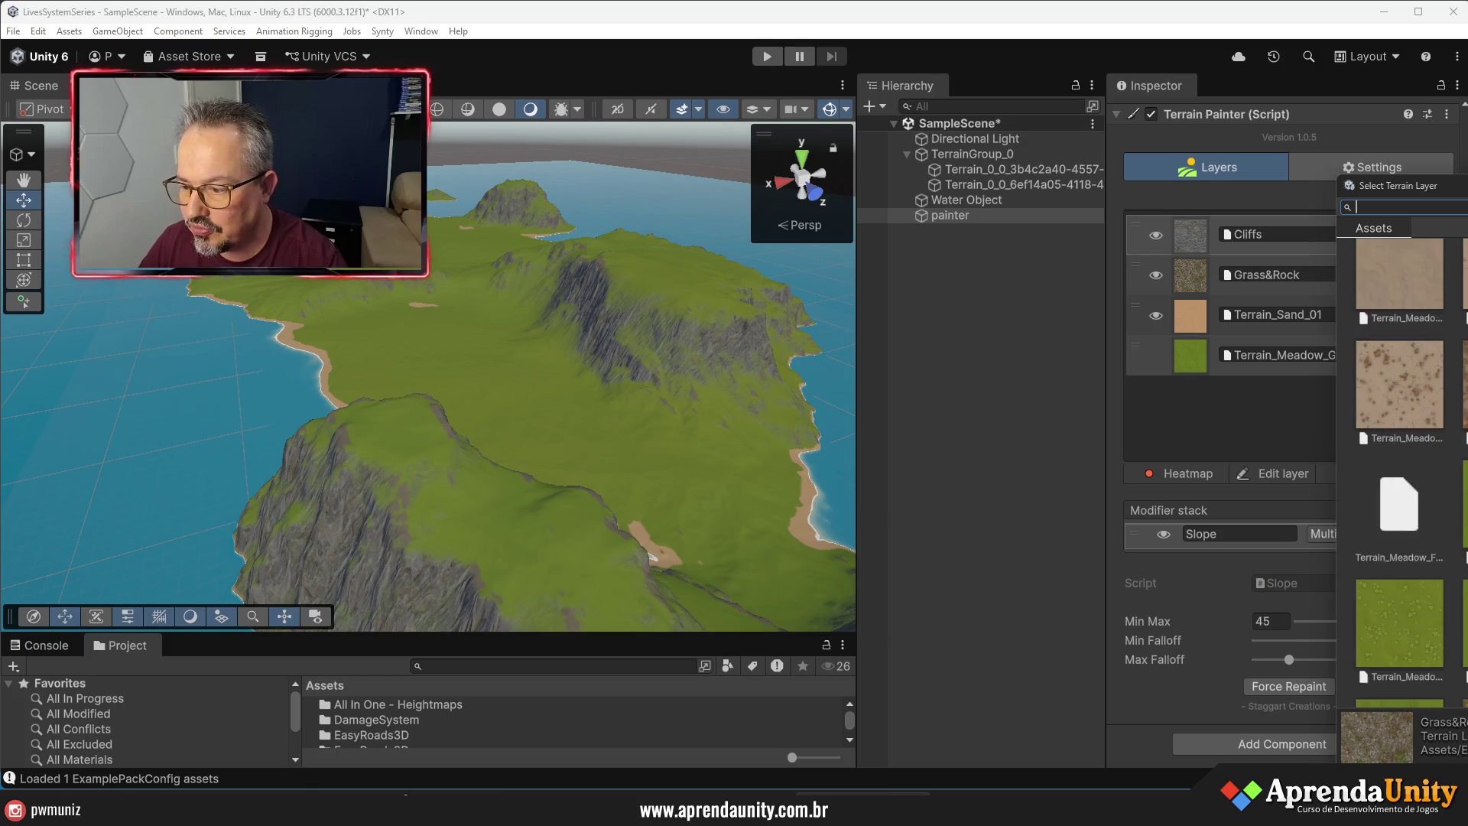
scroll(1399, 474, down, 5)
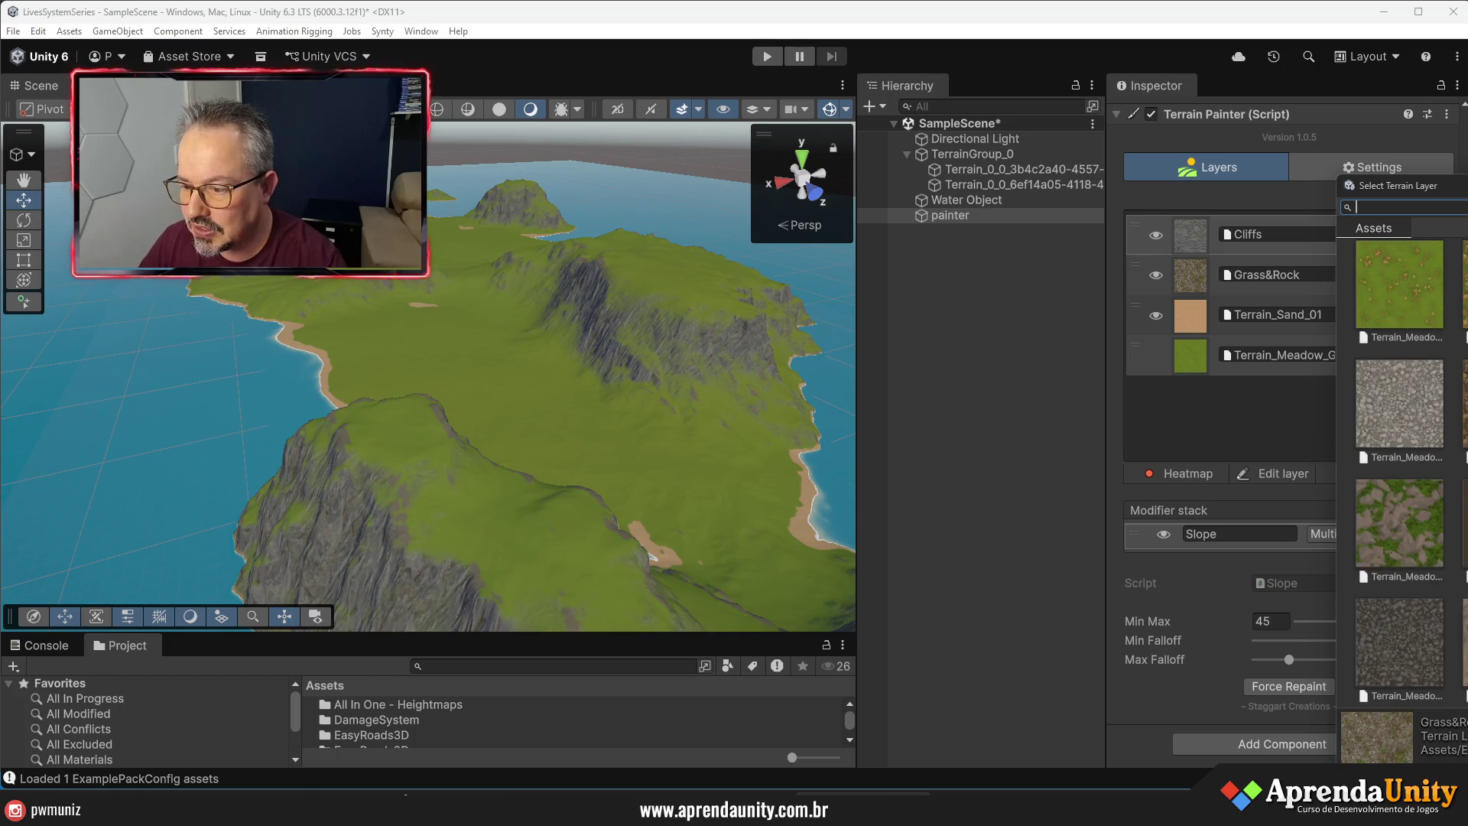
scroll(1399, 474, down, 3)
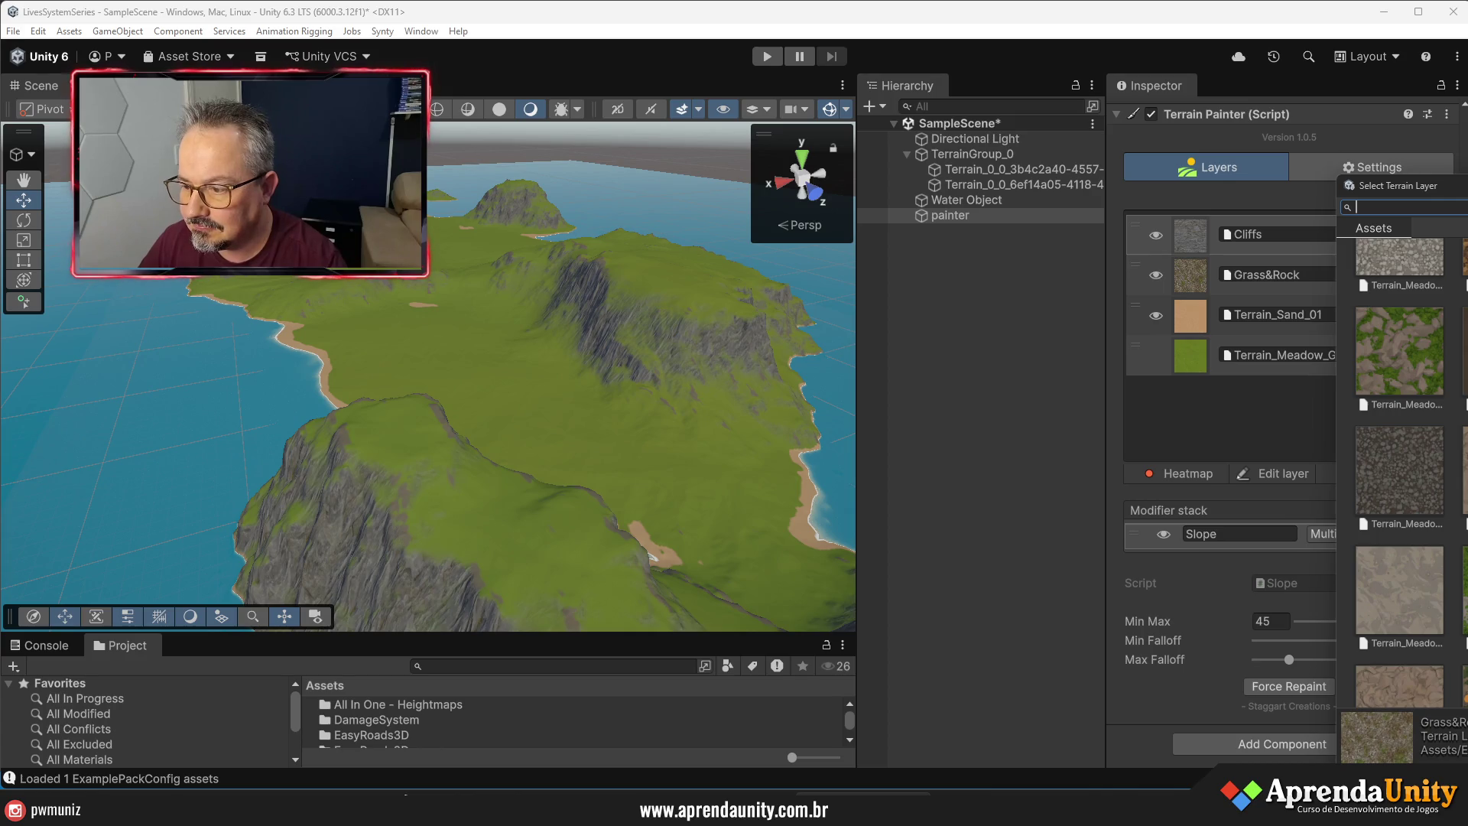
scroll(1399, 474, down, 10)
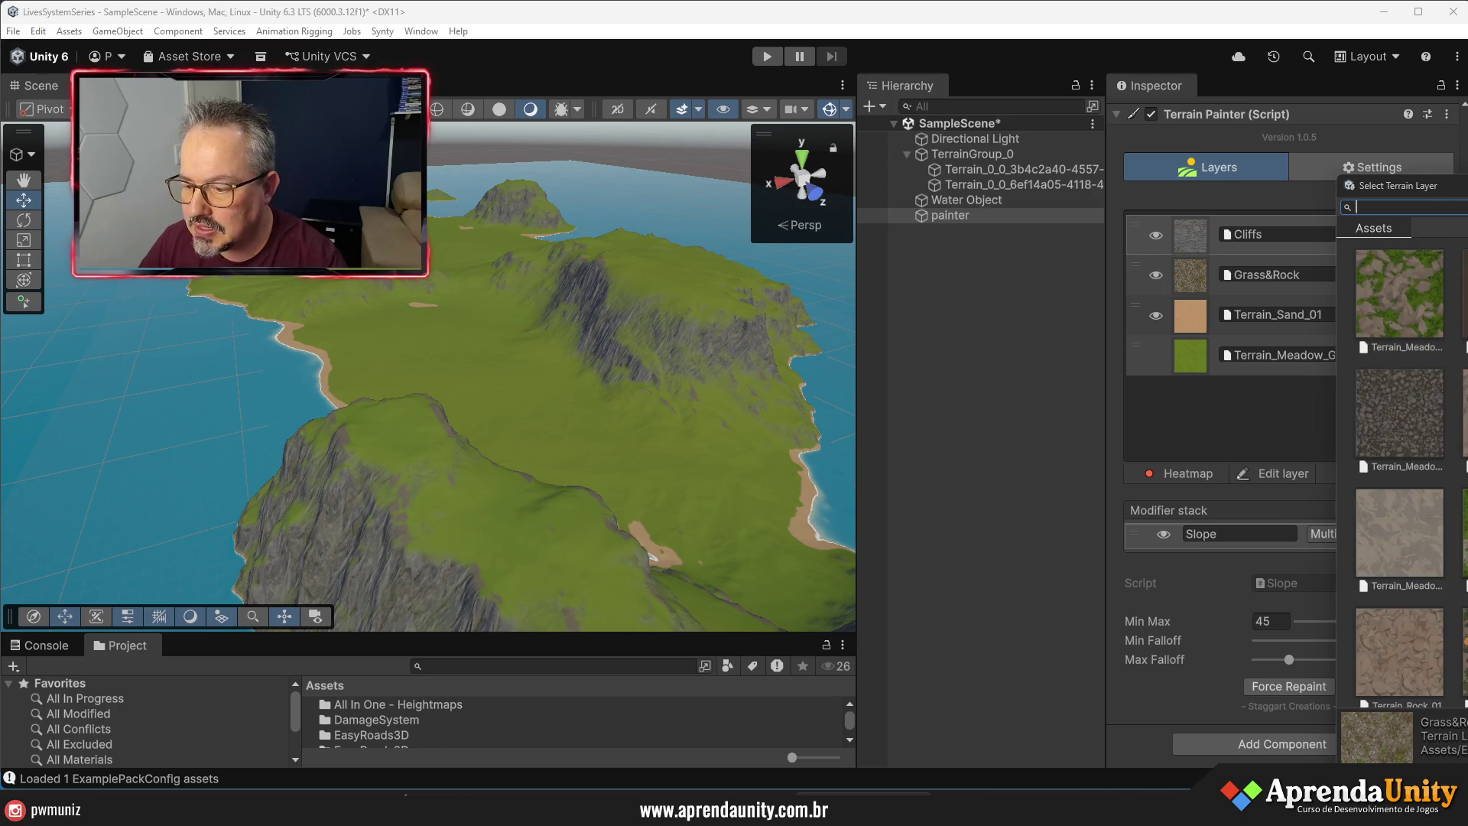
scroll(1399, 474, up, 8)
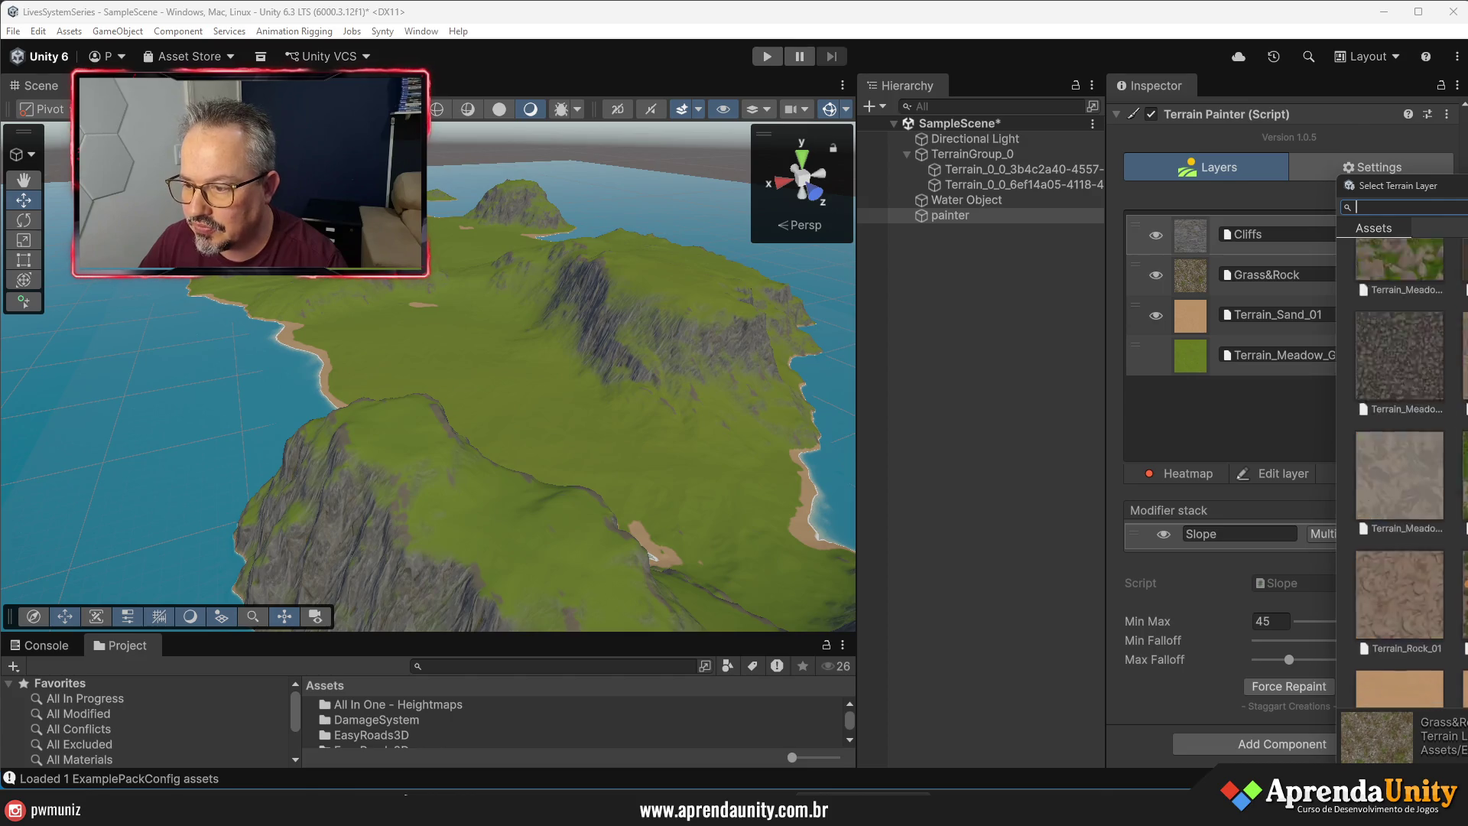
scroll(1399, 474, up, 6)
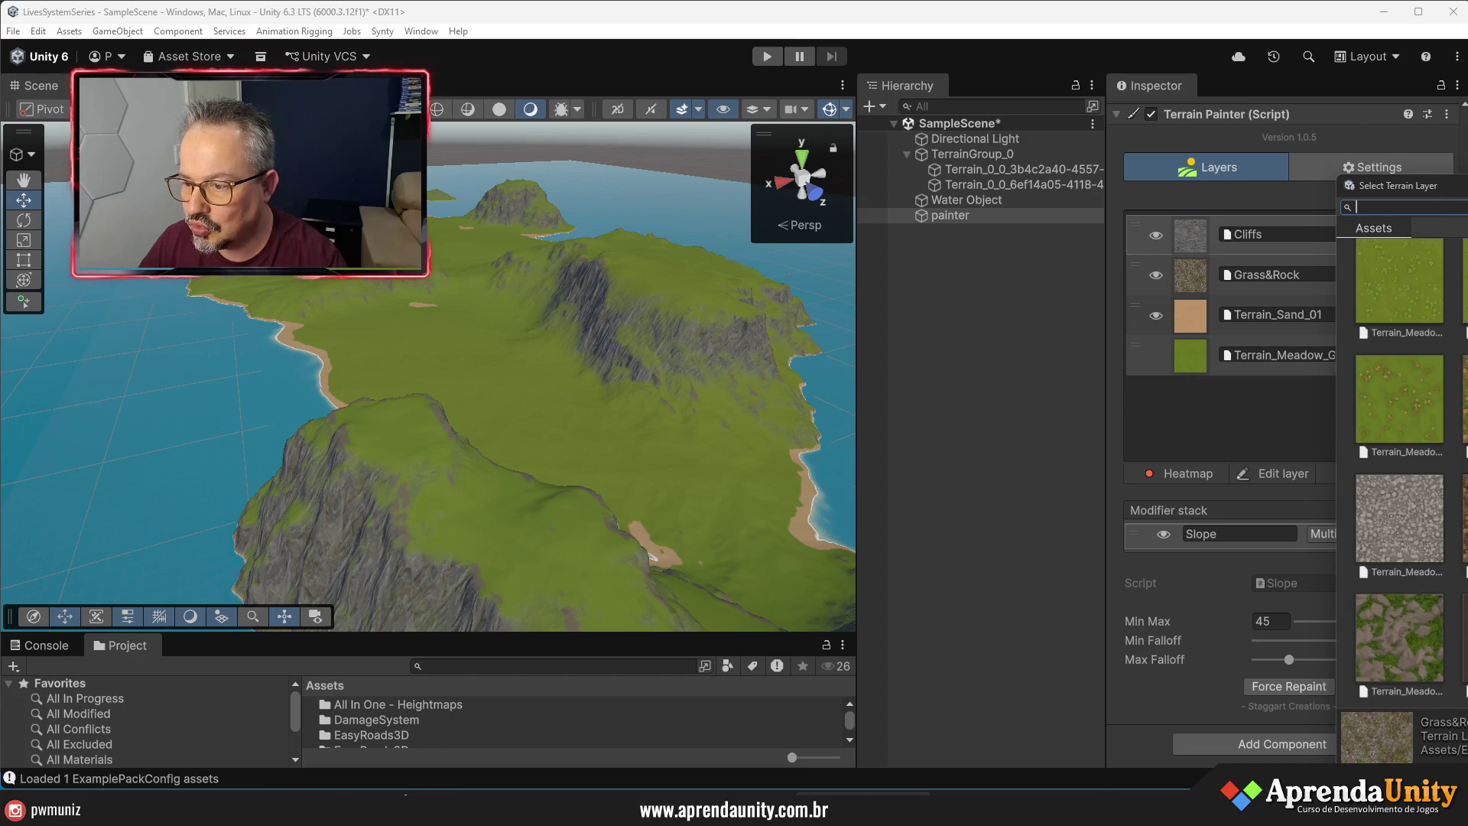
scroll(1399, 474, up, 2)
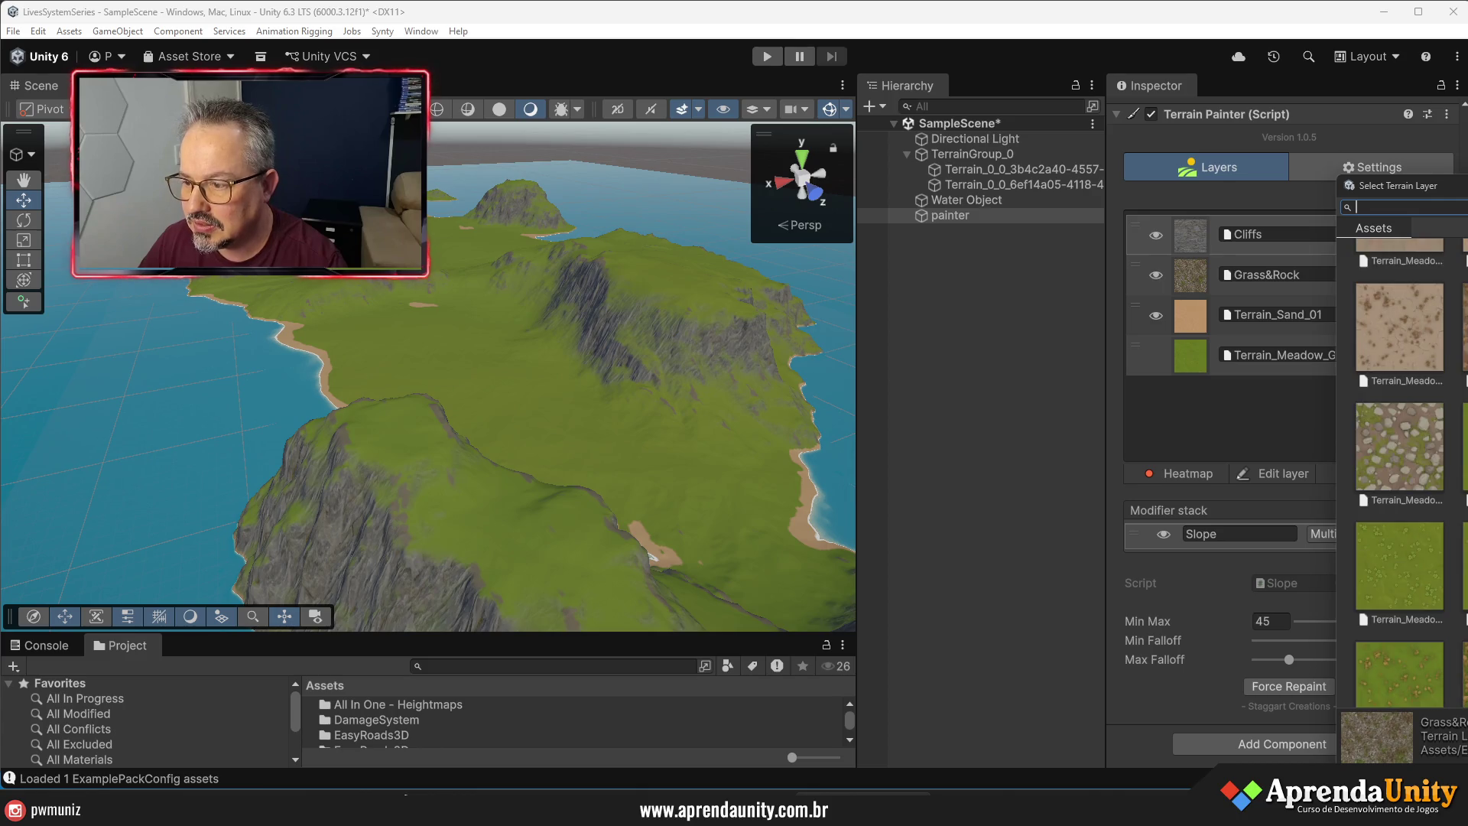
double_click(1399, 566)
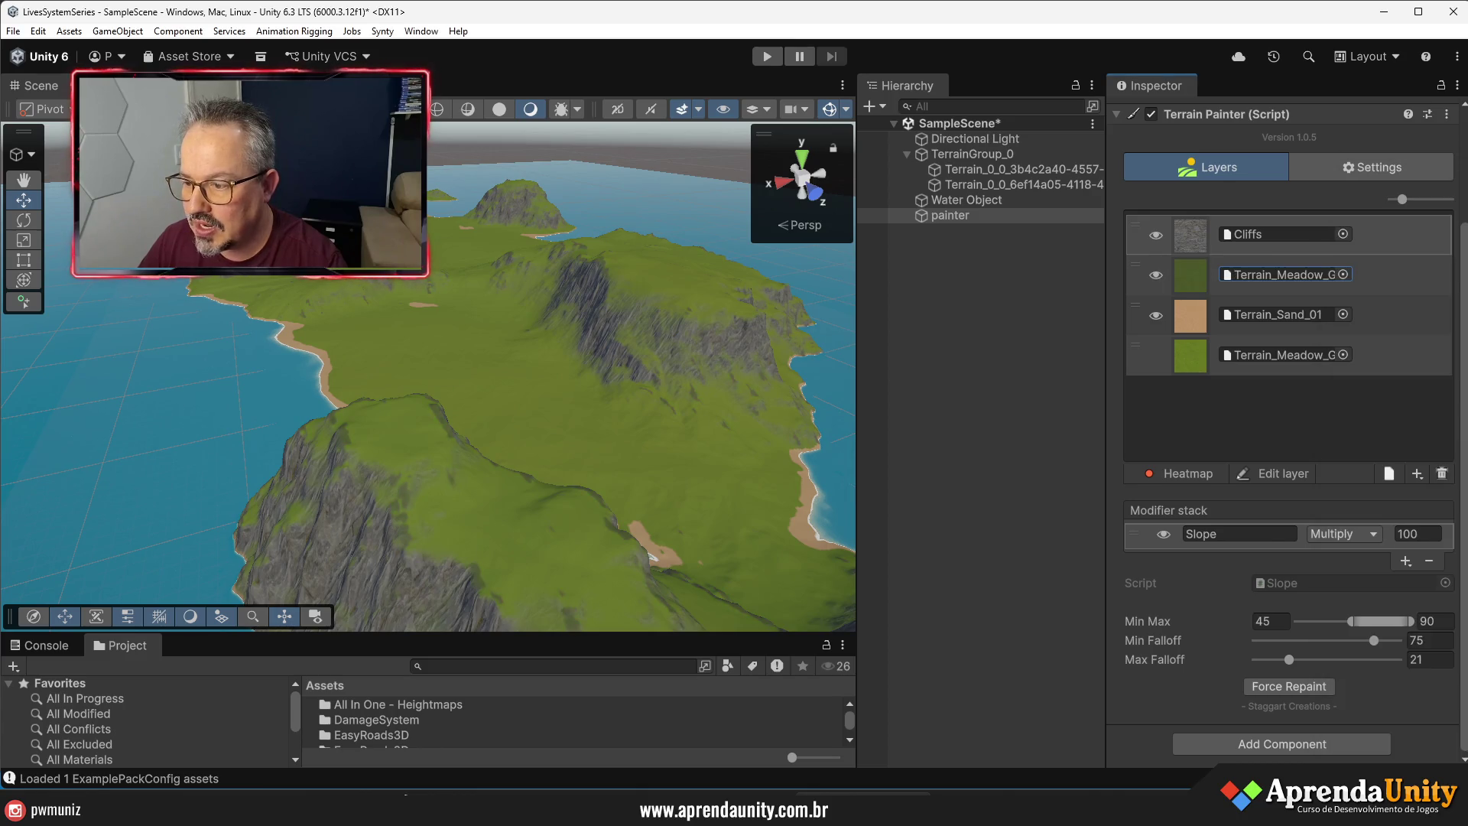
- Replace the painter's Cliffs layer with the Terrain_Meadow_Rock texture
click(1342, 233)
scroll(1404, 474, down, 5)
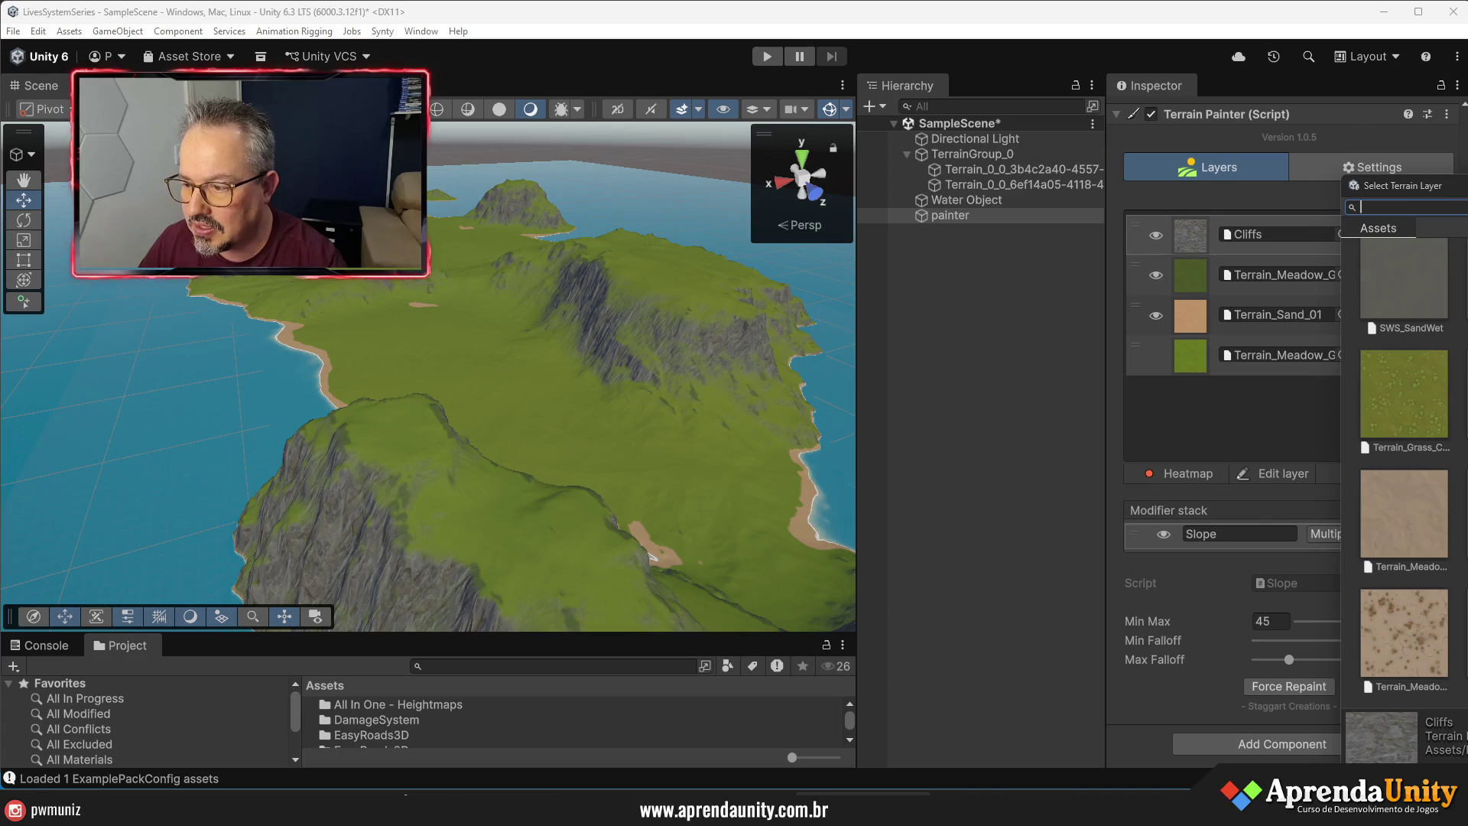
scroll(1403, 474, down, 5)
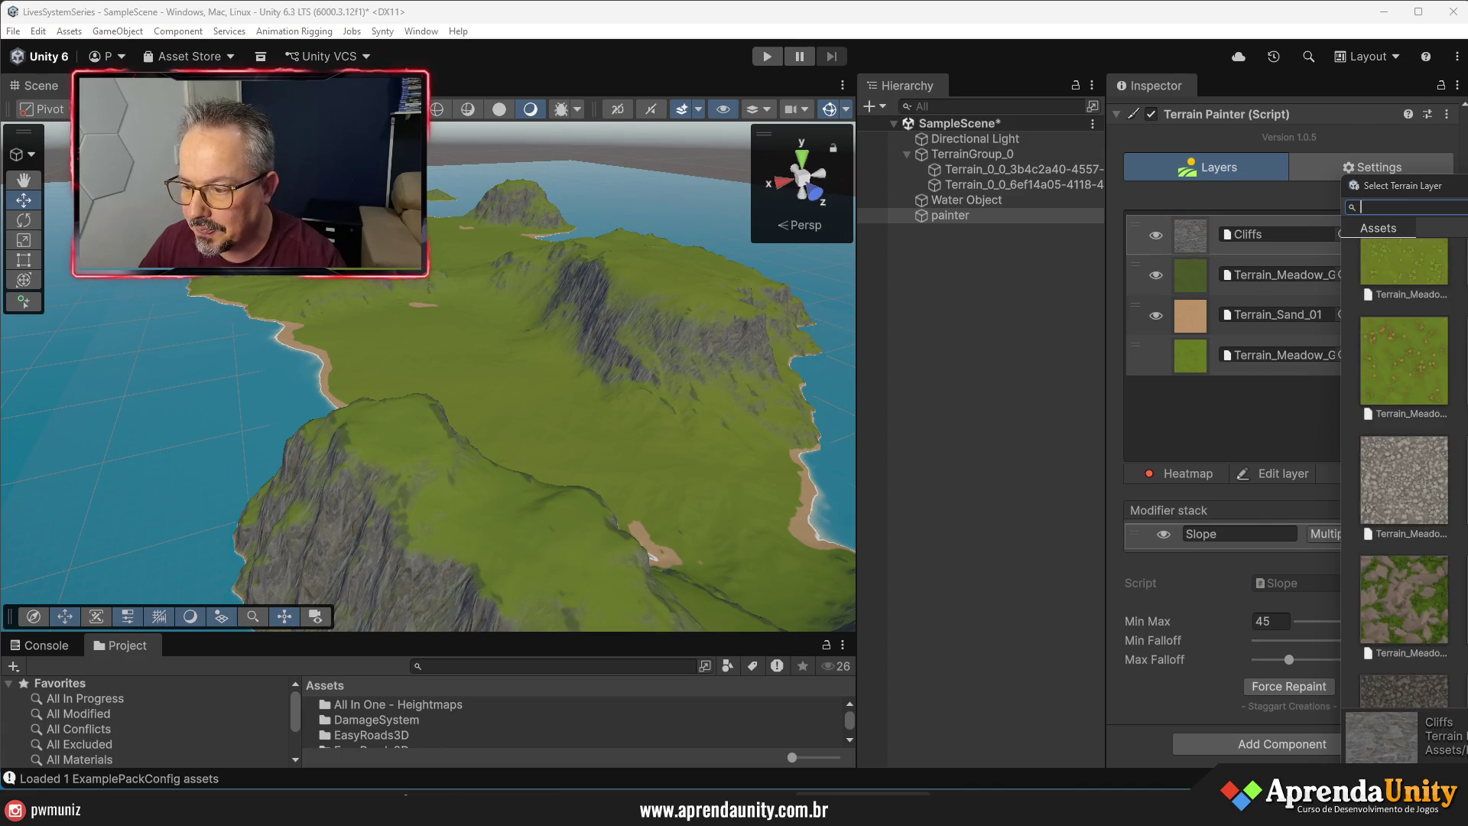
scroll(1403, 474, down, 3)
scroll(1403, 474, down, 5)
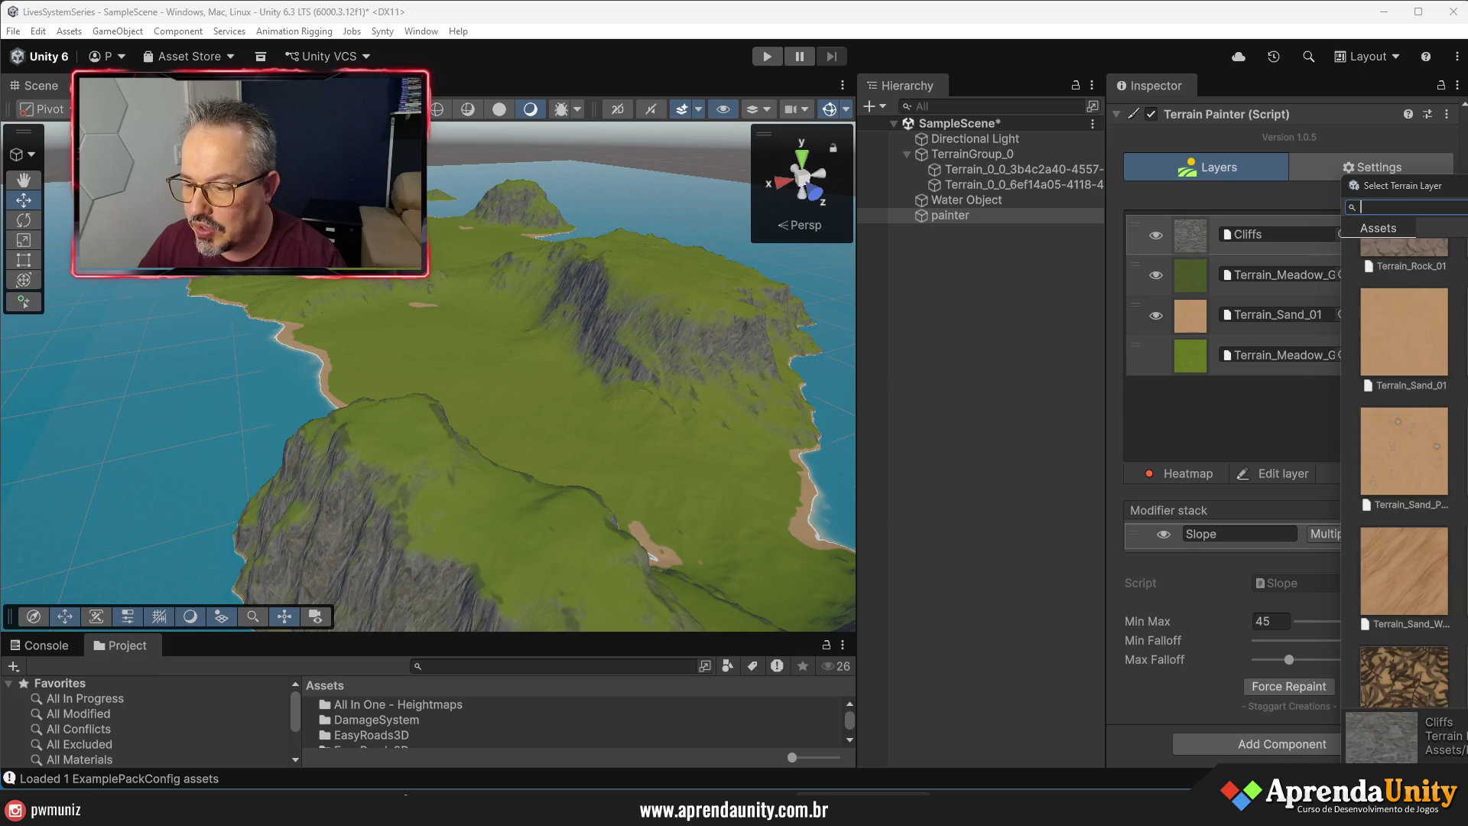
scroll(1404, 474, up, 5)
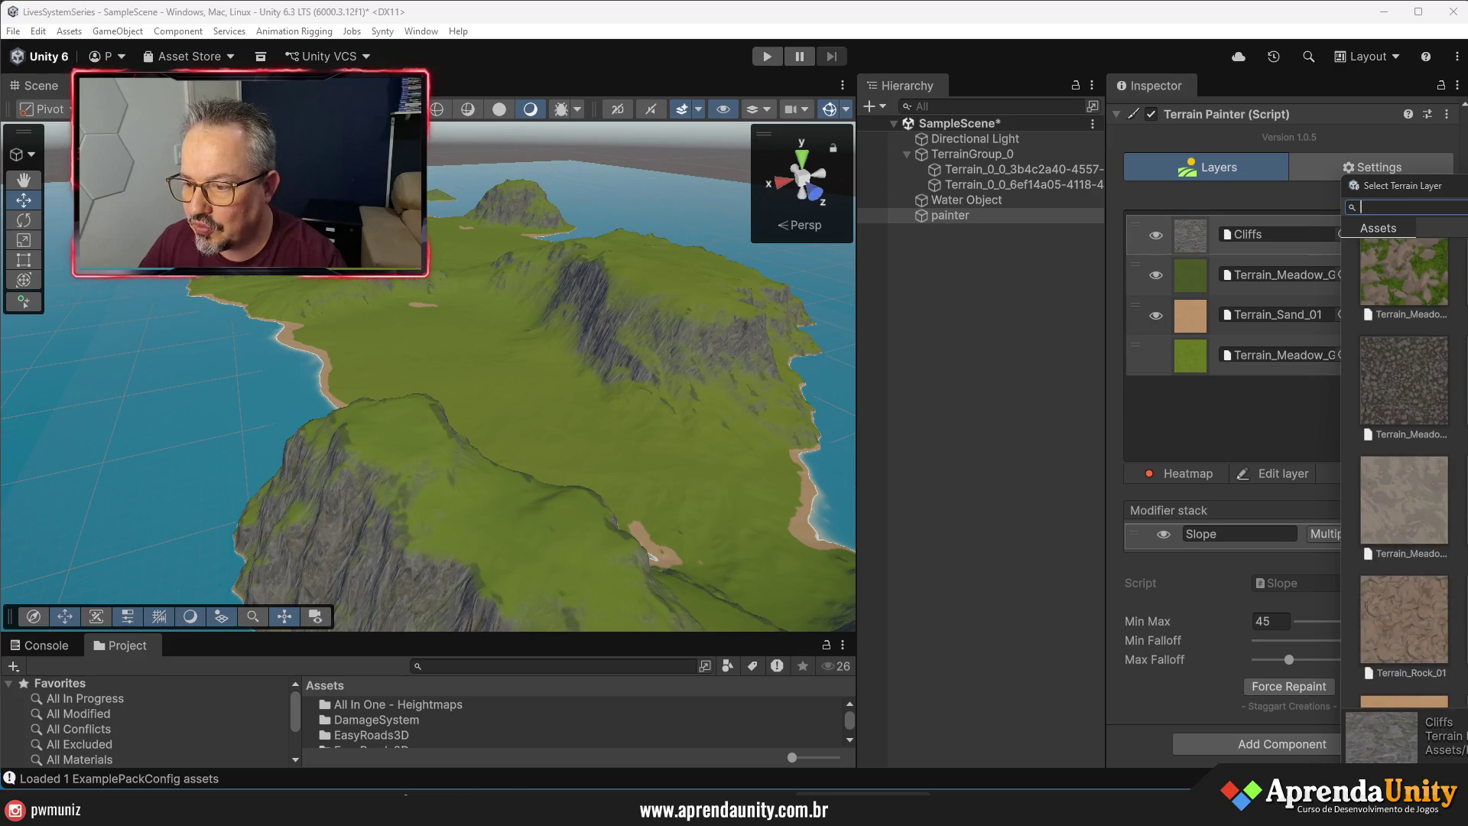
double_click(1416, 493)
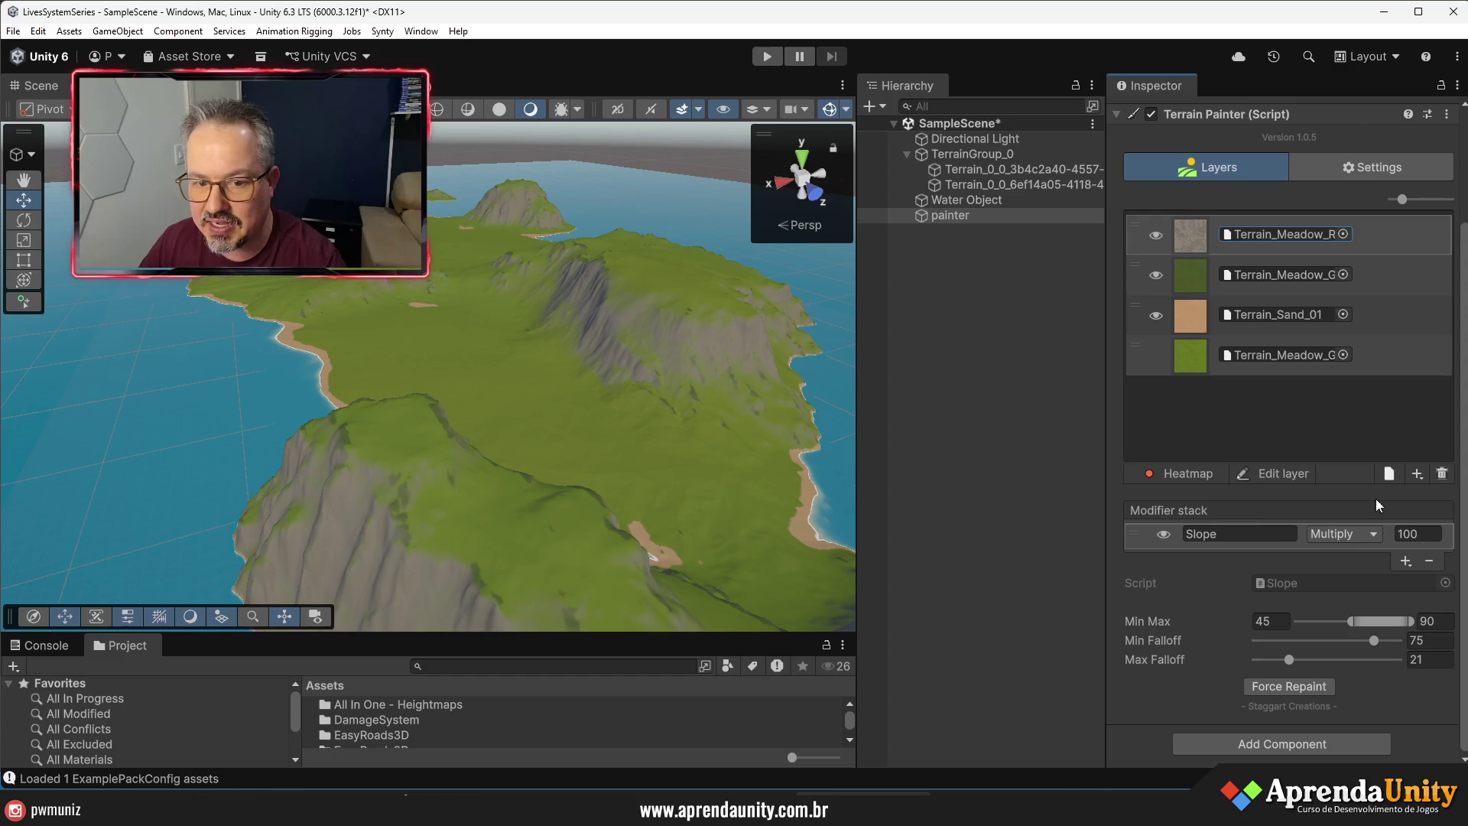
click(1095, 449)
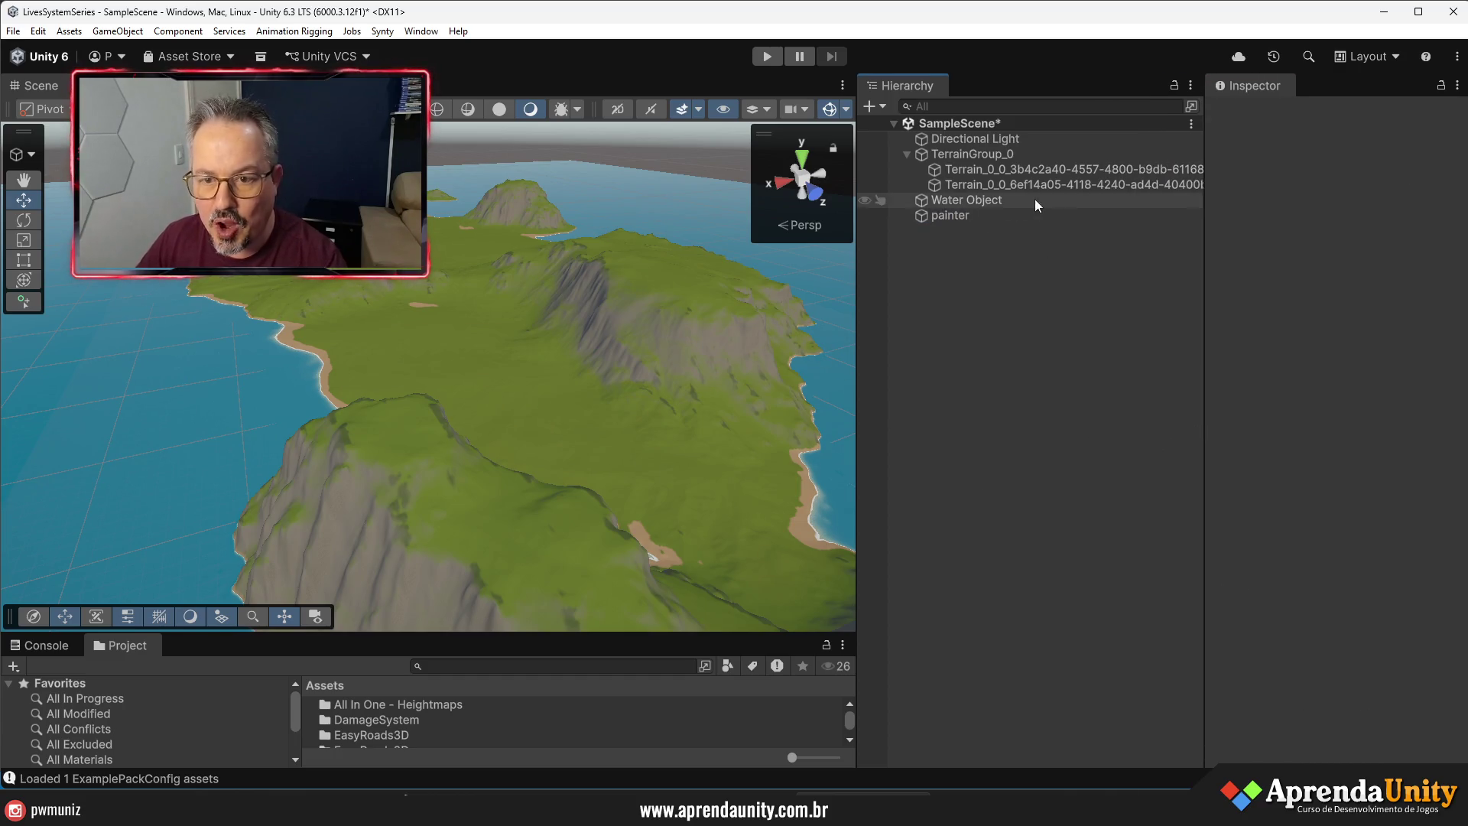
- Force Repaint the painter's layers and orbit down to inspect the sandy shoreline
click(993, 216)
scroll(1368, 633, down, 3)
click(1333, 684)
drag(865, 473, 931, 478)
mouse_move(749, 459)
mouse_down()
mouse_move(857, 471)
mouse_move(646, 367)
mouse_move(590, 466)
mouse_move(497, 23)
mouse_move(596, 184)
mouse_move(190, 383)
mouse_move(600, 425)
mouse_move(869, 485)
mouse_move(921, 458)
mouse_up()
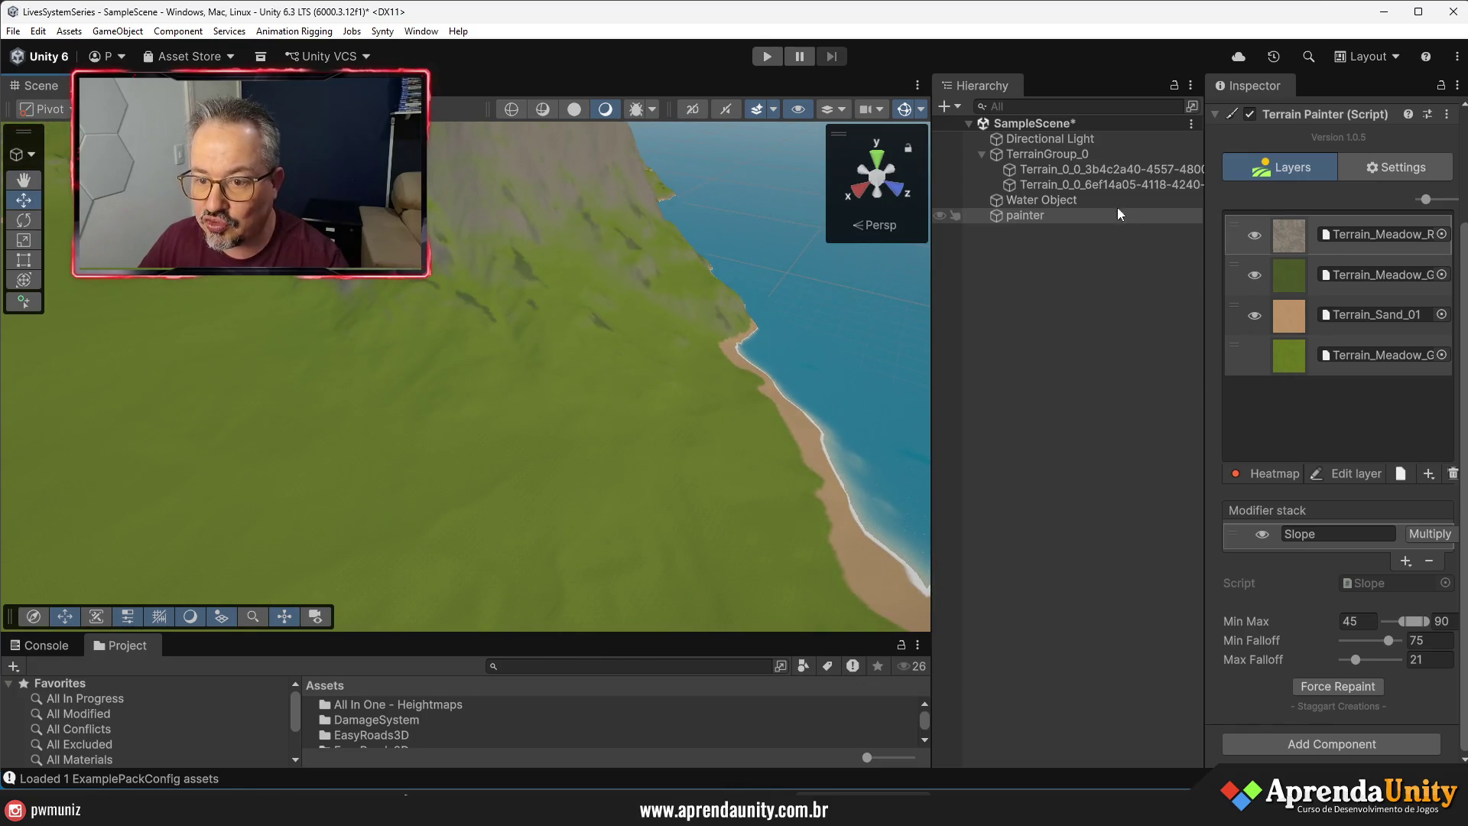
click(1053, 184)
- Swap the second tile's Terrain_Meadow_Rock_Rough_01 layer slot for Cliffs
scroll(1372, 439, down, 10)
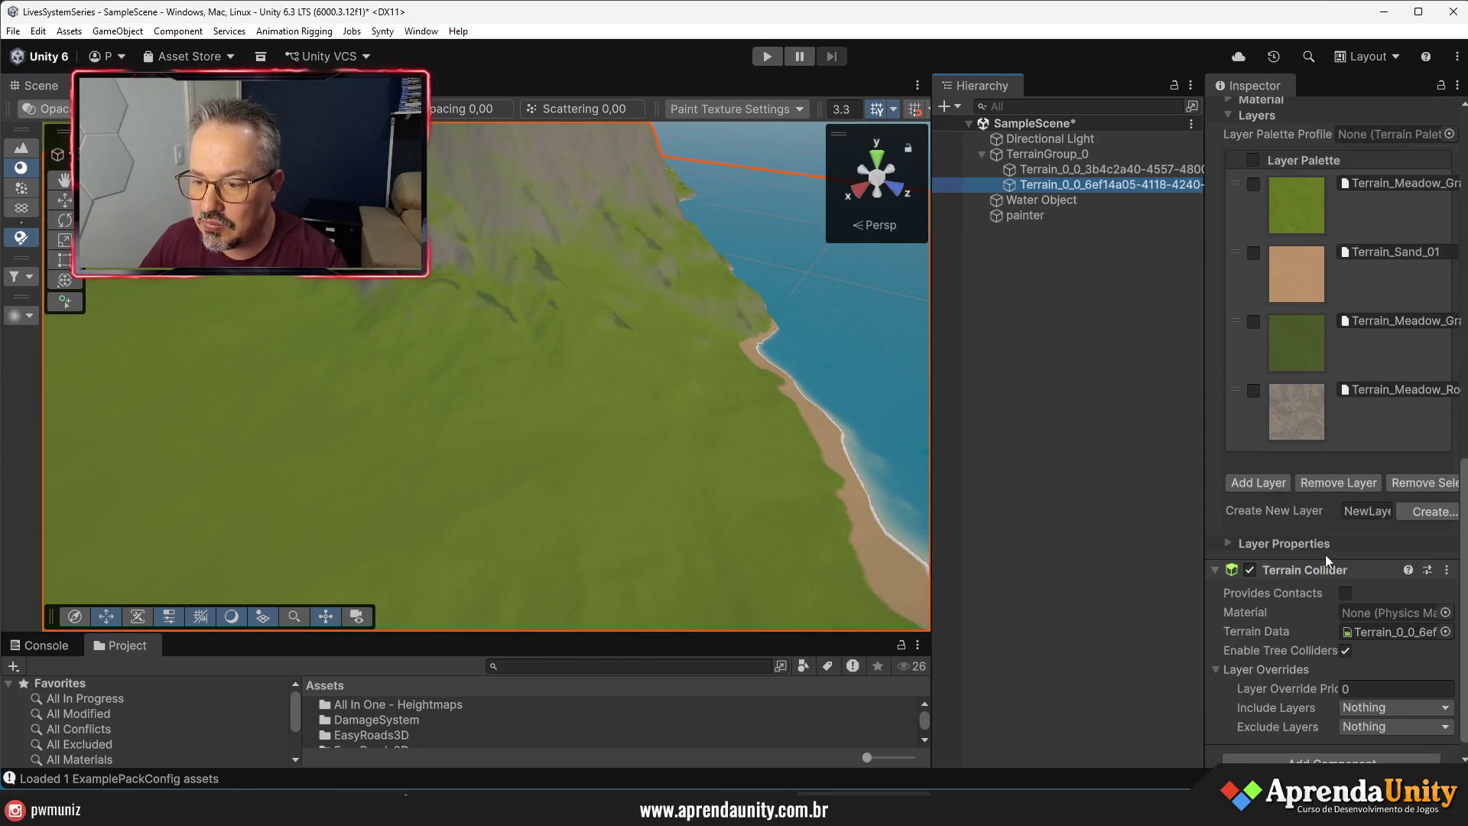
scroll(1324, 554, up, 2)
drag(1206, 369, 1050, 375)
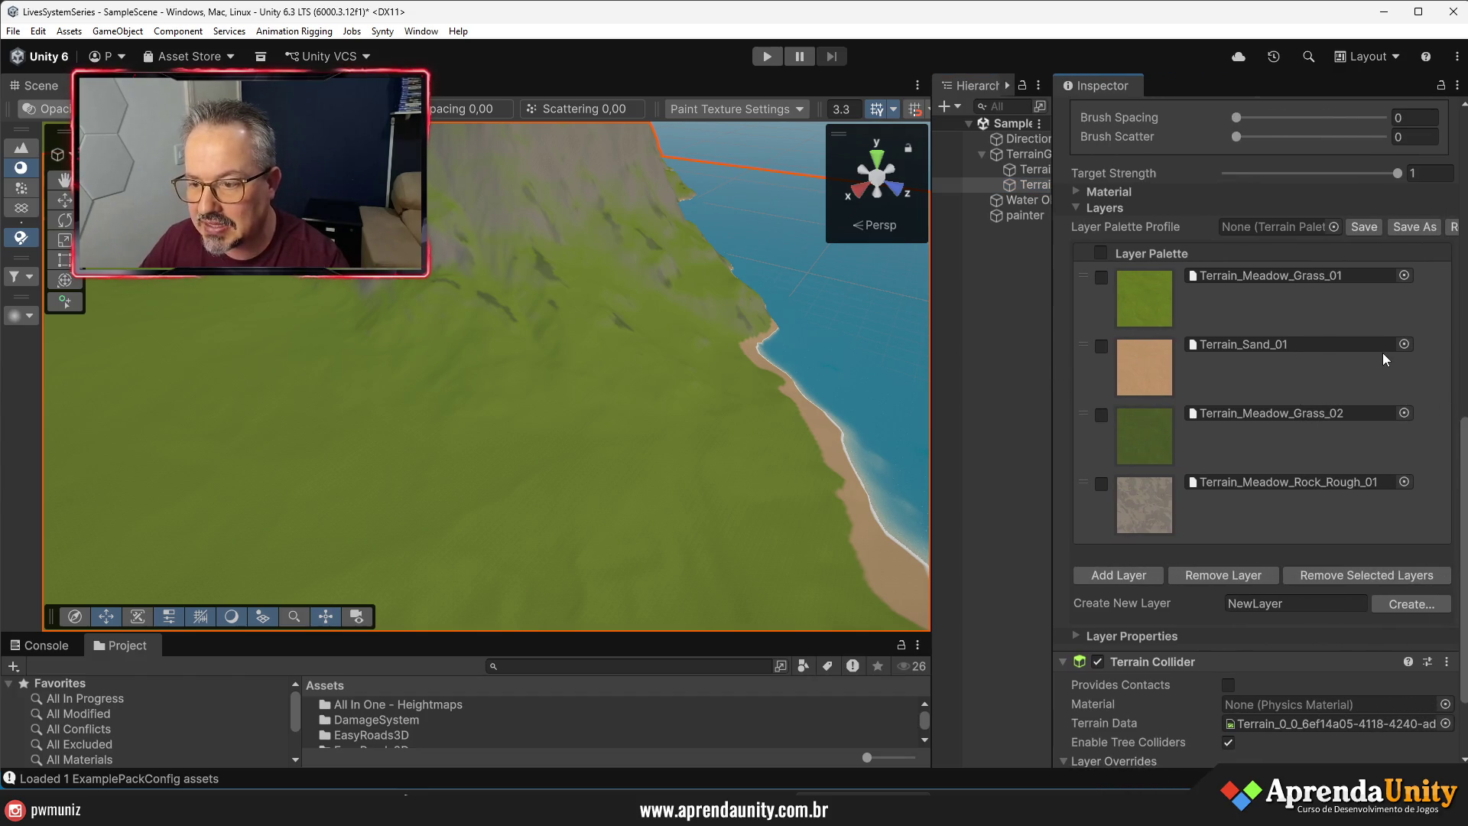
click(1403, 482)
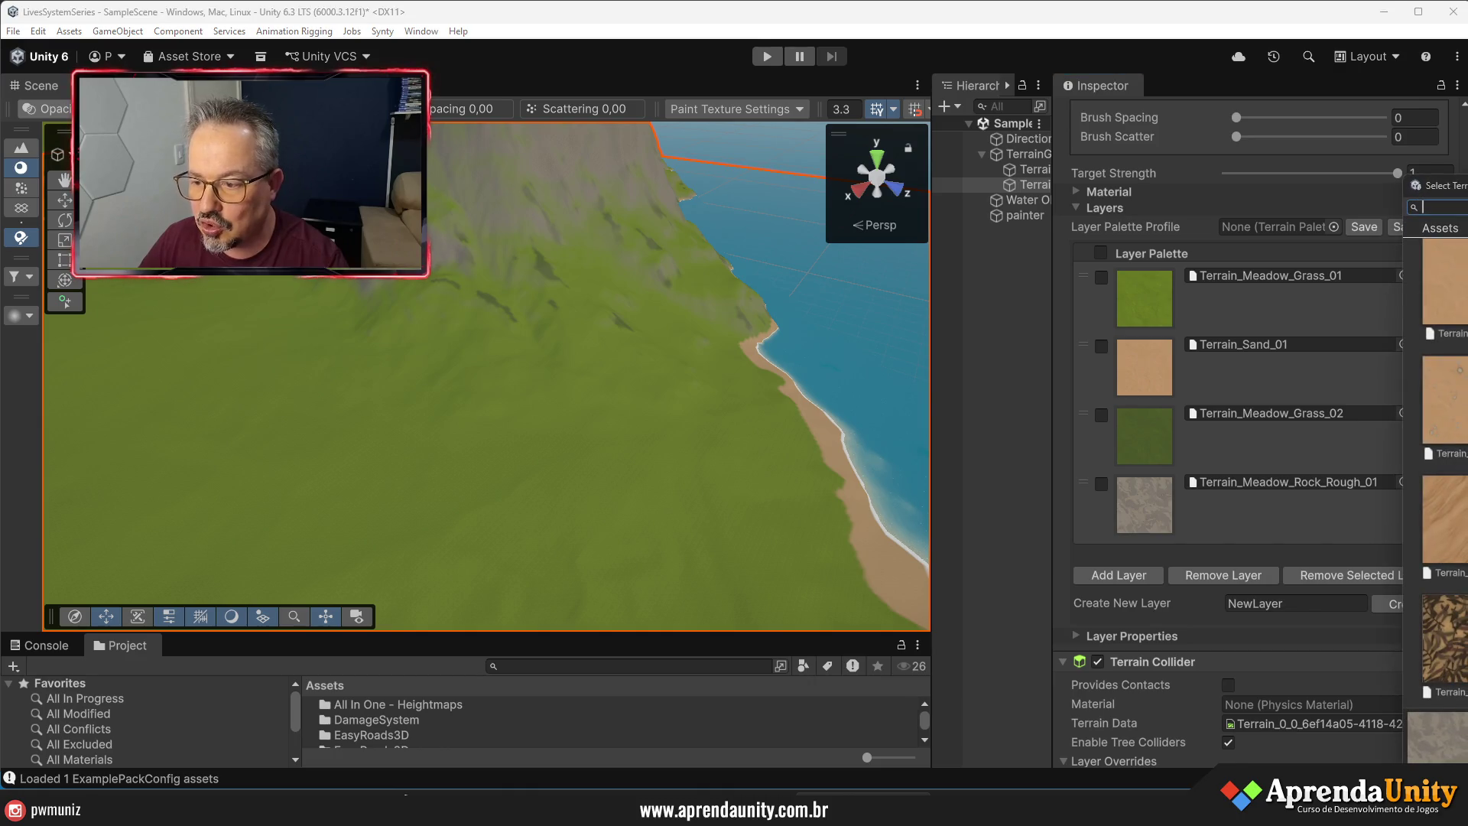
scroll(1443, 472, up, 3)
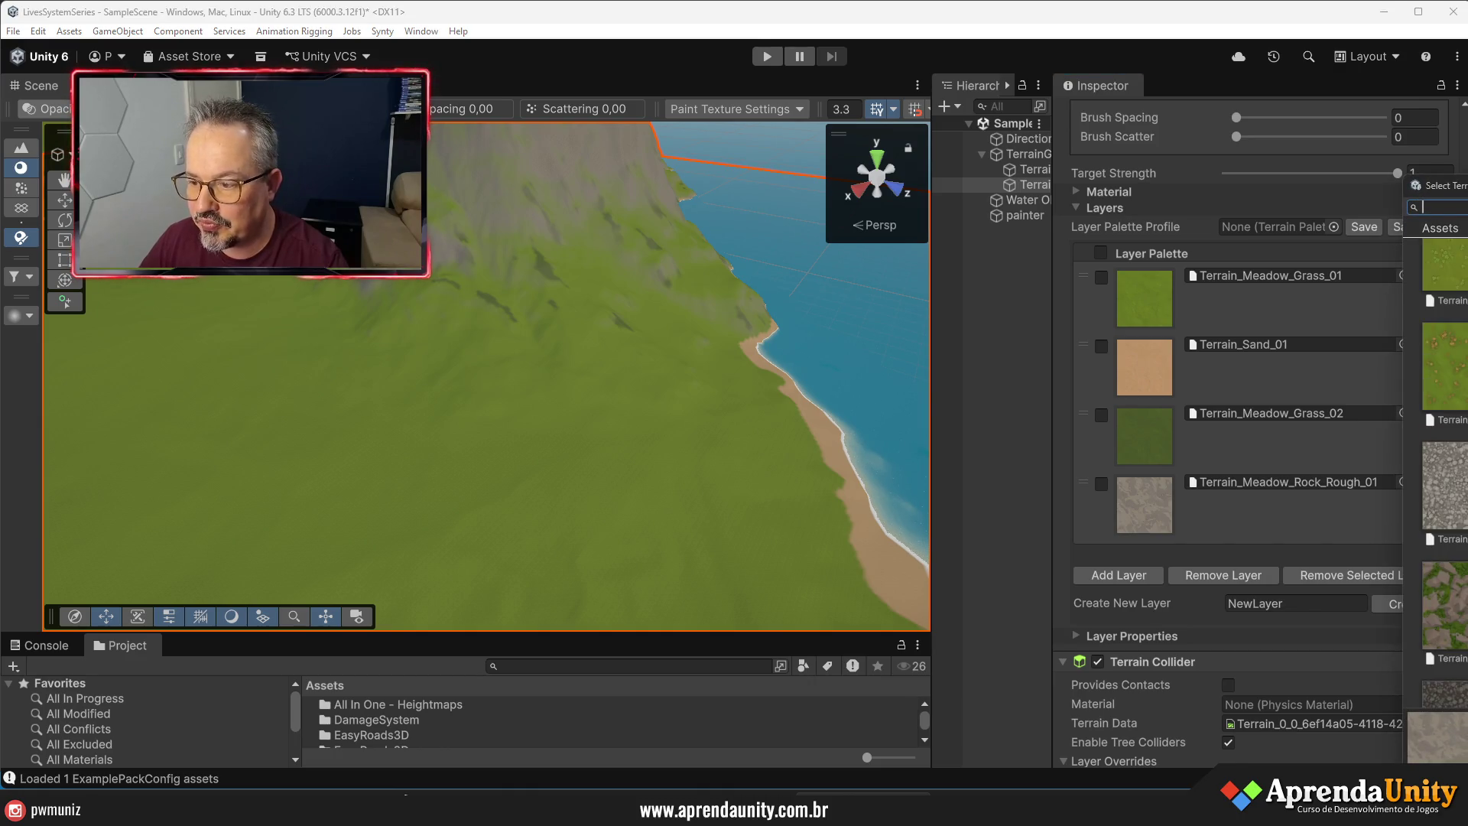
scroll(1443, 474, up, 8)
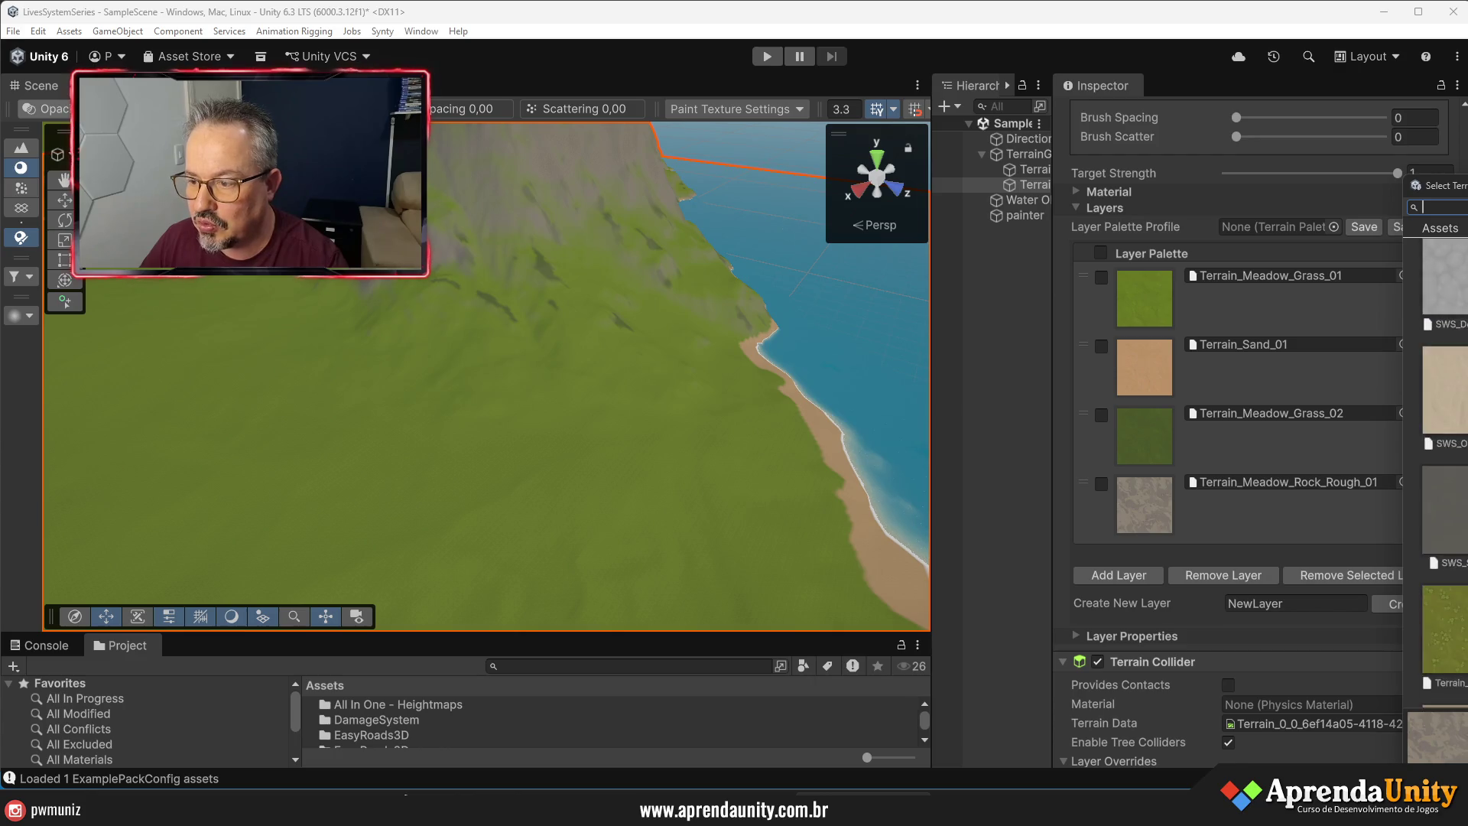
scroll(1443, 474, up, 6)
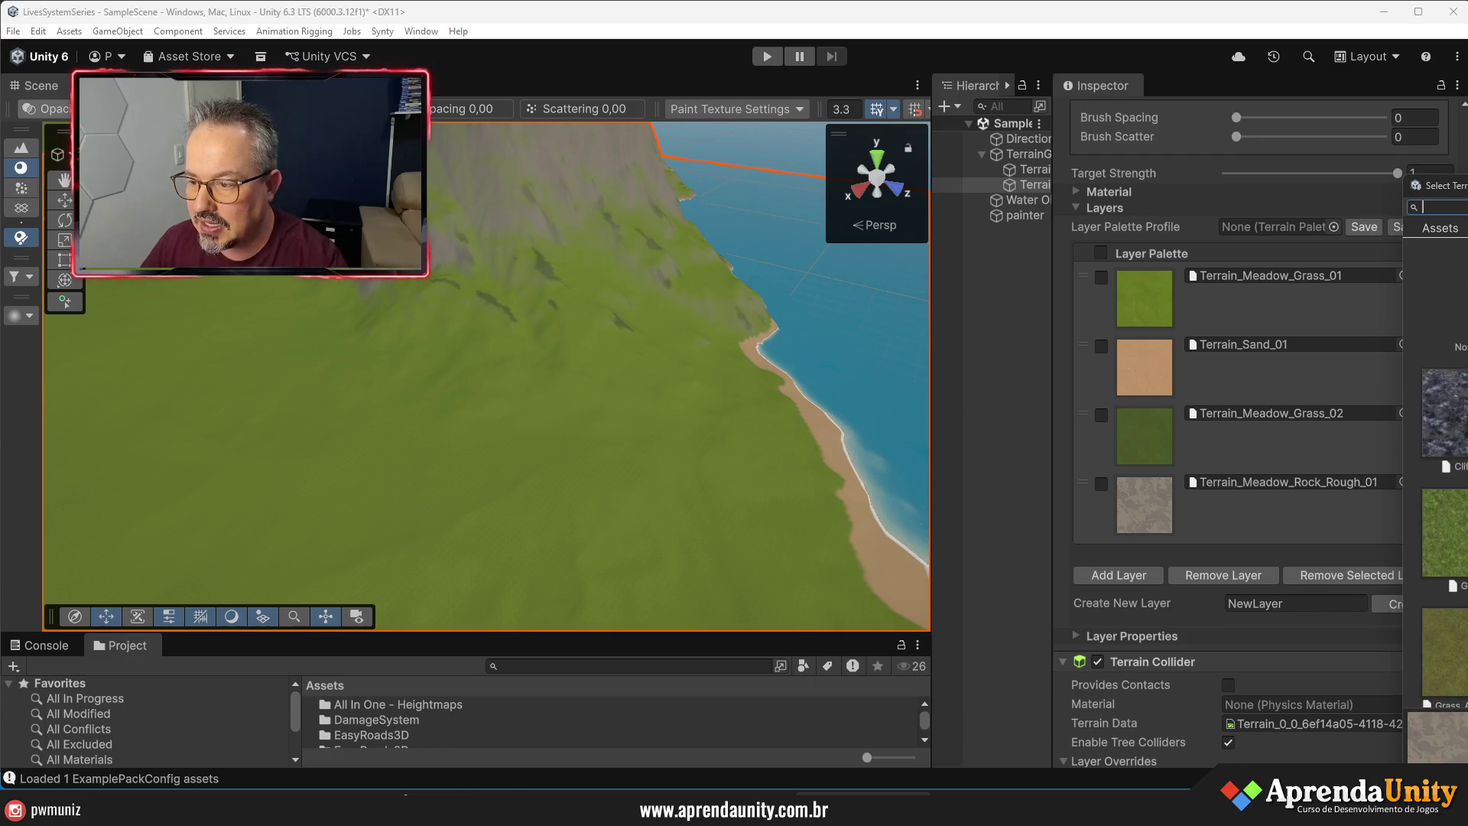
click(1443, 412)
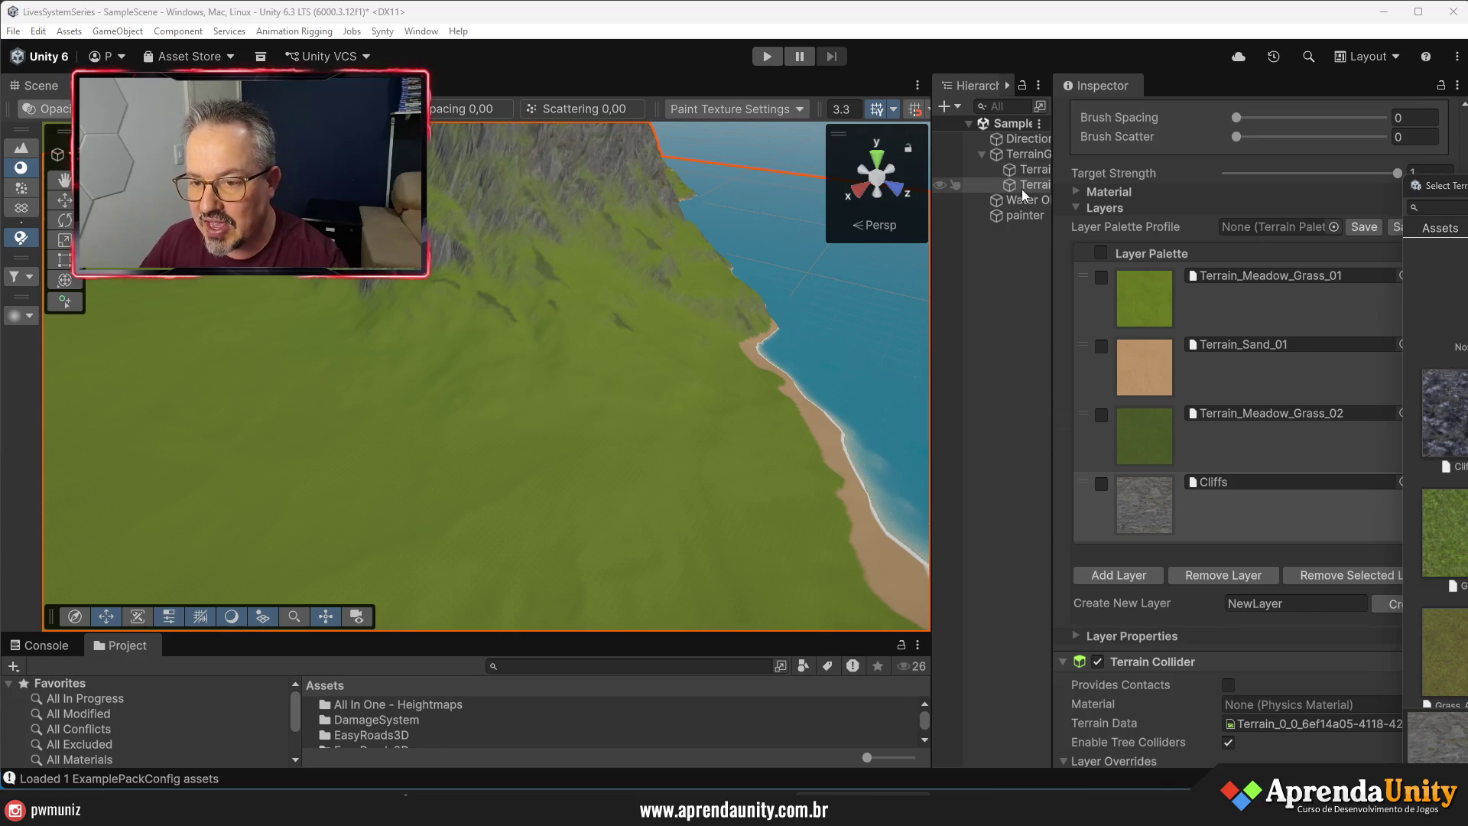
scroll(631, 442, down, 5)
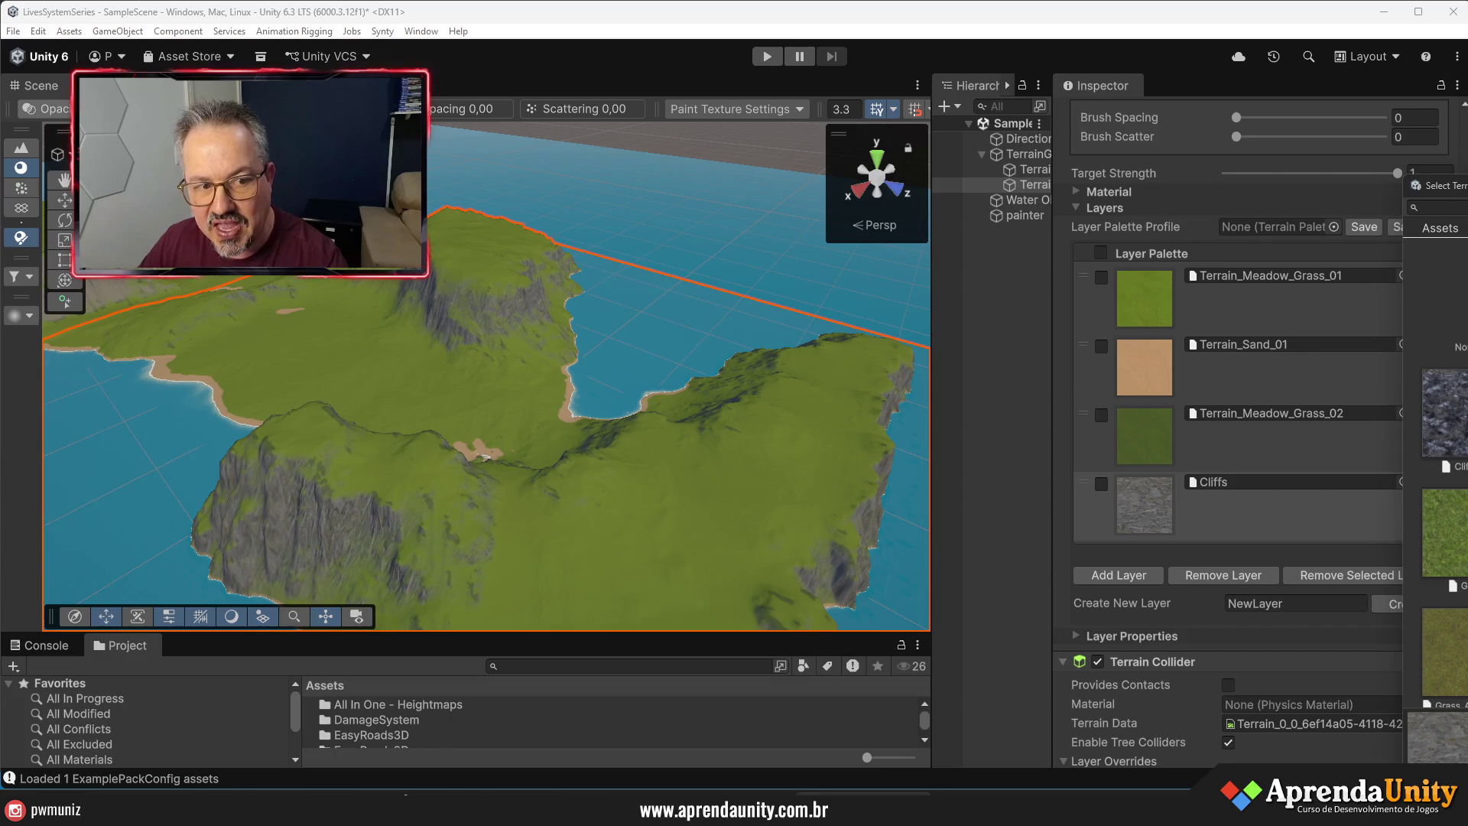
click(1032, 172)
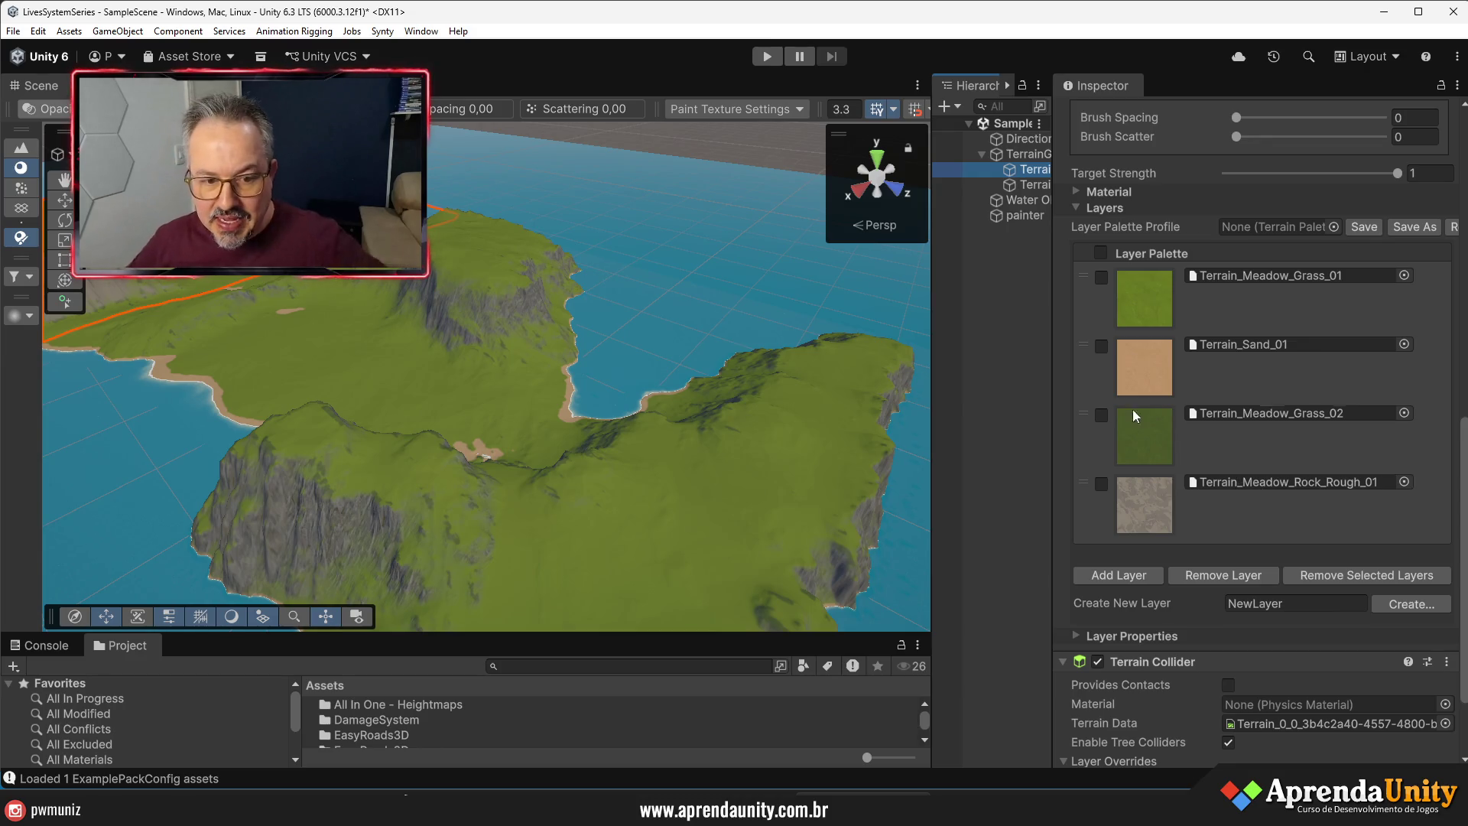
- Scroll through the first terrain tile's layers, then select painter to show its Slope 45–90 rock layer
drag(1048, 440, 919, 439)
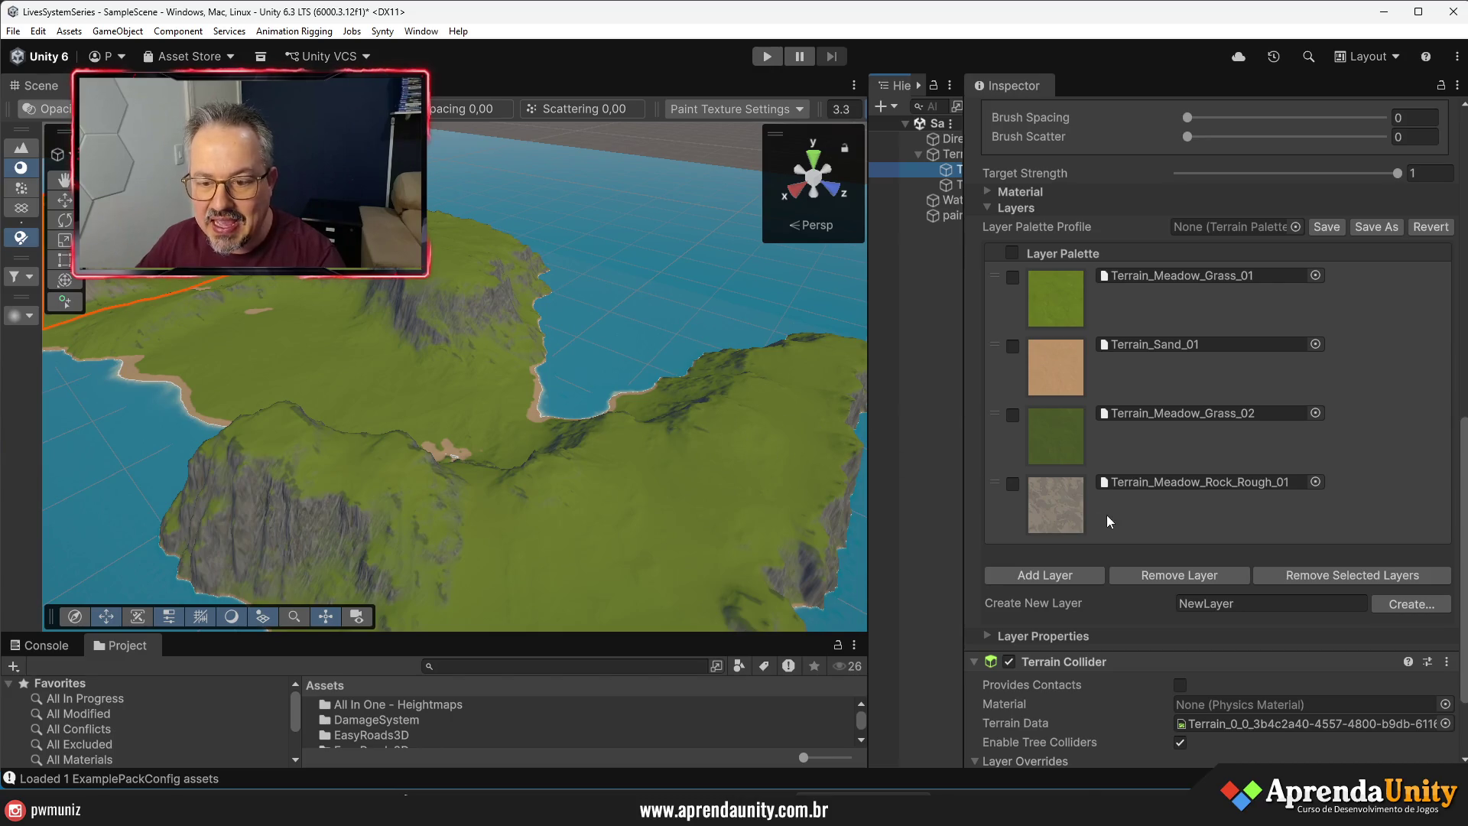
scroll(1089, 482, up, 3)
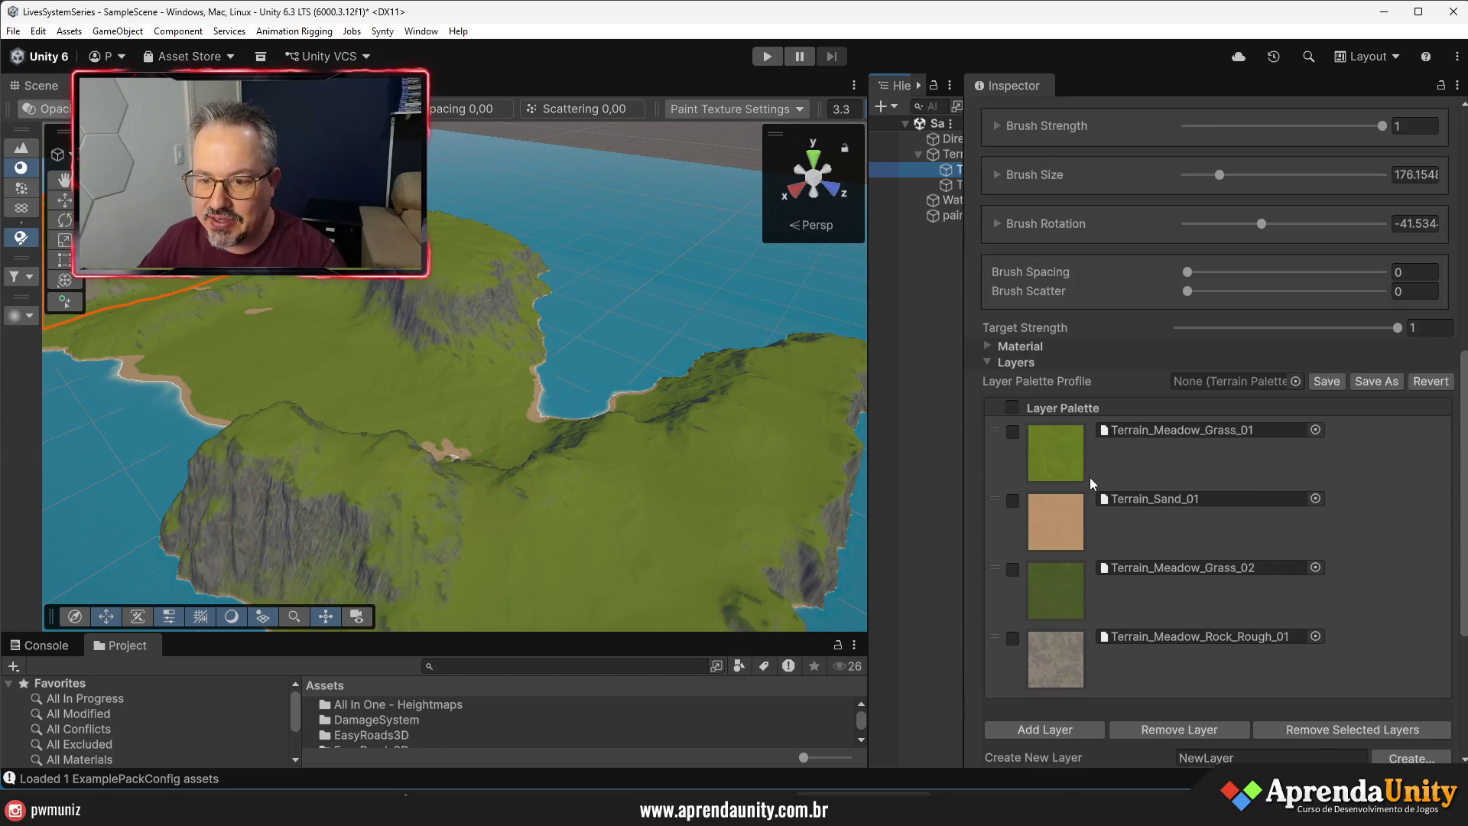
scroll(1231, 508, down, 2)
scroll(1193, 527, down, 2)
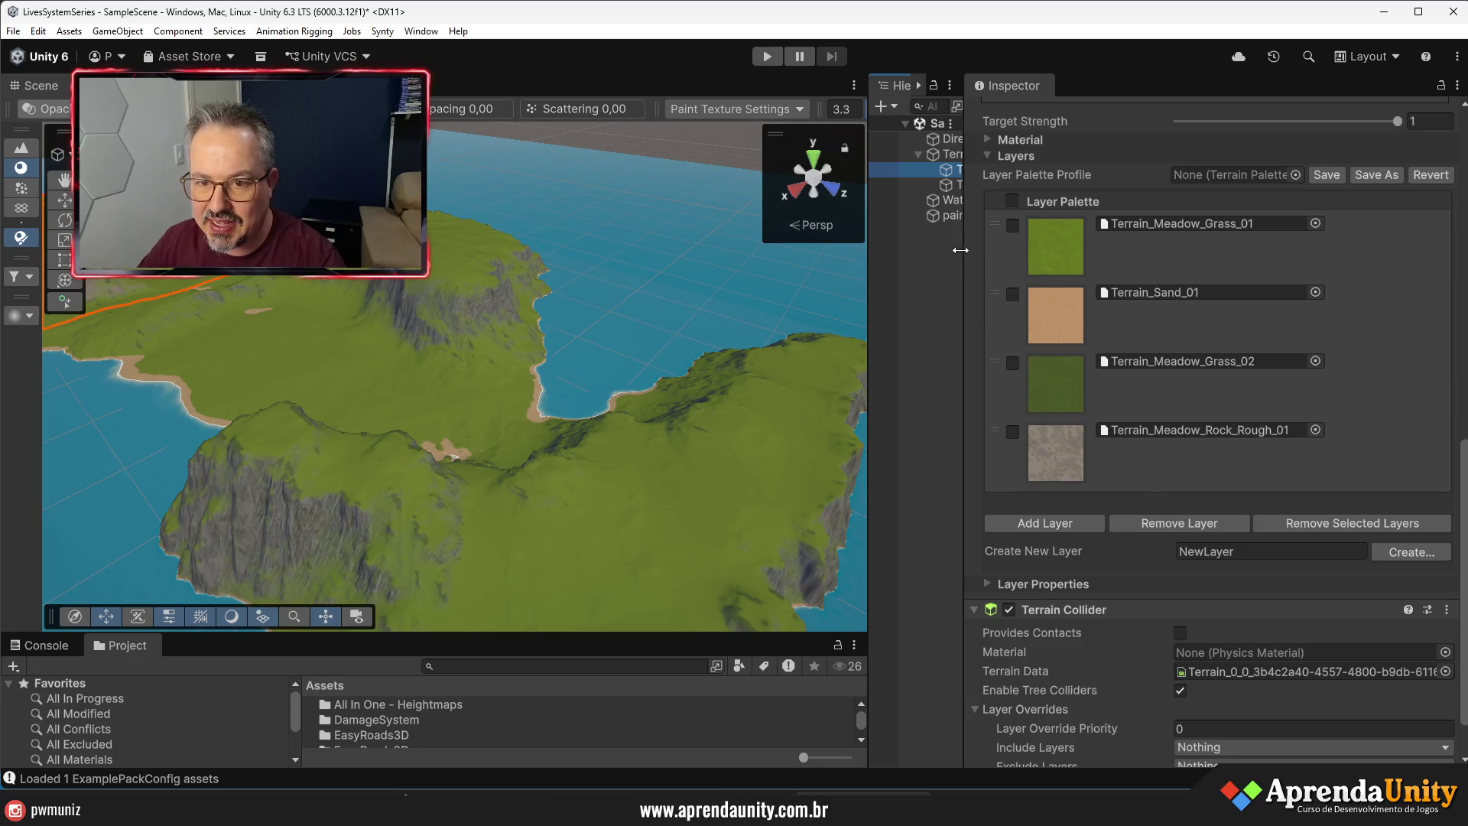
click(948, 215)
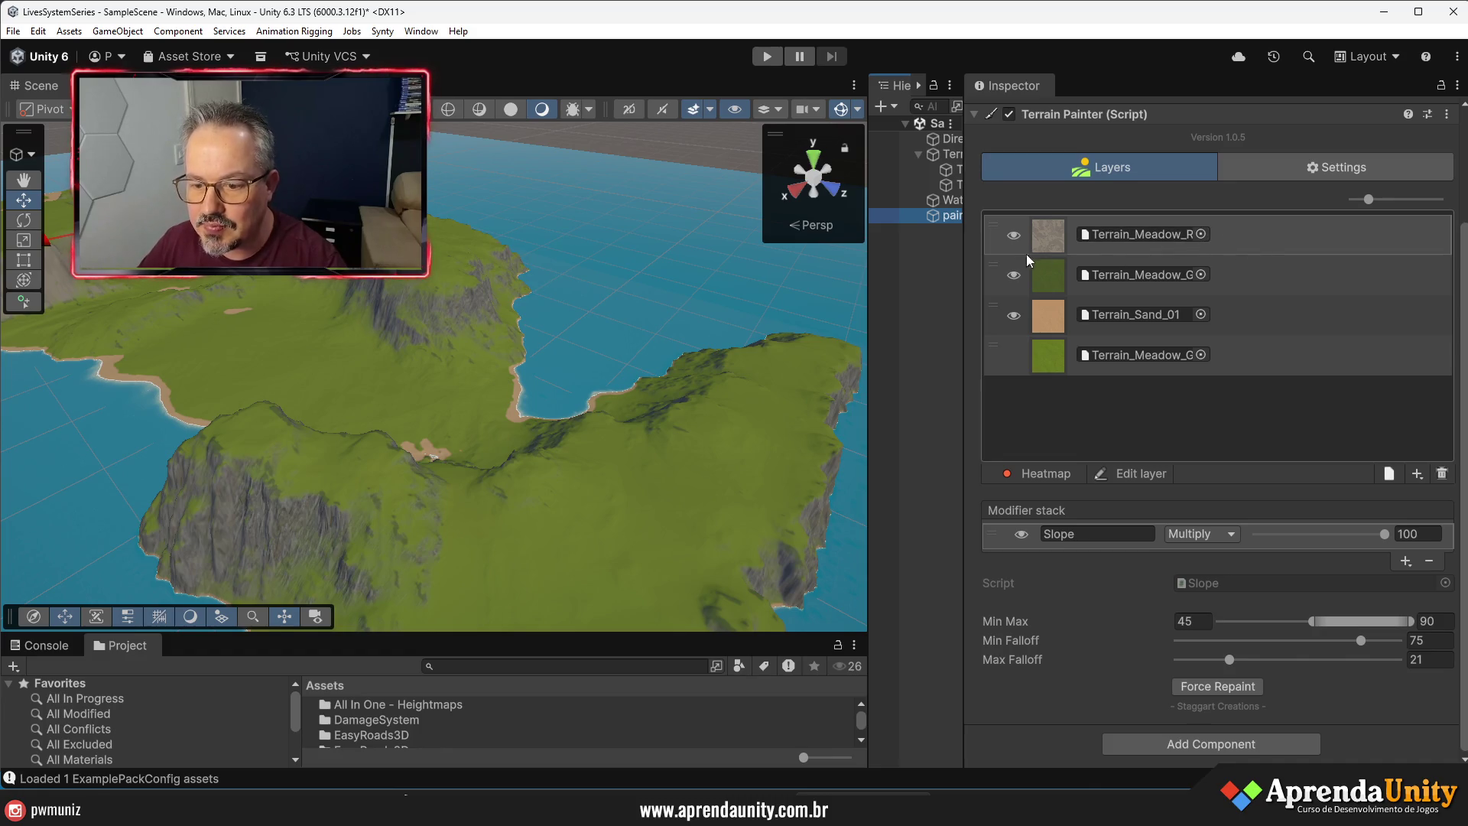
mouse_move(964, 303)
mouse_down()
mouse_move(1109, 304)
mouse_move(1064, 304)
mouse_up()
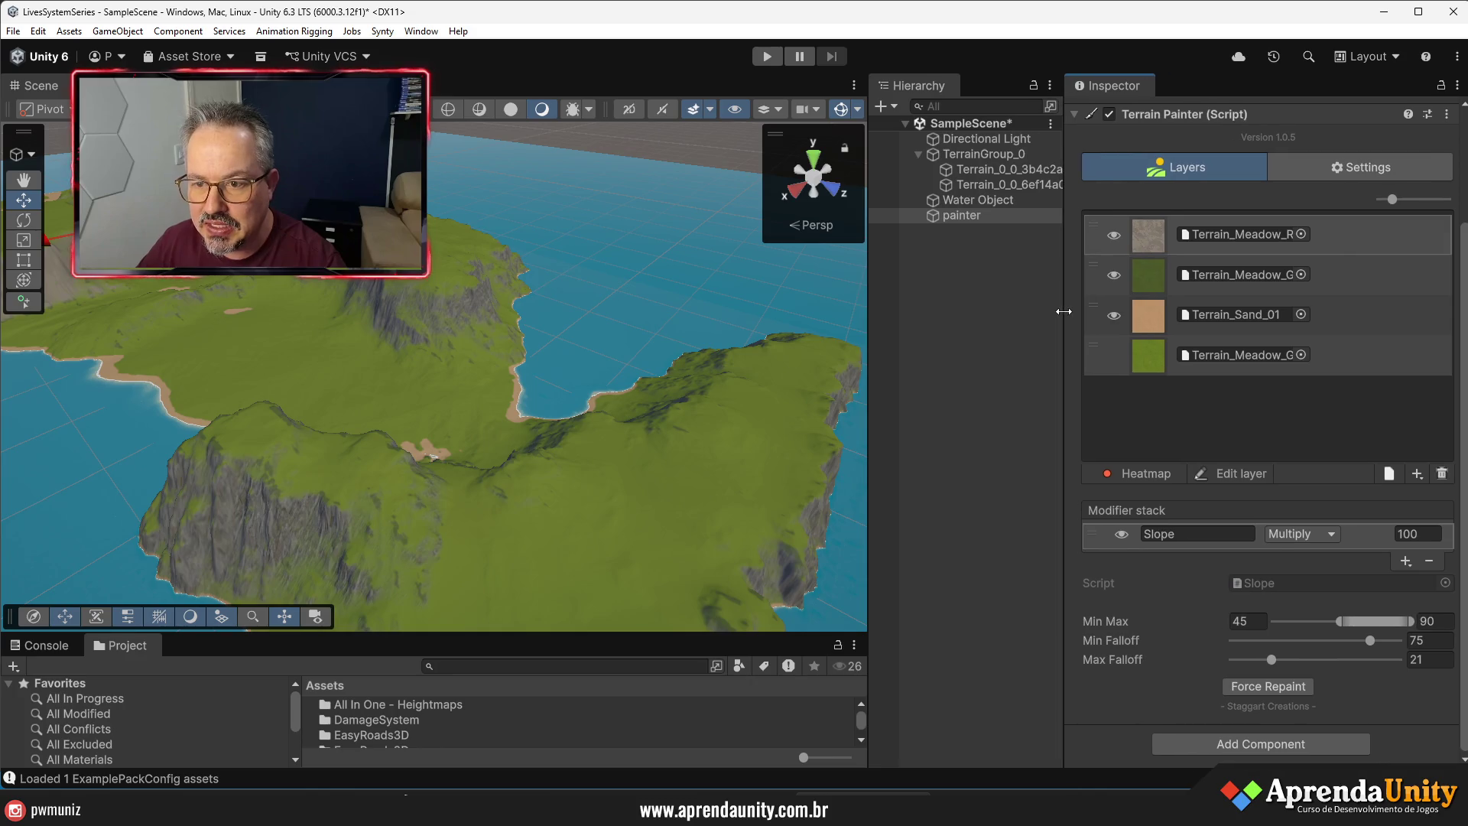
- Ping the painter's top-layer texture in the Project window and show the Terrain folder as large thumbnails
drag(652, 633, 652, 295)
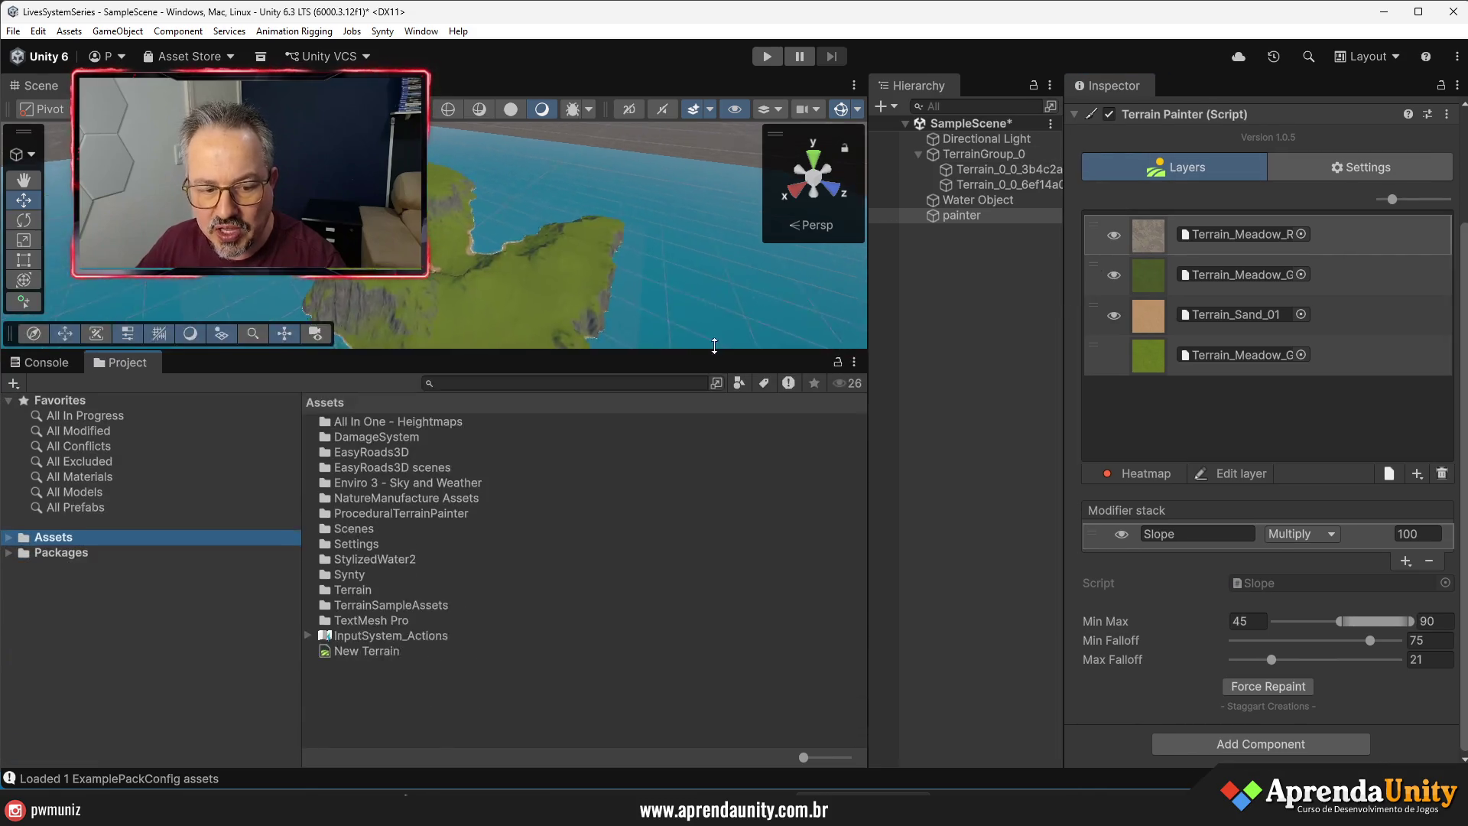
click(1156, 228)
click(1210, 232)
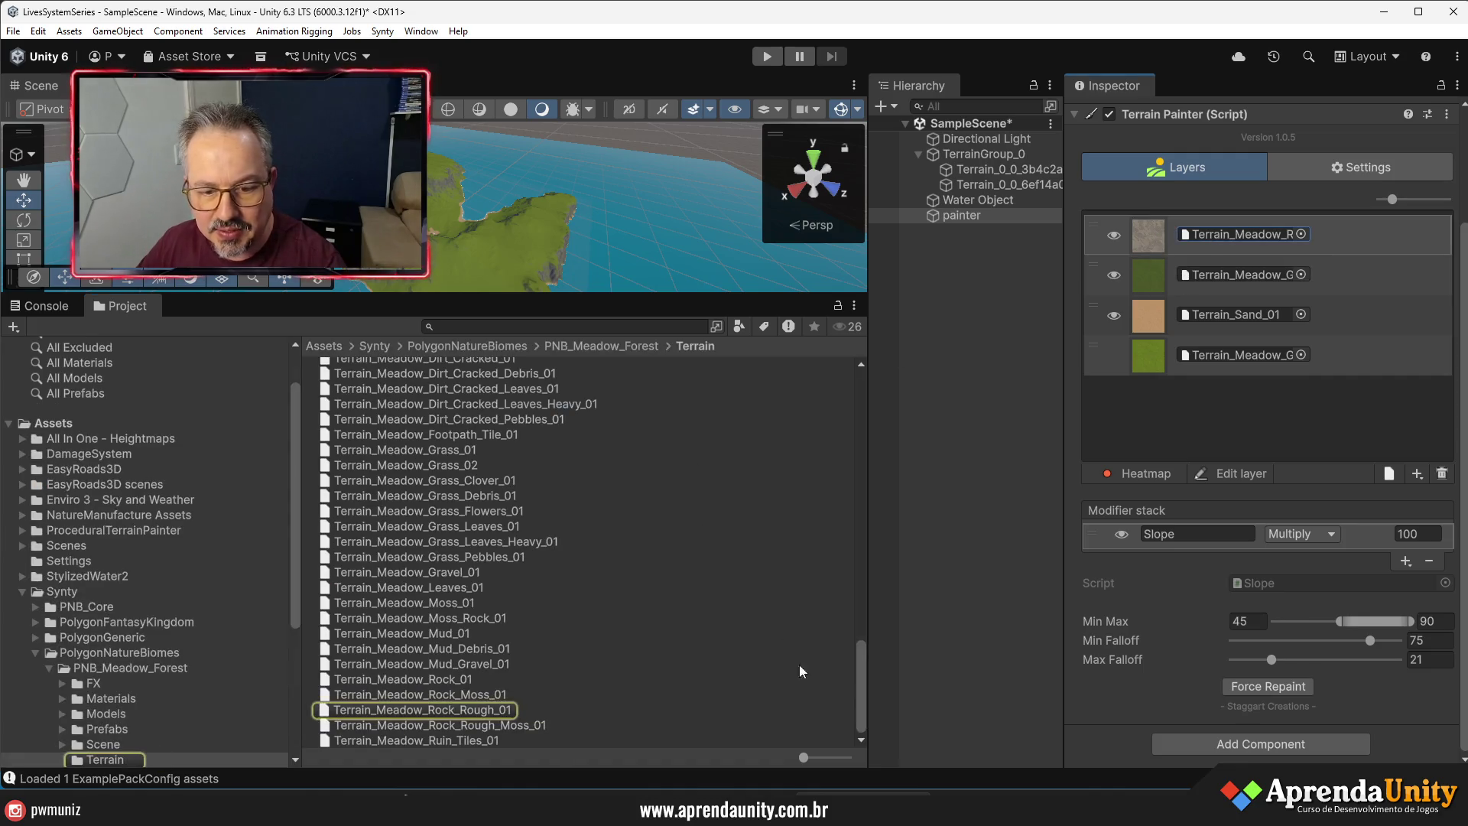
drag(833, 755, 848, 757)
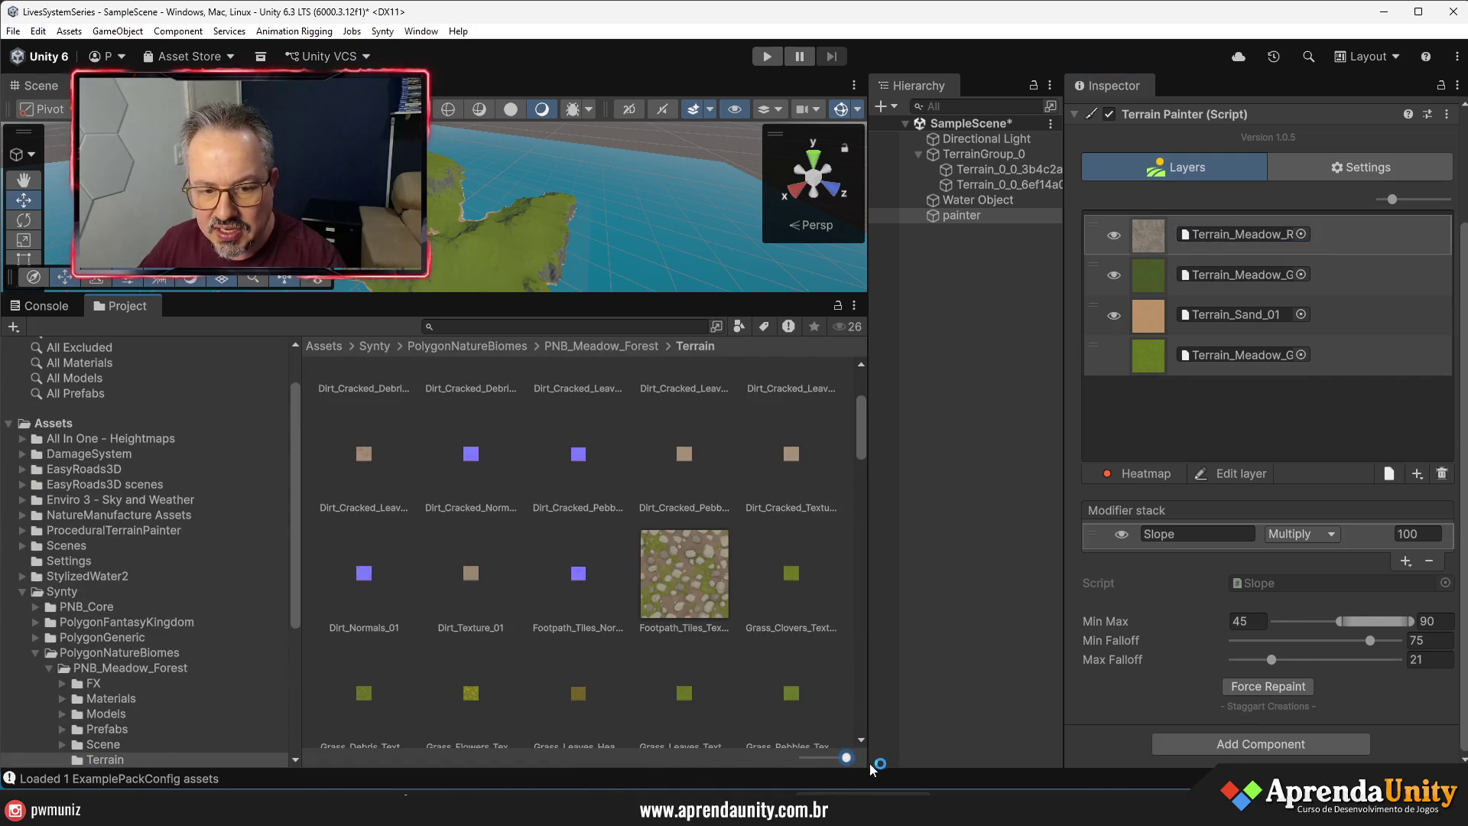
- Browse the Terrain folder, select RockWall_Texture_01 and copy its name
drag(717, 297, 717, 239)
scroll(722, 532, up, 5)
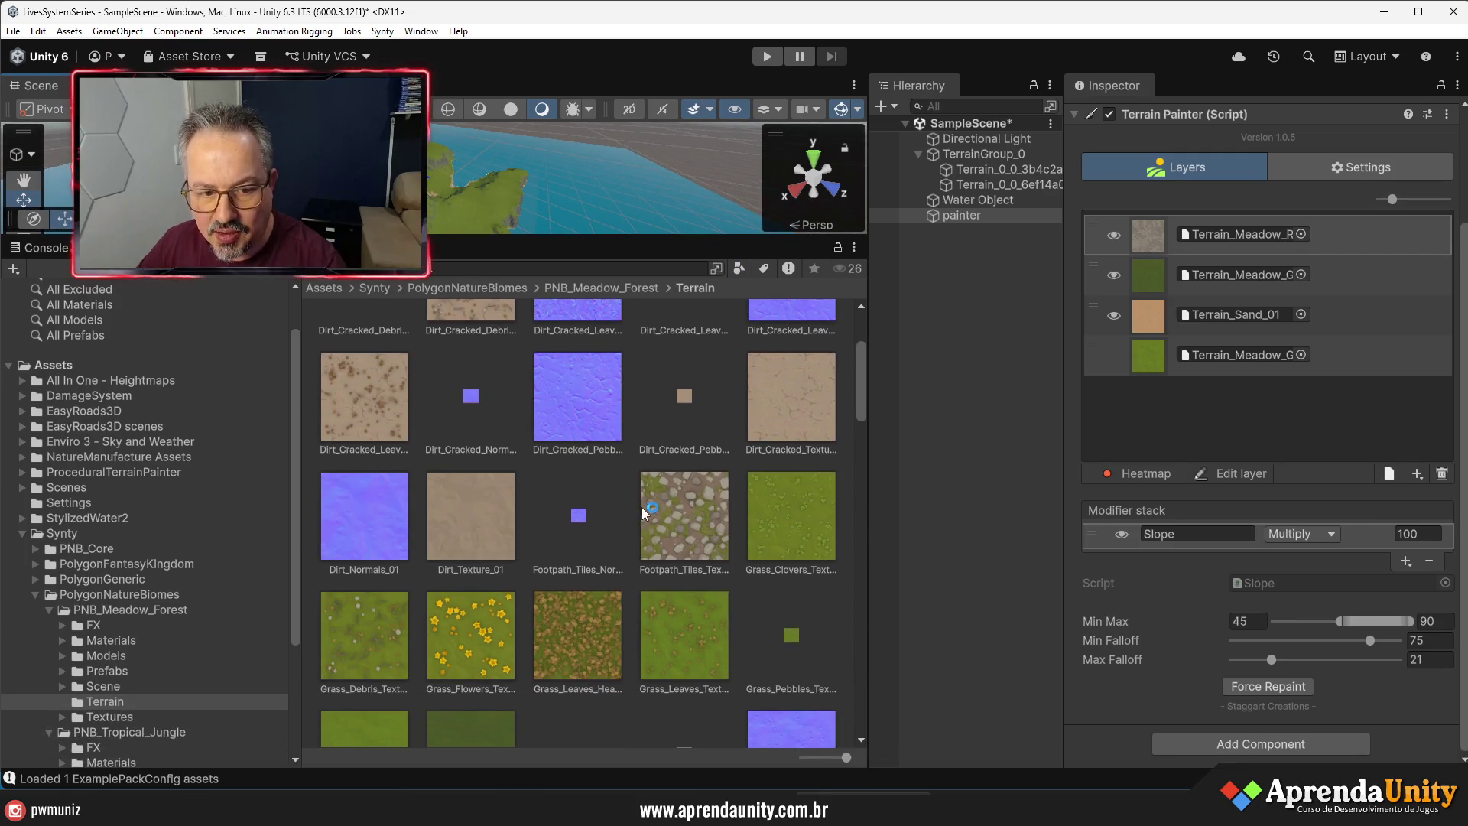
scroll(721, 532, down, 5)
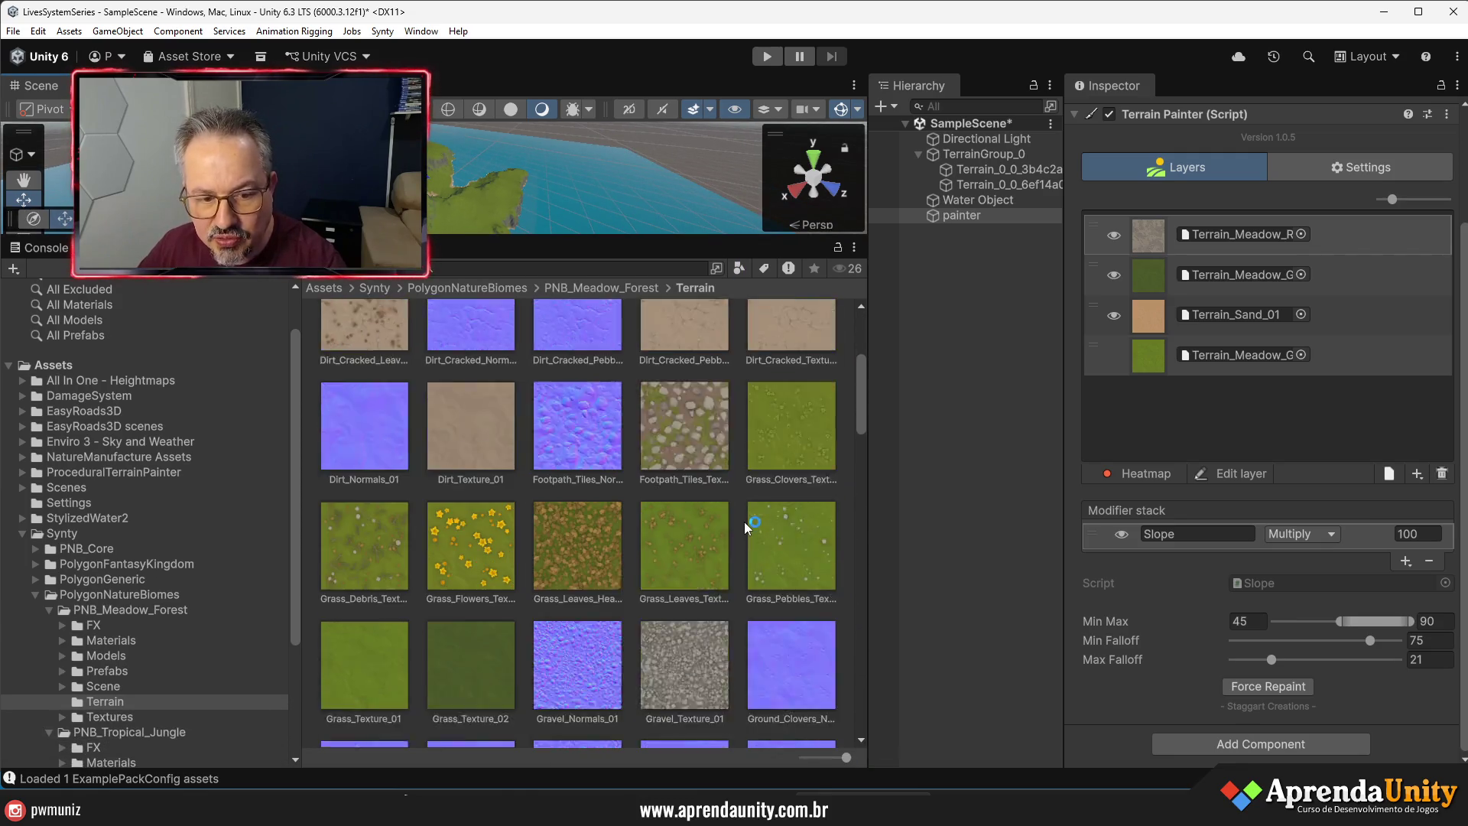
scroll(746, 508, down, 6)
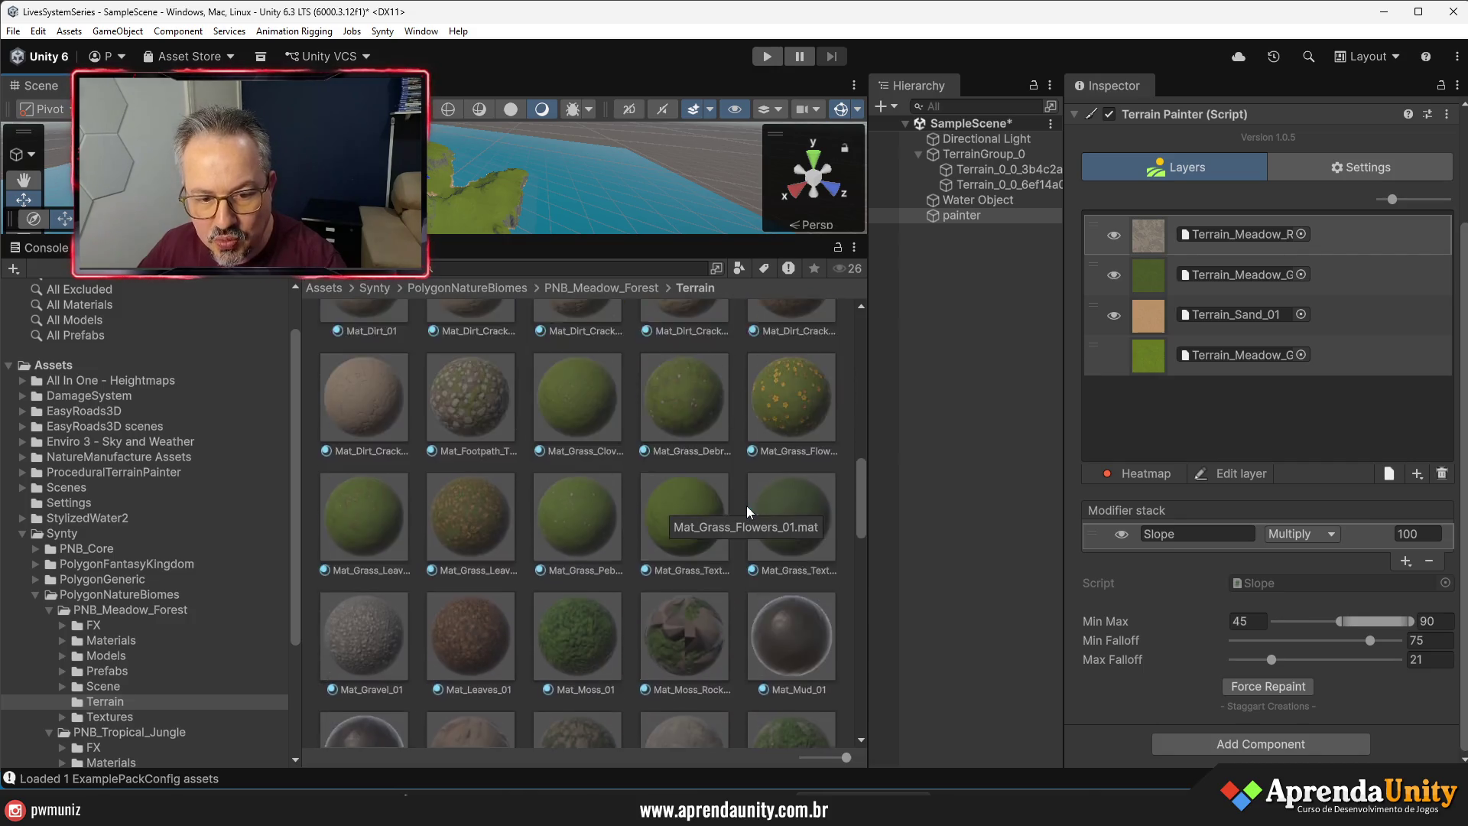
scroll(747, 506, down, 4)
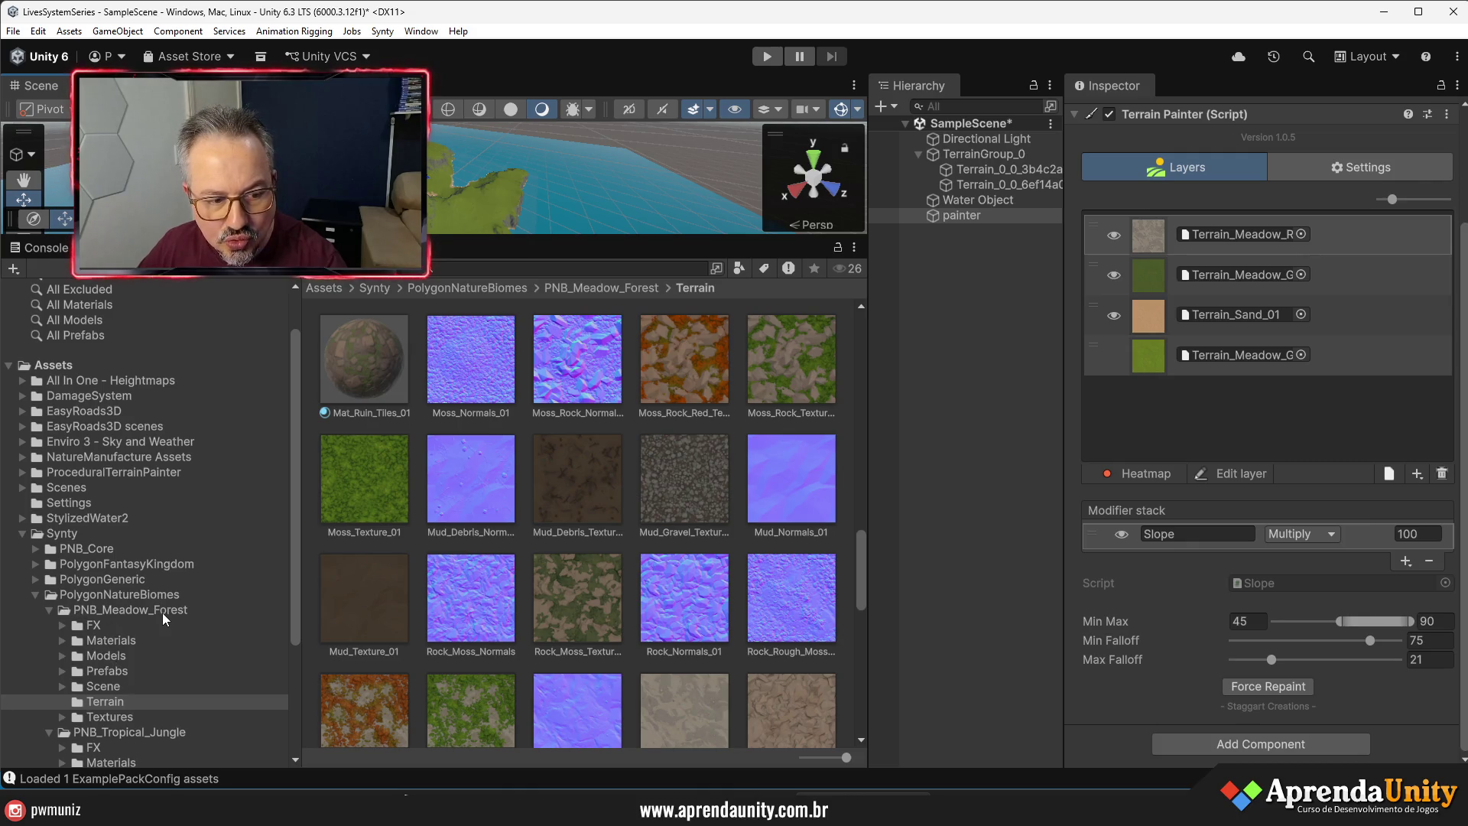
scroll(222, 623, down, 3)
scroll(593, 621, down, 6)
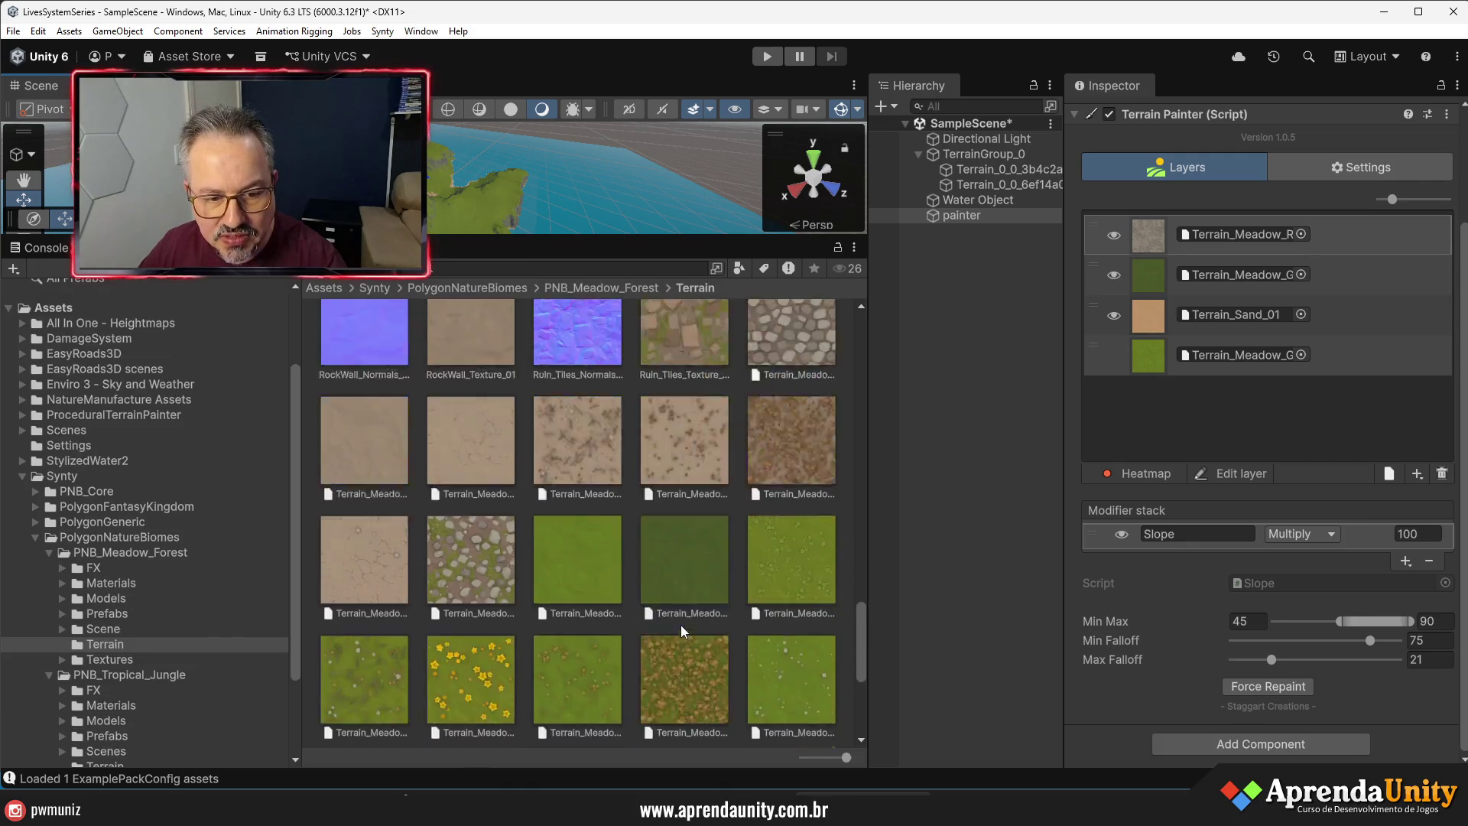
scroll(683, 624, down, 2)
scroll(760, 631, up, 6)
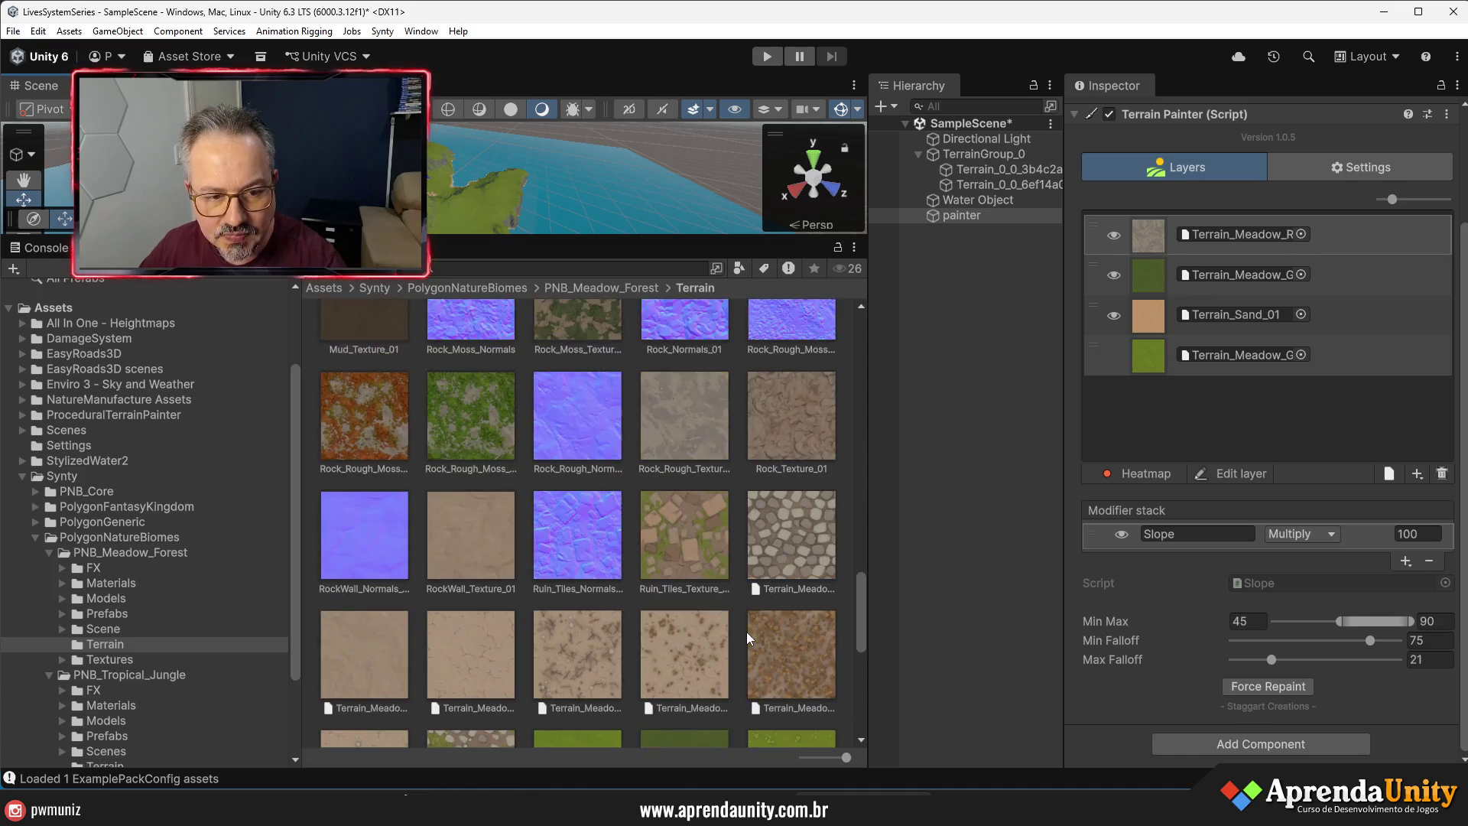
click(502, 549)
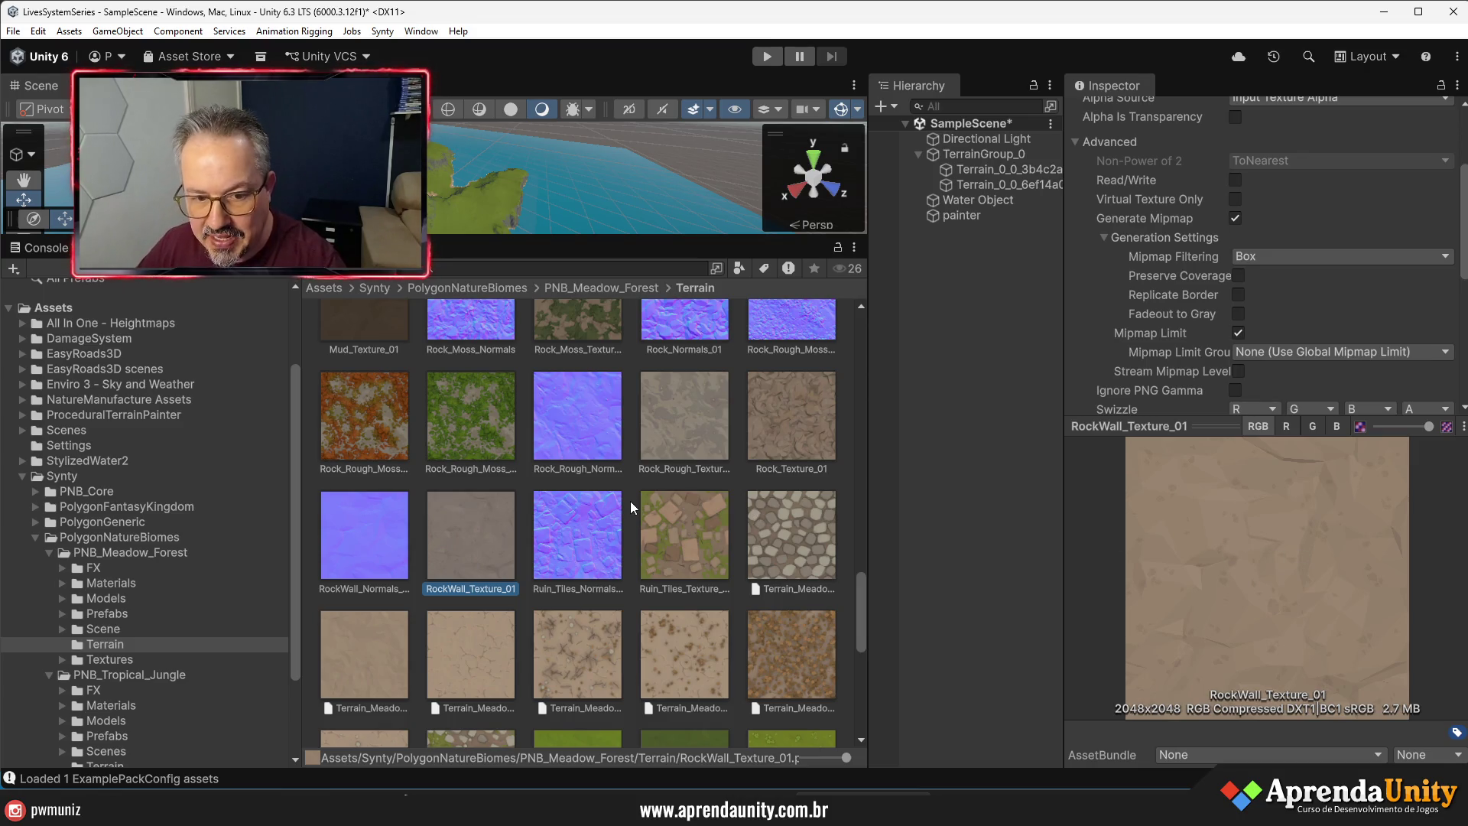
click(496, 533)
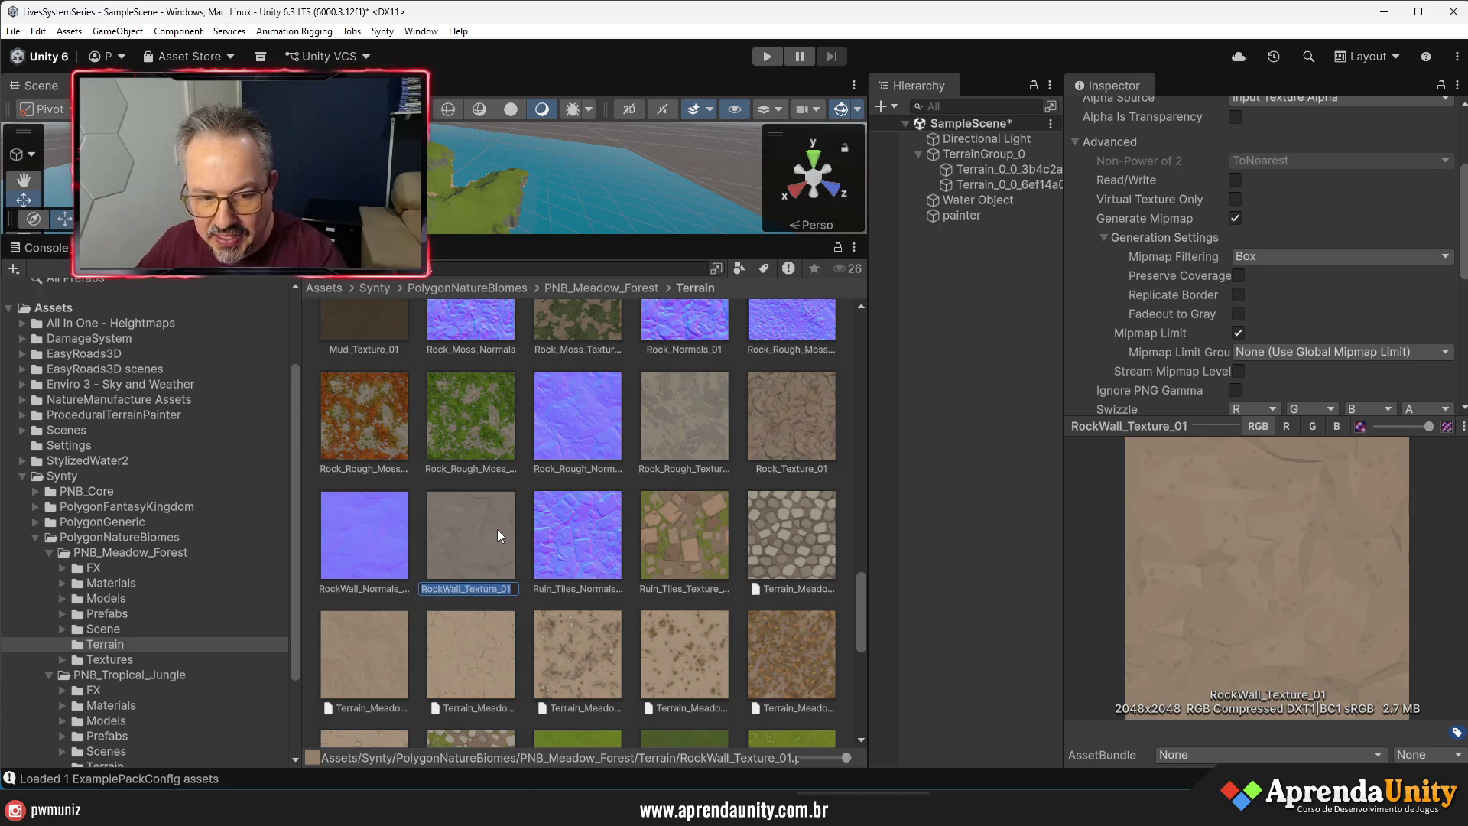
- Switch the Terrain folder to list view and open Terrain_0_0's Paint Texture settings
scroll(497, 534, up, 8)
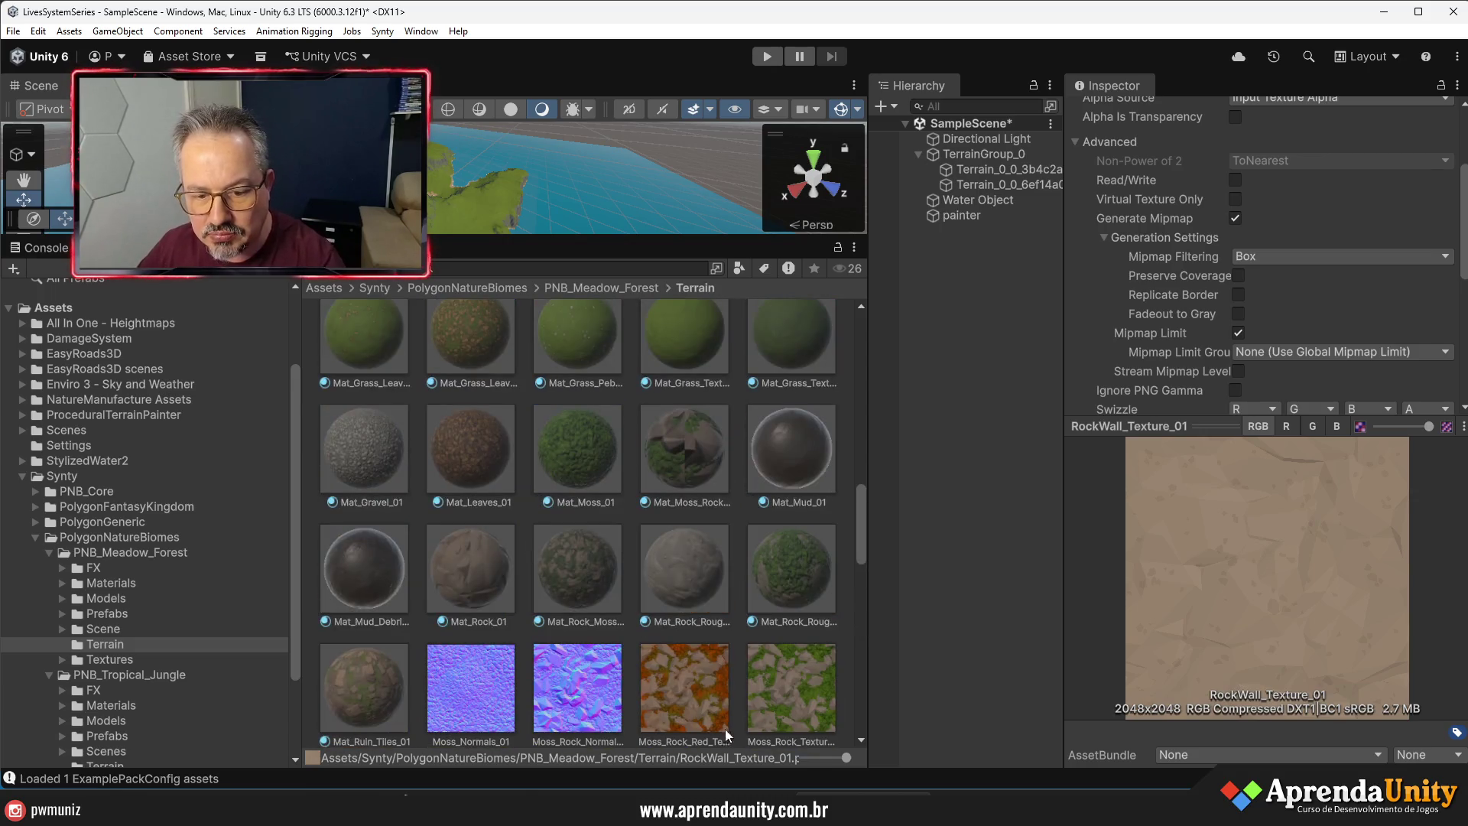
drag(832, 755, 795, 757)
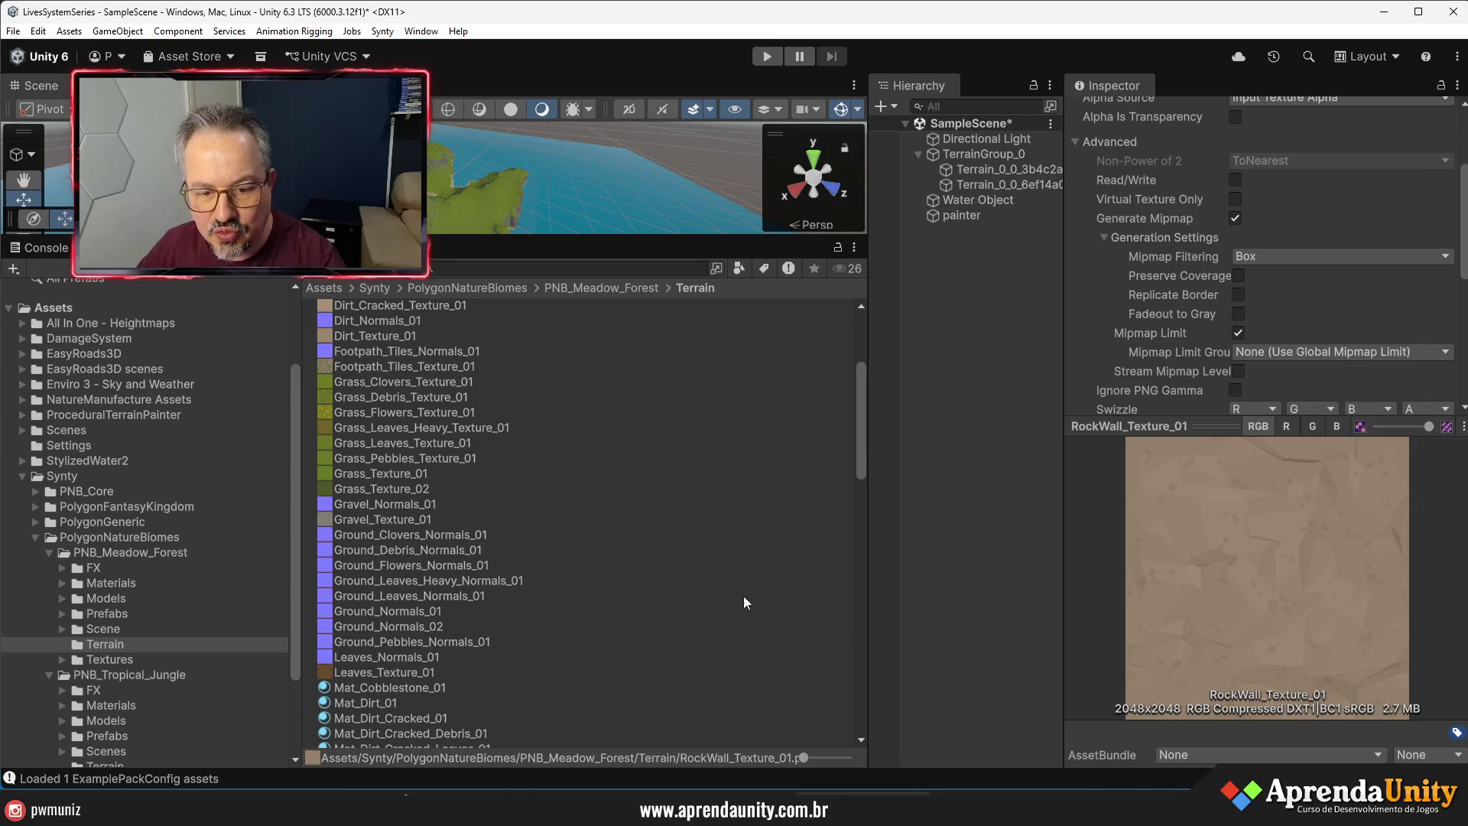
scroll(723, 598, up, 15)
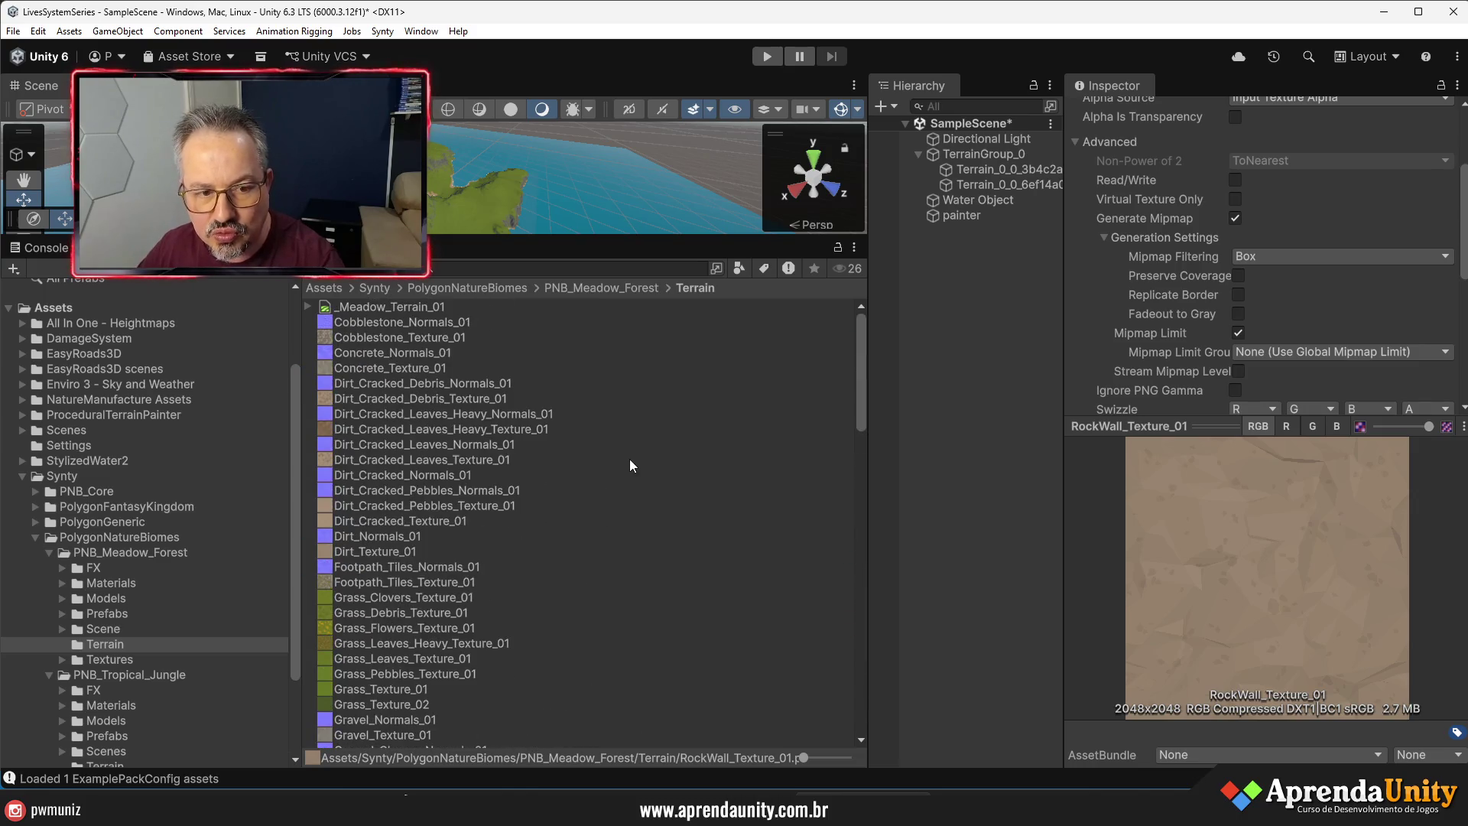
click(991, 171)
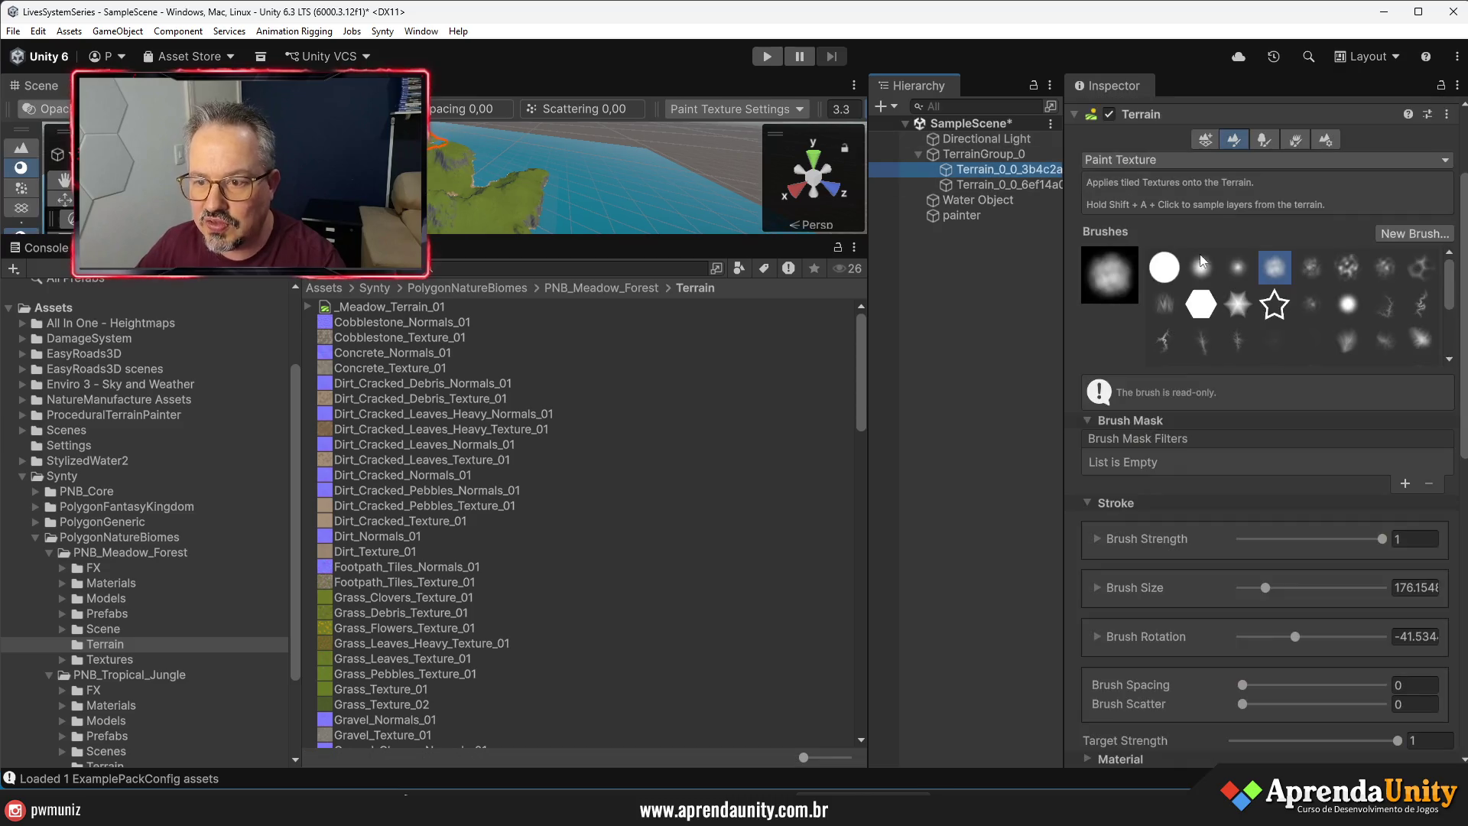
- Review the existing rock layer's assets and dismiss the layer picker without choosing anything
scroll(1334, 406, down, 10)
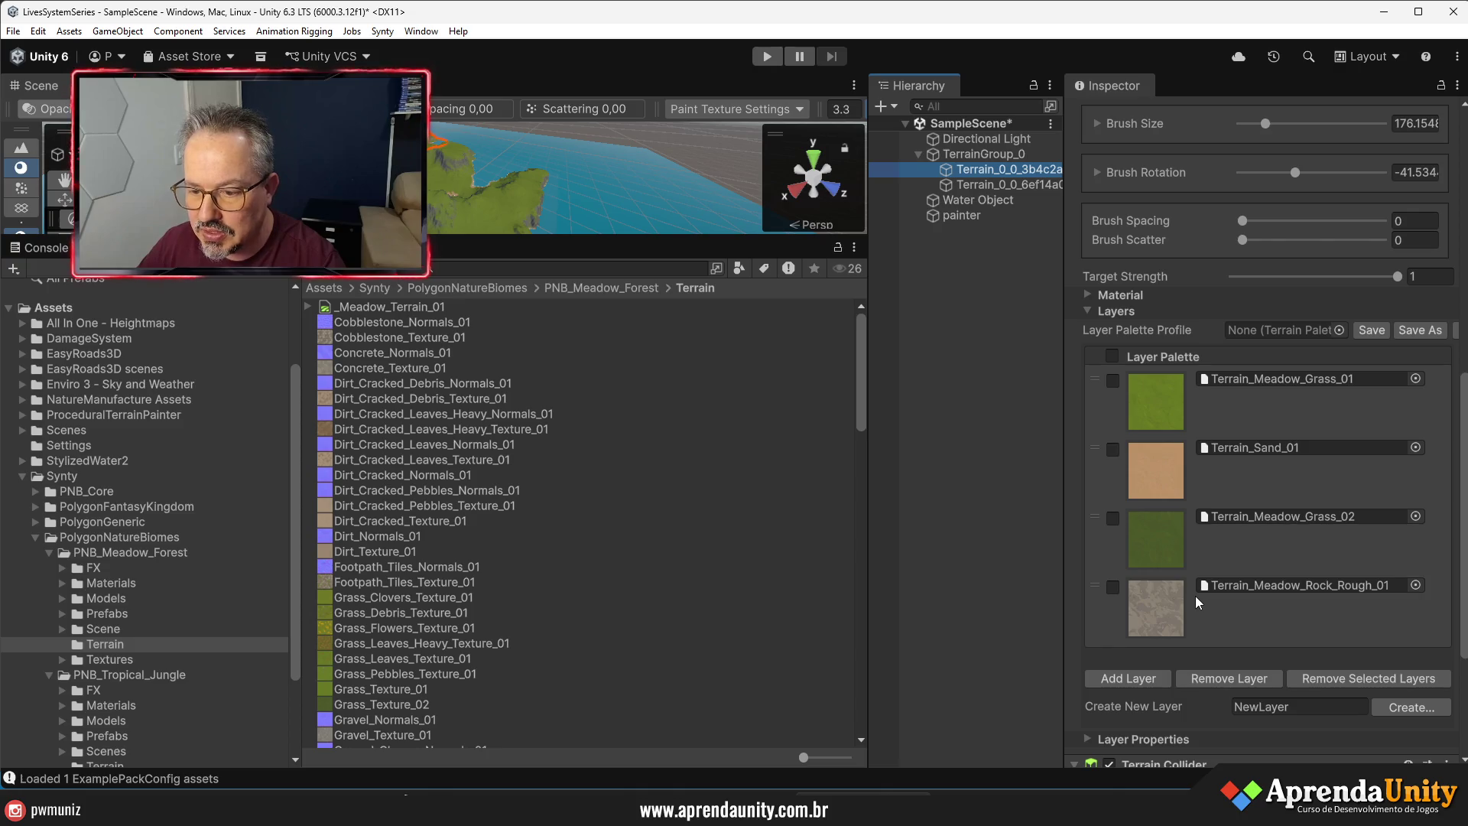
click(1416, 585)
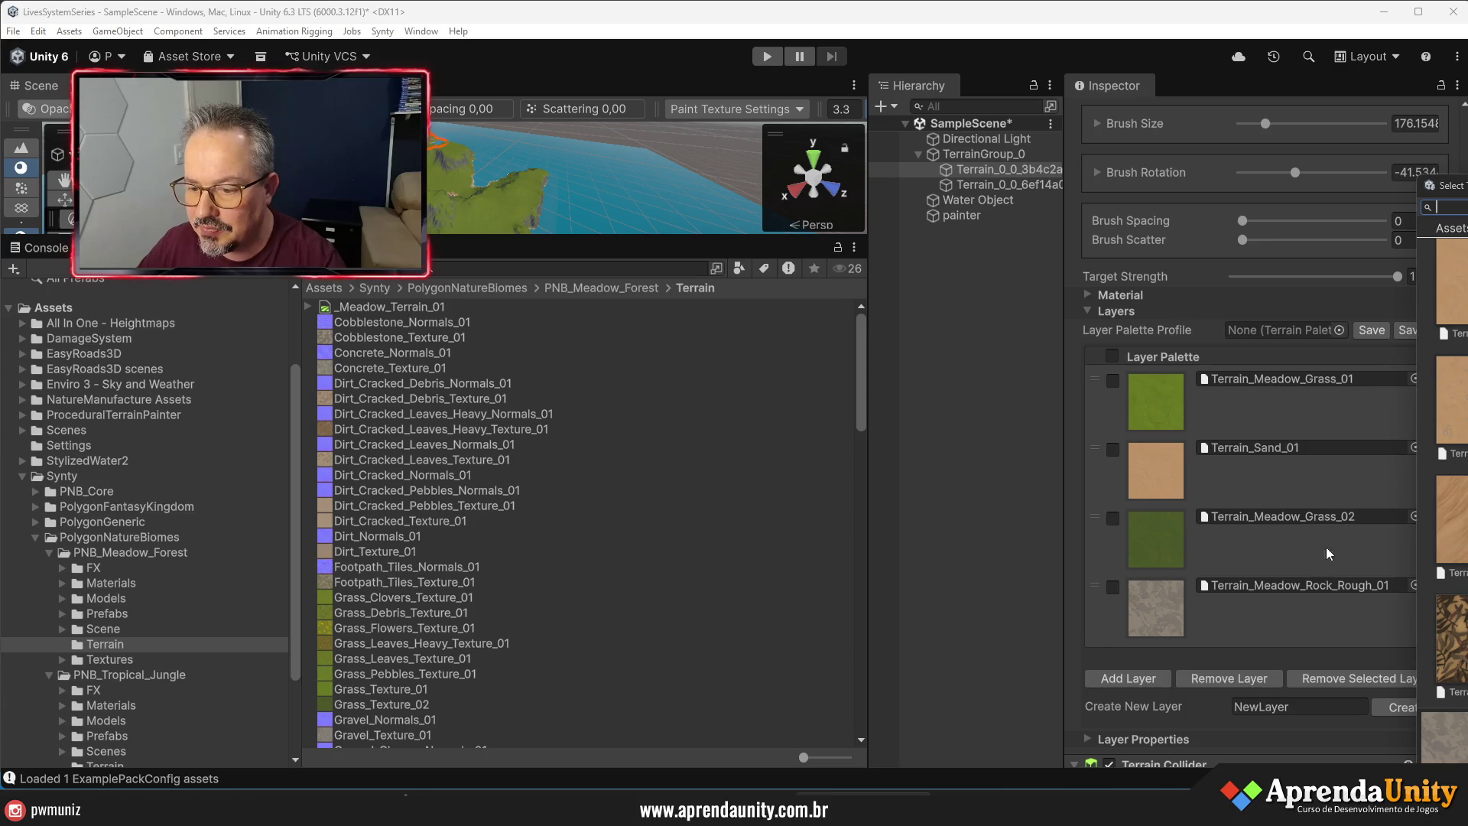
click(1263, 612)
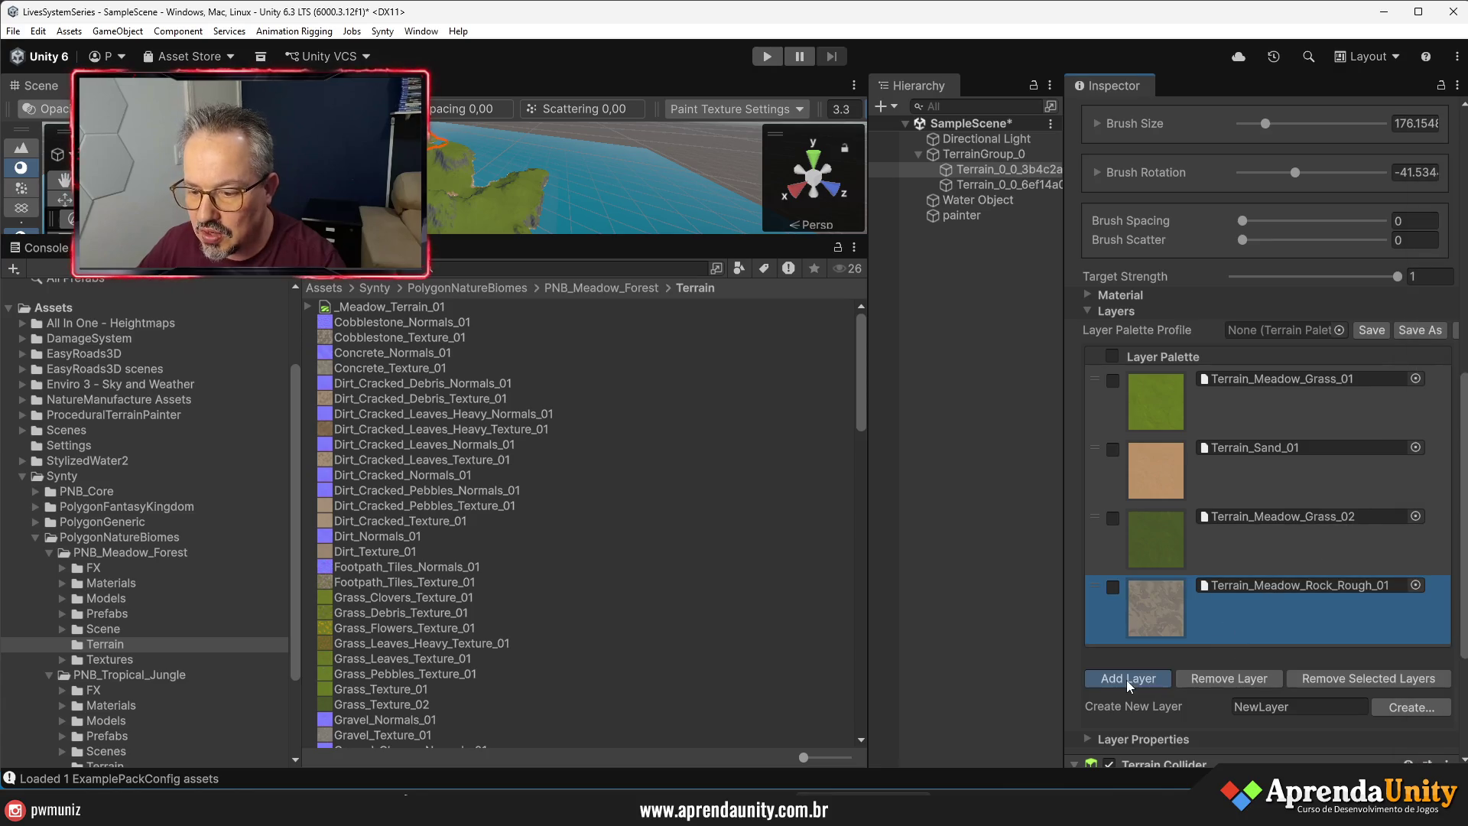
click(1126, 679)
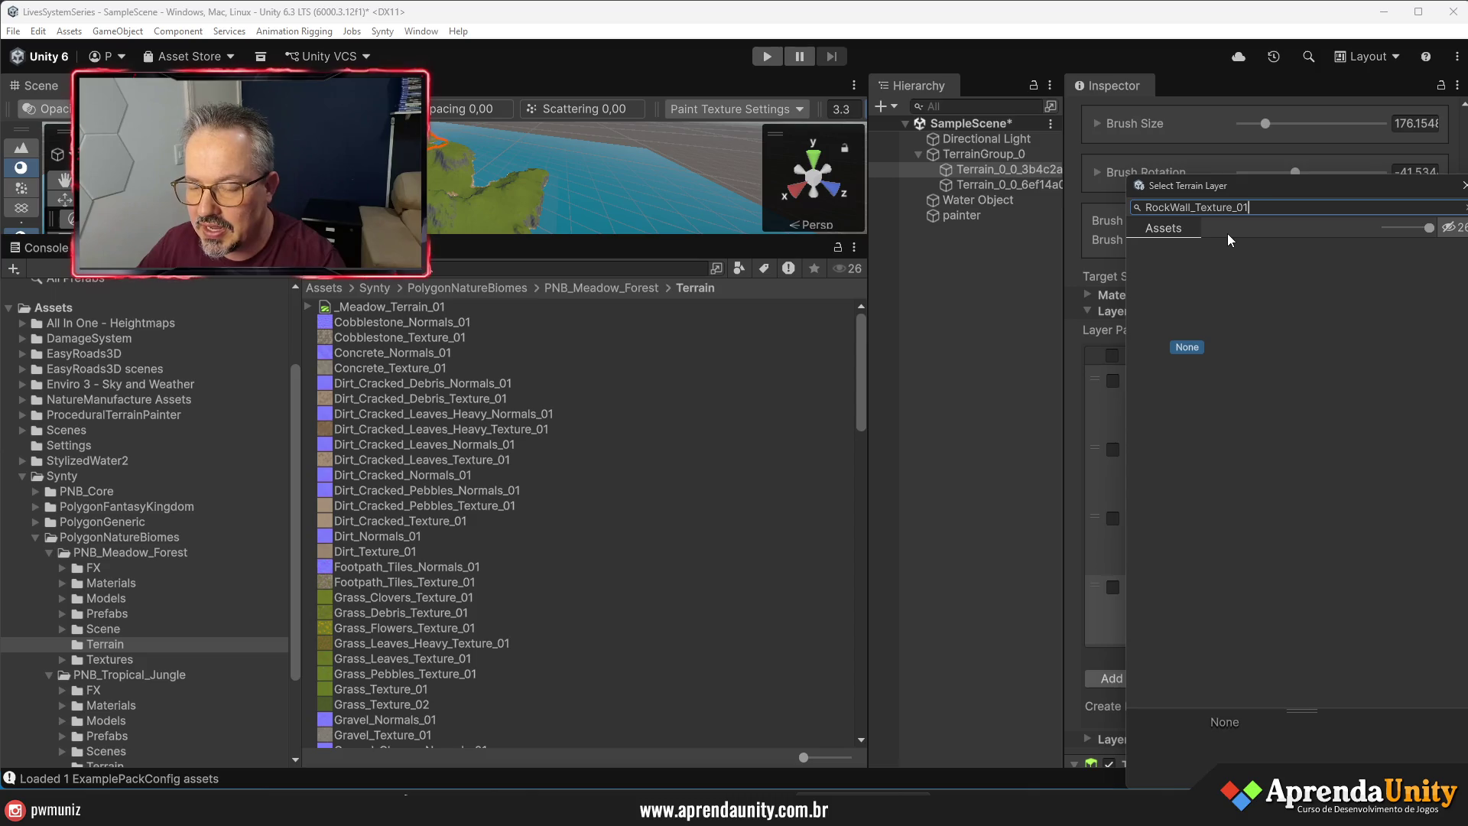
click(1462, 187)
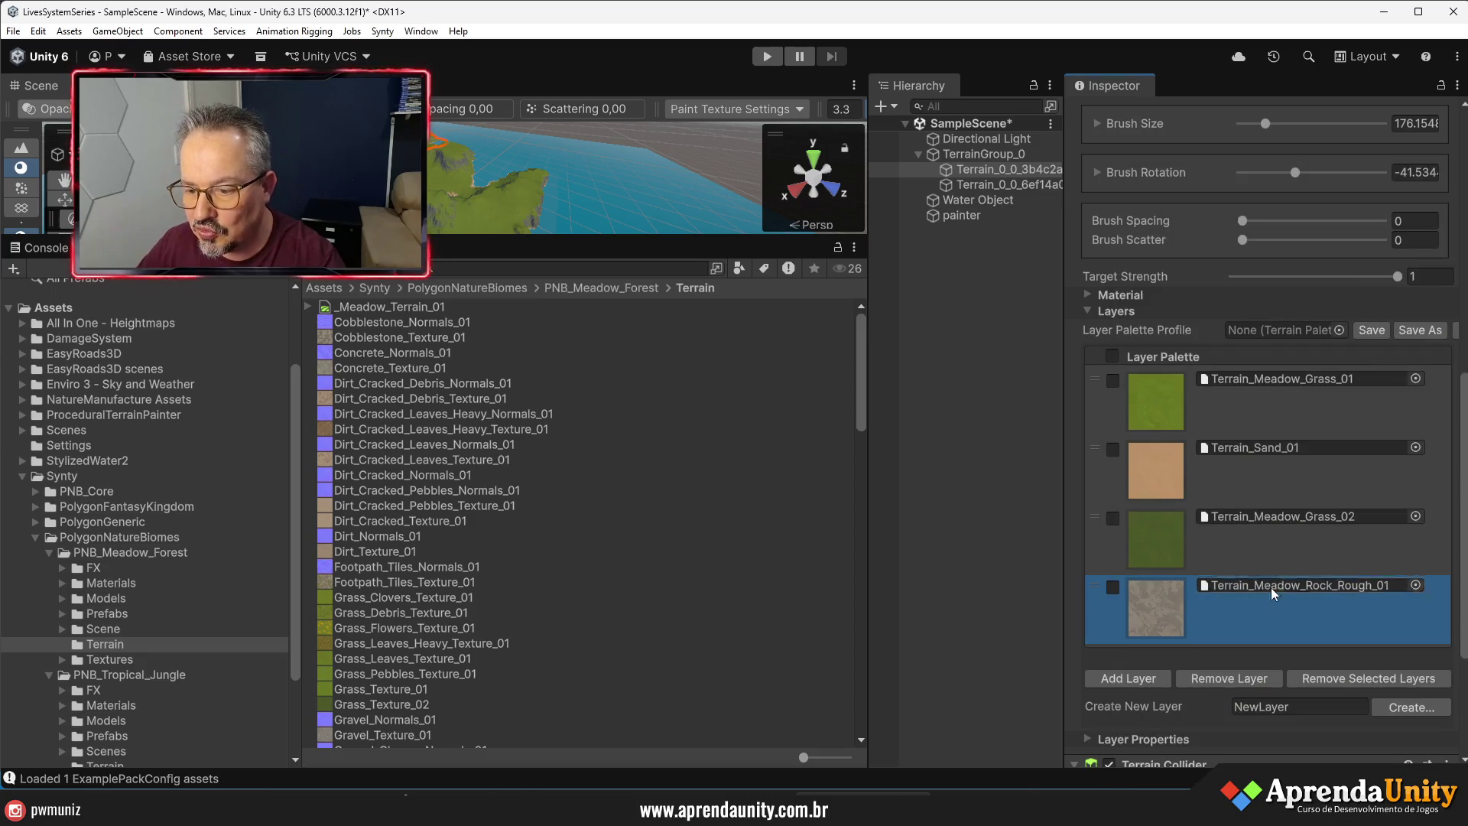
- Create a new layer named RockWall, using the RockWall_Texture_01 texture
click(1365, 707)
text(RockWall_Texture_01)
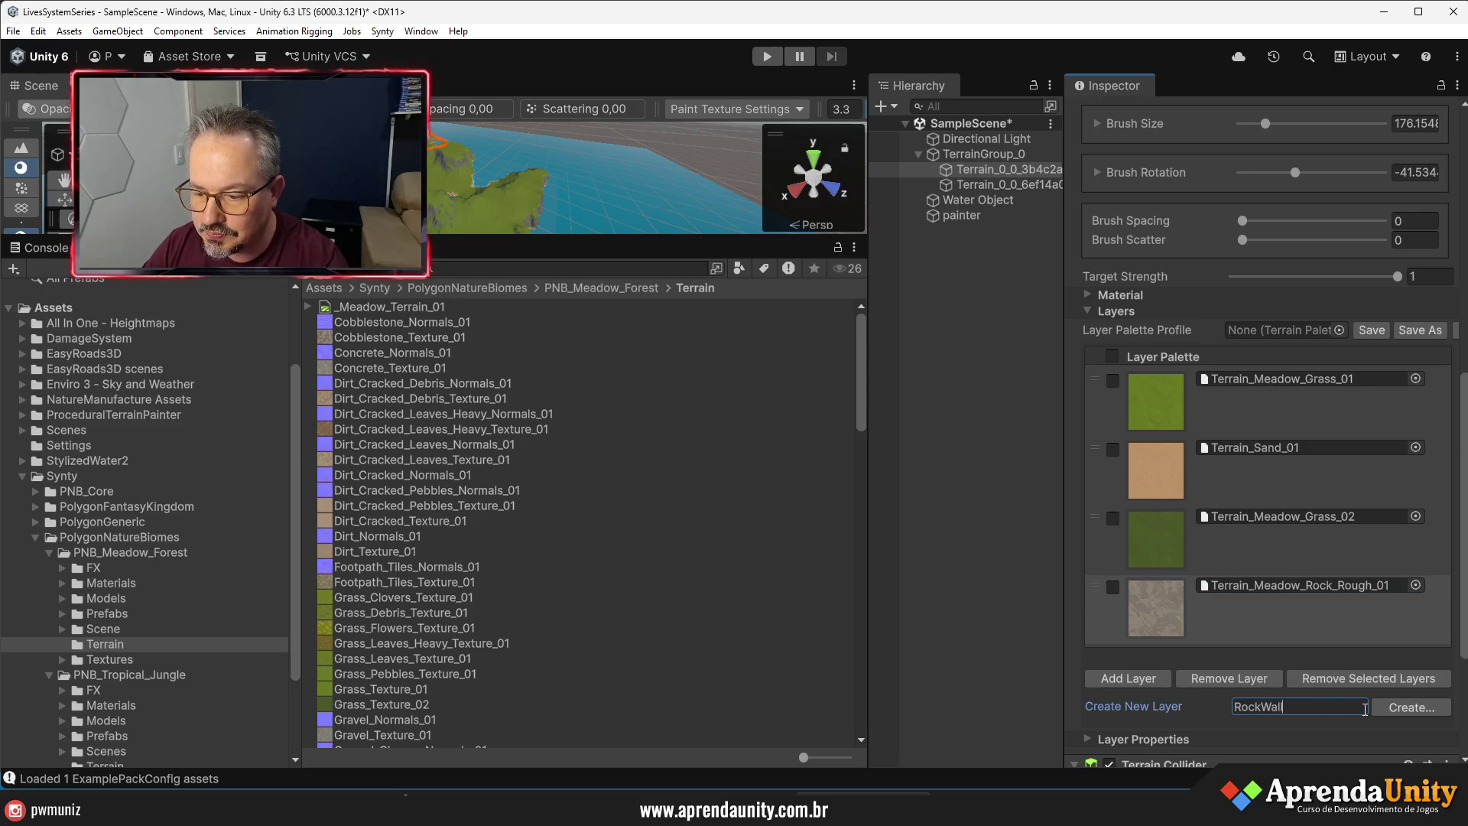
click(1410, 707)
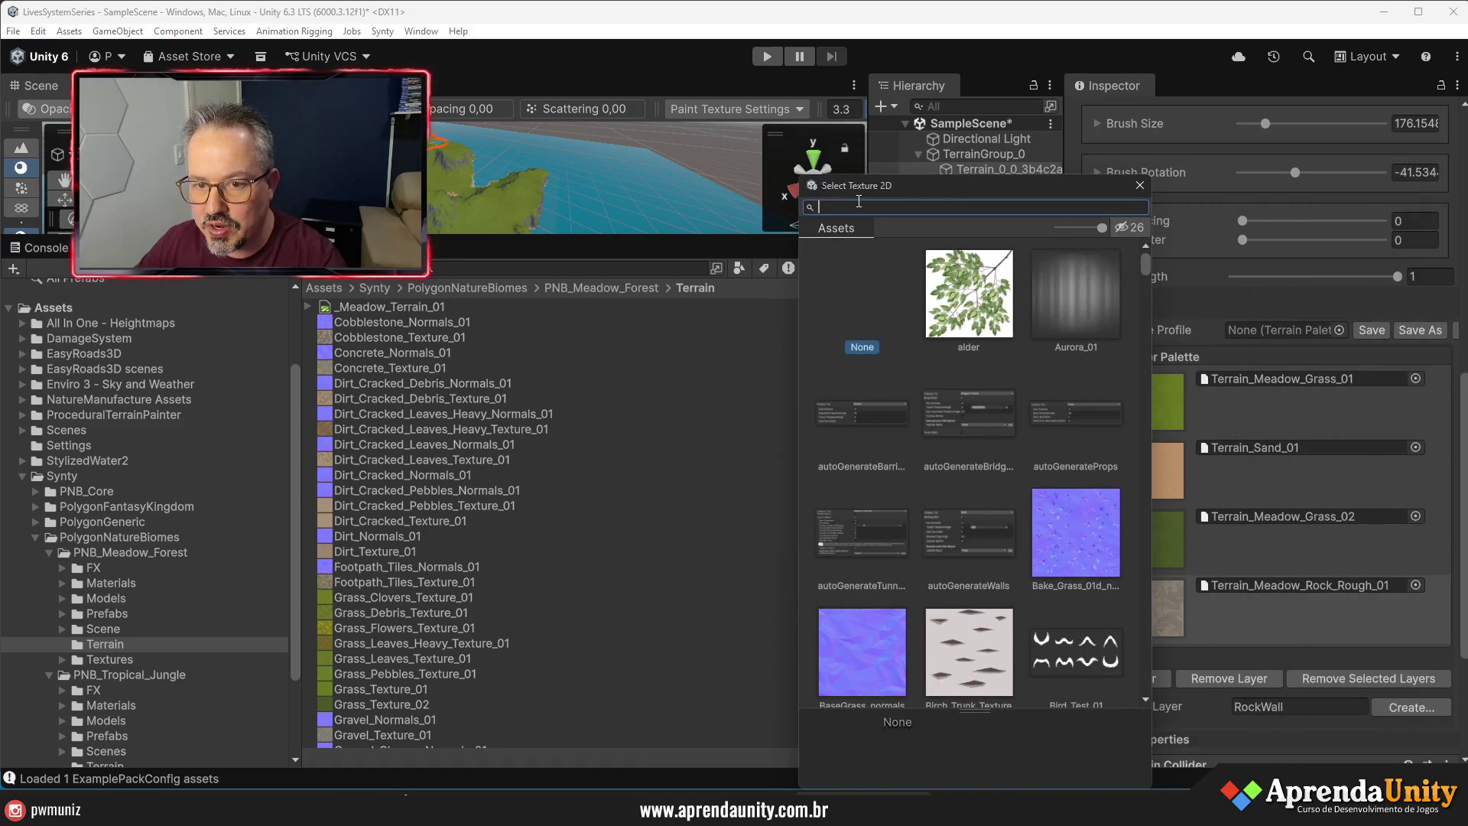
text(RockWall_Texture_01)
double_click(976, 296)
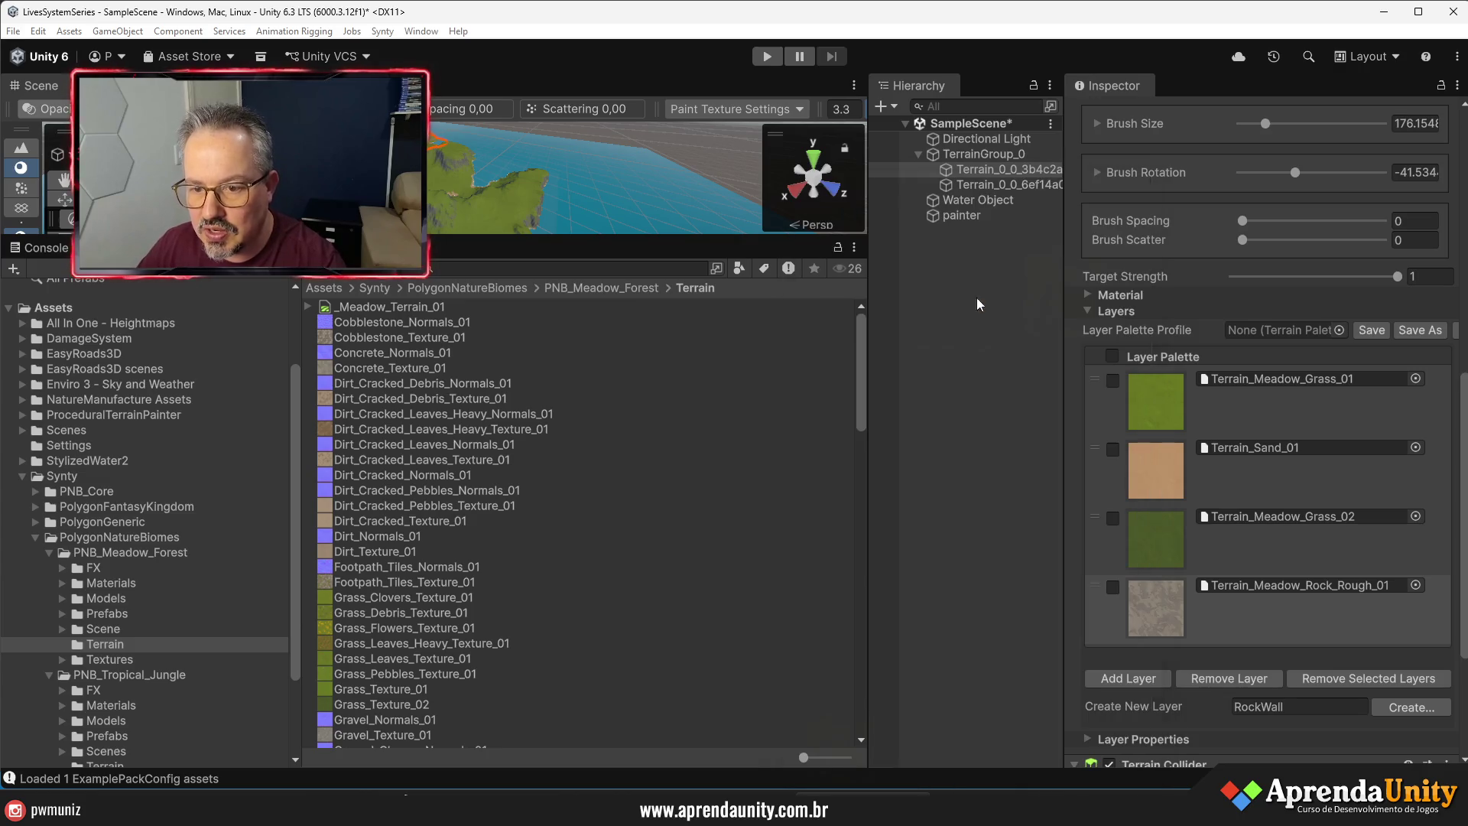
- Select the new fifth RockWall layer and ping its asset in the Project window
scroll(1241, 664, down, 3)
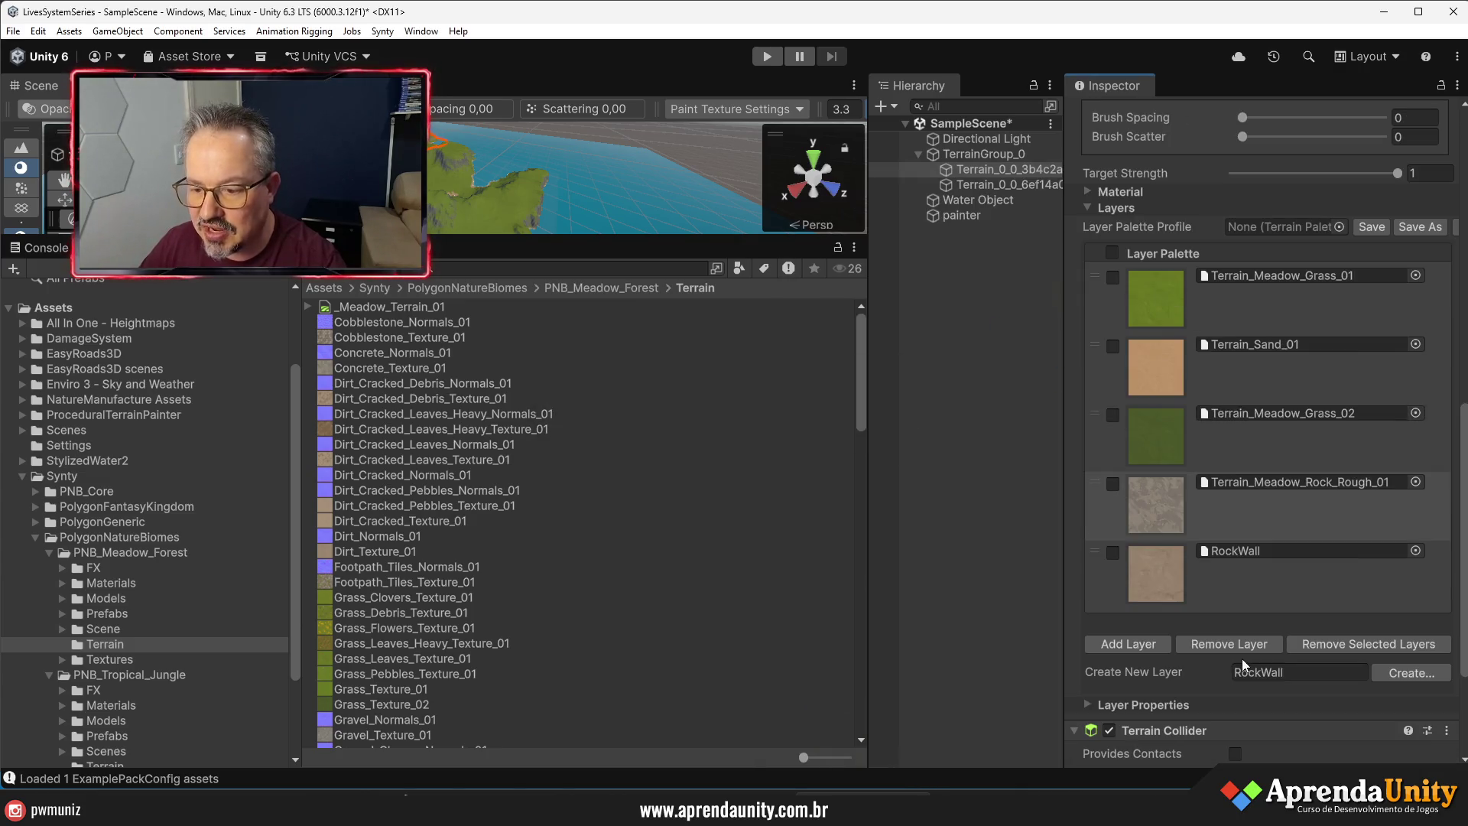
click(1148, 575)
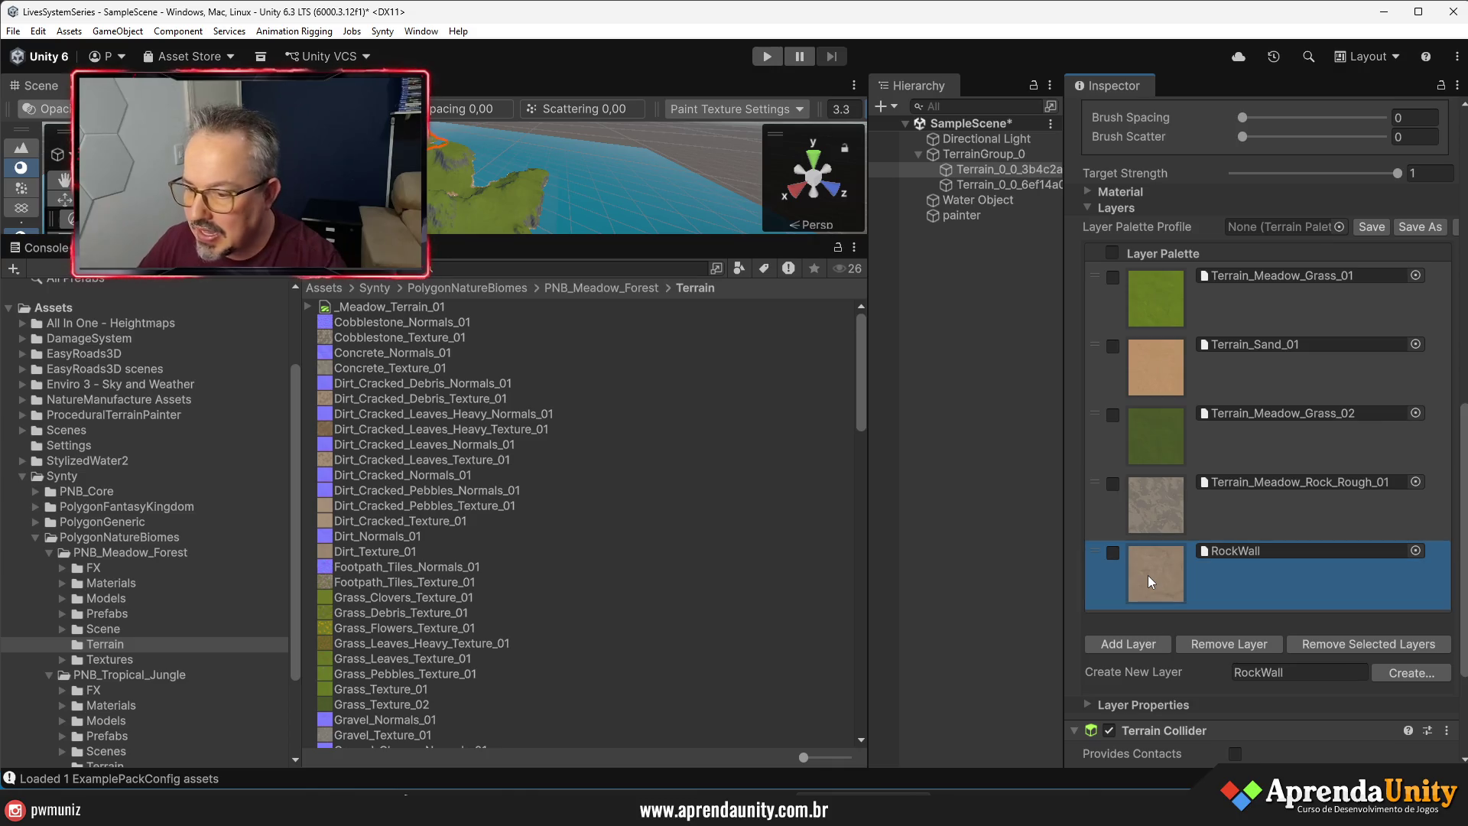
scroll(1330, 554, down, 5)
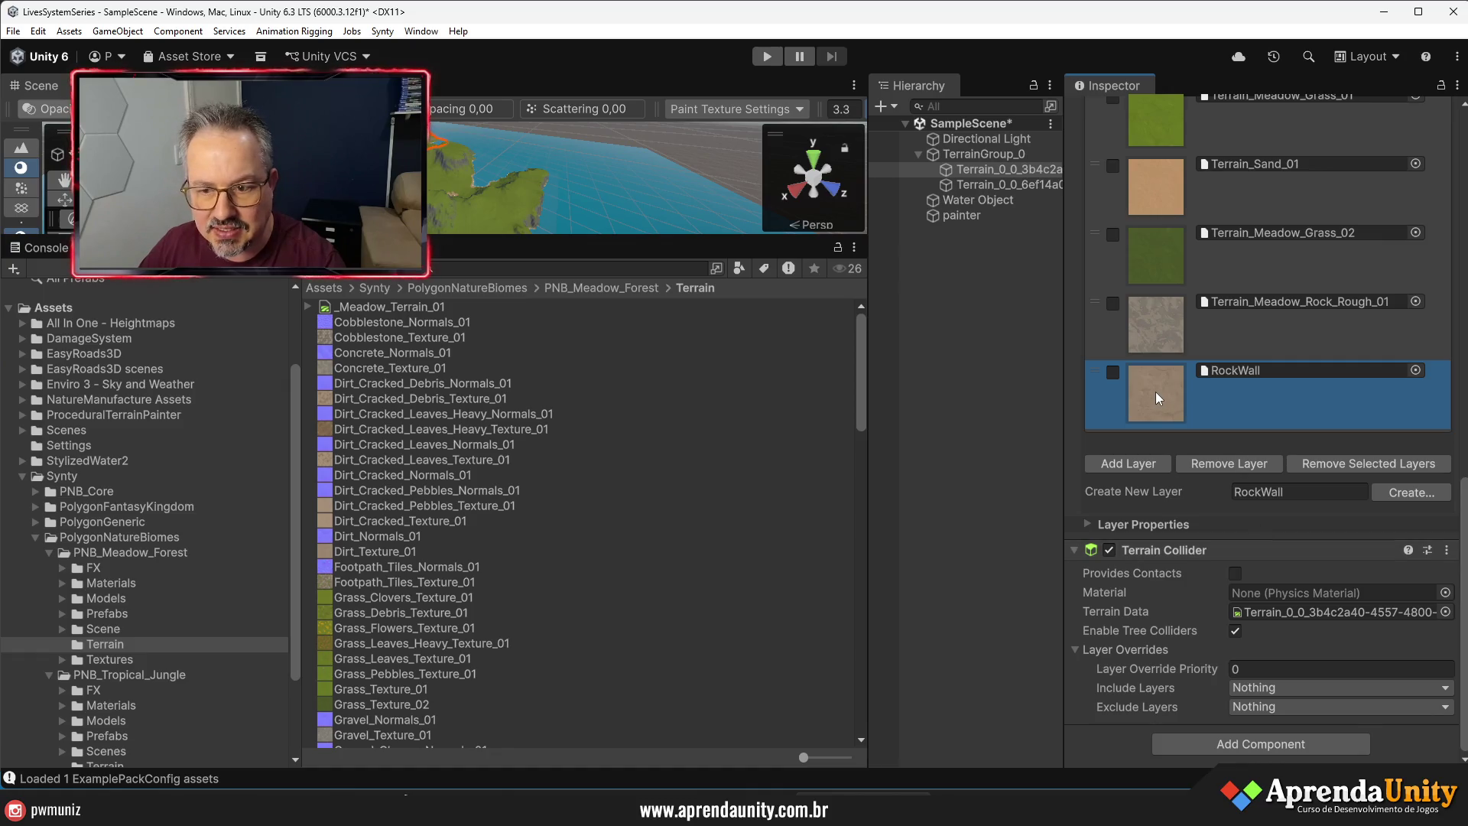
click(1246, 370)
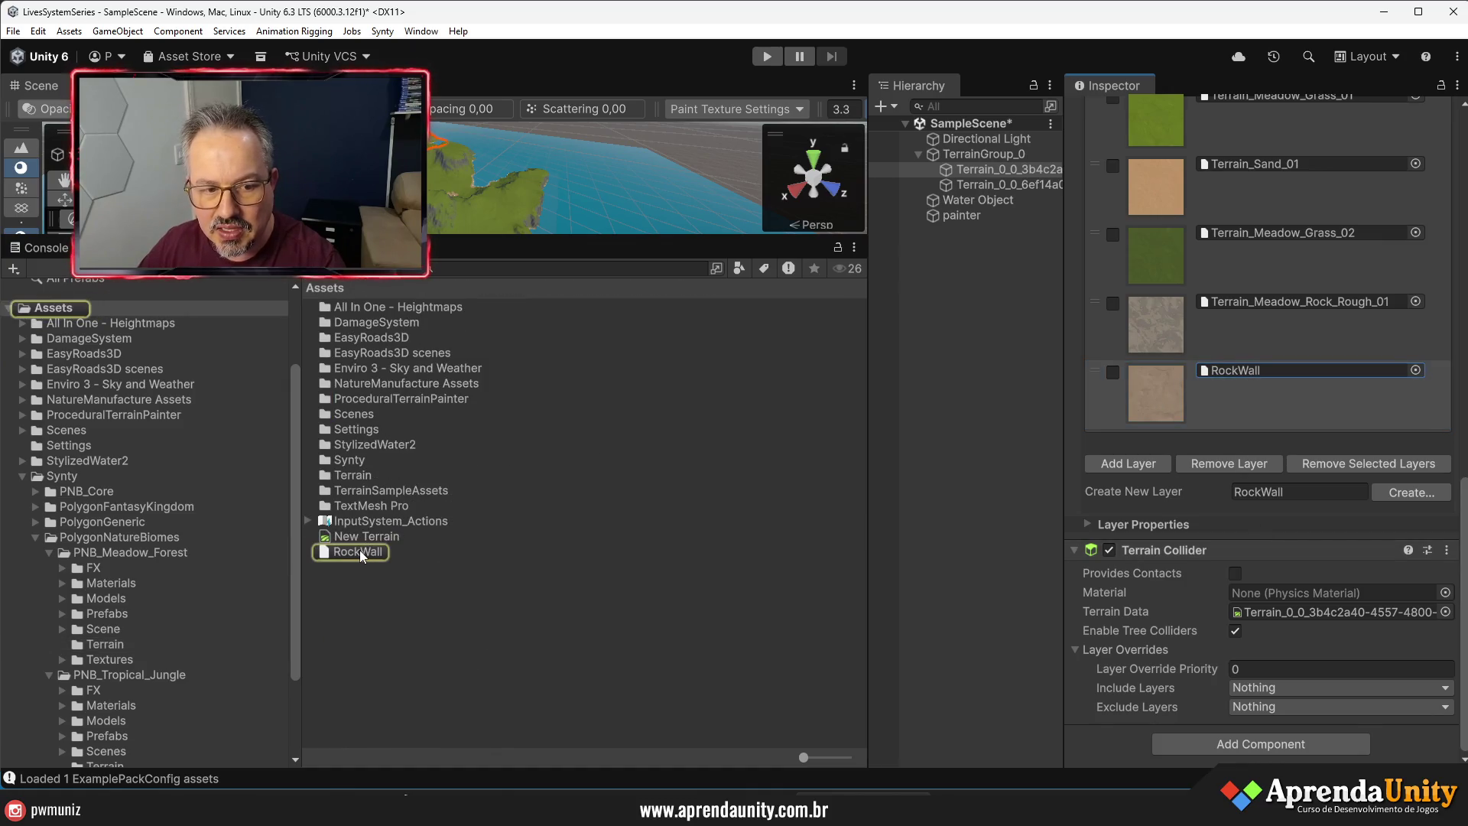
- Assign a normal texture as the RockWall layer's Normal Map
click(359, 550)
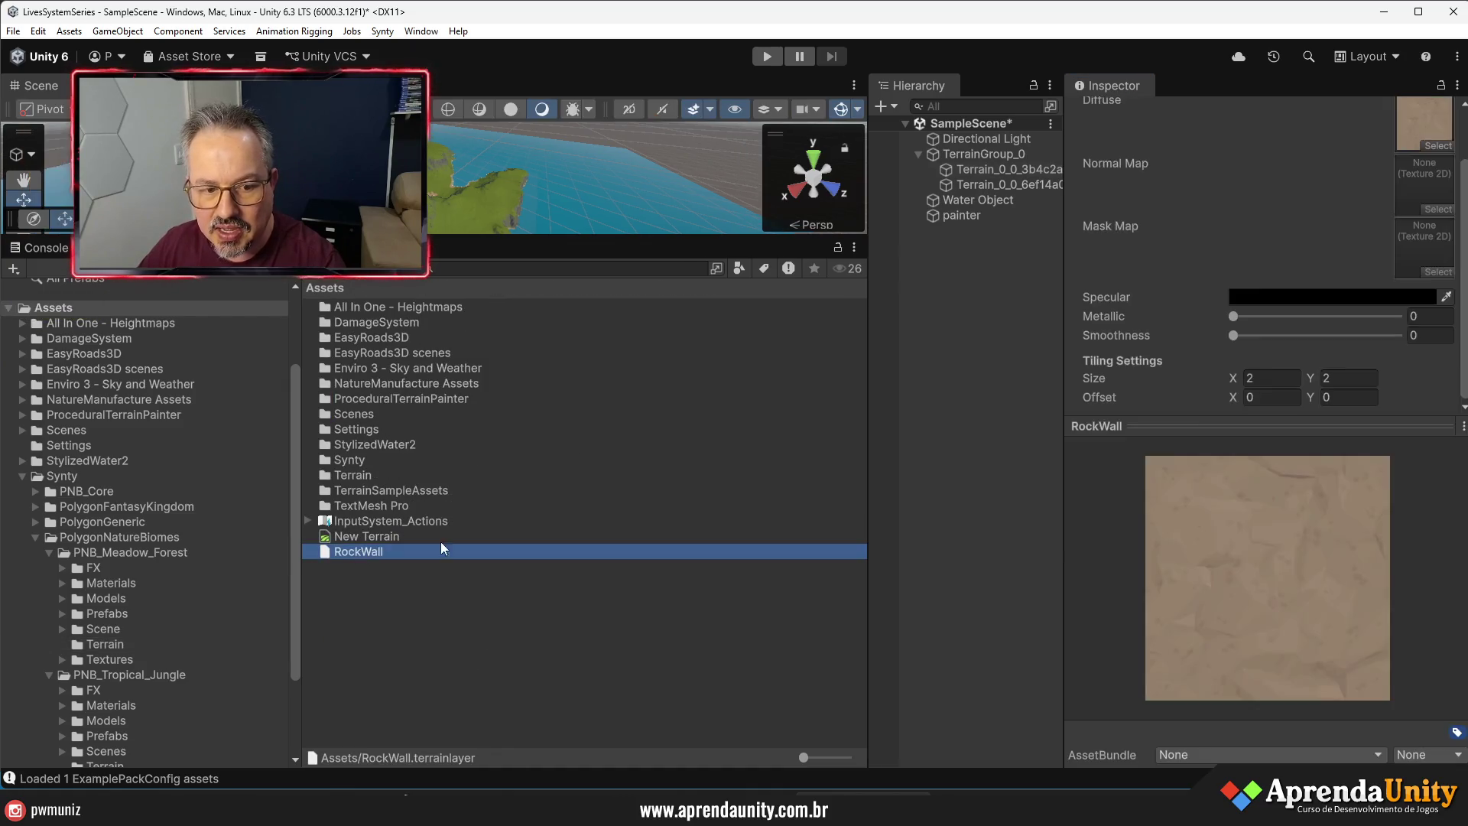
click(1437, 209)
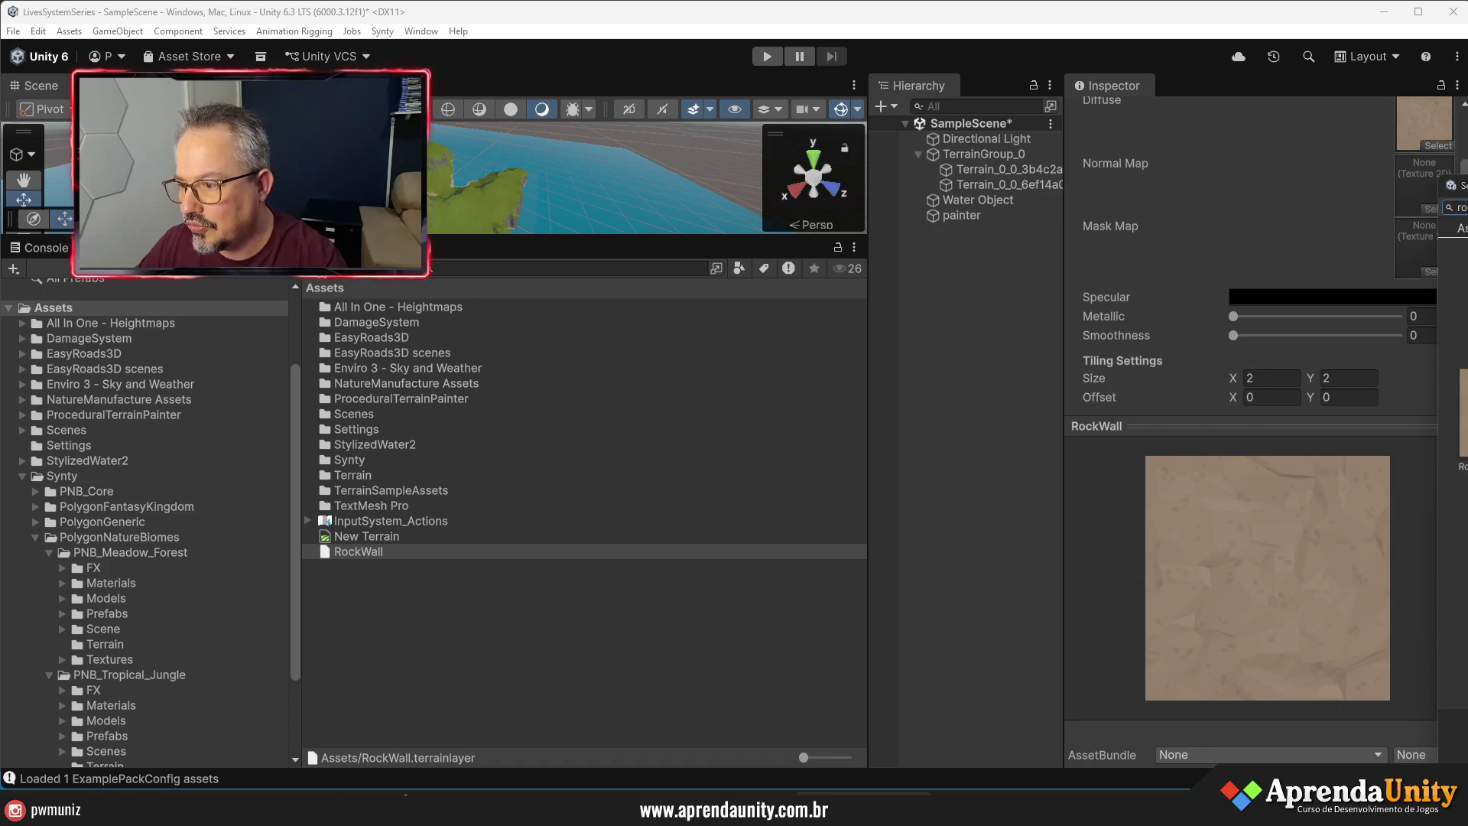
double_click(1460, 413)
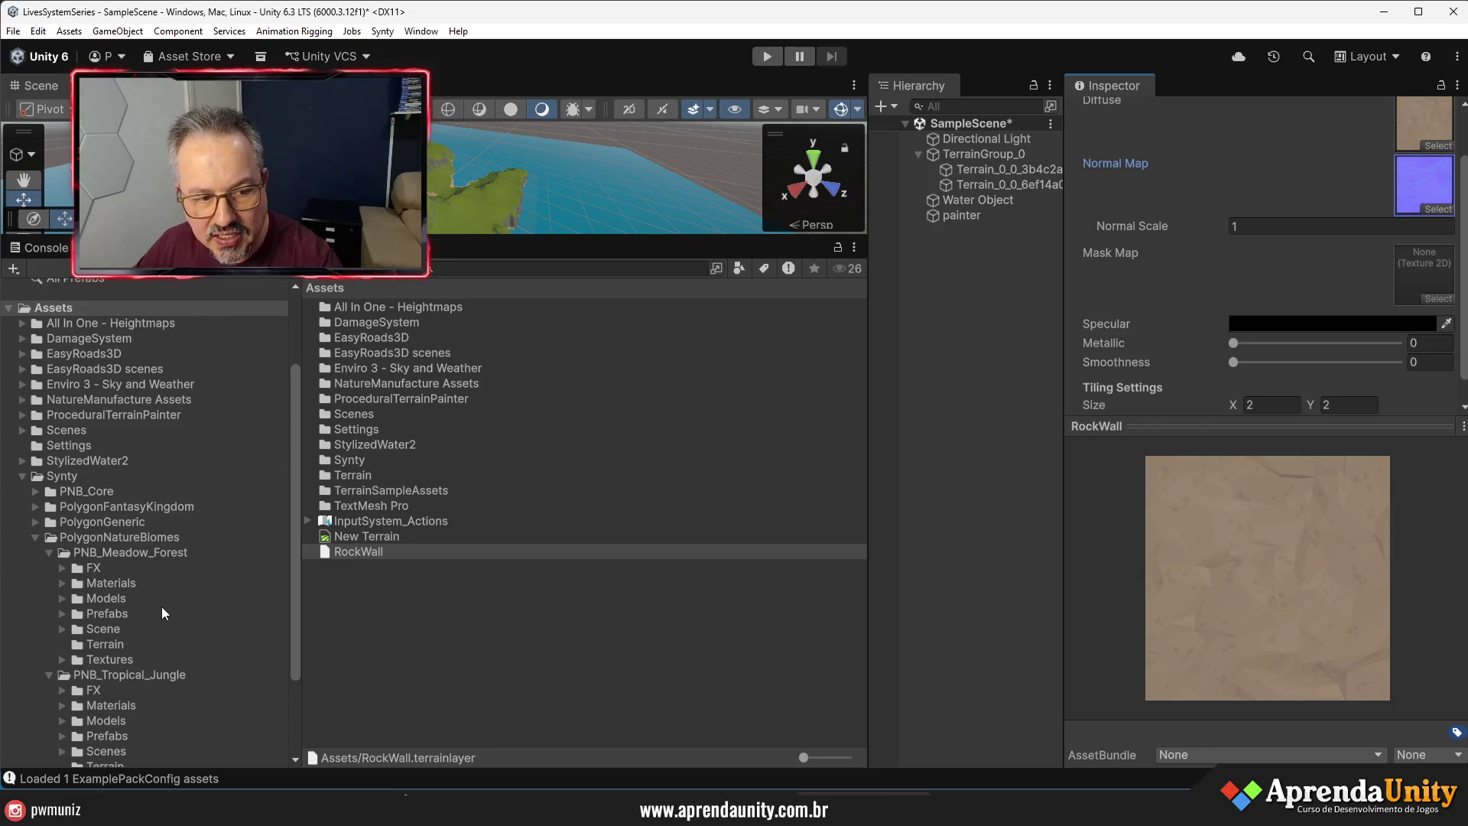
- Move RockWall.terrainlayer from Assets into the PNB_Meadow_Forest Terrain folder
click(108, 642)
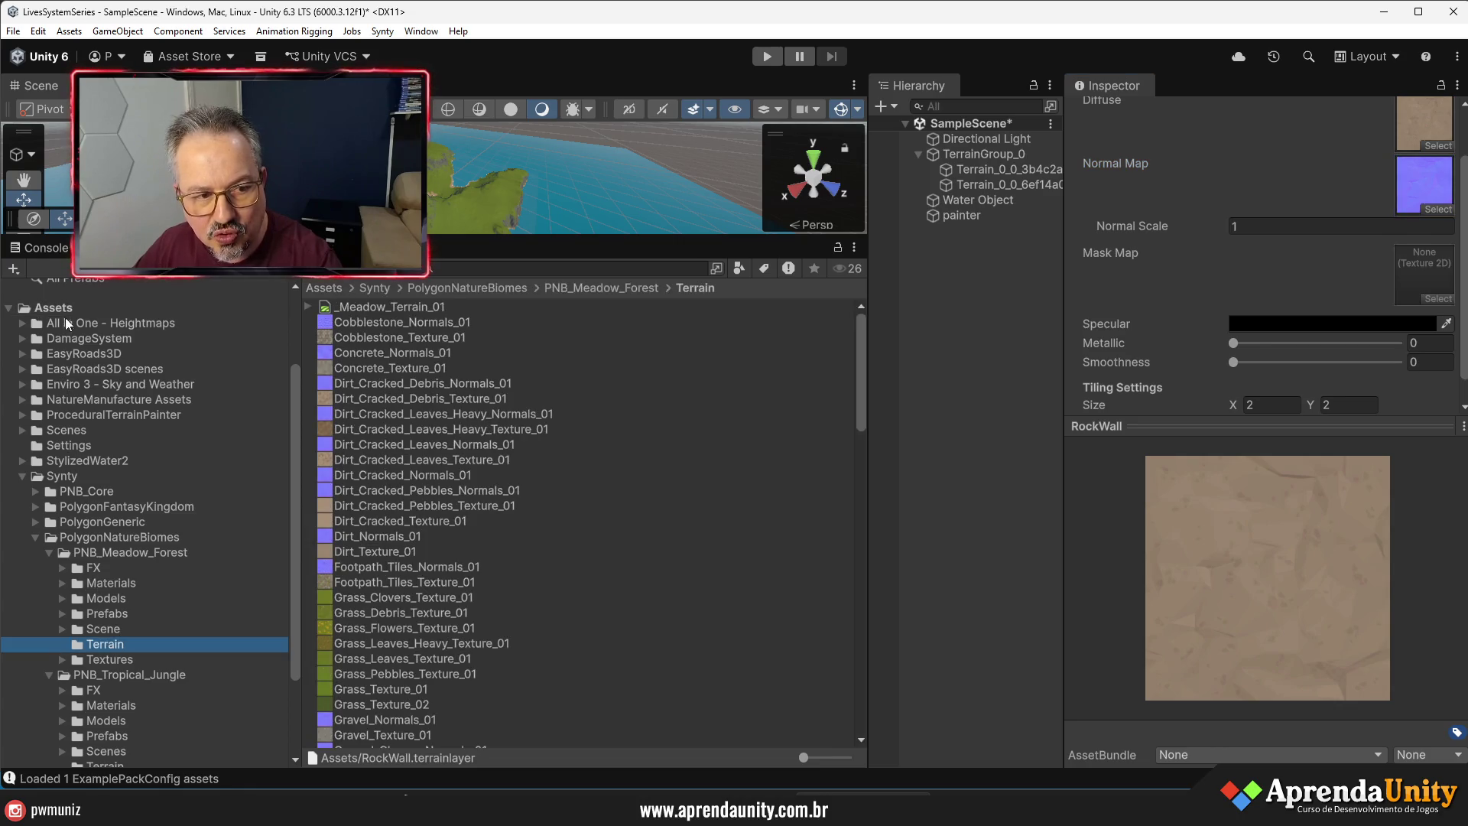
click(56, 312)
mouse_move(359, 550)
mouse_down()
mouse_move(124, 569)
mouse_move(107, 644)
mouse_up()
- Select painter and open the terrain layer picker for its first layer
drag(520, 238, 558, 561)
mouse_move(1061, 324)
mouse_down()
mouse_move(1223, 333)
mouse_move(1195, 367)
mouse_move(1017, 337)
mouse_up()
click(961, 215)
click(1254, 313)
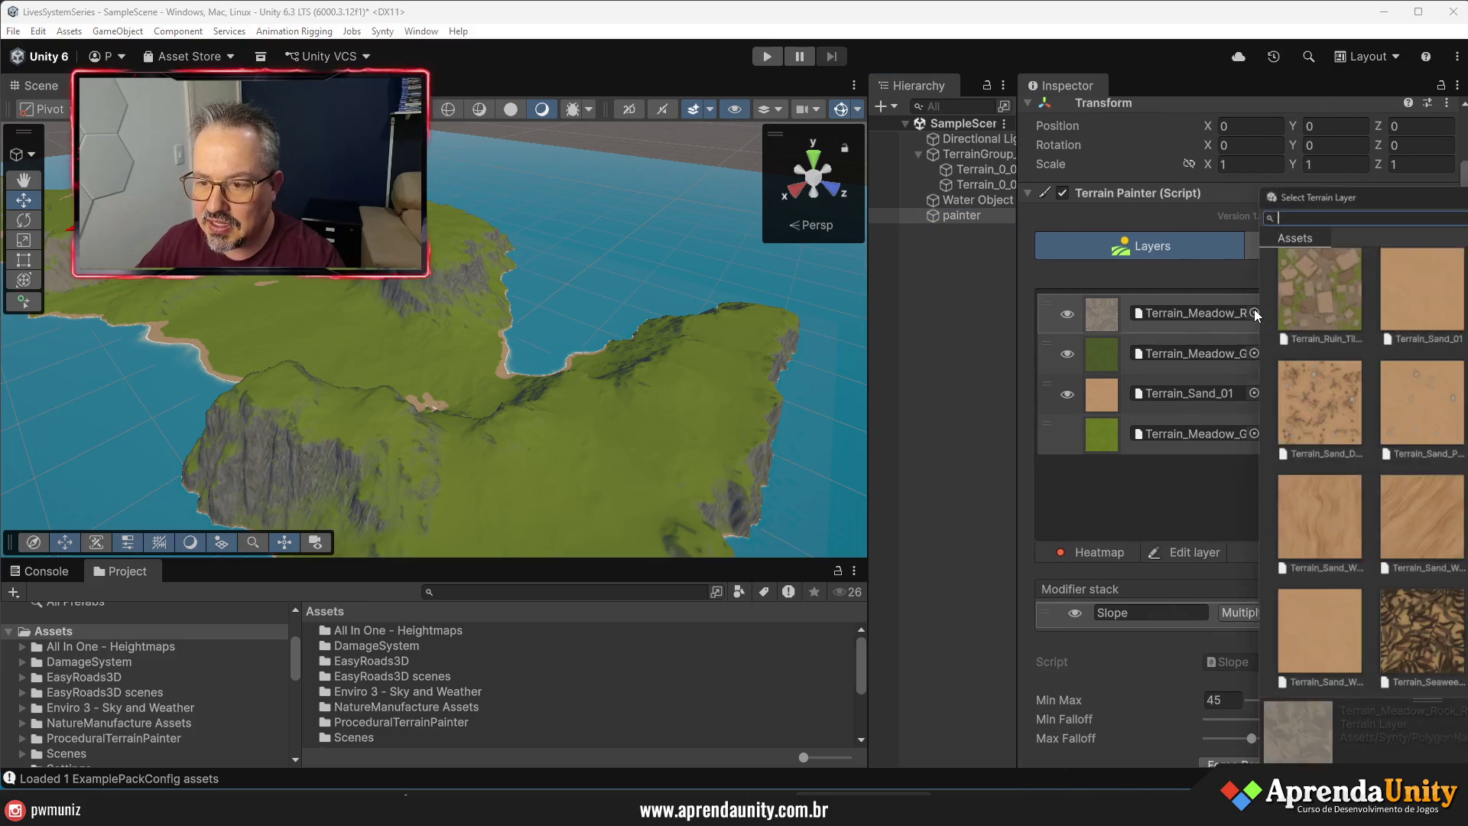
- Search 'rock' in the picker and assign RockWall as the painter's first layer
scroll(1427, 497, up, 3)
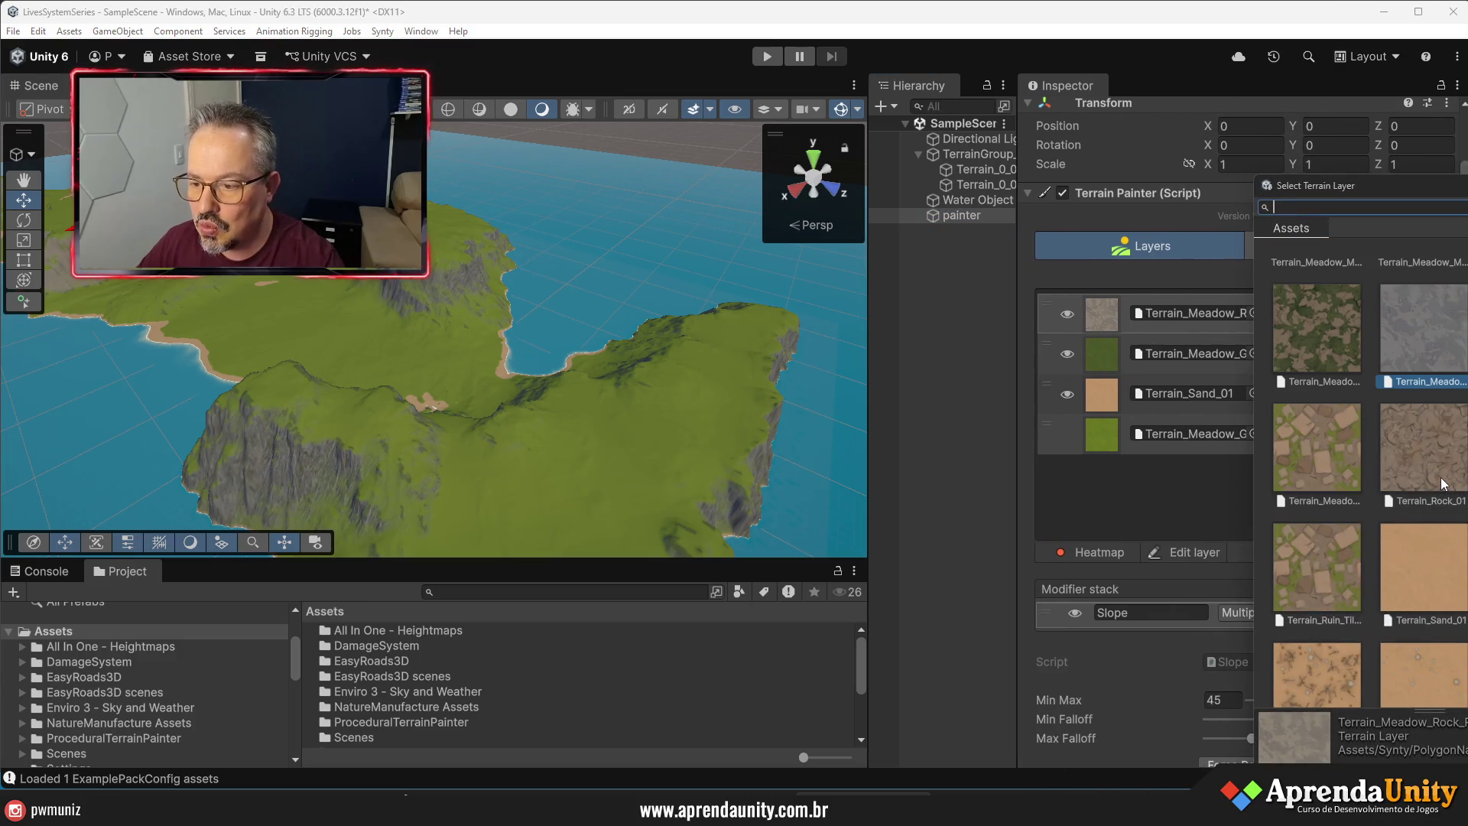
scroll(1440, 479, up, 3)
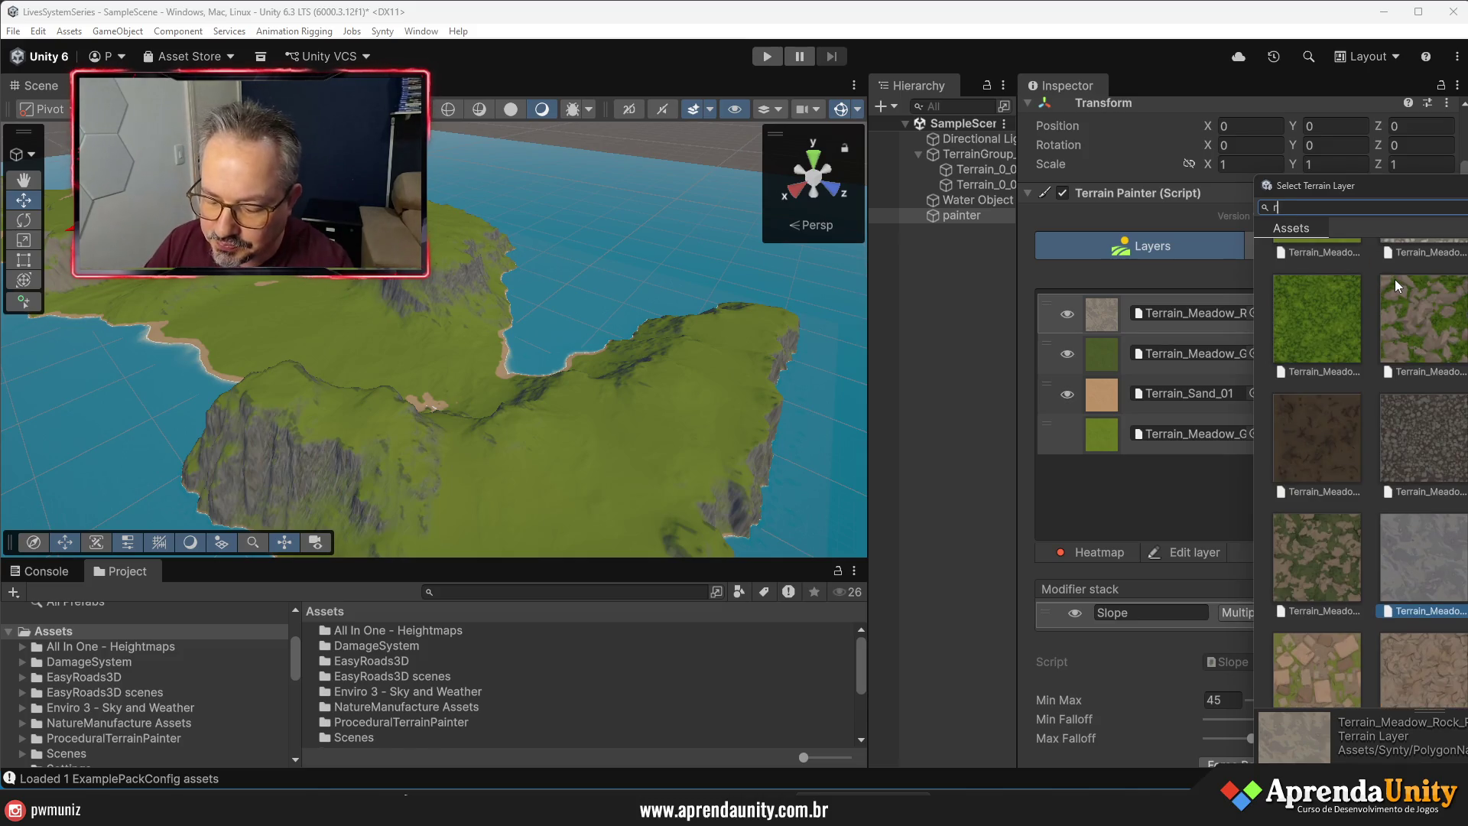
text(rock)
double_click(1327, 281)
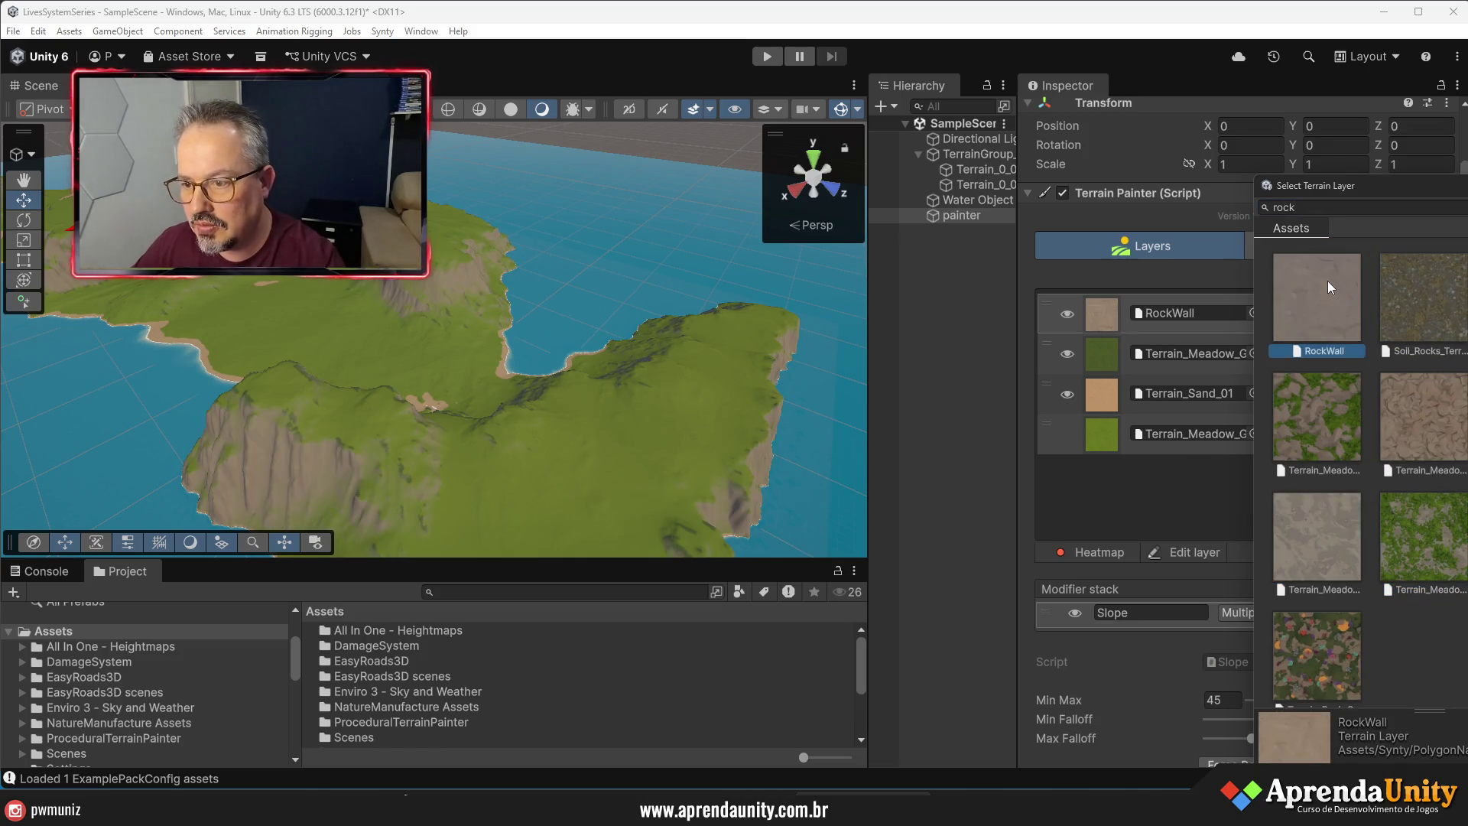
- Deselect painter and orbit the Scene view toward the dark-rock mountainside
scroll(1199, 581, down, 2)
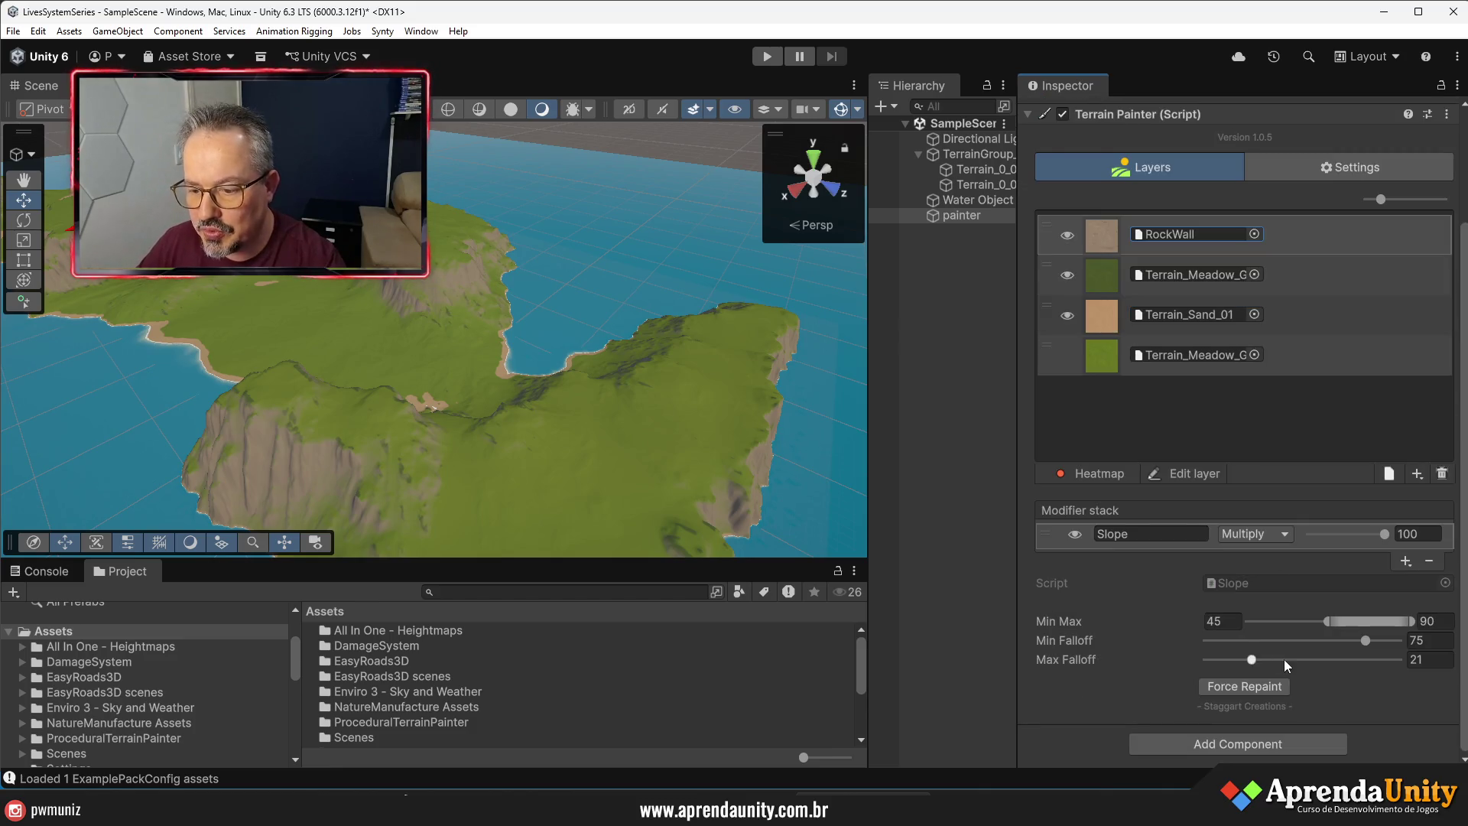
drag(1016, 423, 1116, 426)
click(931, 447)
mouse_move(566, 405)
mouse_down()
mouse_move(462, 436)
mouse_move(475, 406)
mouse_move(556, 399)
mouse_move(574, 377)
mouse_move(500, 326)
mouse_move(436, 348)
mouse_move(778, 262)
mouse_up()
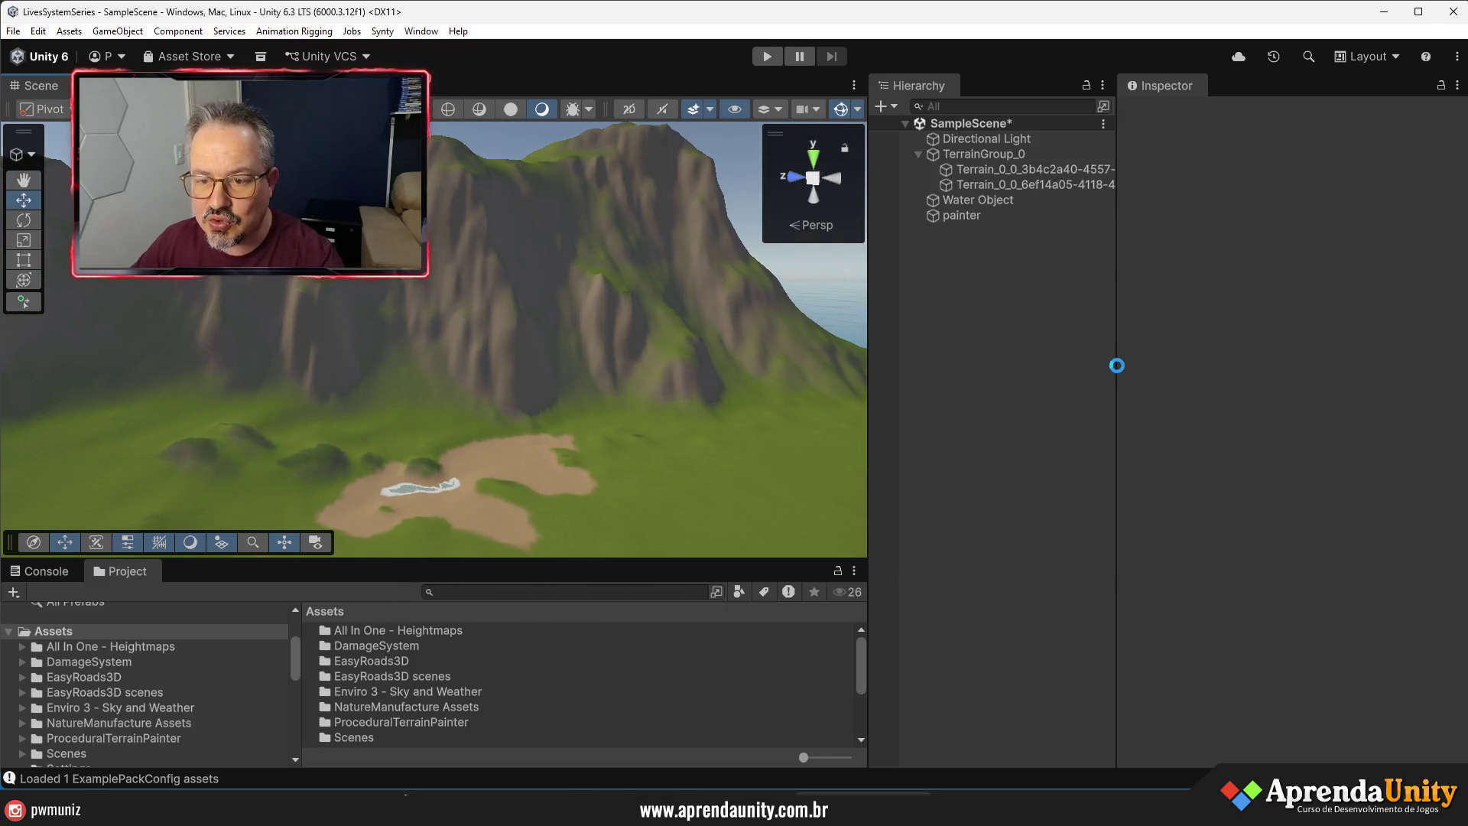
drag(1113, 388, 1235, 389)
- Create a New Lighting Settings asset with Baked Global Illumination turned off
mouse_move(866, 440)
mouse_down()
mouse_move(1039, 449)
mouse_move(934, 450)
mouse_up()
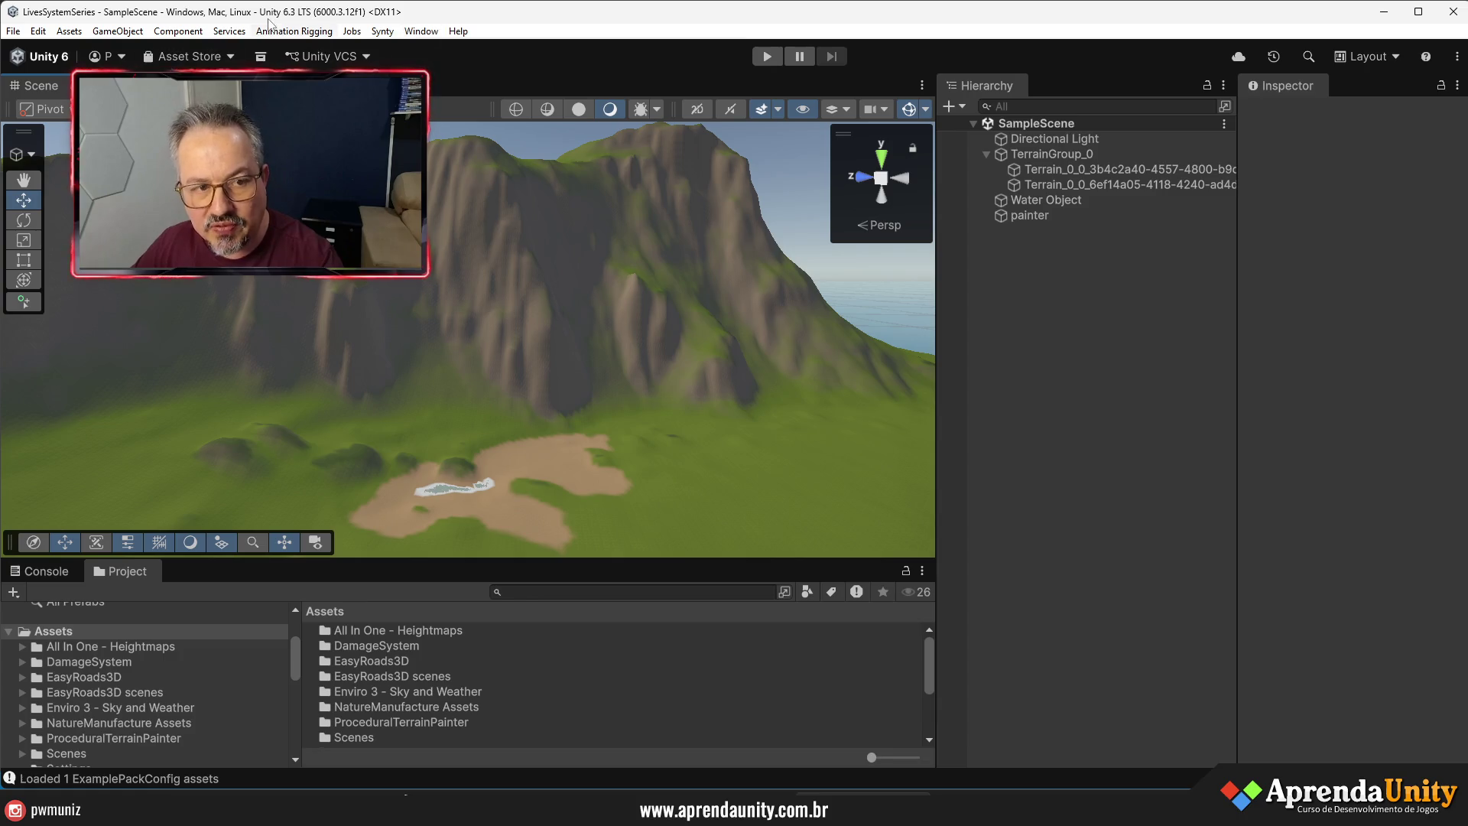
click(421, 32)
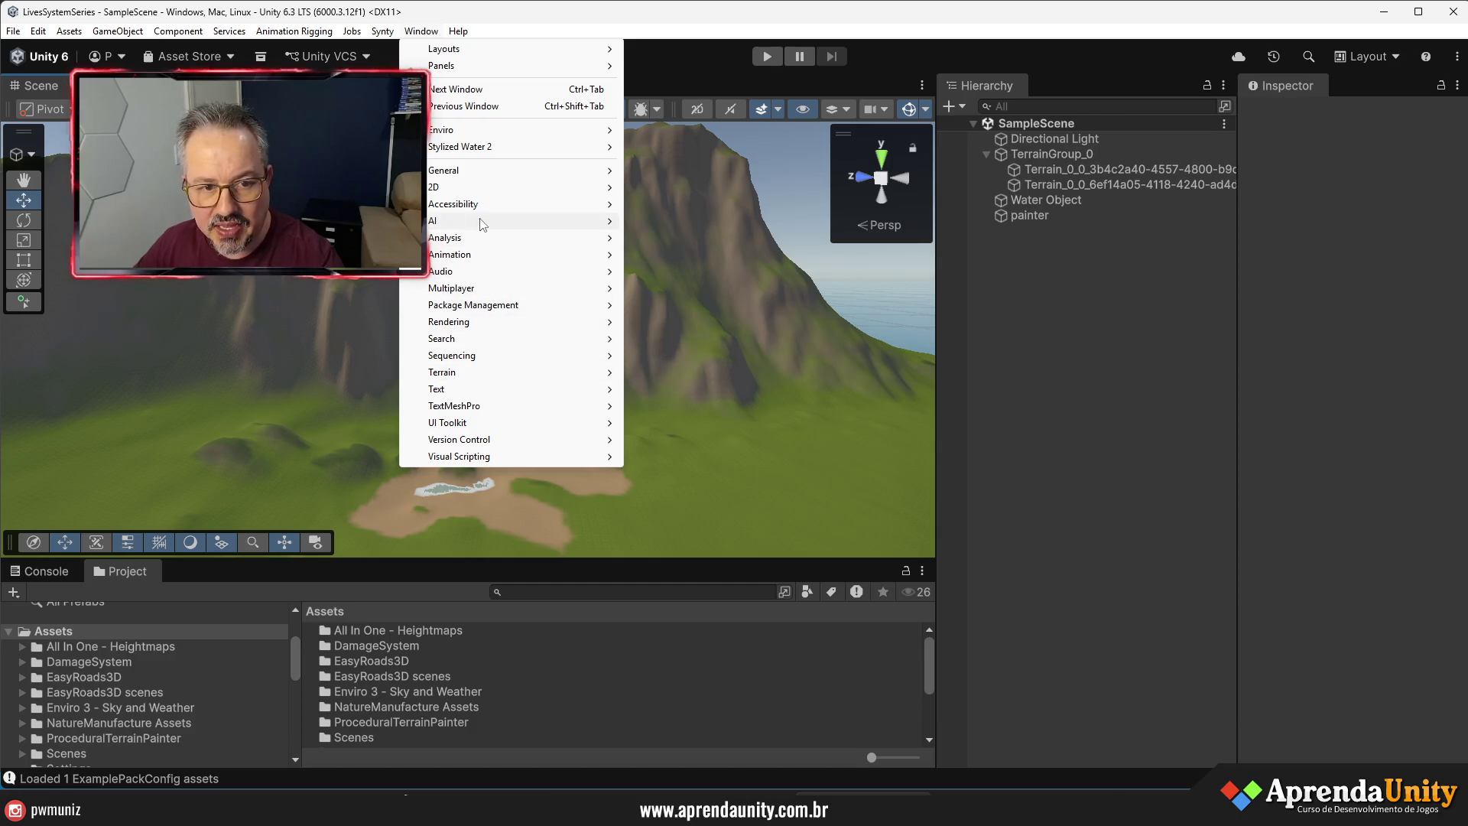
mouse_move(482, 263)
mouse_move(483, 322)
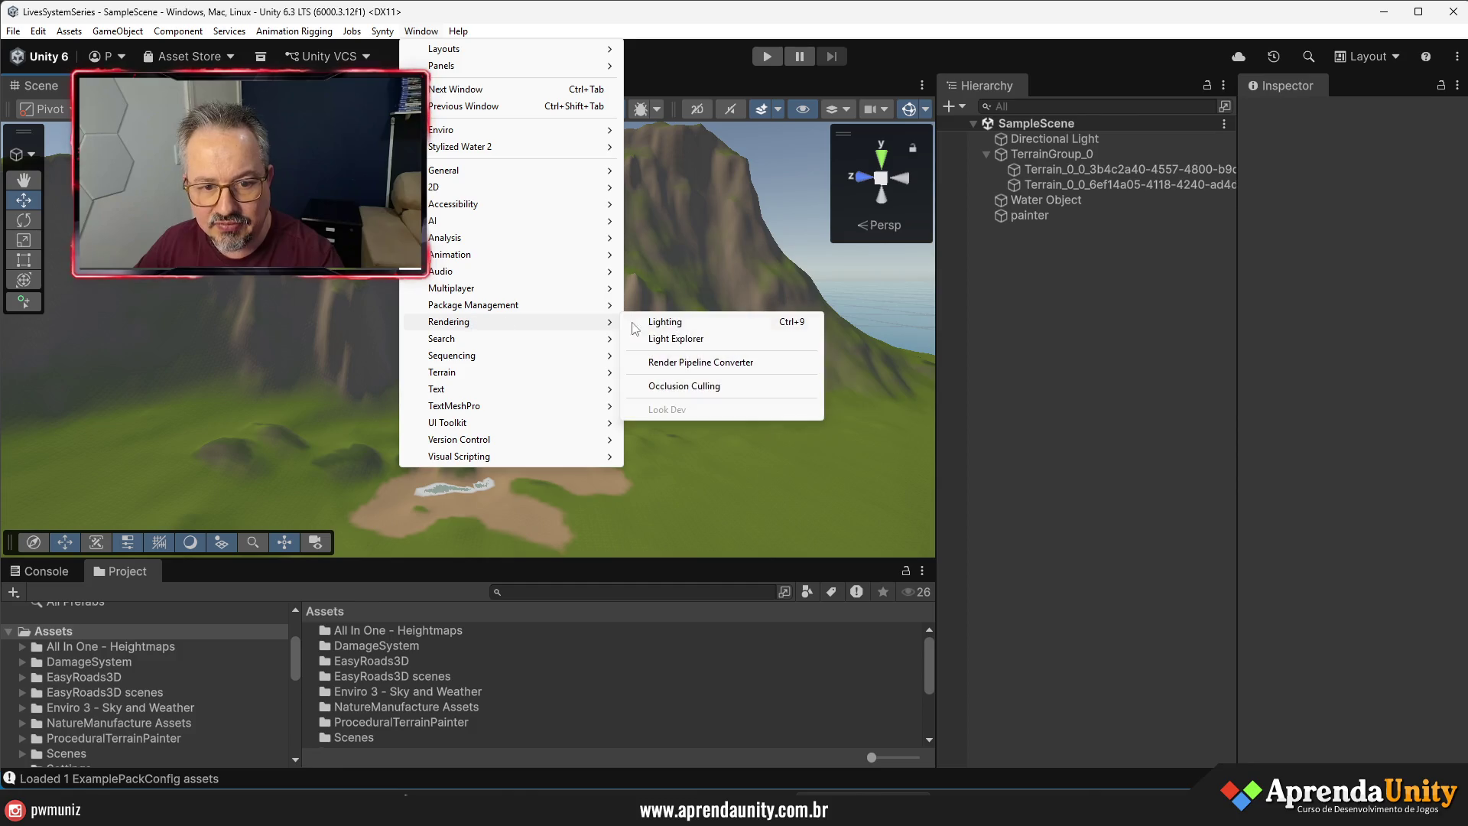
click(670, 322)
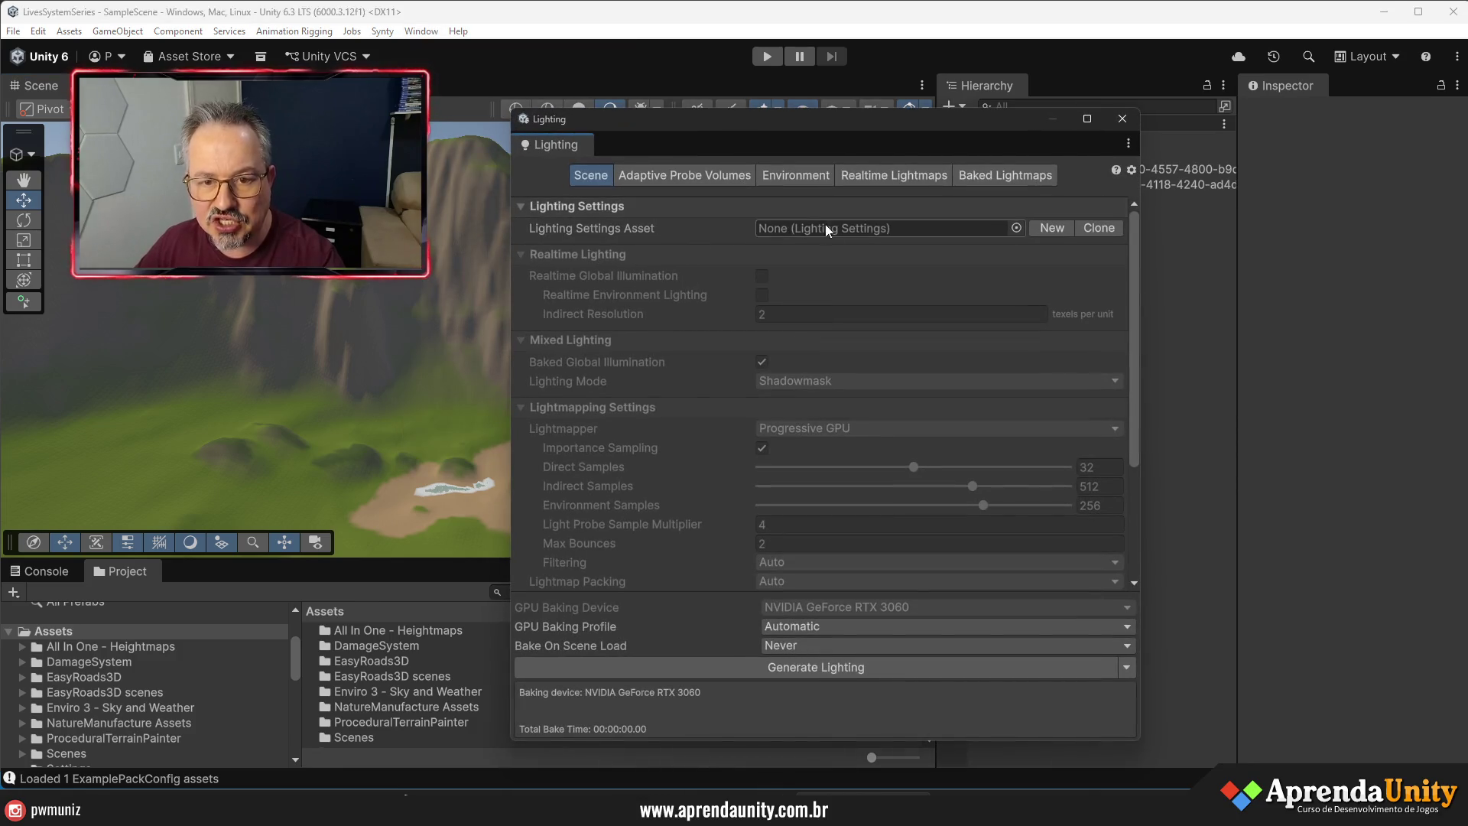
click(1051, 229)
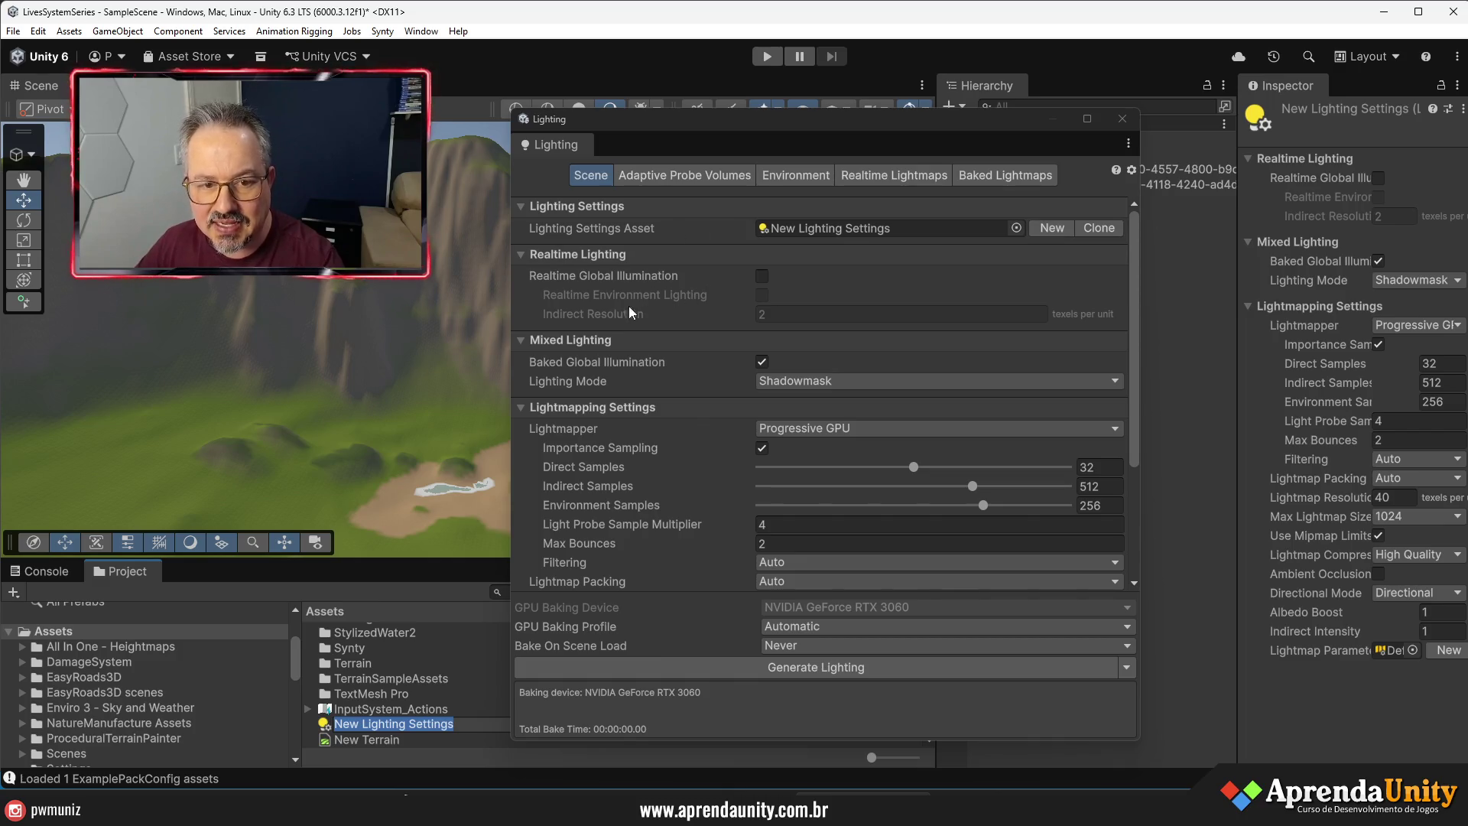
click(761, 361)
- Generate the scene lighting, then close the Lighting window
scroll(833, 370, down, 3)
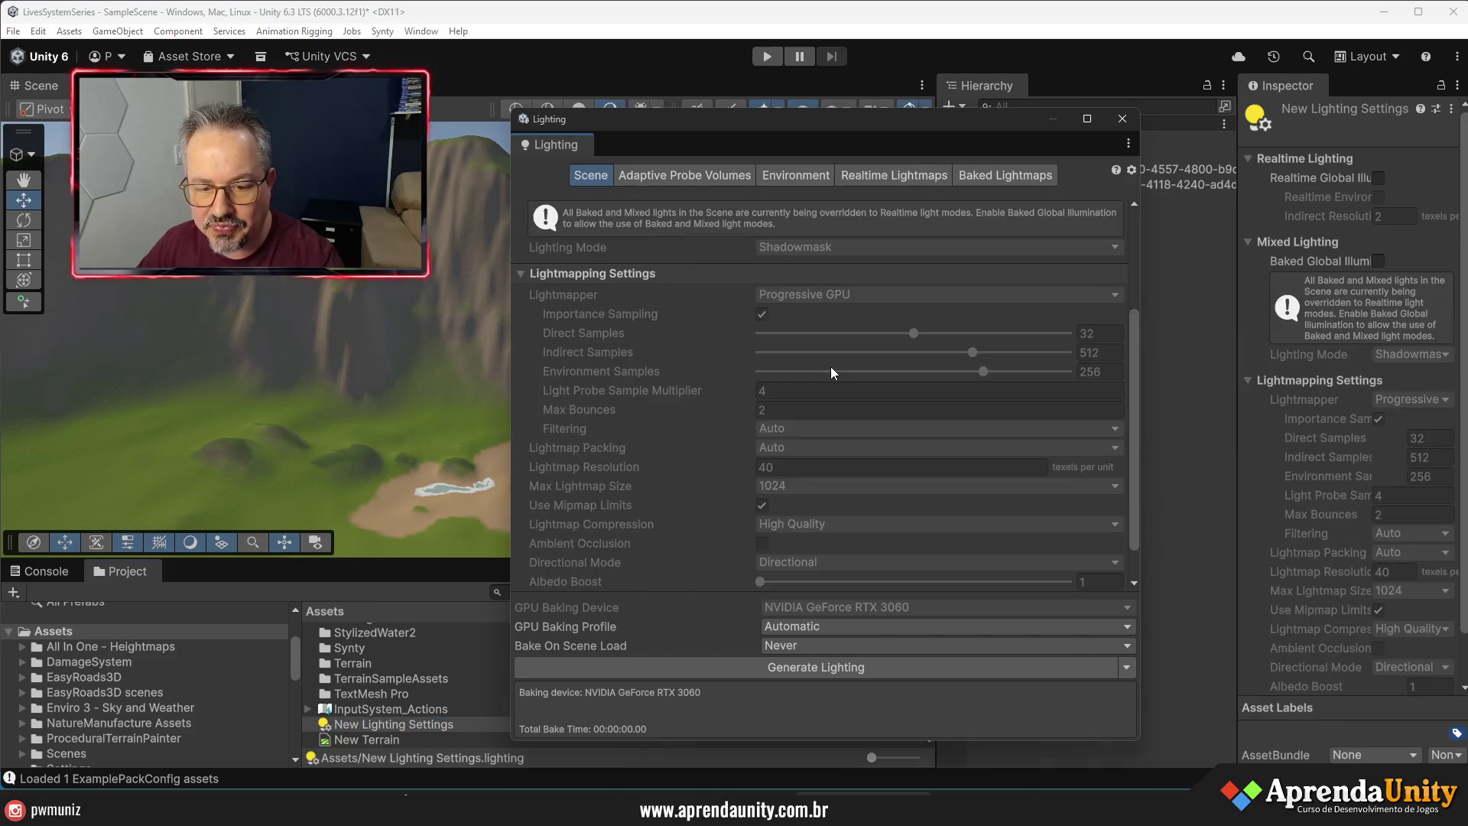
click(867, 669)
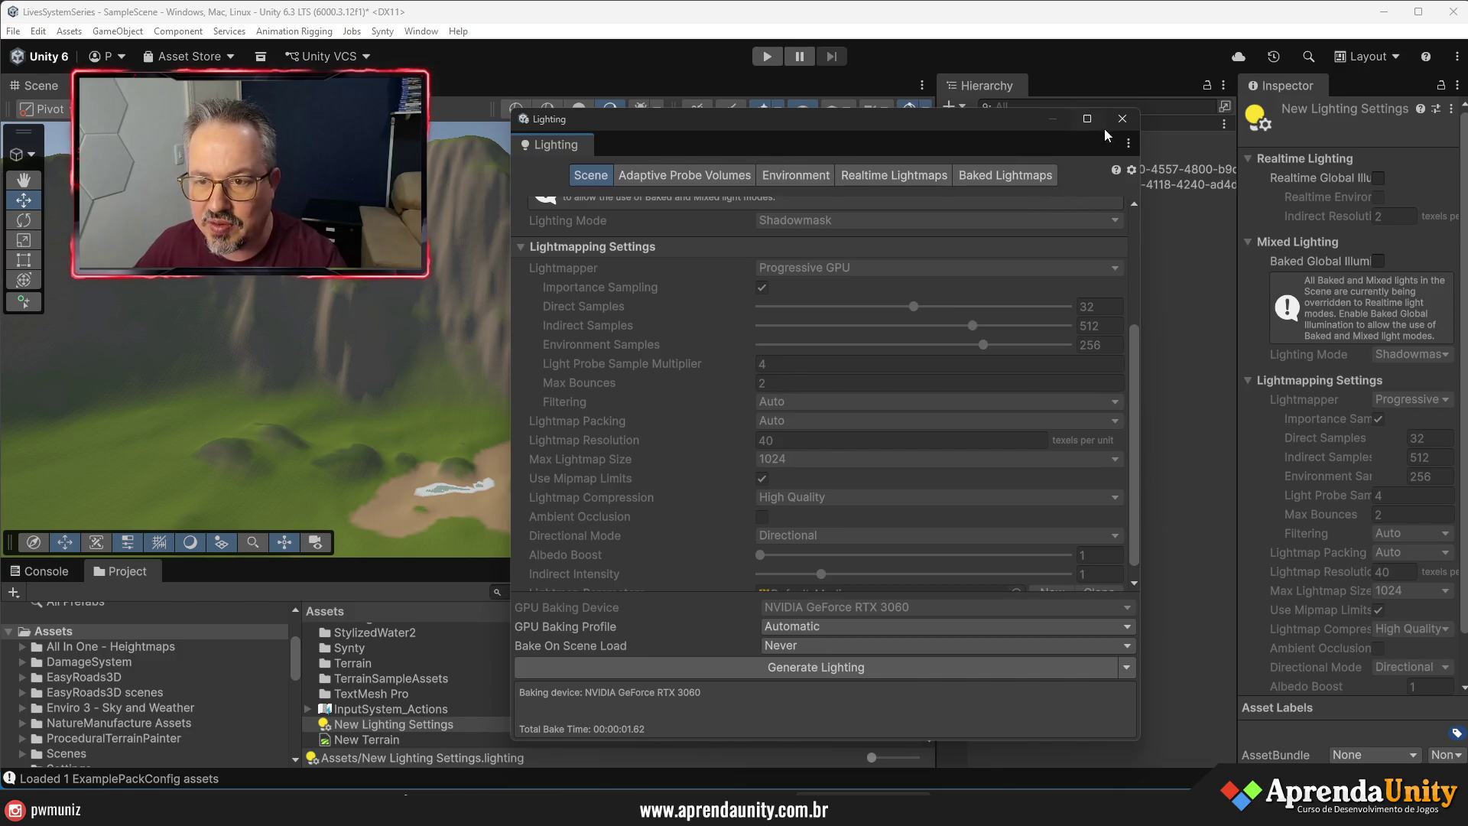
click(1121, 119)
drag(1232, 418, 1210, 421)
drag(938, 440, 985, 440)
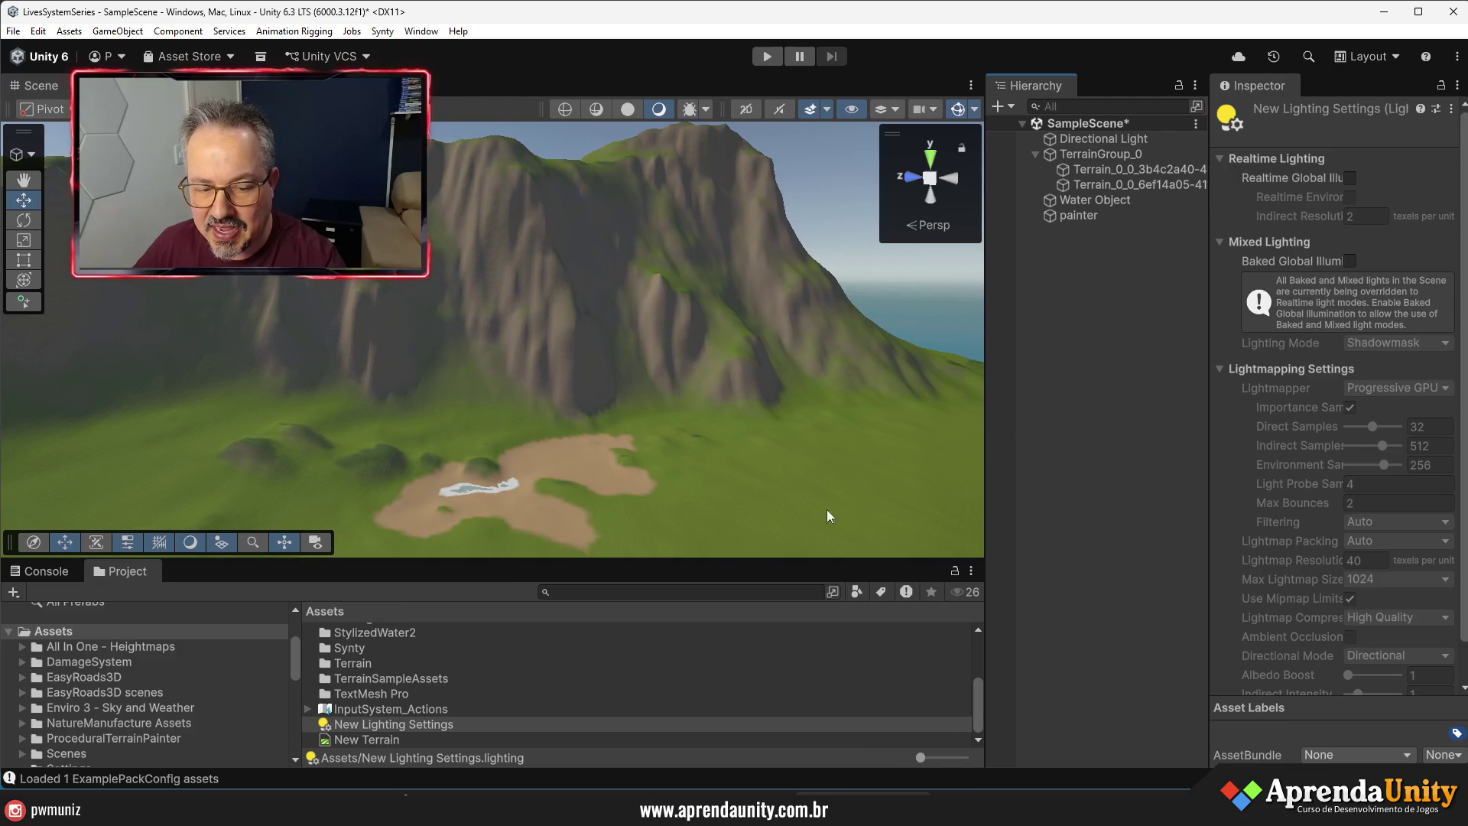
drag(779, 572, 779, 590)
drag(688, 535, 657, 562)
scroll(657, 562, up, 8)
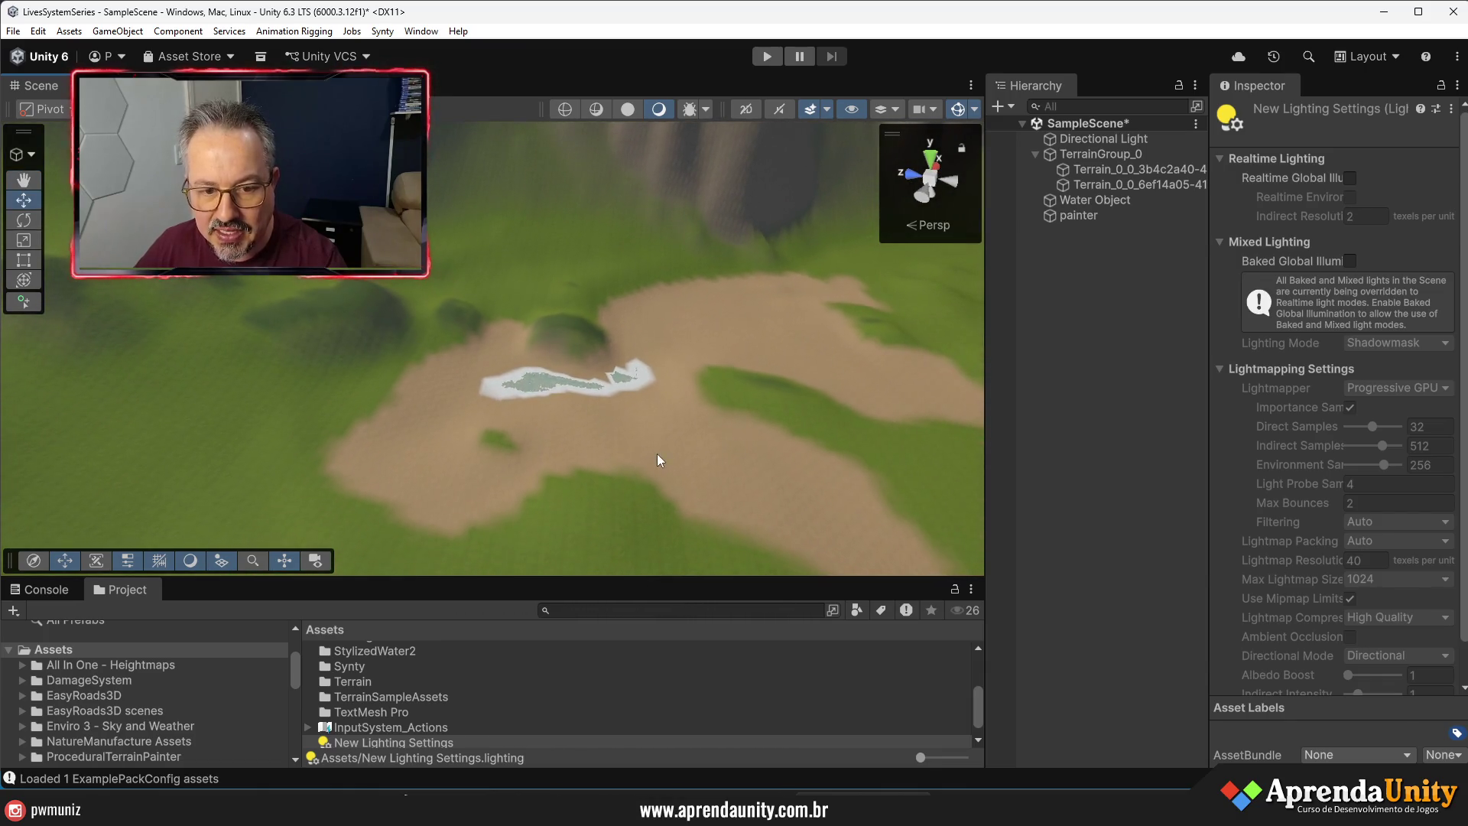
click(657, 453)
click(1338, 300)
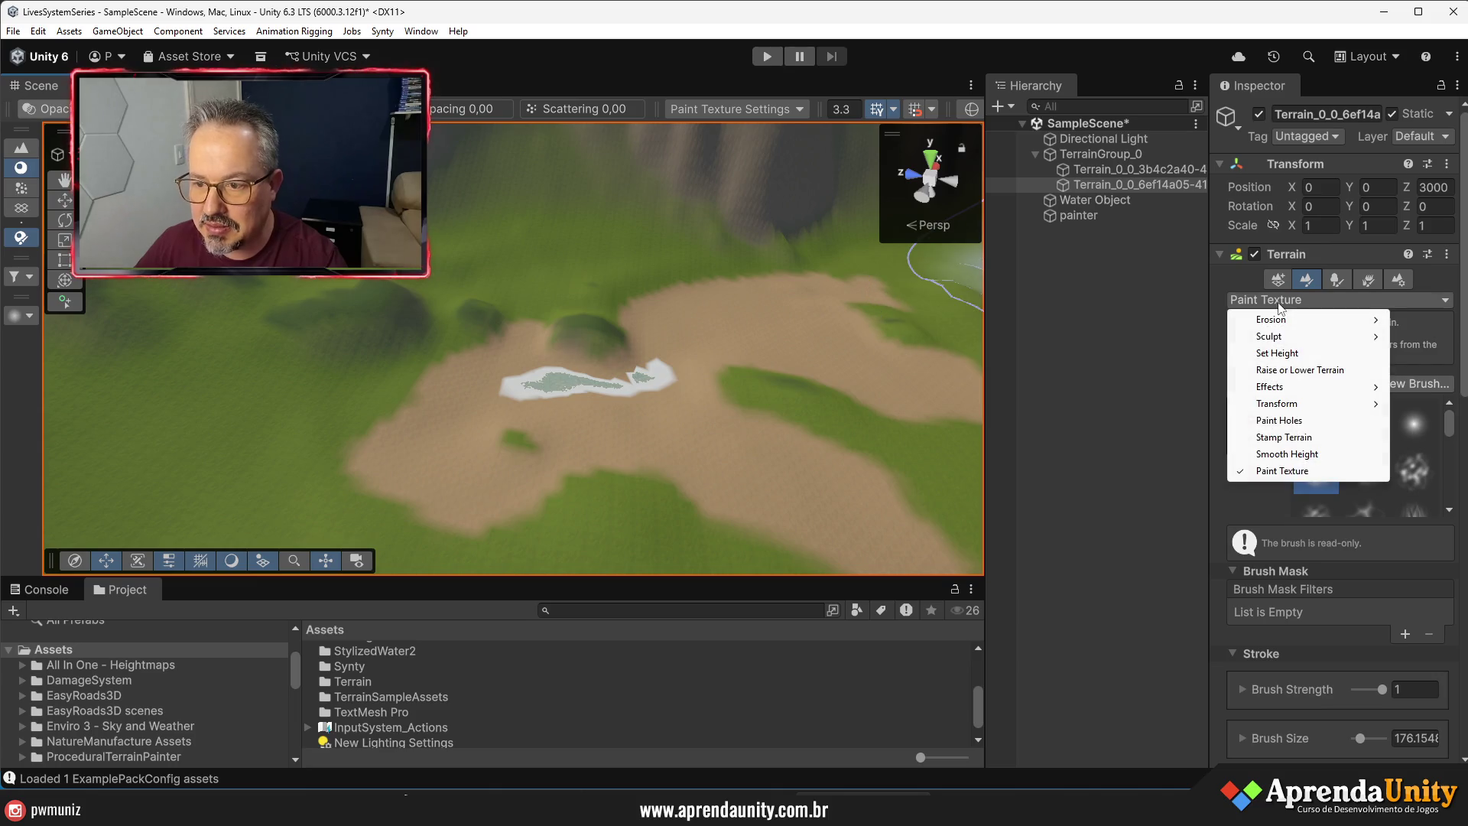
click(1289, 454)
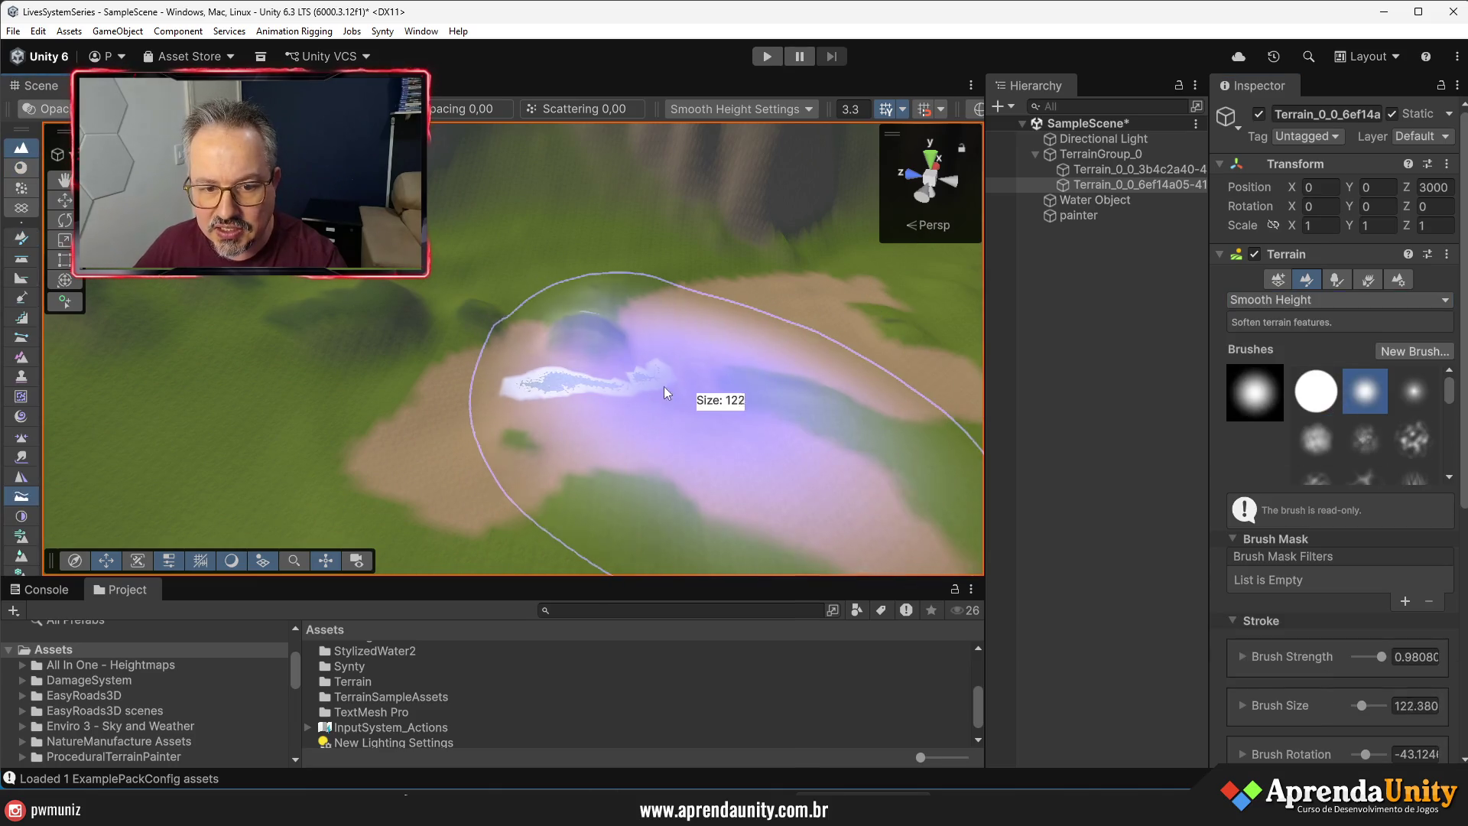
scroll(584, 451, down, 5)
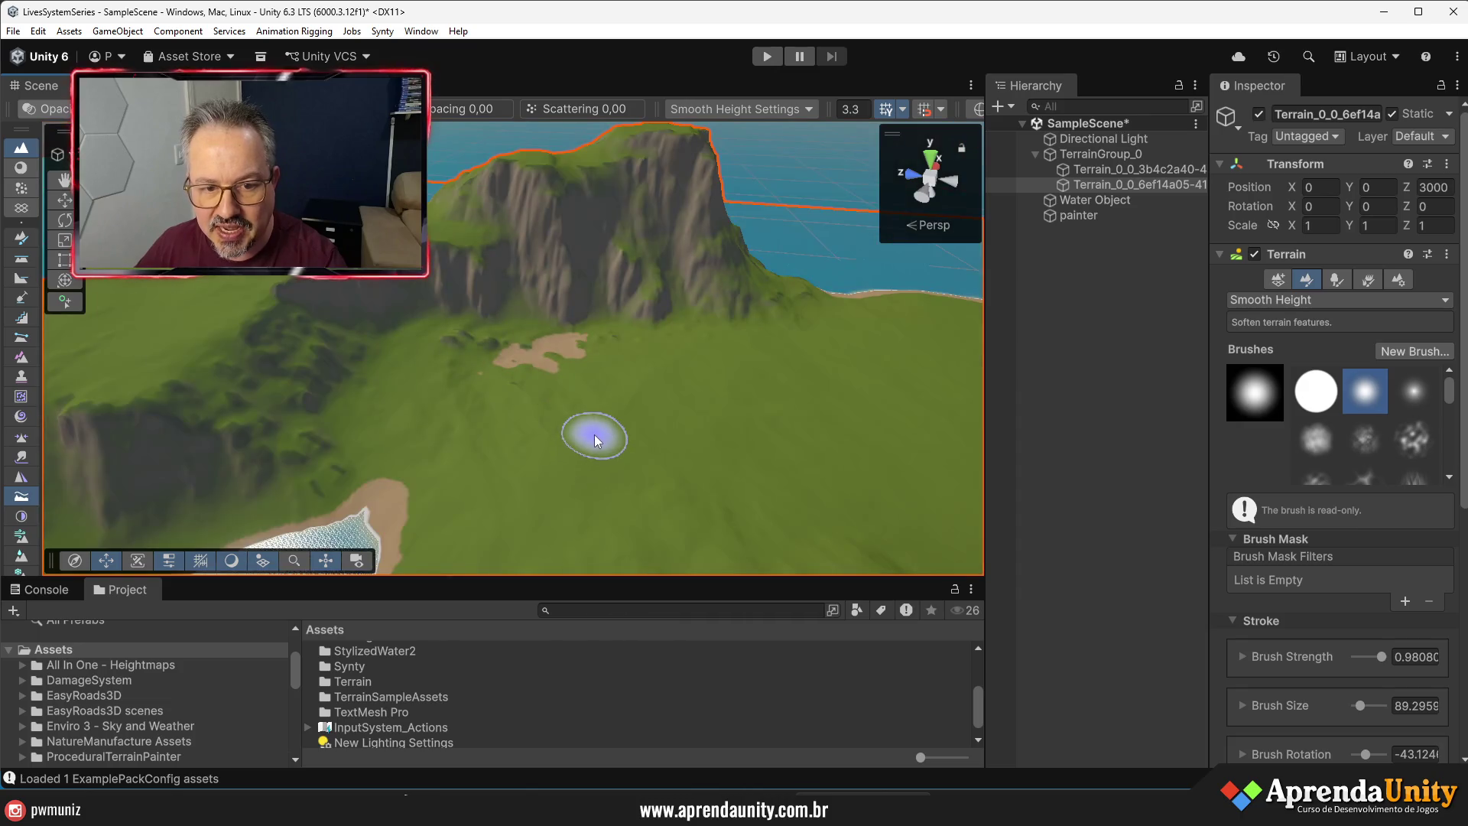
mouse_move(597, 440)
mouse_down()
mouse_move(223, 491)
mouse_move(928, 462)
mouse_up()
scroll(928, 462, down, 8)
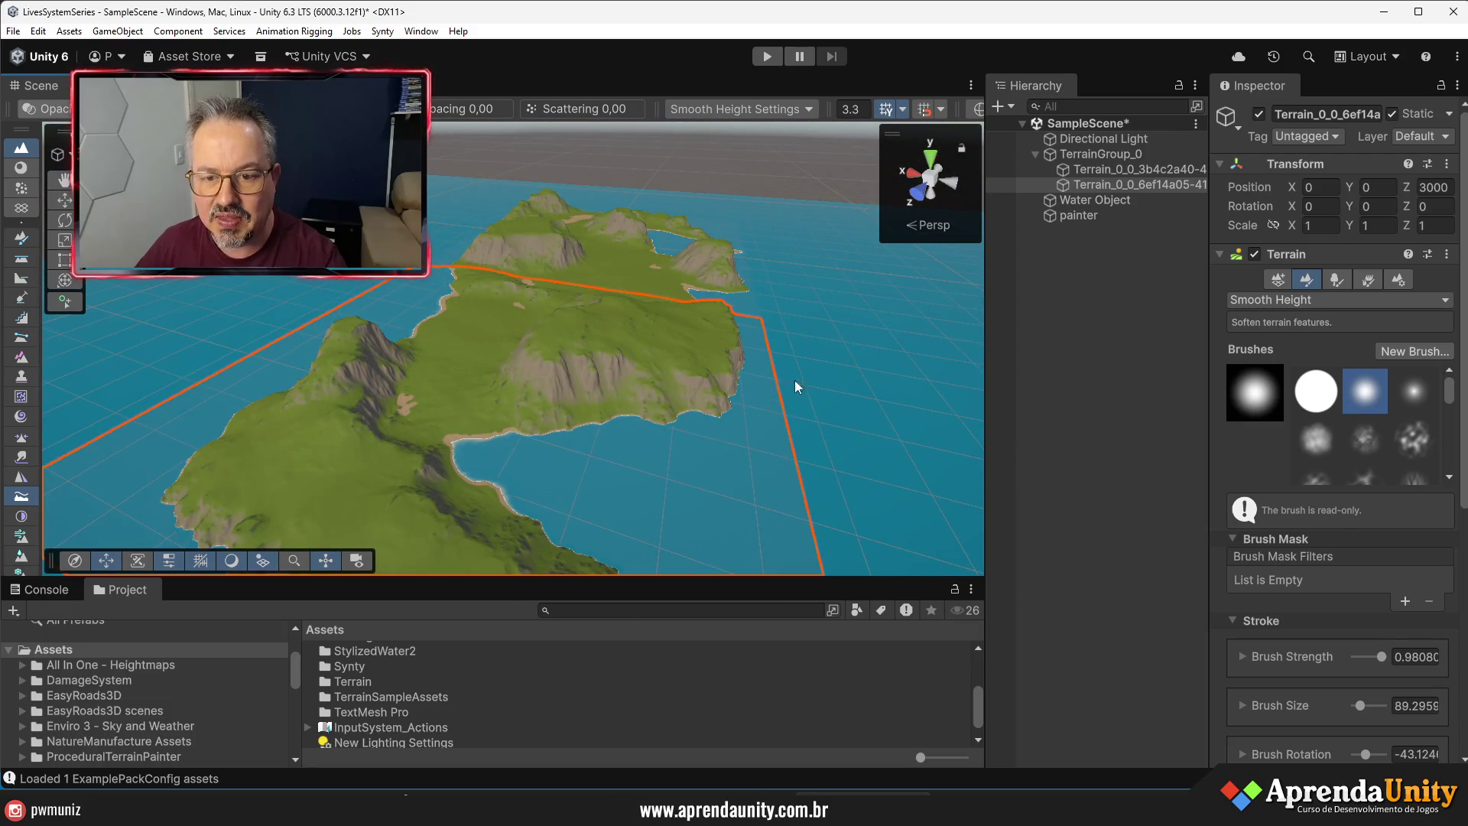
click(1069, 396)
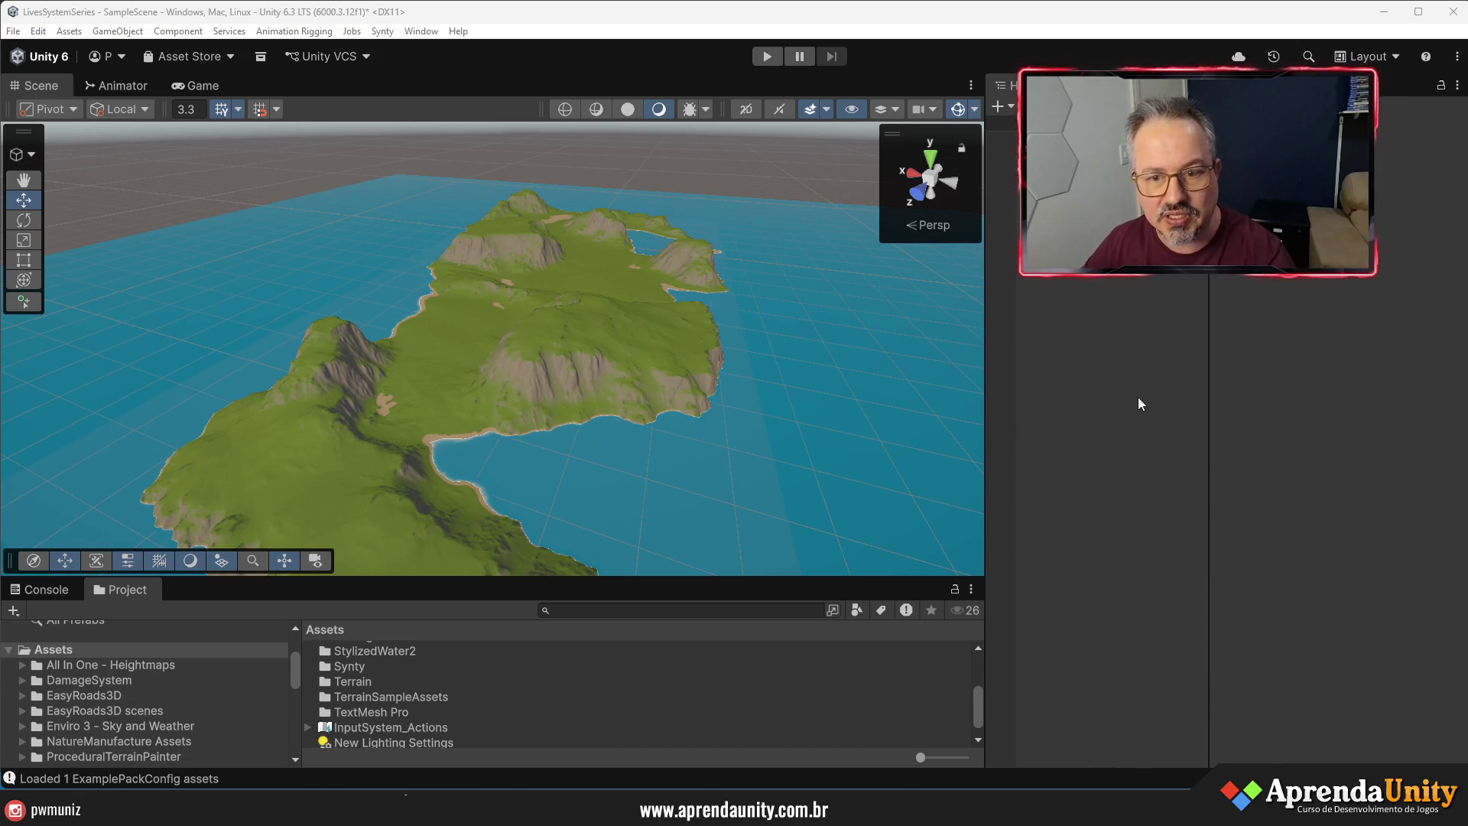
- Orbit around the island, enlarge the Project area and open the DamageSystem folder
mouse_move(1209, 398)
mouse_down()
mouse_move(1272, 396)
mouse_move(1259, 401)
mouse_up()
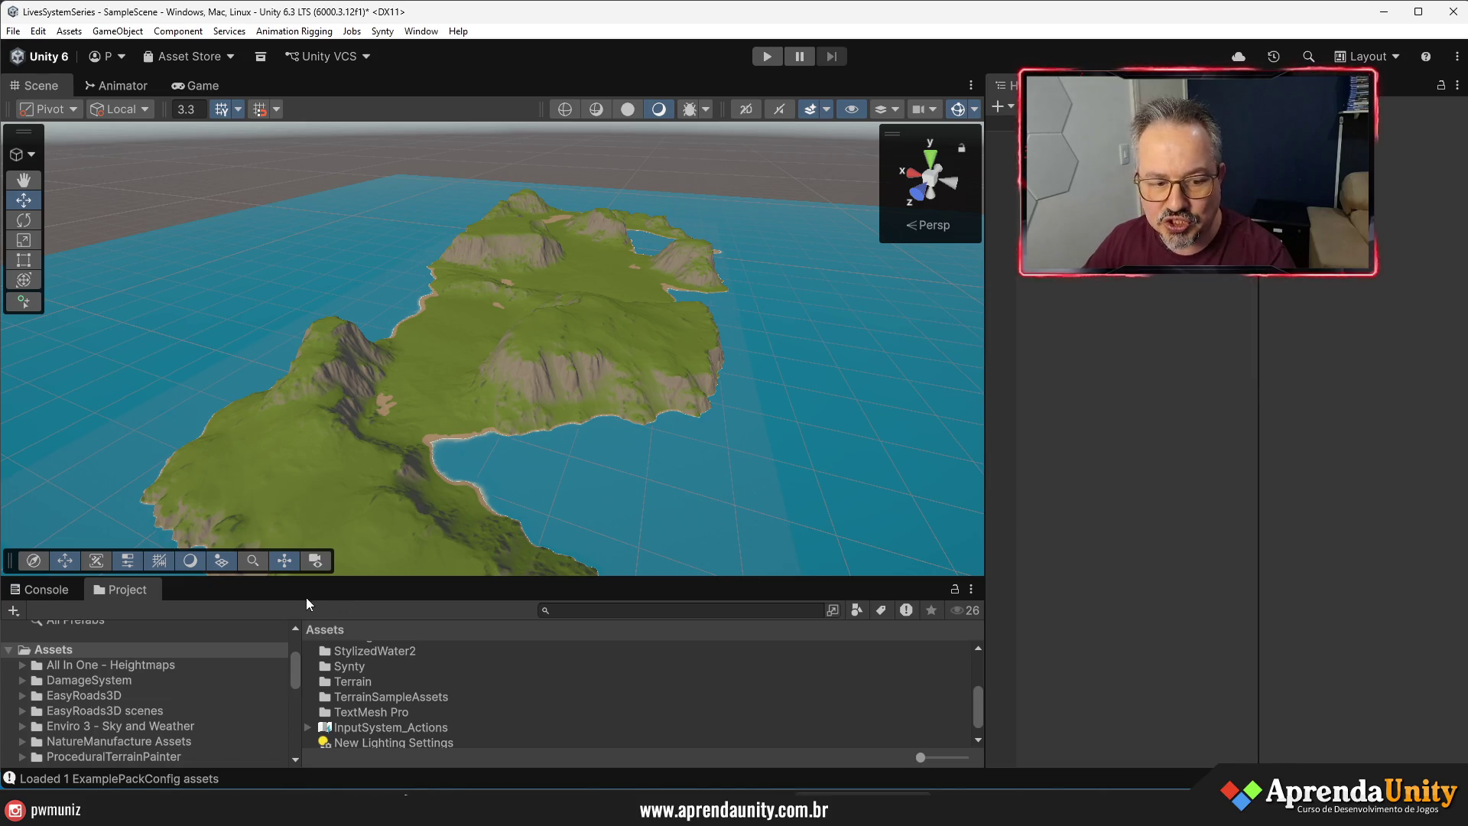
drag(408, 576, 408, 614)
mouse_move(612, 498)
mouse_down()
mouse_move(515, 448)
mouse_move(665, 436)
mouse_move(211, 658)
mouse_up()
drag(383, 611, 383, 373)
click(23, 616)
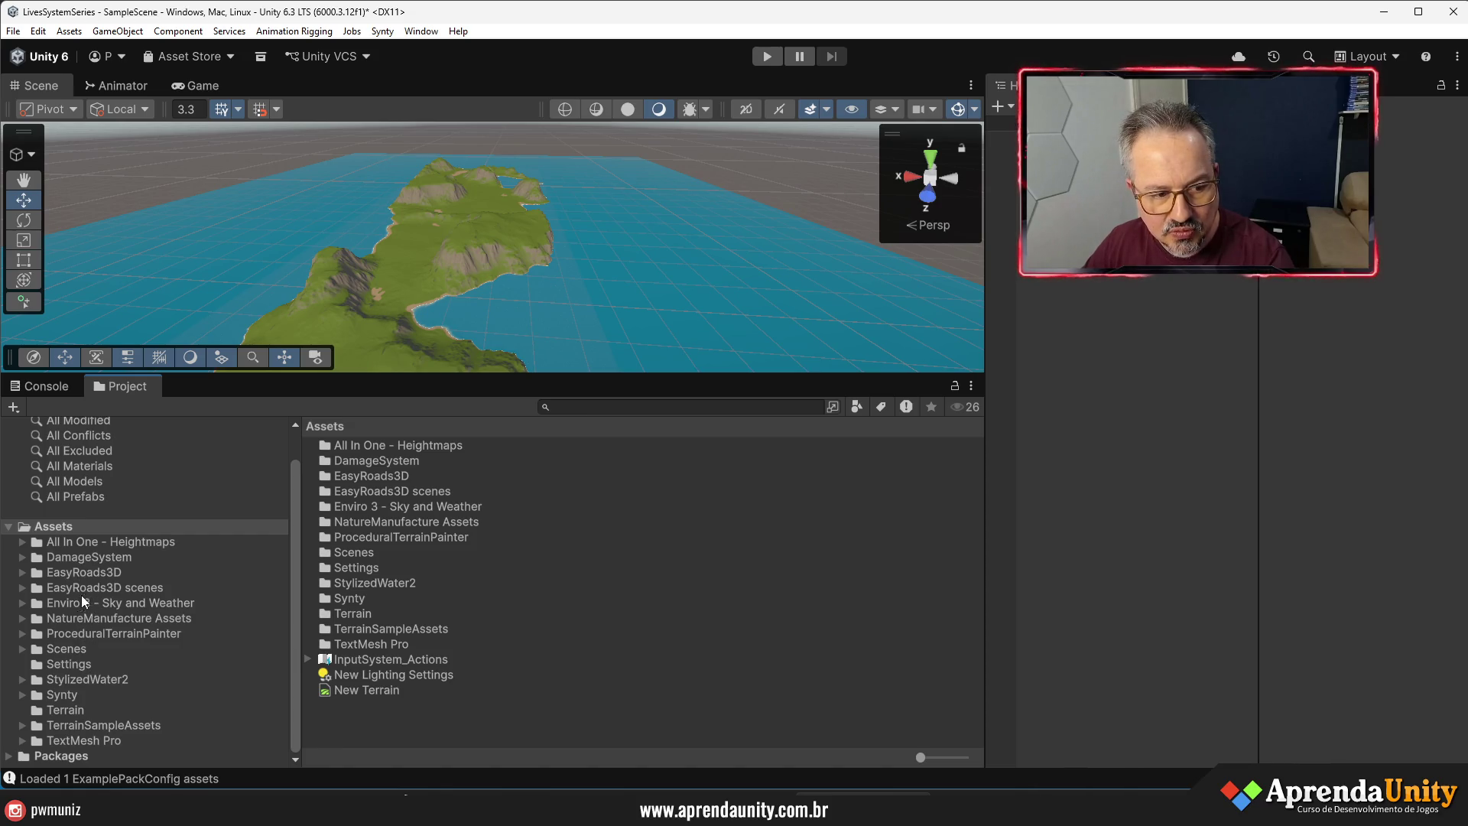
click(84, 558)
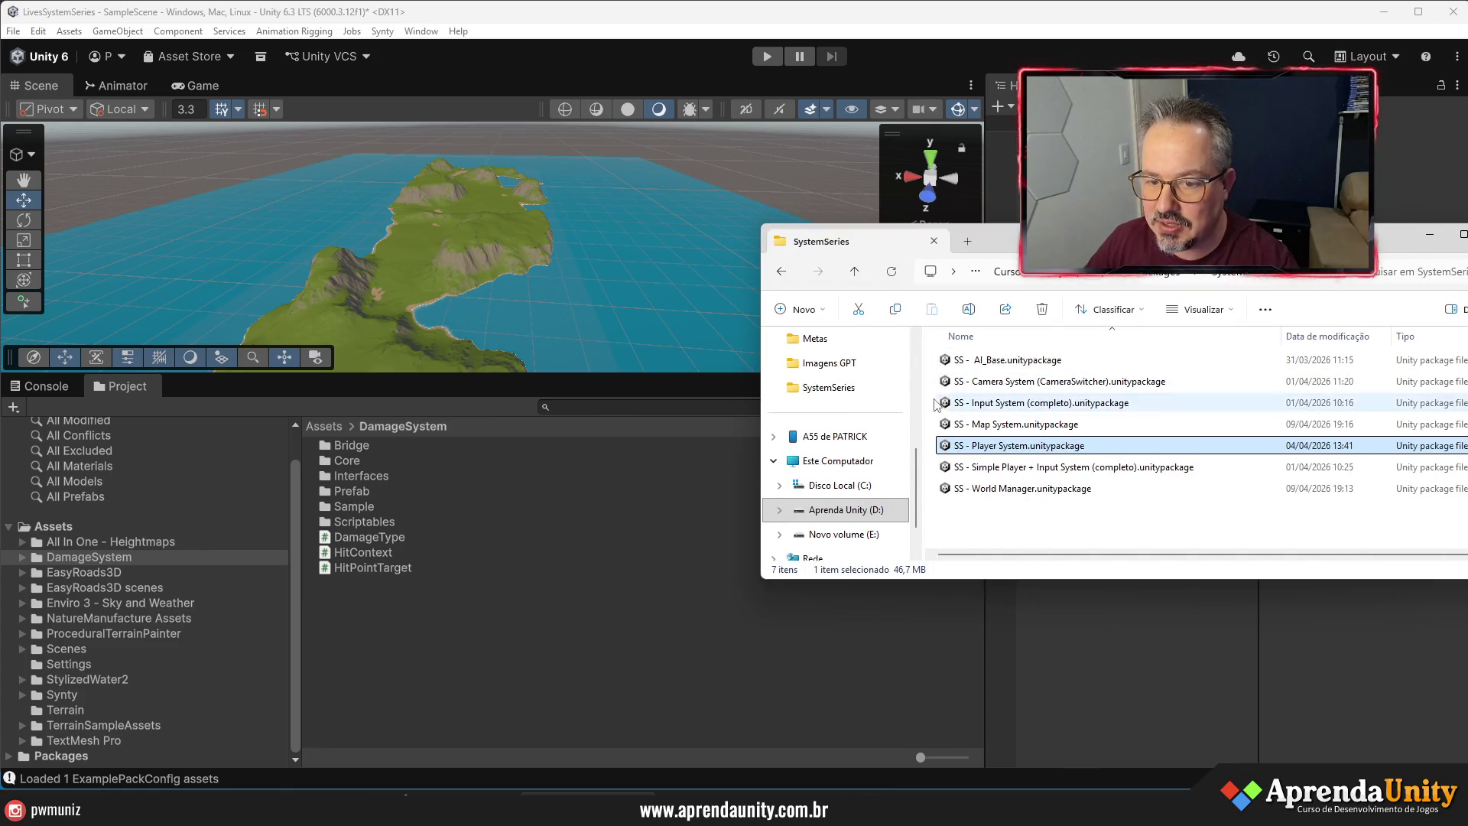
- Drag SS - Input System (completo).unitypackage from Explorer into the Project panel and import it
drag(923, 400, 797, 400)
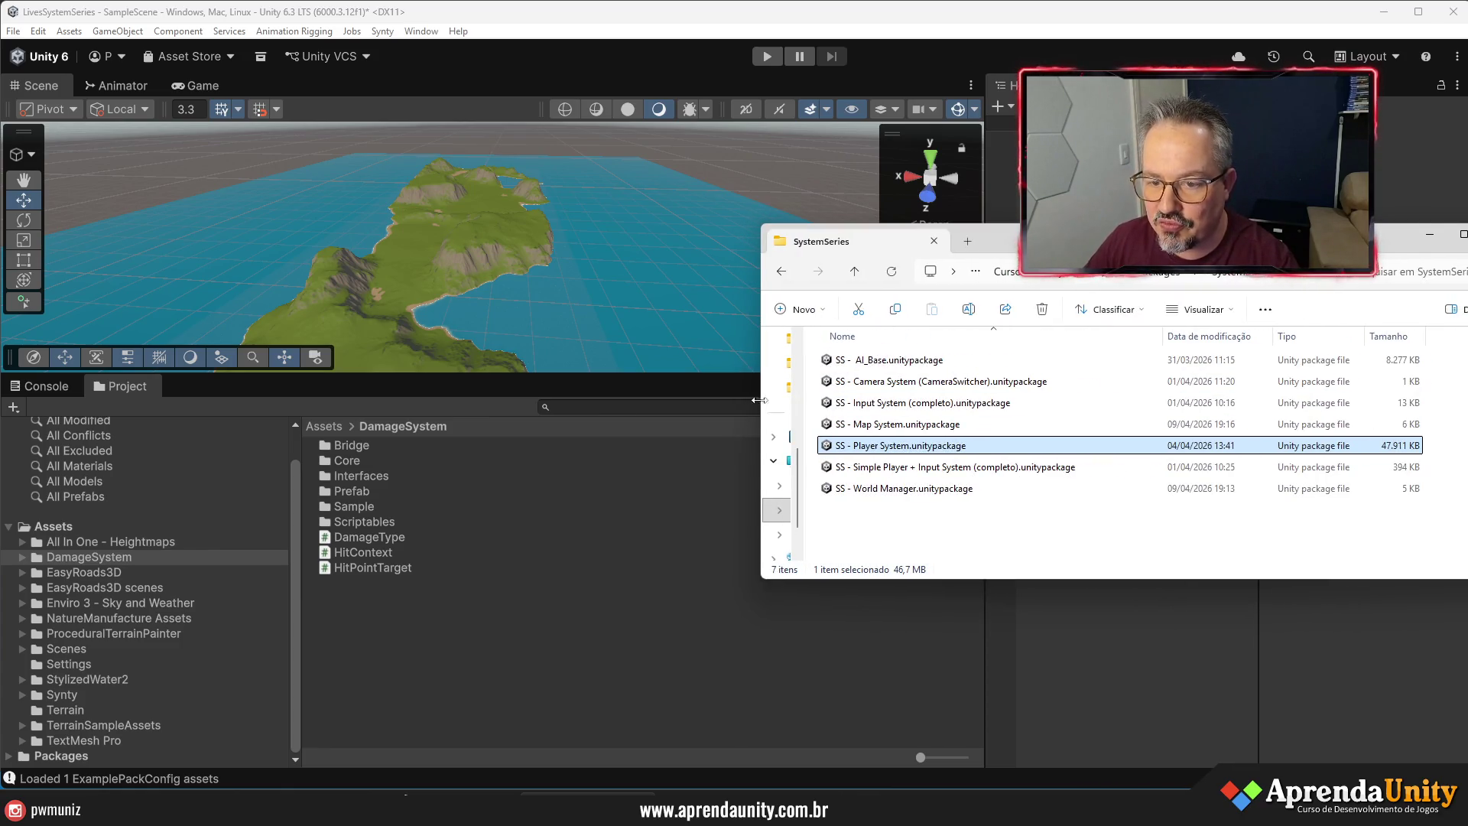
click(939, 518)
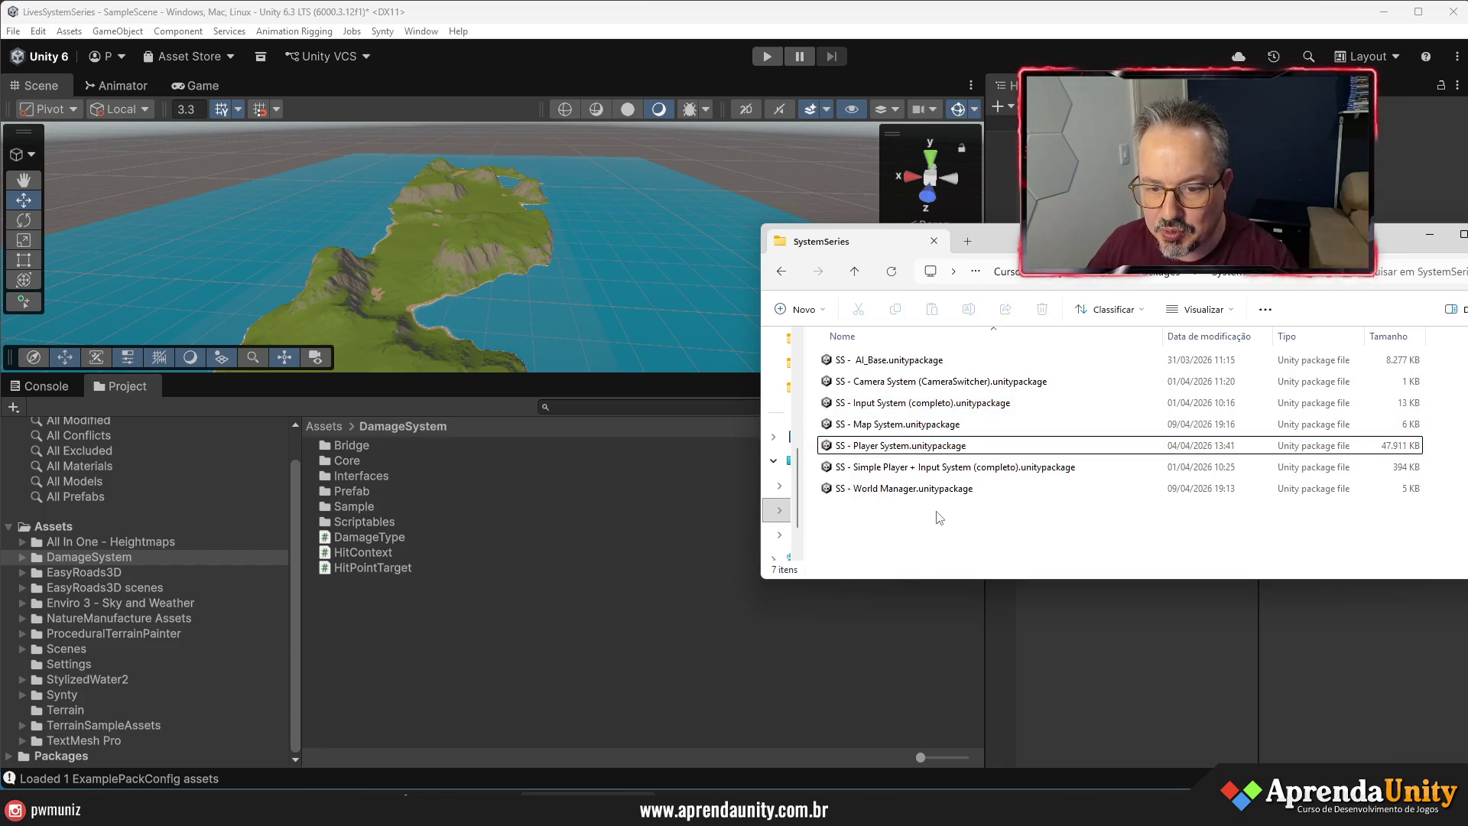
drag(883, 404, 48, 527)
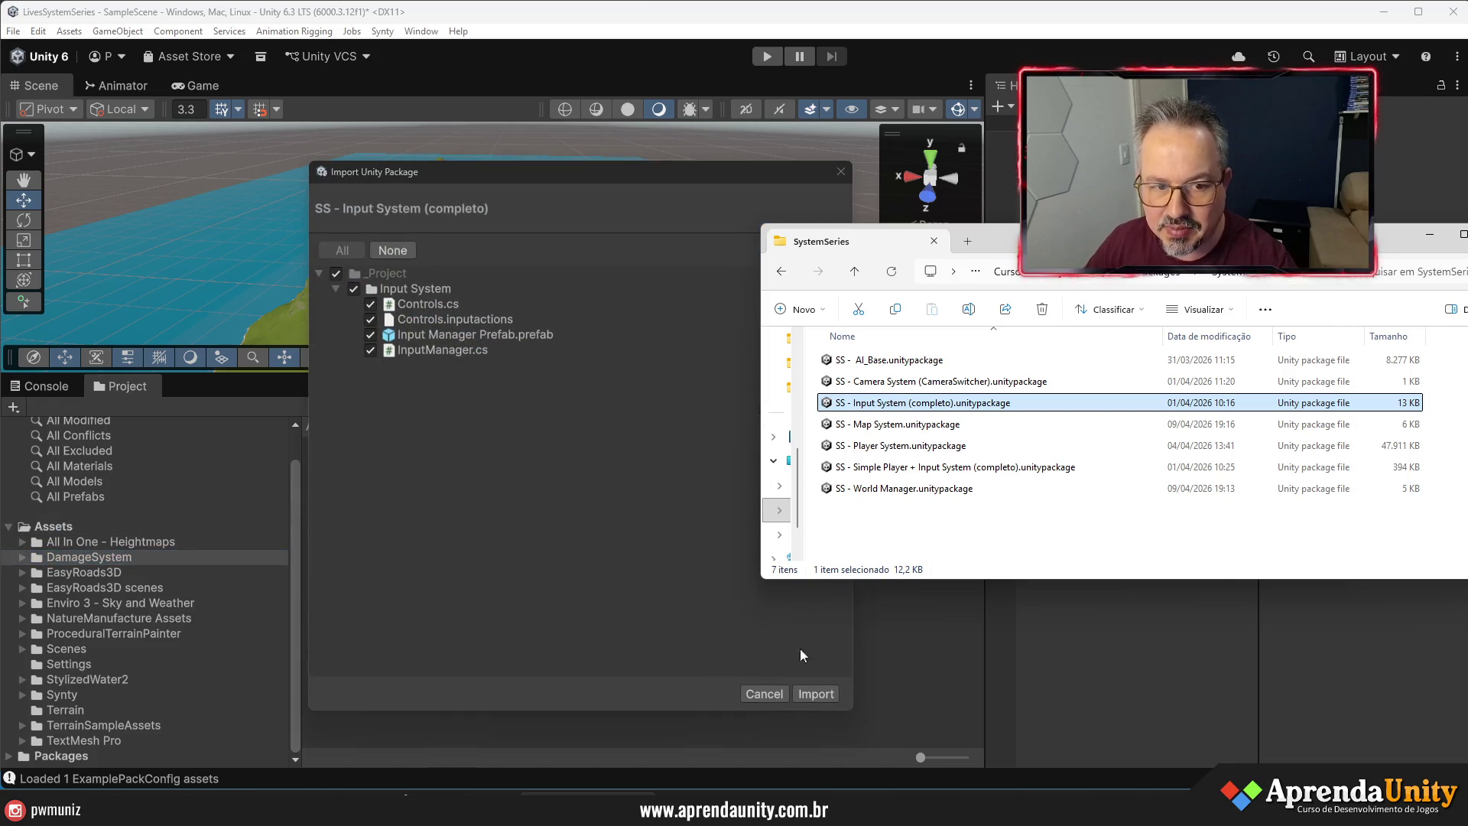
click(815, 693)
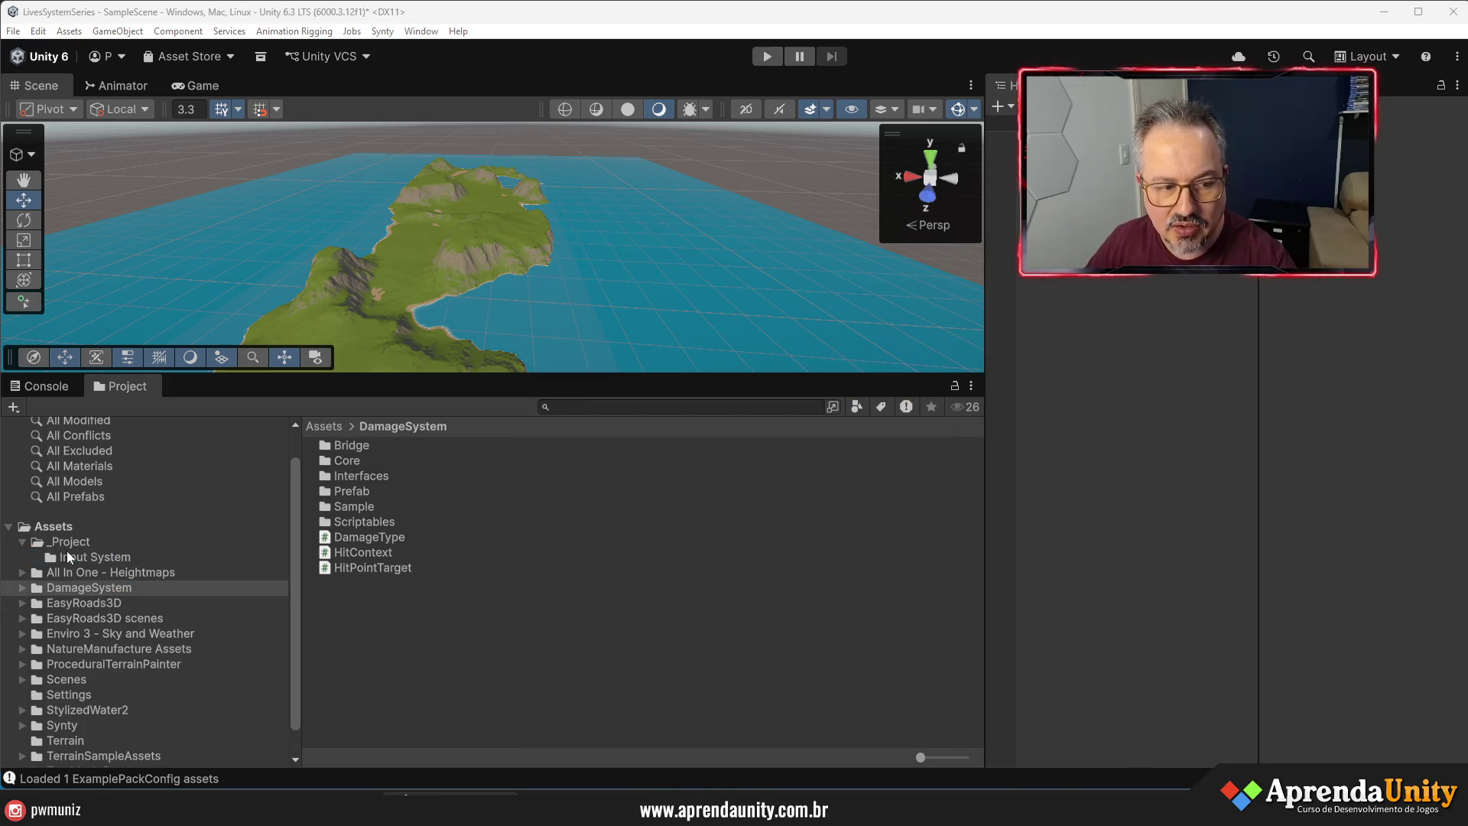
- Open Controls.inputactions from the Input System folder and review its Movement action
click(67, 551)
double_click(338, 457)
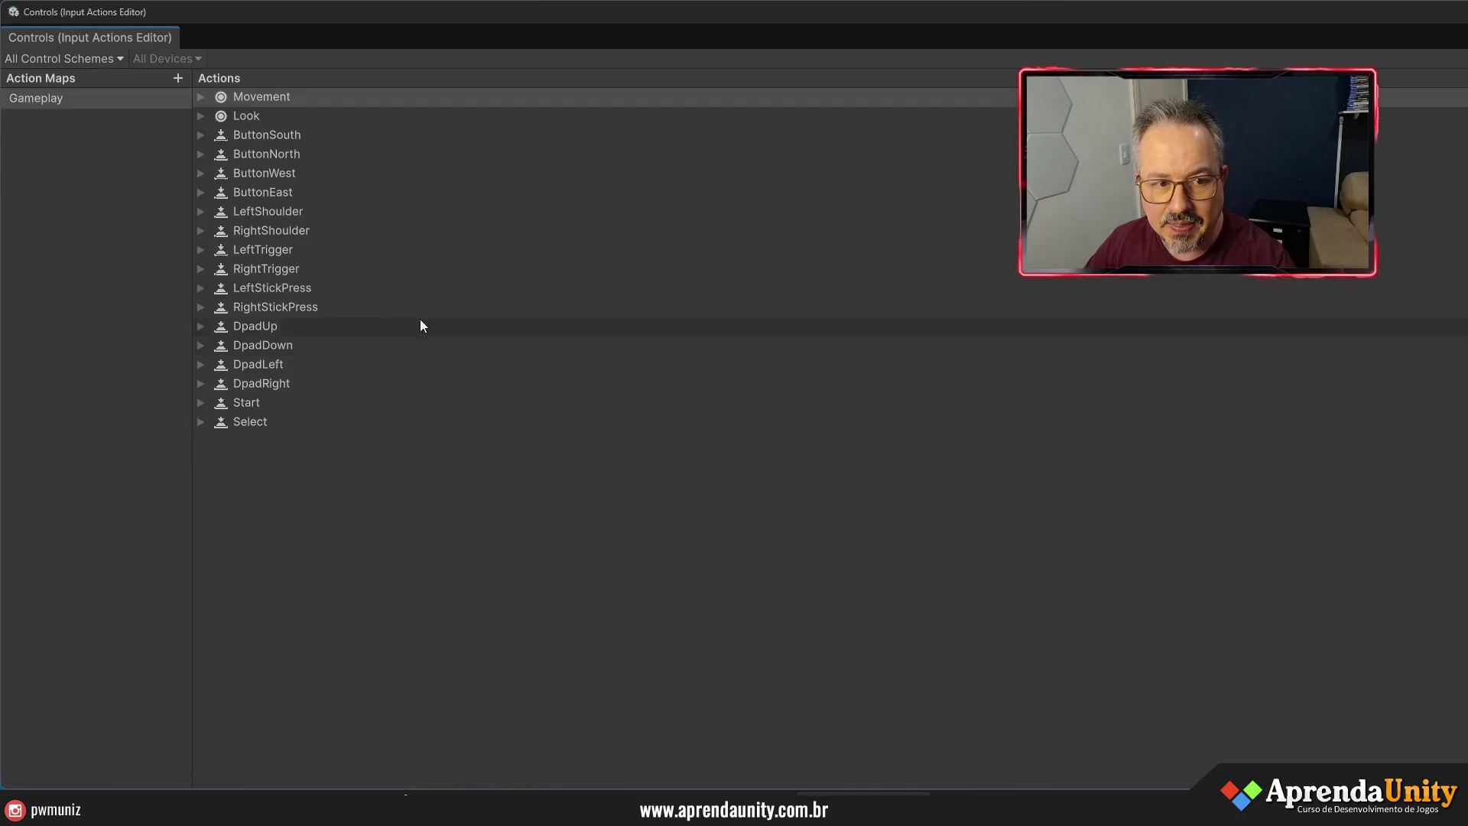
click(261, 100)
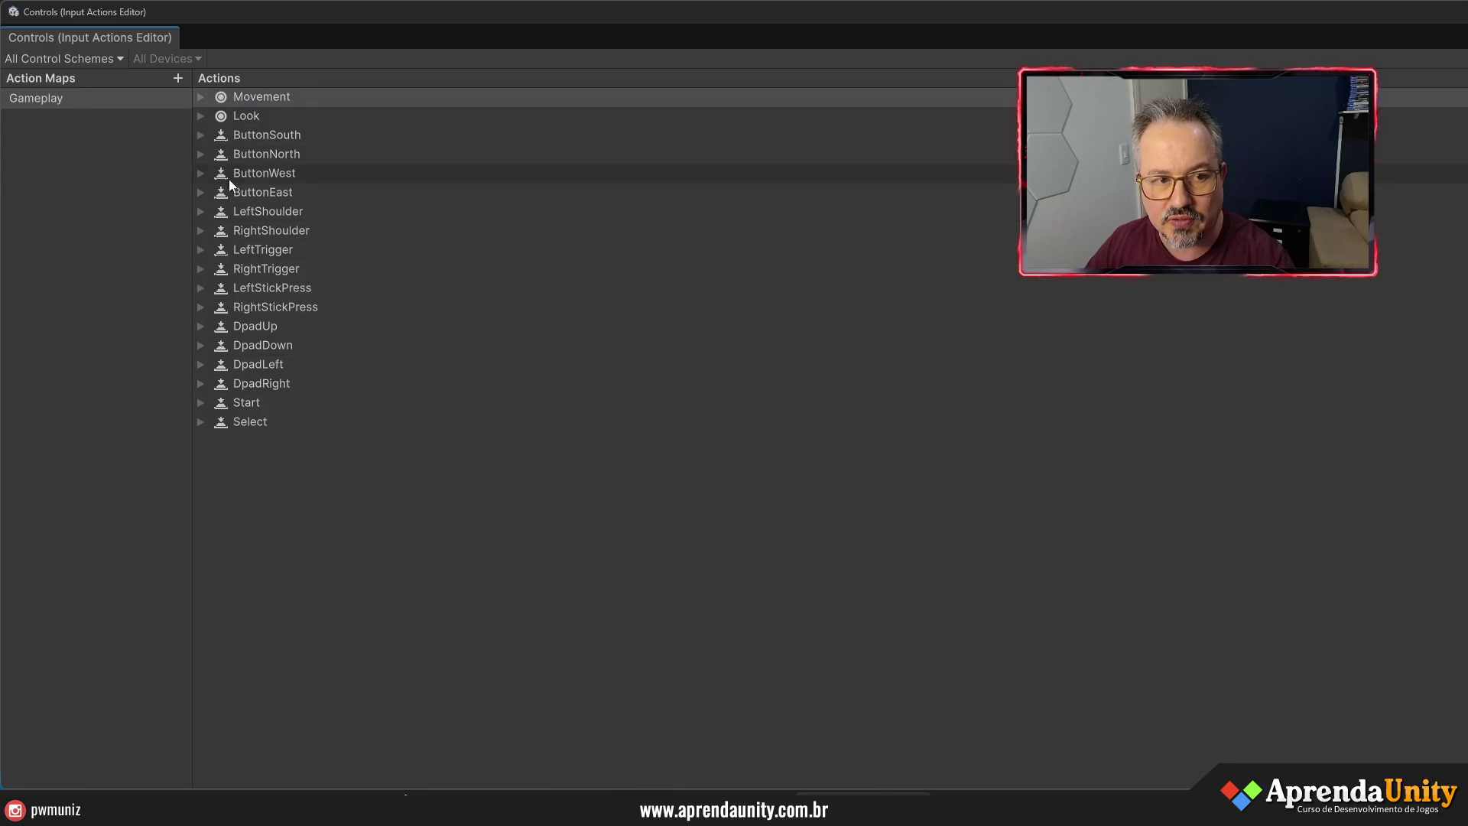
click(252, 98)
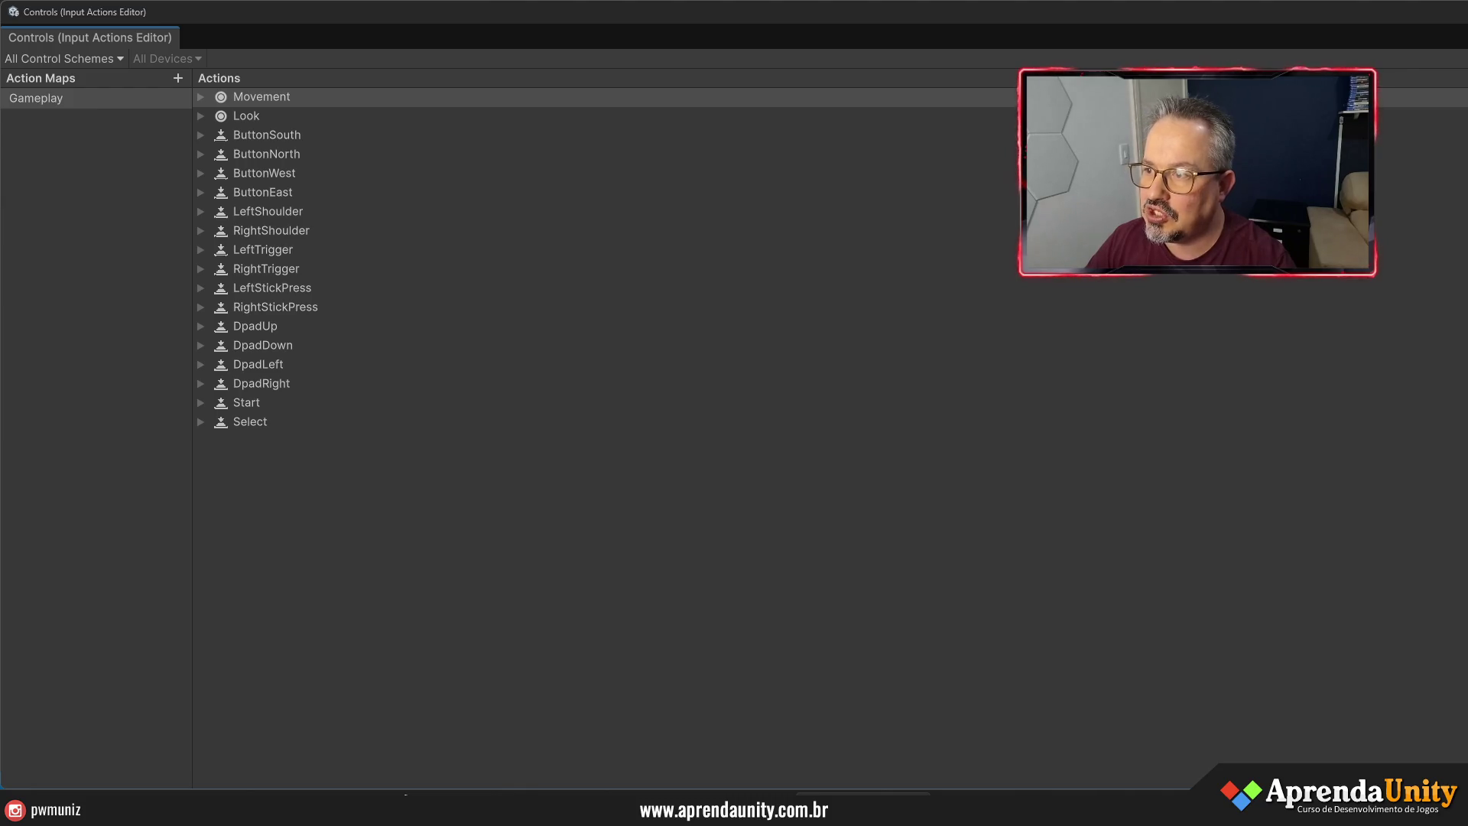
- Add the Input Manager Prefab to the scene and bring the SystemSeries folder back up
key(alt+Tab)
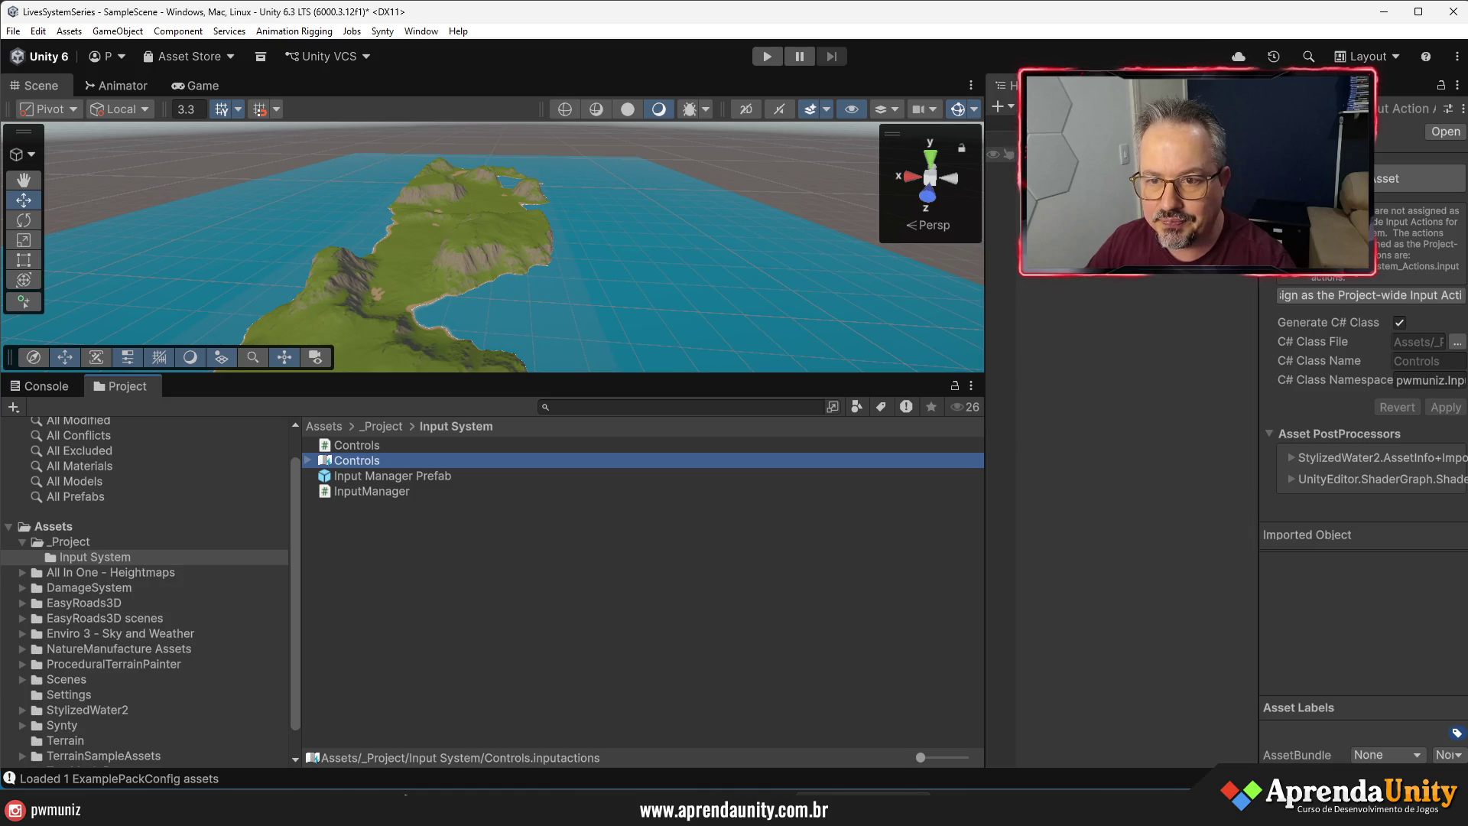
drag(346, 475, 1094, 341)
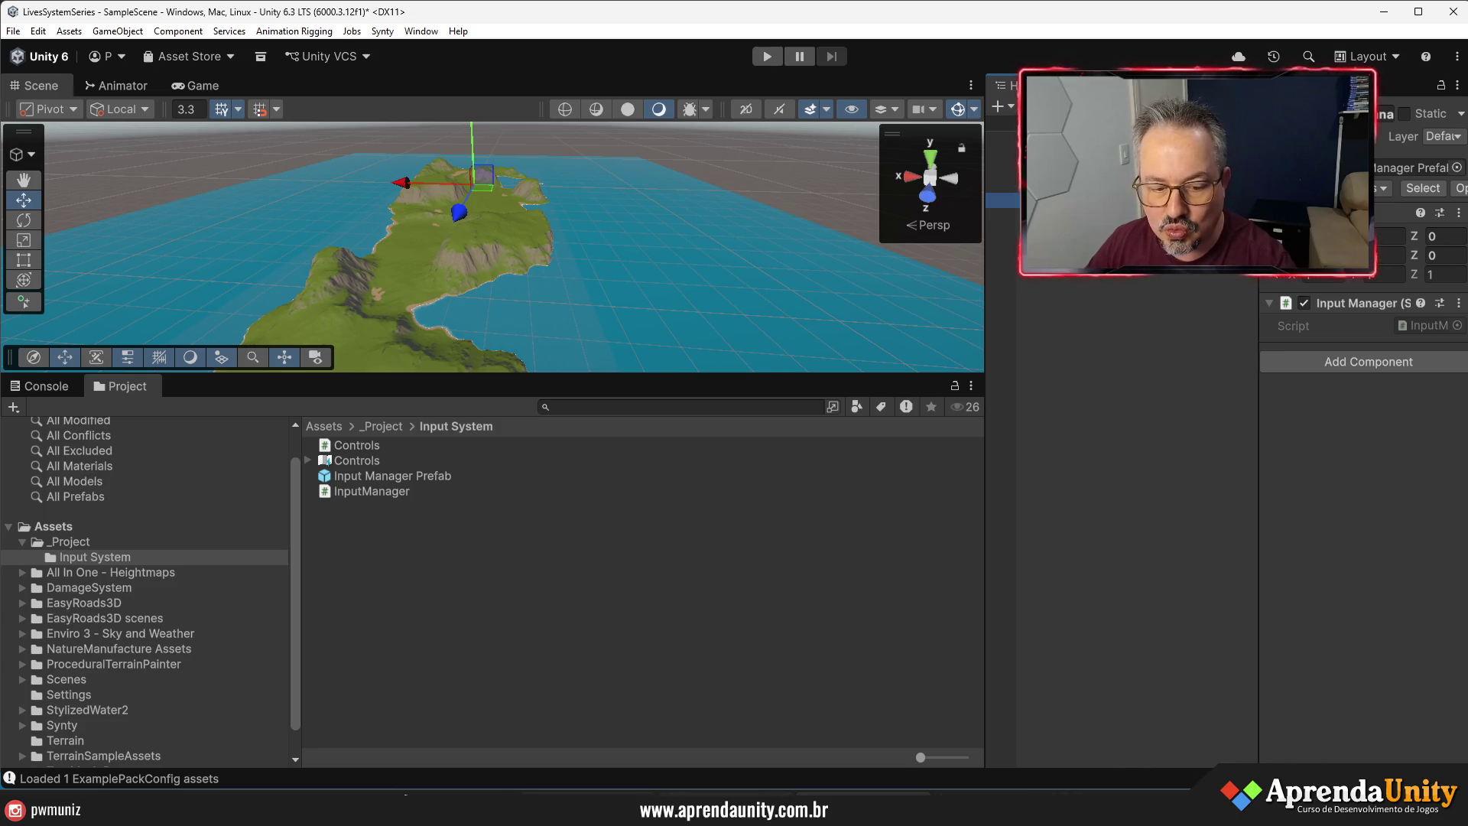
click(718, 795)
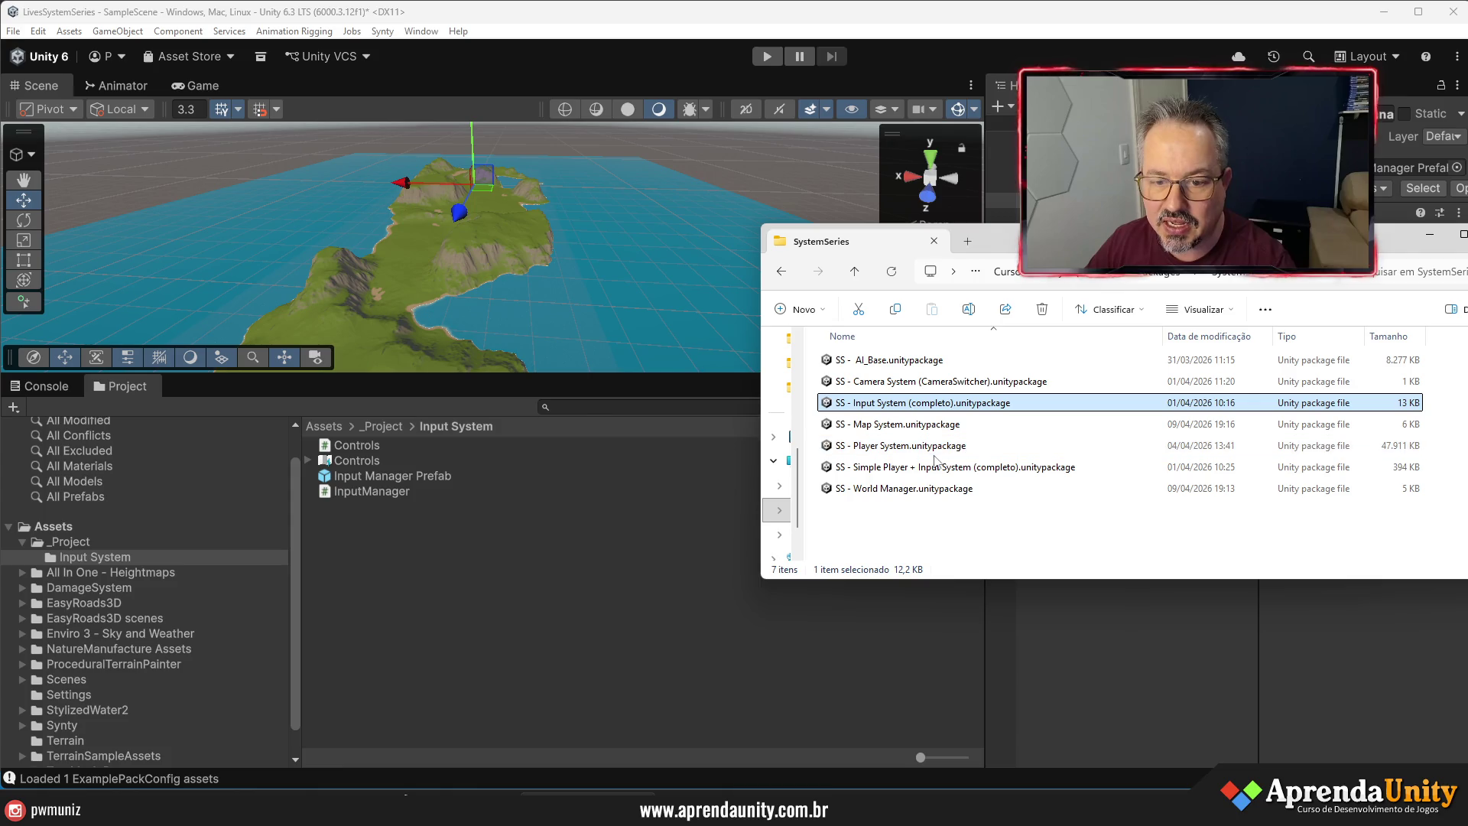
- Import SS - Player System.unitypackage into Assets and open _Project > Player System's Prefabs folder
click(902, 450)
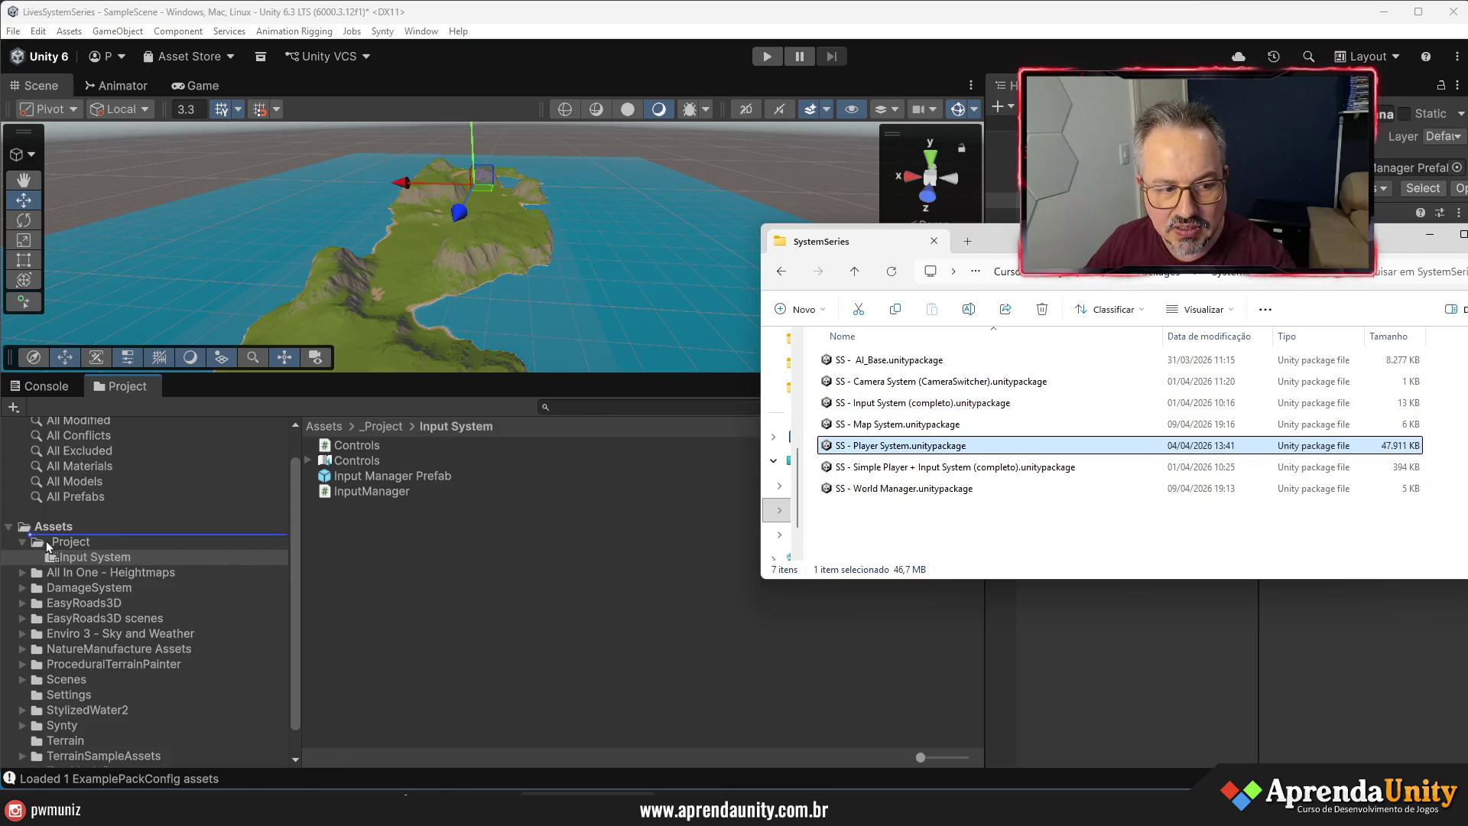
drag(47, 526, 47, 526)
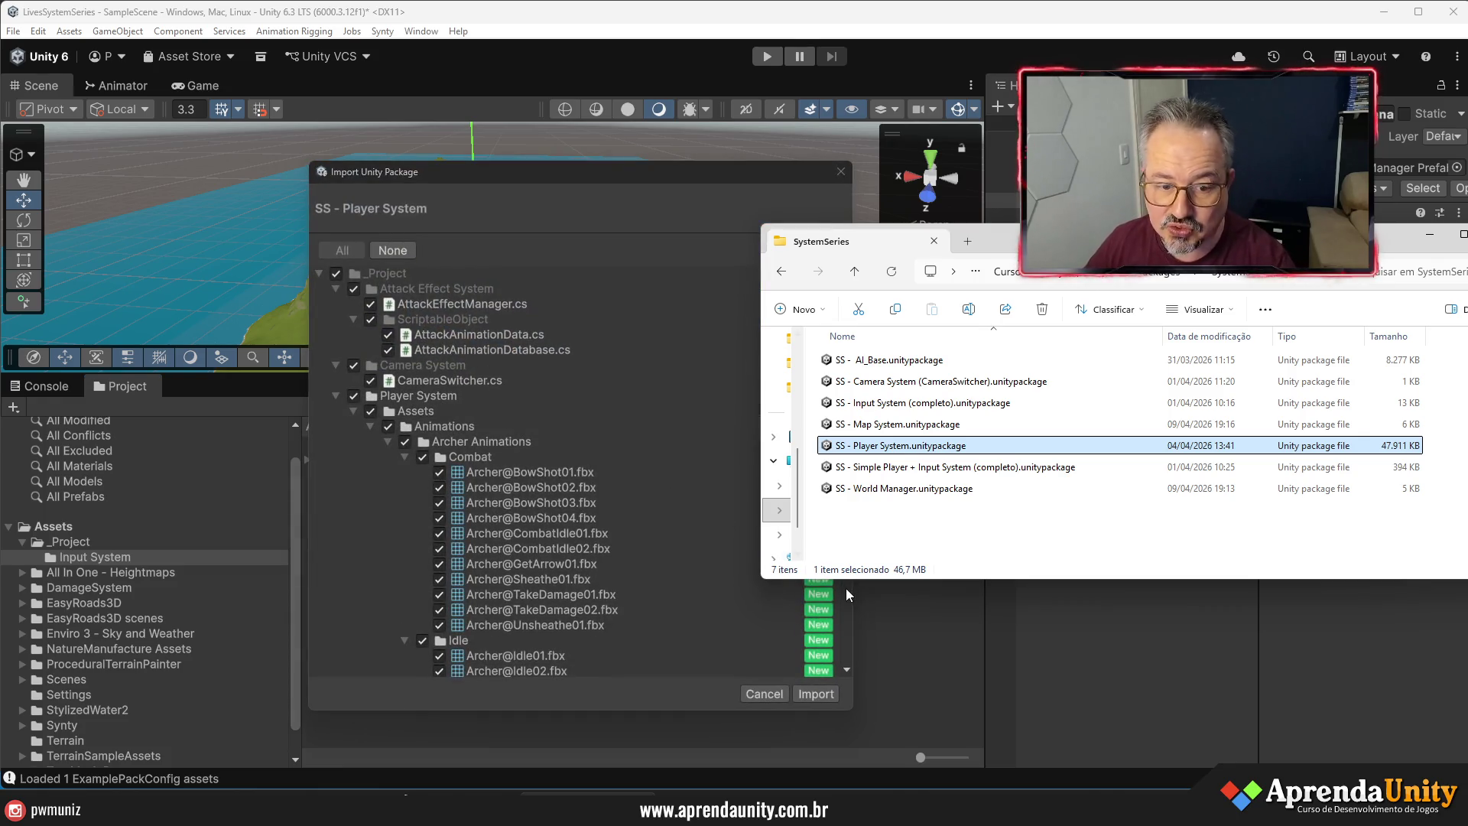
click(809, 693)
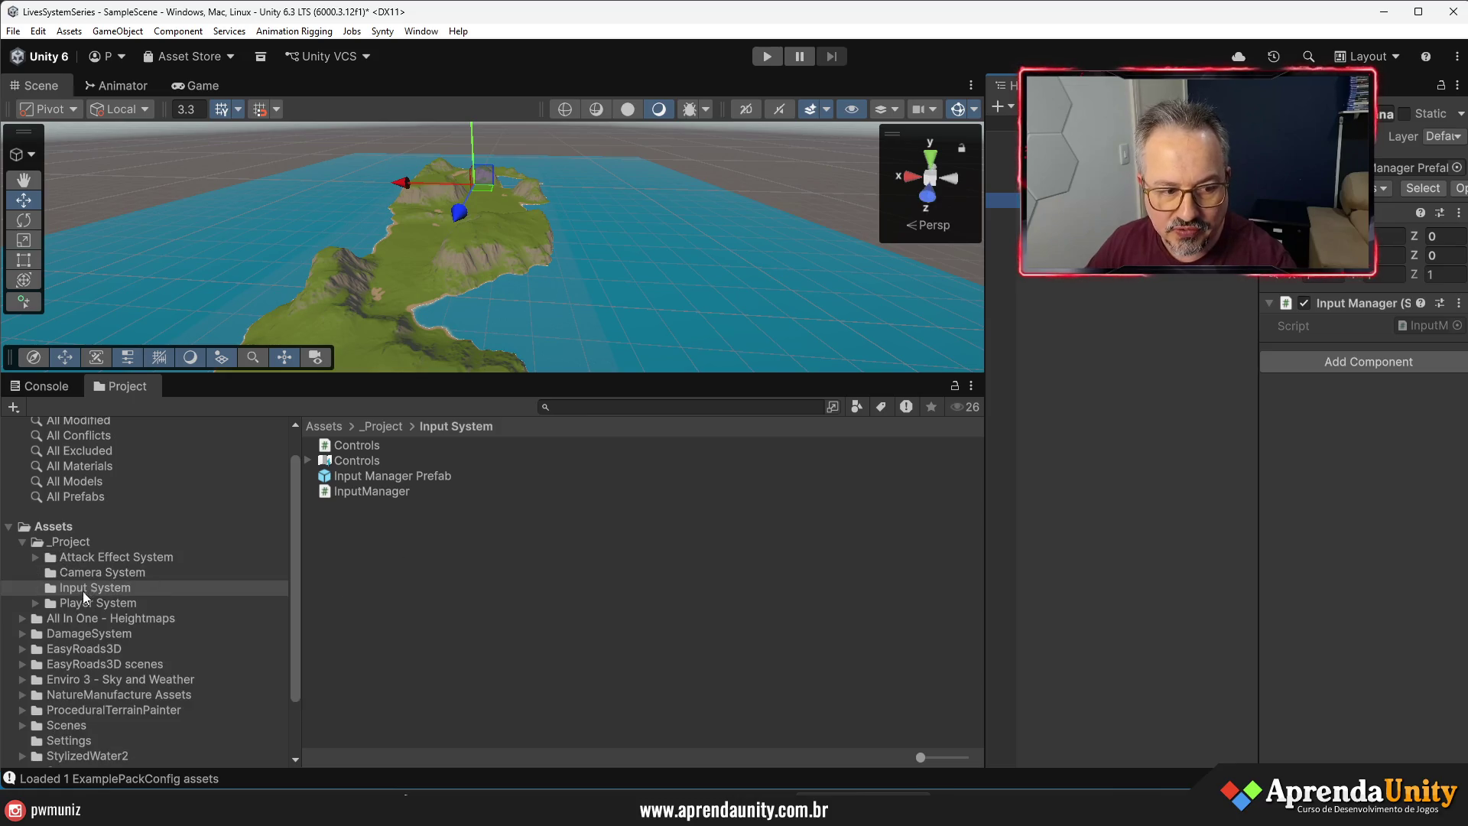
click(84, 601)
click(347, 491)
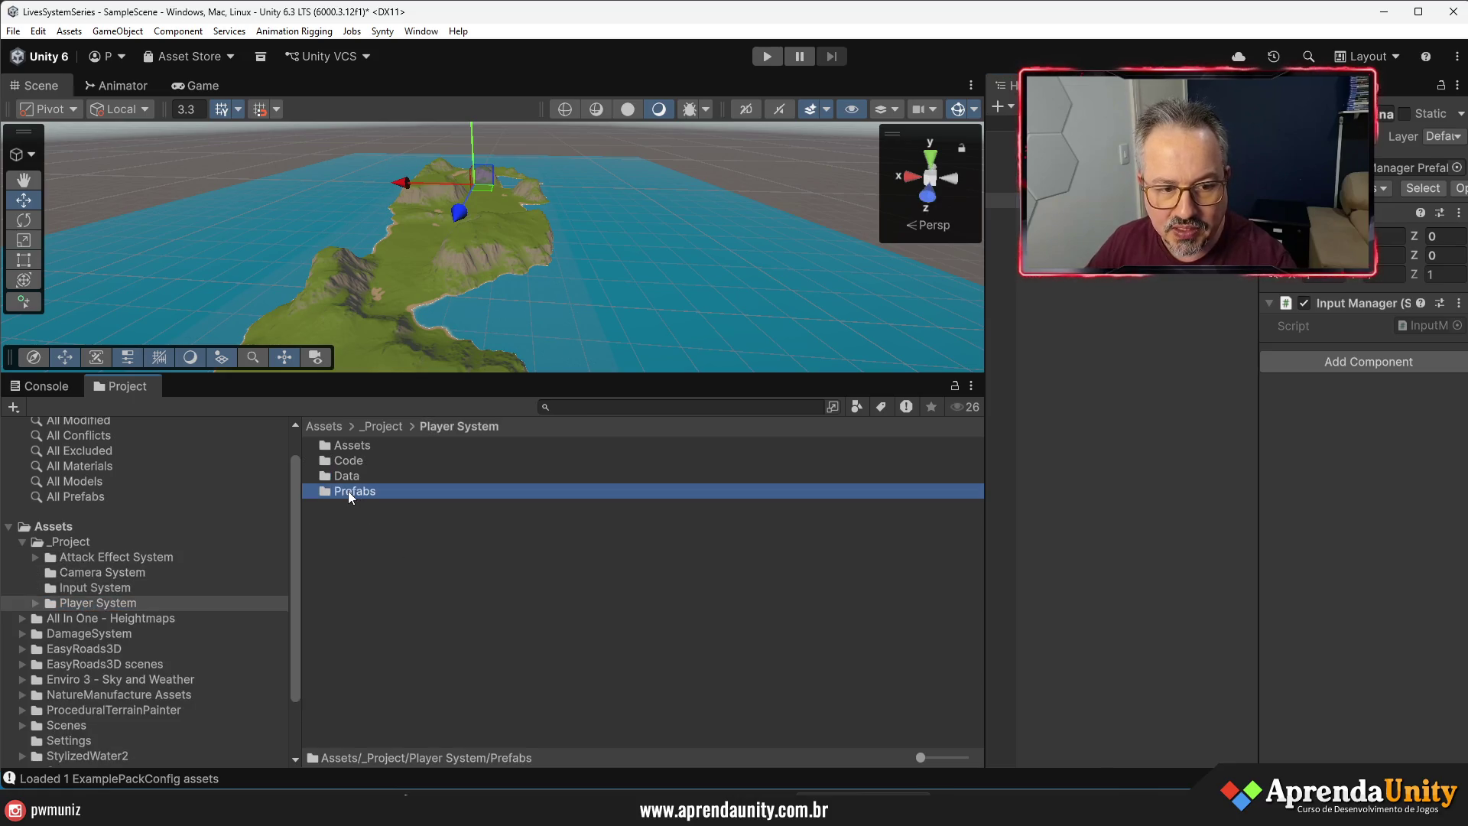
- Add the Player Core Base prefab from the Prefabs folder into the scene
double_click(370, 494)
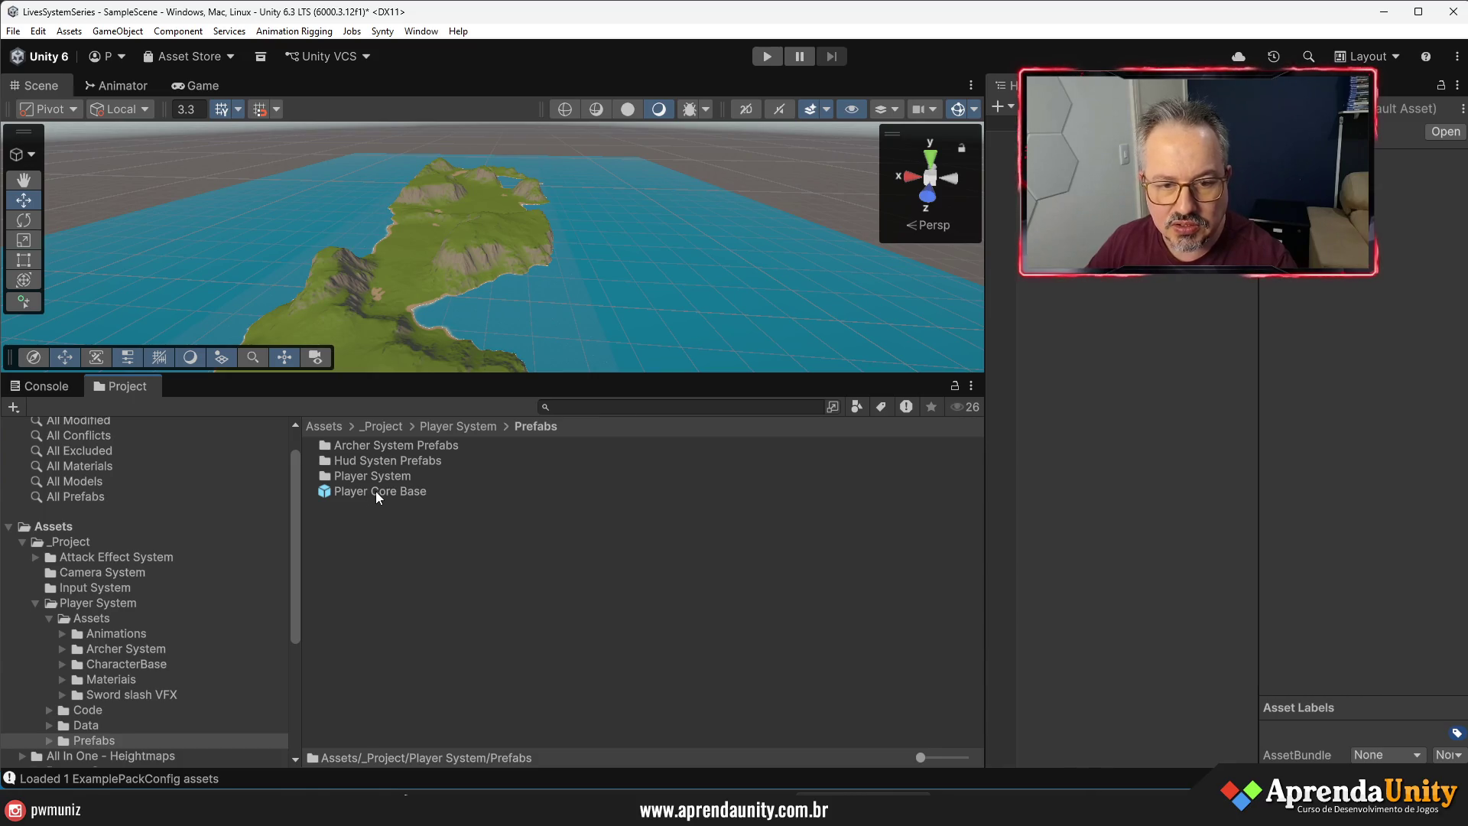
click(374, 490)
drag(1144, 349, 1144, 349)
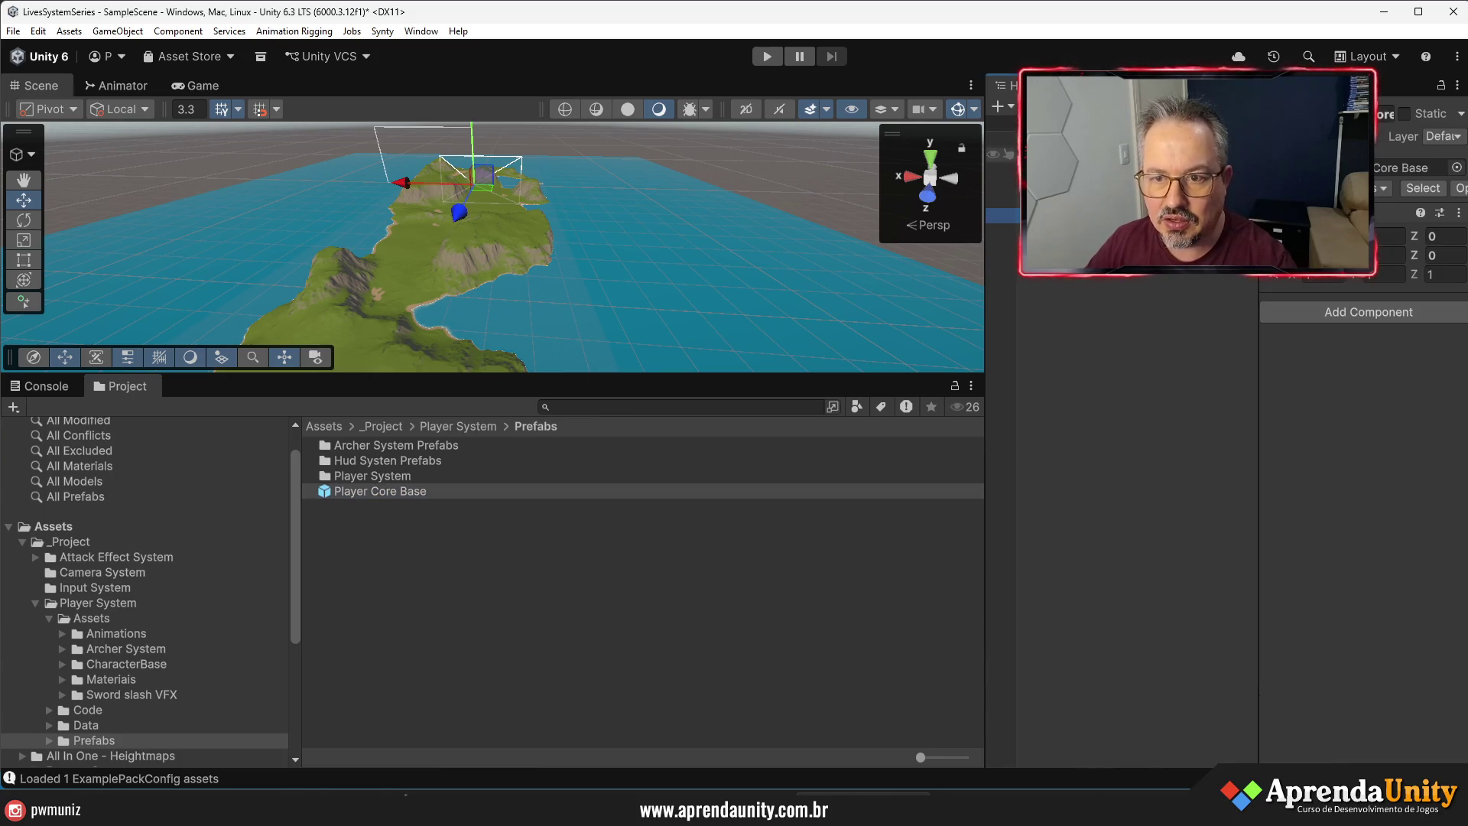
drag(797, 375, 796, 477)
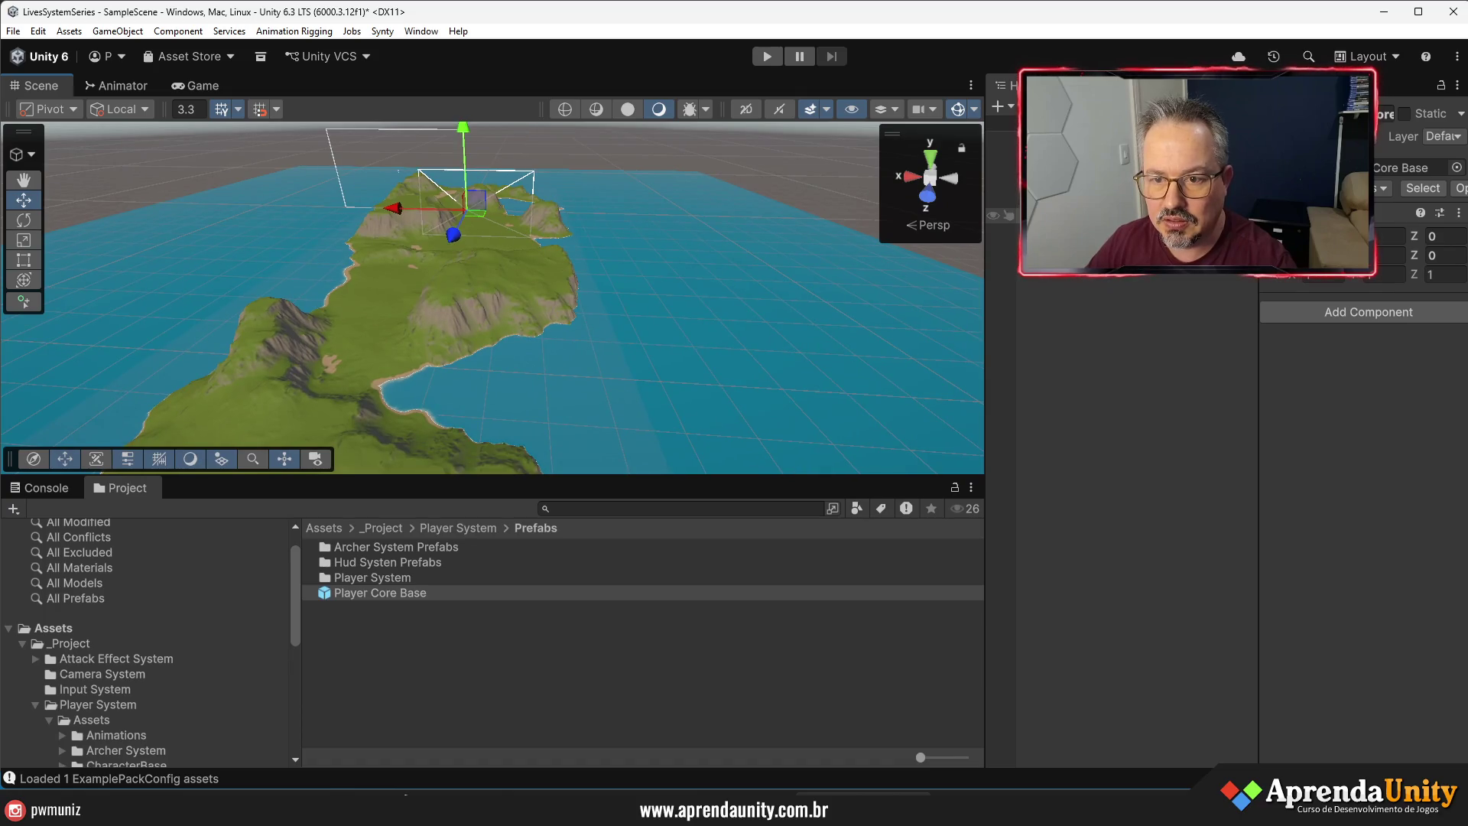
- Frame the new player object and raise it onto the green terrain with the Y gizmo
double_click(1002, 247)
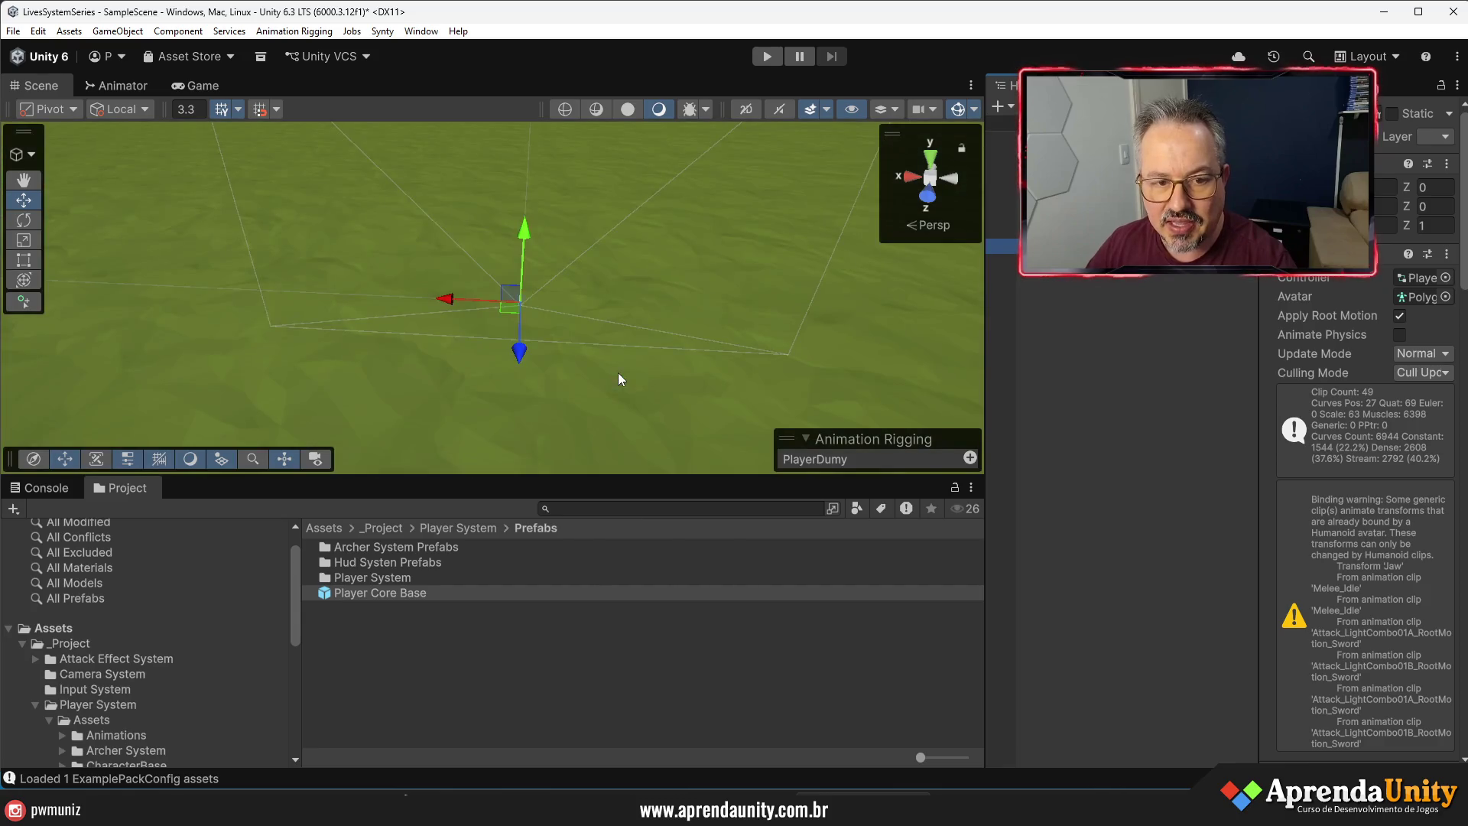
mouse_move(703, 249)
mouse_down()
mouse_move(662, 111)
mouse_move(611, 252)
mouse_up()
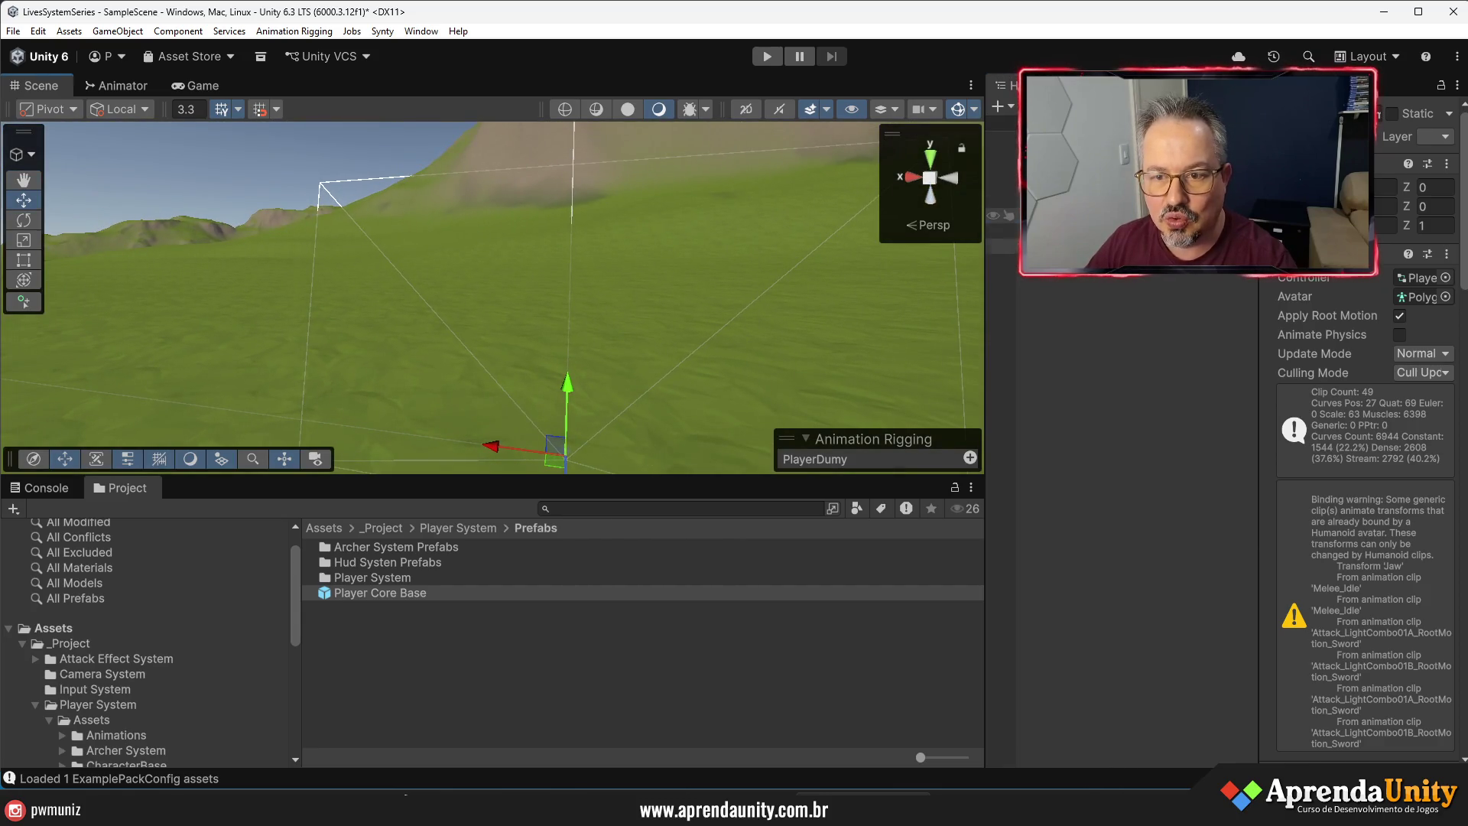
click(1001, 217)
mouse_move(570, 373)
mouse_down()
mouse_move(576, 129)
mouse_move(599, 192)
mouse_move(491, 158)
mouse_move(599, 183)
mouse_move(440, 47)
mouse_move(459, 153)
mouse_move(489, 191)
mouse_move(403, 205)
mouse_move(474, 259)
mouse_move(475, 314)
mouse_move(575, 392)
mouse_up()
click(1091, 321)
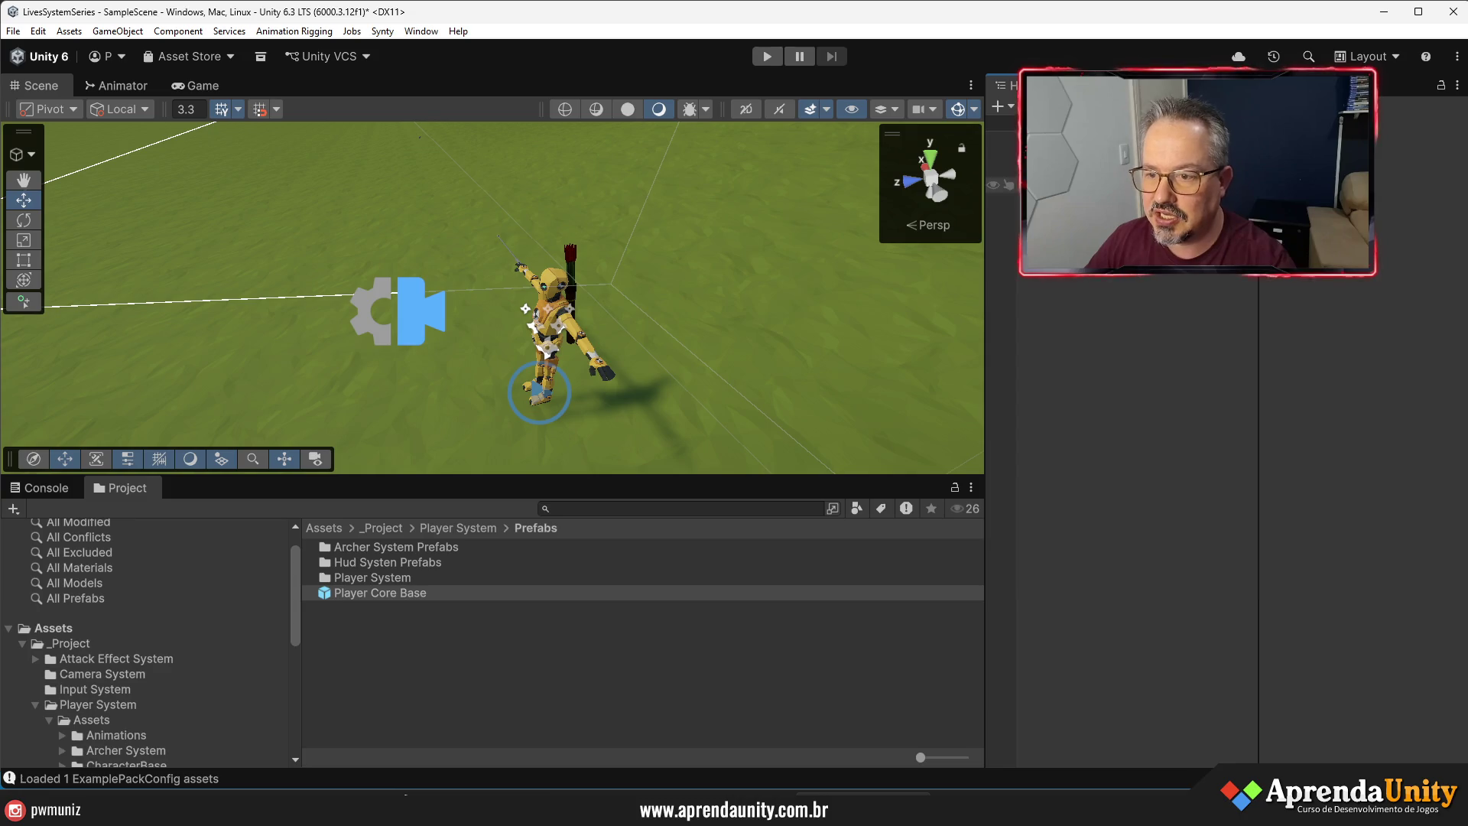
- Set the CameraBase camera's Far Clip Plane to 10000
click(1071, 261)
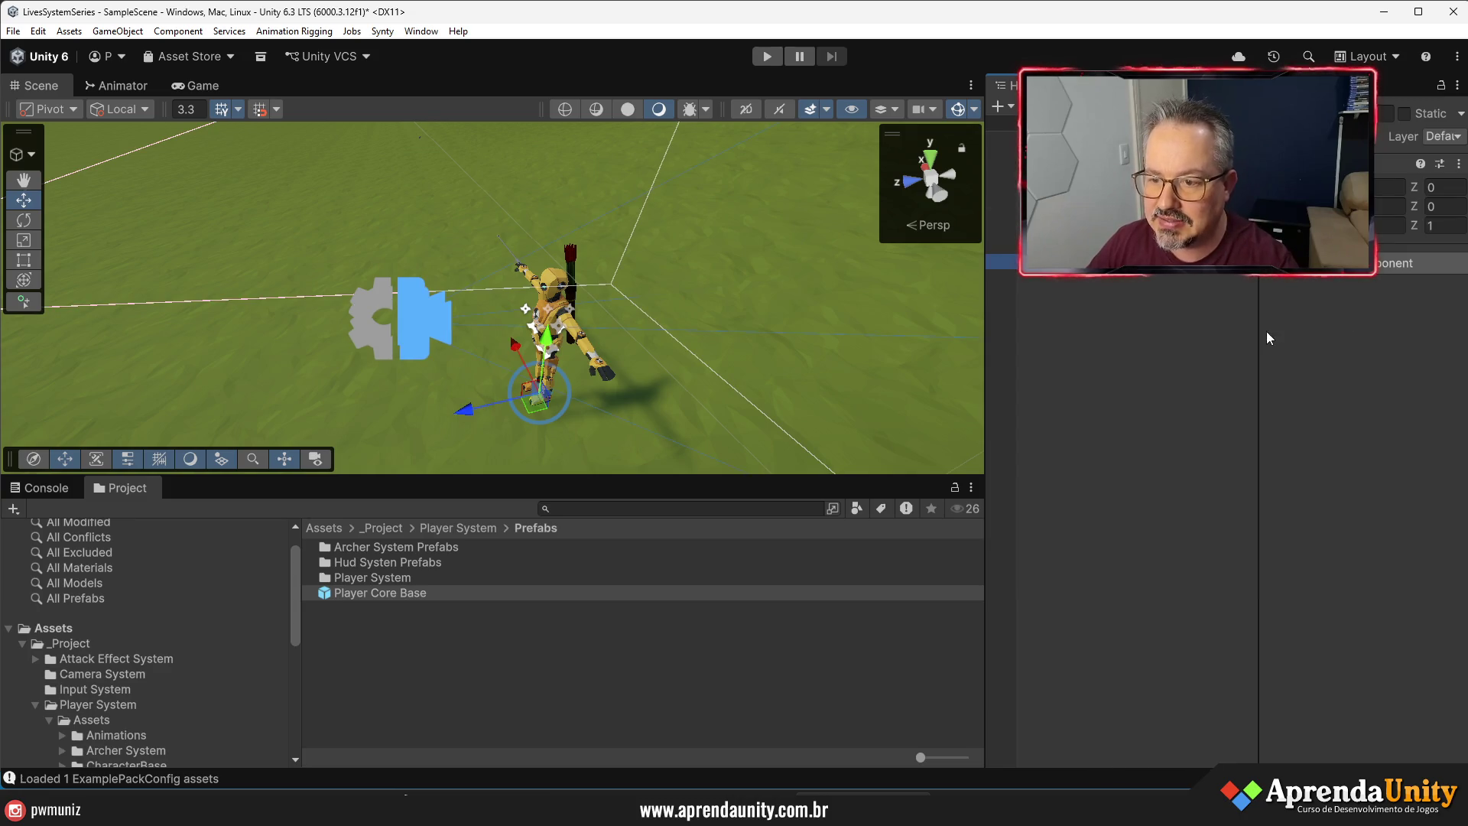
click(1101, 292)
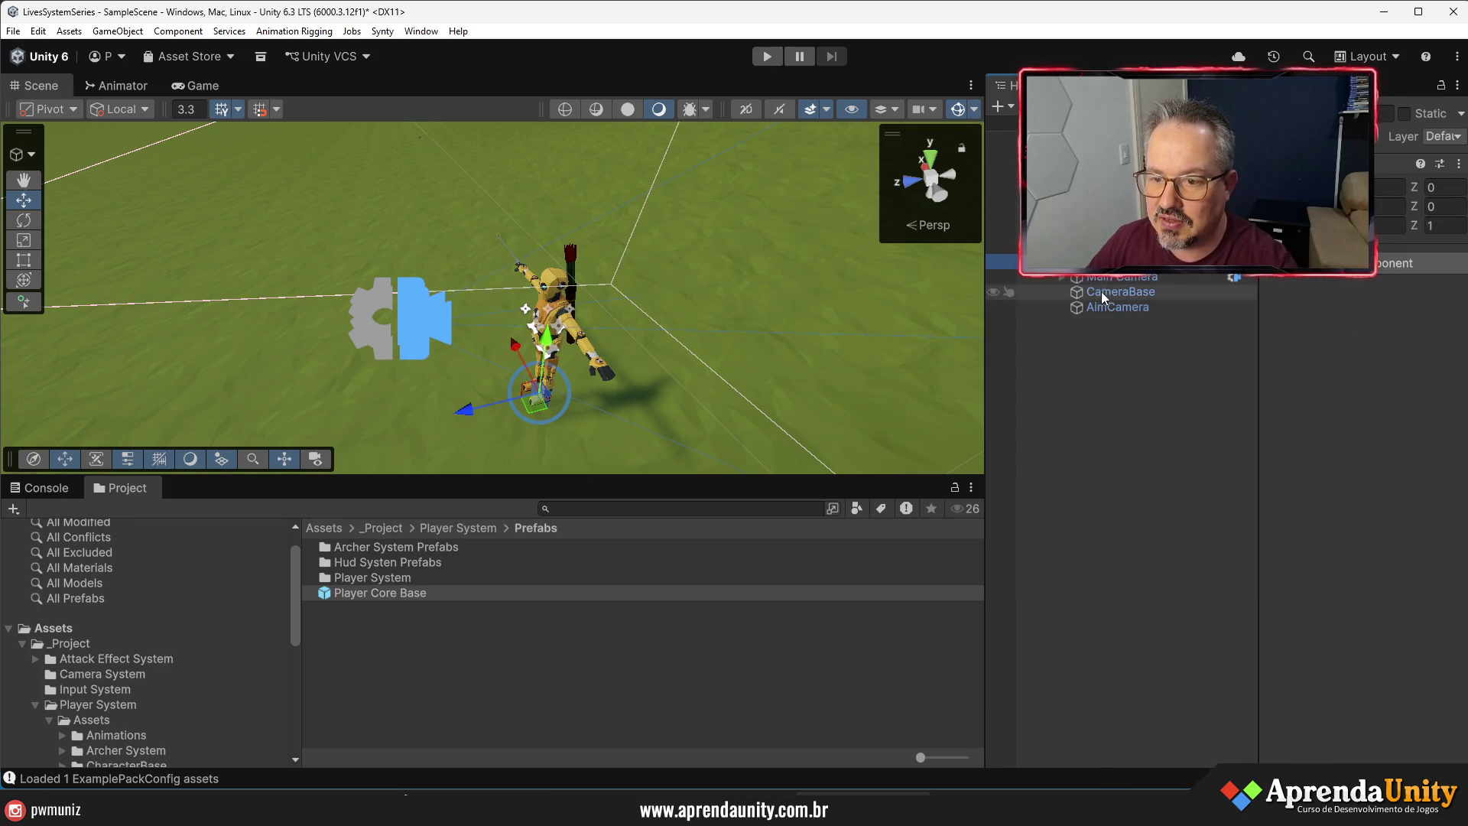
mouse_move(1255, 360)
mouse_down()
mouse_move(1104, 365)
mouse_move(1136, 365)
mouse_up()
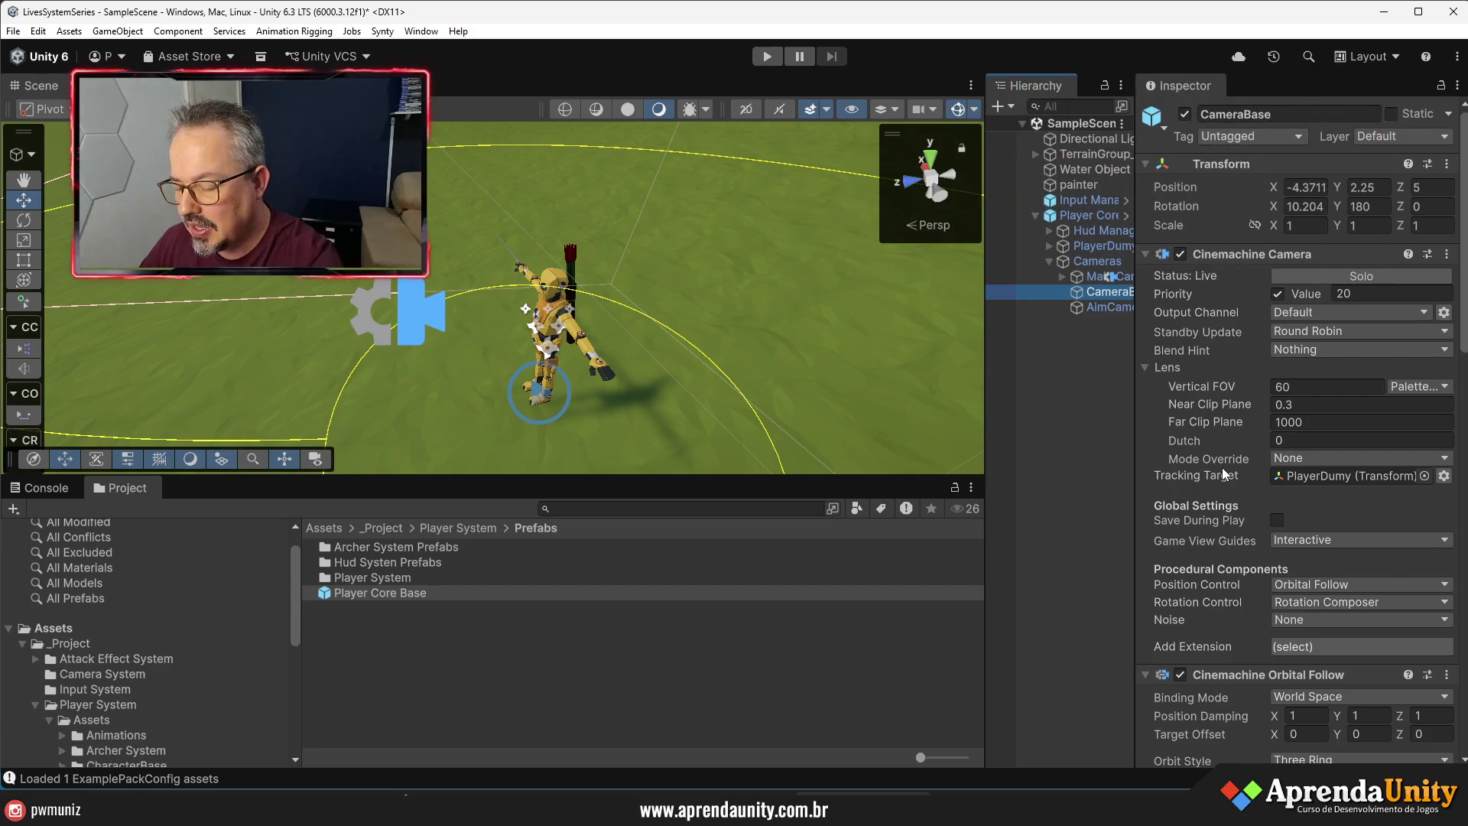
scroll(1323, 474, down, 3)
scroll(1322, 474, down, 15)
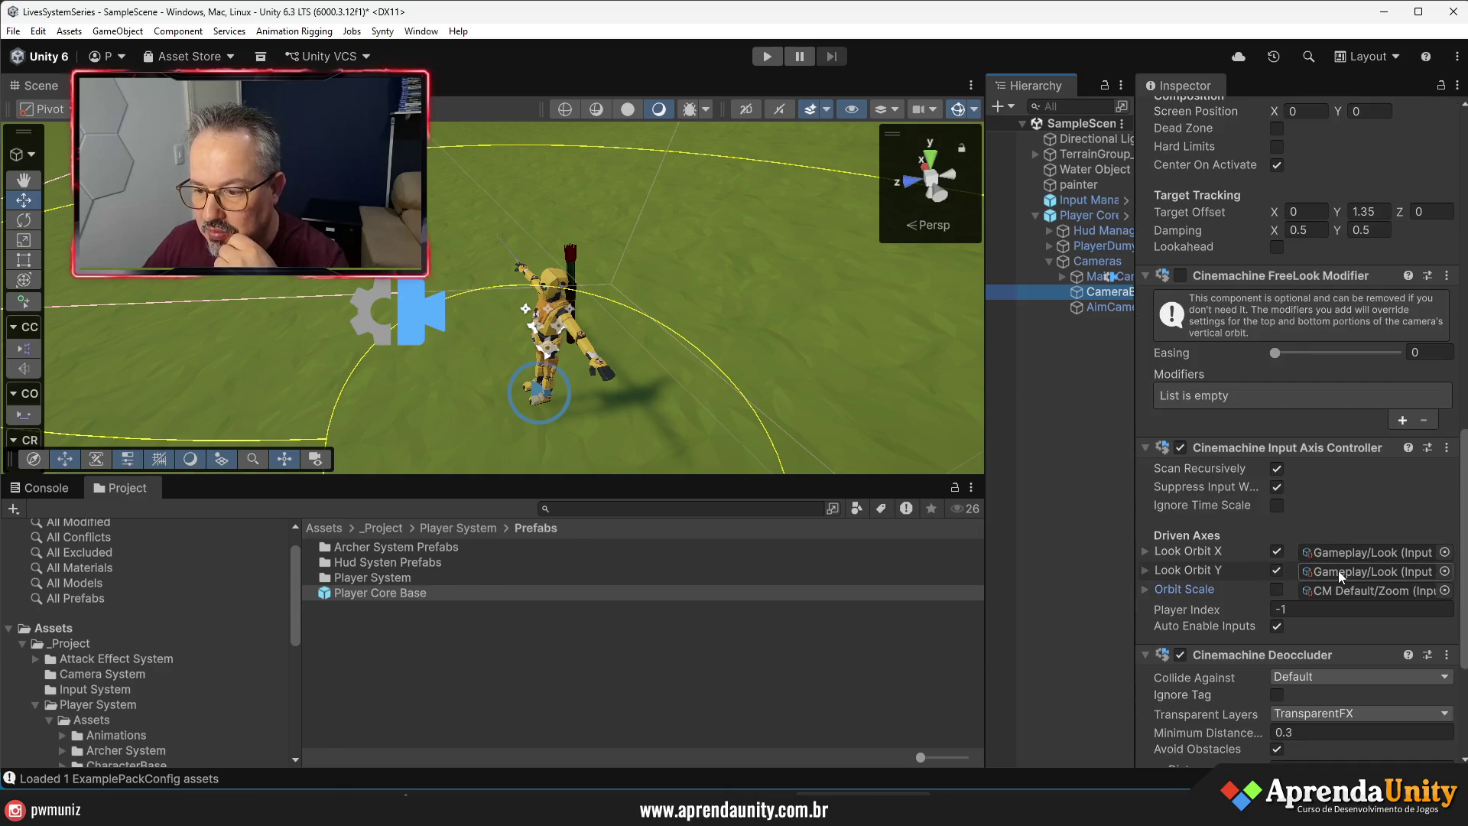
scroll(1336, 572, up, 10)
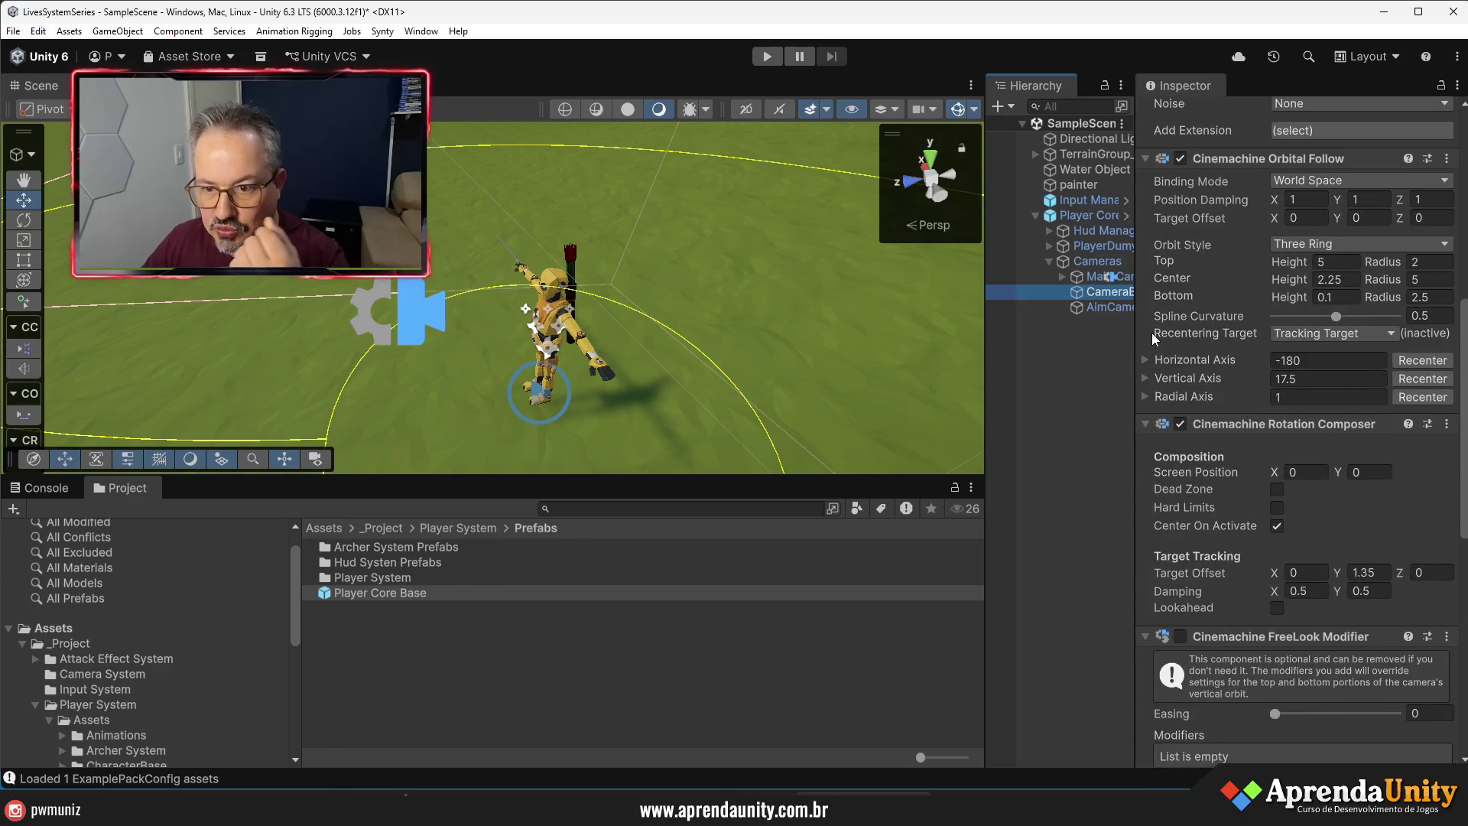
scroll(1319, 380, up, 8)
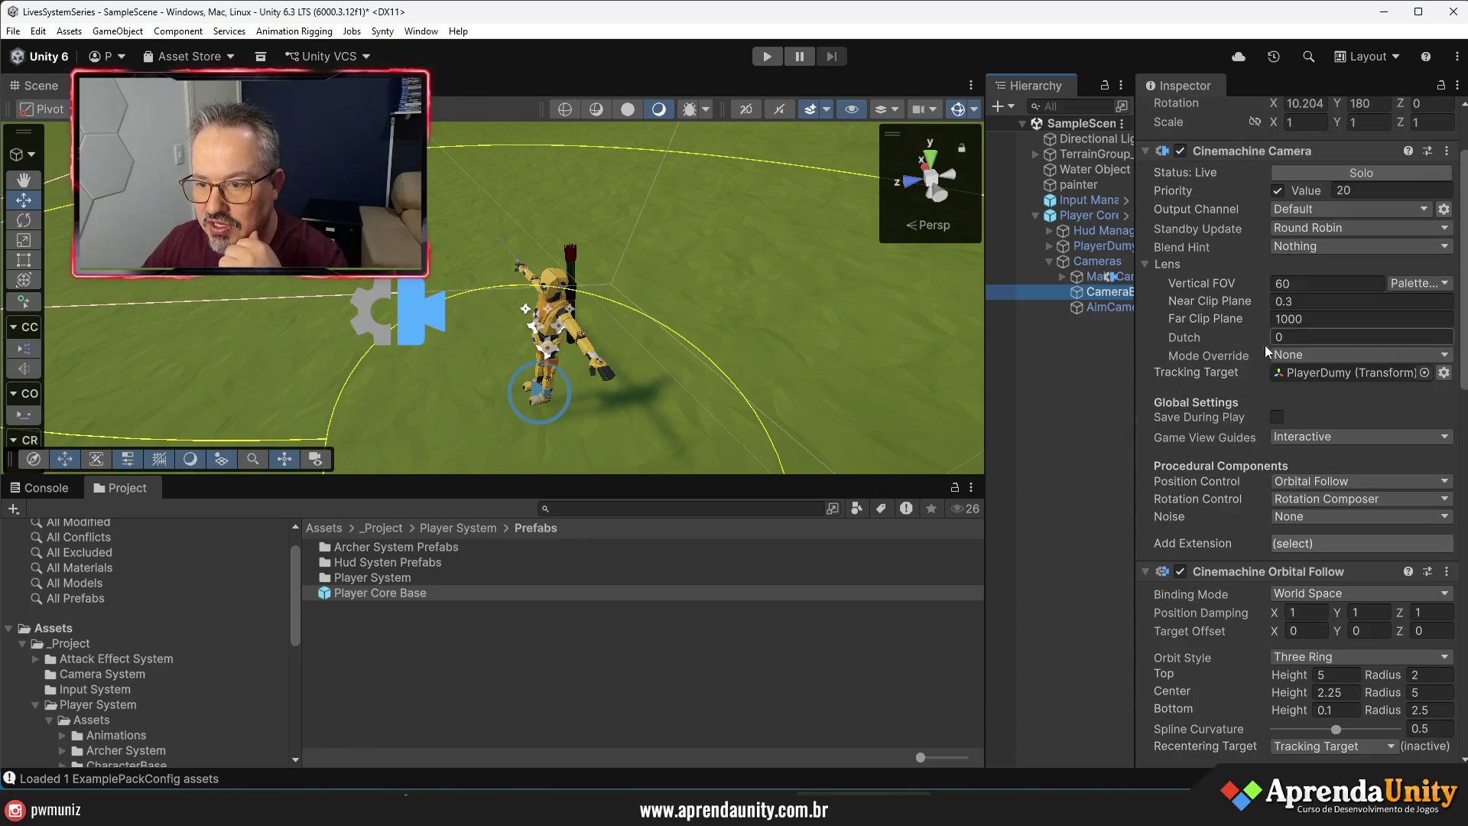
click(1374, 319)
text(10000)
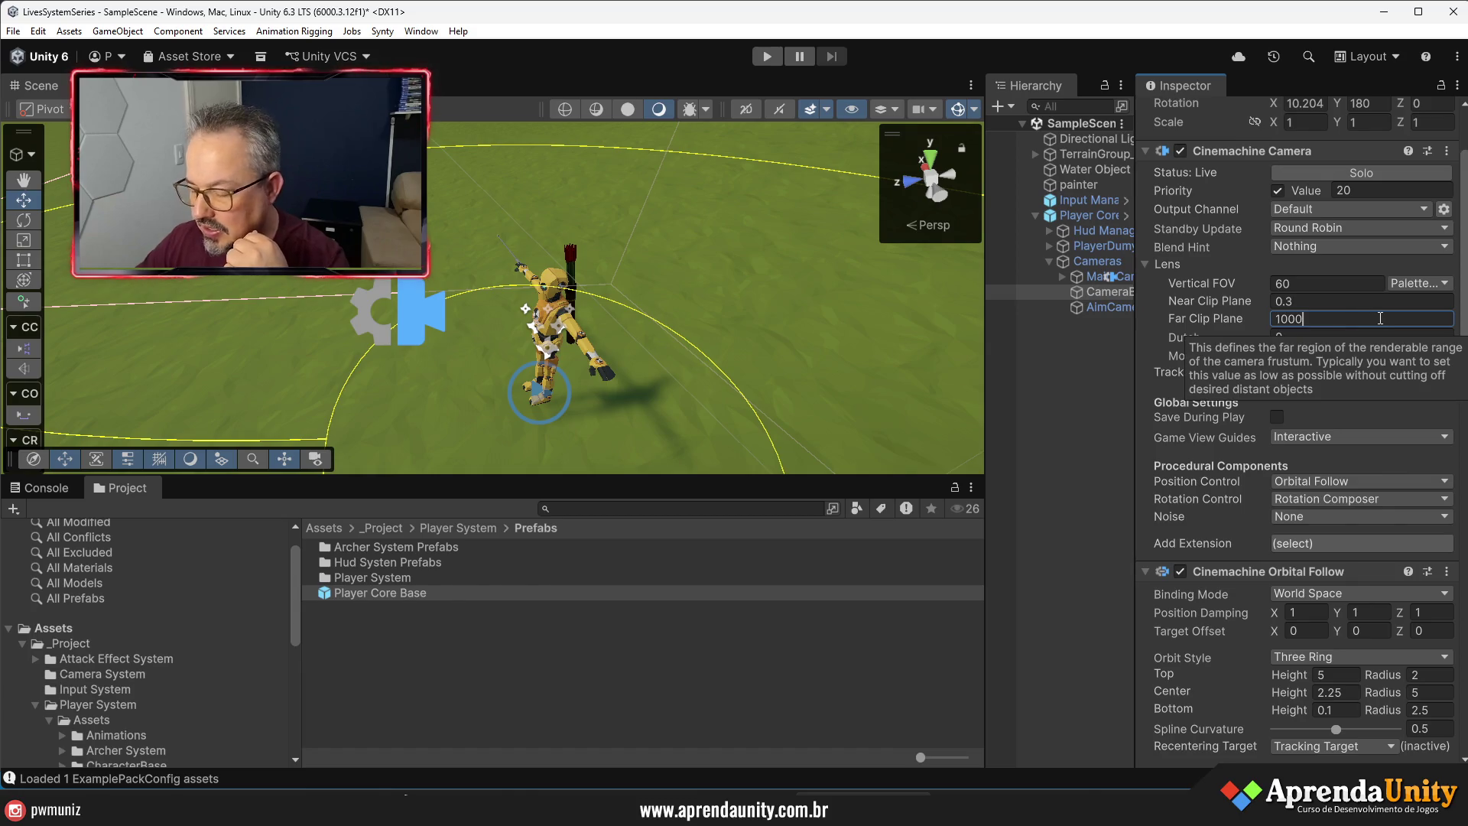
- Set the AimCamera's Far Clip Plane to 10000 as well
click(1089, 305)
click(1374, 316)
text(0)
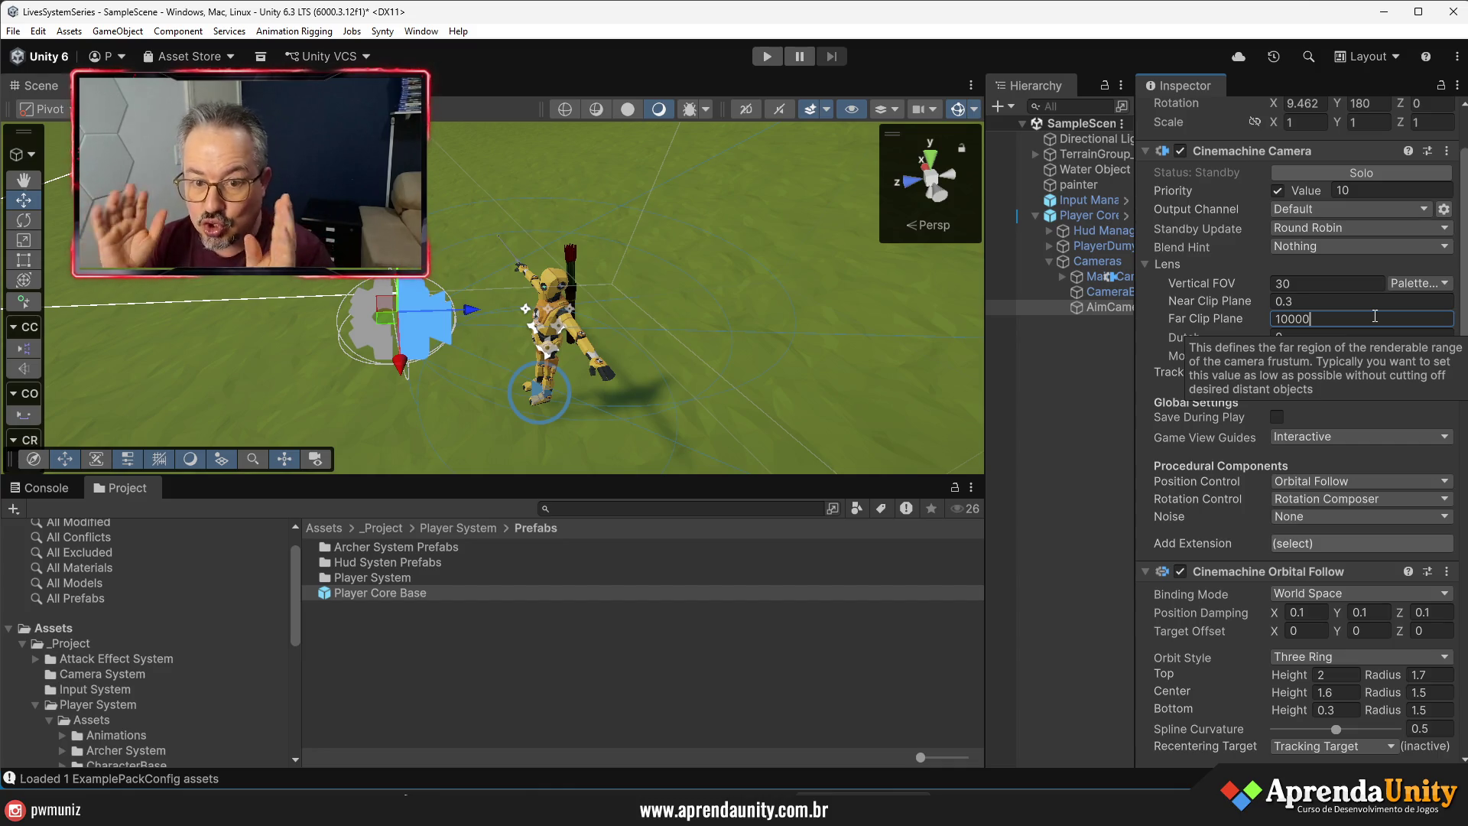
drag(1135, 345, 1223, 345)
drag(558, 374, 318, 200)
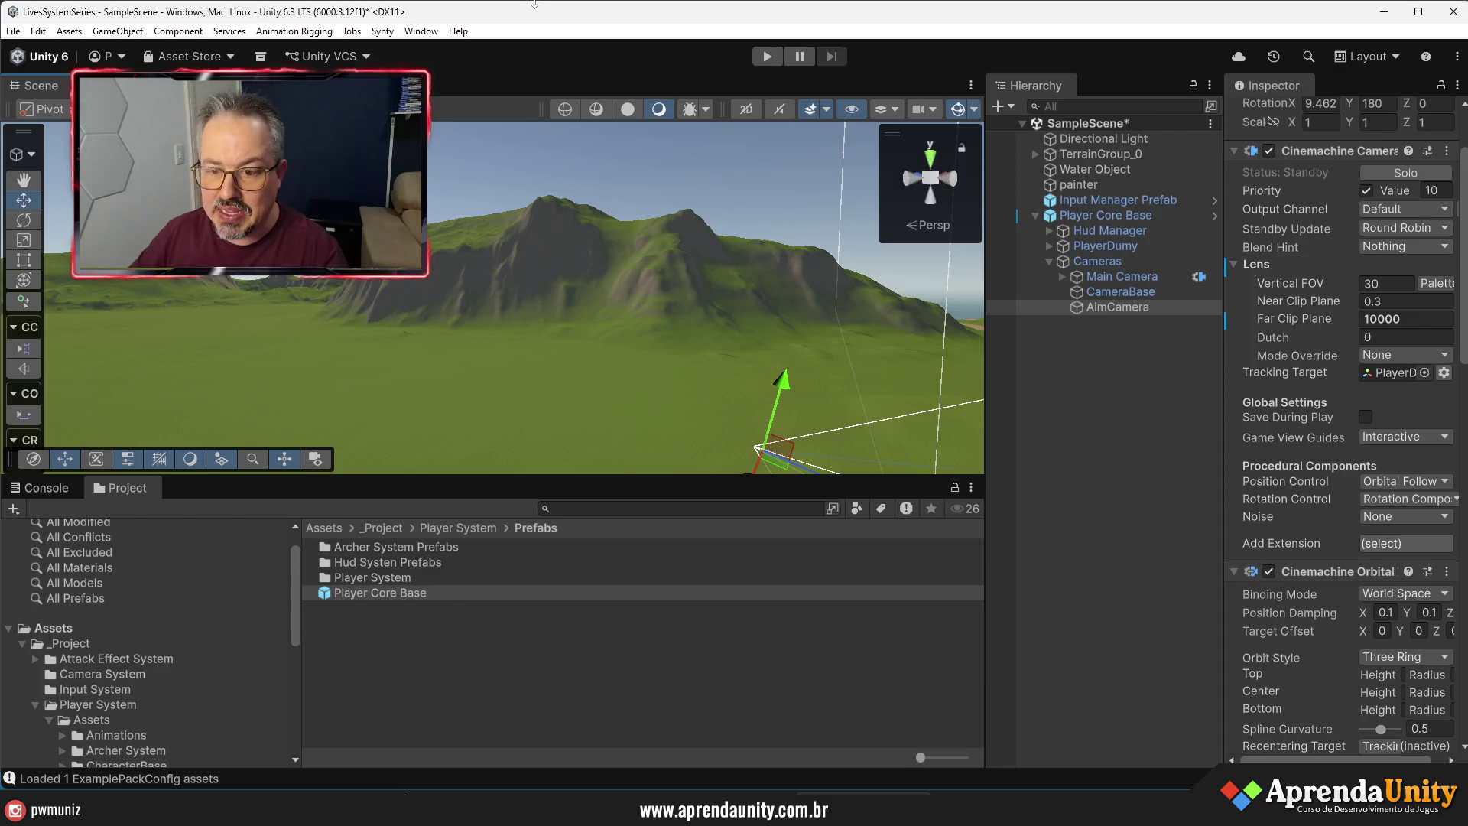
- Collapse Player Core Base in the Hierarchy, select it, and enter Play mode
click(1034, 217)
mouse_move(902, 359)
mouse_down()
mouse_move(965, 421)
mouse_move(933, 367)
mouse_up()
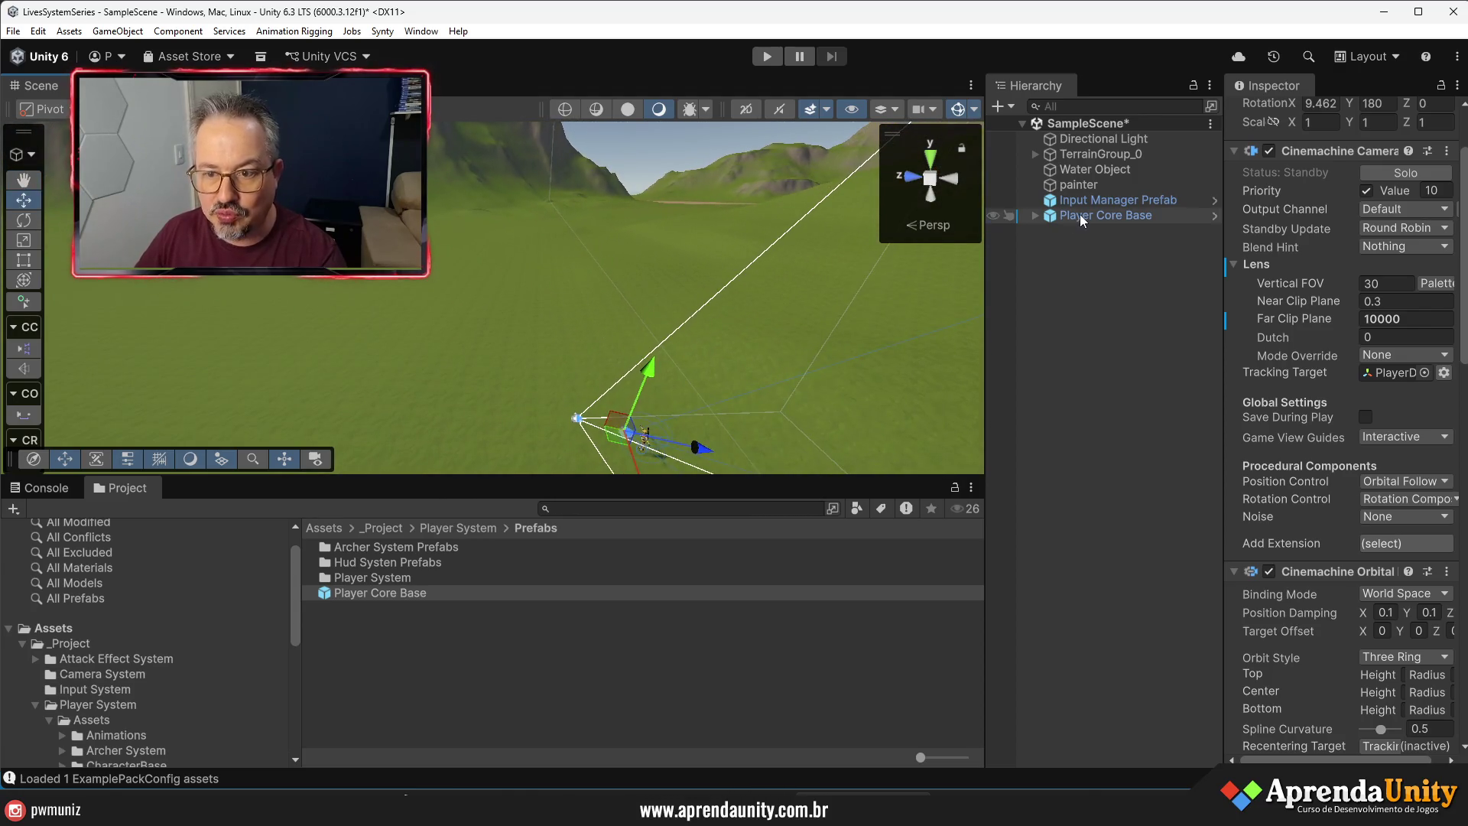
click(1079, 214)
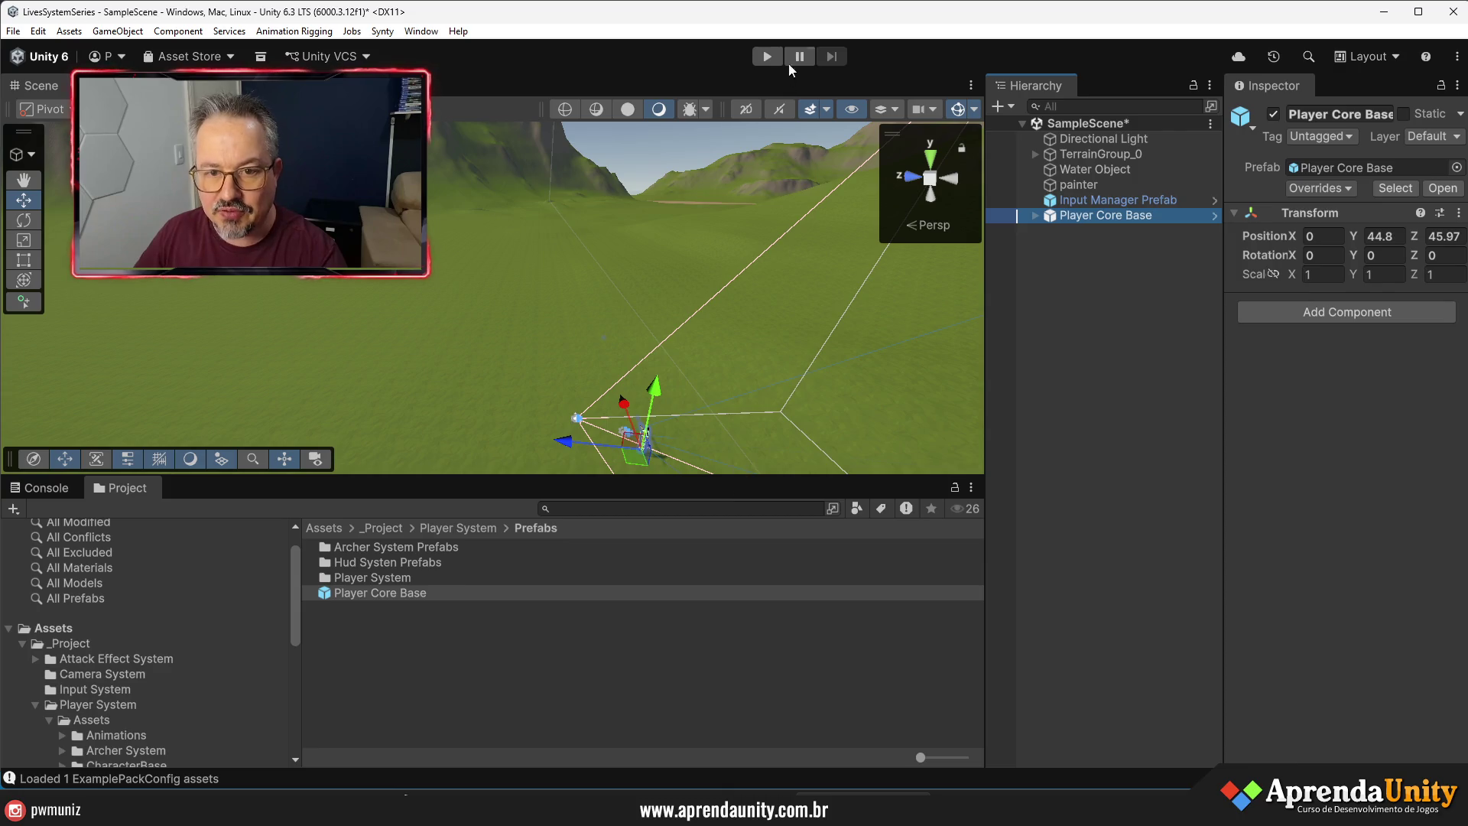
click(768, 58)
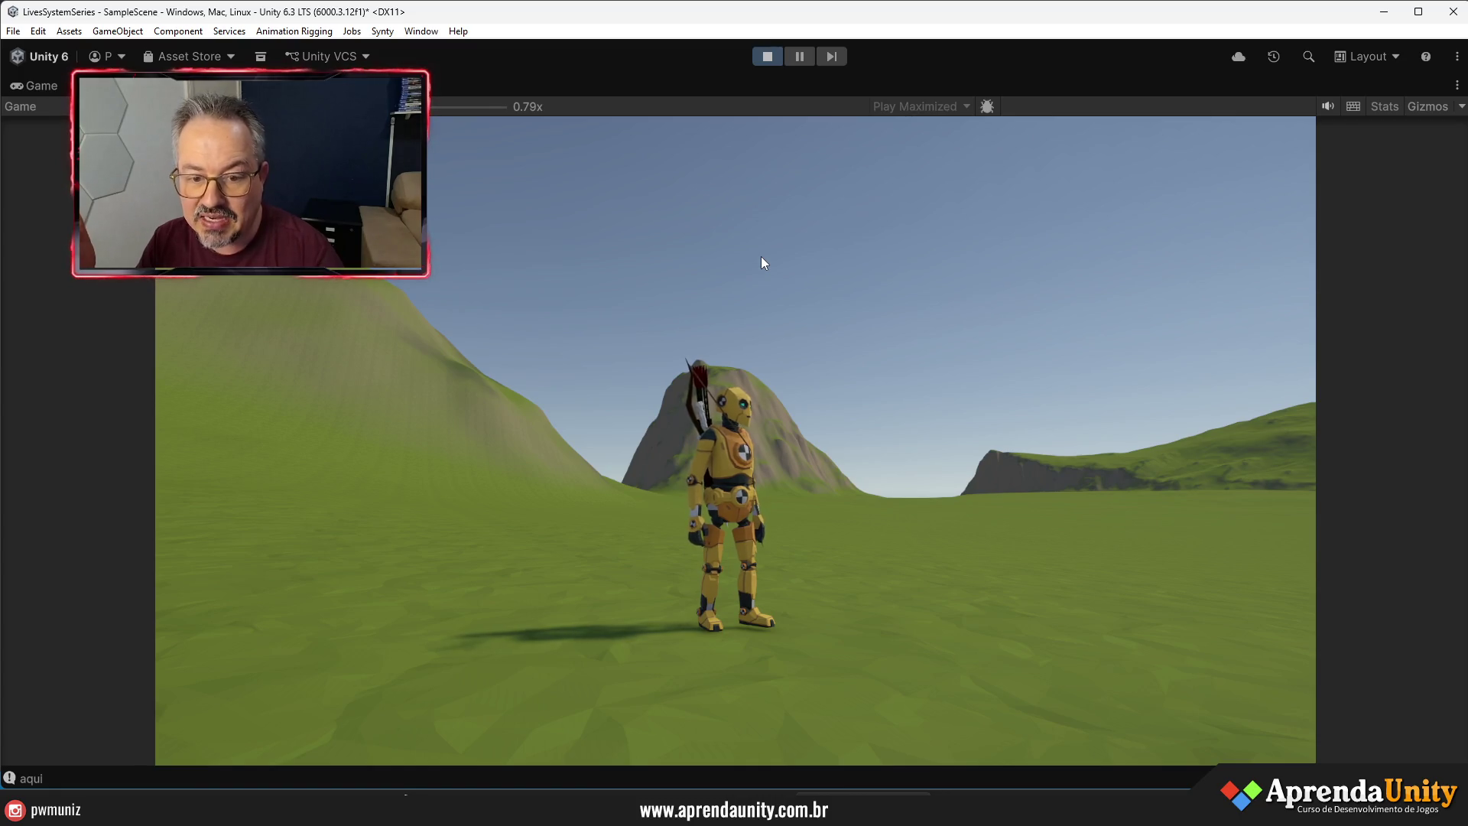
- Run the archer left, right and toward the camera with A, D and S
key(a)
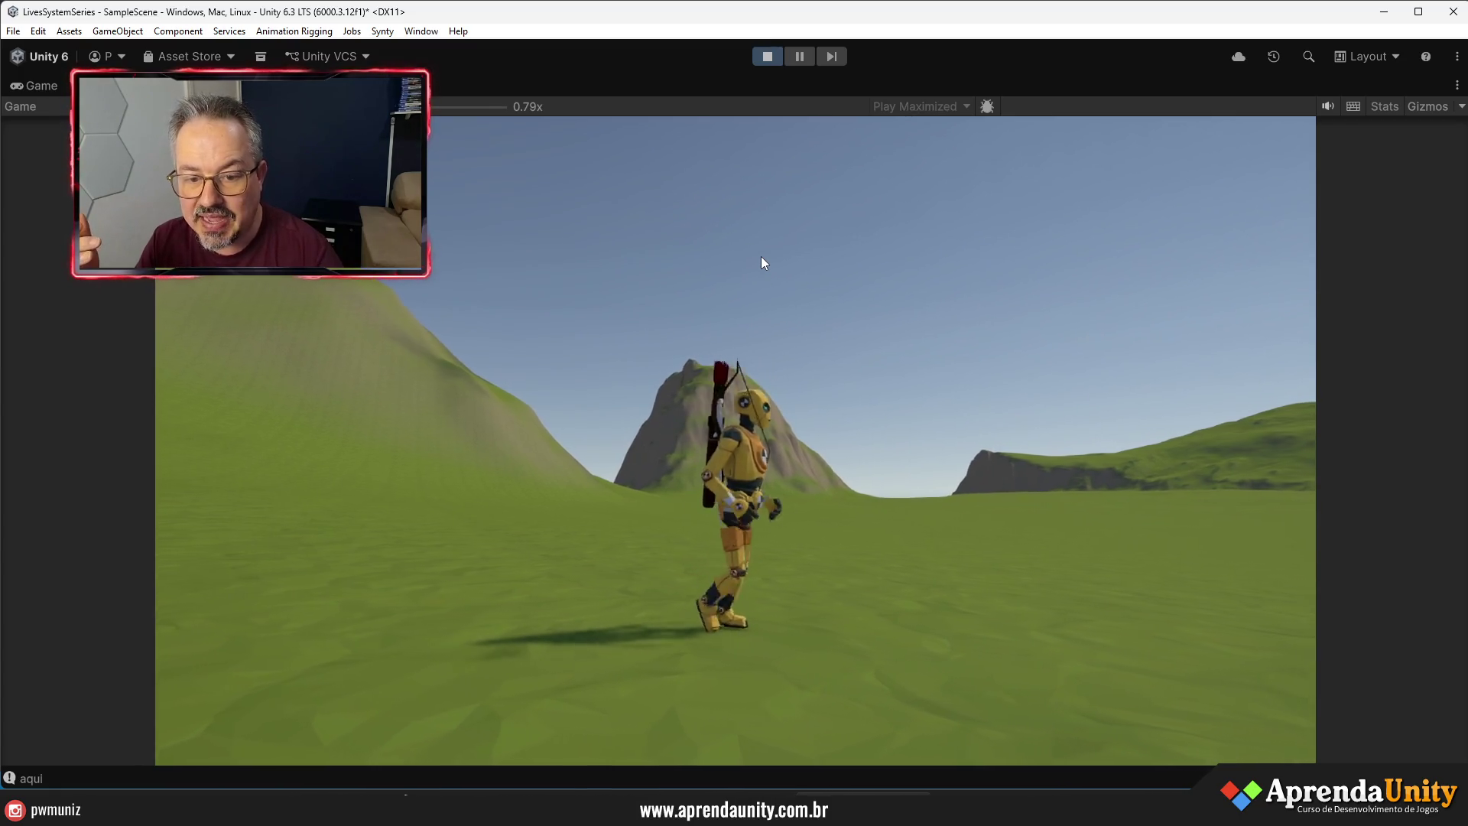
key(d)
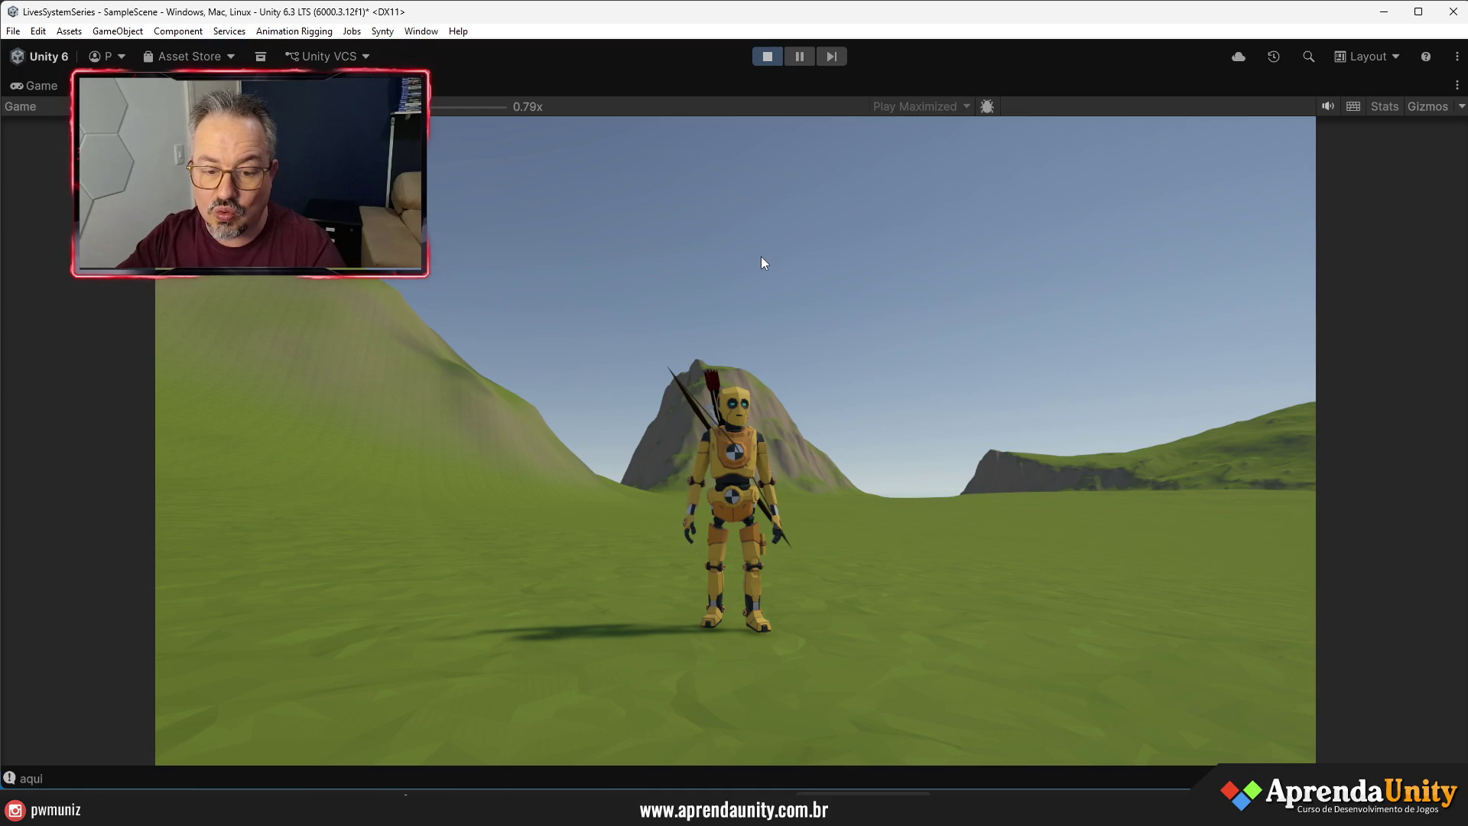
key(a)
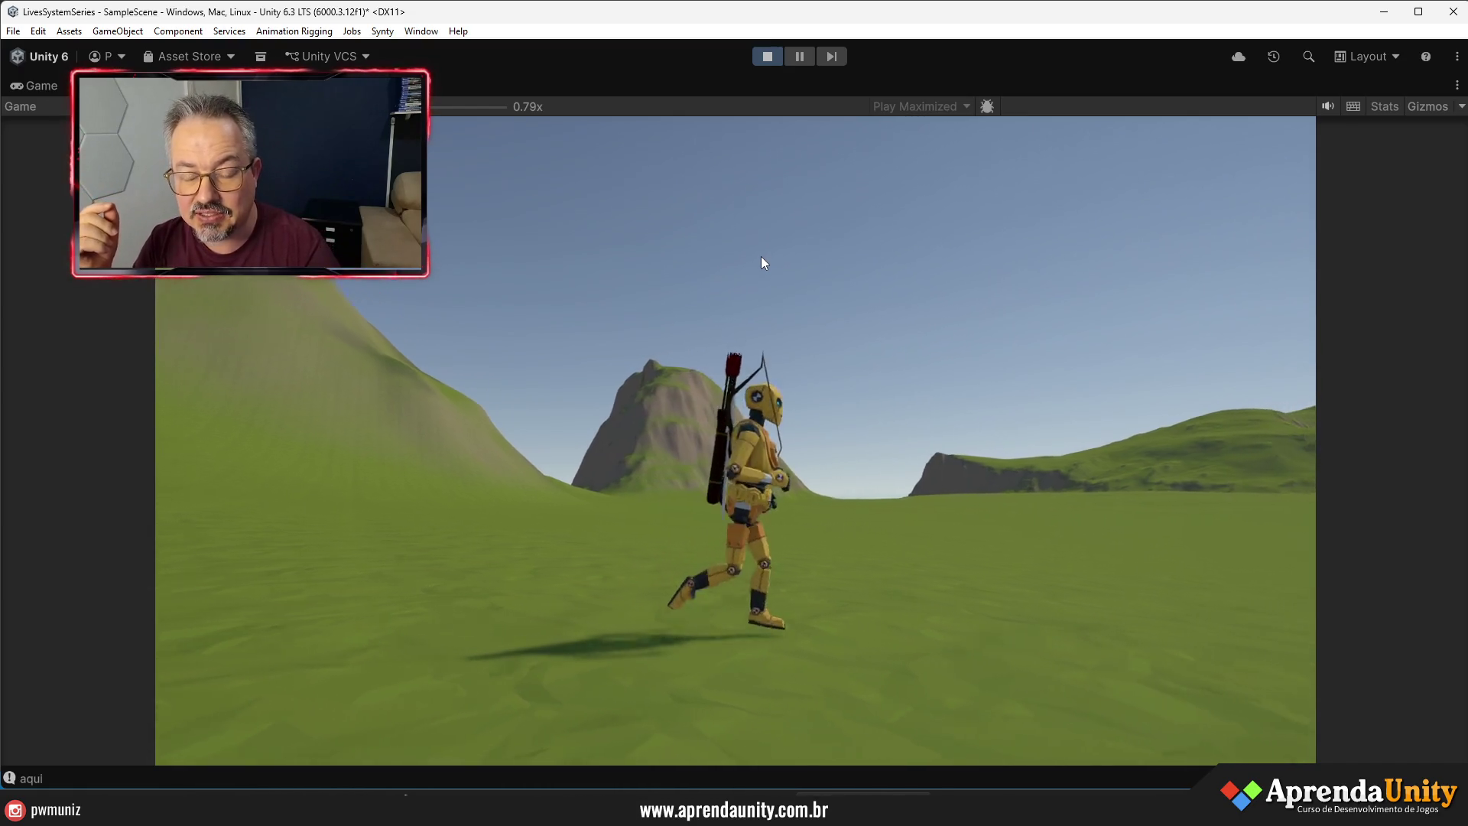
key(d)
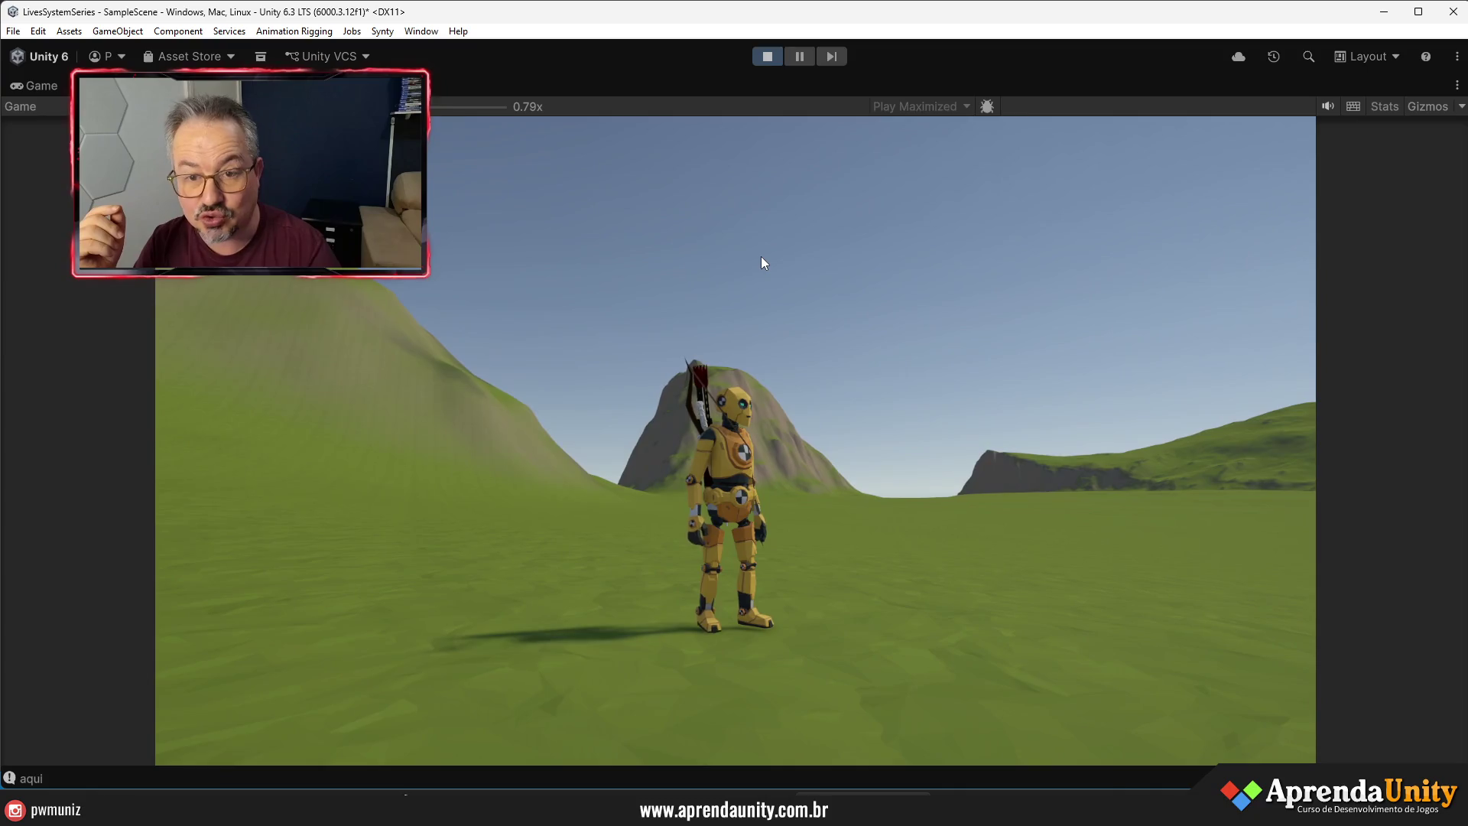
key(s)
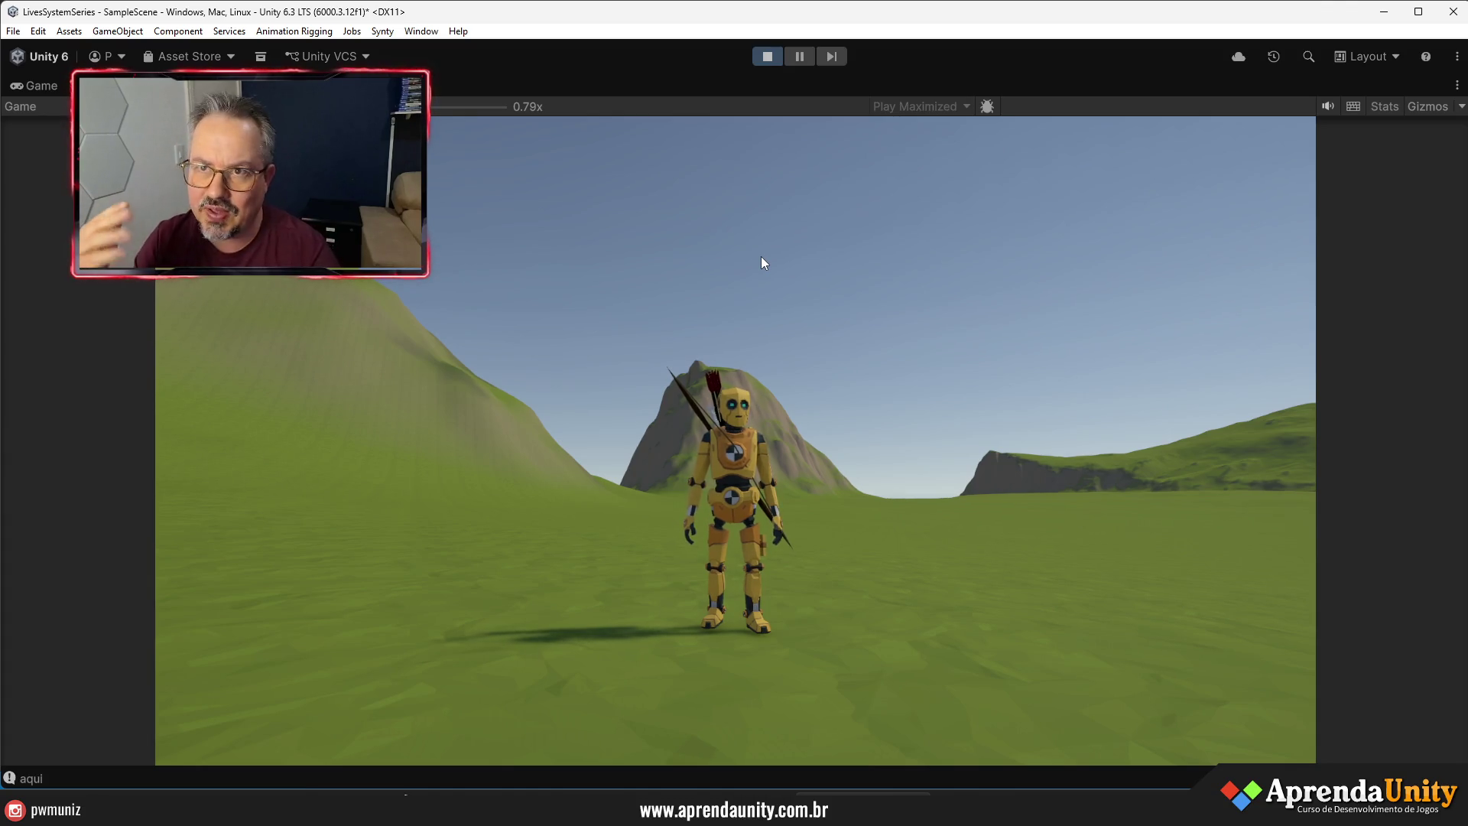
- Run the archer up the grassy hill with W, jump once, then stop the game
key(w)
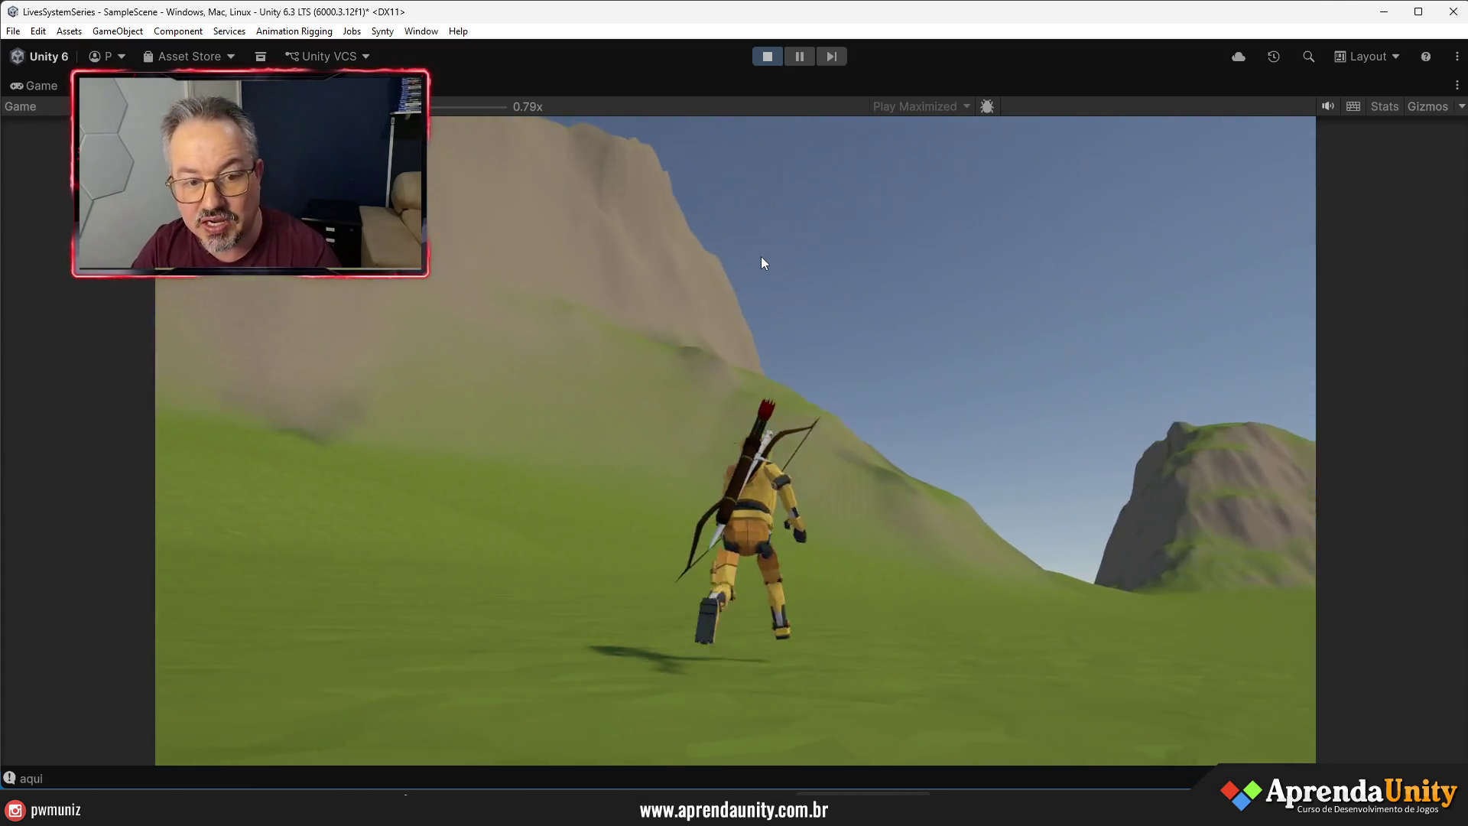
key(d)
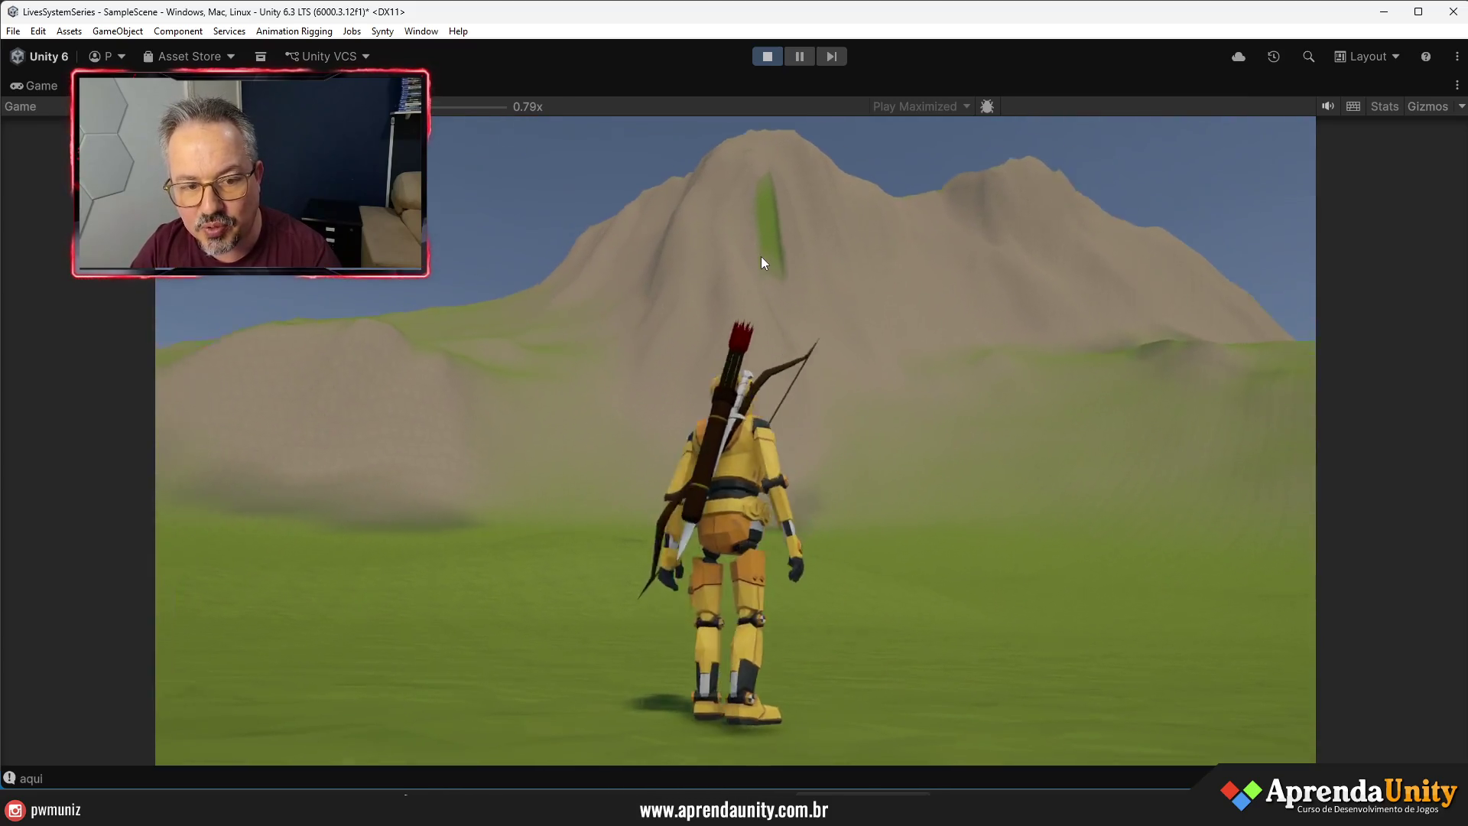
key(a)
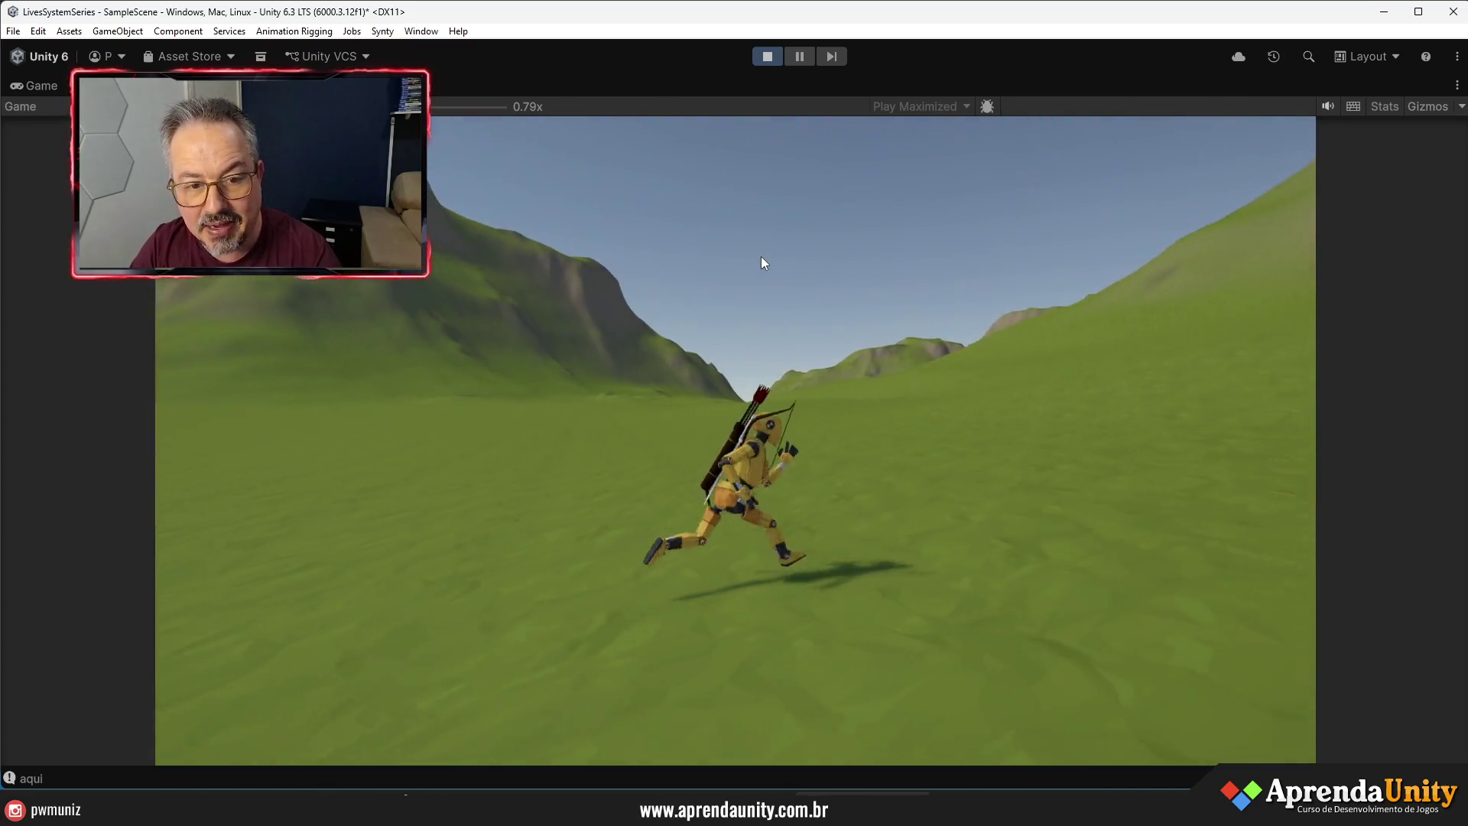
key(a)
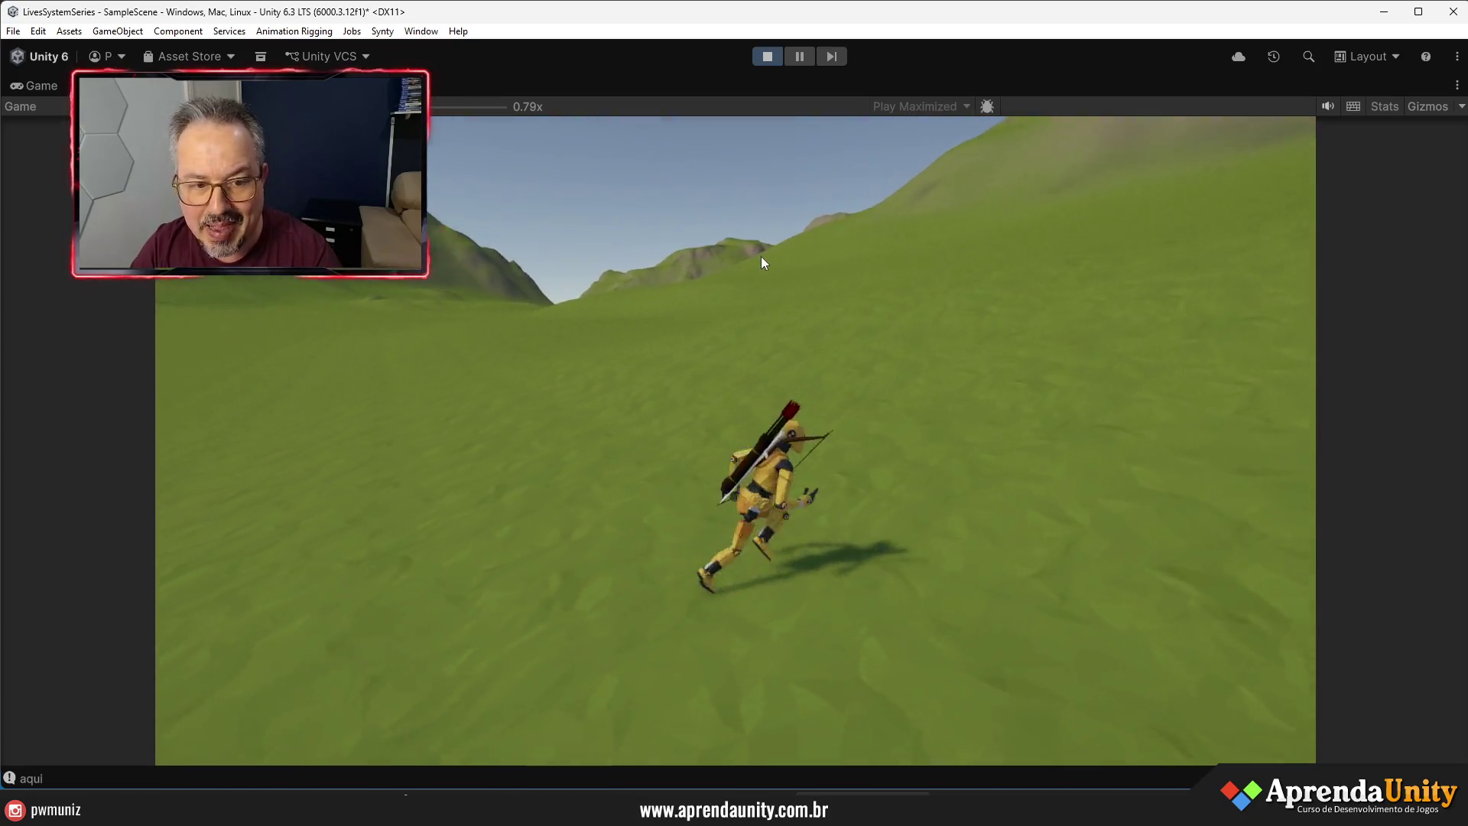
key(w)
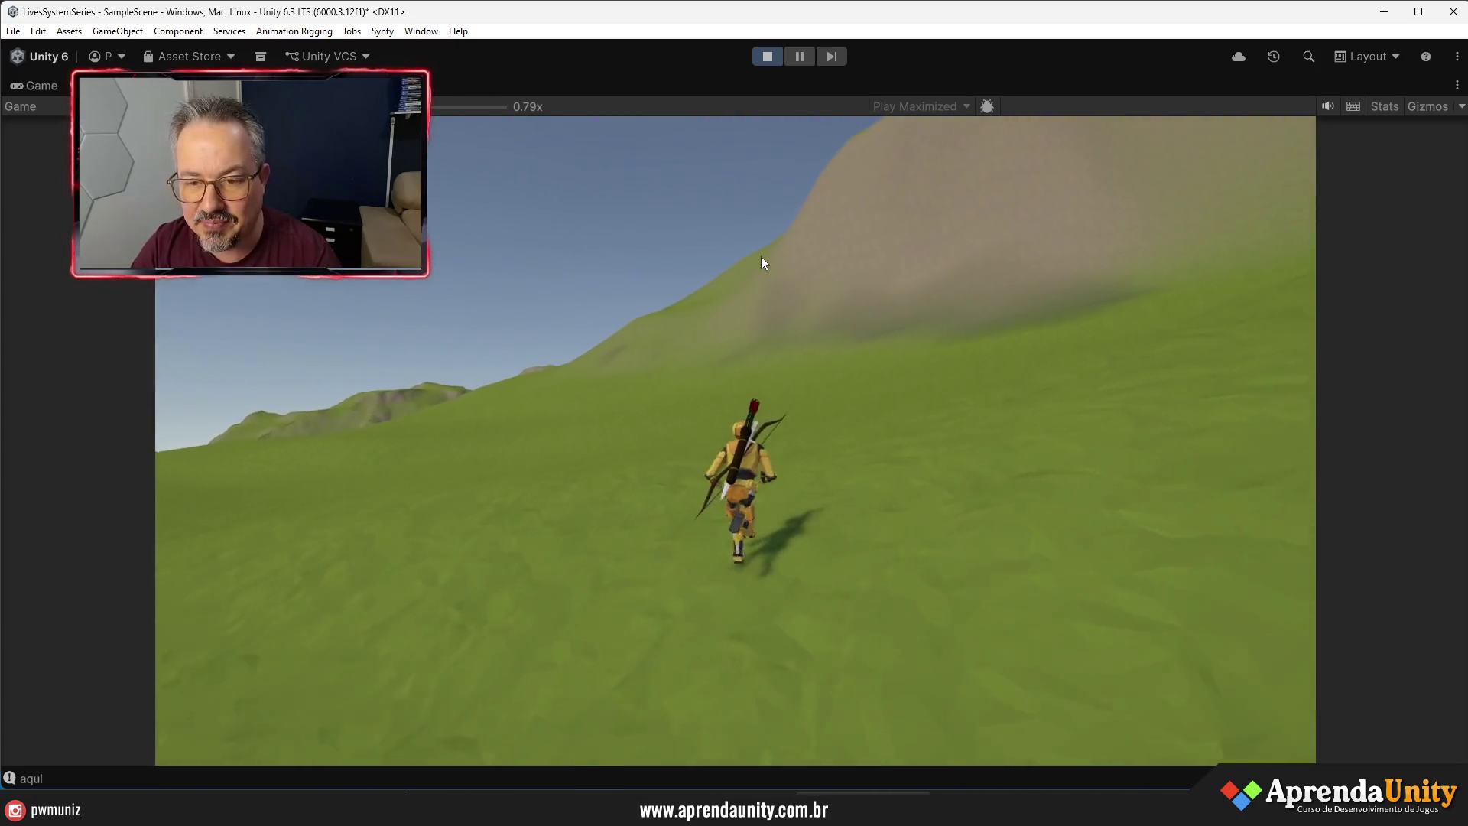
key(w)
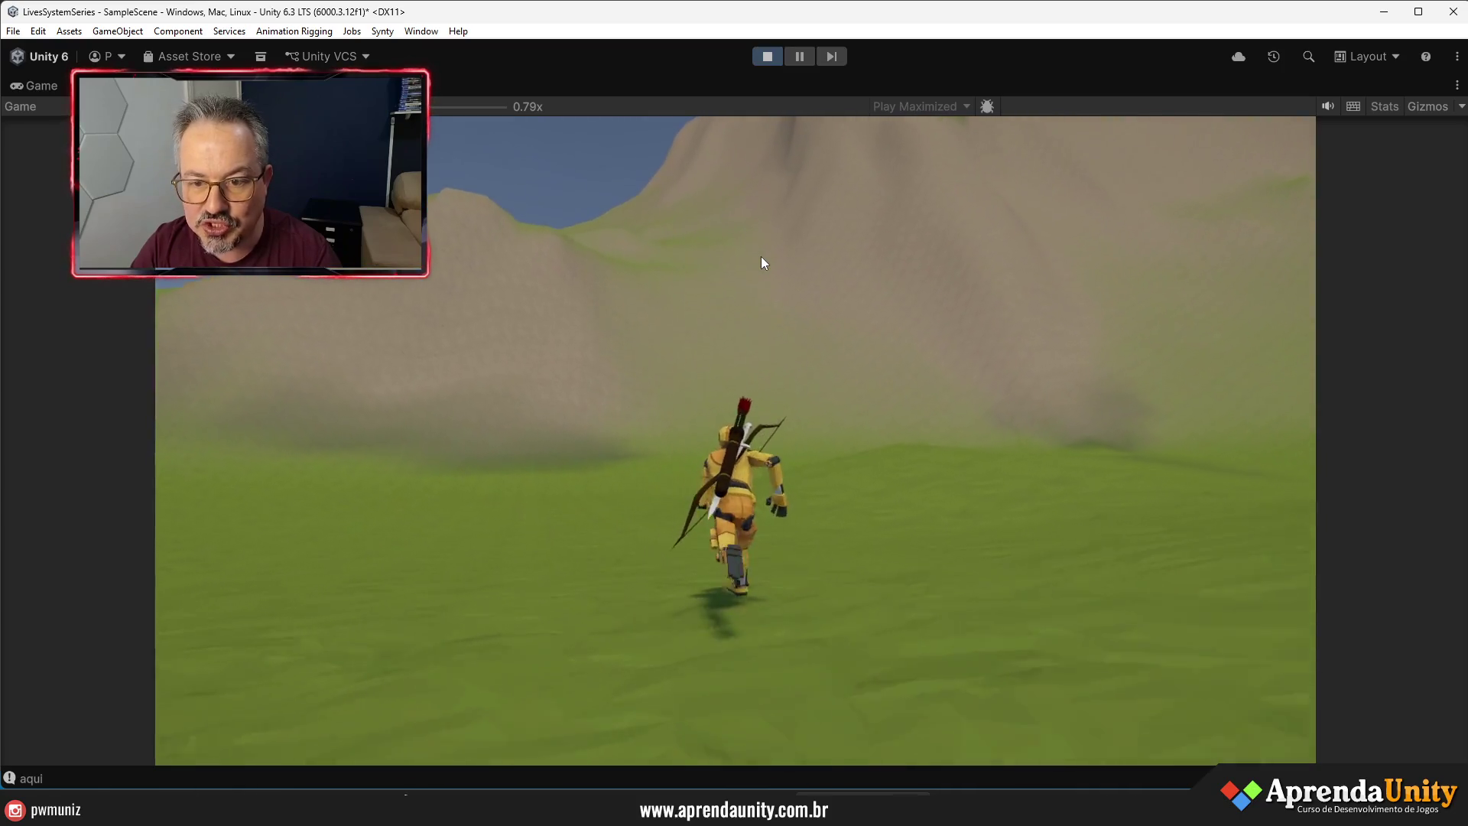
key(w)
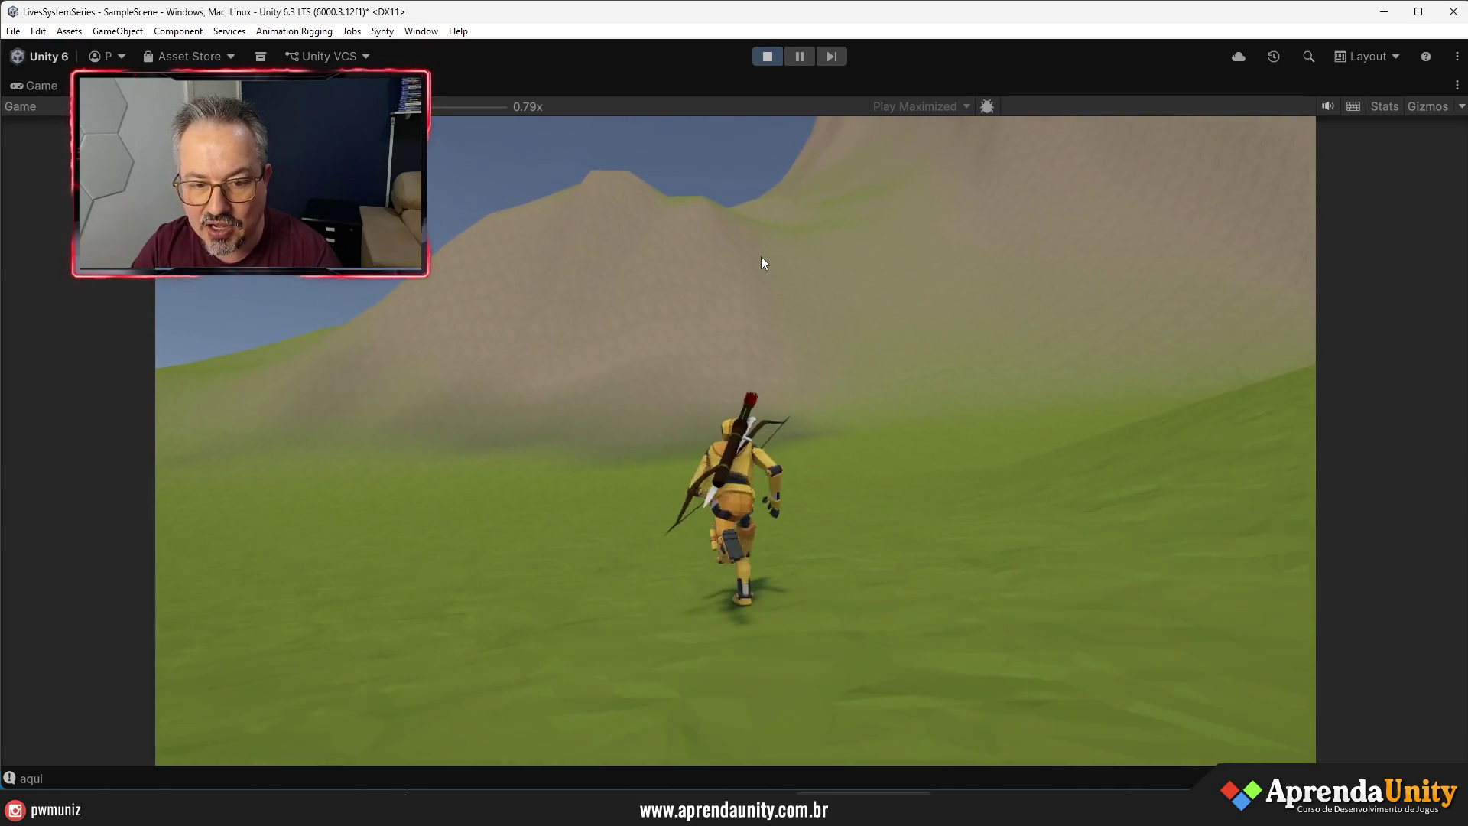
key(space)
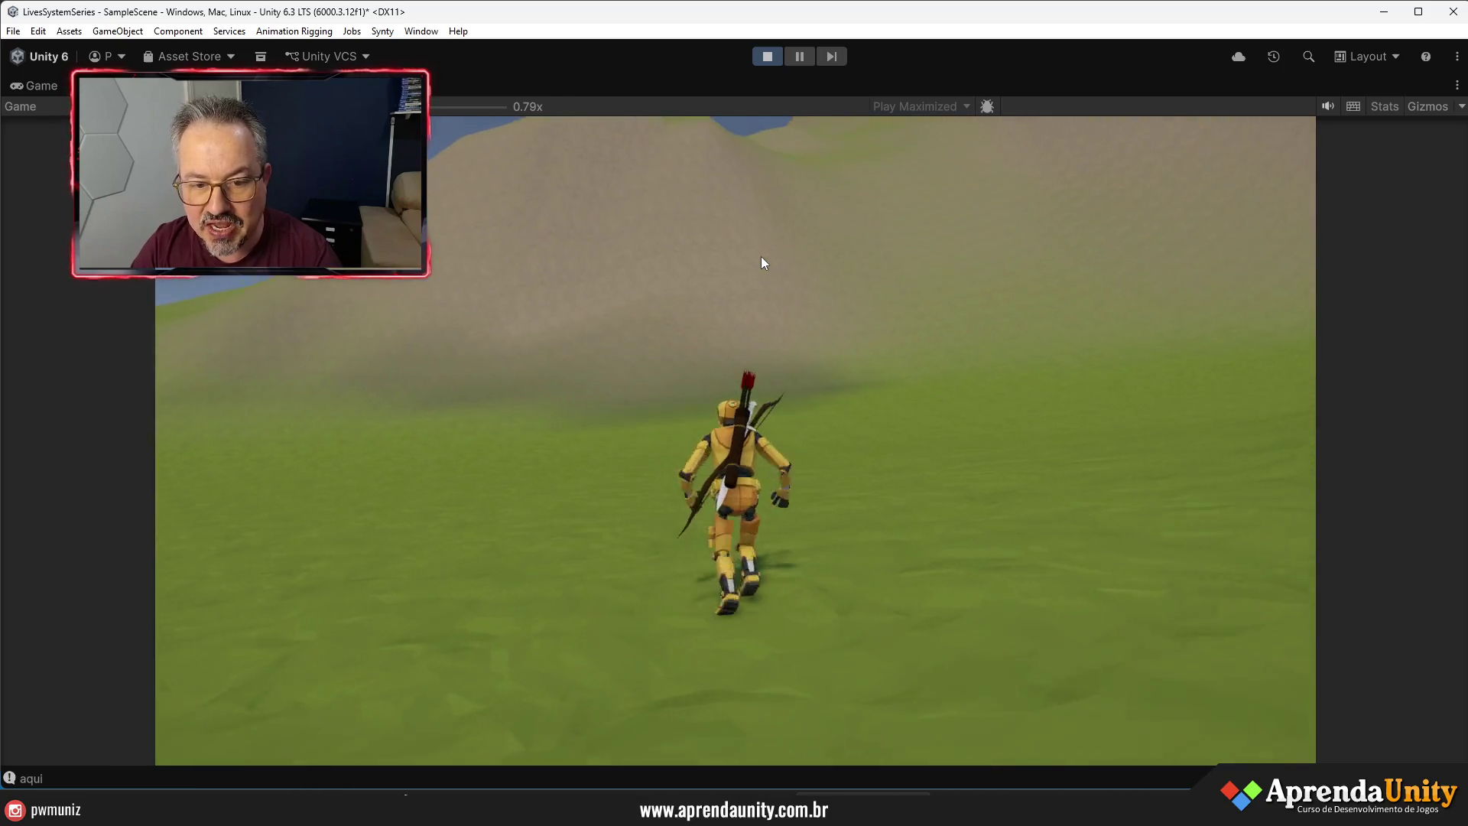
key(w)
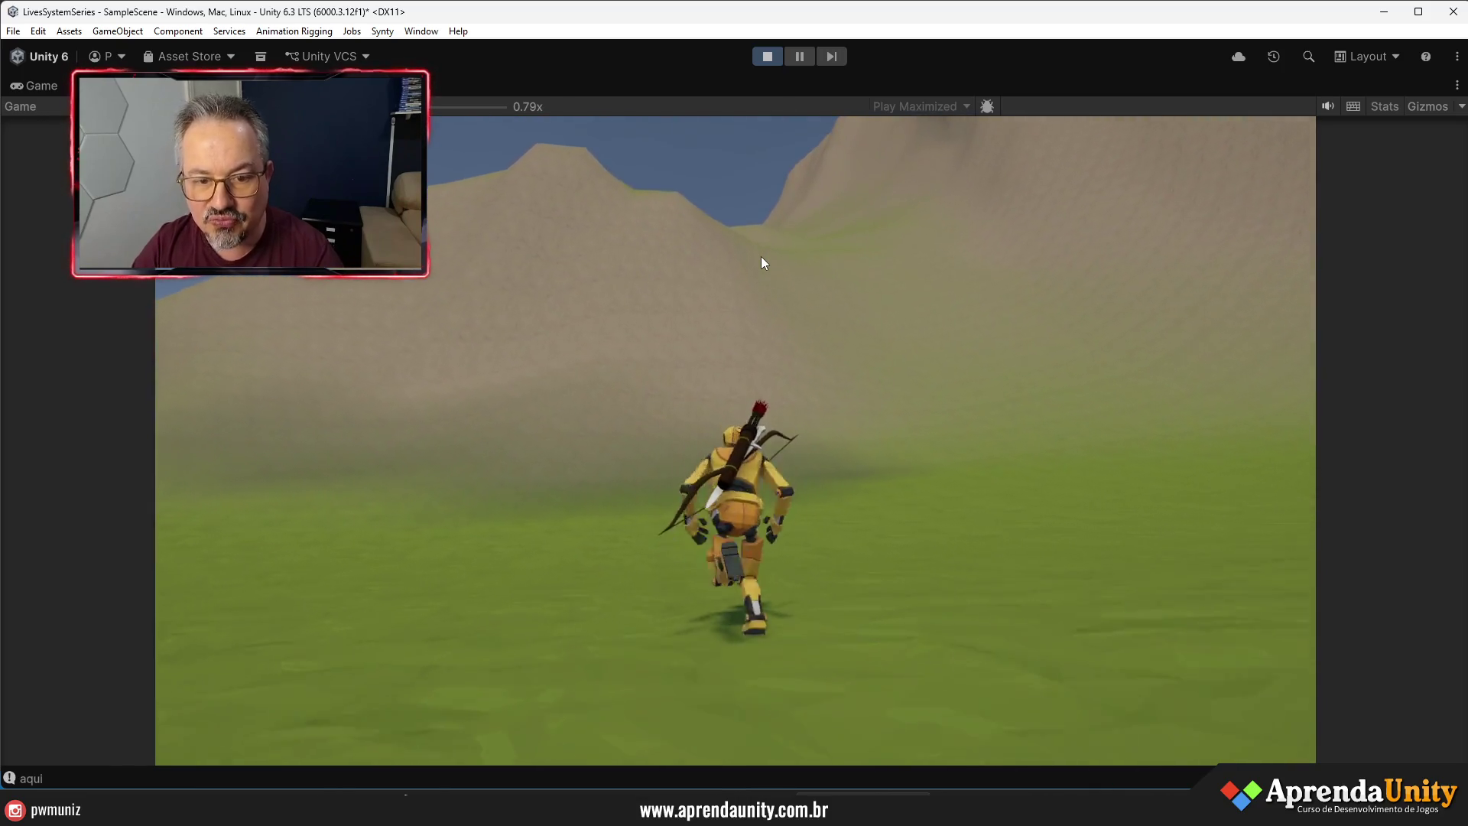
click(765, 58)
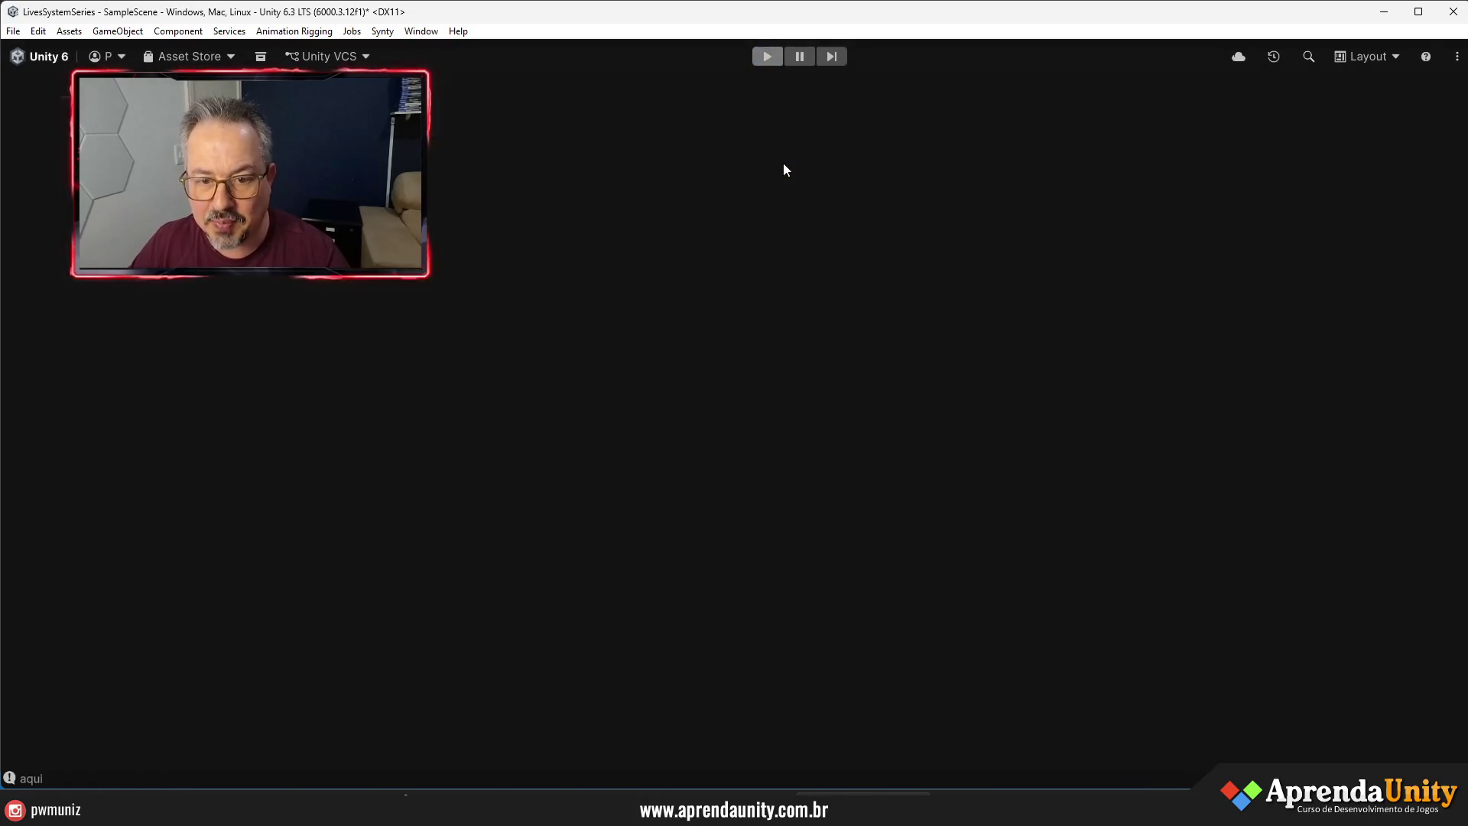
- From the painter object, open the RockWall terrain layer's settings with the texture preview collapsed
drag(986, 378, 1045, 379)
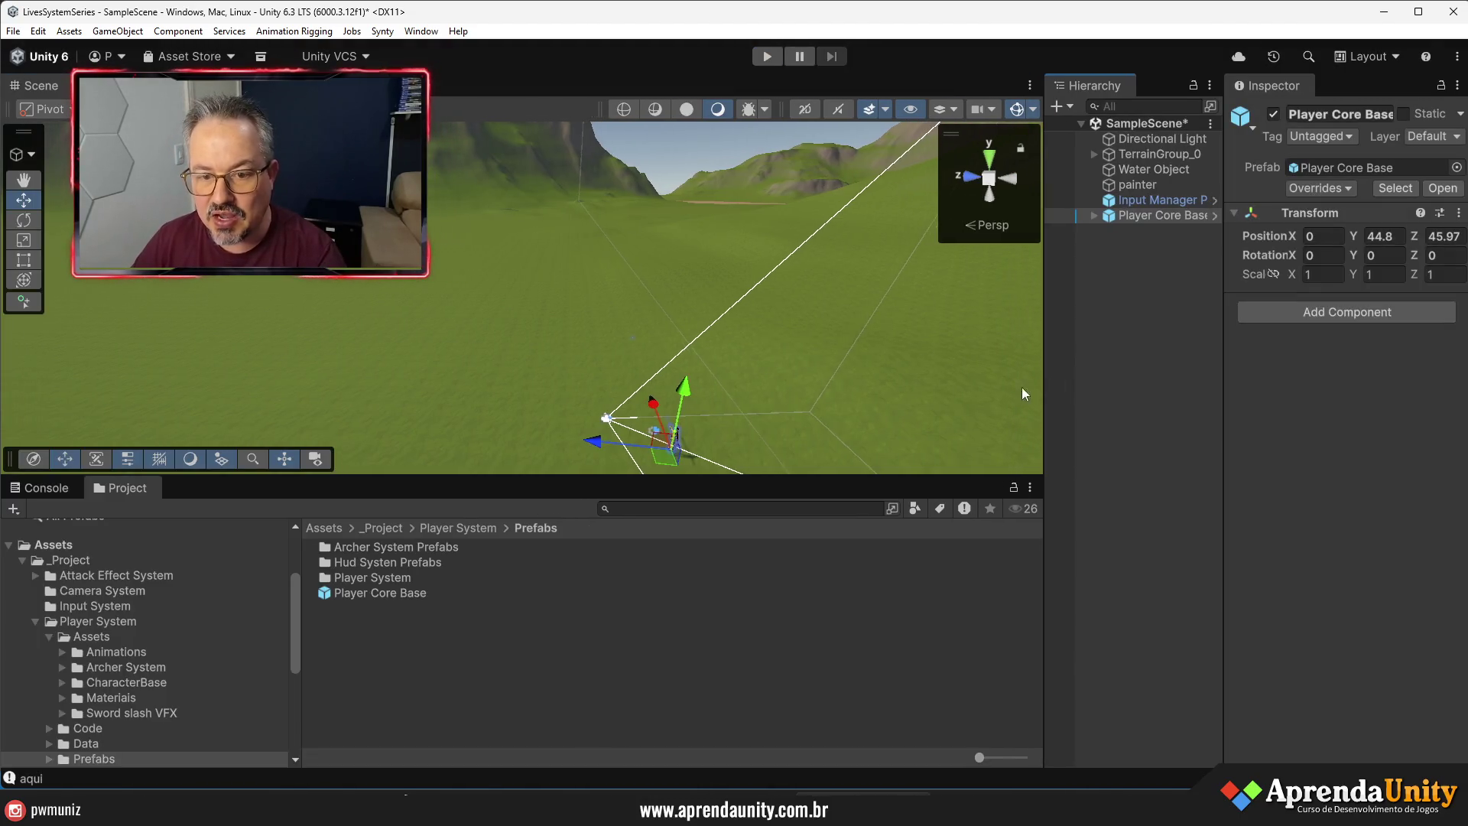
drag(994, 305, 930, 215)
key(f)
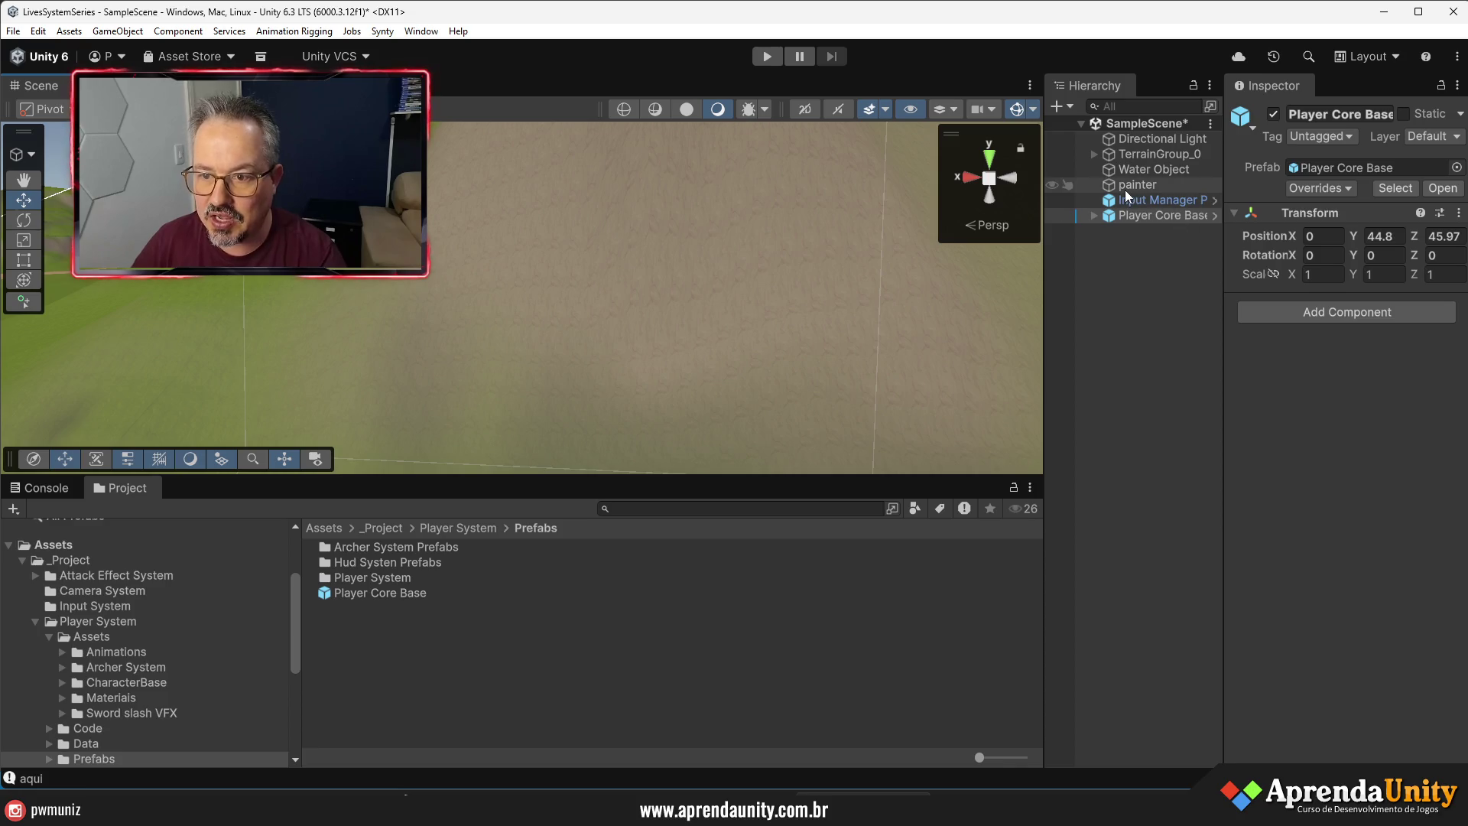
click(1125, 188)
click(1363, 374)
click(346, 645)
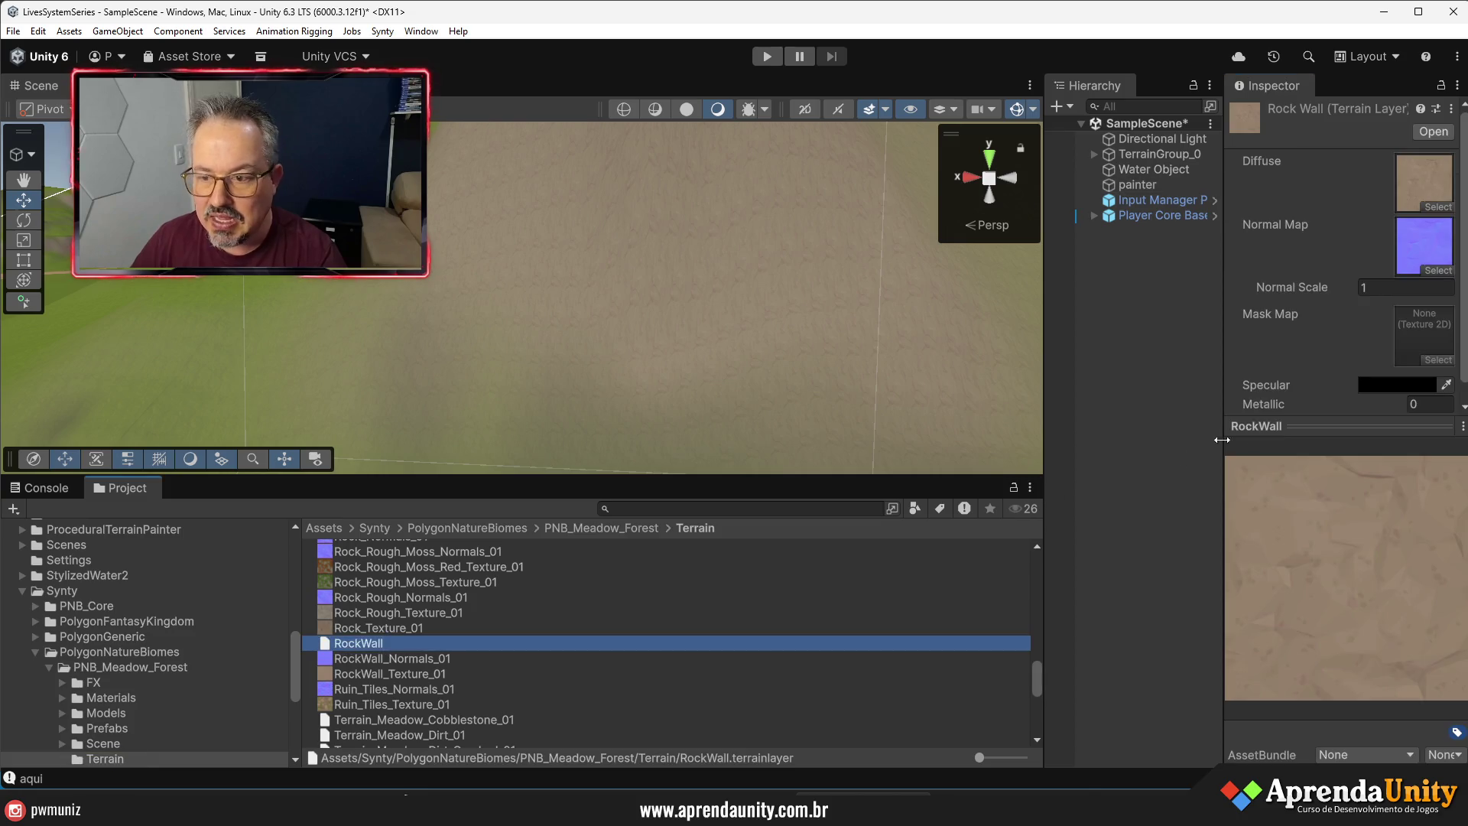
mouse_move(1239, 364)
mouse_down()
mouse_move(948, 369)
mouse_move(1107, 375)
mouse_up()
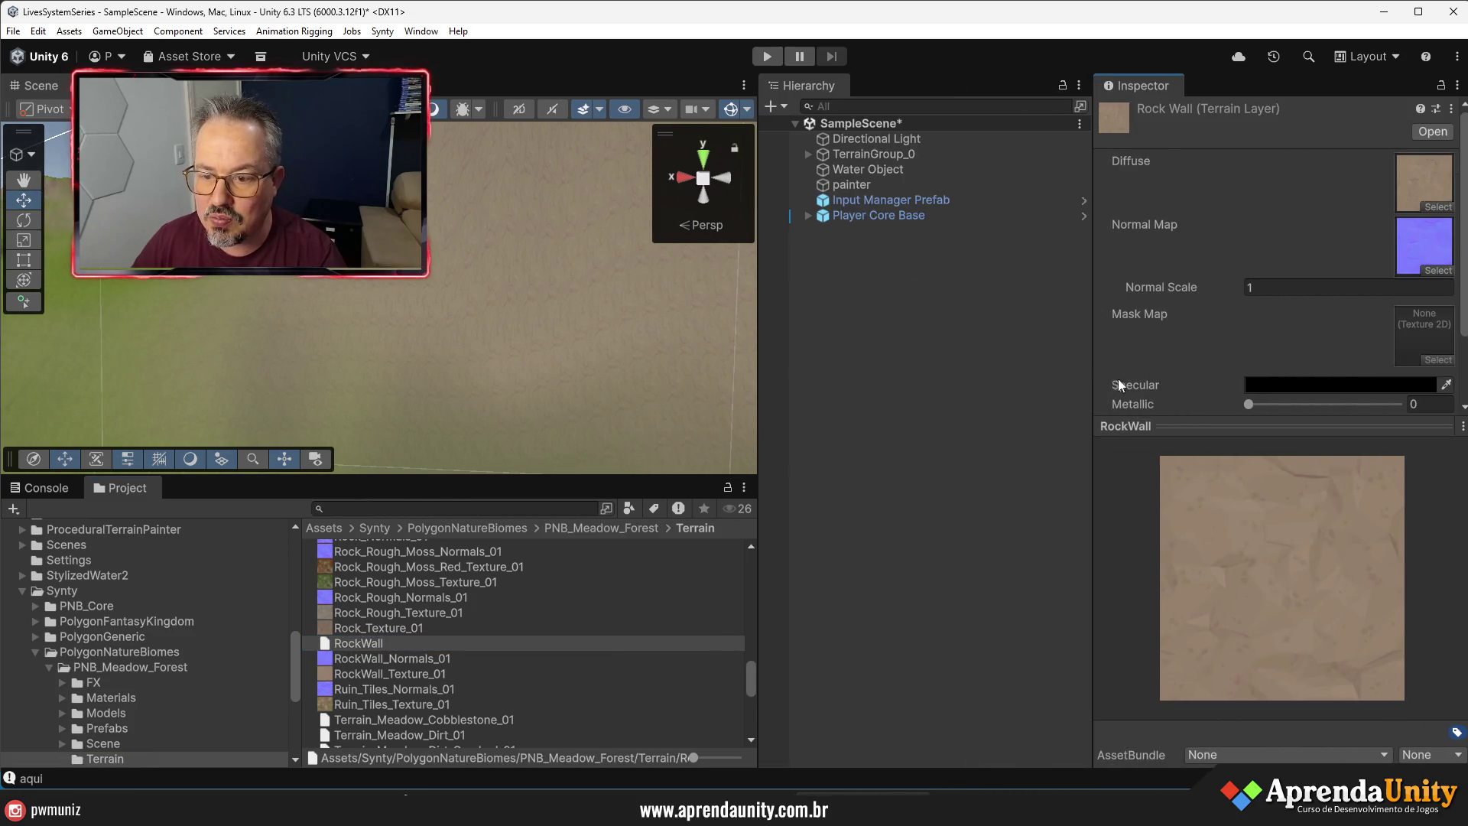
drag(1195, 419, 1197, 422)
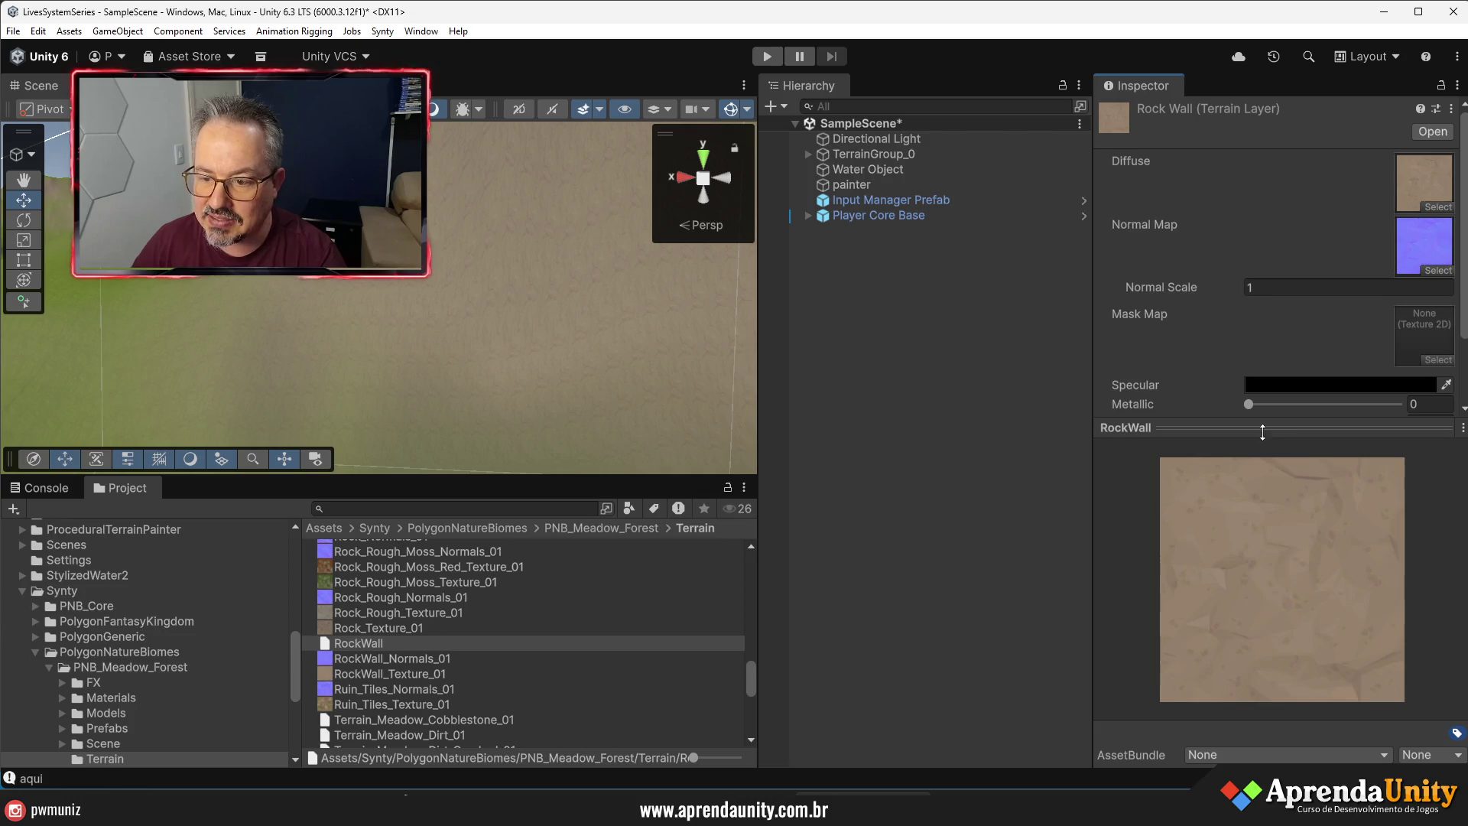
click(1262, 430)
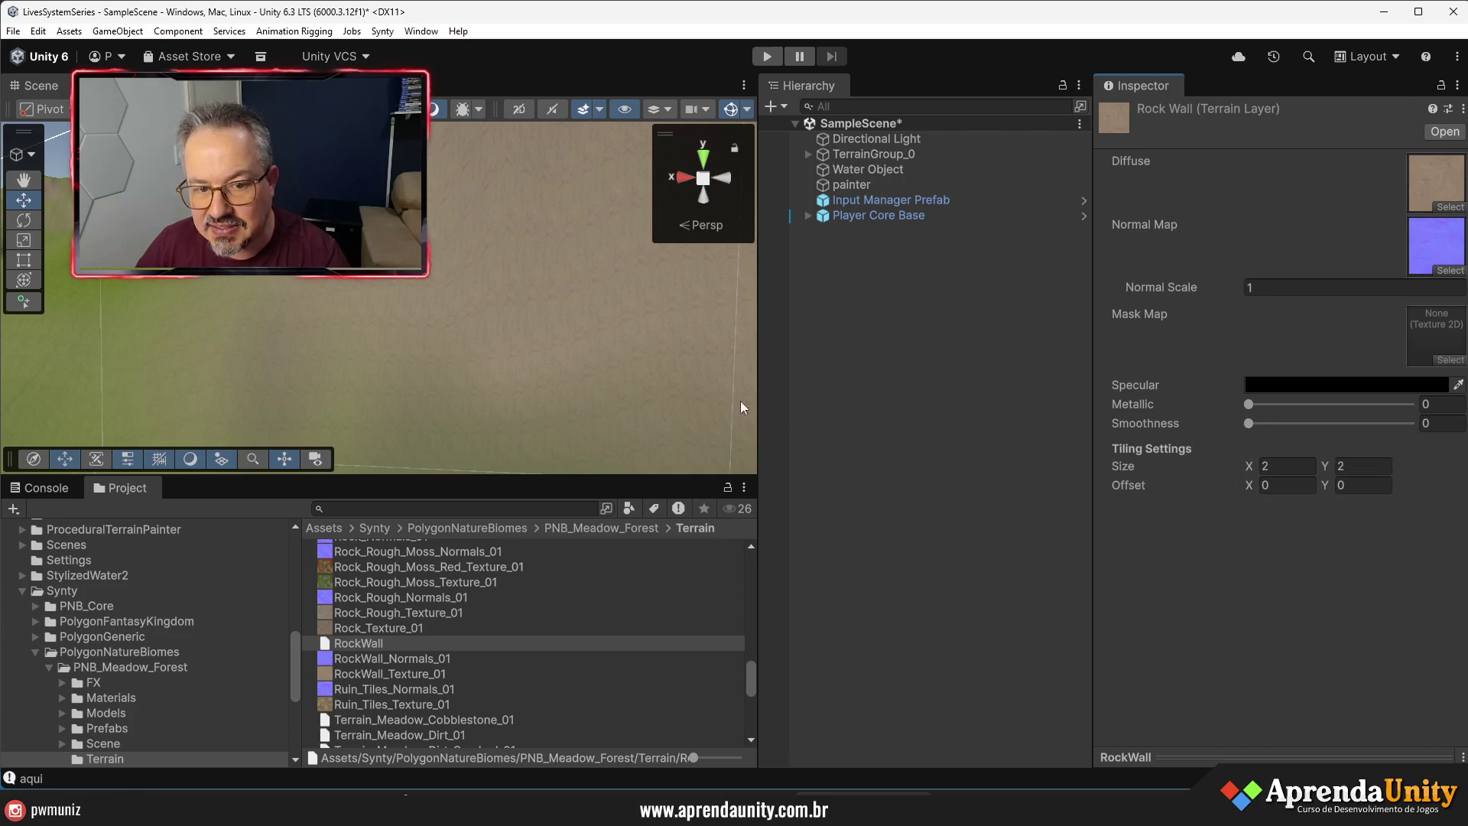
drag(584, 360, 613, 364)
- Try RockWall tiling sizes of 128 × 128, then 64 × 64
click(1272, 465)
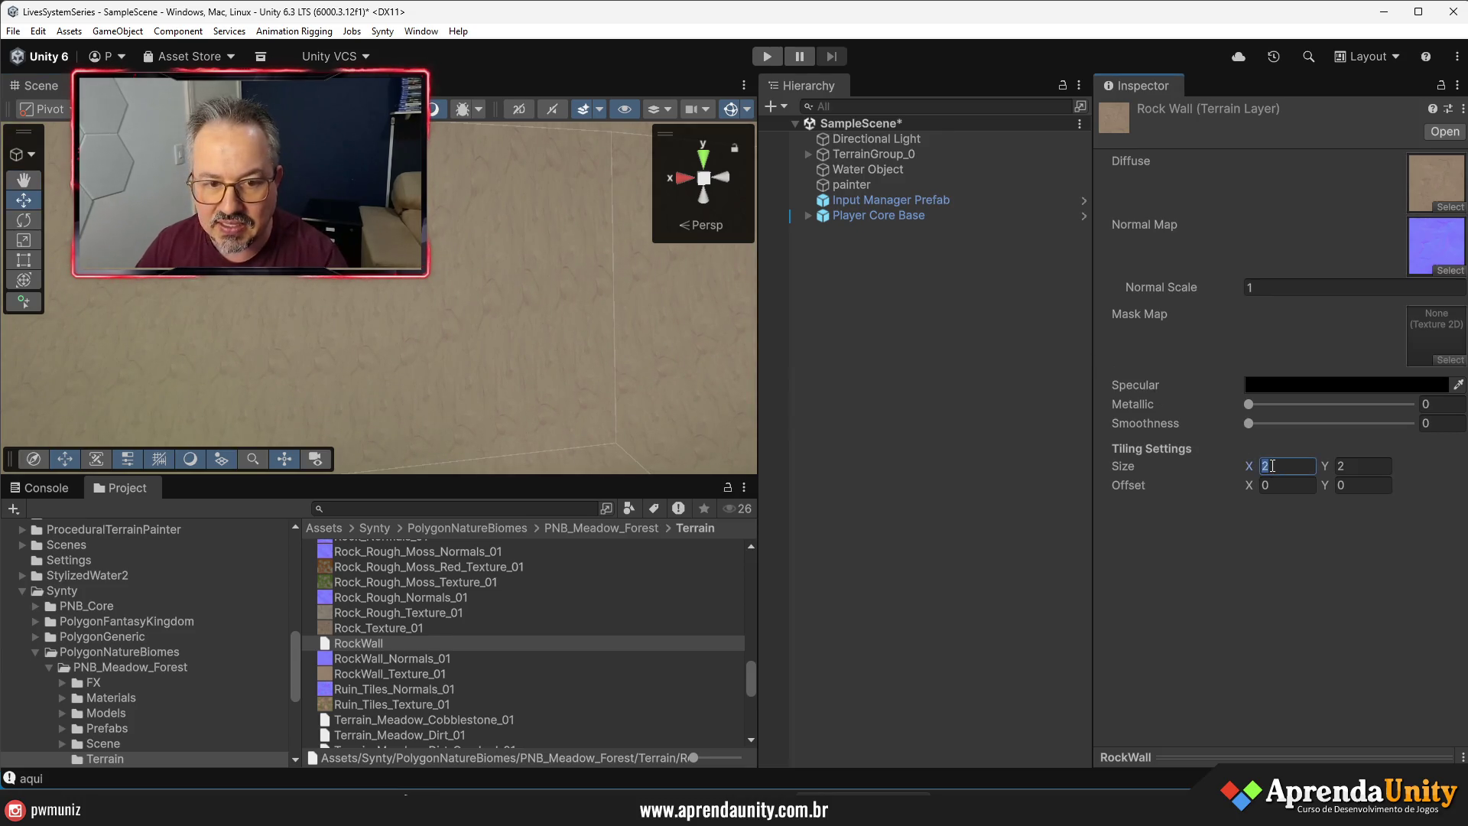
text(128)
key(Tab)
text(128)
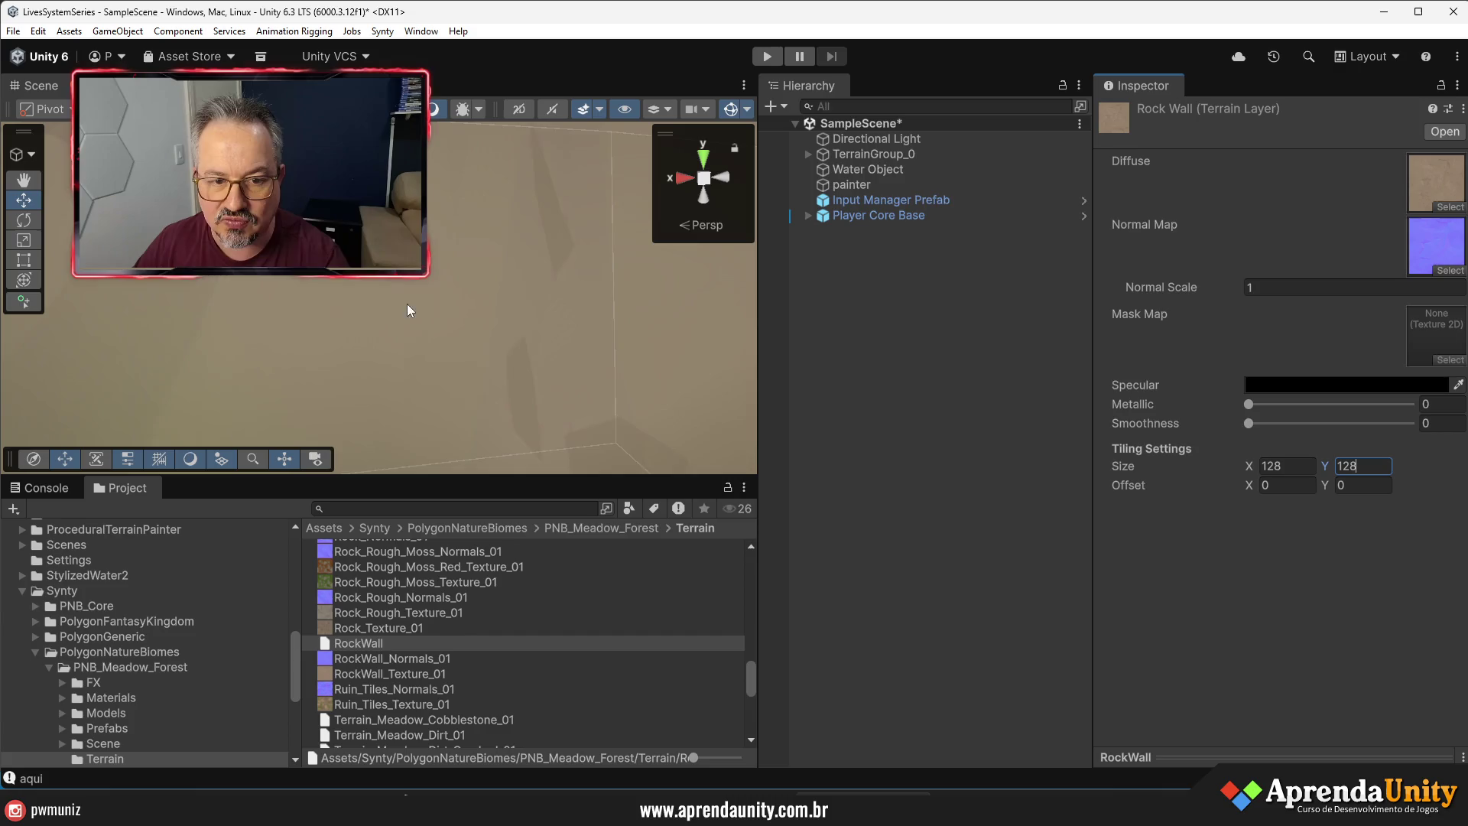
click(1286, 465)
text(64)
key(Tab)
text(64)
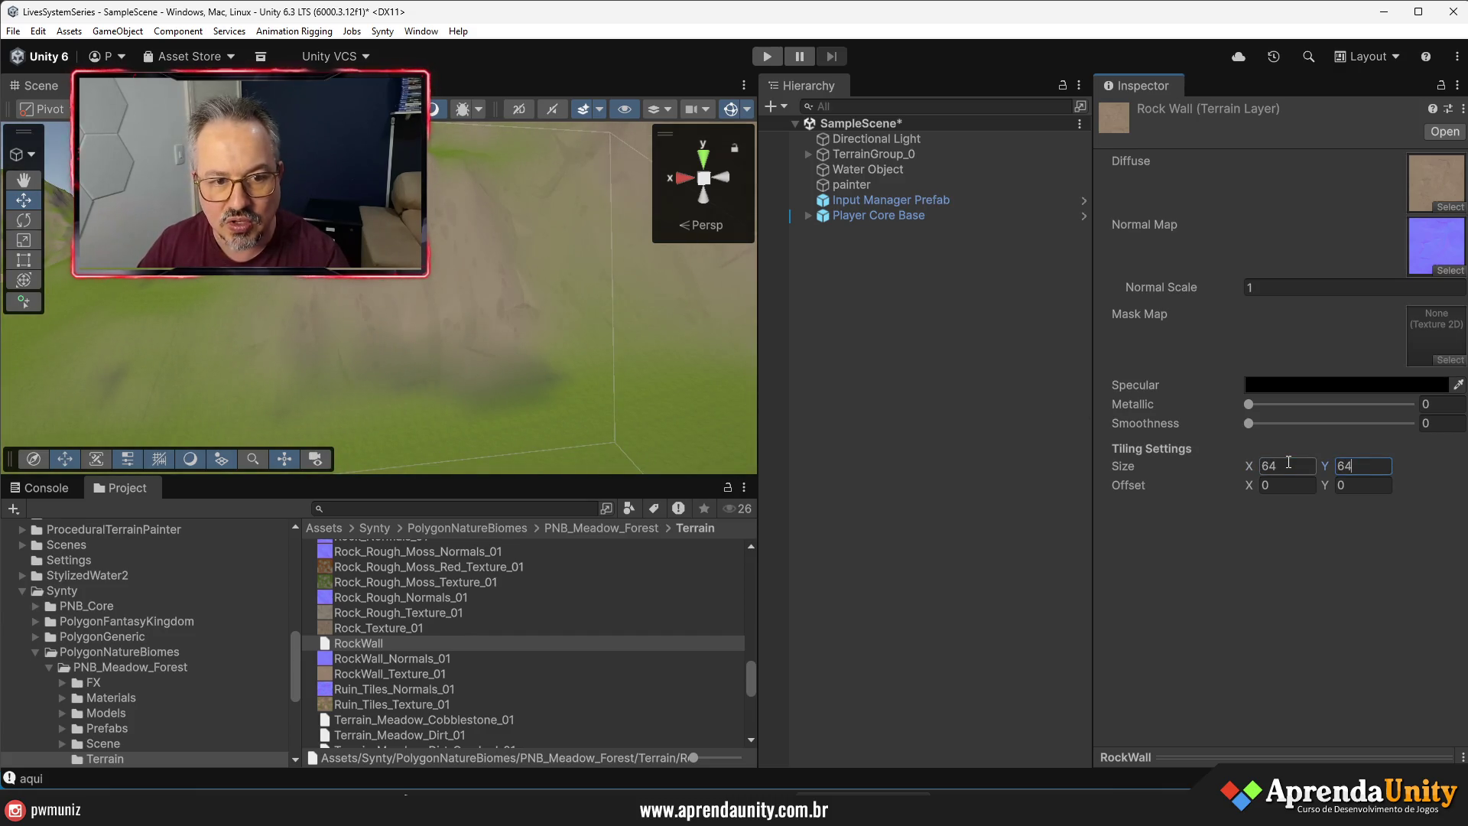
key(Tab)
- Settle on 32 × 32 RockWall tiling and start the game to test it
click(1302, 466)
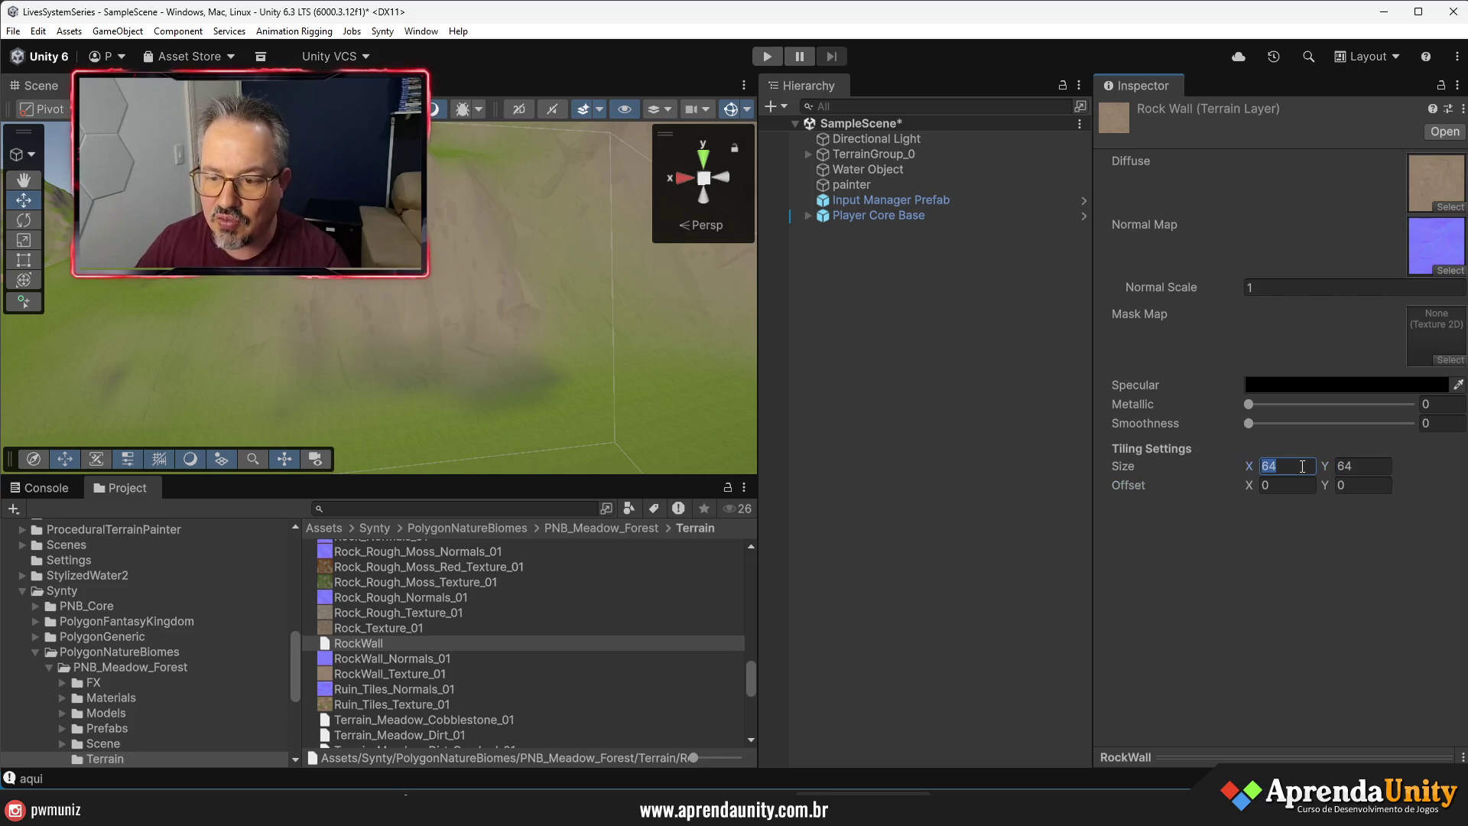
text(32)
key(Tab)
text(32)
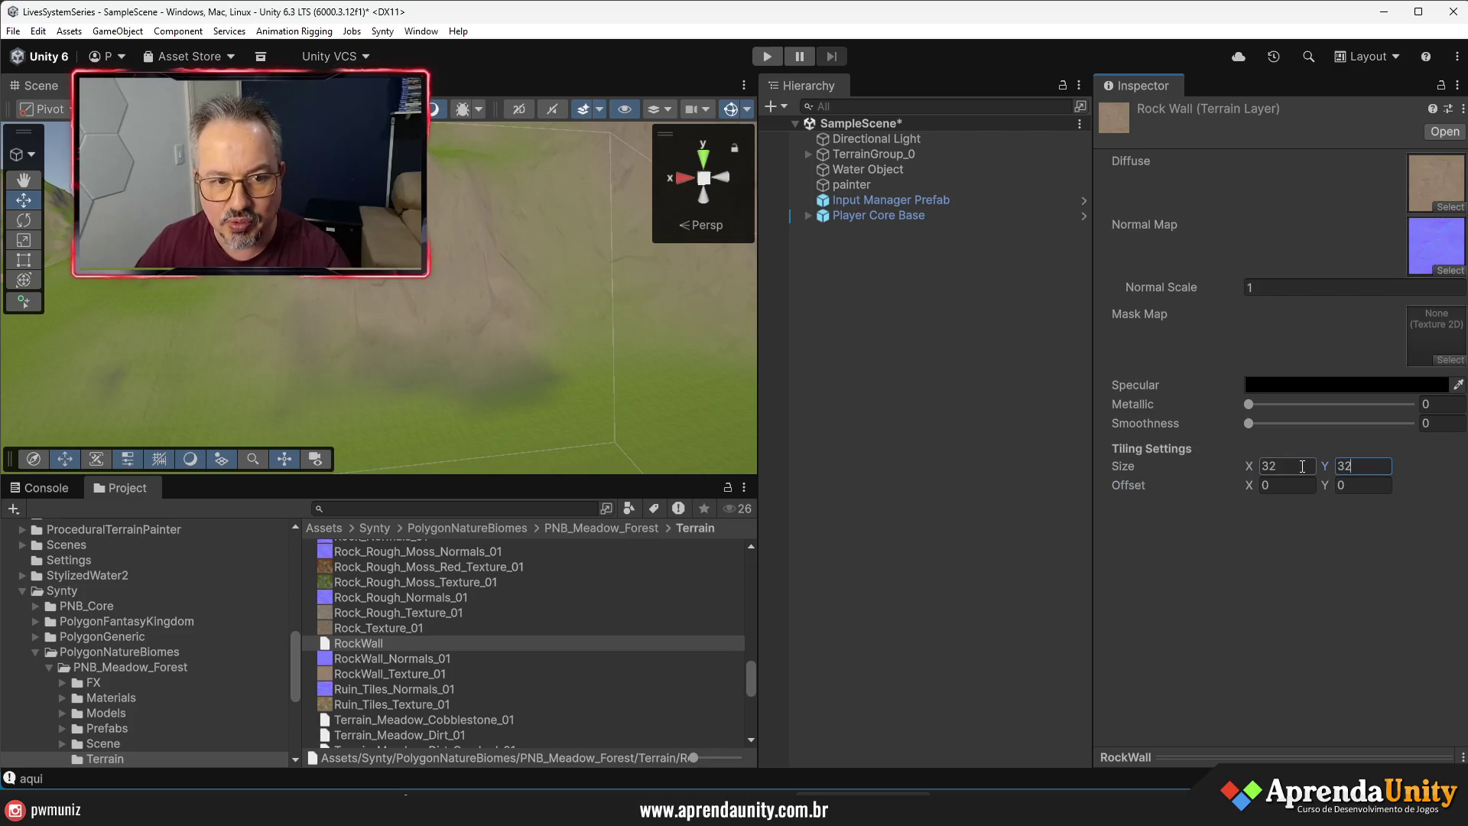
mouse_move(757, 430)
mouse_down()
mouse_move(852, 459)
mouse_move(783, 512)
mouse_up()
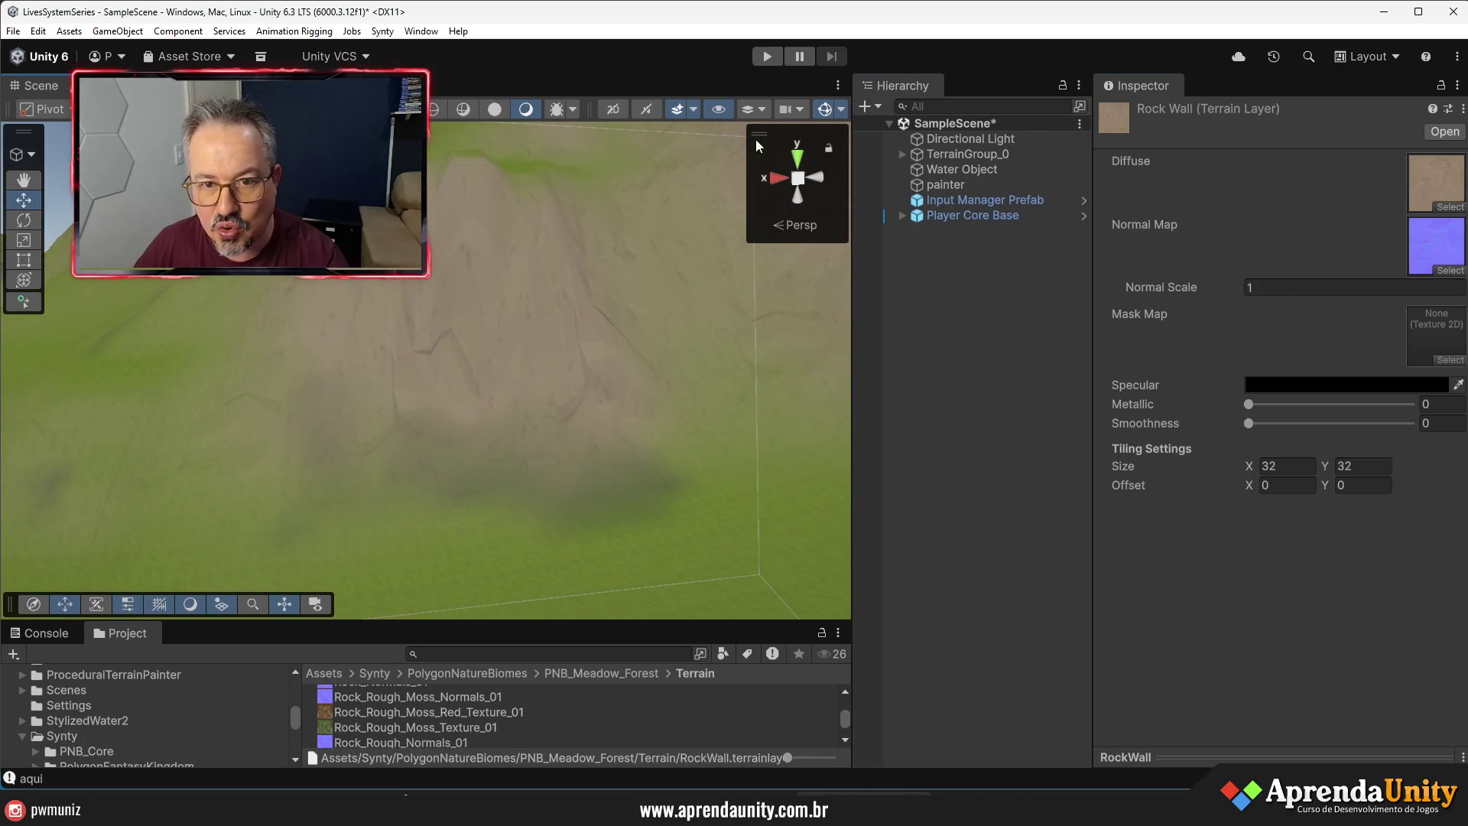
click(766, 66)
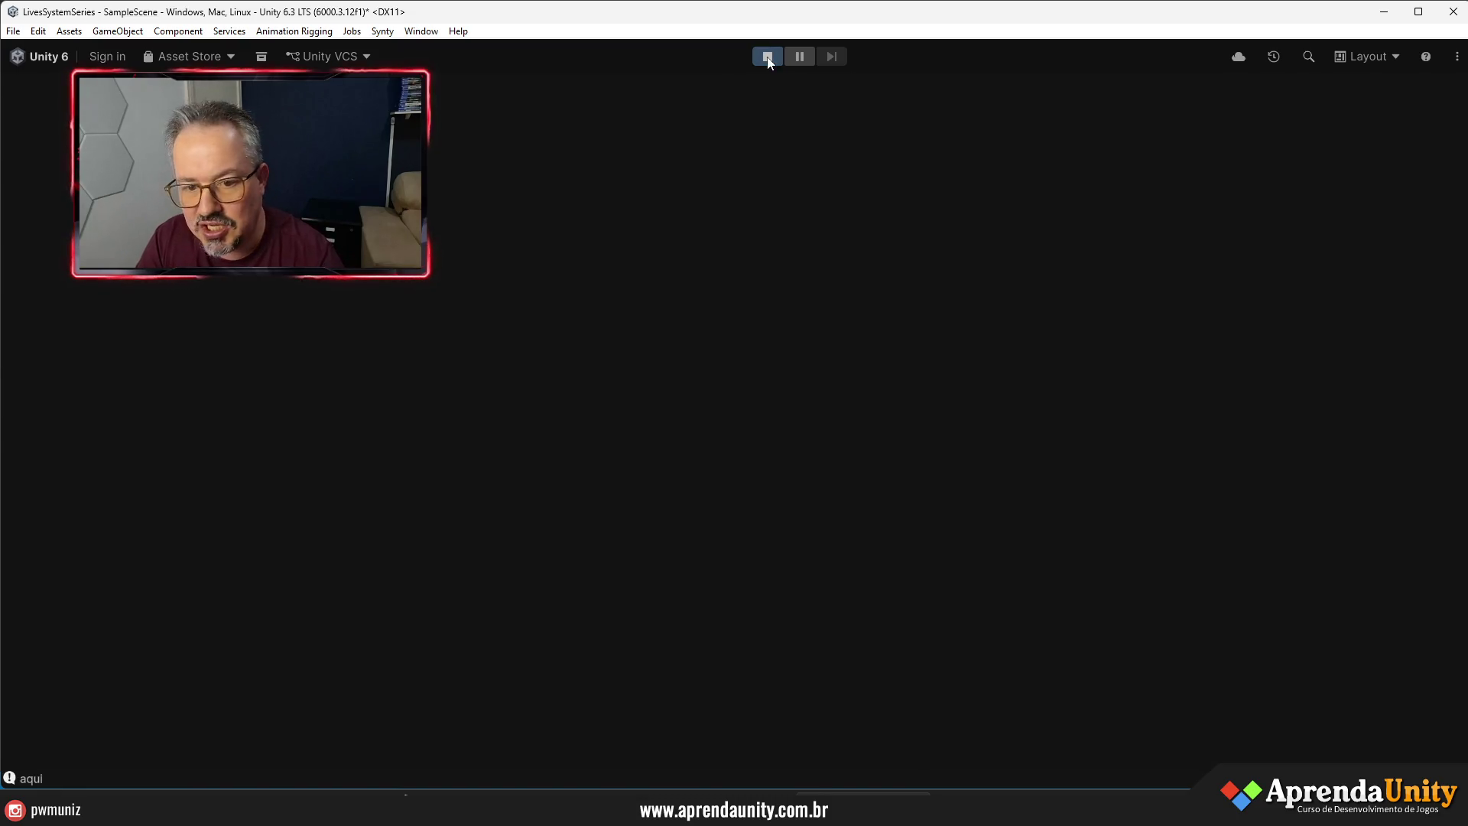
- Run the archer across the meadow with WASD, then raise the bow to aim
key(w)
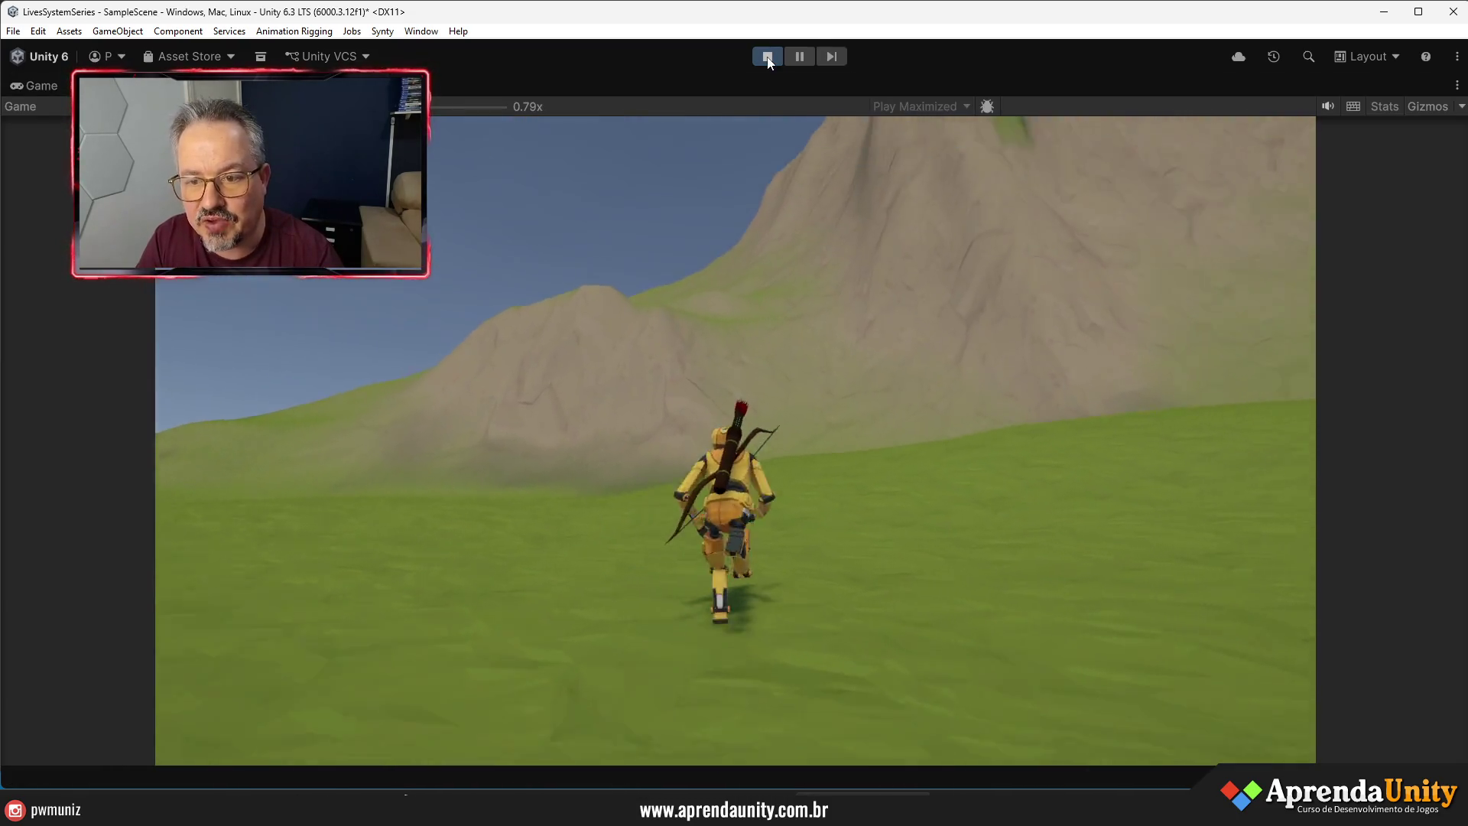
key(a)
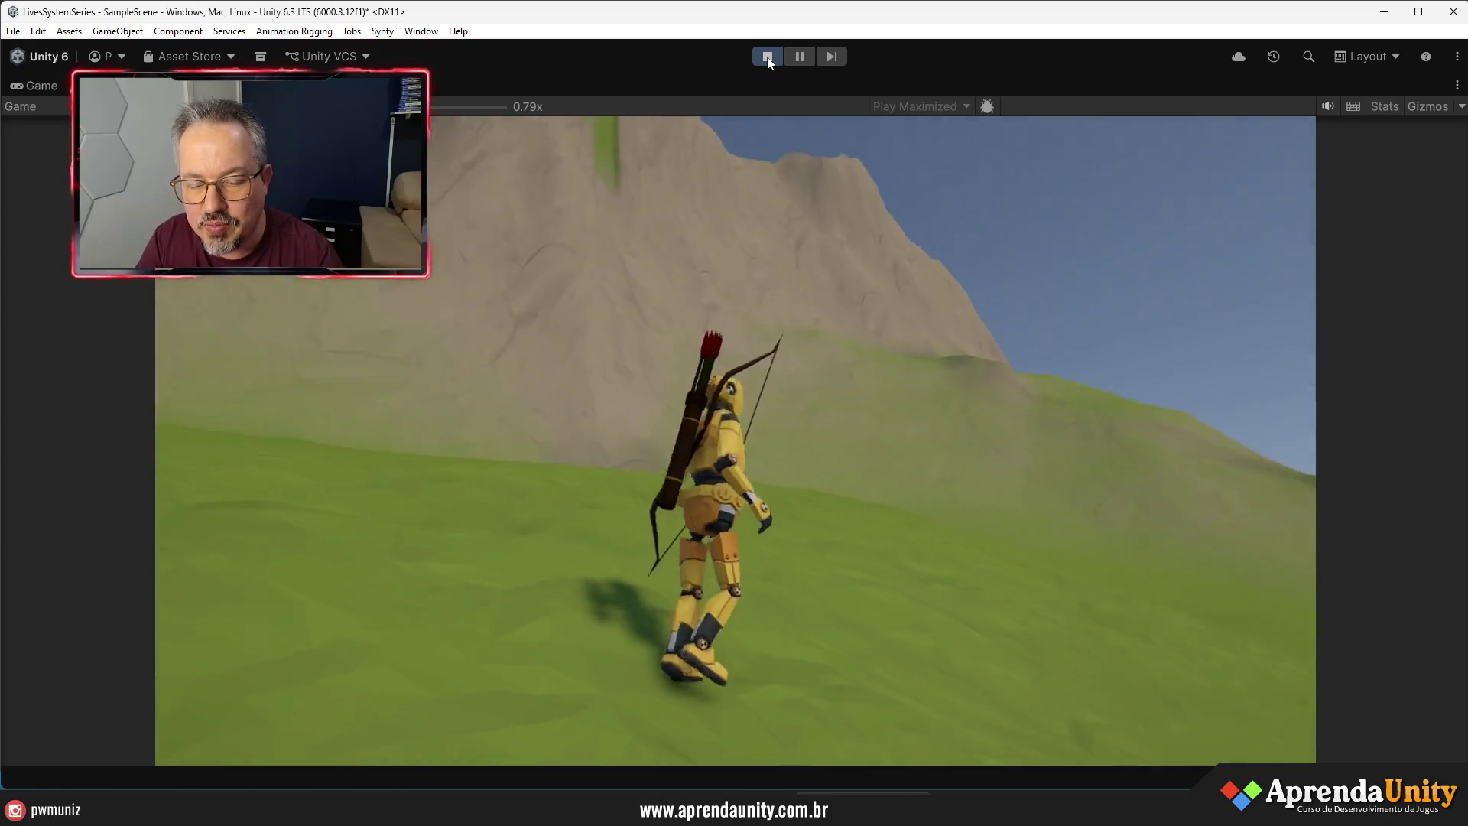
key(d)
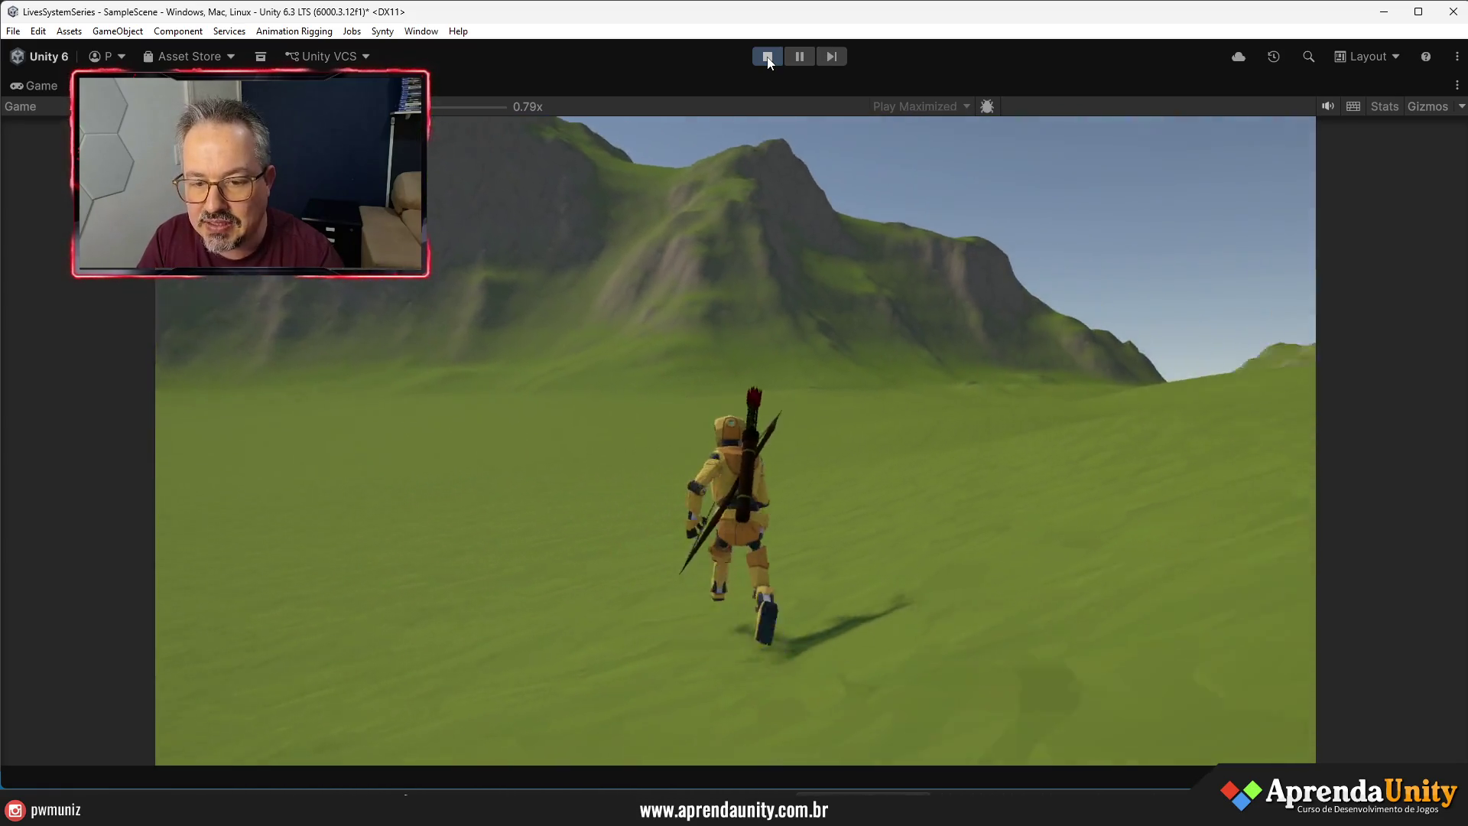
key(d)
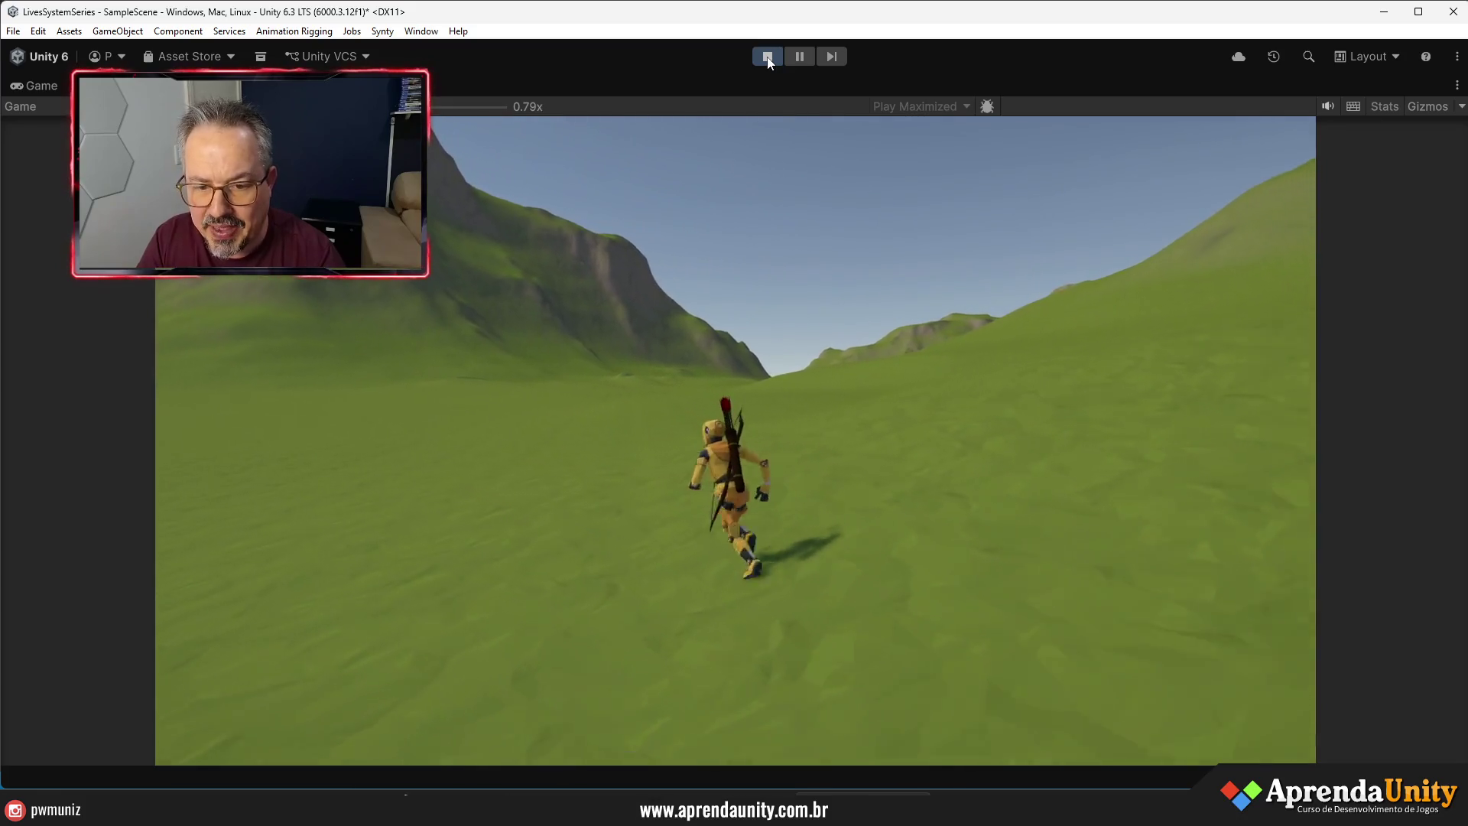
key(a)
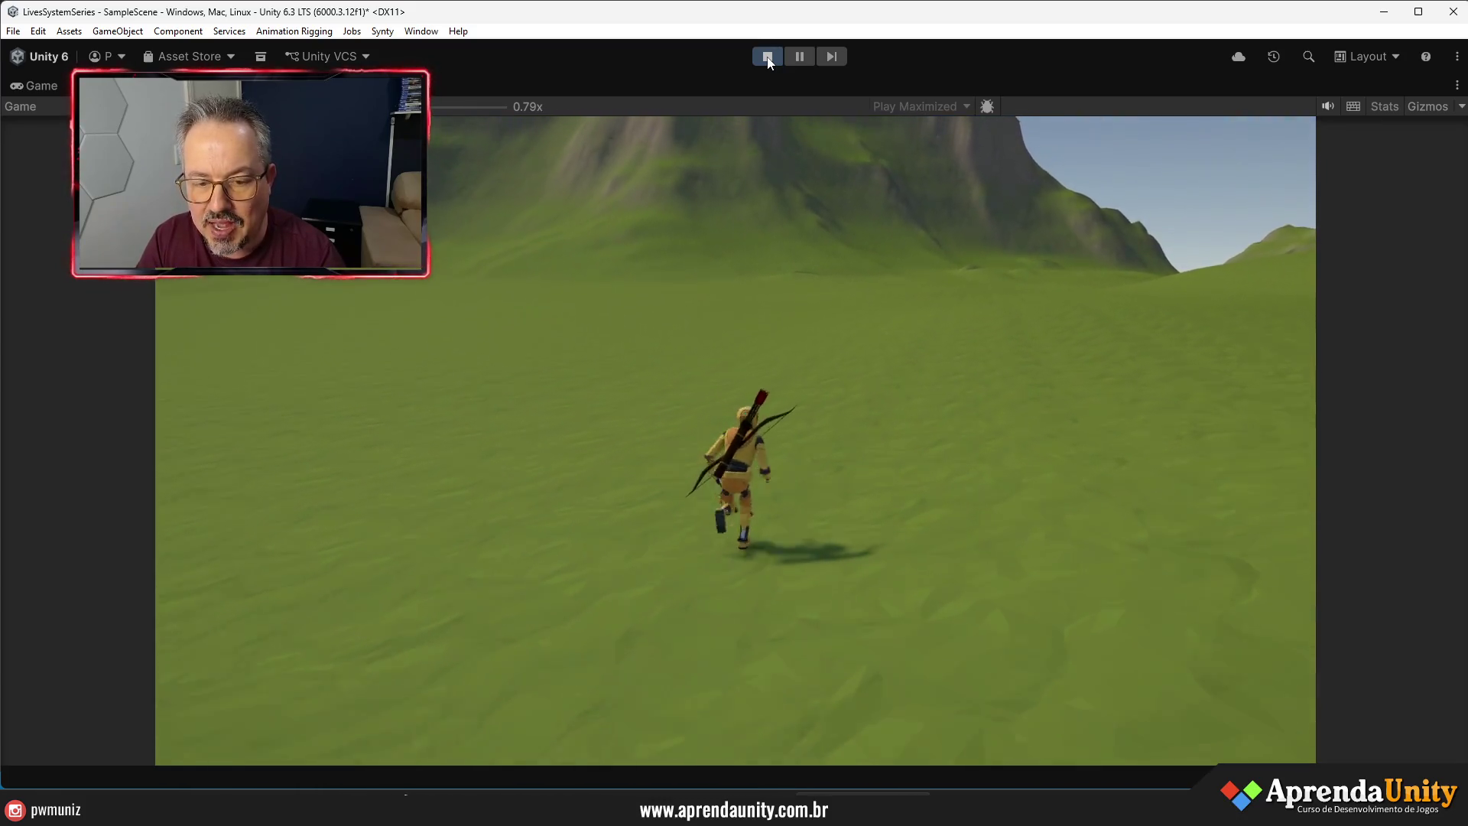
key(d)
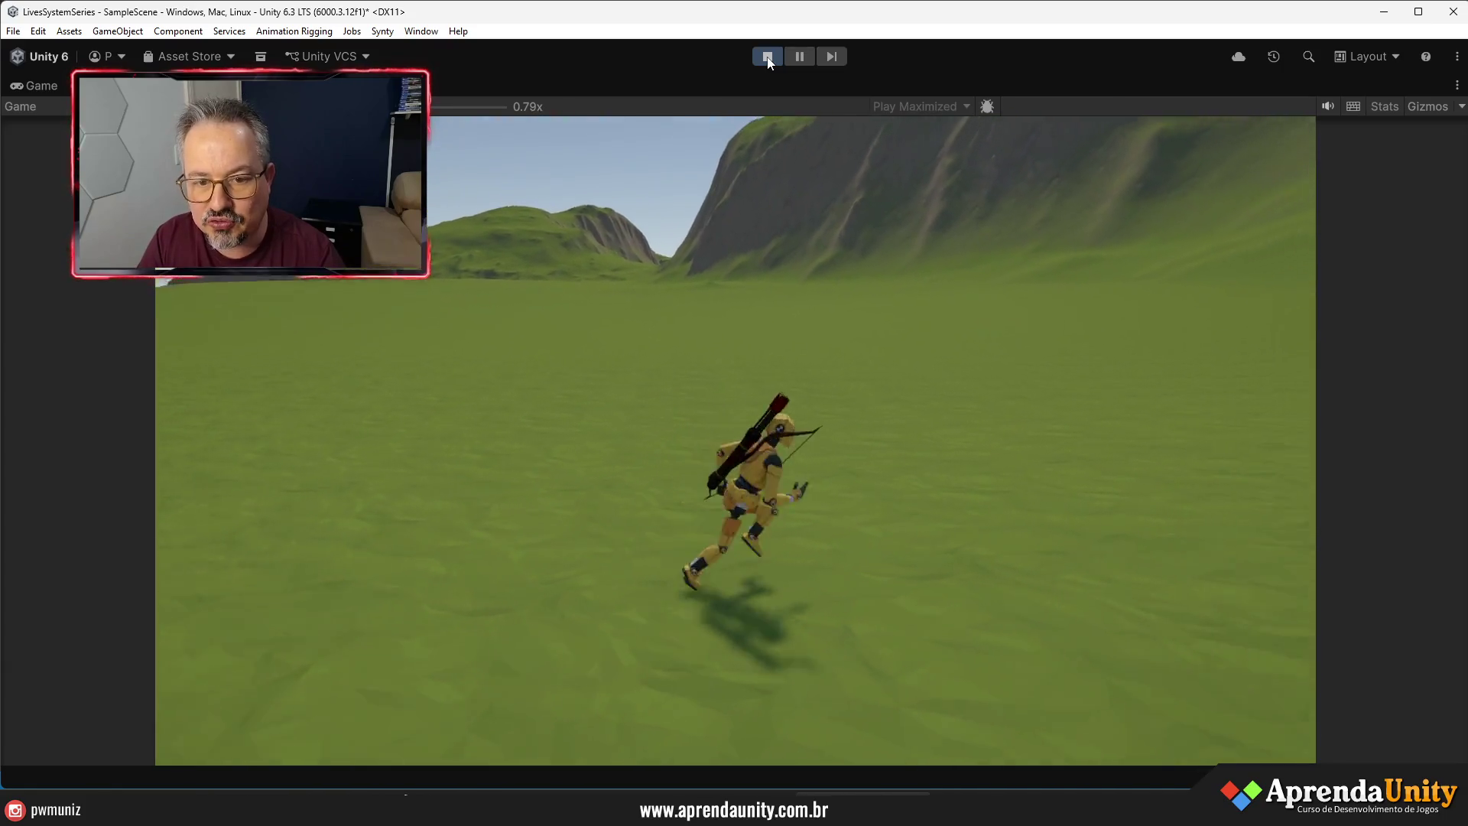
key(a)
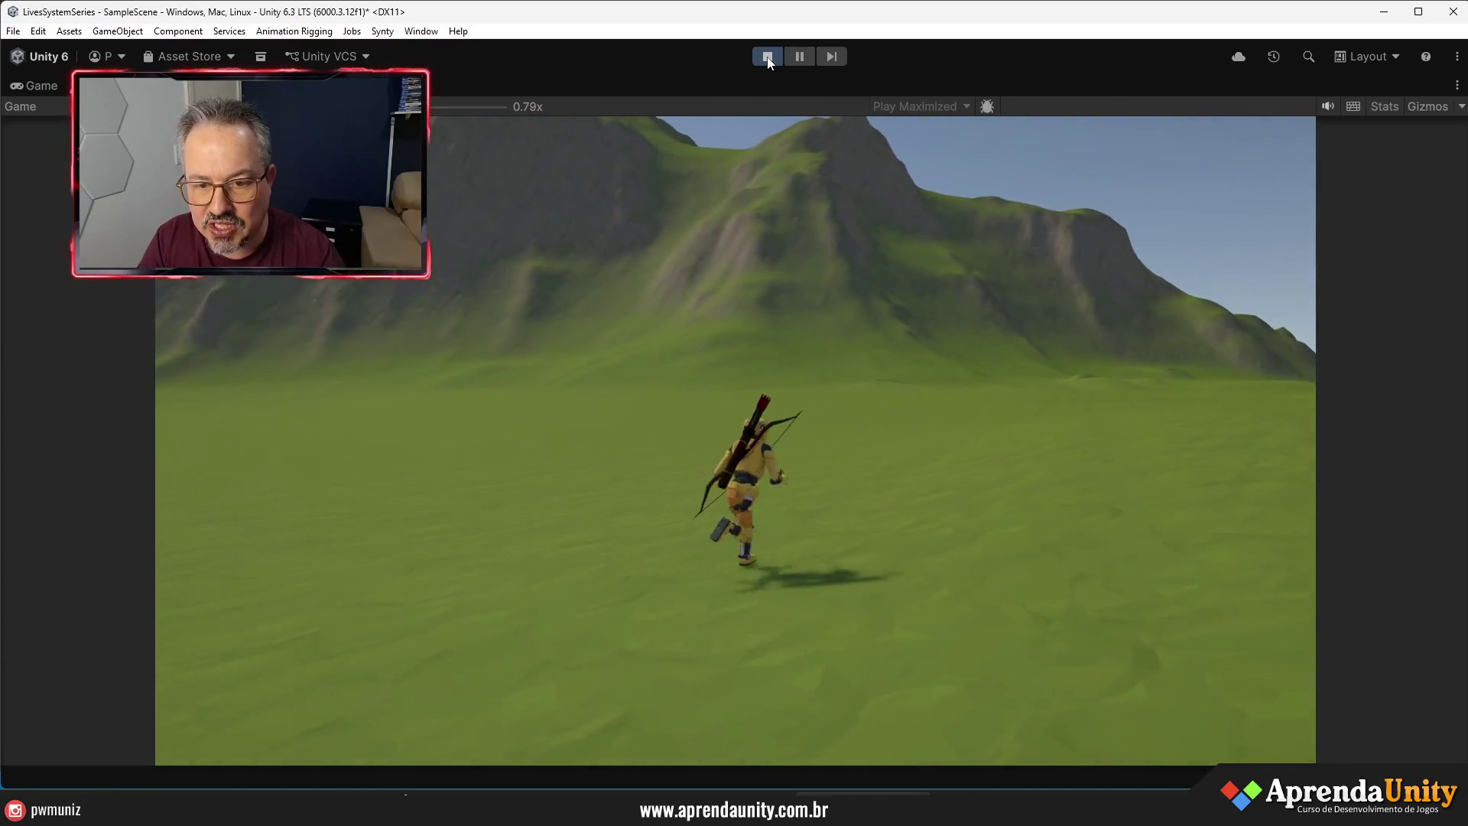
key(d)
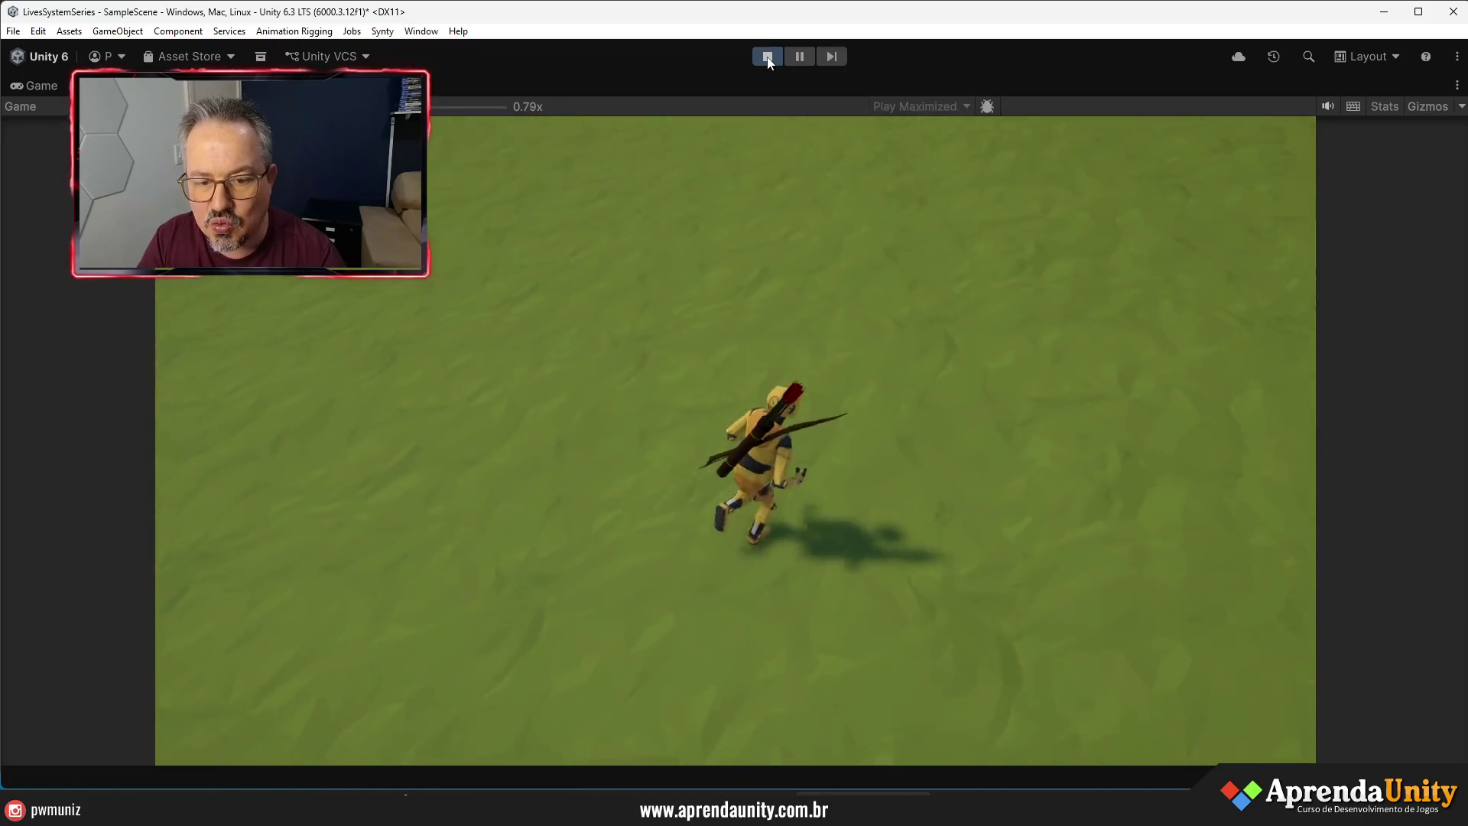
key(w)
right_click(768, 61)
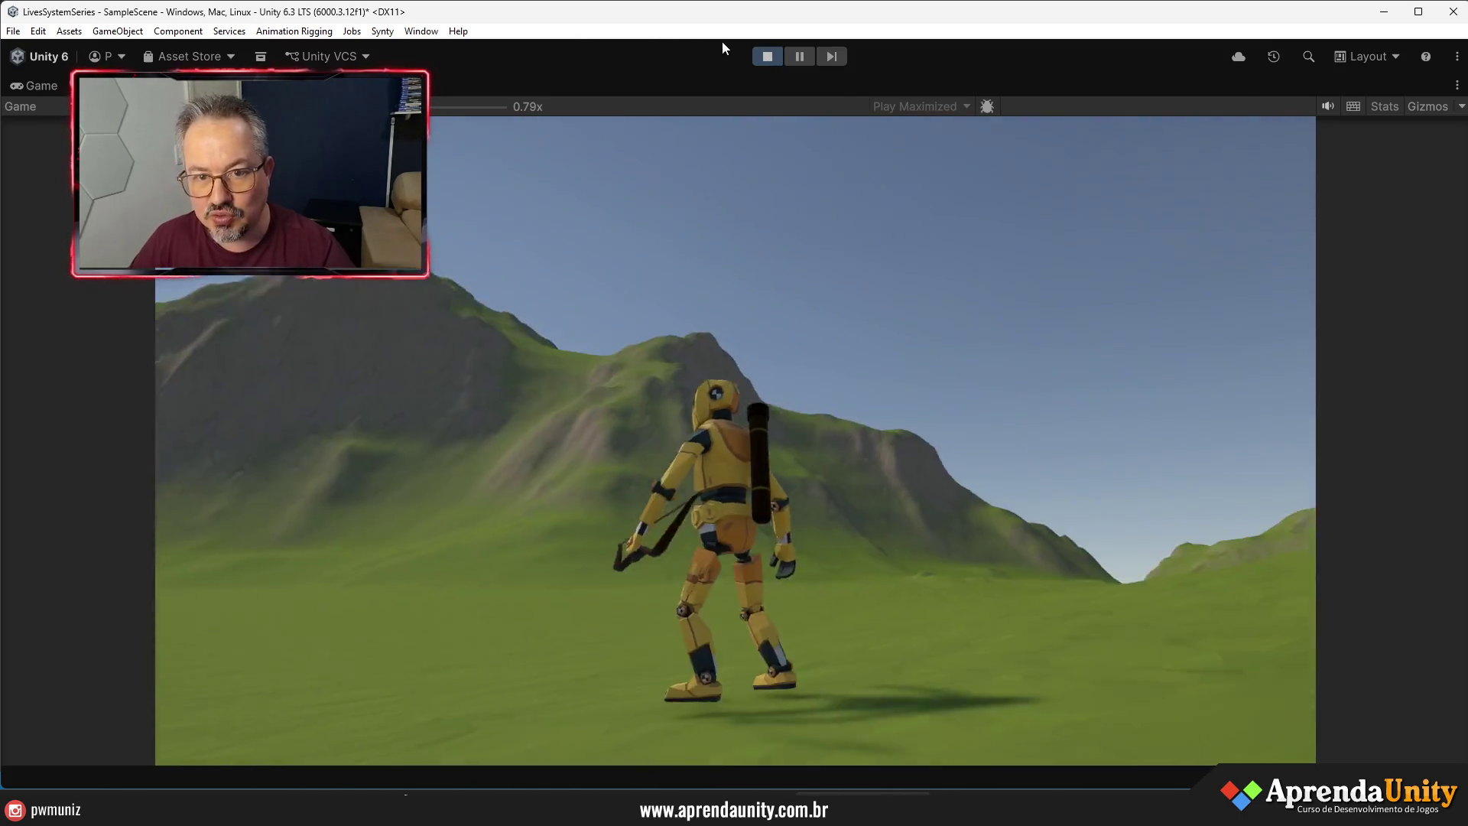
click(768, 57)
- Enlarge the Project panel, then drag the World Manager package in from the SystemSeries folder
mouse_move(750, 199)
mouse_down()
mouse_move(737, 393)
mouse_move(847, 372)
mouse_move(934, 327)
mouse_move(833, 388)
mouse_up()
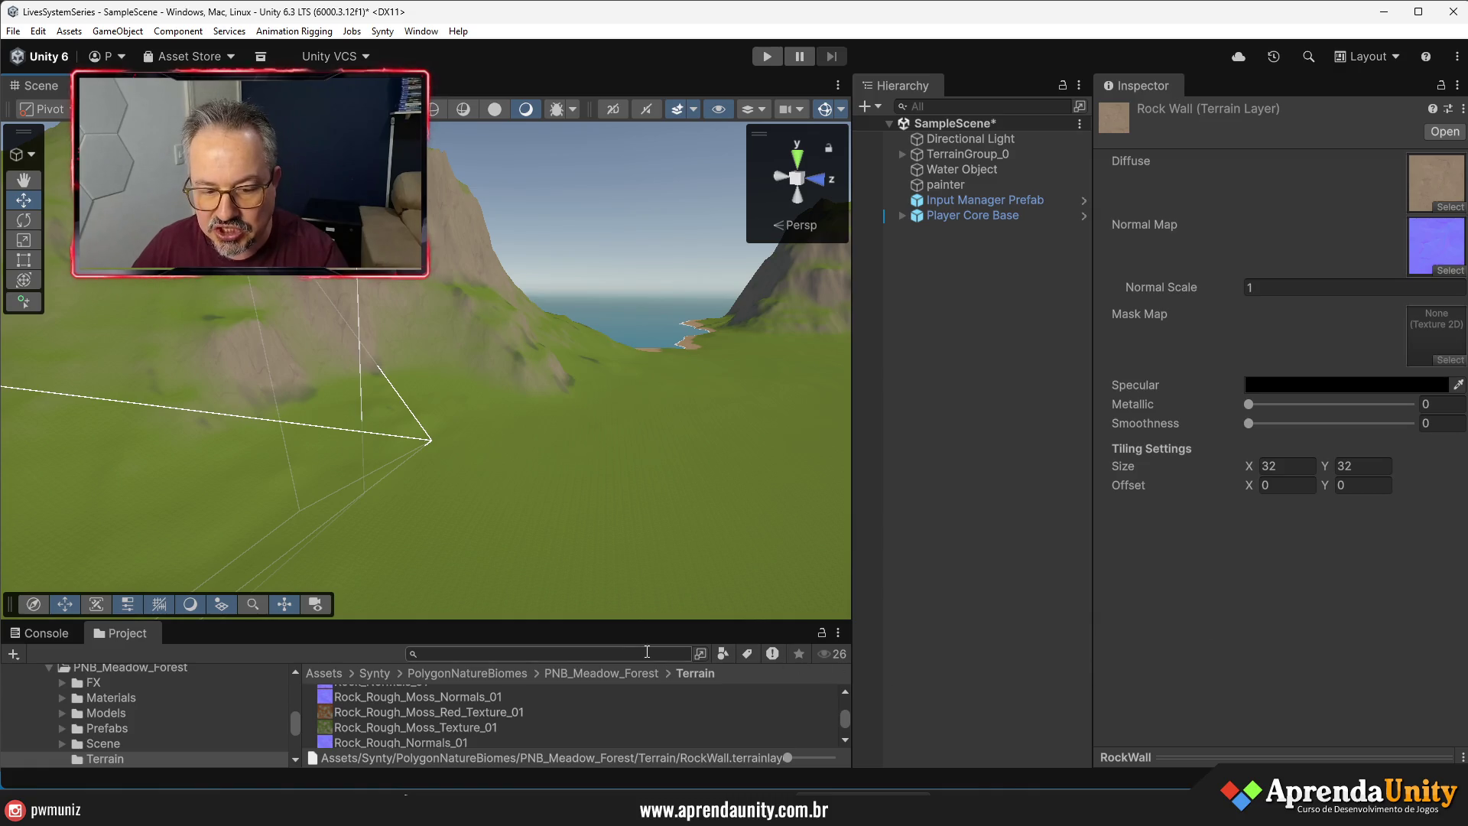
key(alt+Tab)
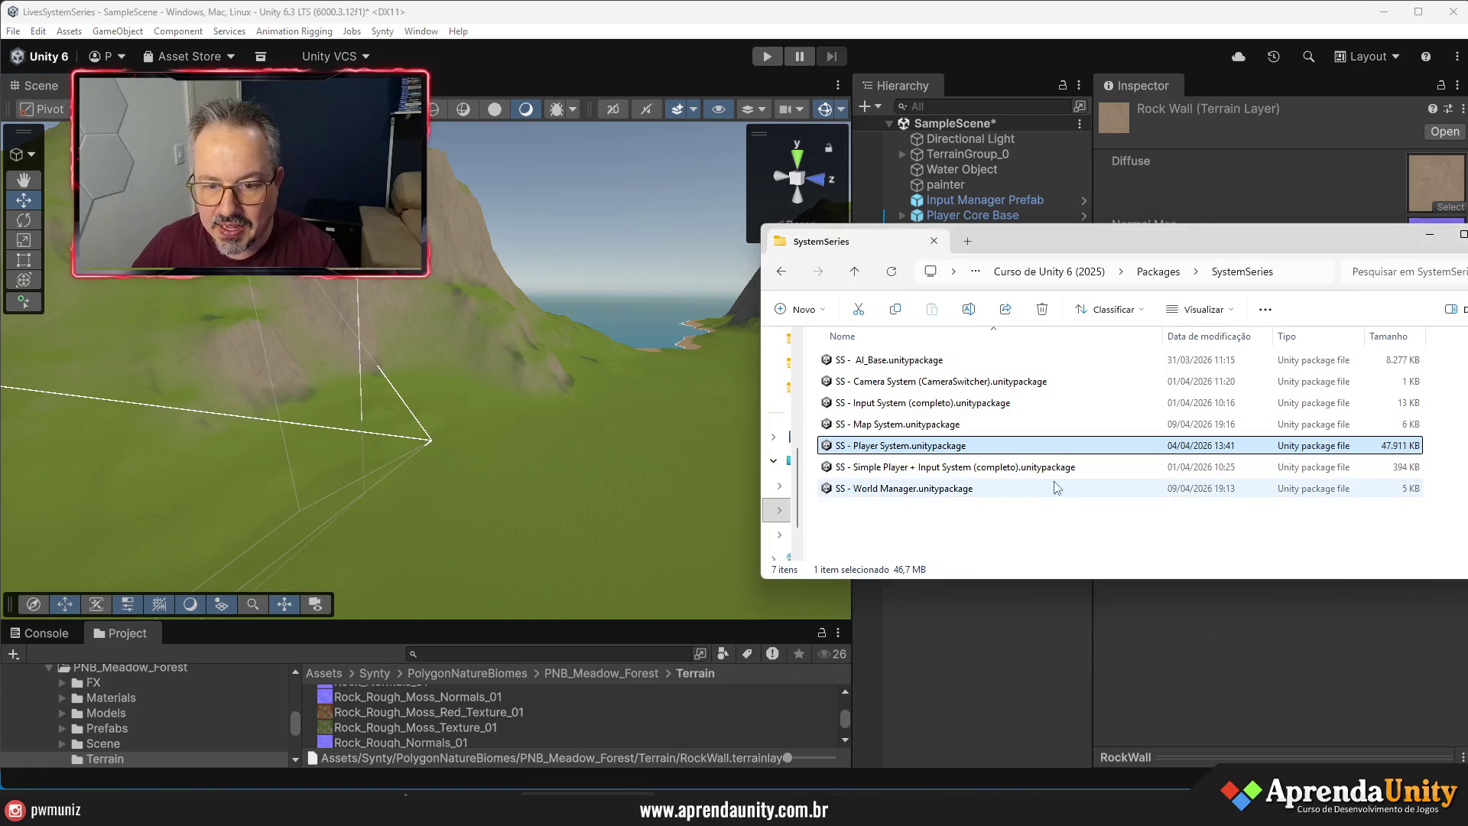
click(330, 623)
drag(330, 623, 379, 364)
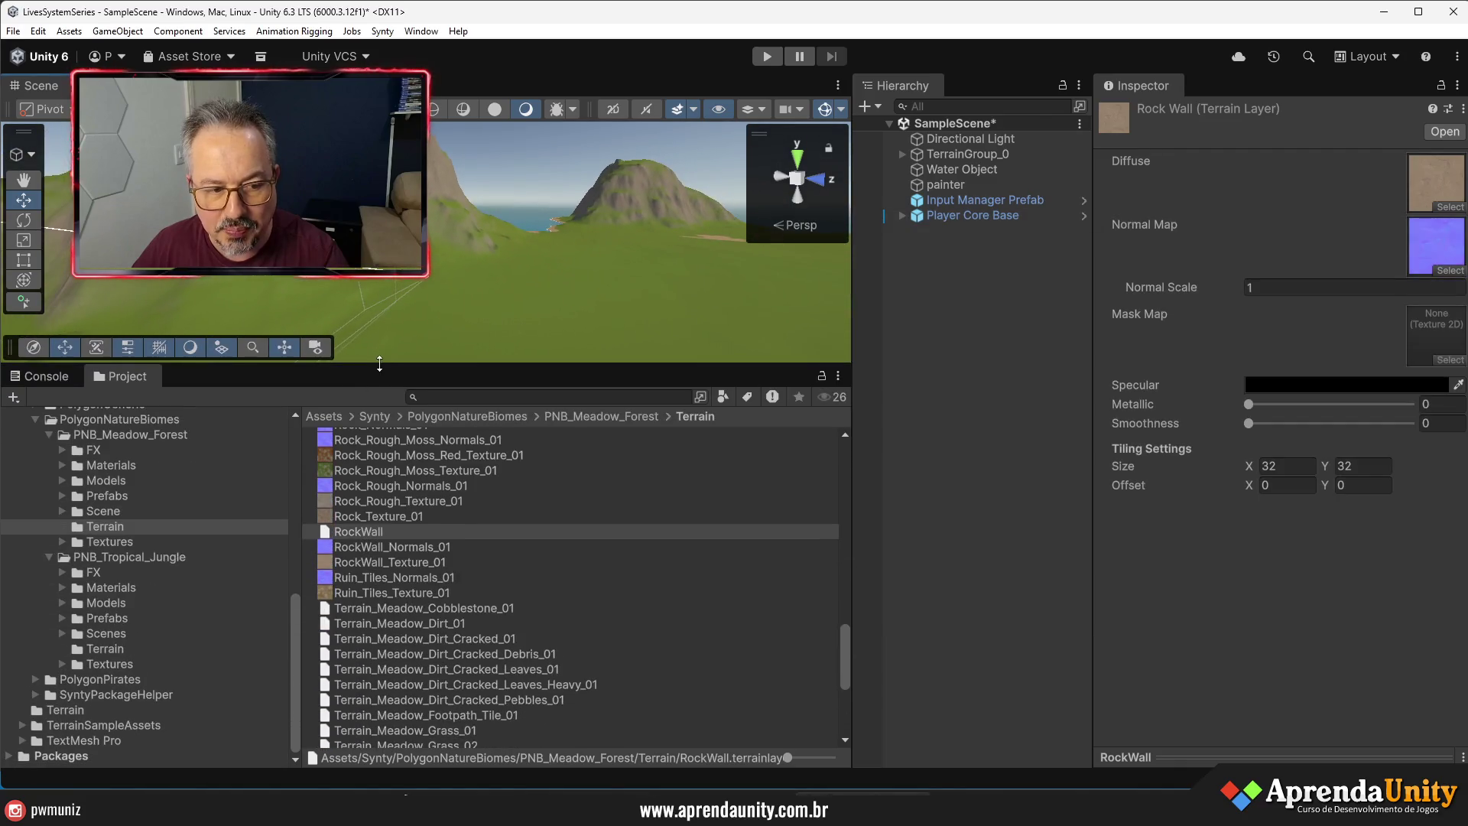
scroll(67, 497, up, 10)
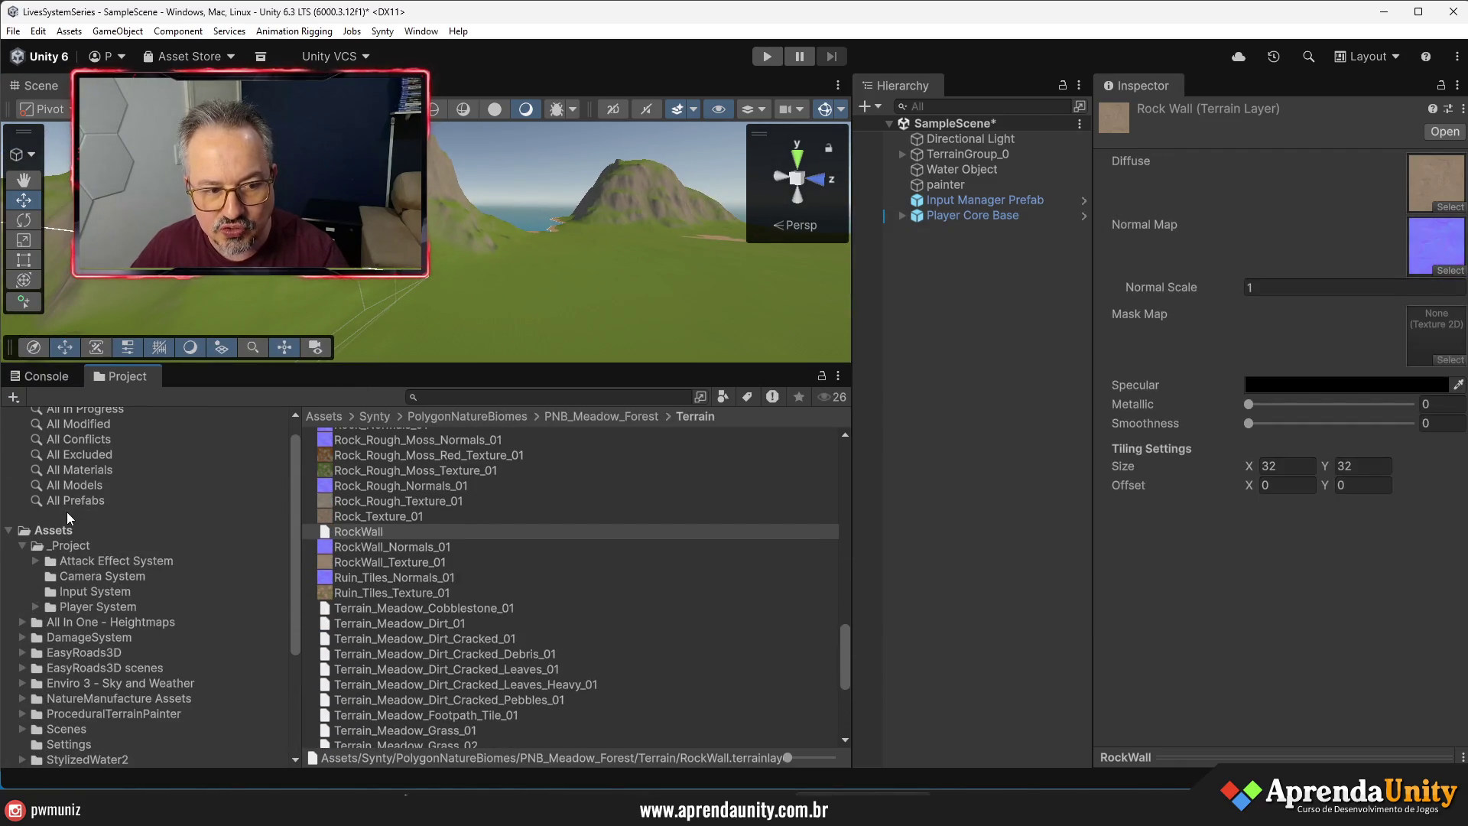
key(alt+Tab)
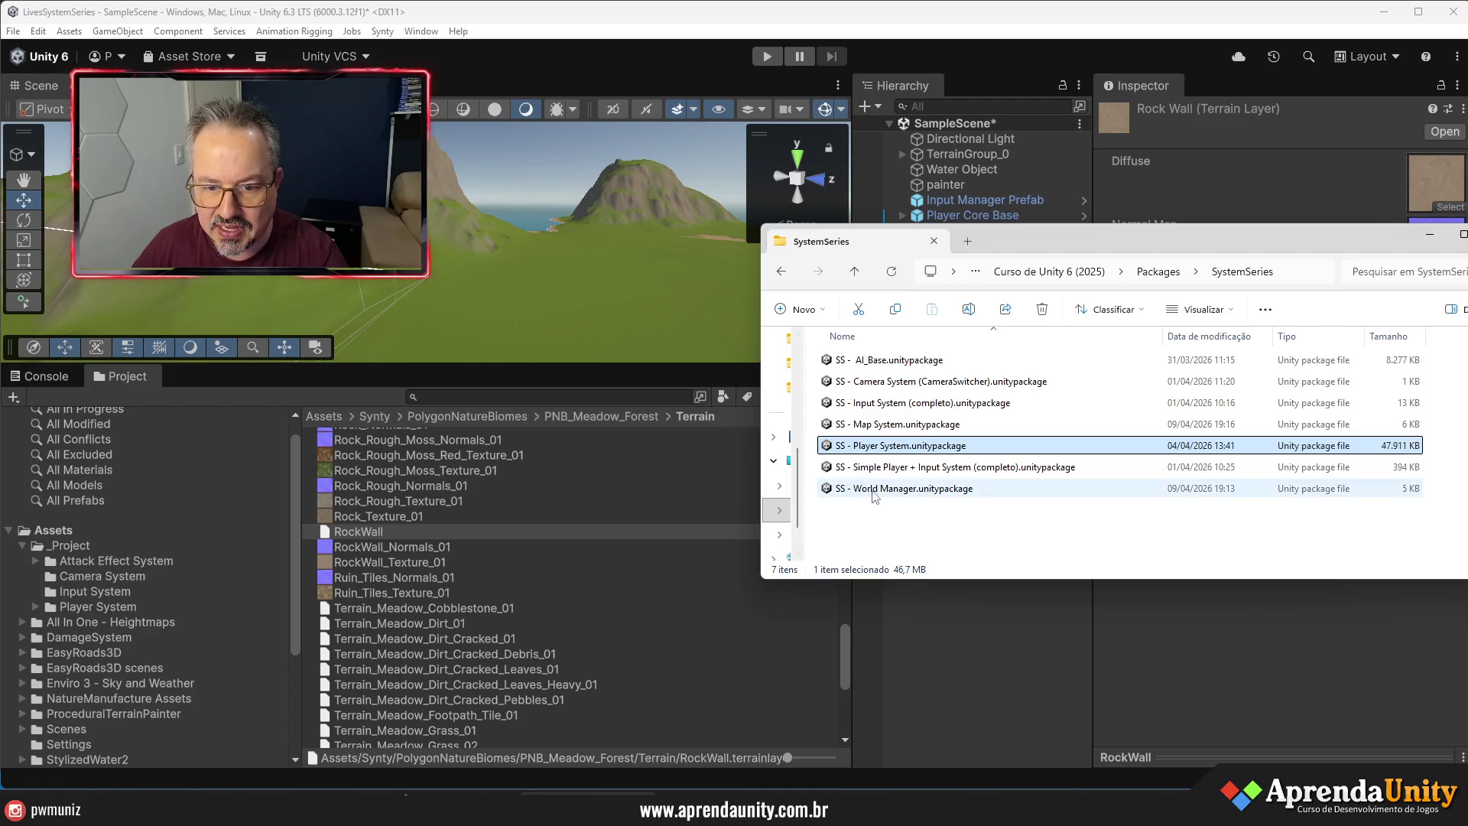
mouse_move(899, 495)
mouse_down()
mouse_move(904, 509)
mouse_move(281, 549)
mouse_move(55, 533)
mouse_up()
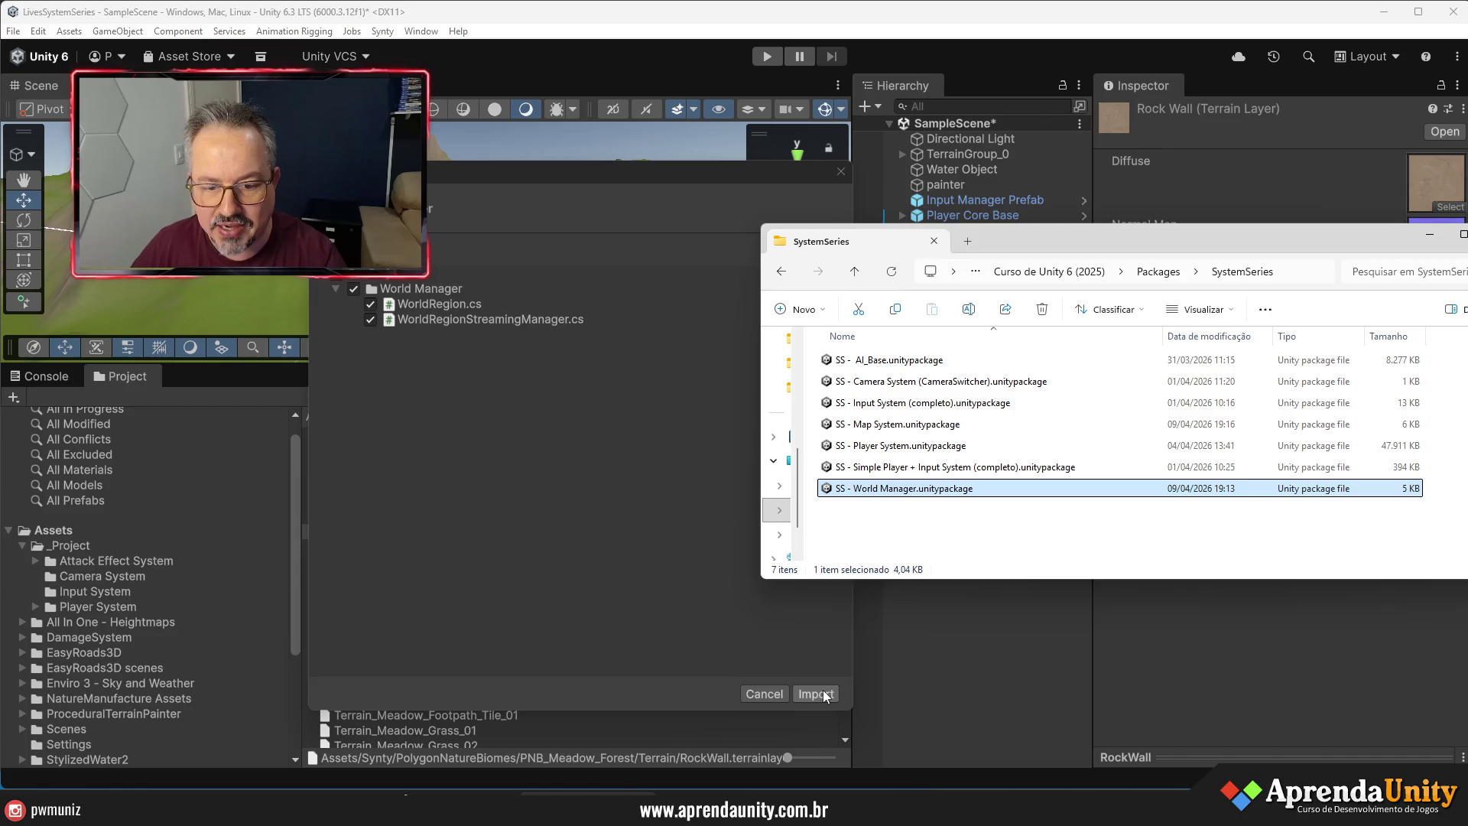
- Import World Manager, then drag in and import the Map System package
click(823, 692)
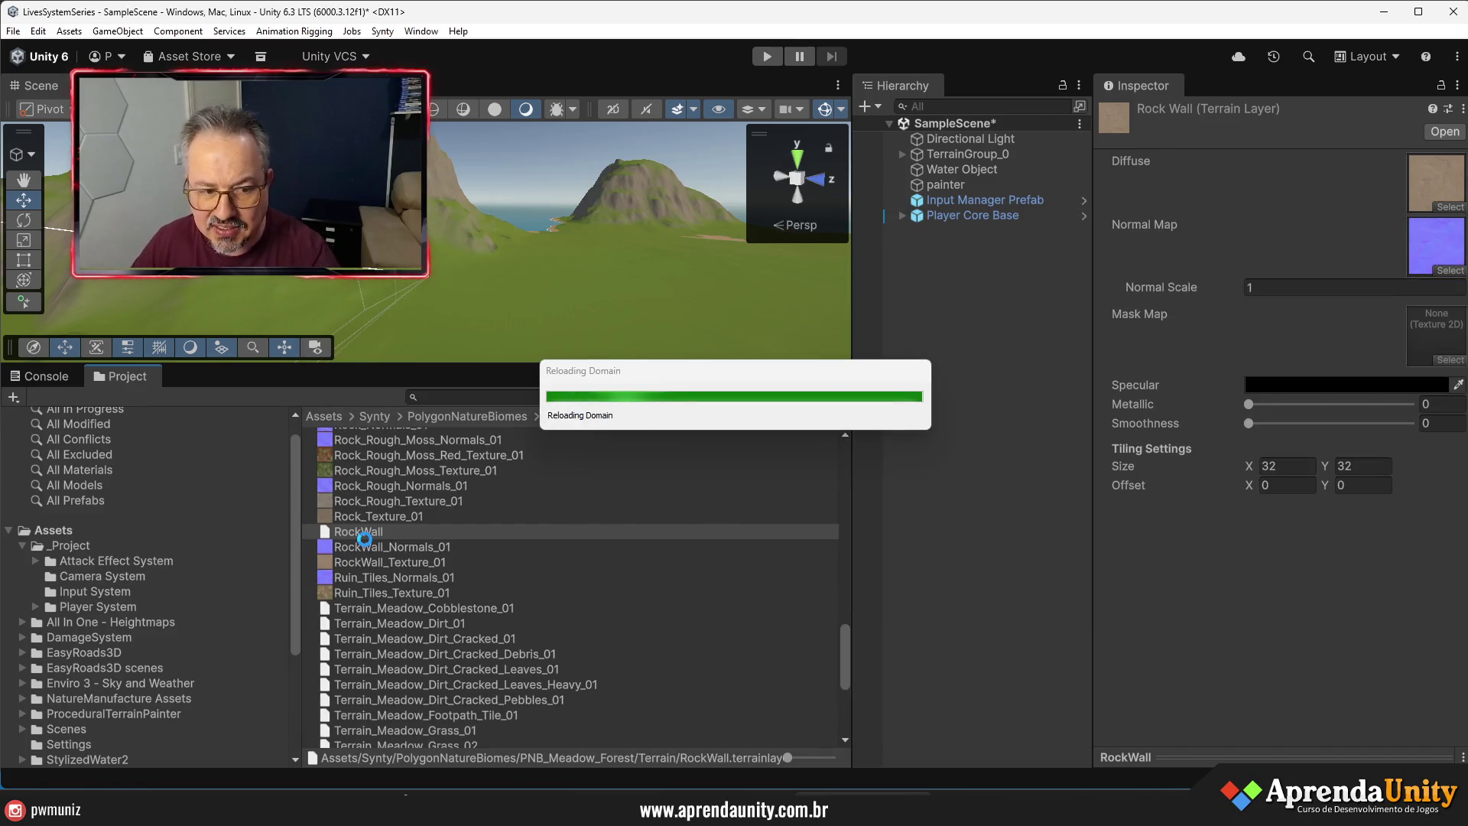
key(alt+Tab)
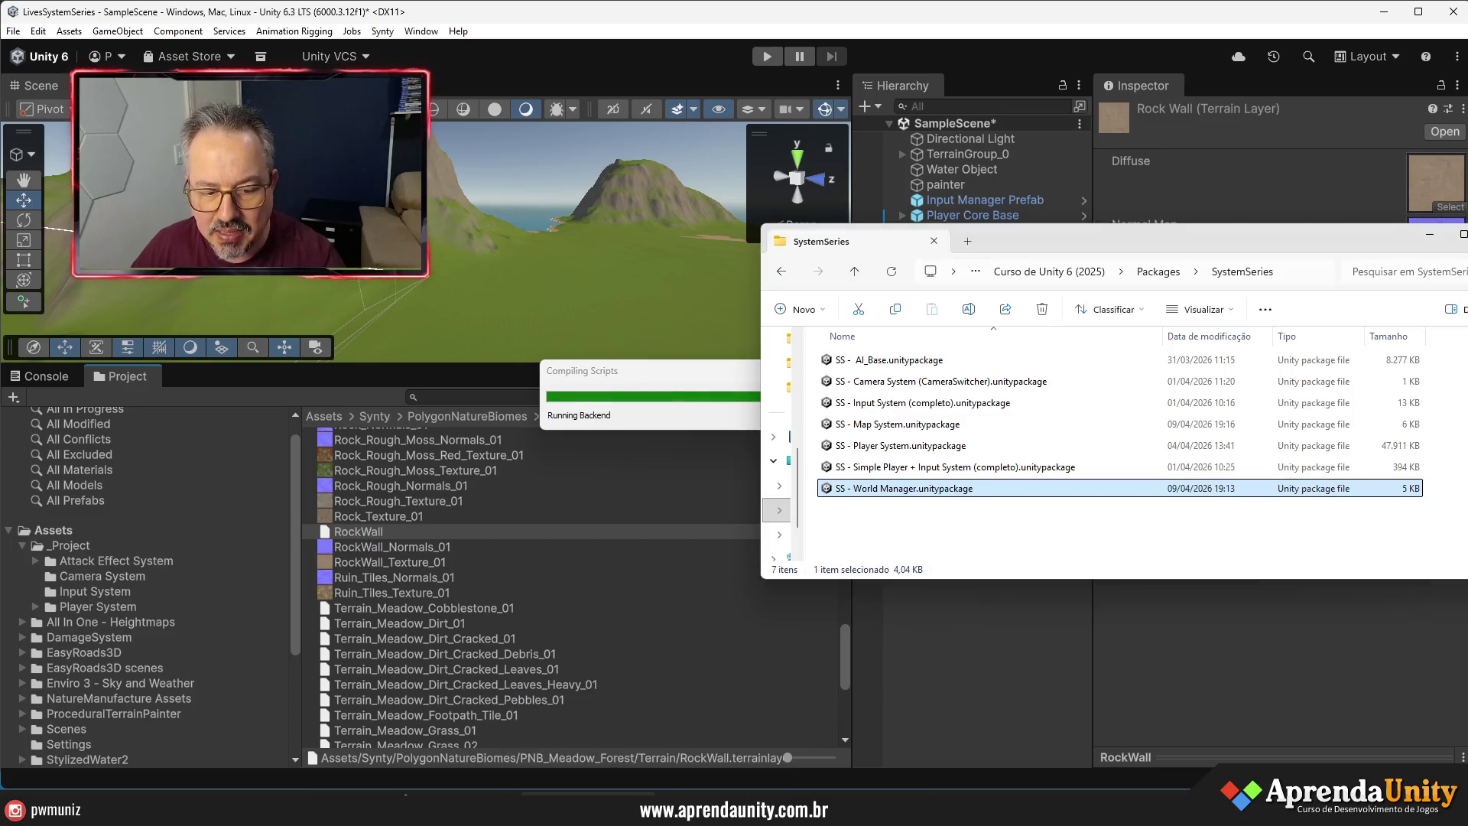
click(906, 425)
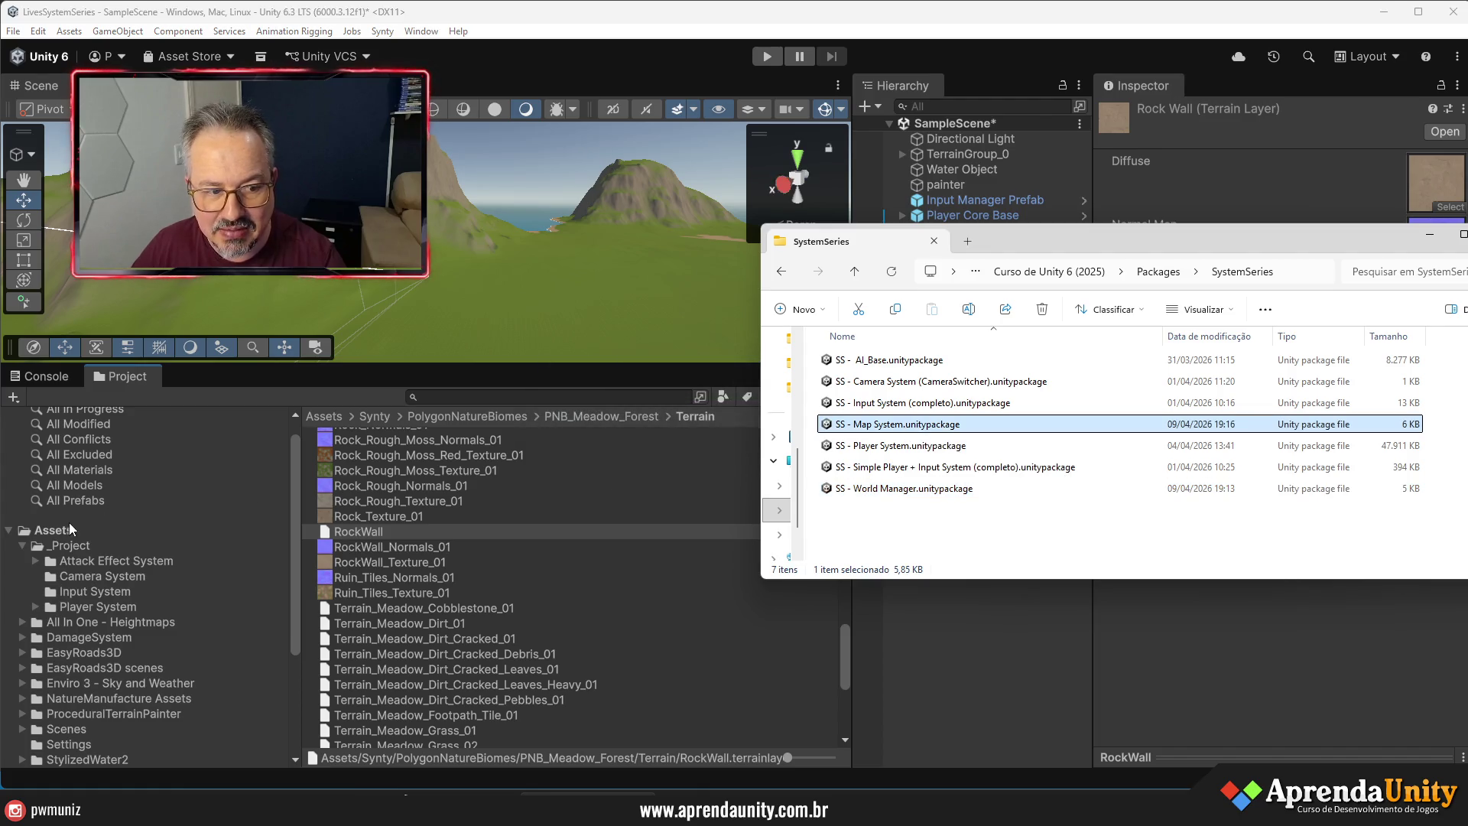
scroll(49, 529, down, 5)
scroll(128, 422, up, 2)
drag(89, 452, 89, 453)
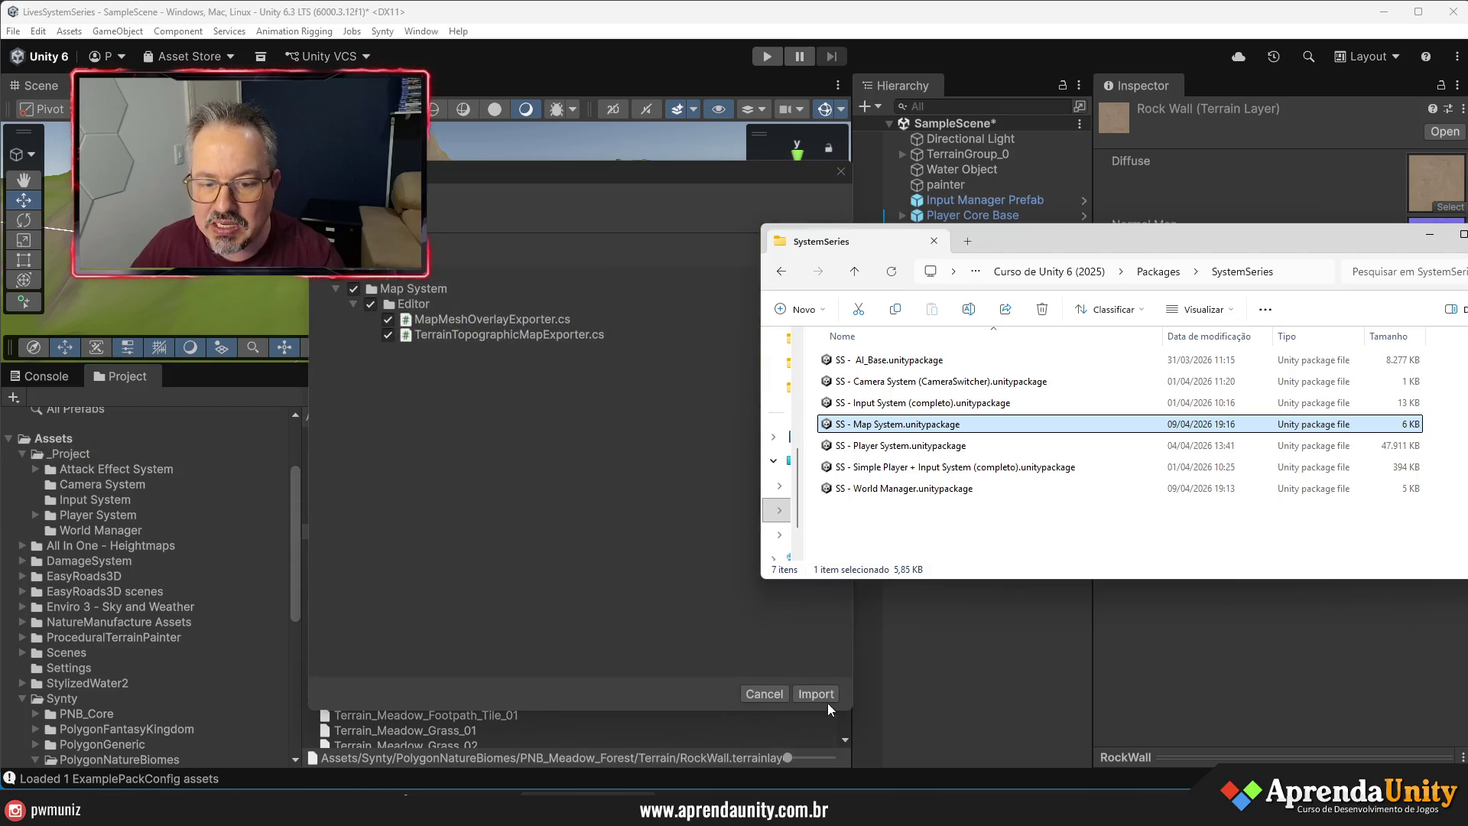
click(812, 696)
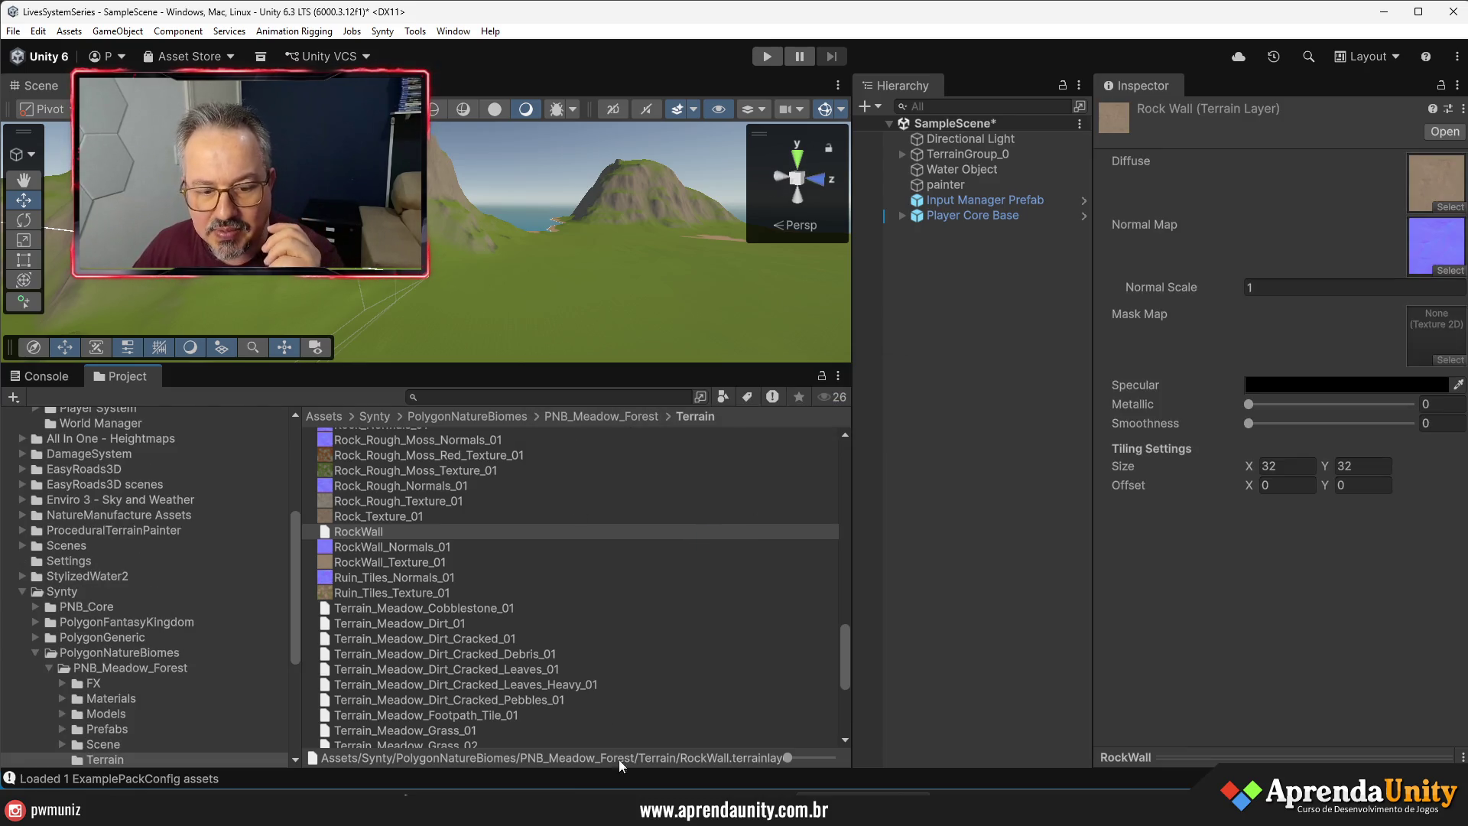
- Drag the AI_Base package into the Project window and import it
key(alt+Tab)
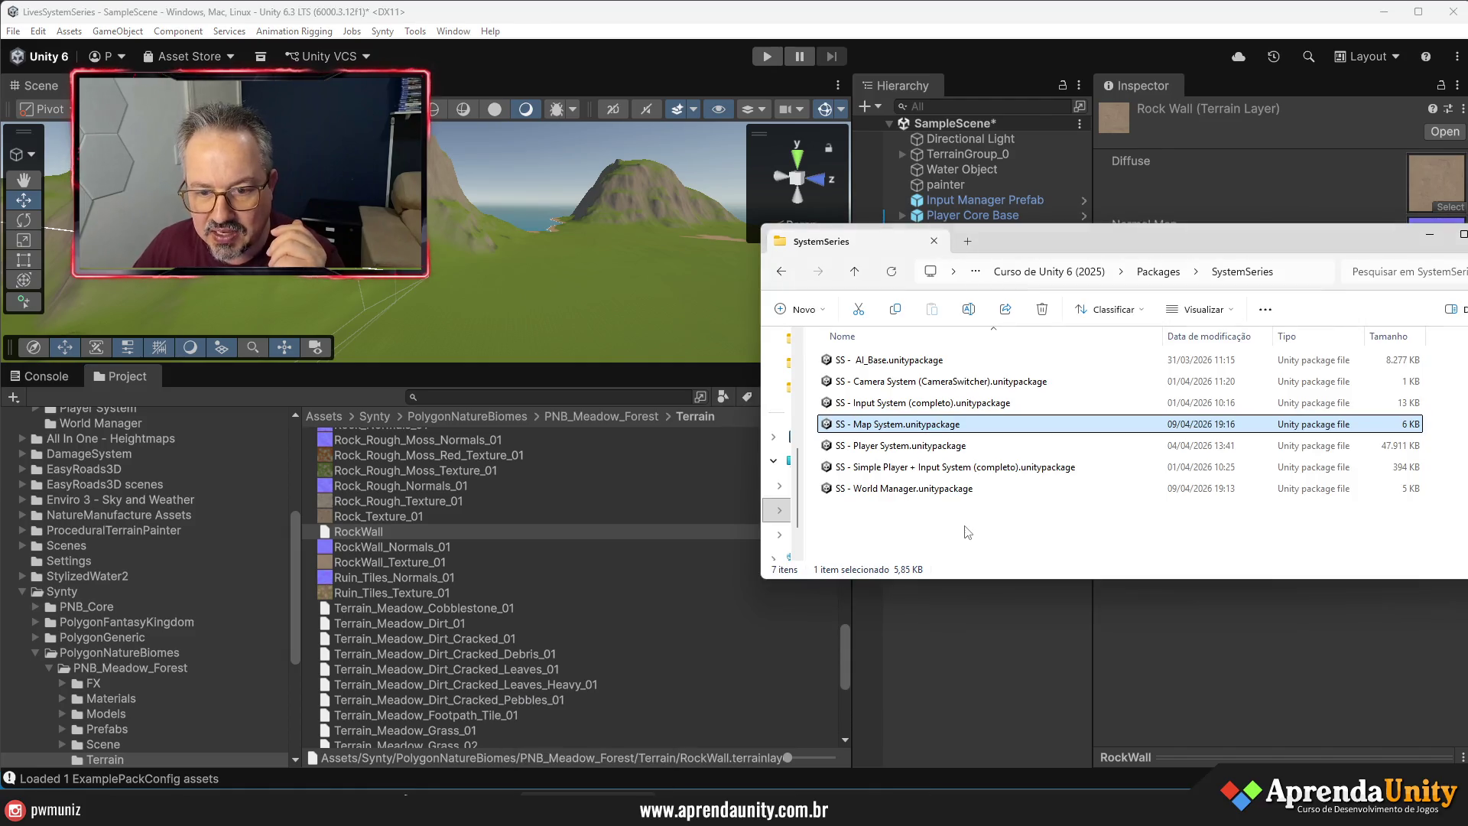
key(Up)
key(Up)
key(Up)
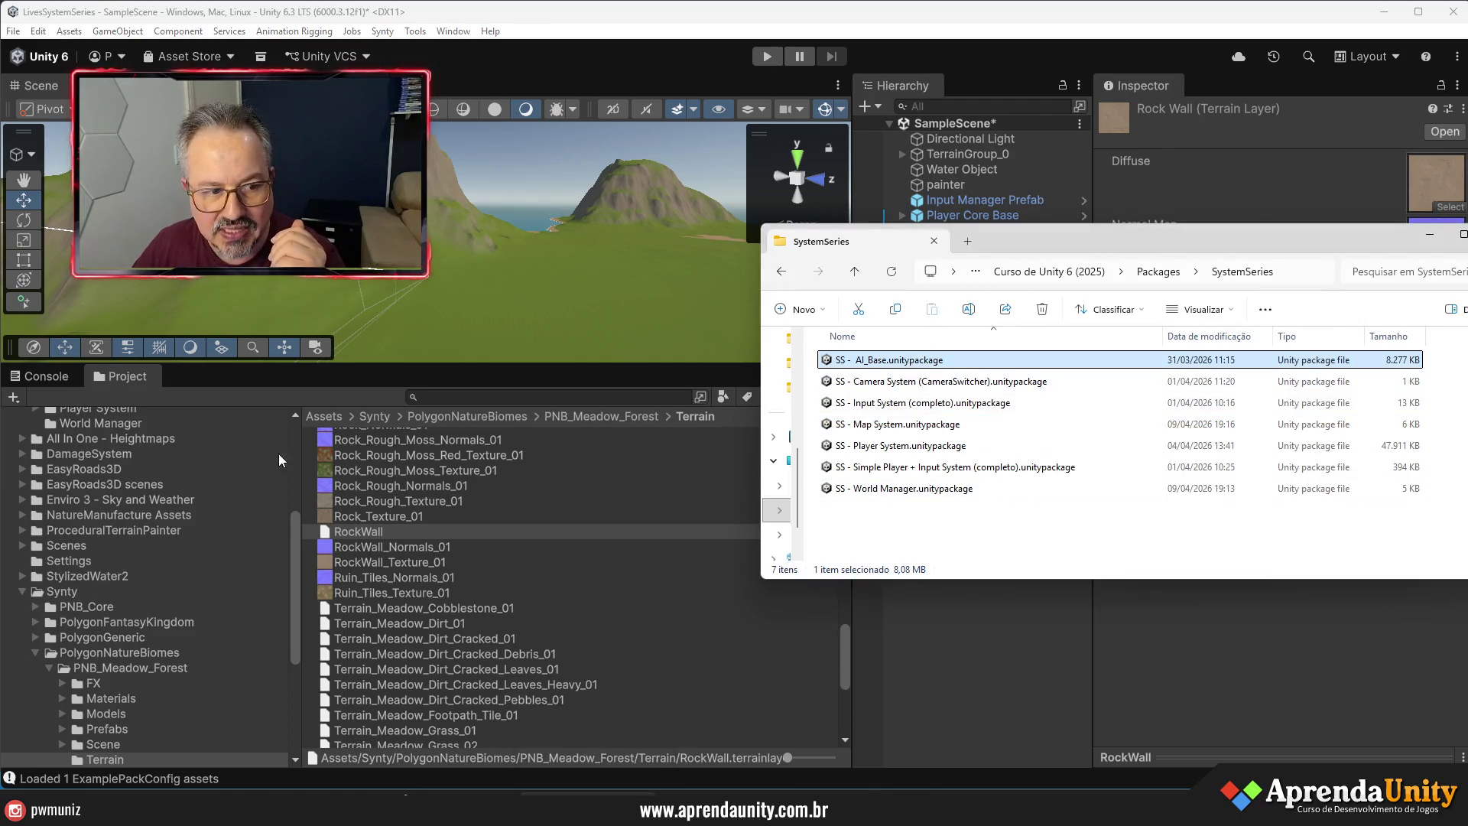
mouse_move(221, 451)
mouse_down()
mouse_move(223, 393)
mouse_move(238, 427)
mouse_move(247, 402)
mouse_move(70, 457)
mouse_up()
click(826, 694)
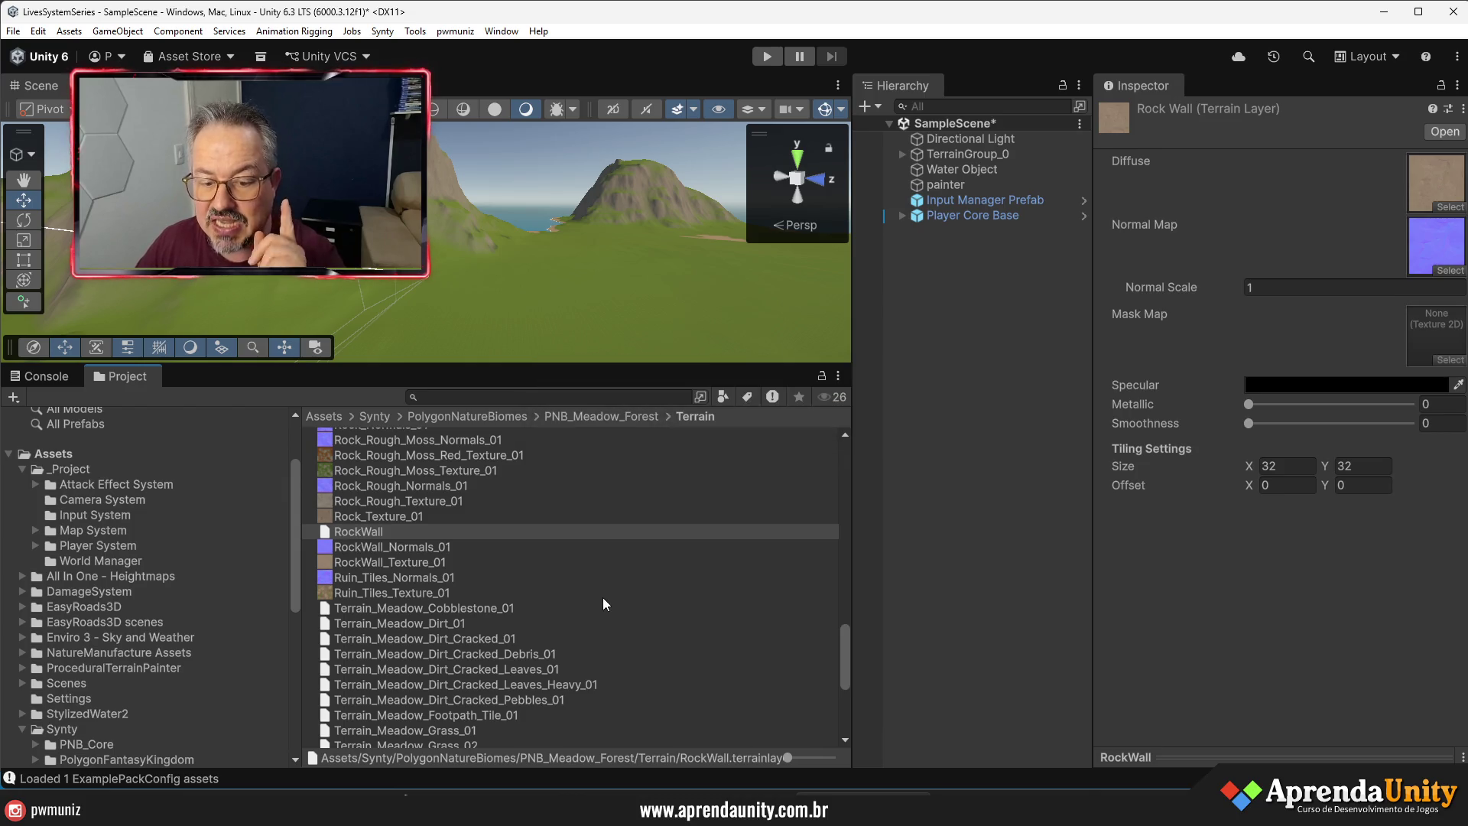
- Collapse and select the _Project folder, then make the Scene view taller and wider
scroll(113, 449, down, 3)
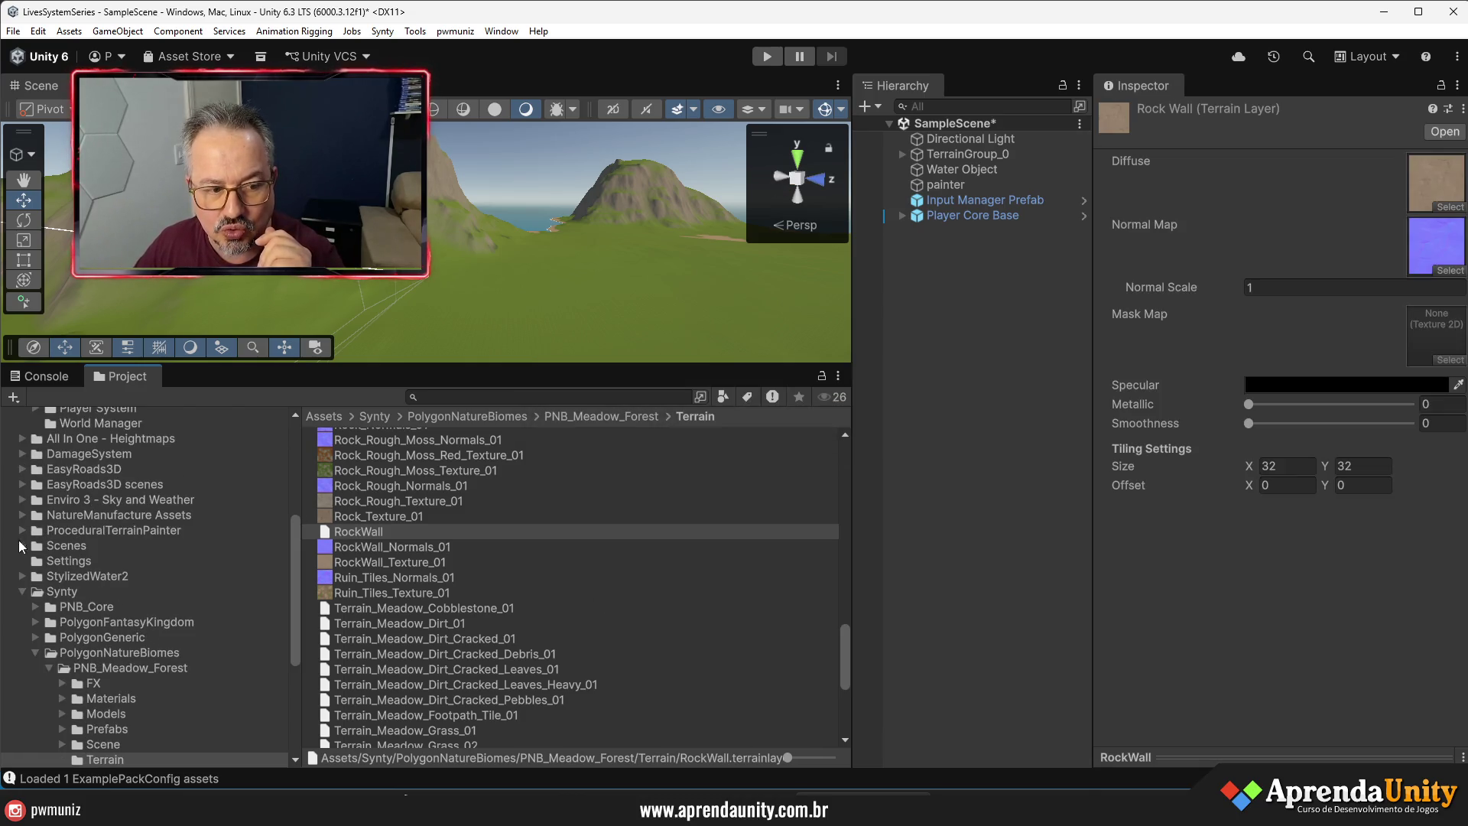
scroll(19, 592, up, 5)
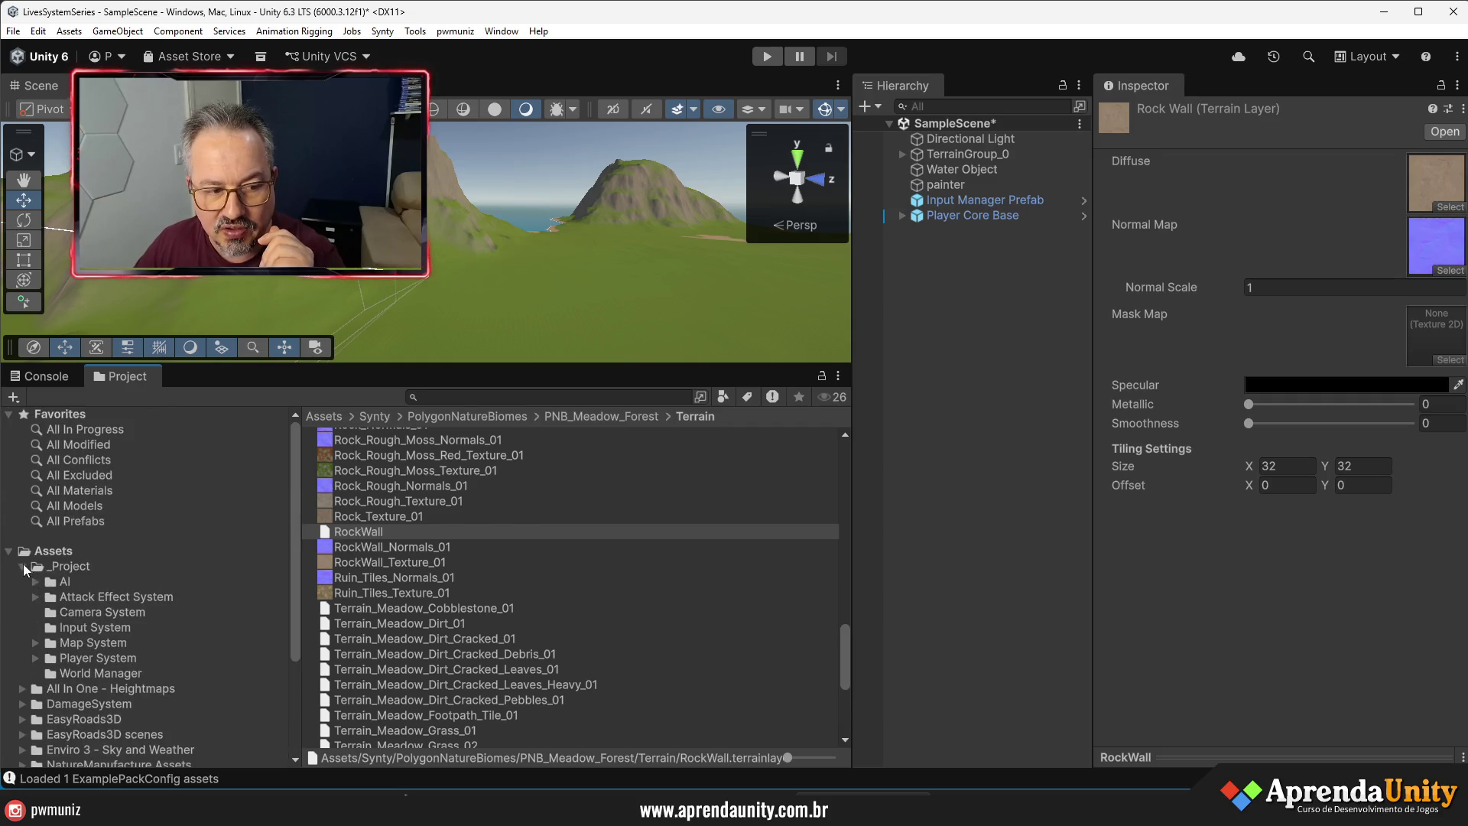
click(20, 565)
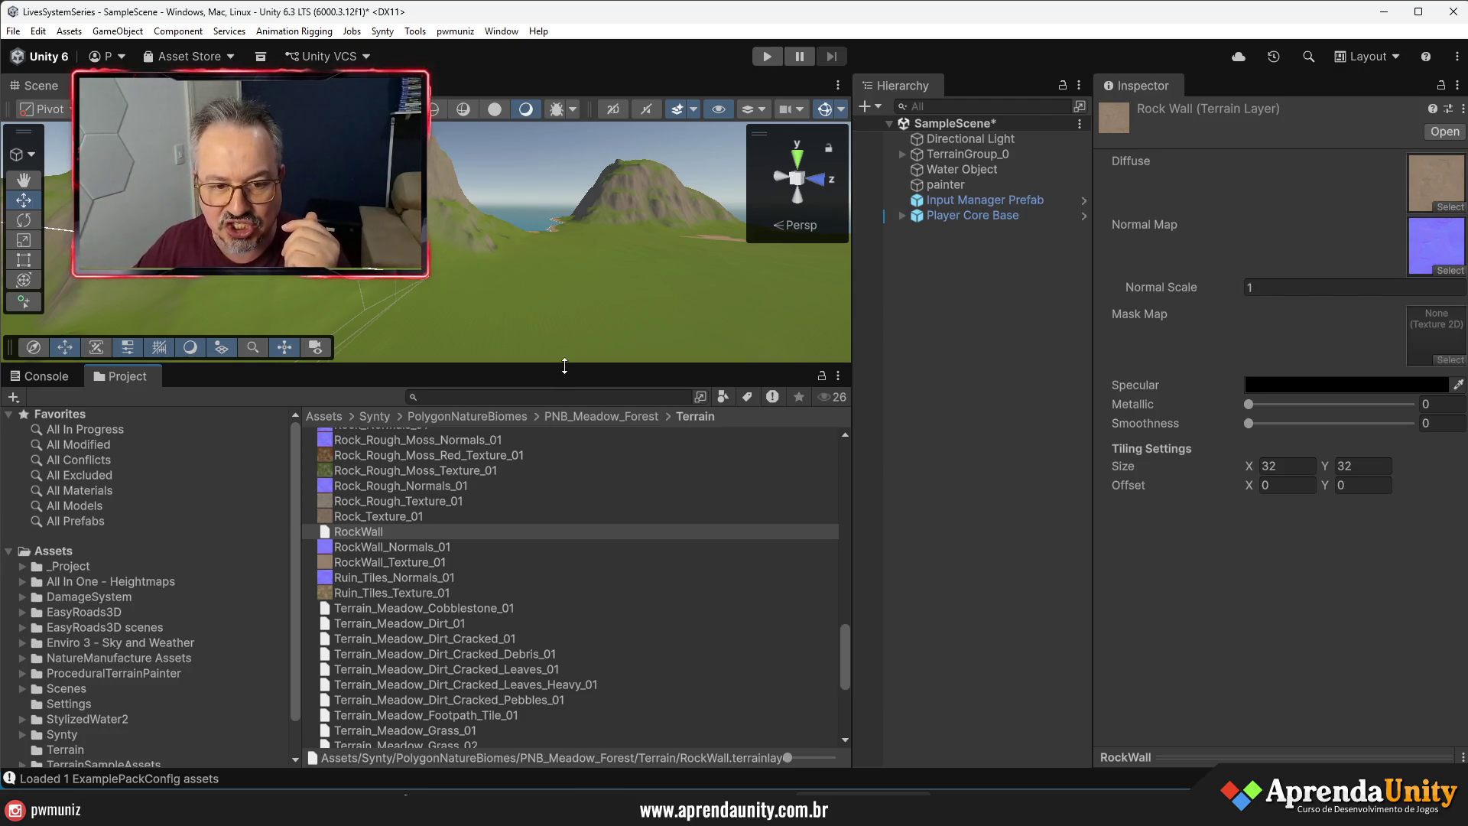
click(102, 567)
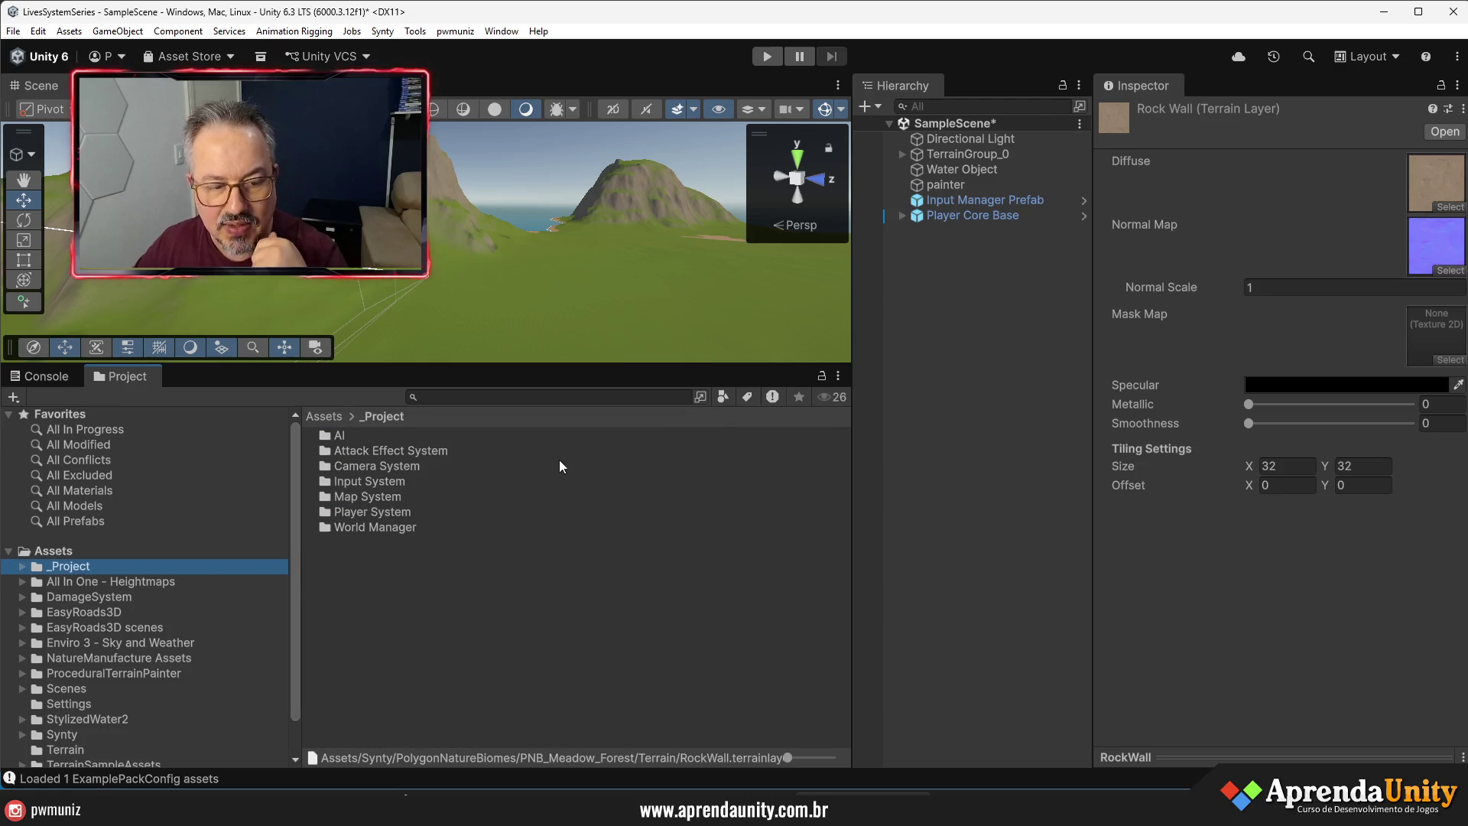
drag(730, 363, 731, 525)
drag(1095, 442, 1223, 453)
drag(856, 453, 1078, 451)
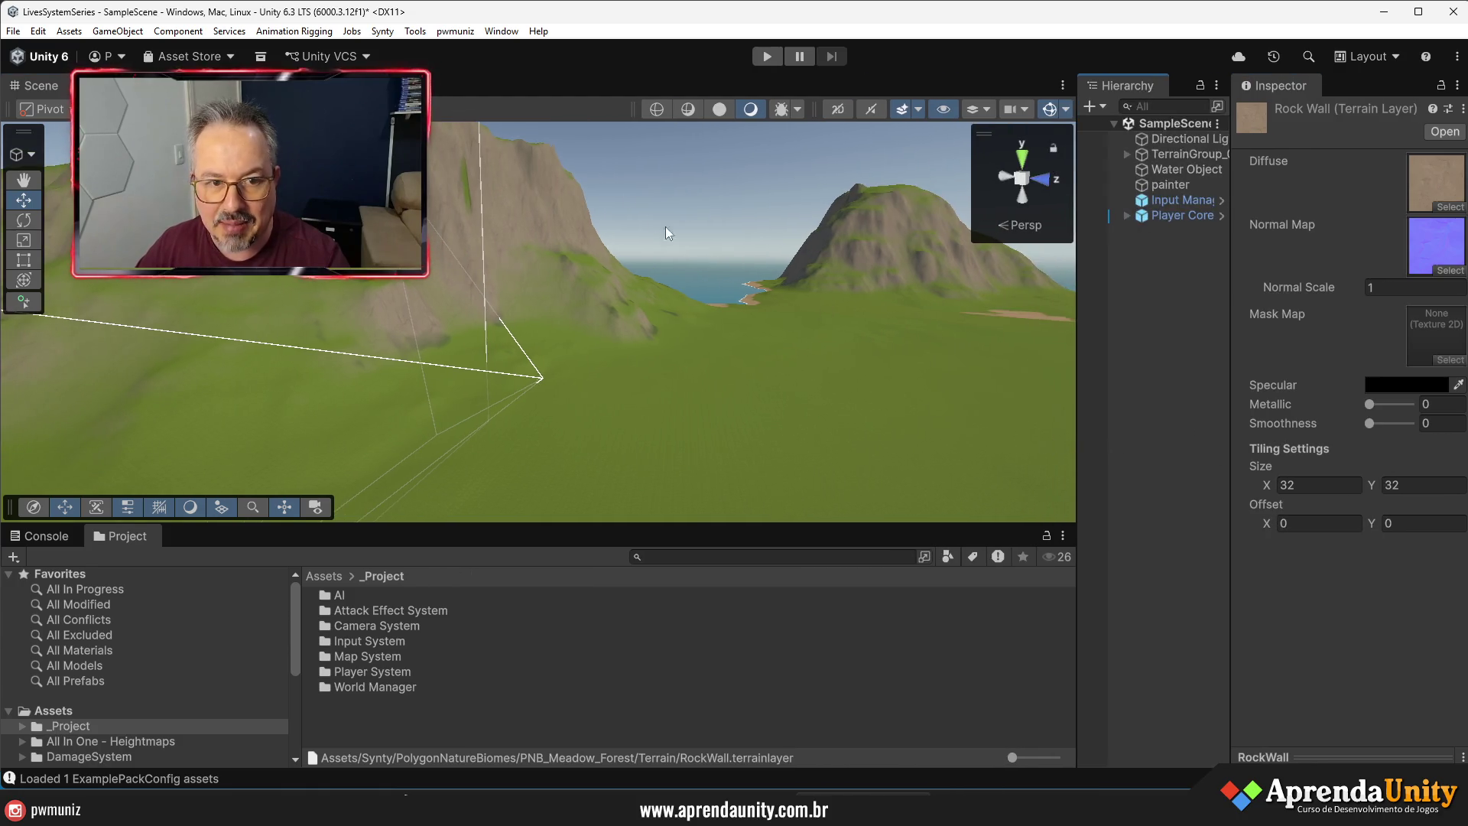
- Open the Terrain Topographic Map Exporter from Tools and dock it in the layout
click(415, 32)
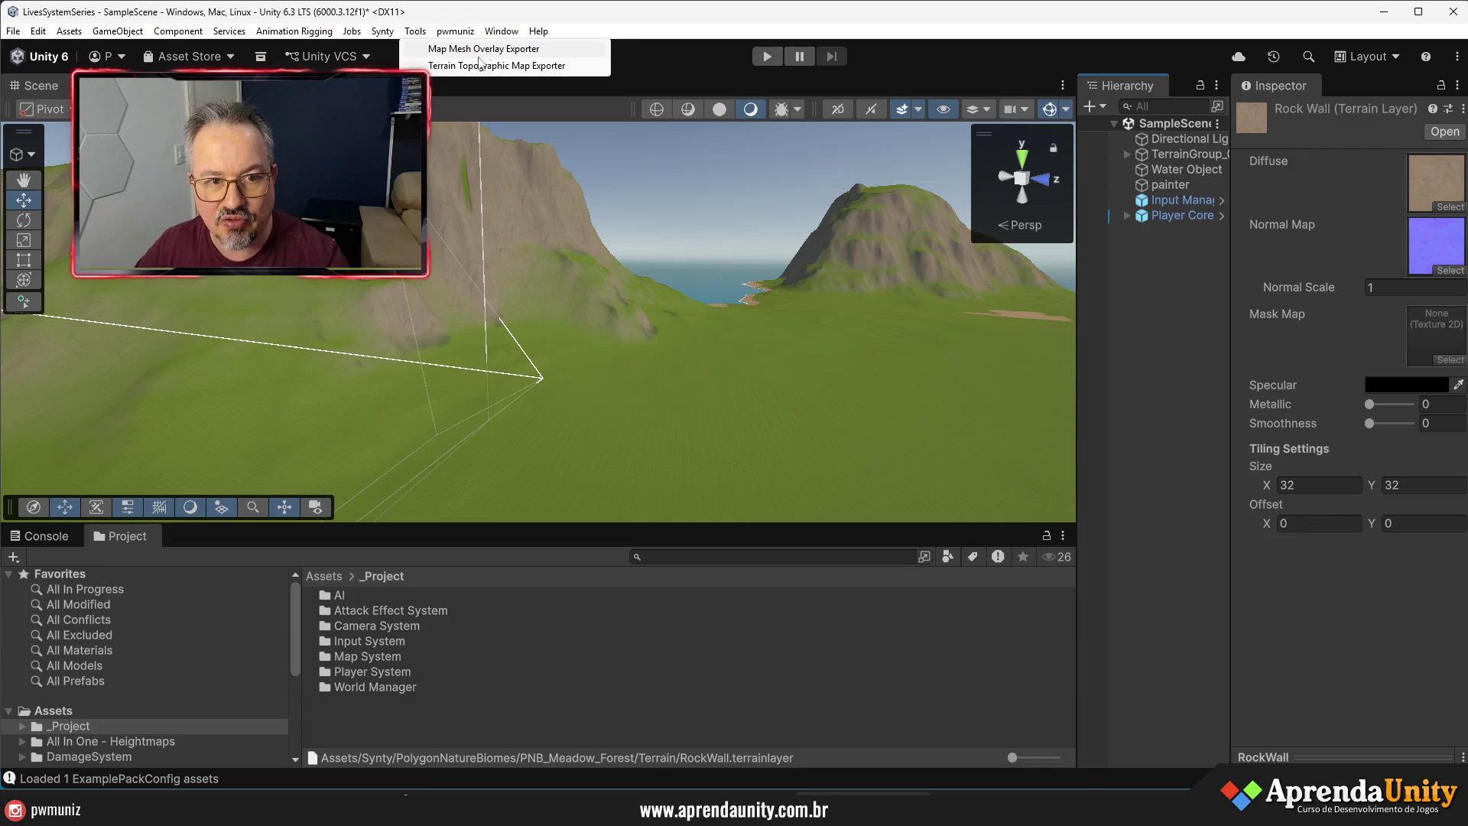
click(506, 66)
mouse_move(481, 95)
mouse_down()
mouse_move(765, 153)
mouse_move(1228, 298)
mouse_up()
drag(1133, 300, 800, 302)
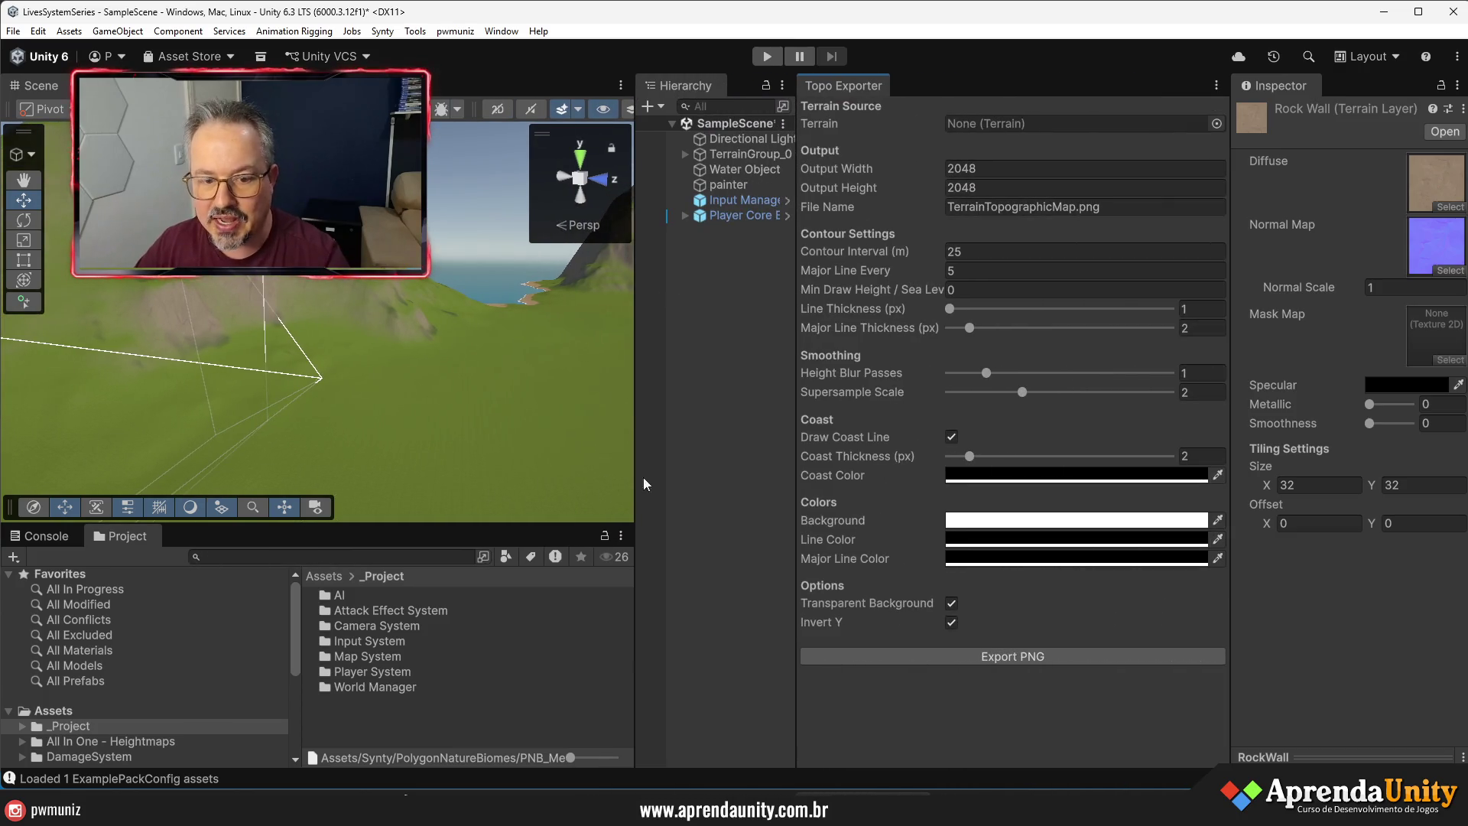
- Export the island terrain as TerrainTopographicMap.png into the Topografia folder
click(546, 266)
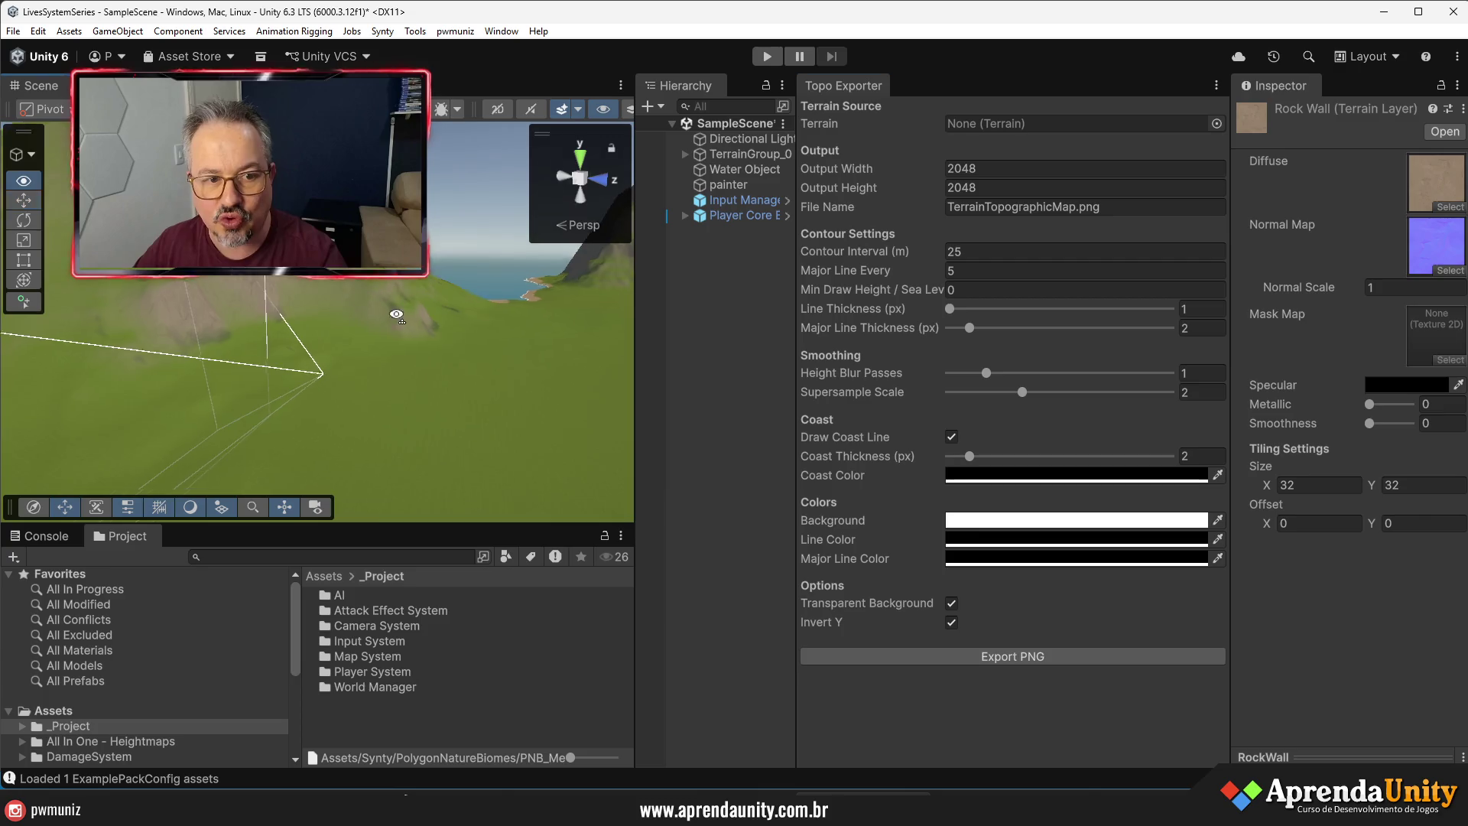
click(993, 655)
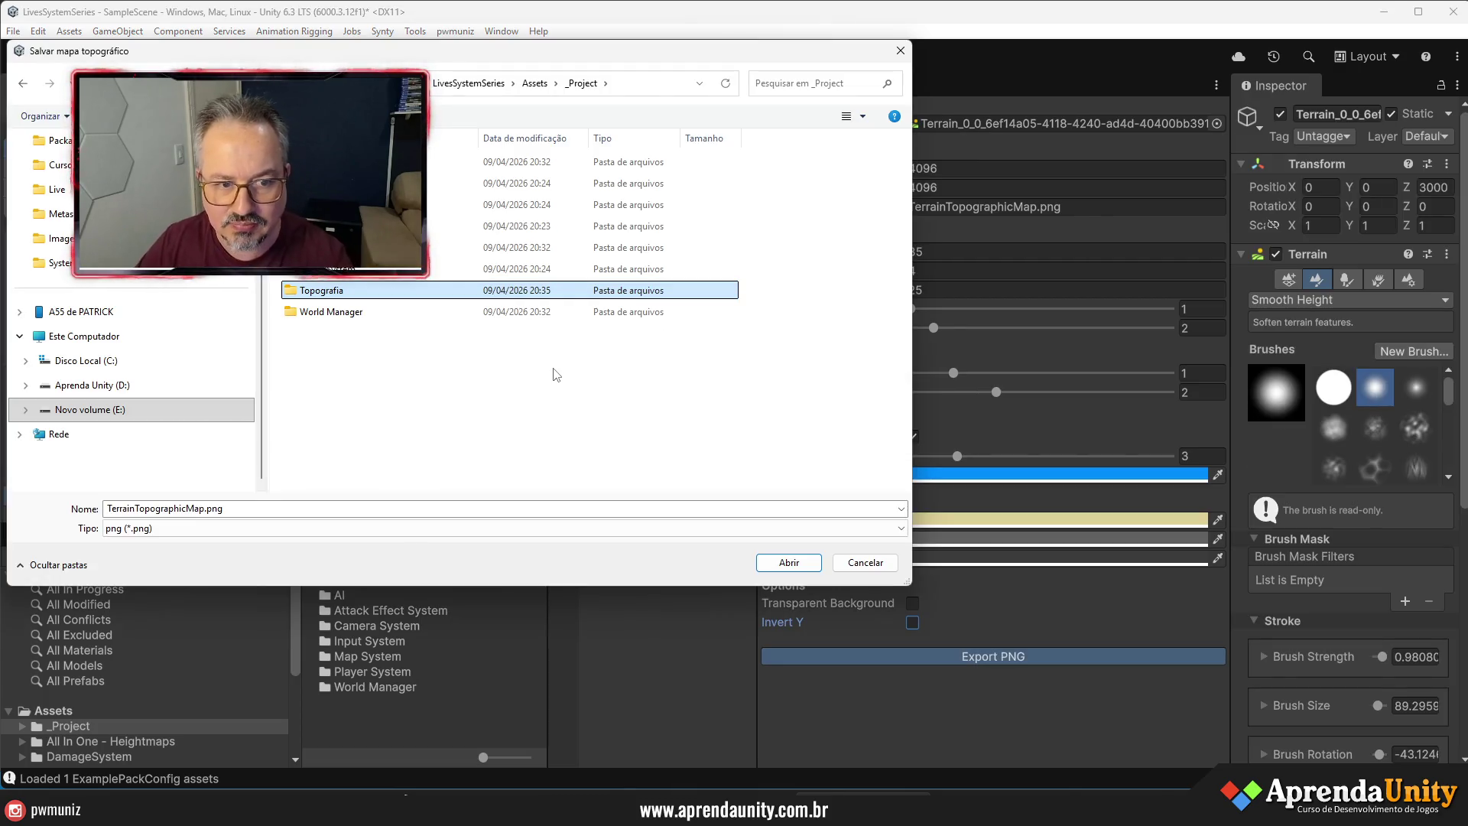
double_click(329, 290)
click(788, 562)
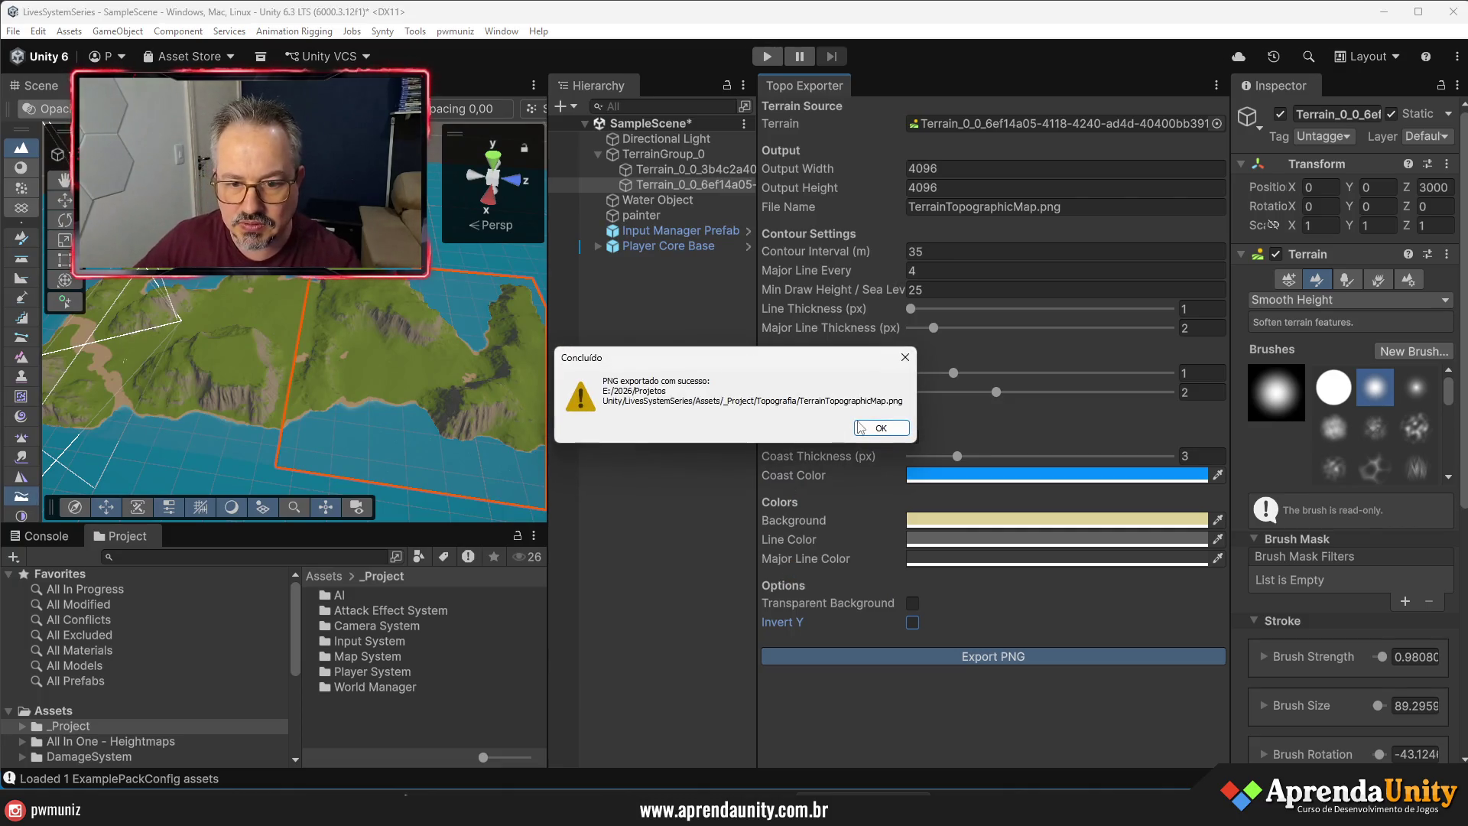
click(881, 427)
click(370, 685)
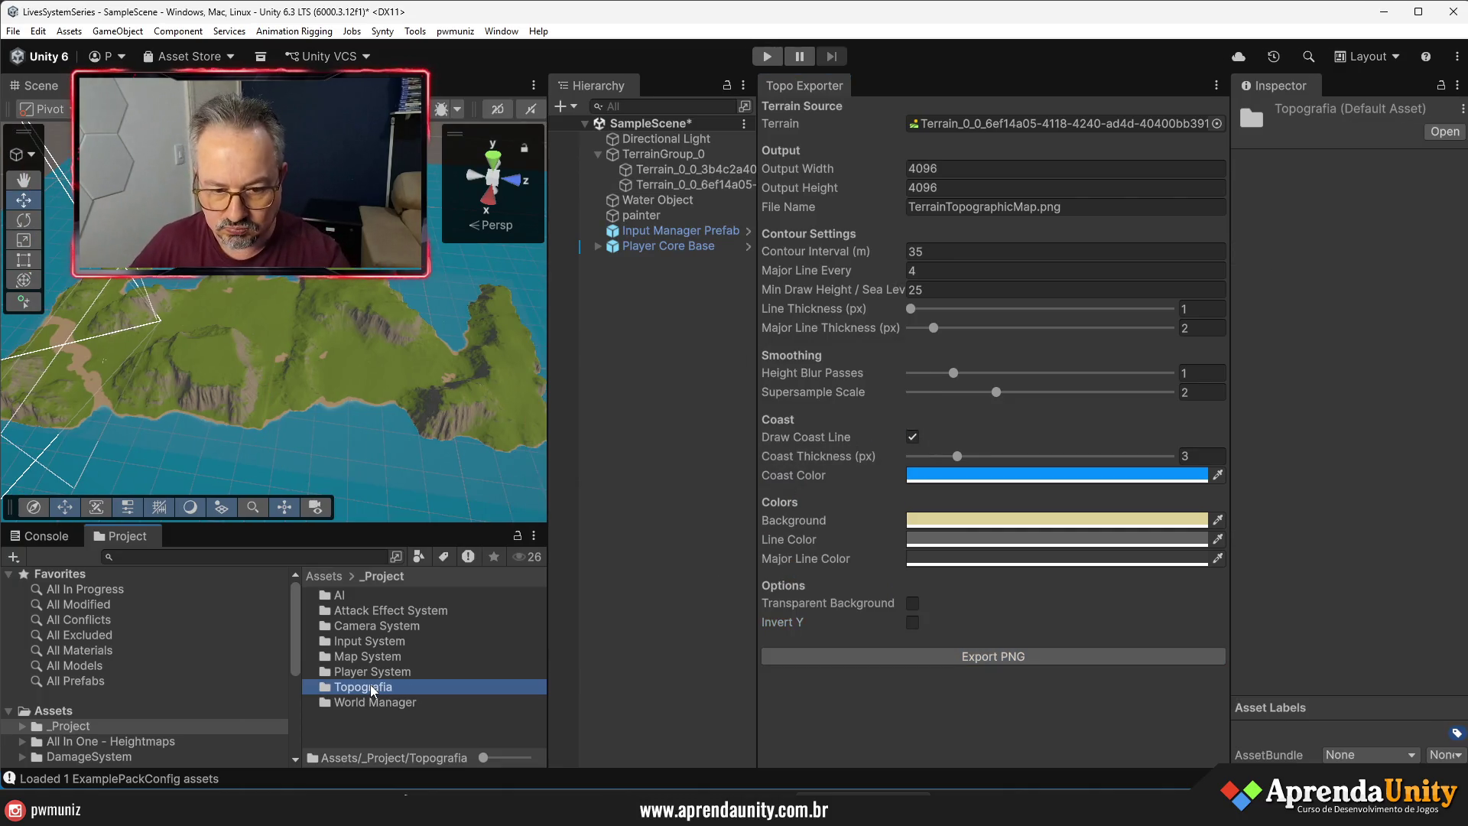
- Reveal the Topografia folder in Explorer and open TerrainTopographicMap.png in Photos, maximized
double_click(370, 685)
right_click(365, 670)
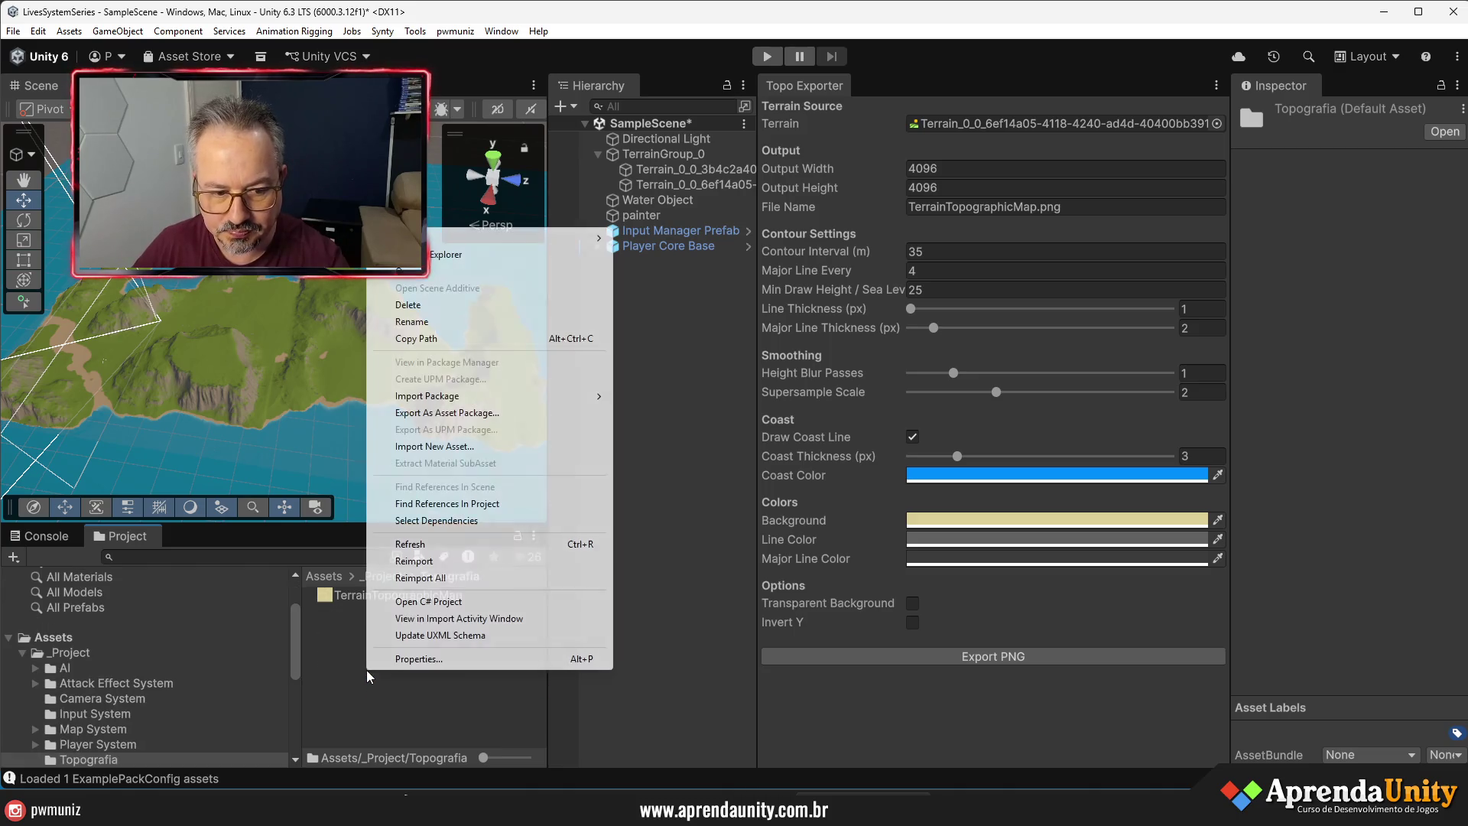
click(466, 255)
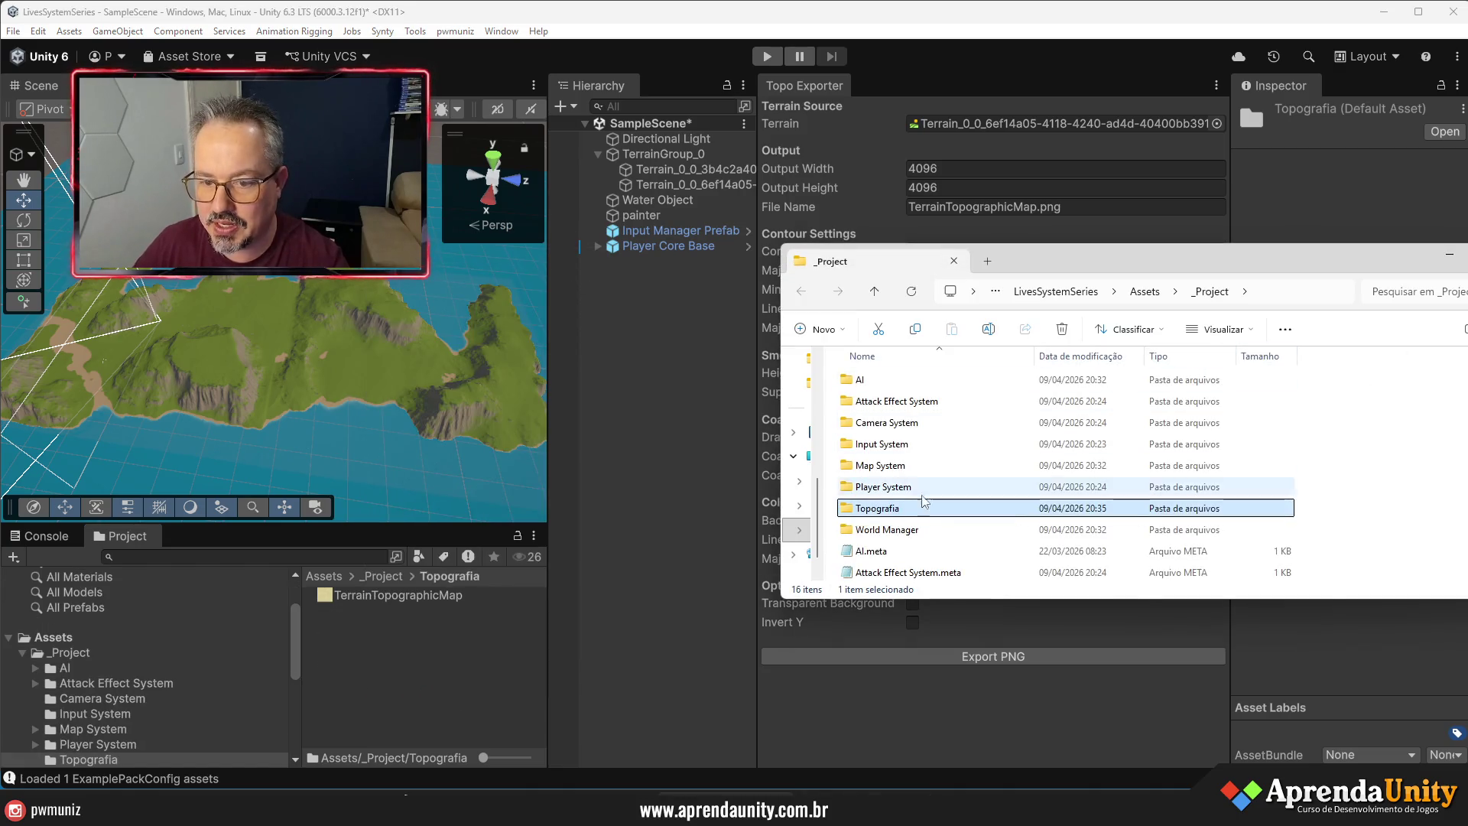
double_click(848, 508)
right_click(874, 391)
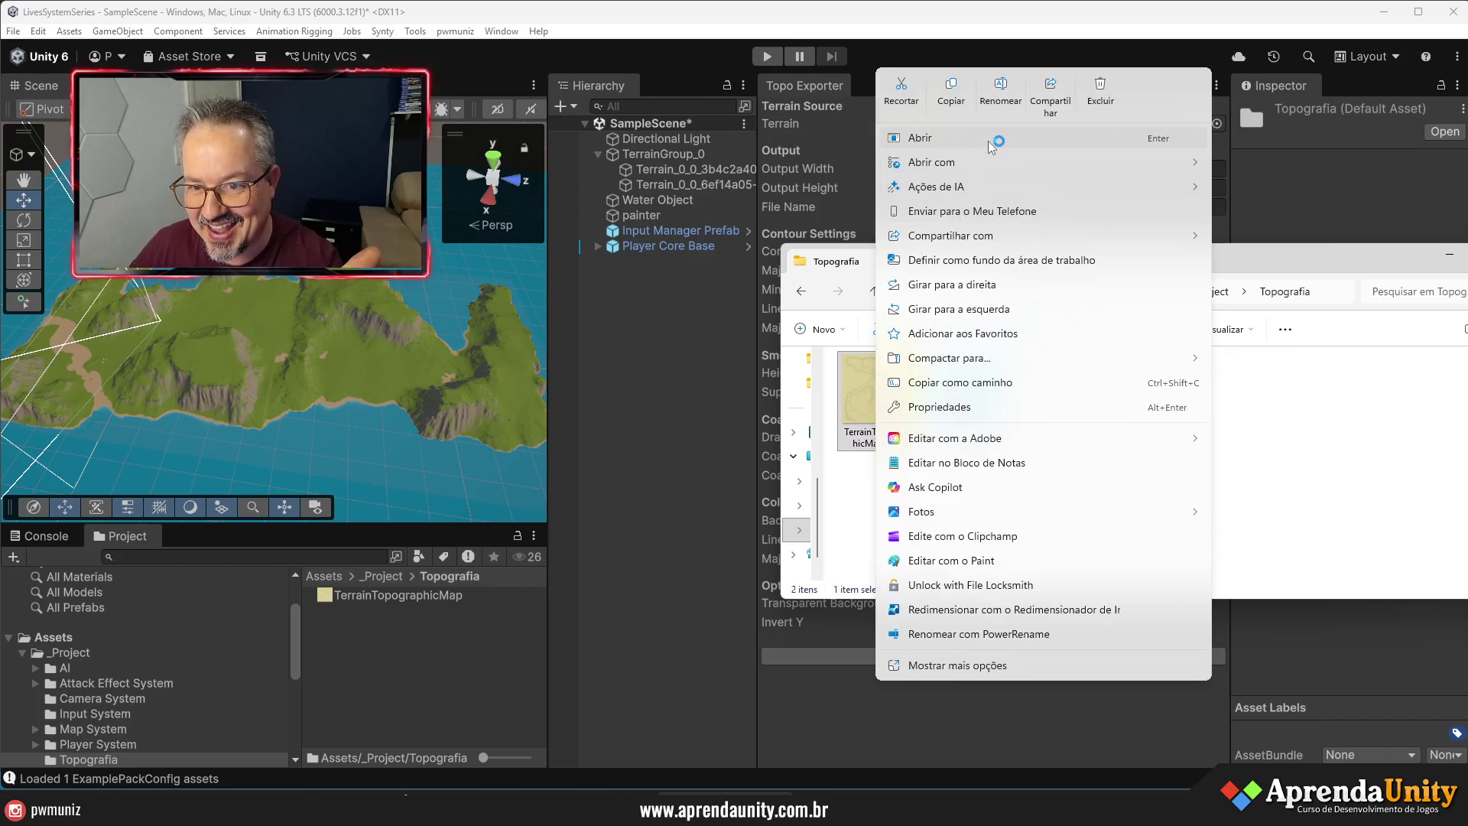
mouse_move(987, 159)
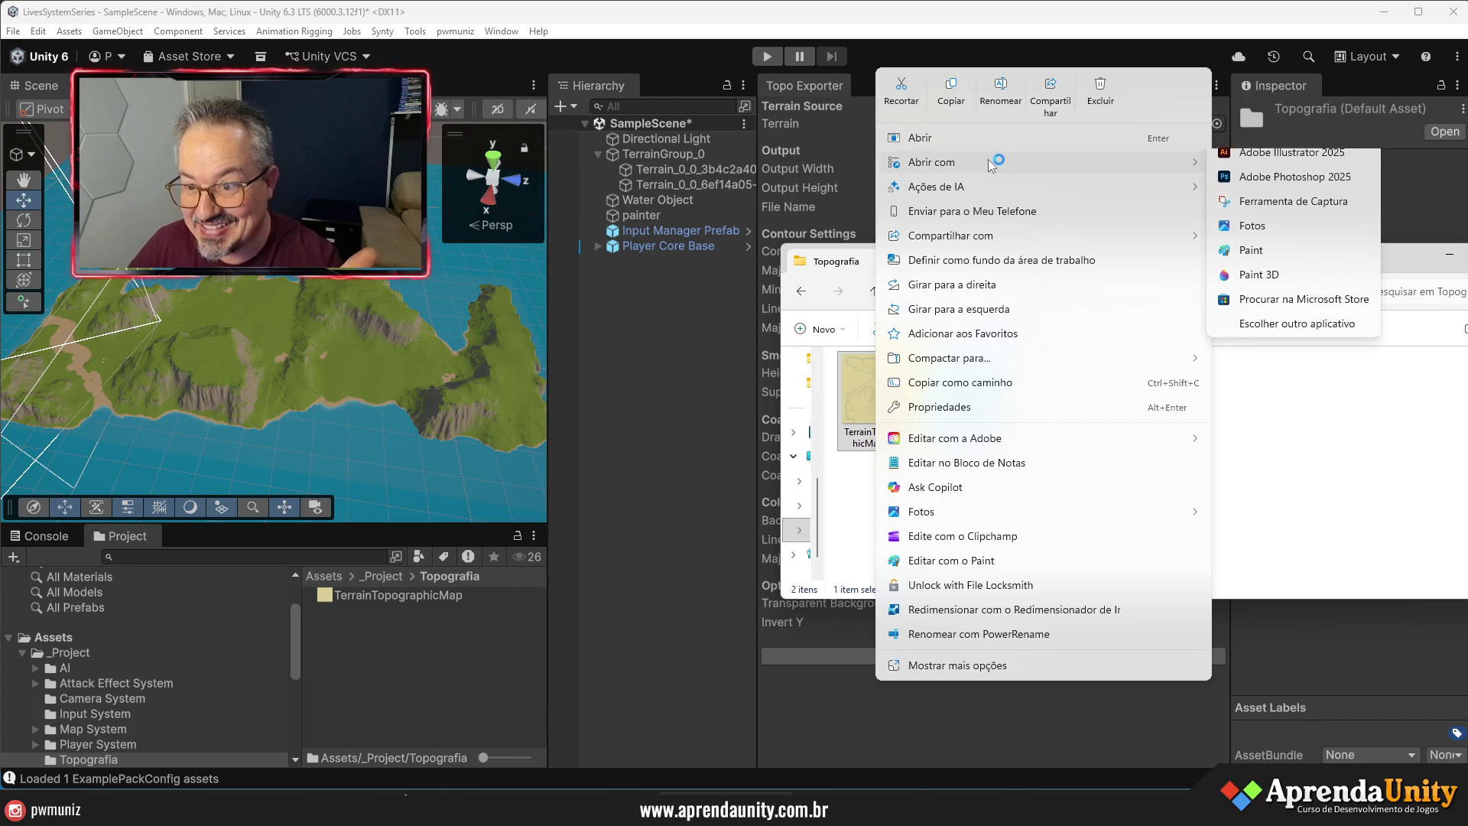
click(1261, 239)
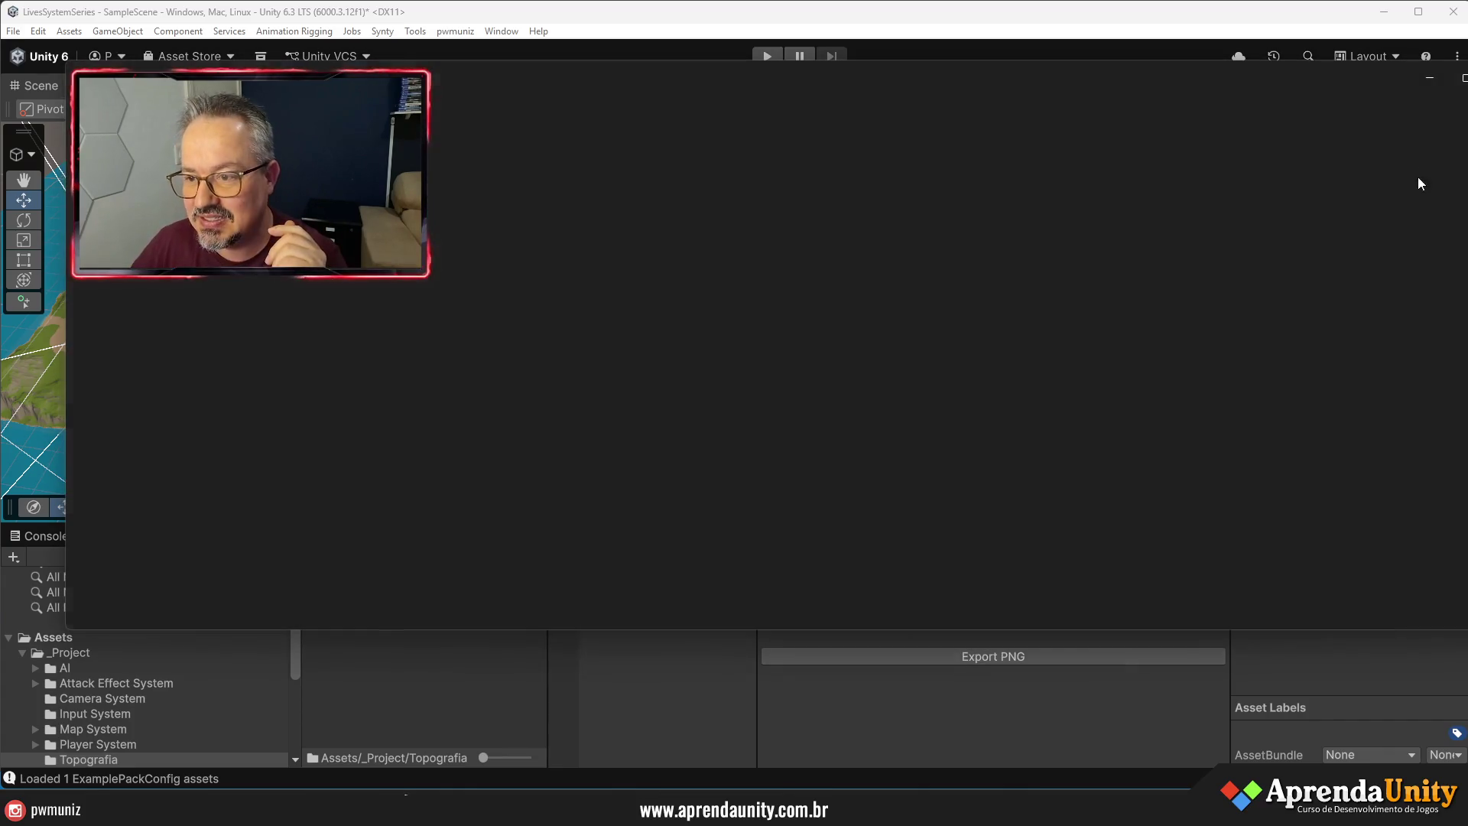
click(1459, 85)
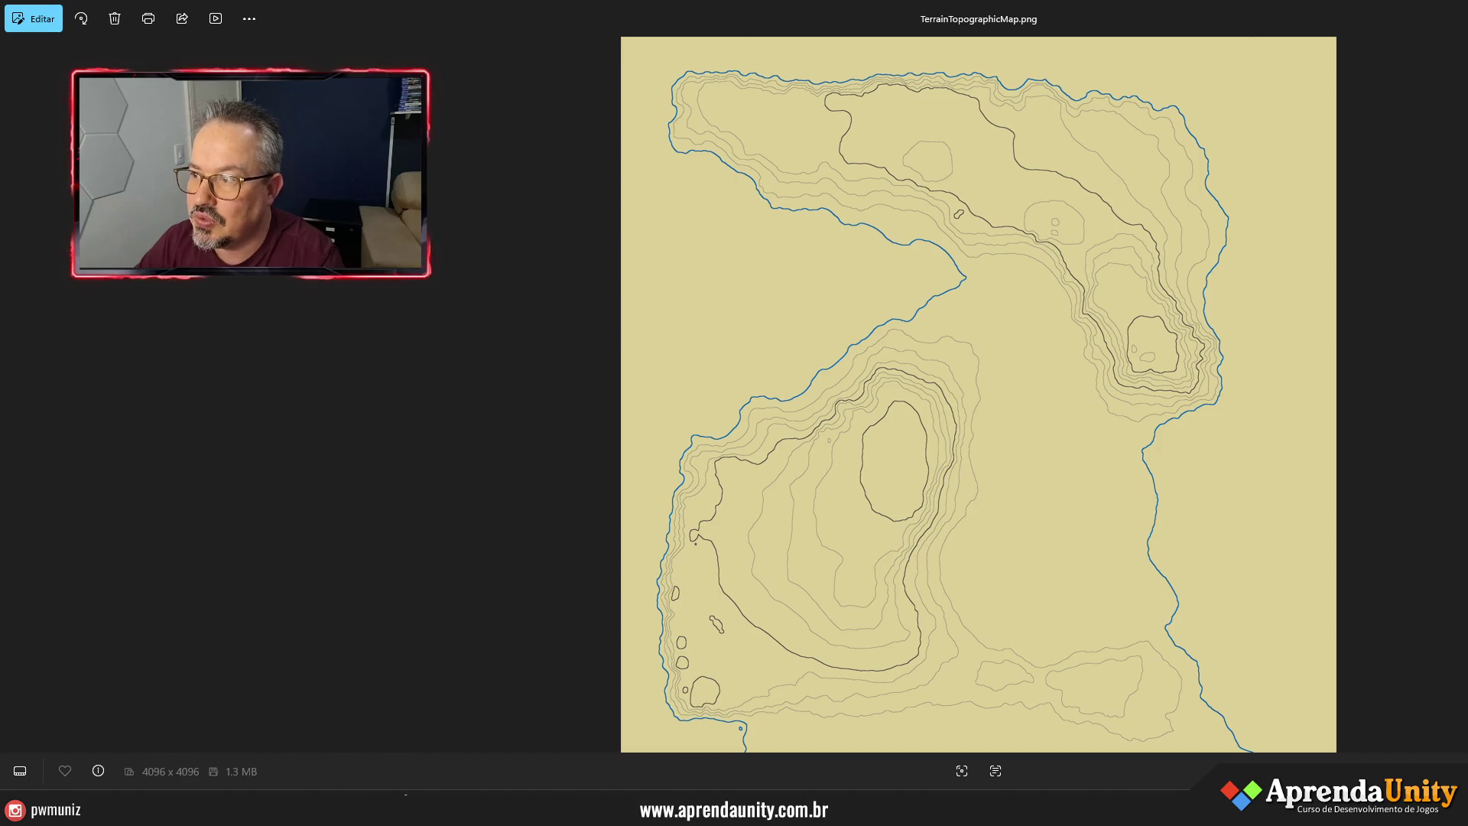
- Close the Photos viewer and the Explorer window to return to Unity's Topo Exporter
key(alt+F4)
click(1448, 251)
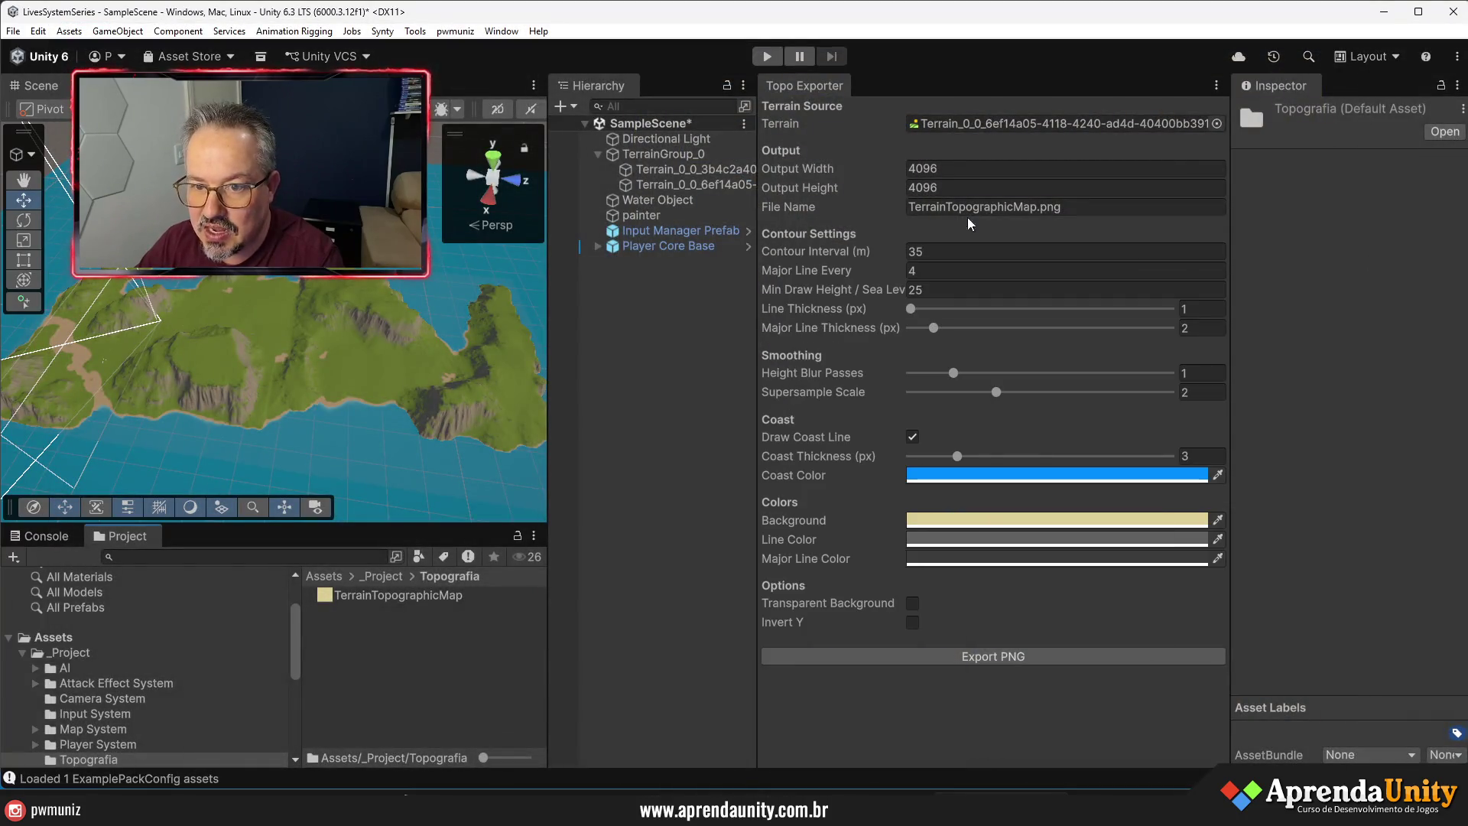
- Set the Contour Interval to 15 and re-export, overwriting TerrainTopographicMap.png in Topografia
click(930, 251)
text(1)
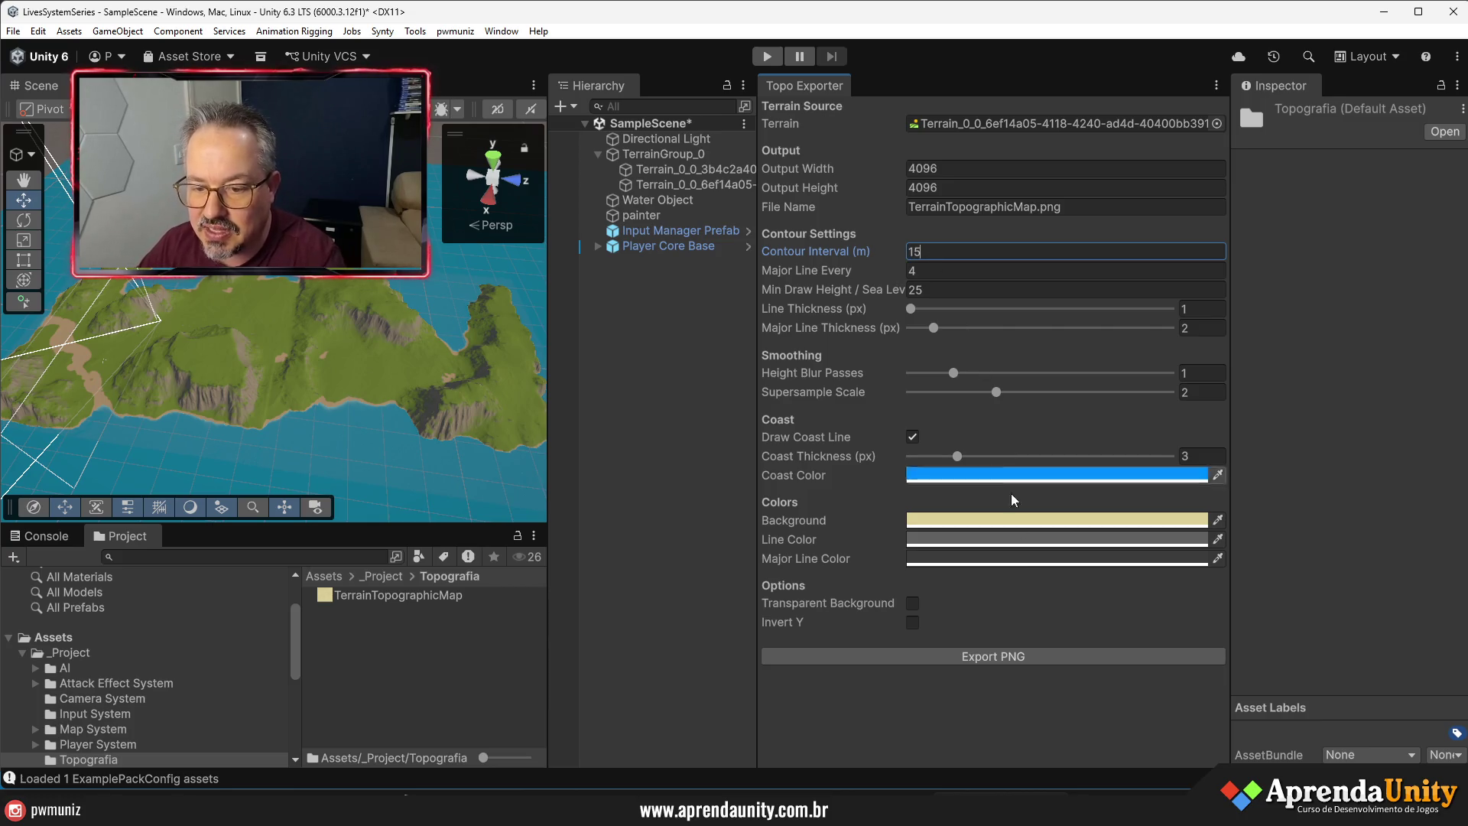
click(1006, 658)
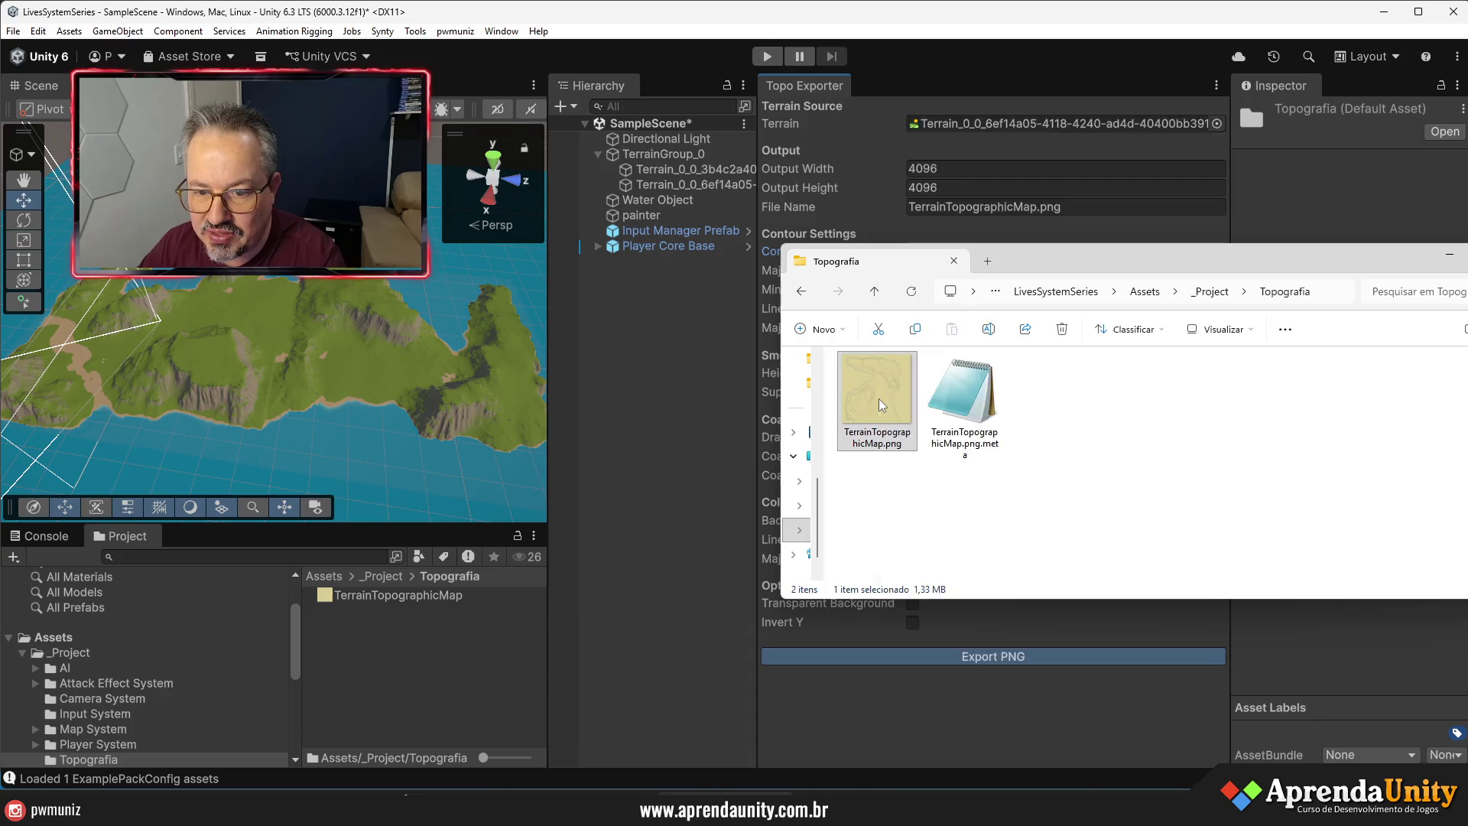
right_click(880, 405)
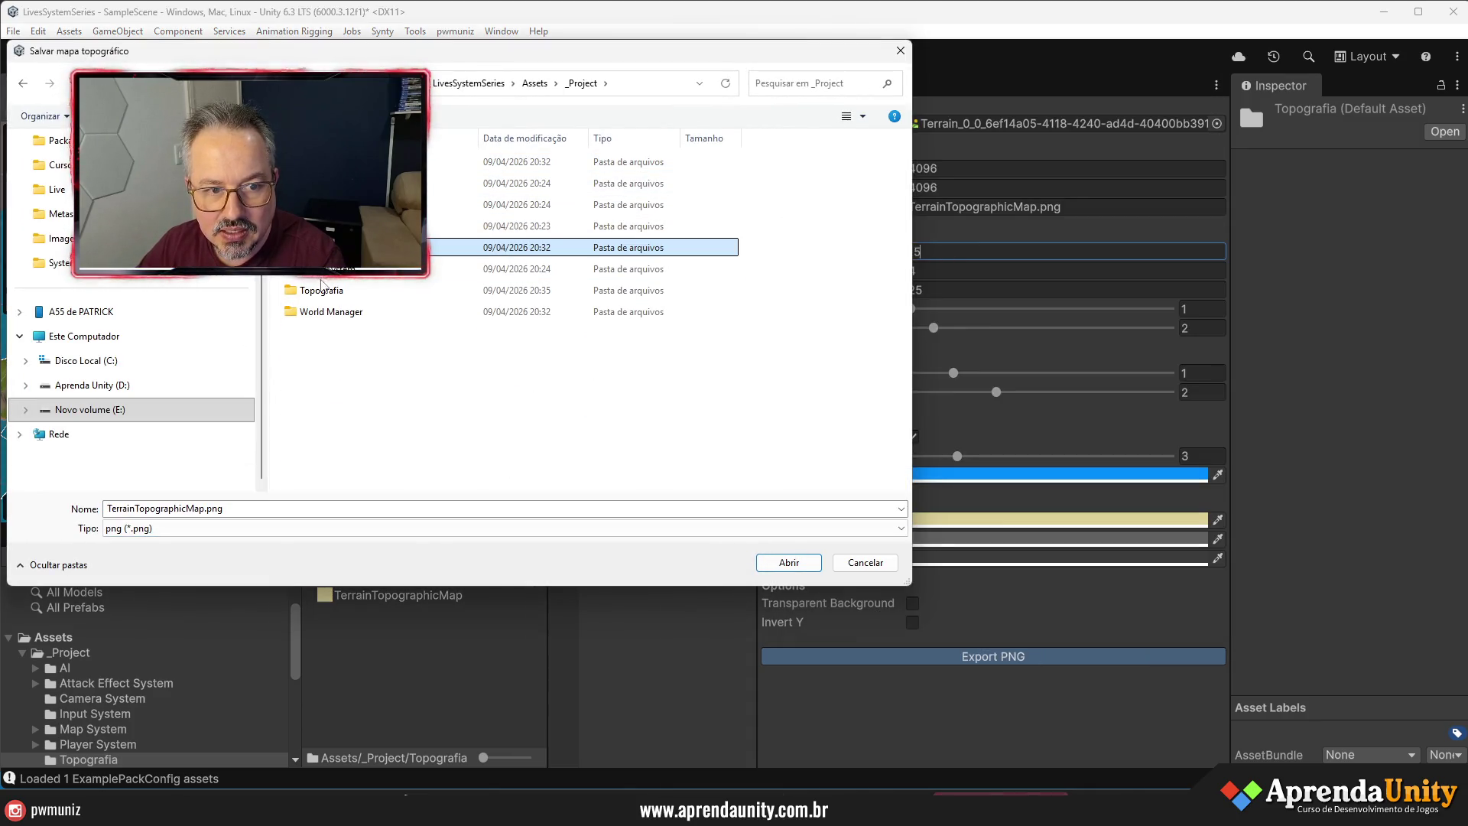
double_click(318, 290)
click(787, 561)
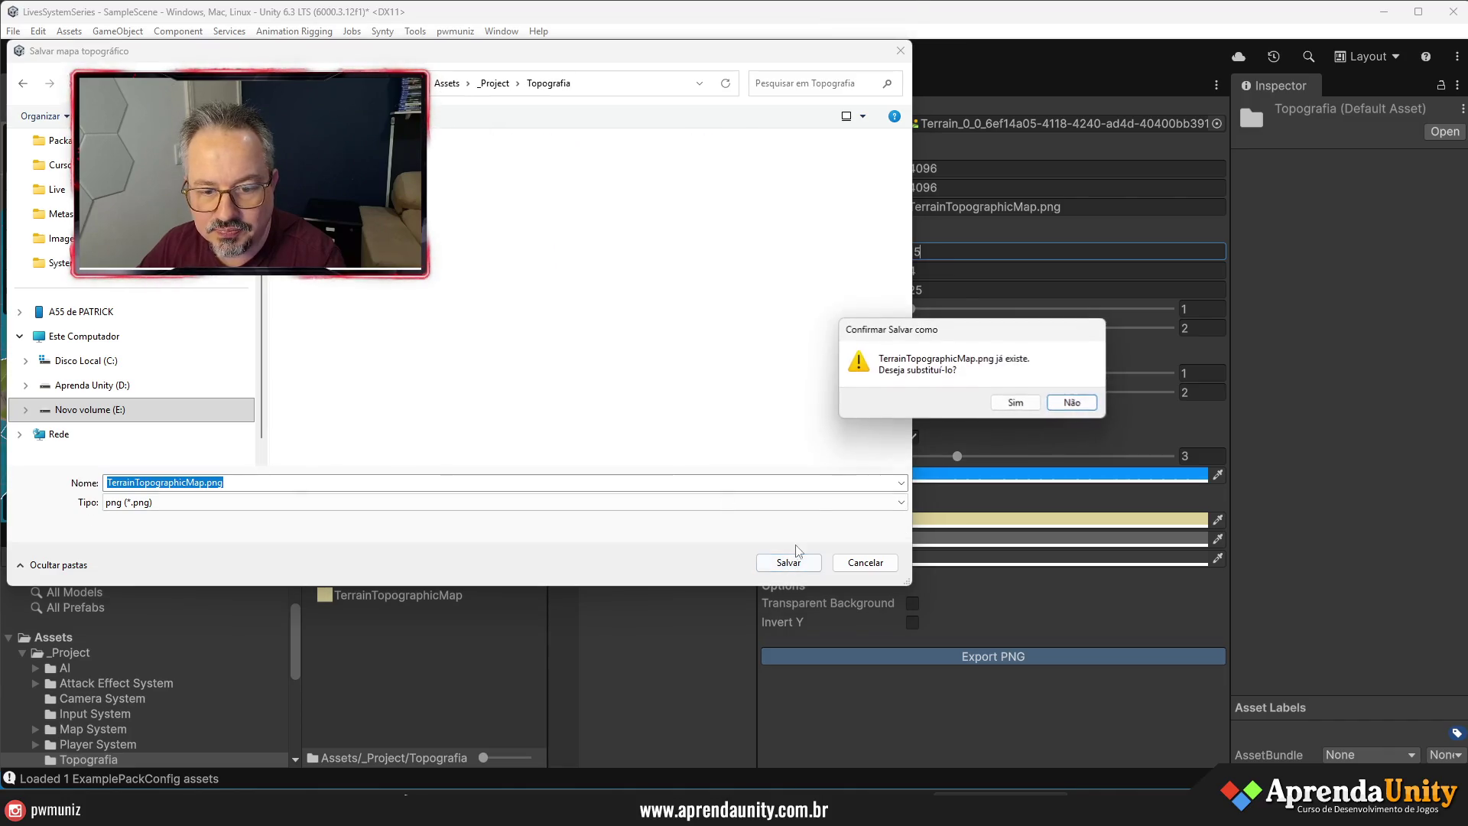
click(1007, 404)
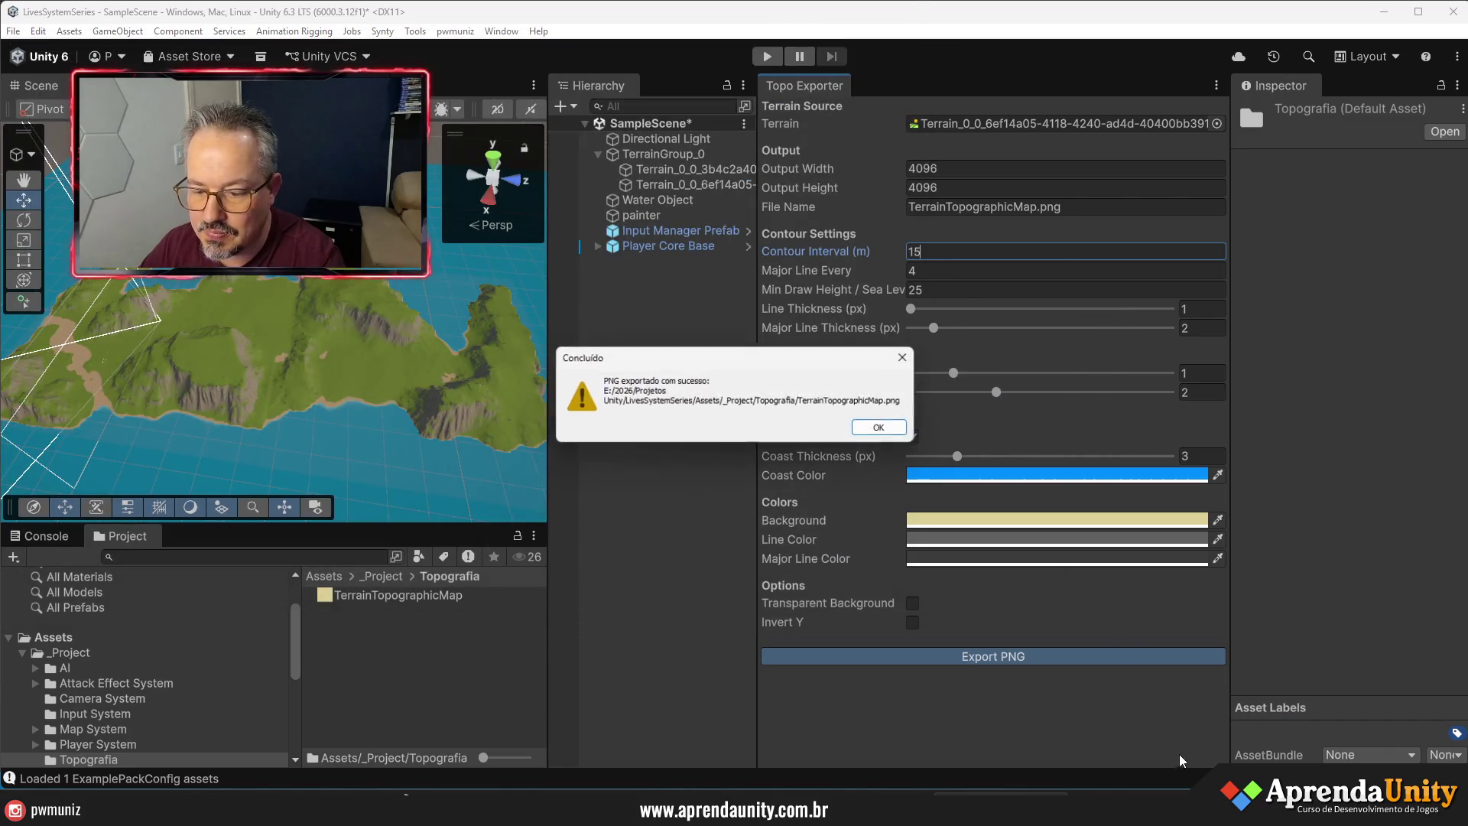
click(891, 440)
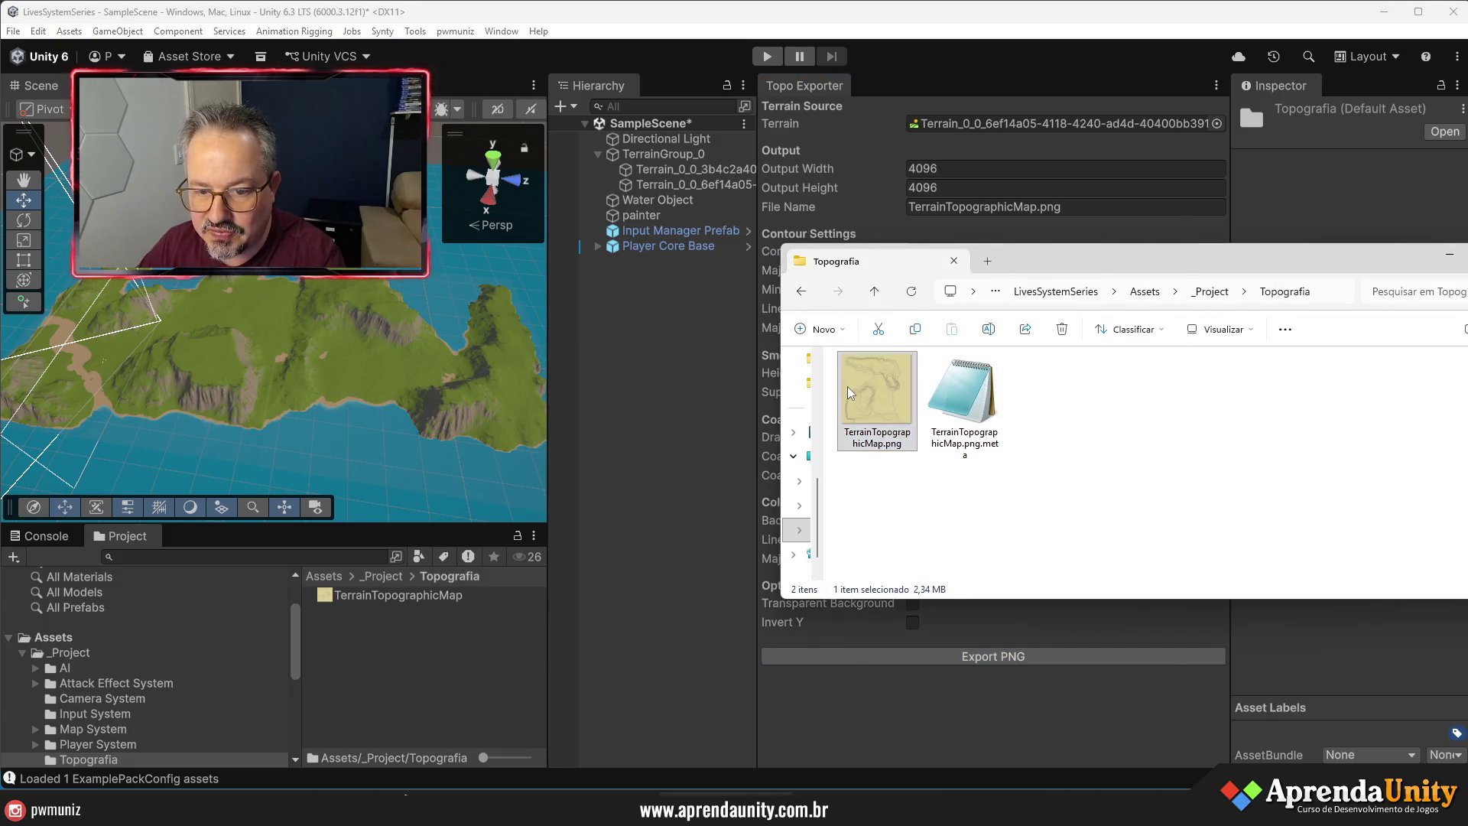
- Open the denser map in Photos, zoom in and out, then close Photos and Explorer
right_click(847, 387)
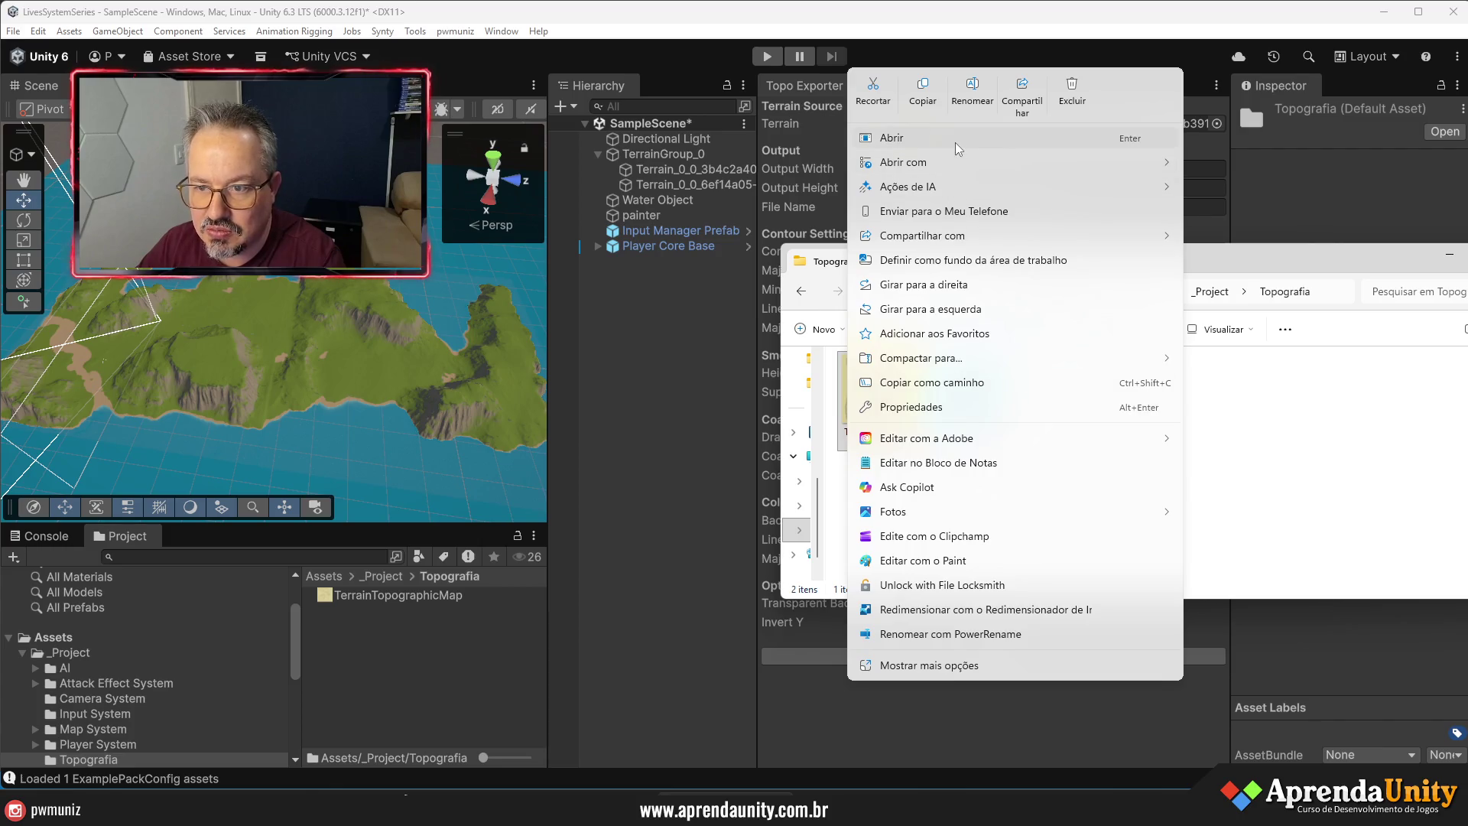
mouse_move(956, 162)
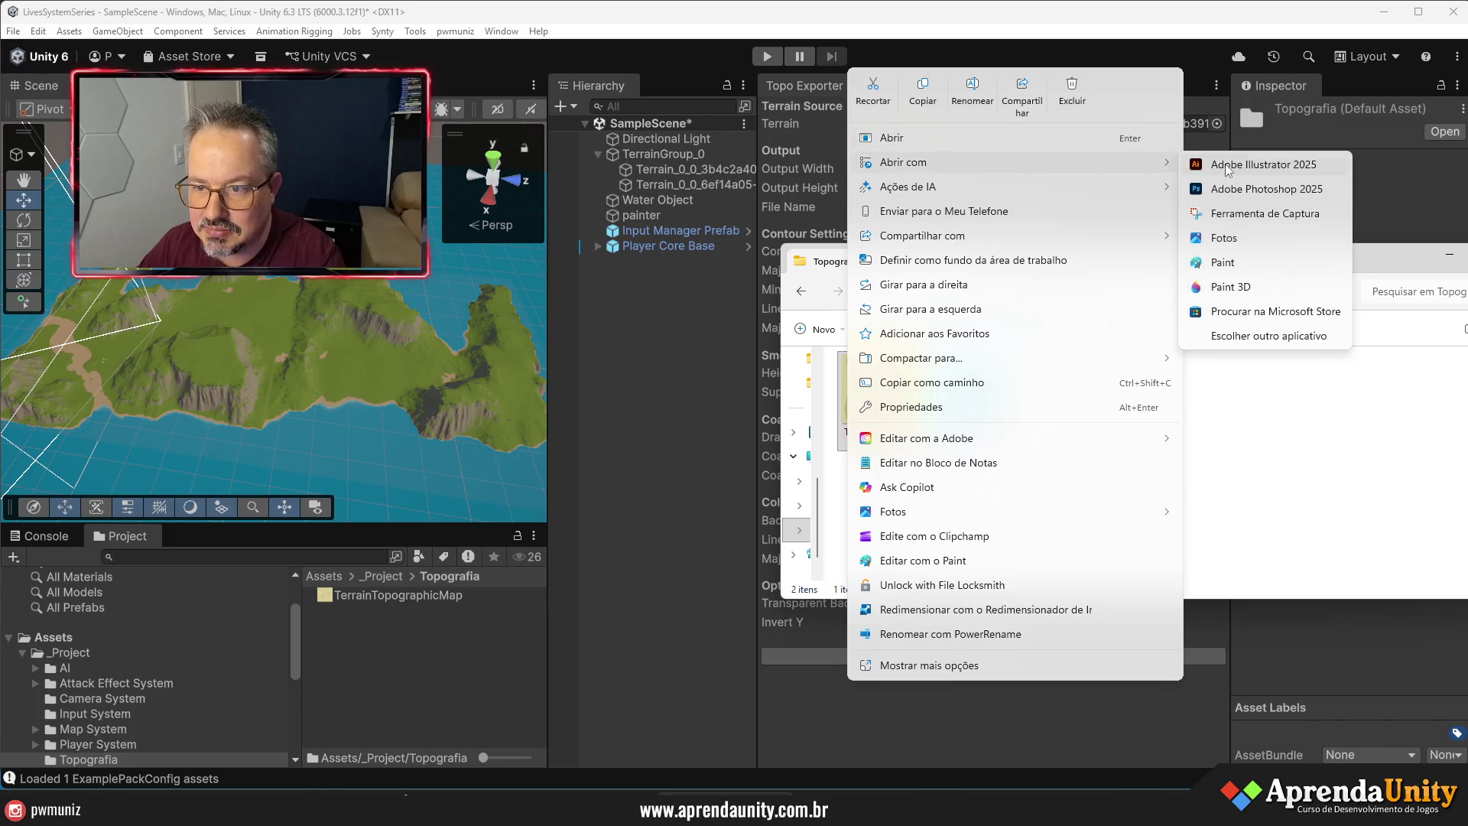
click(1225, 238)
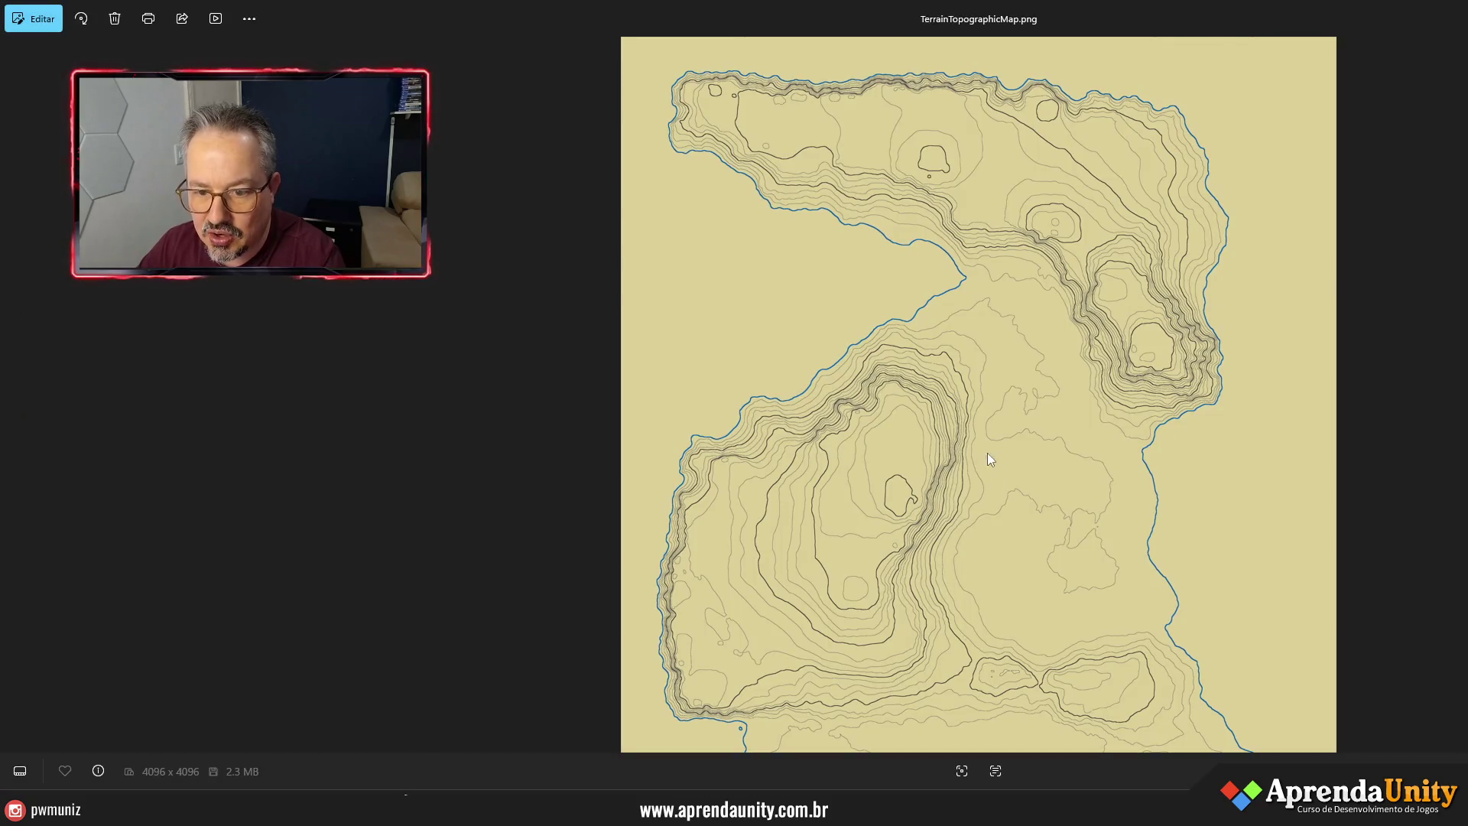
scroll(983, 489, up, 5)
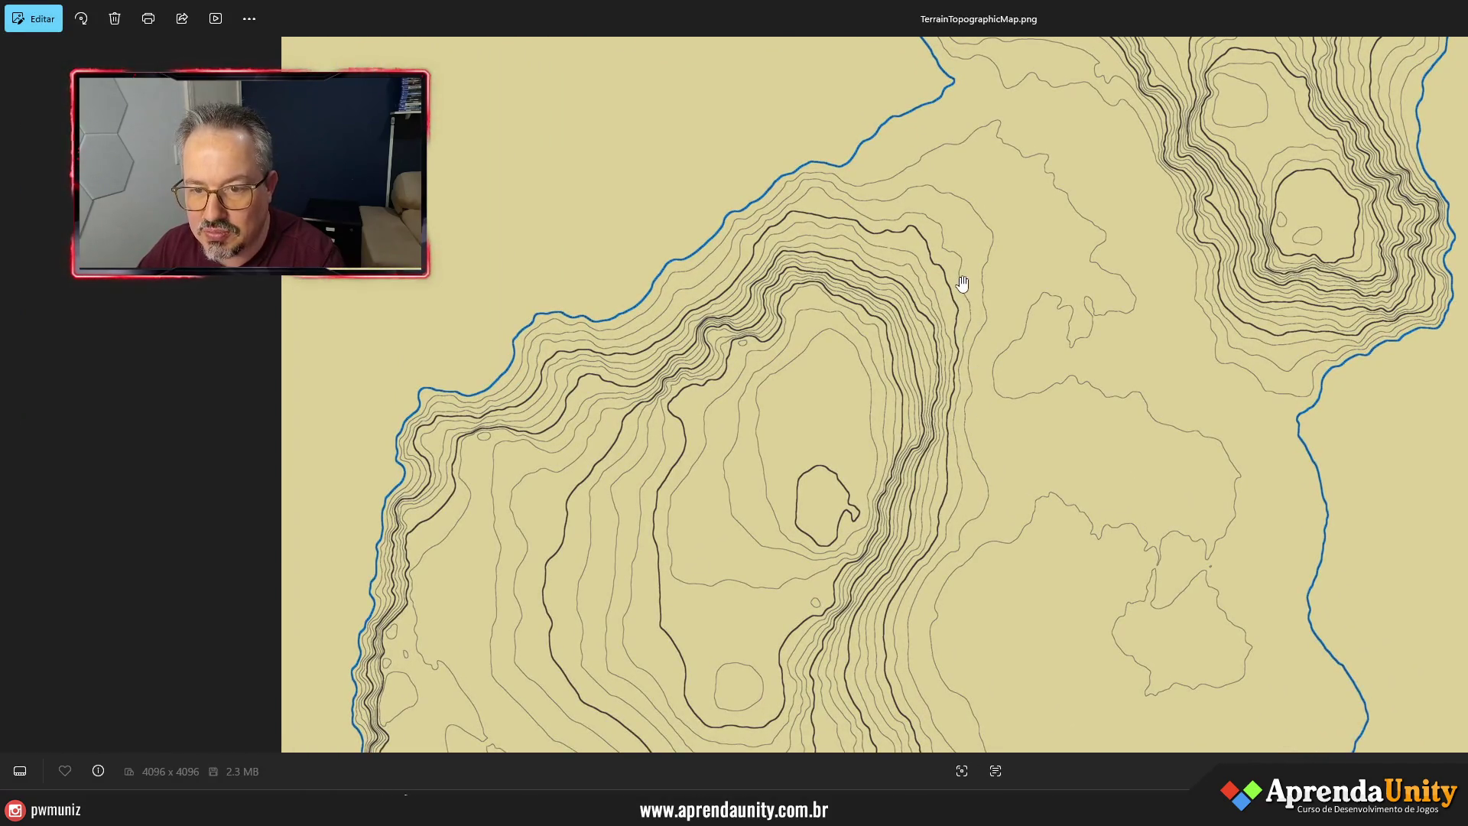
scroll(946, 326, down, 5)
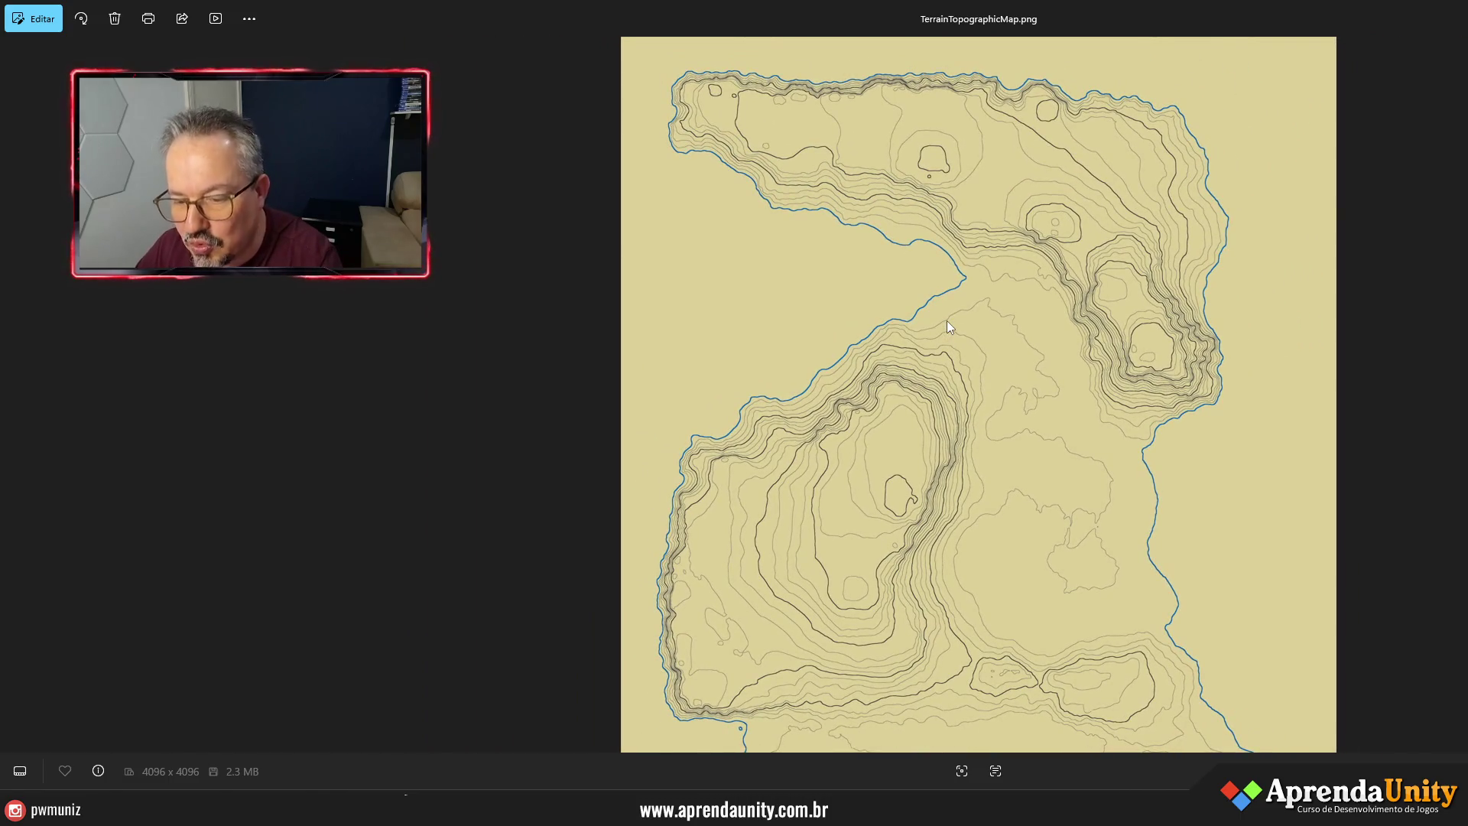
key(alt+F4)
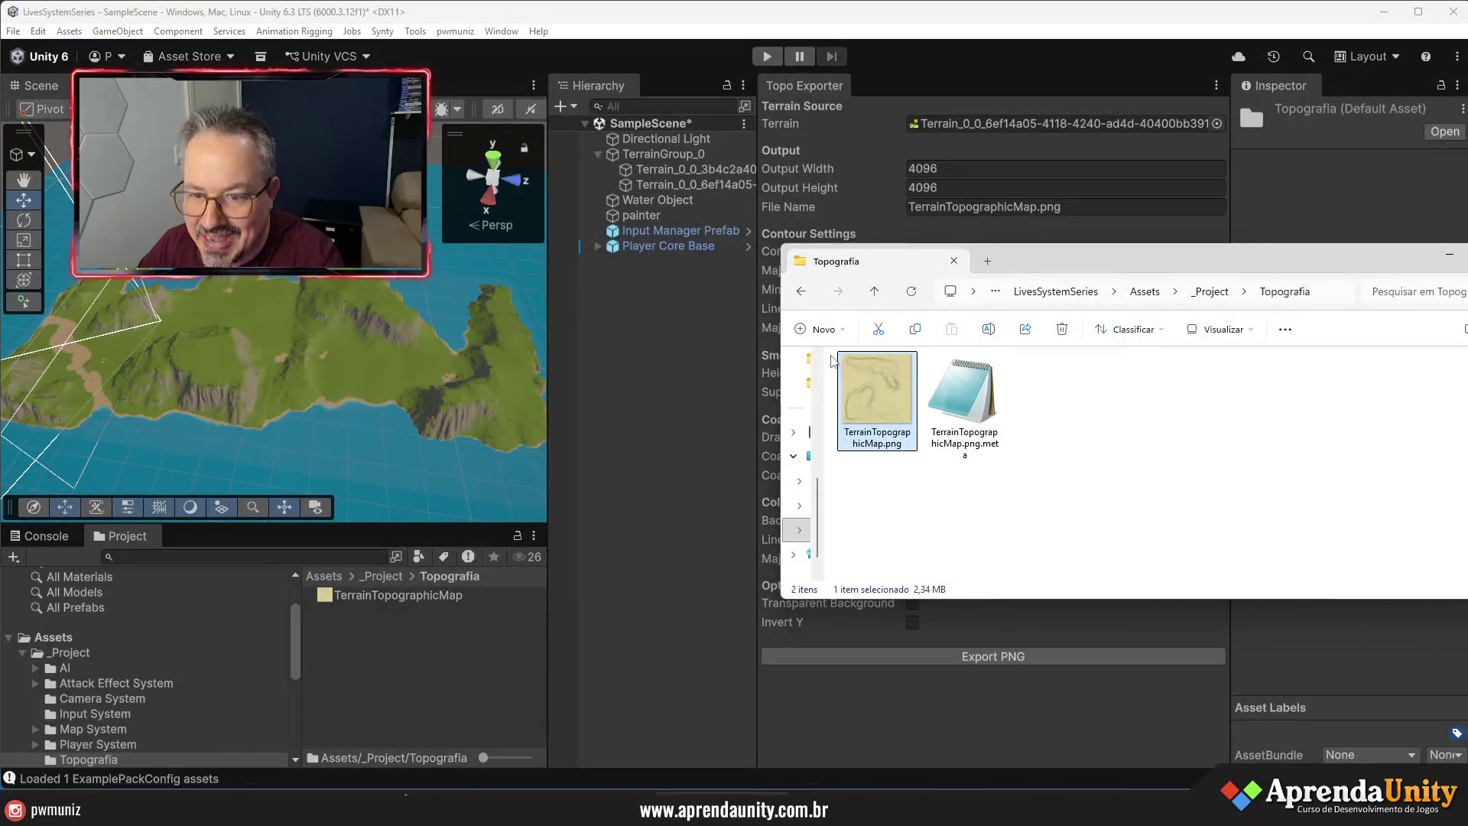
key(alt+F4)
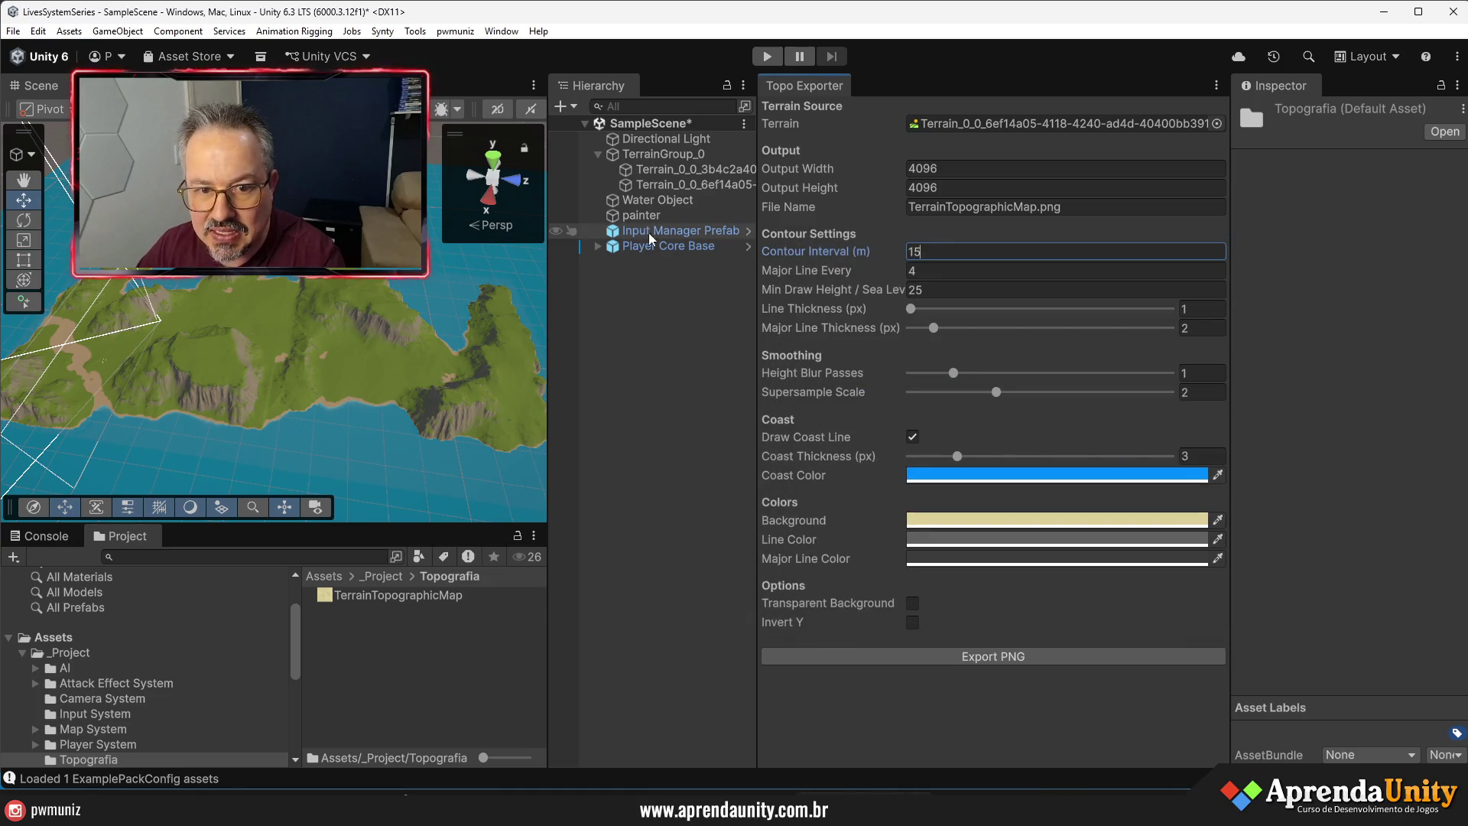
- Set Terrain_0_0_3b4c2a40 as the export terrain and rename the output to TerrainTopographicMap2.png
click(667, 169)
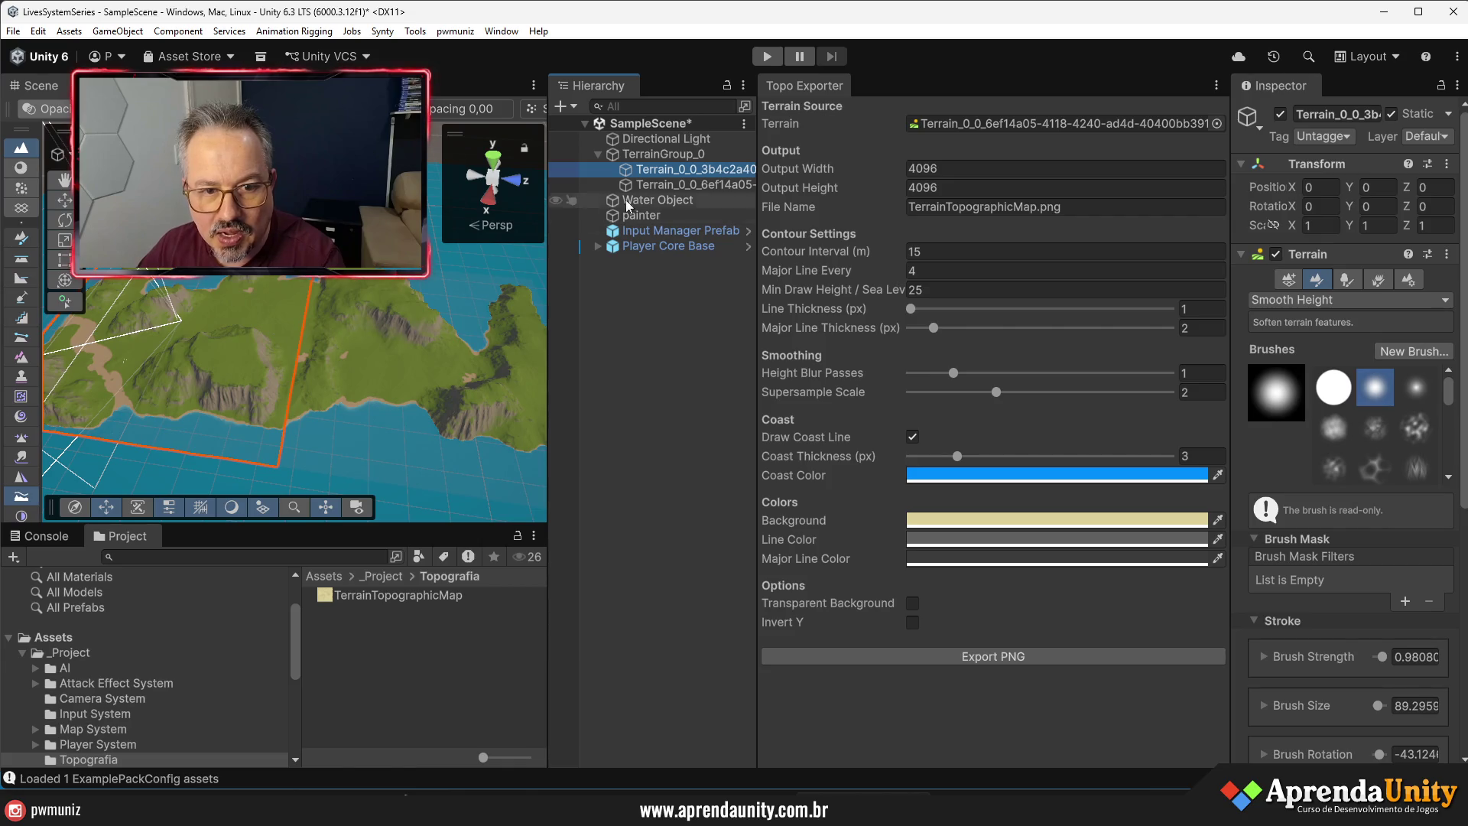
drag(691, 171, 960, 121)
click(1070, 207)
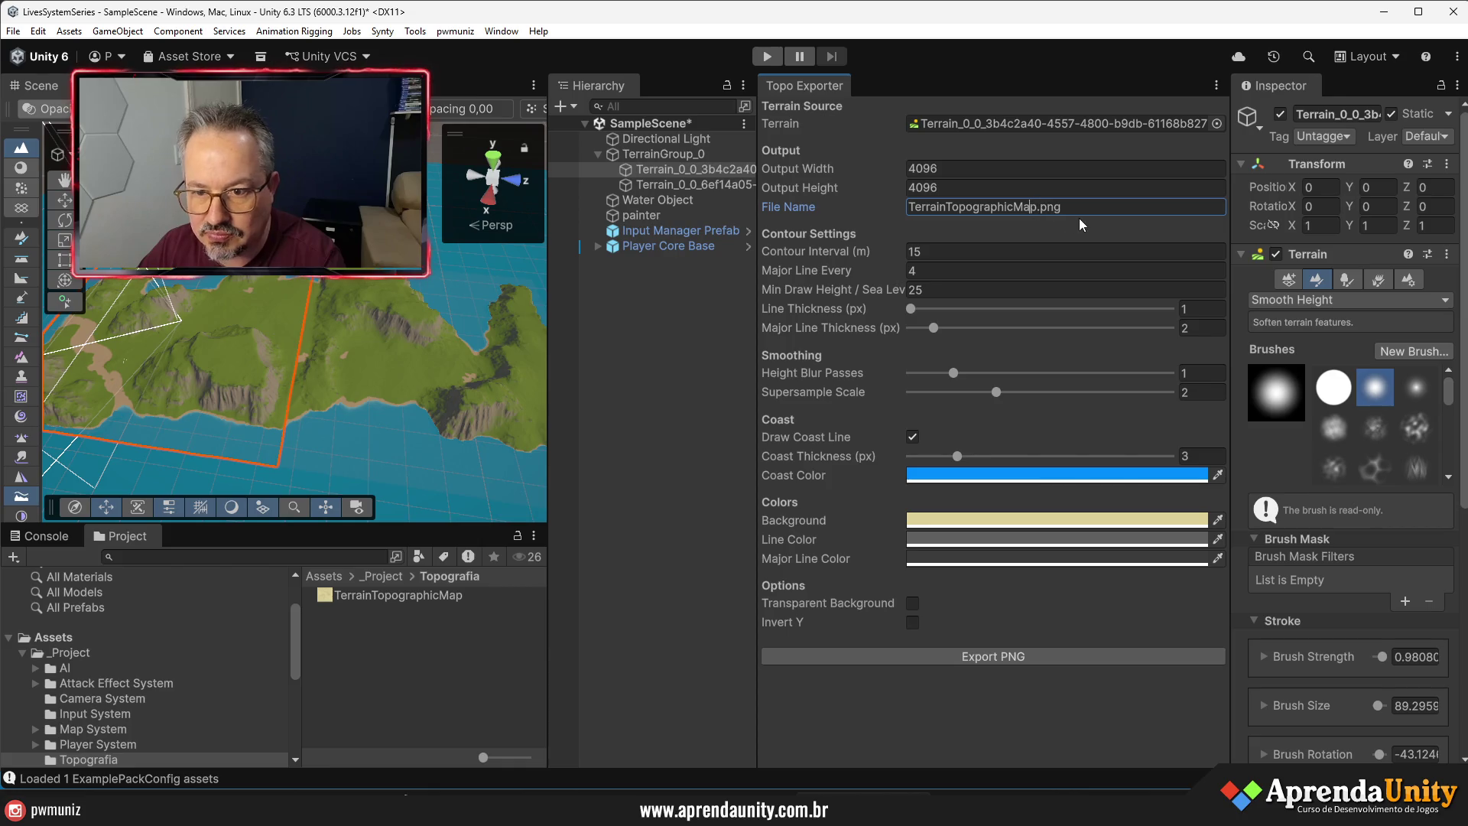
key(Right)
text(2)
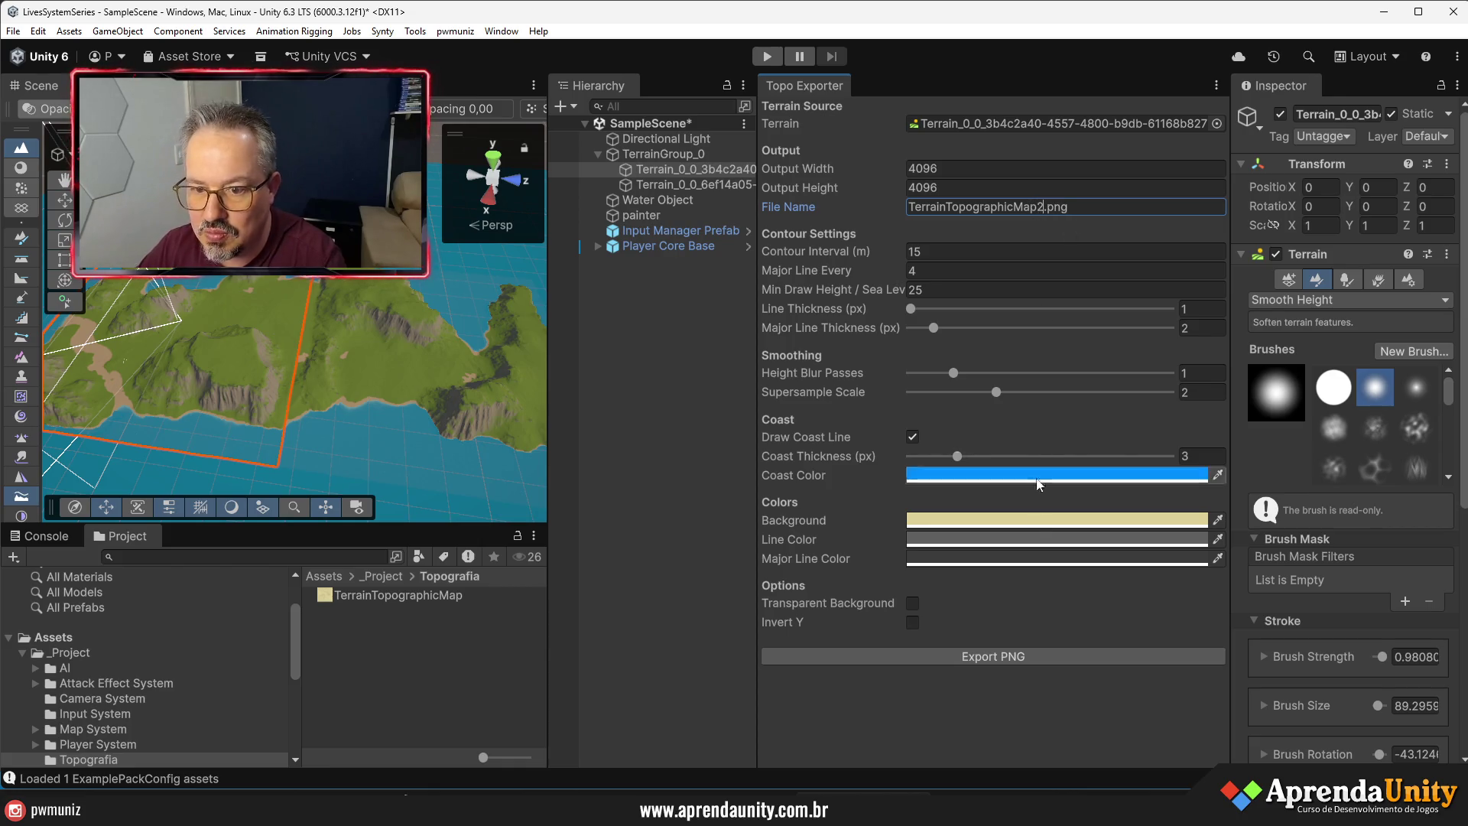
- Export TerrainTopographicMap2.png into the _Project/Topografia folder and dismiss the success message
click(989, 649)
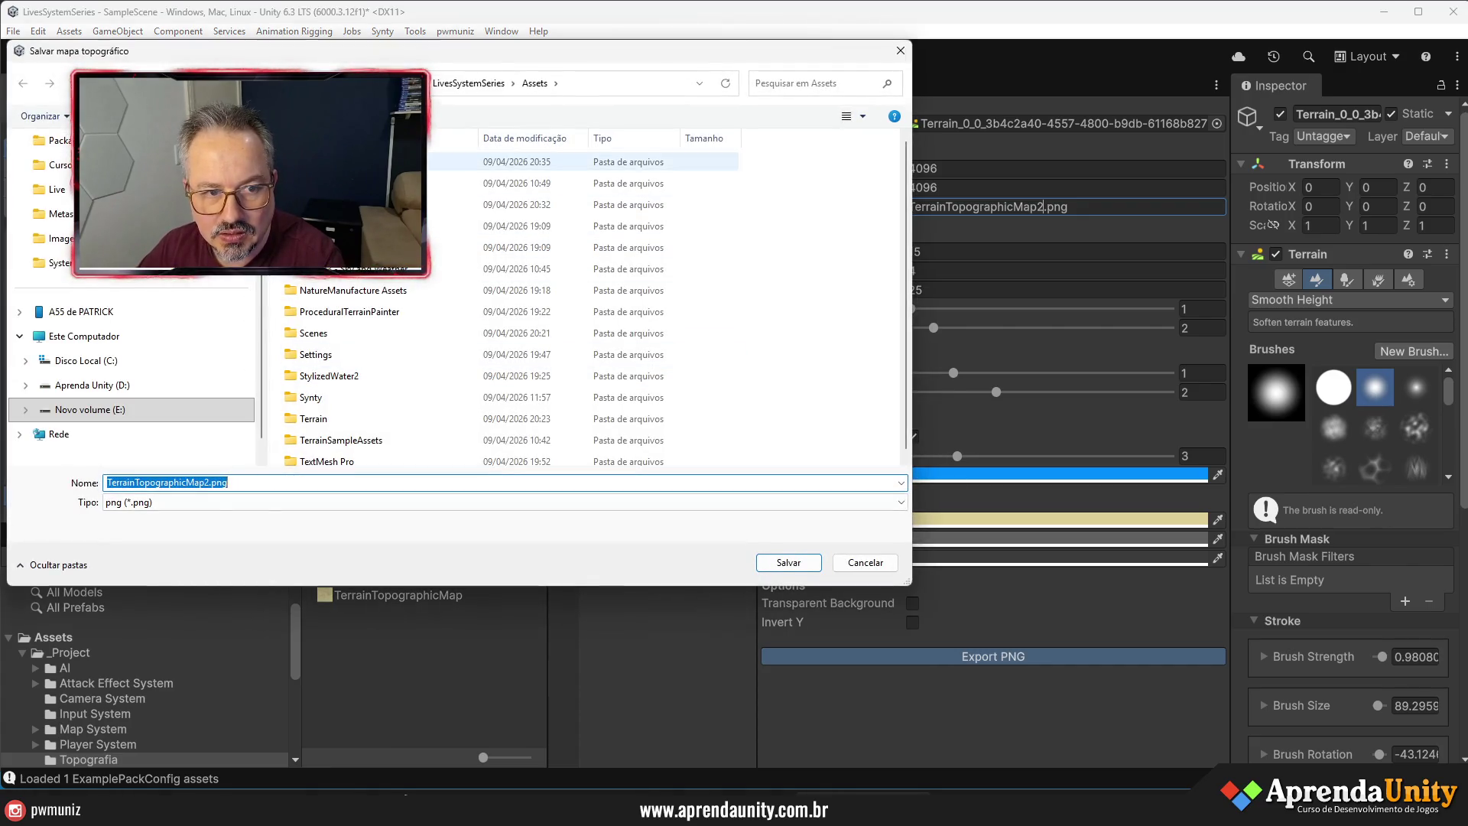
double_click(344, 162)
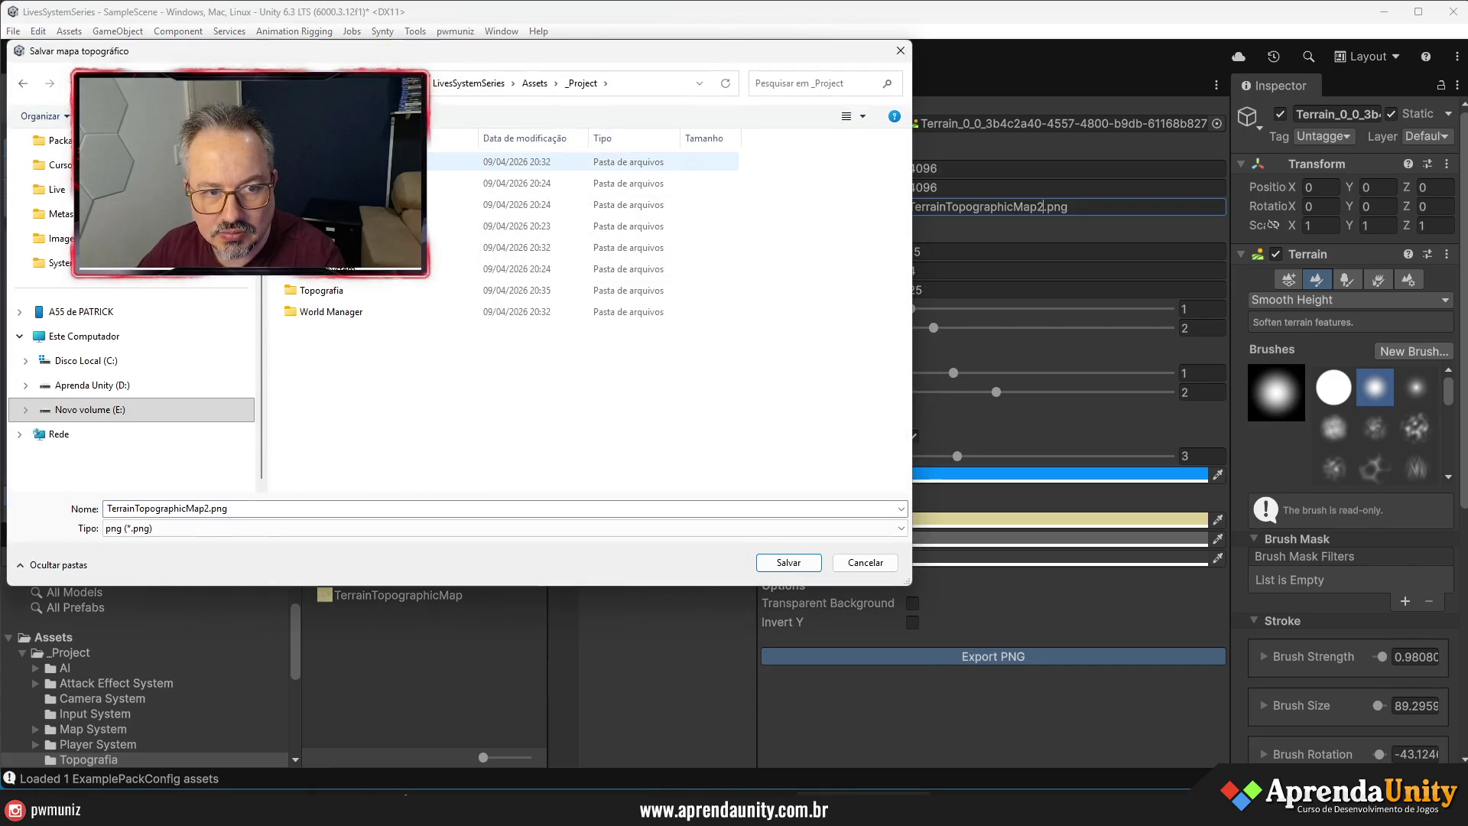
double_click(321, 291)
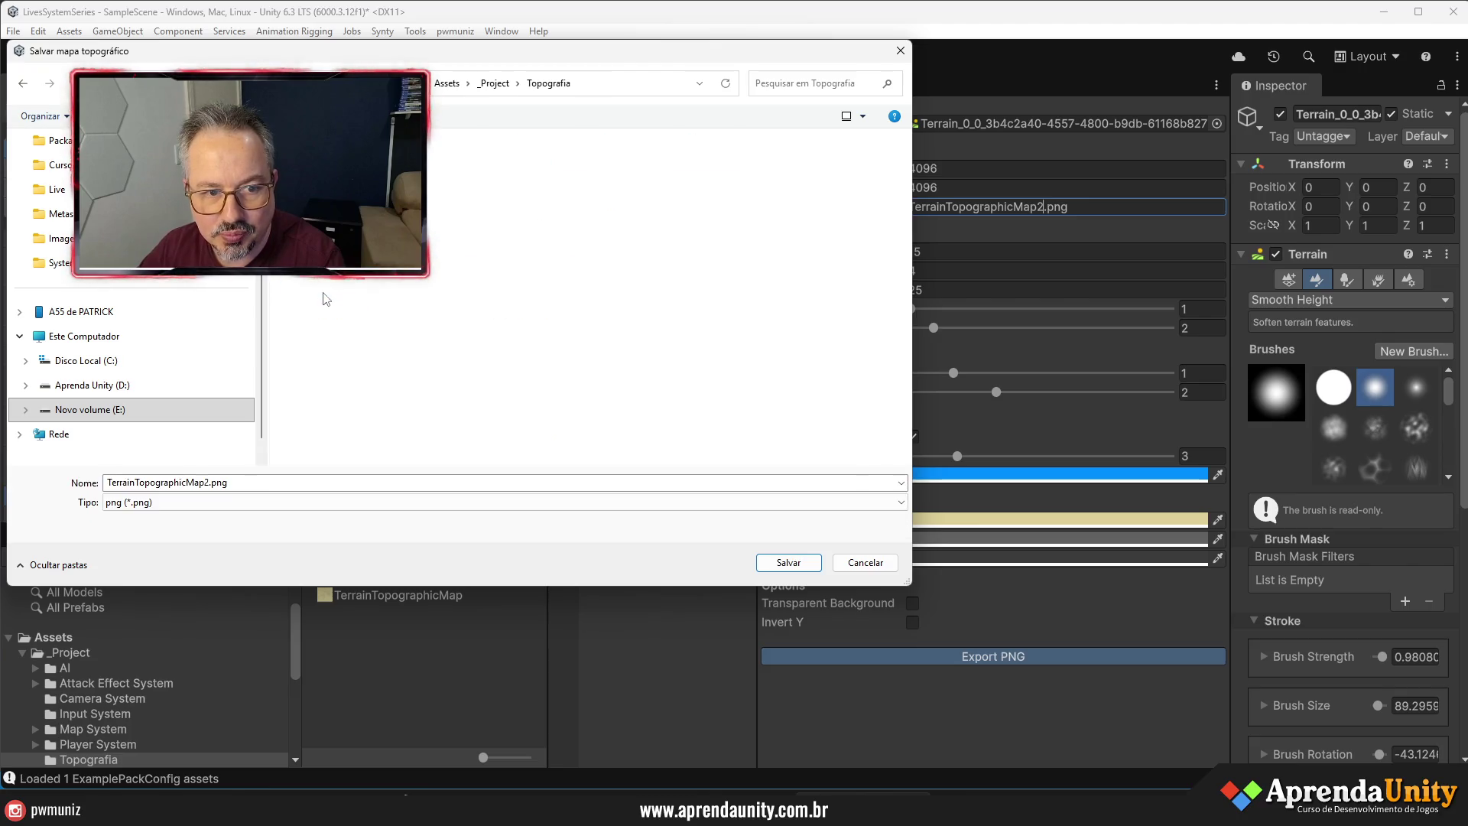
click(787, 564)
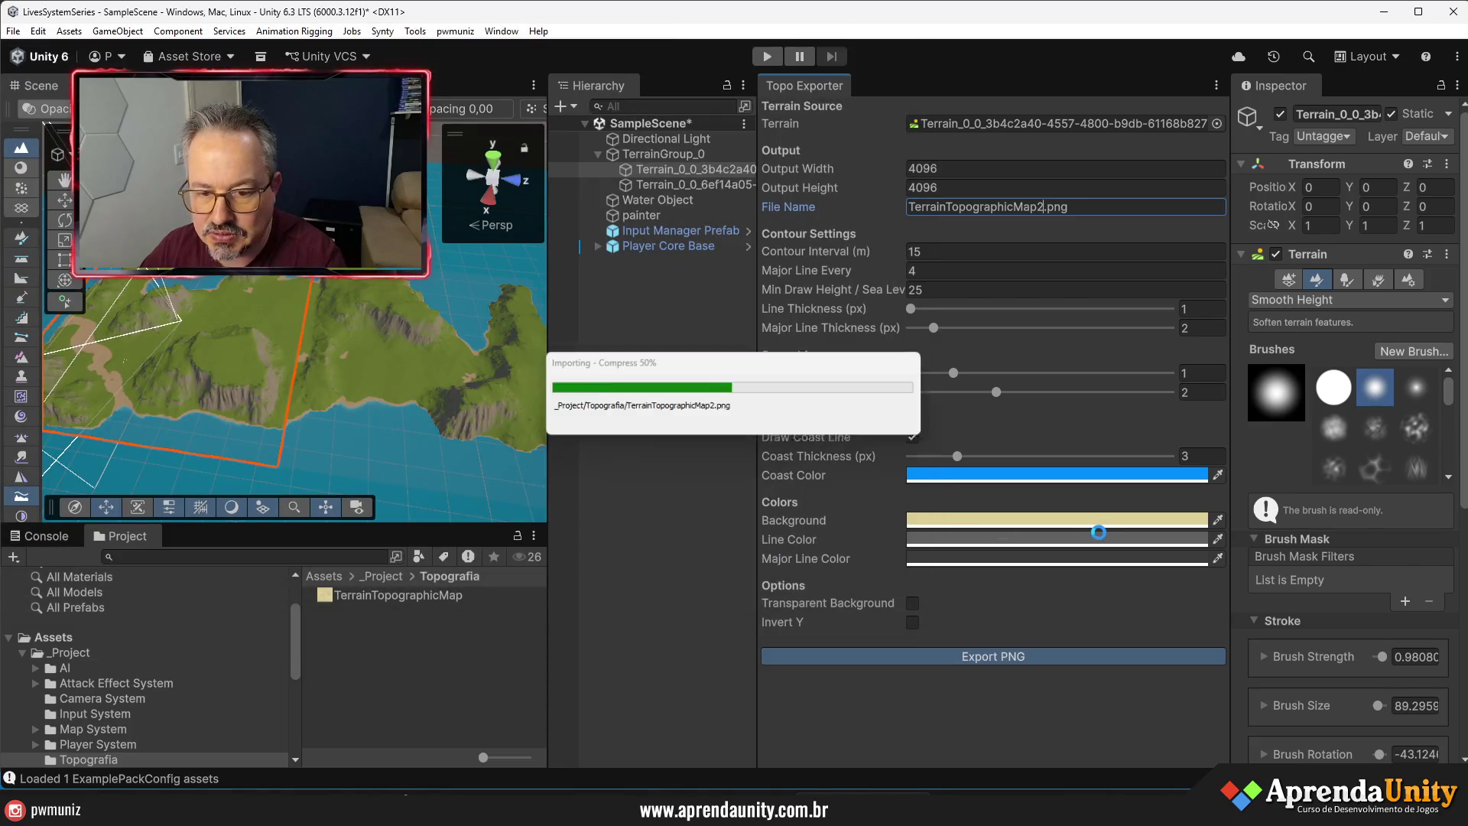
click(889, 432)
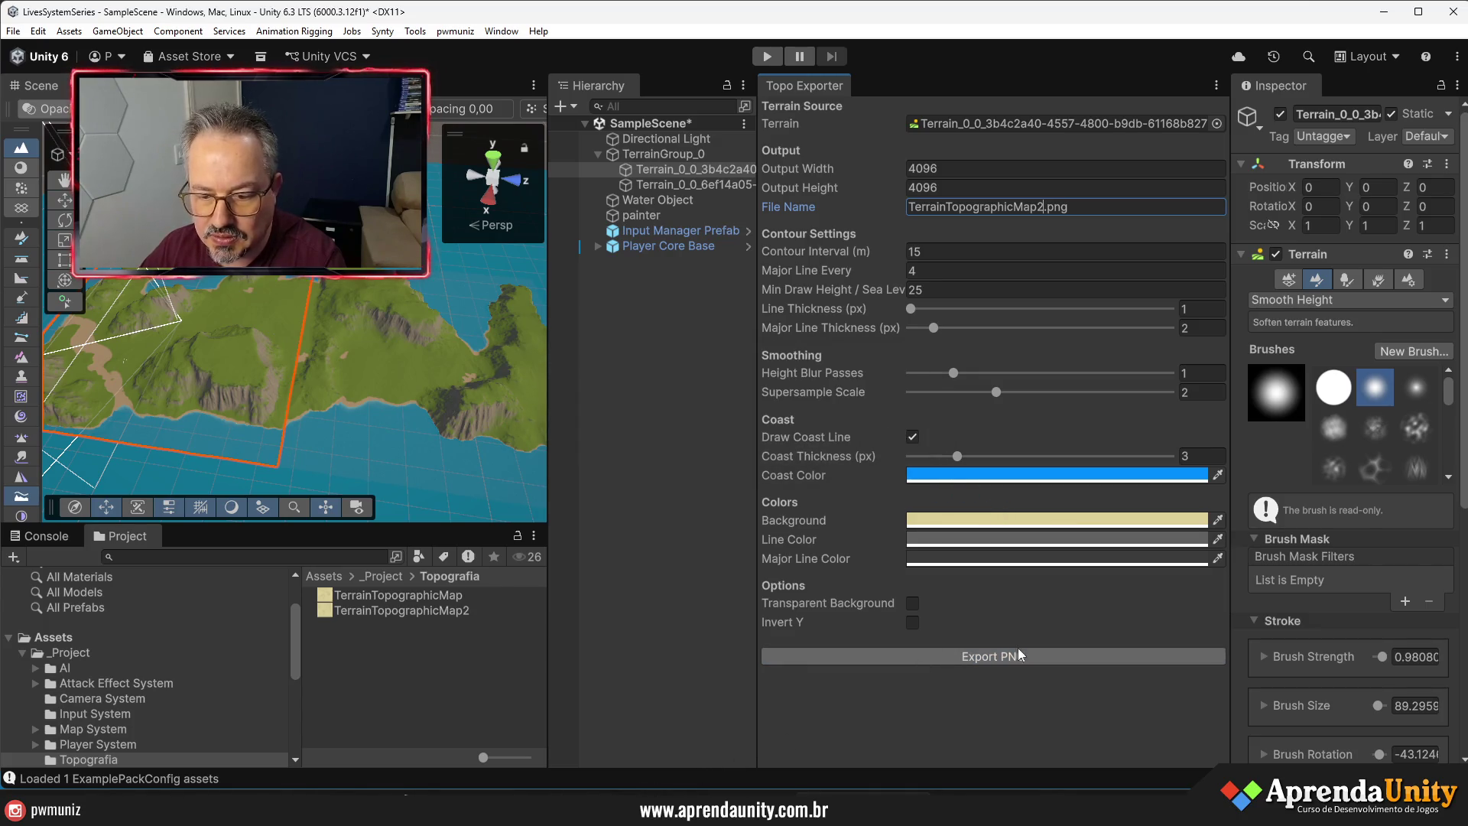
click(363, 646)
right_click(363, 646)
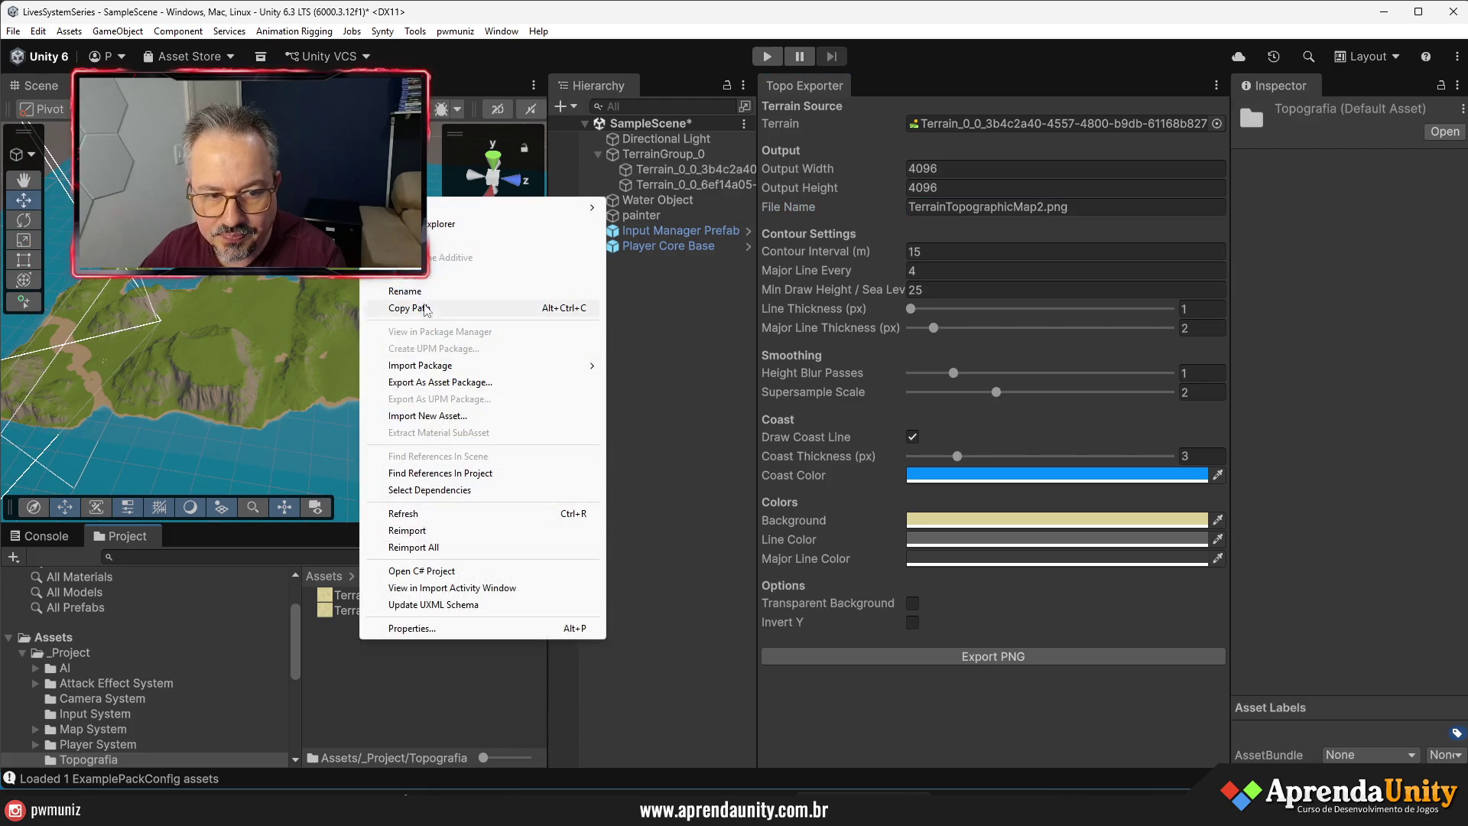
- Show Topografia in Explorer and open TerrainTopographicMap2.png in Photos
click(443, 224)
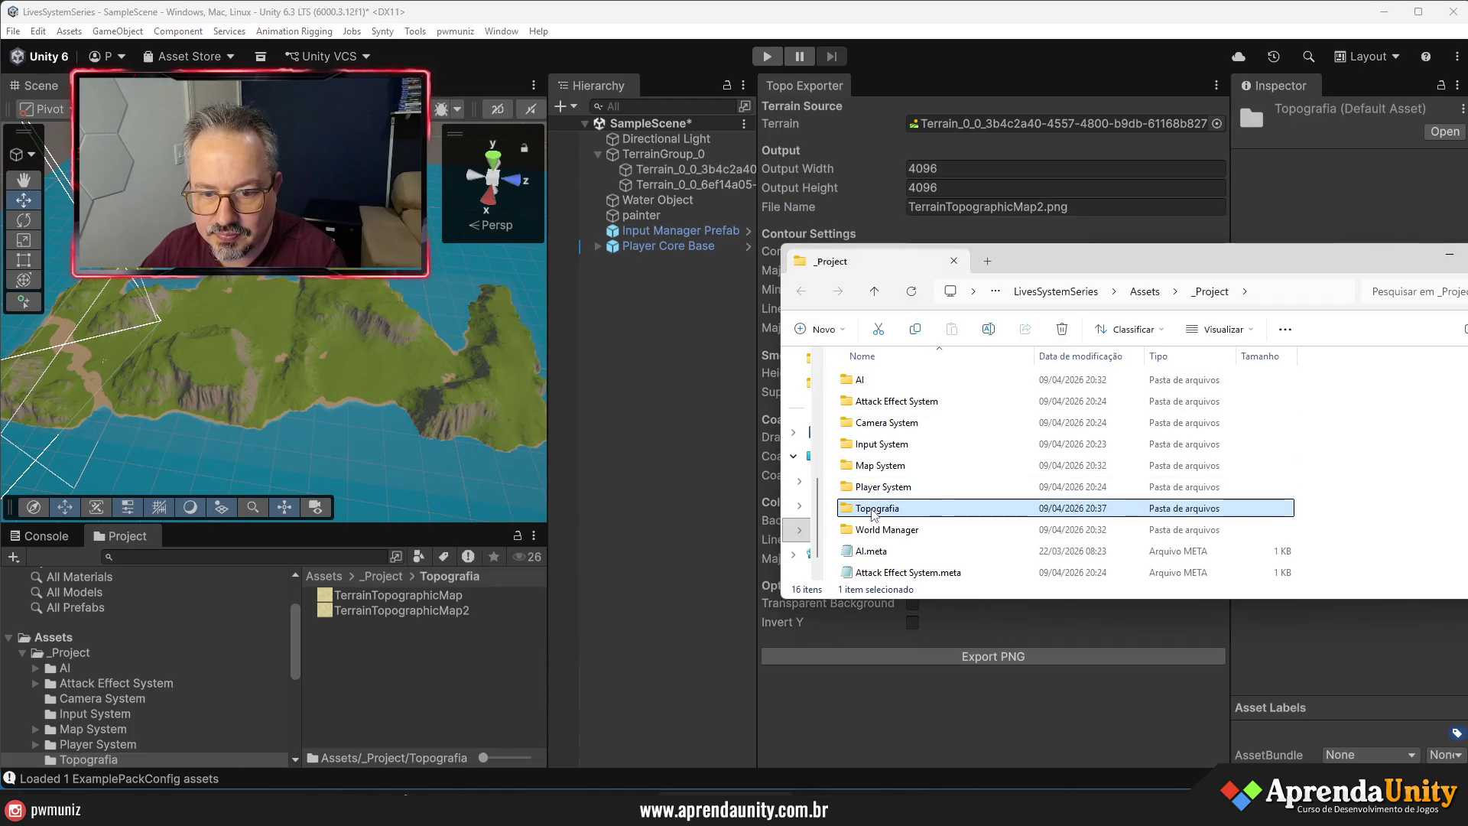
double_click(875, 508)
click(1050, 390)
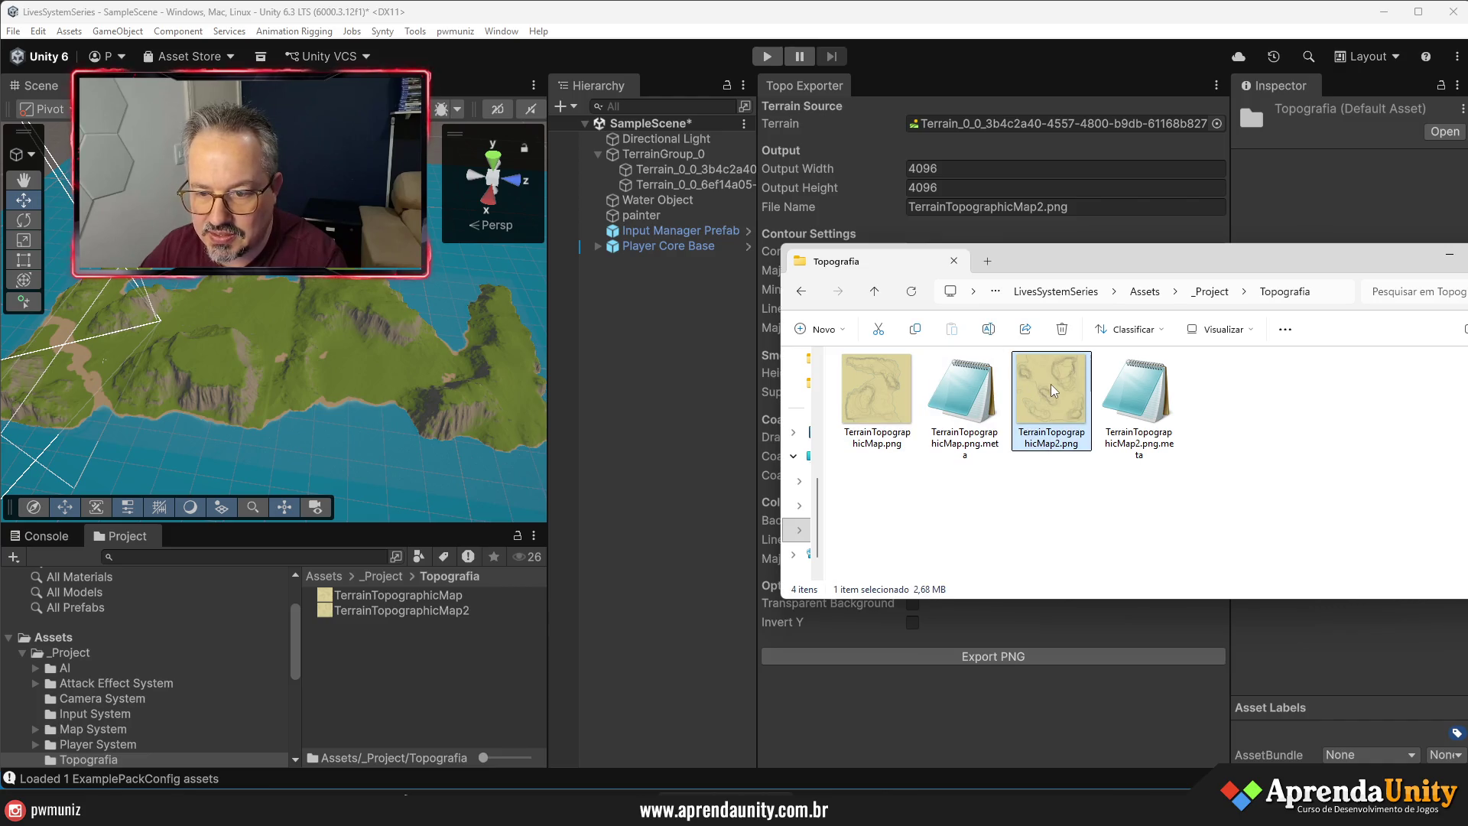
right_click(1051, 384)
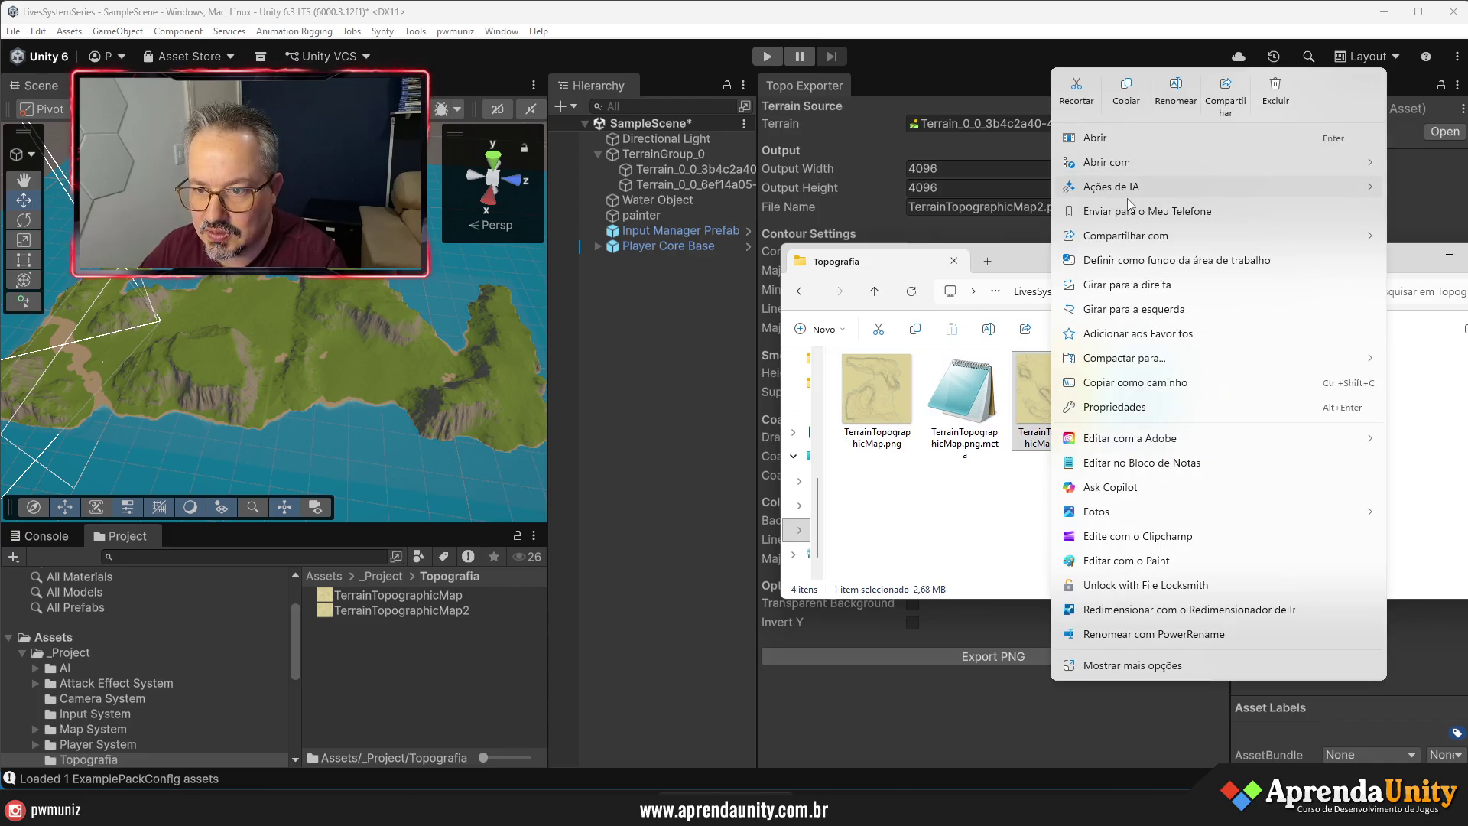
mouse_move(1162, 165)
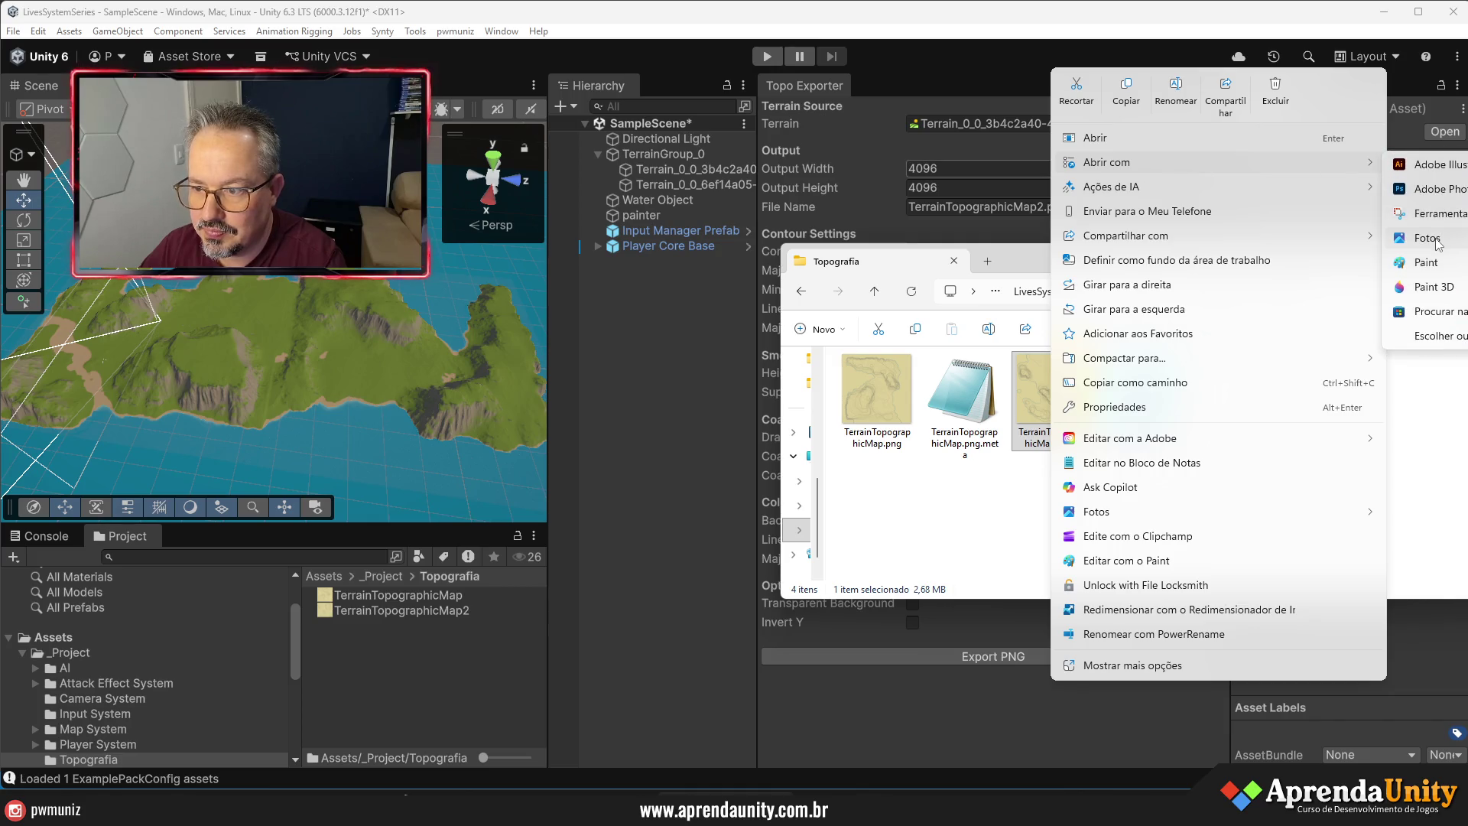
click(1430, 238)
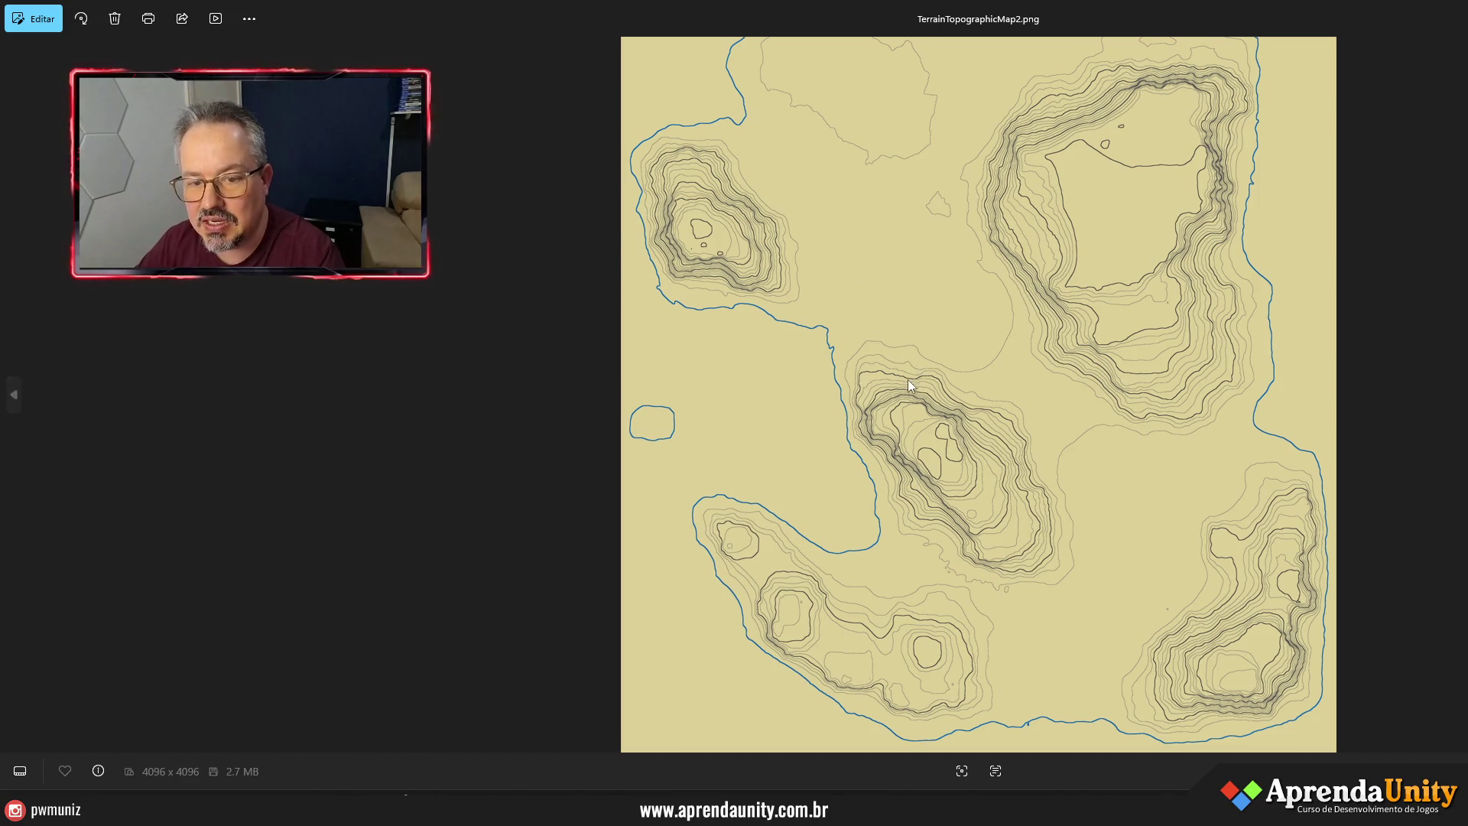
scroll(1048, 475, up, 10)
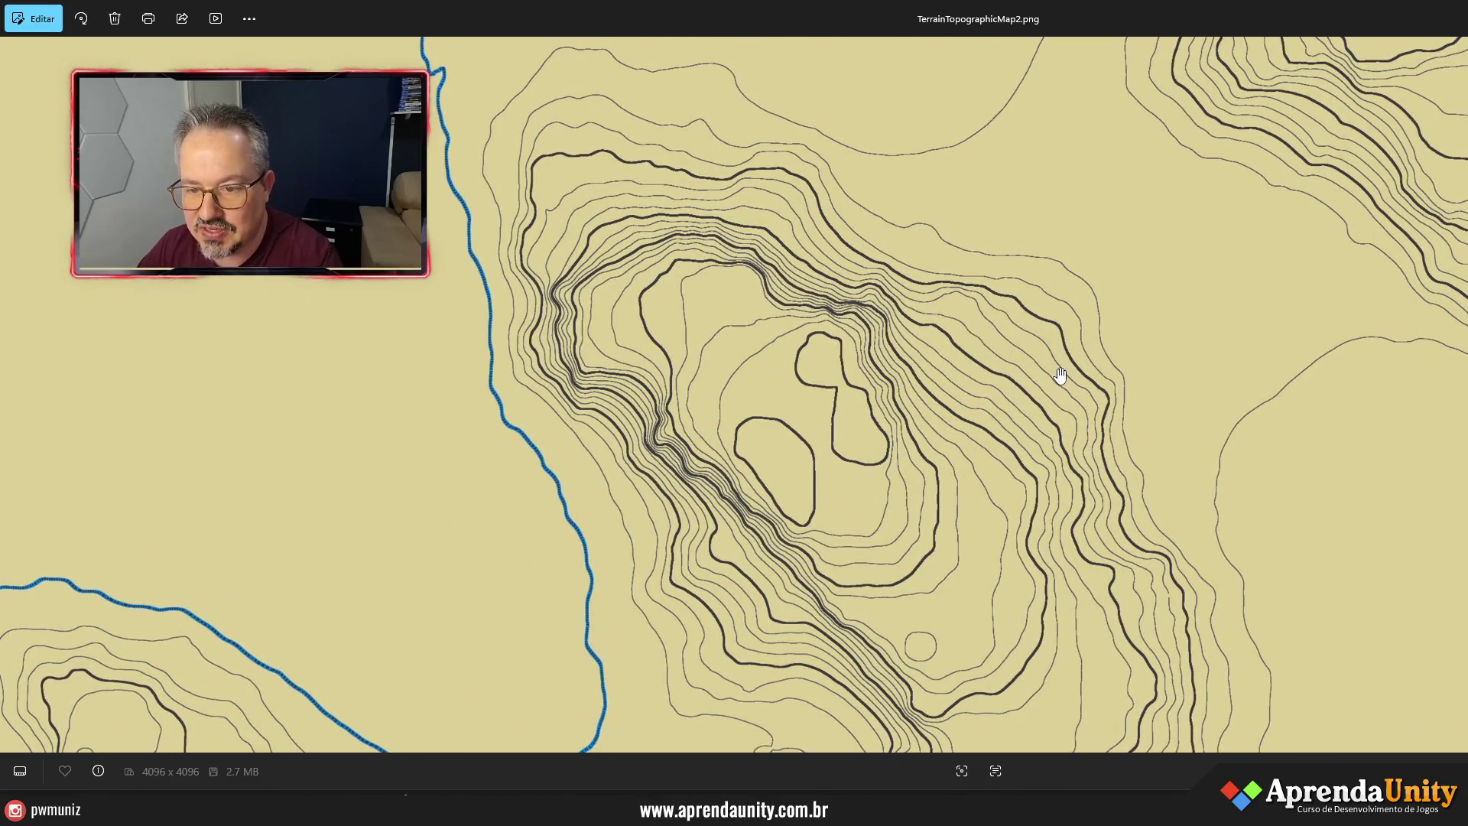
scroll(1063, 375, down, 10)
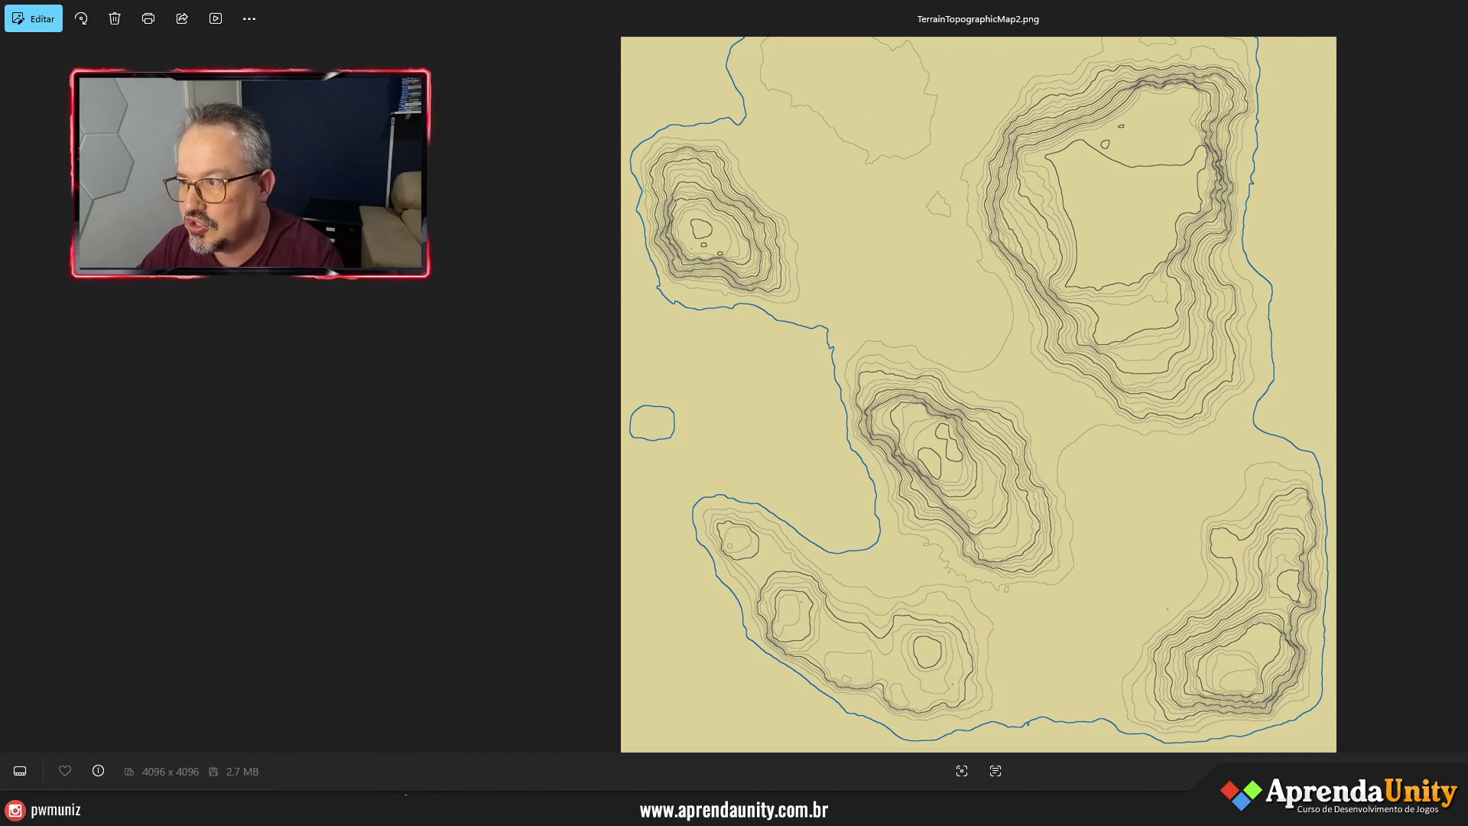
key(alt+F4)
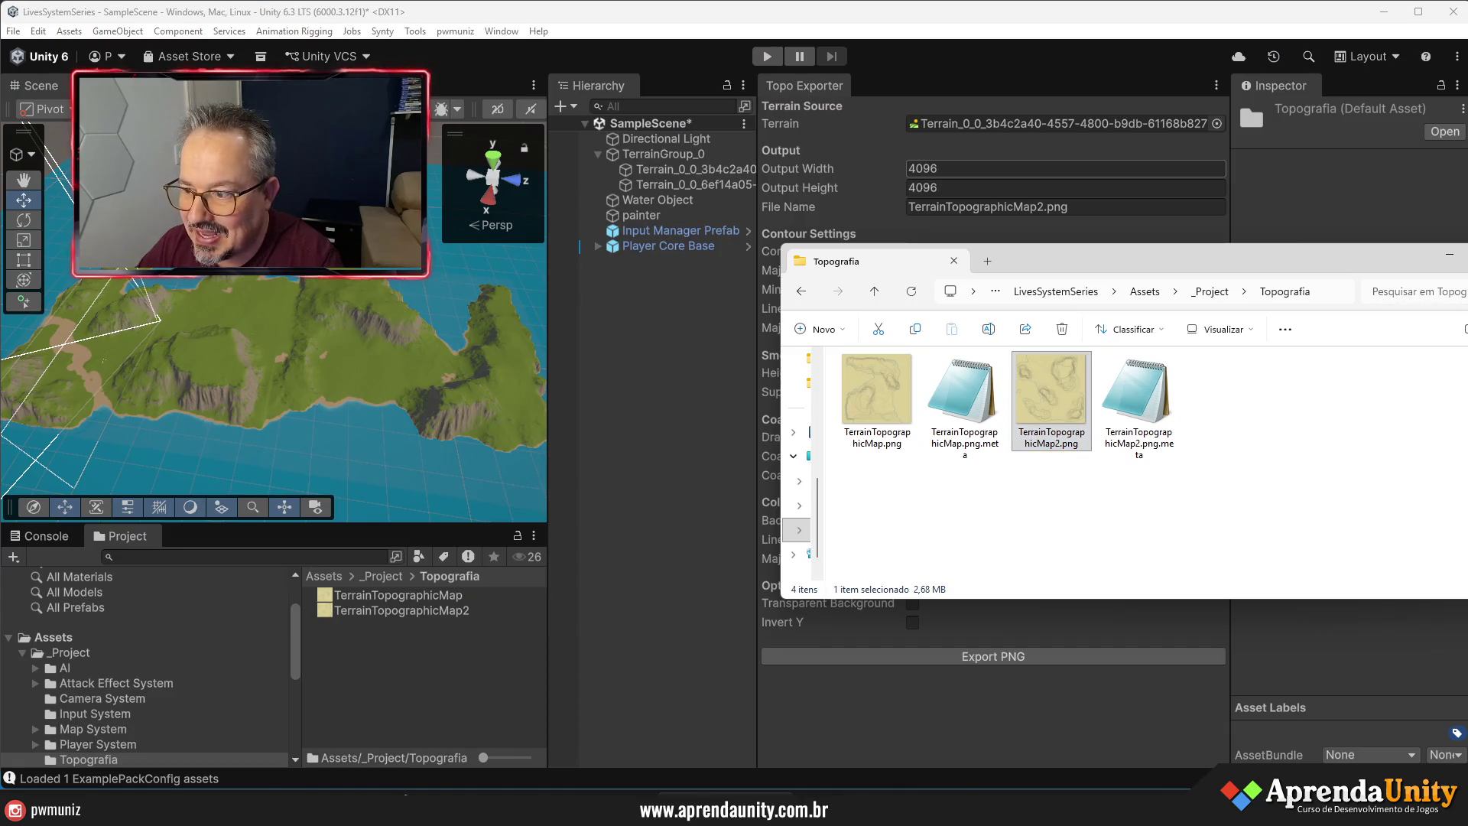
- Close the Topografia Explorer window and the Topo Exporter tab
key(alt+F4)
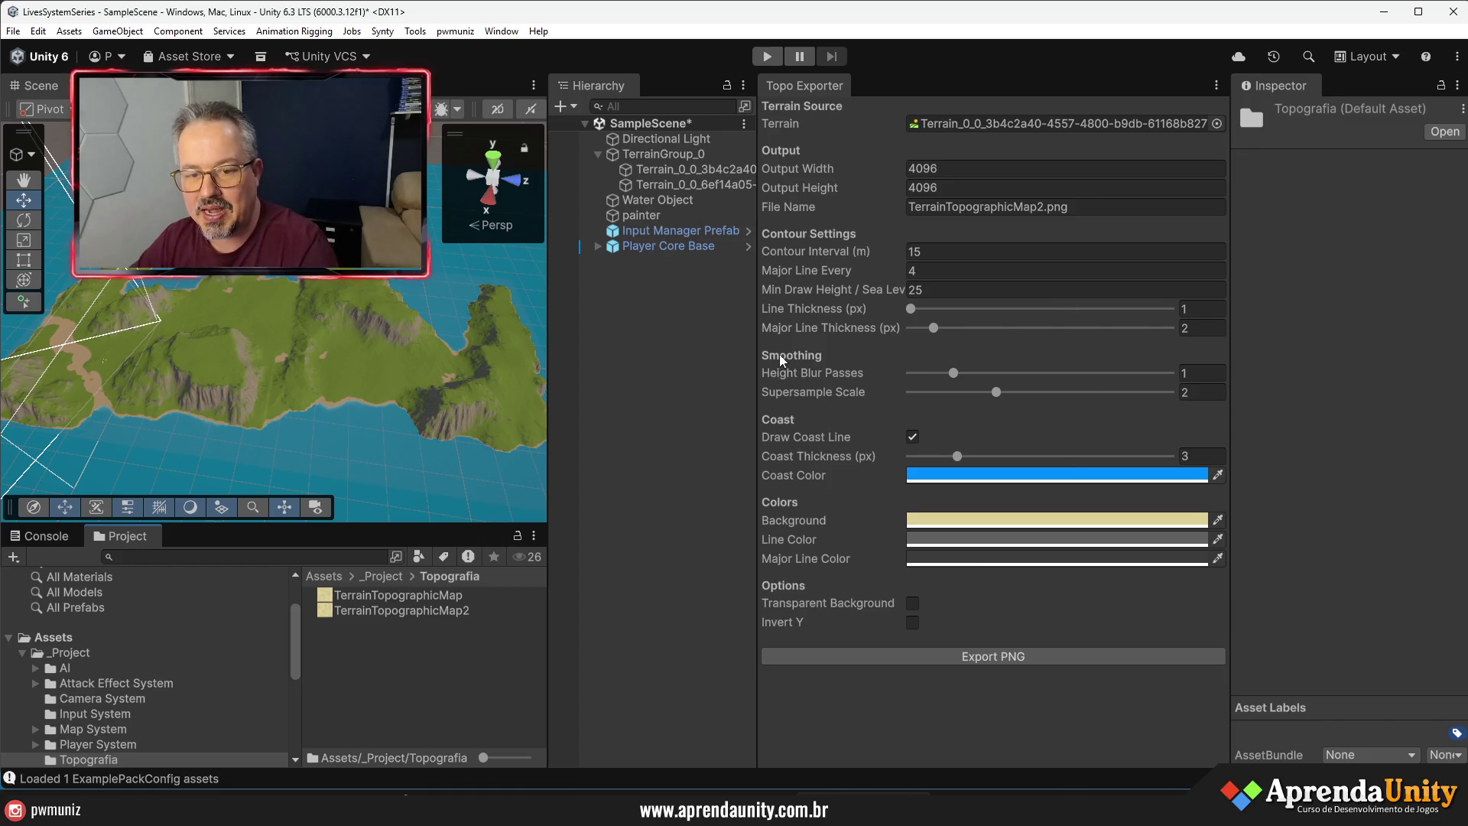
right_click(814, 87)
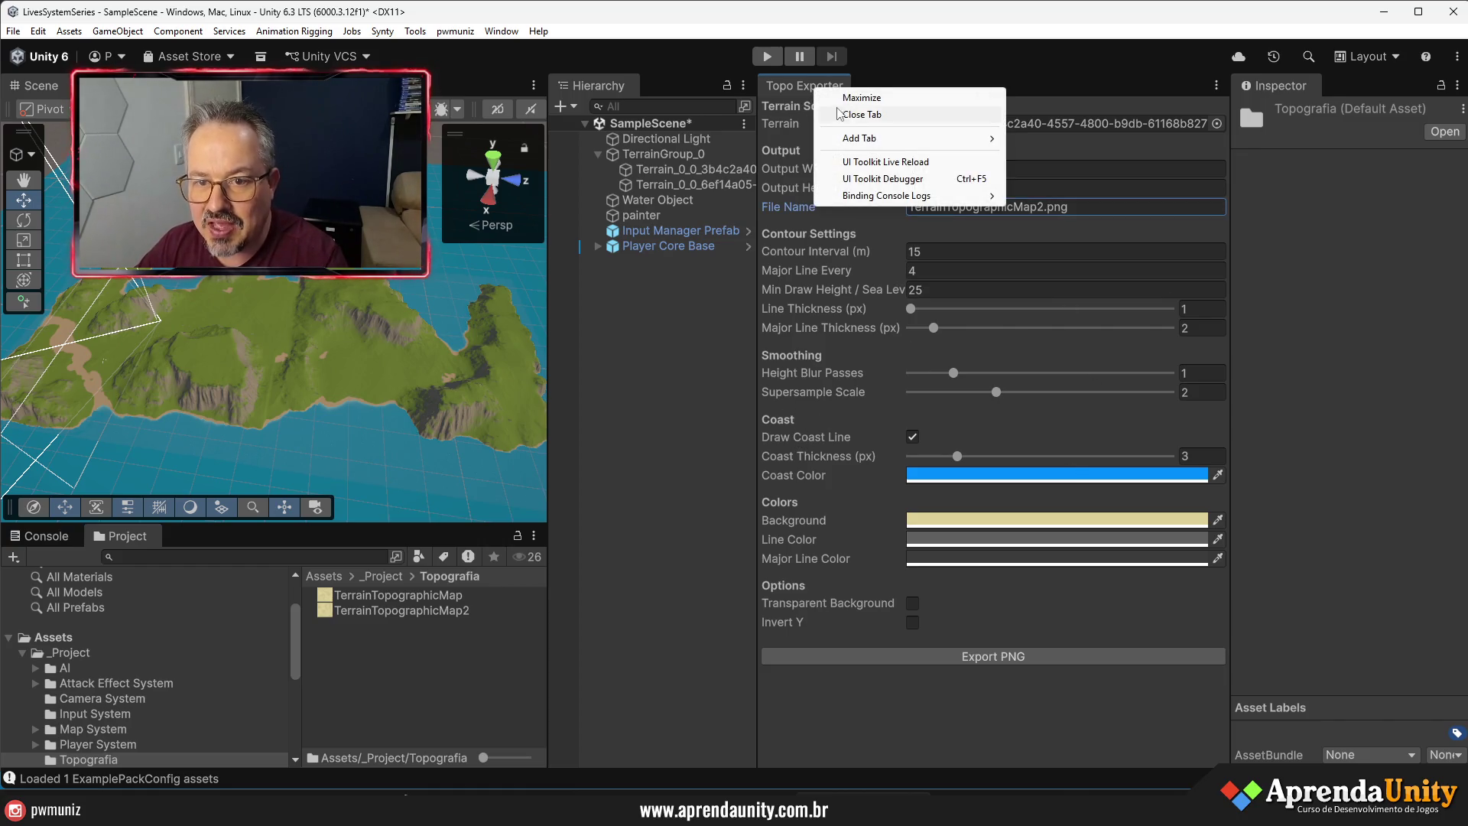
click(845, 115)
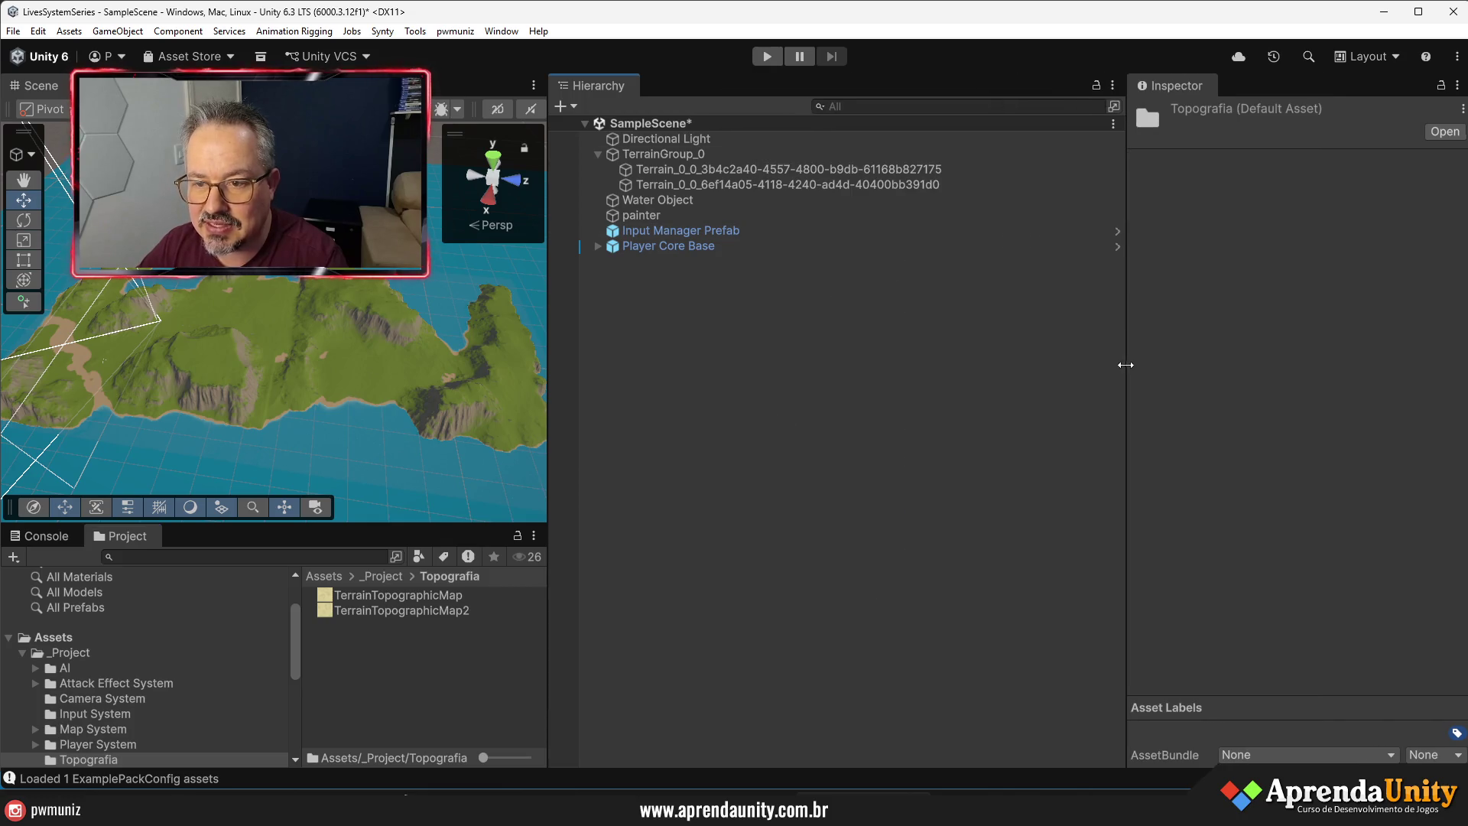
- Enlarge the Scene view and widen the Hierarchy, then orbit toward the island's grassy slopes
mouse_move(551, 426)
mouse_down()
mouse_move(872, 426)
mouse_move(759, 441)
mouse_up()
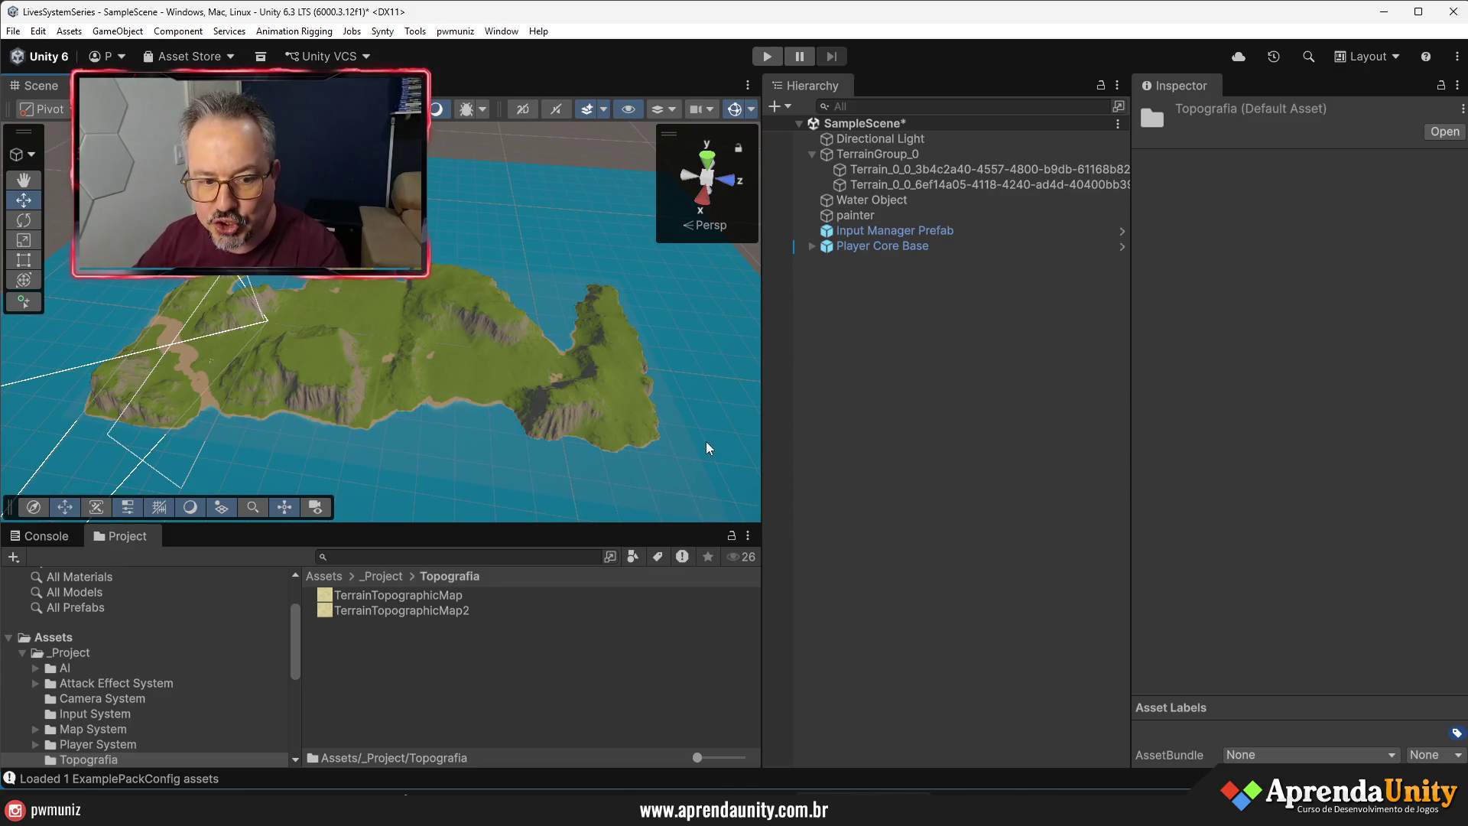
drag(1132, 94, 1197, 94)
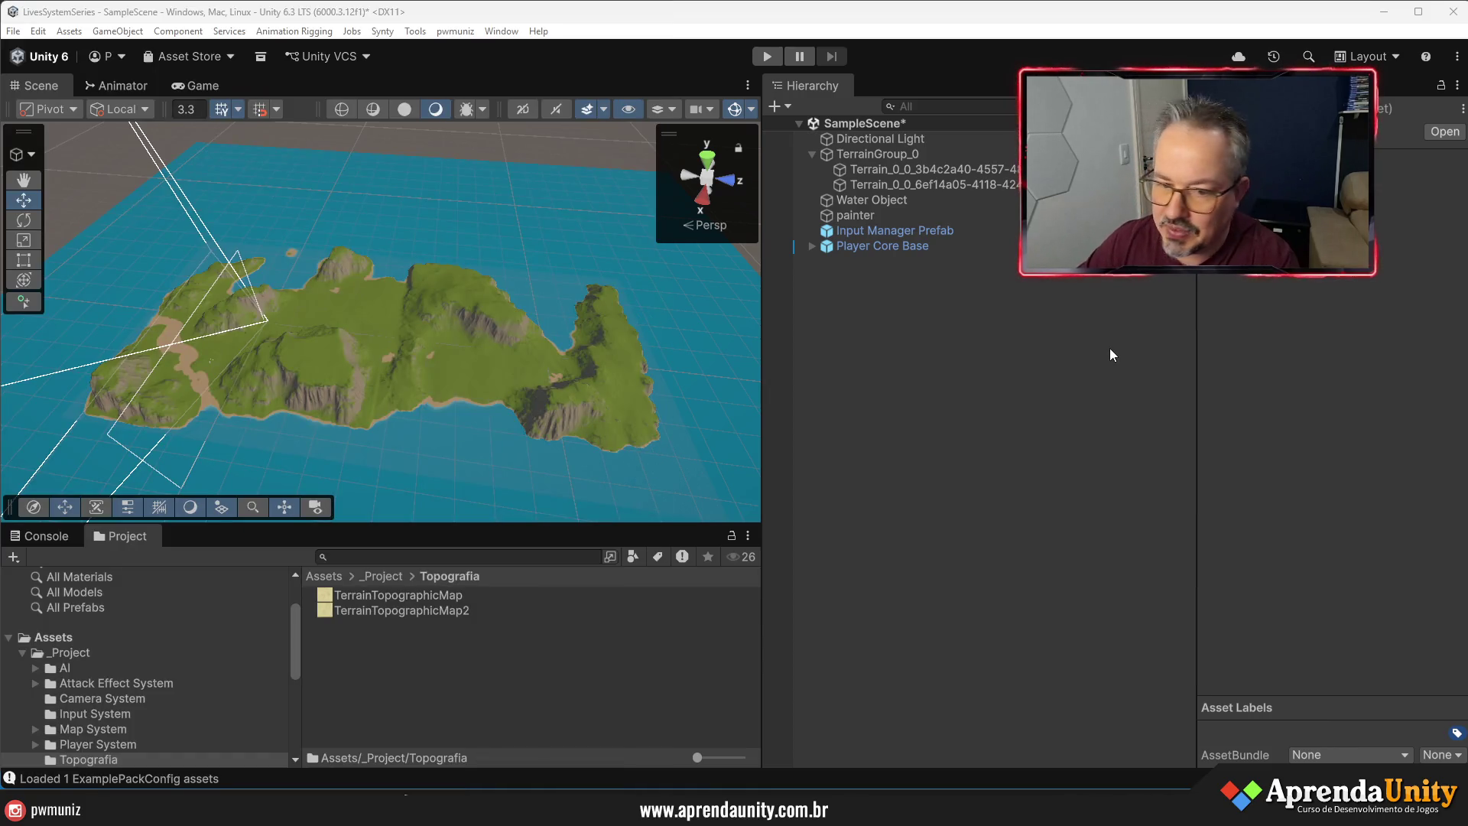
drag(1197, 457, 1242, 456)
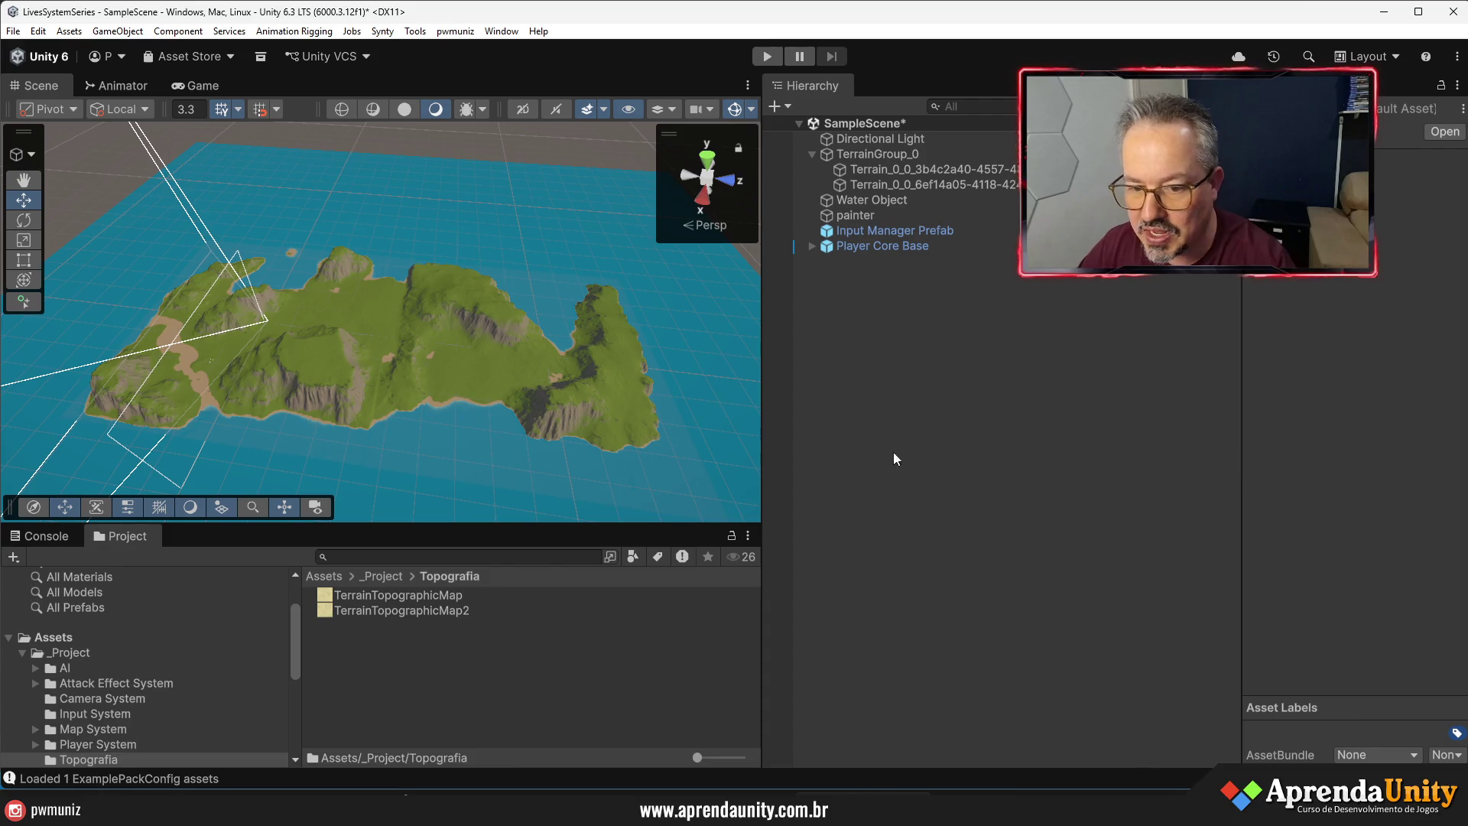
drag(761, 458, 1029, 462)
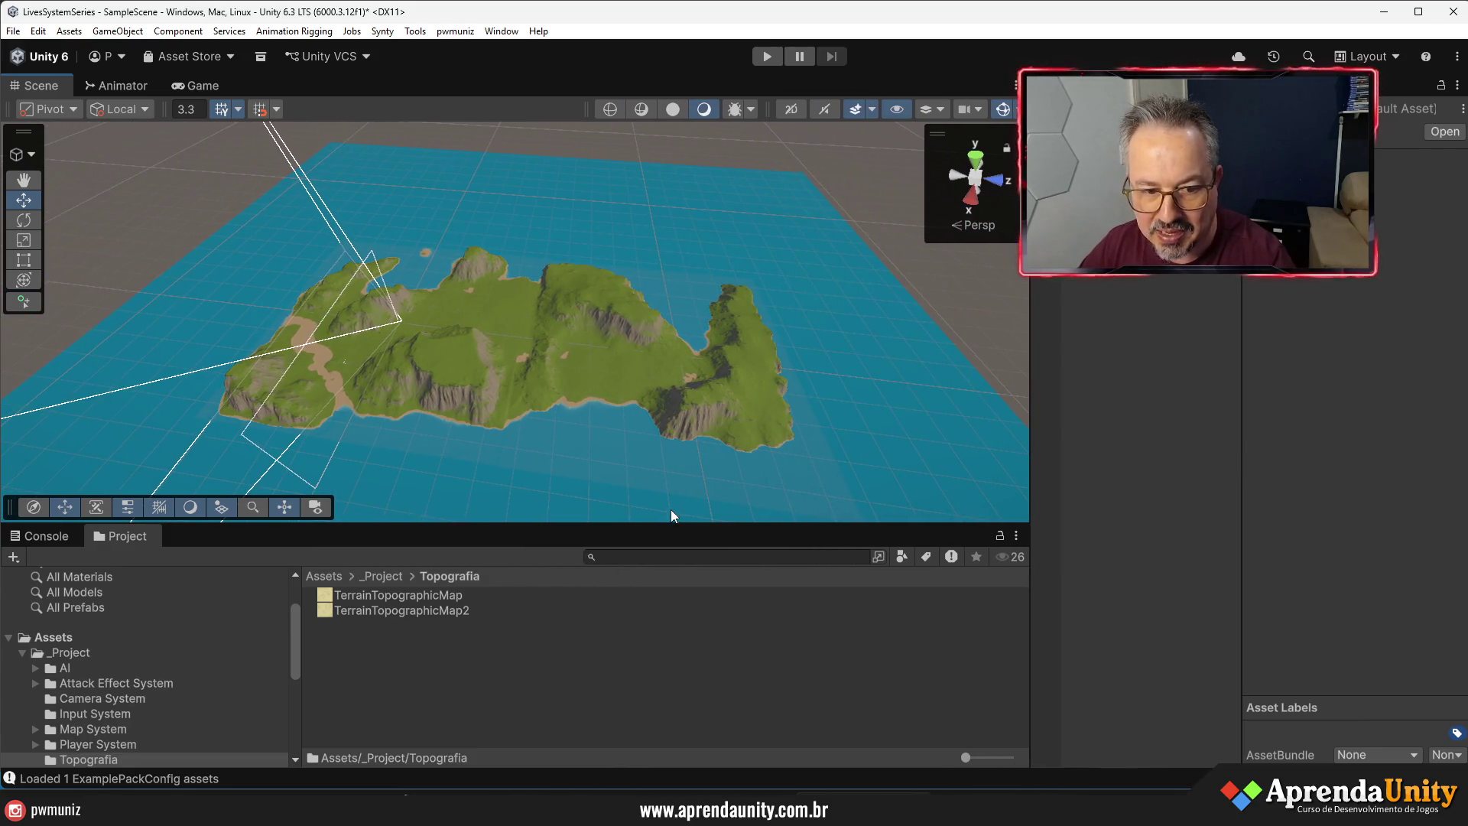
drag(667, 523, 668, 599)
mouse_move(757, 400)
alt+mouse_down()
mouse_move(795, 400)
mouse_move(786, 436)
mouse_move(803, 449)
mouse_move(940, 288)
mouse_move(1081, 314)
mouse_move(1452, 338)
mouse_move(688, 370)
mouse_move(1044, 294)
mouse_move(1327, 327)
mouse_move(1140, 324)
alt+mouse_up()
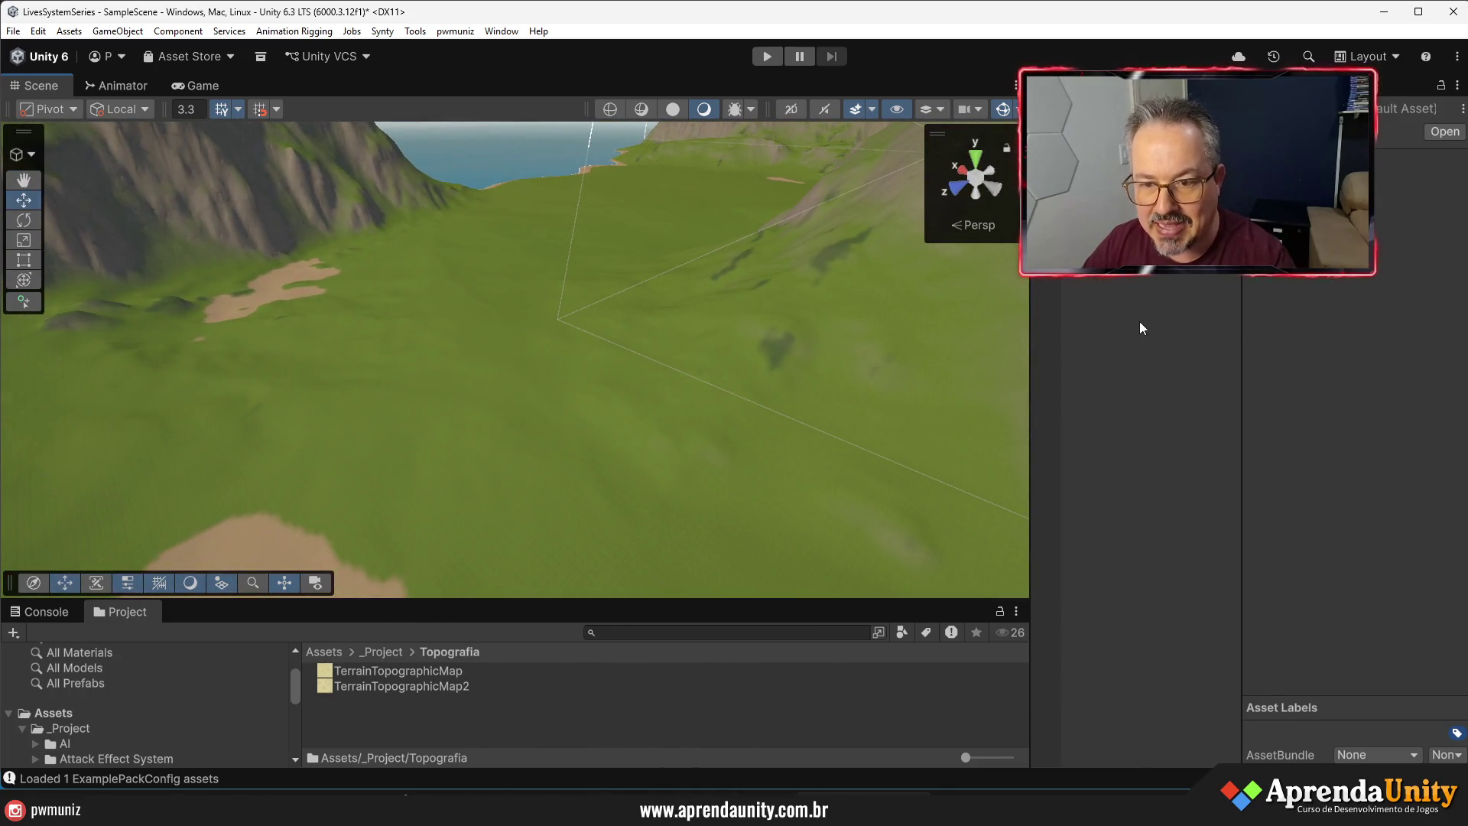
- Zoom and orbit the Scene view so the bay sits centre-right
scroll(599, 354, down, 5)
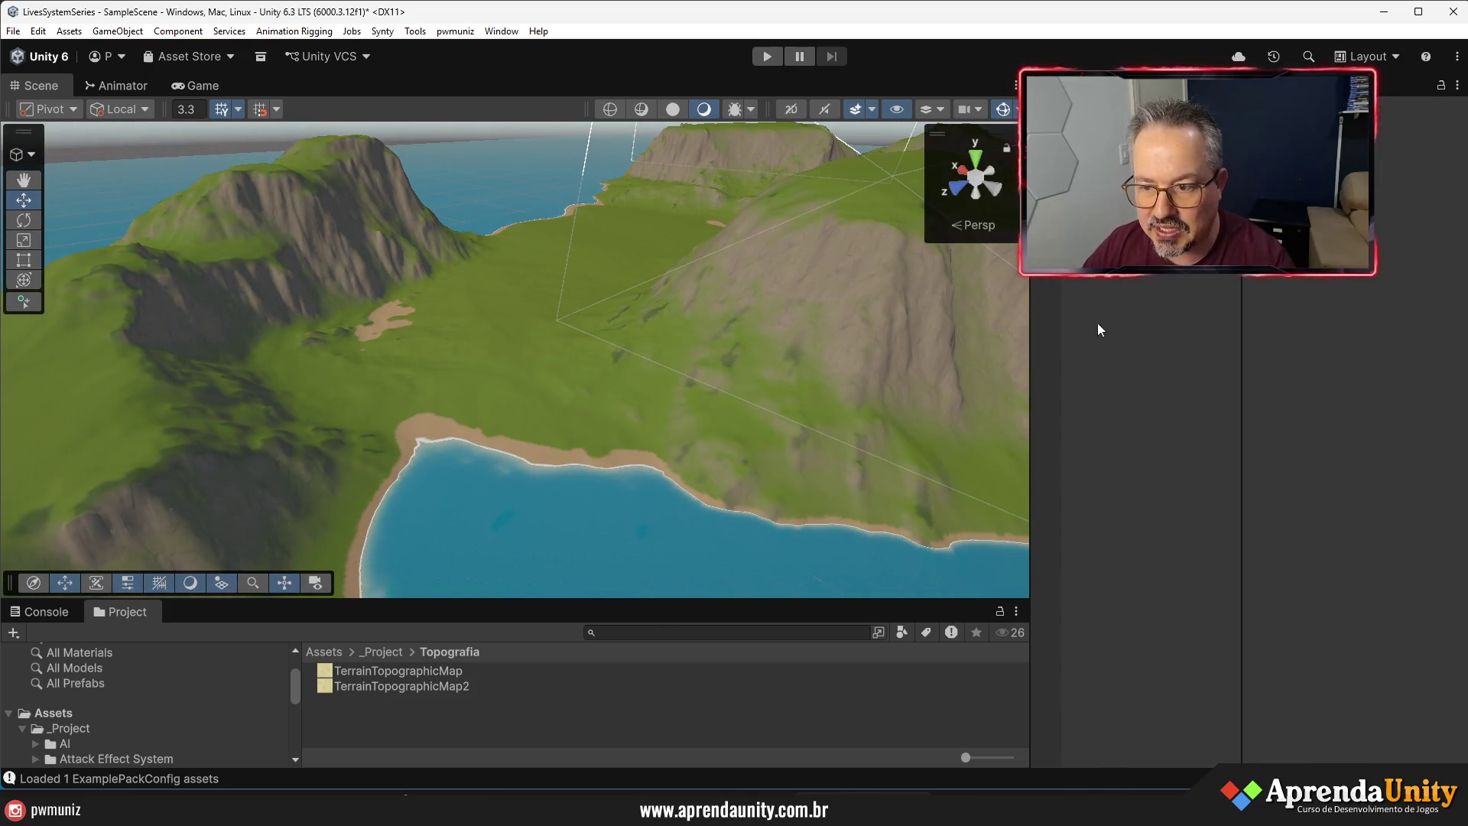
mouse_move(603, 285)
alt+mouse_down()
mouse_move(551, 410)
mouse_move(519, 419)
mouse_move(534, 384)
mouse_move(548, 389)
alt+mouse_up()
scroll(763, 355, down, 5)
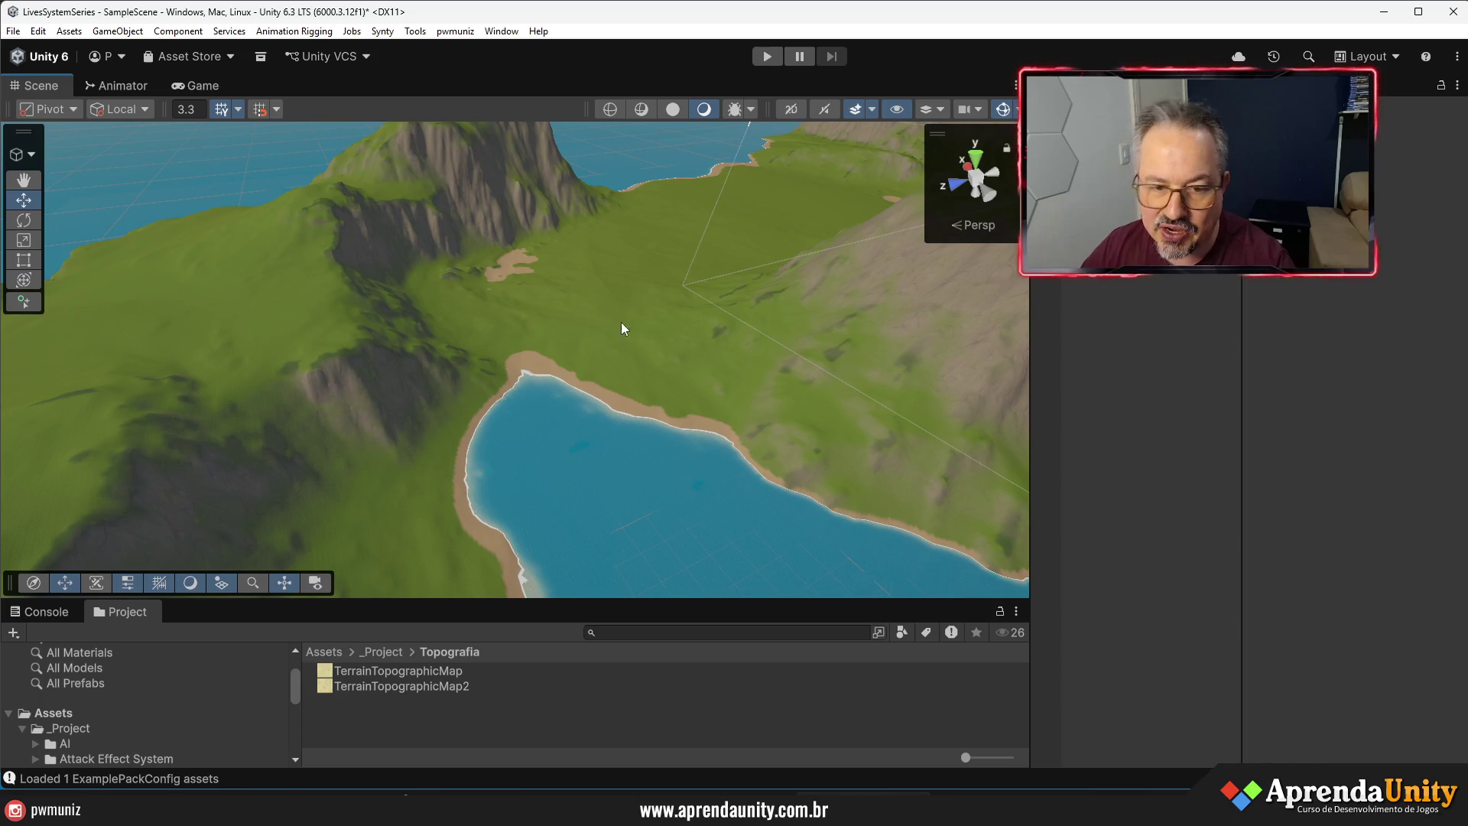
scroll(650, 252, down, 4)
mouse_move(631, 253)
alt+mouse_down()
mouse_move(563, 344)
mouse_move(561, 380)
mouse_move(601, 340)
mouse_move(597, 225)
mouse_move(642, 314)
mouse_move(677, 211)
mouse_move(671, 229)
mouse_move(696, 244)
alt+mouse_up()
scroll(606, 347, up, 6)
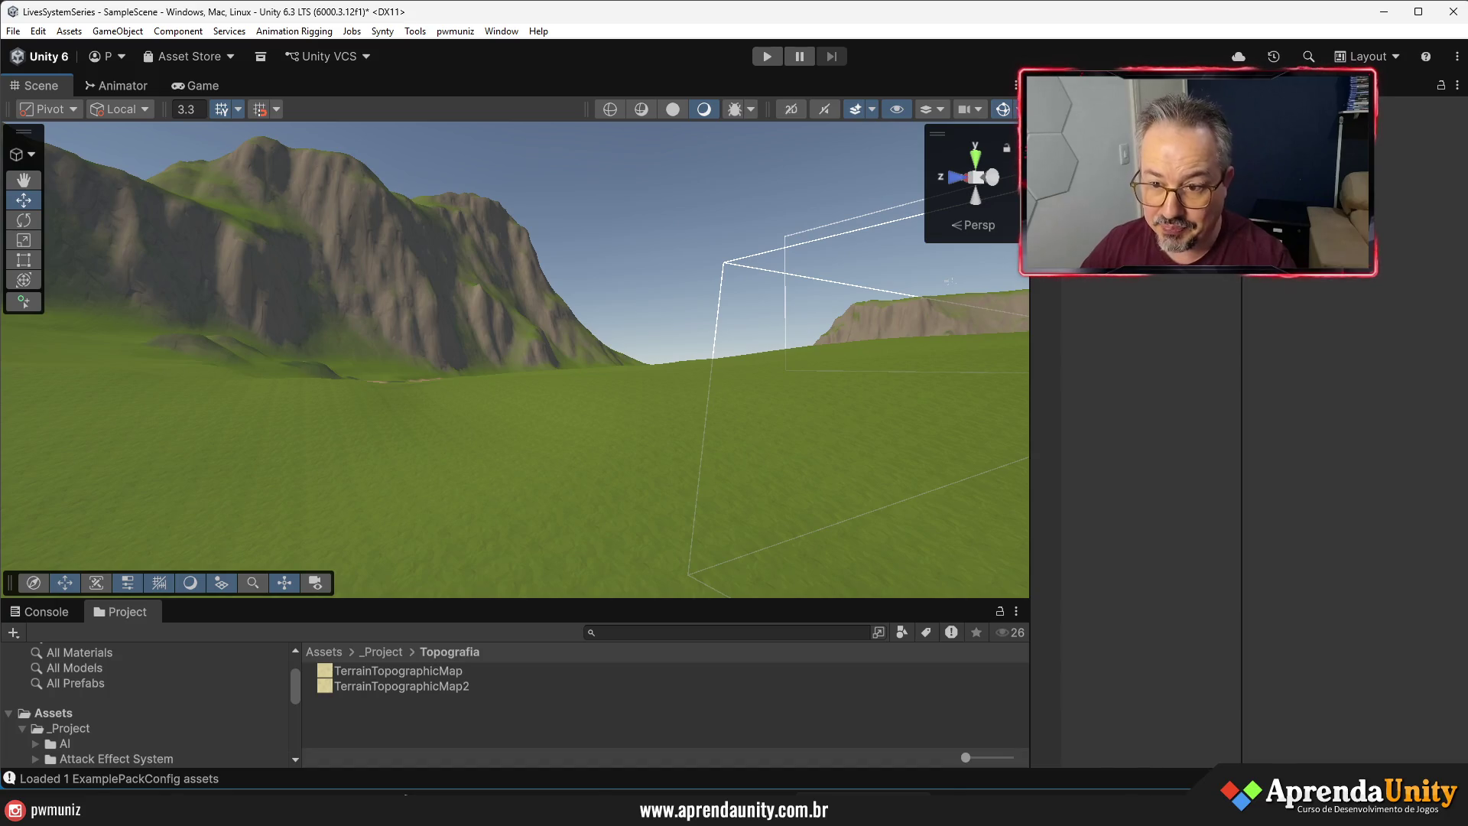
- Align the player object with the view and lower it onto the grass beside the beach
key(ctrl+shift+f)
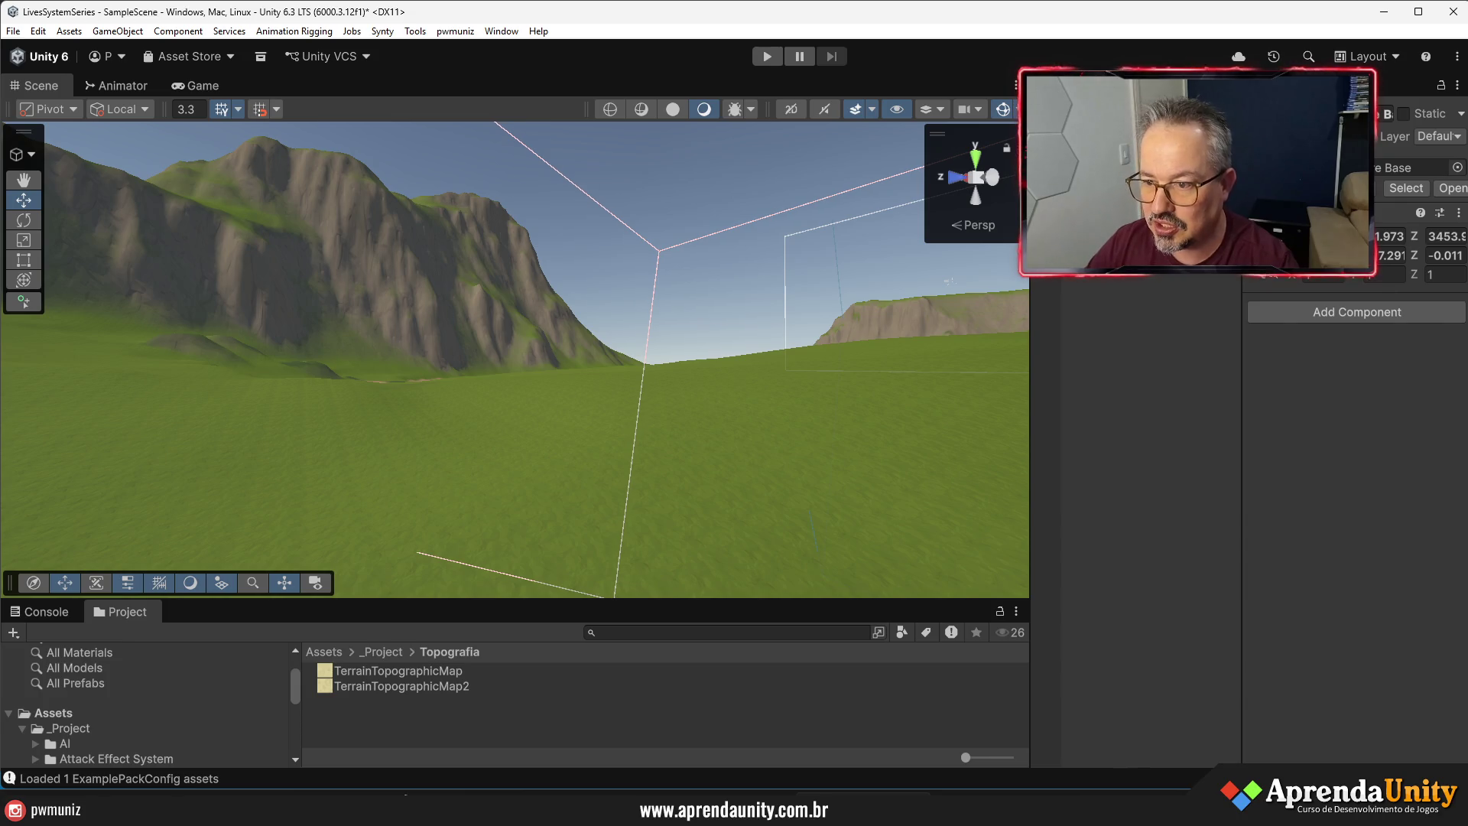
text(0)
key(f)
mouse_move(740, 436)
mouse_down()
mouse_move(1266, 450)
mouse_move(712, 261)
mouse_move(646, 375)
mouse_move(670, 549)
mouse_move(658, 518)
mouse_move(570, 470)
mouse_up()
drag(529, 375, 534, 379)
click(1097, 414)
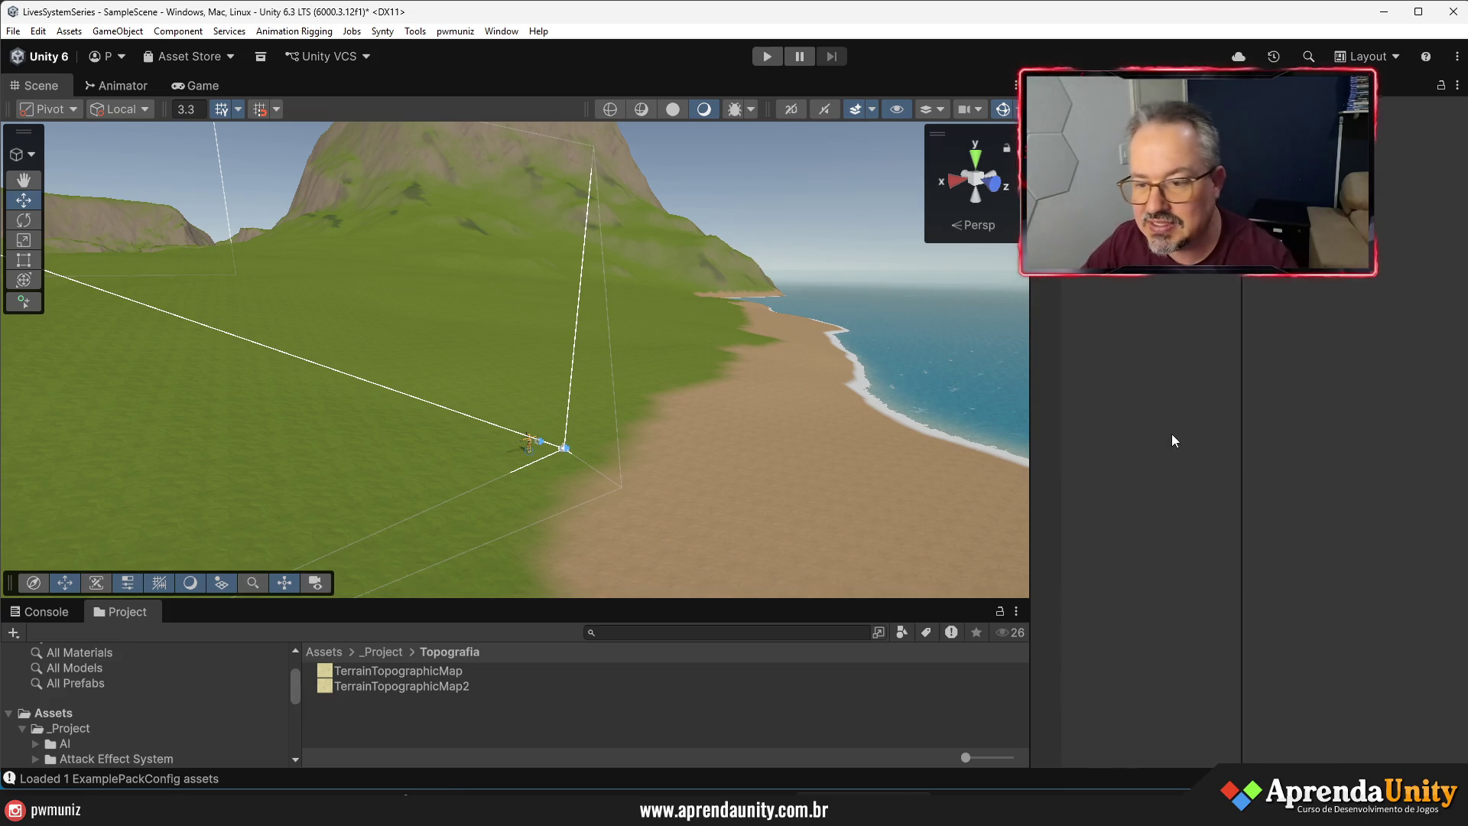
mouse_move(1240, 453)
mouse_down()
mouse_move(1299, 453)
mouse_move(1259, 457)
mouse_up()
- Frame PlayerDumy in the Scene view and enter Play mode to test the archer
mouse_move(811, 497)
mouse_down()
mouse_move(816, 523)
mouse_move(898, 494)
mouse_up()
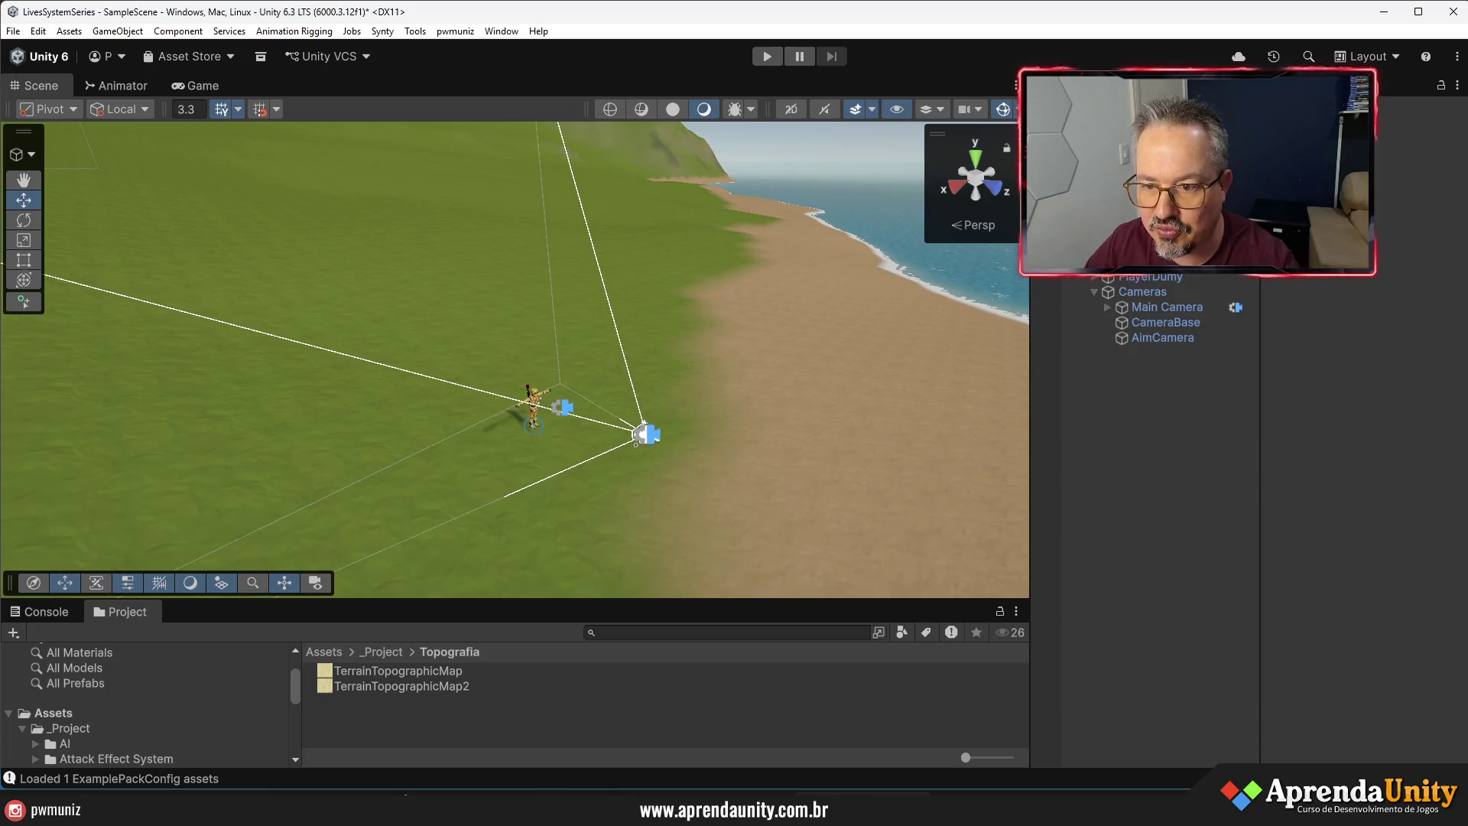
double_click(1149, 280)
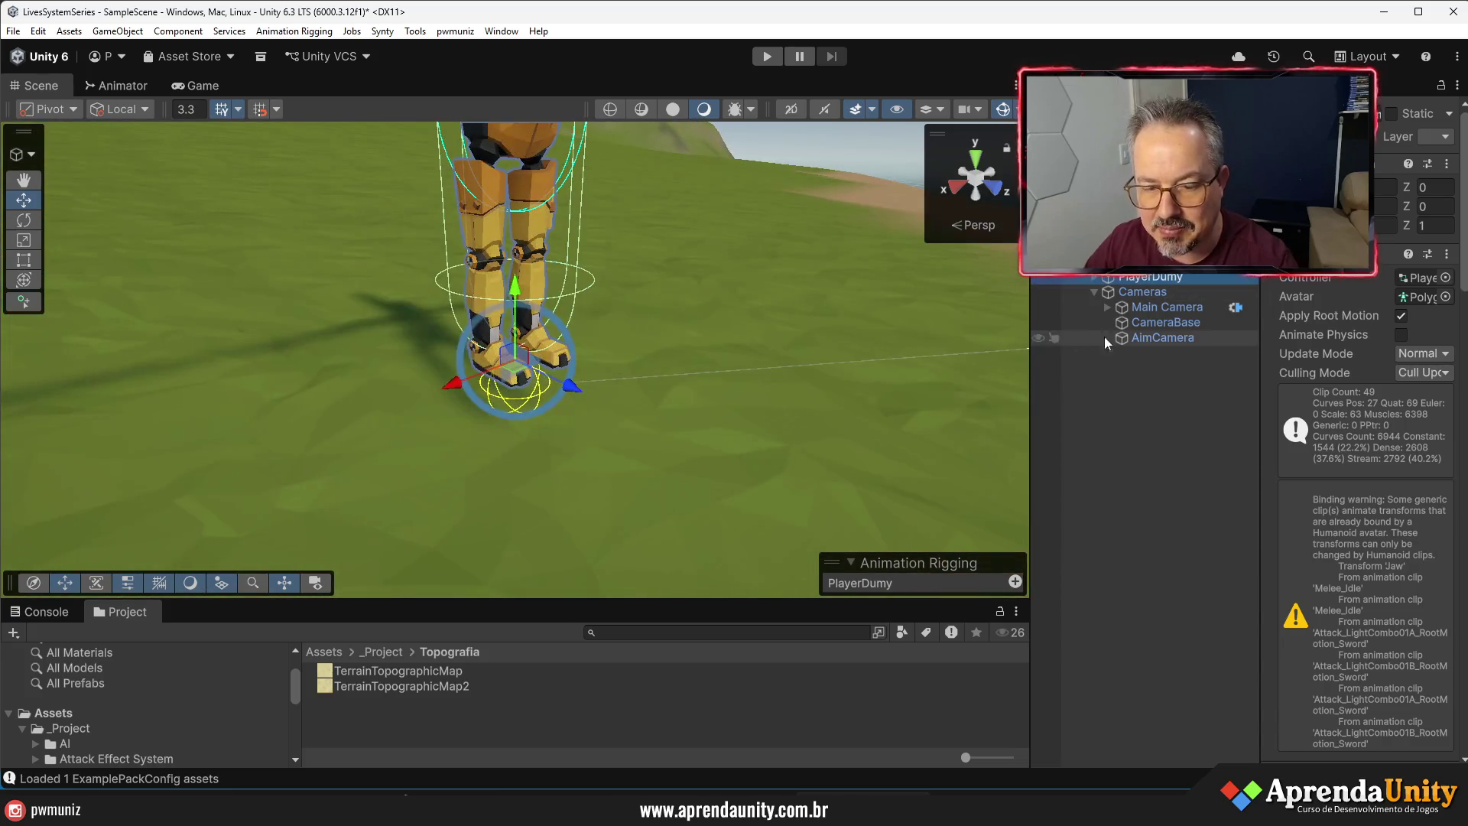
scroll(616, 388, down, 10)
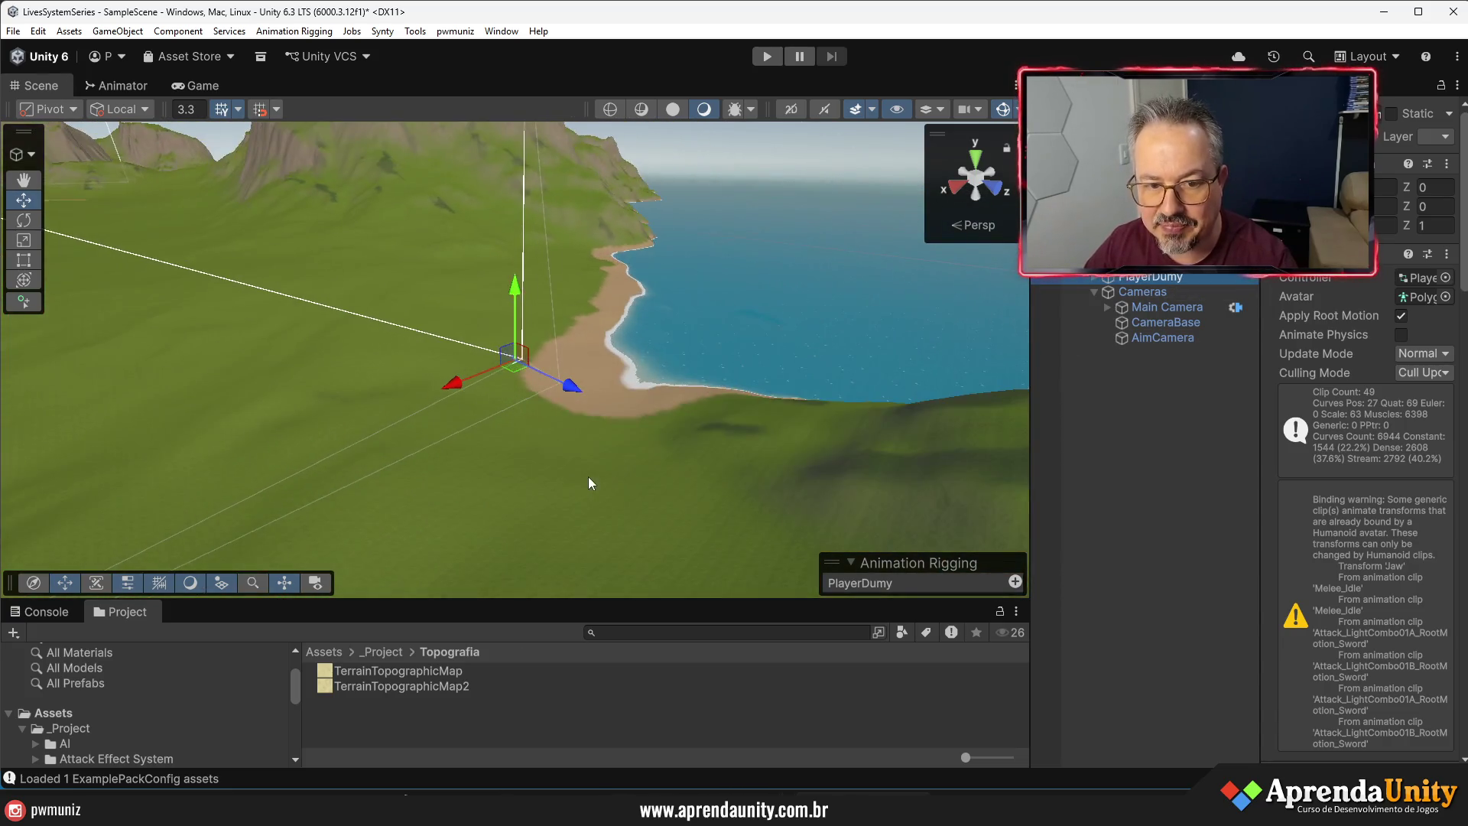
click(766, 58)
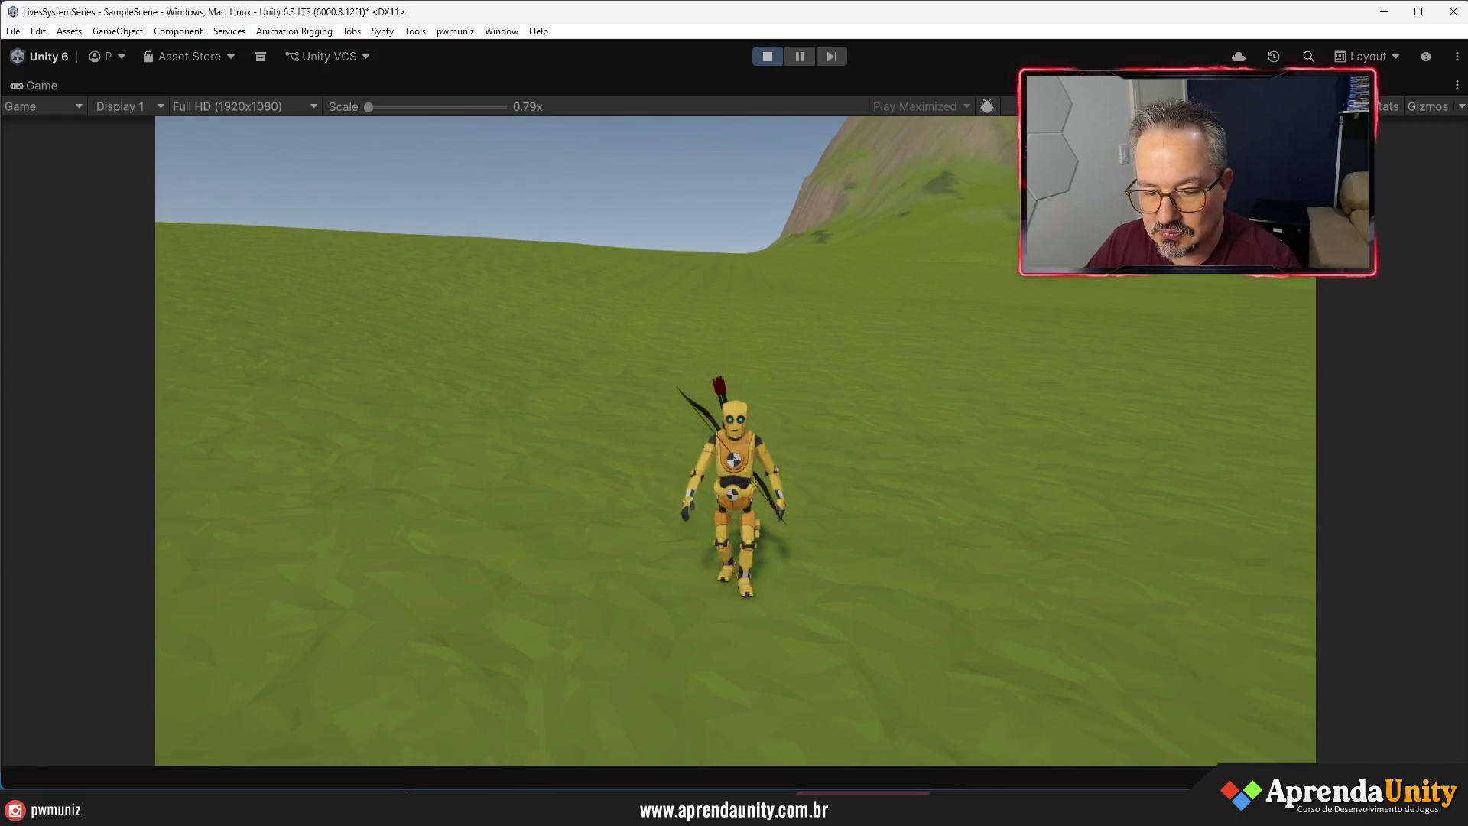
- Run the archer robot across the field and onto the sandy beach, glancing toward the hill and sea
key(w)
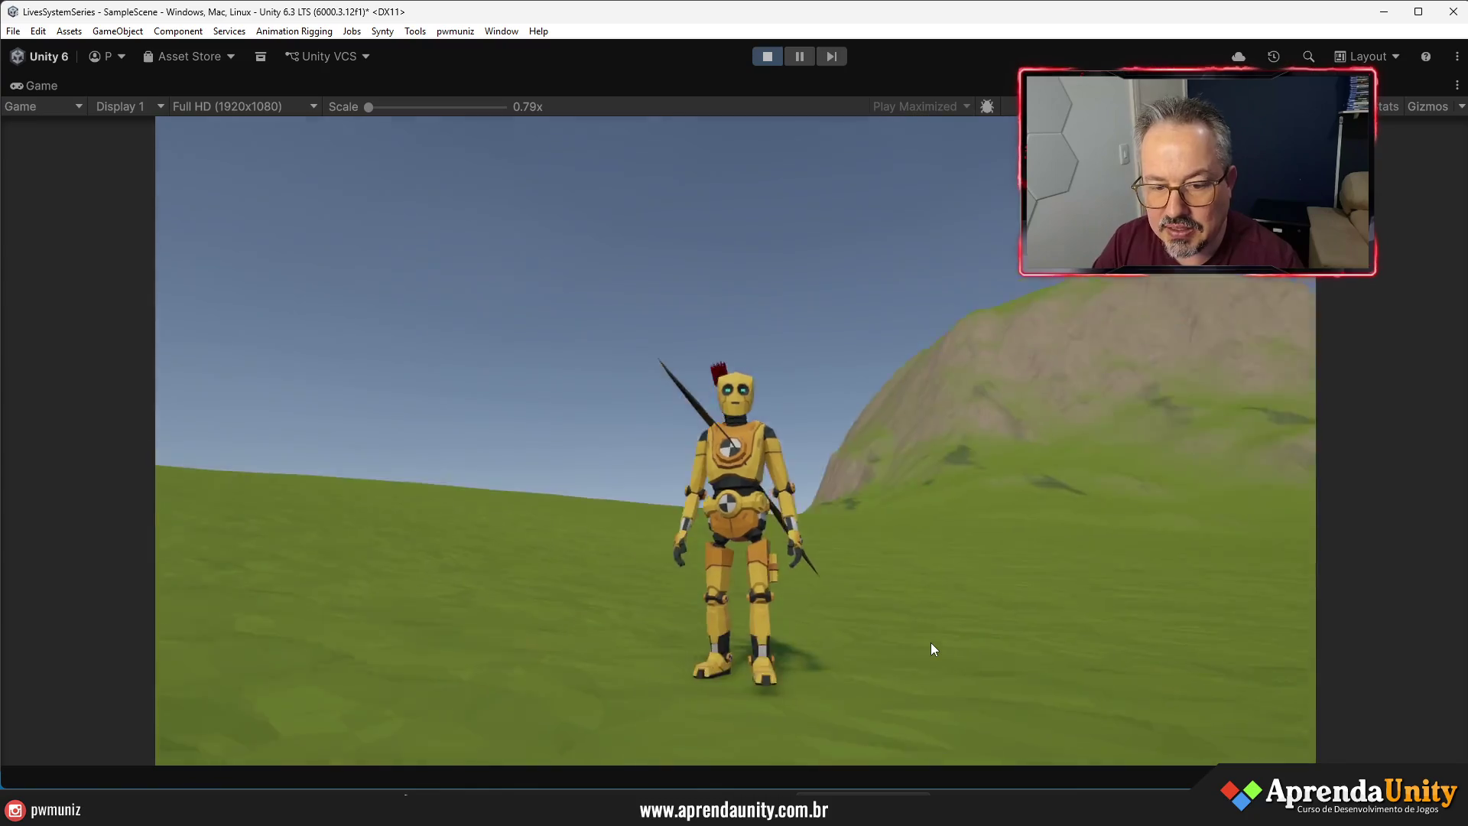
key(a)
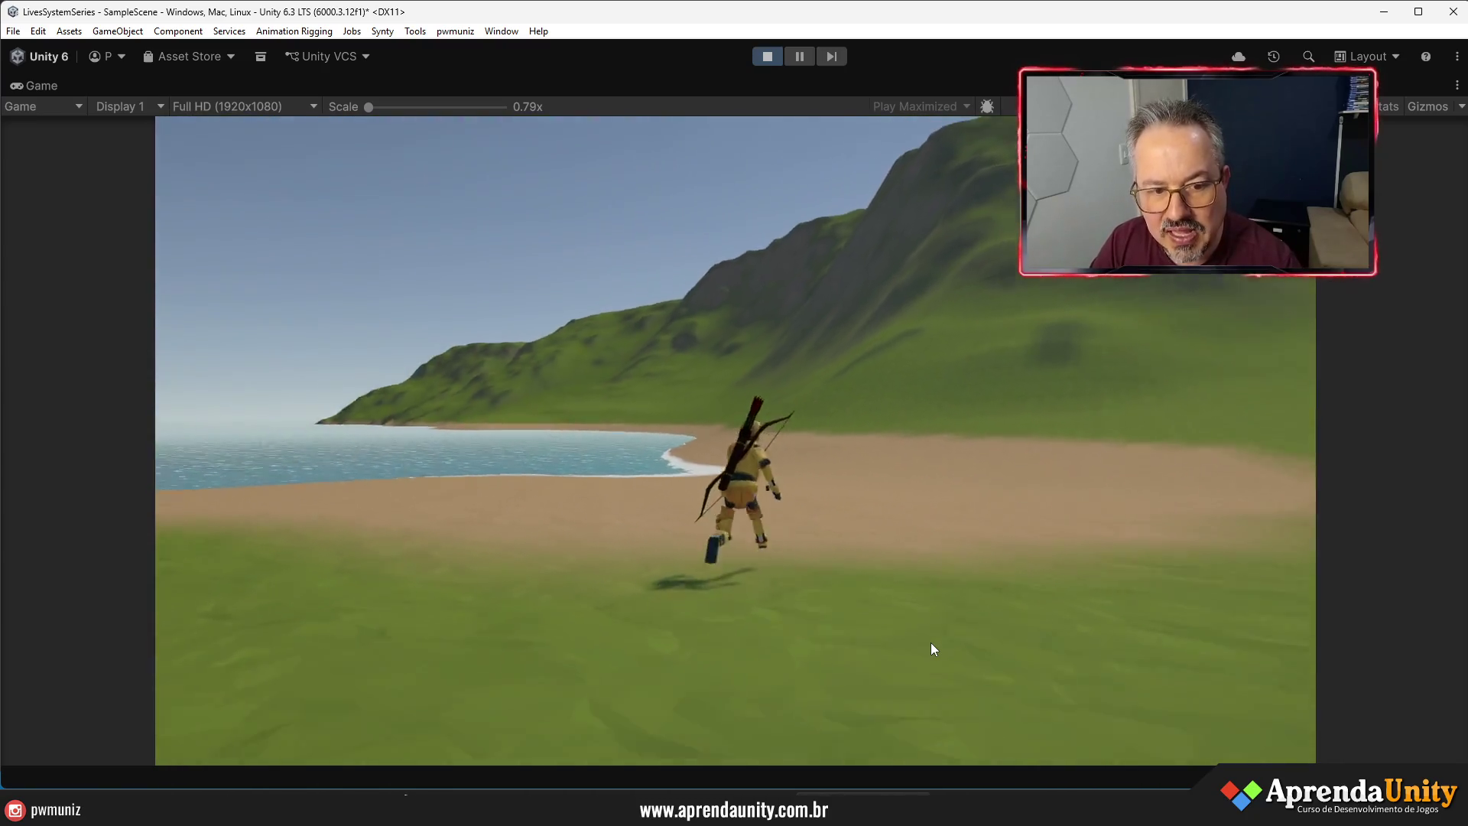
key(w)
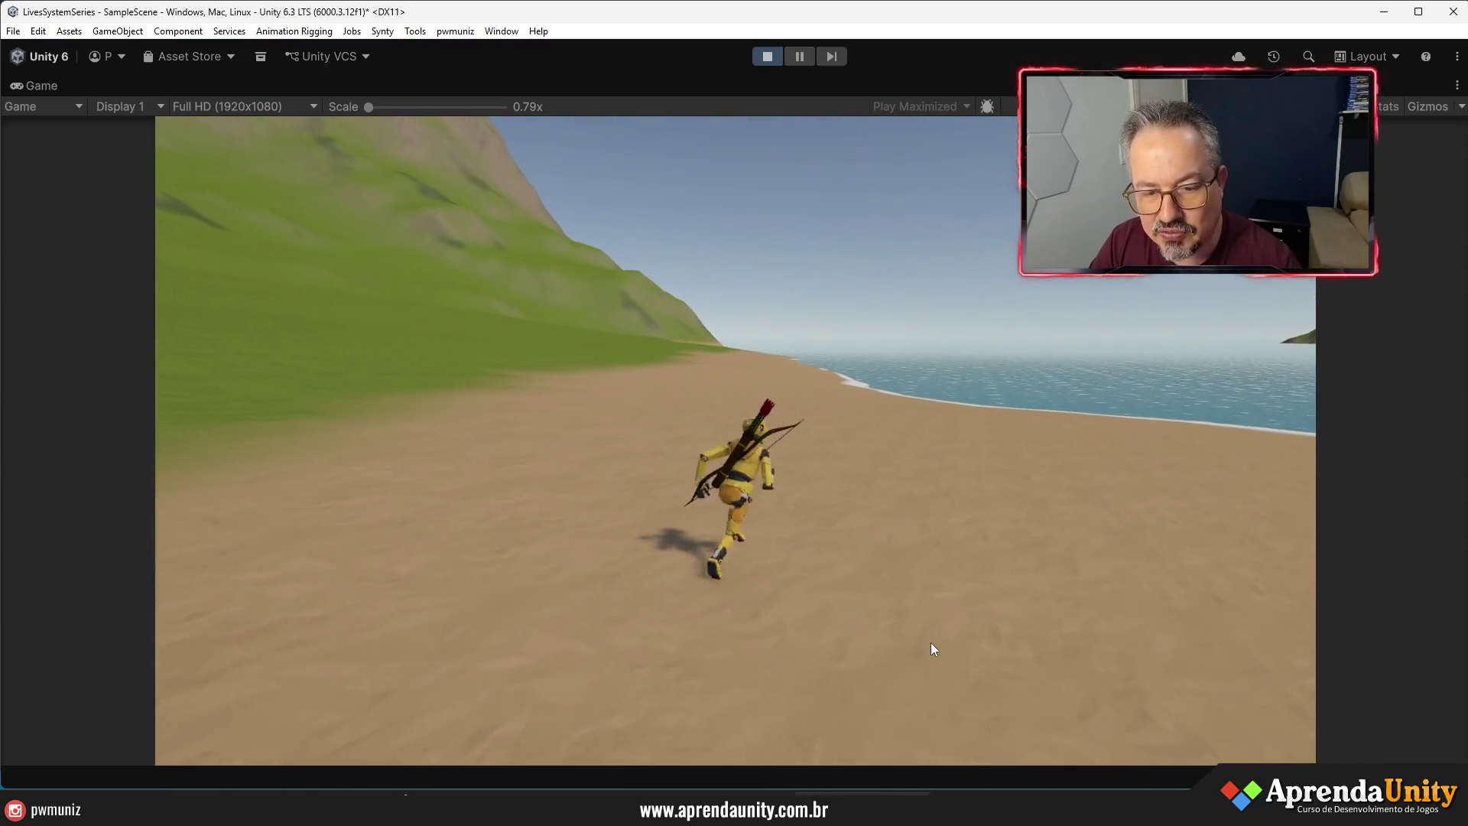
key(w)
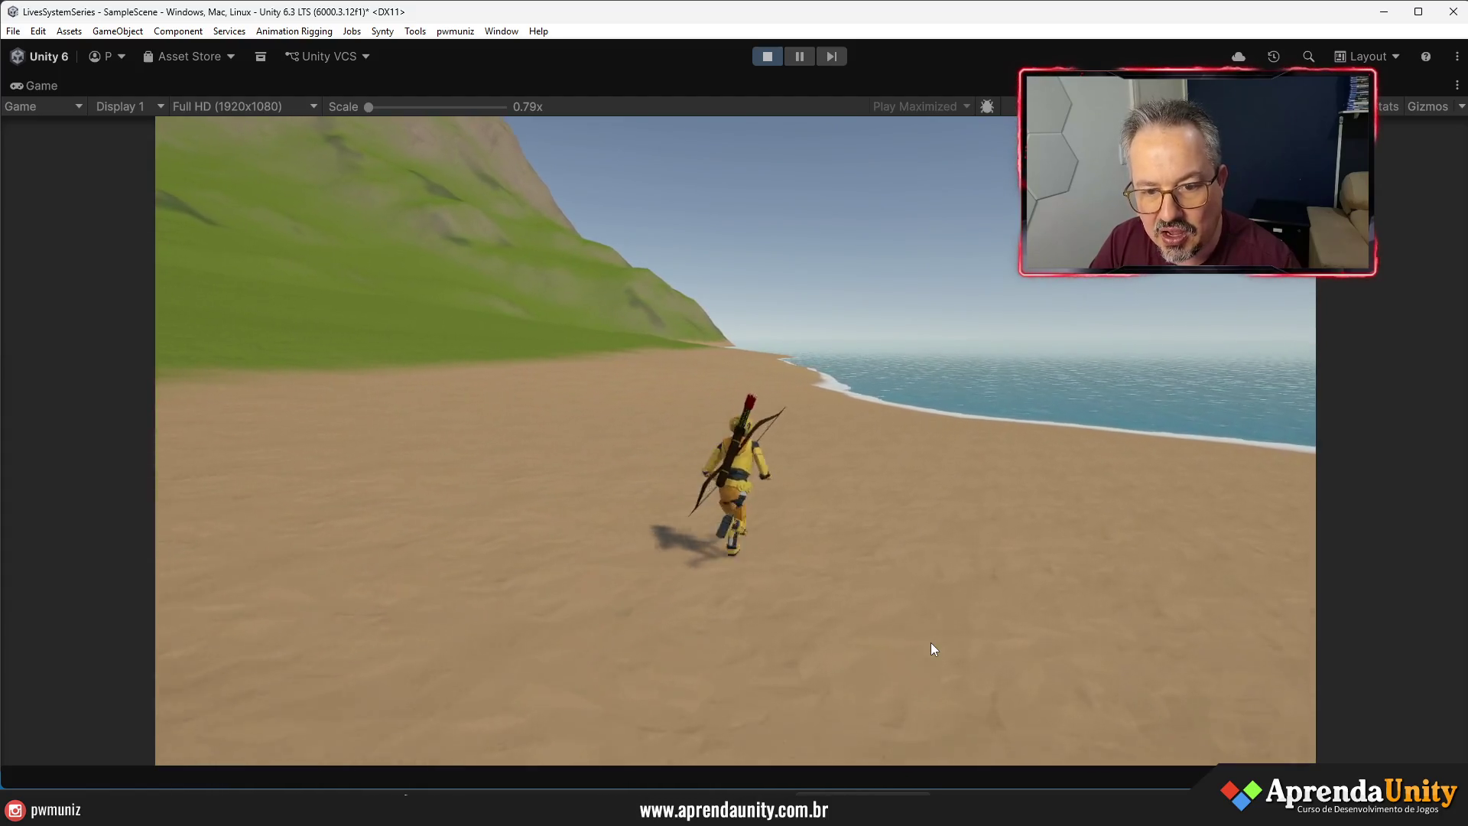
key(w)
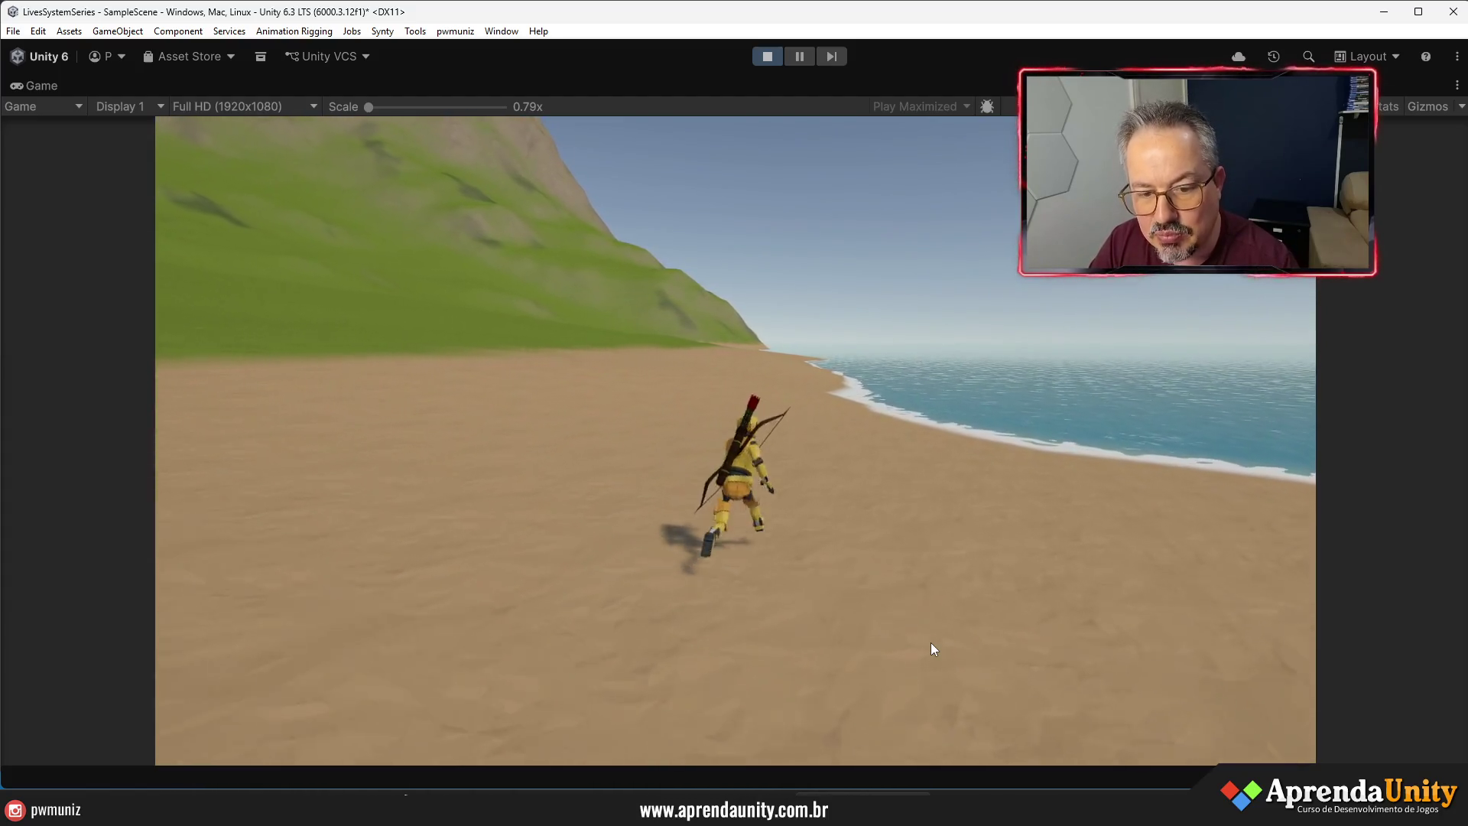
key(w)
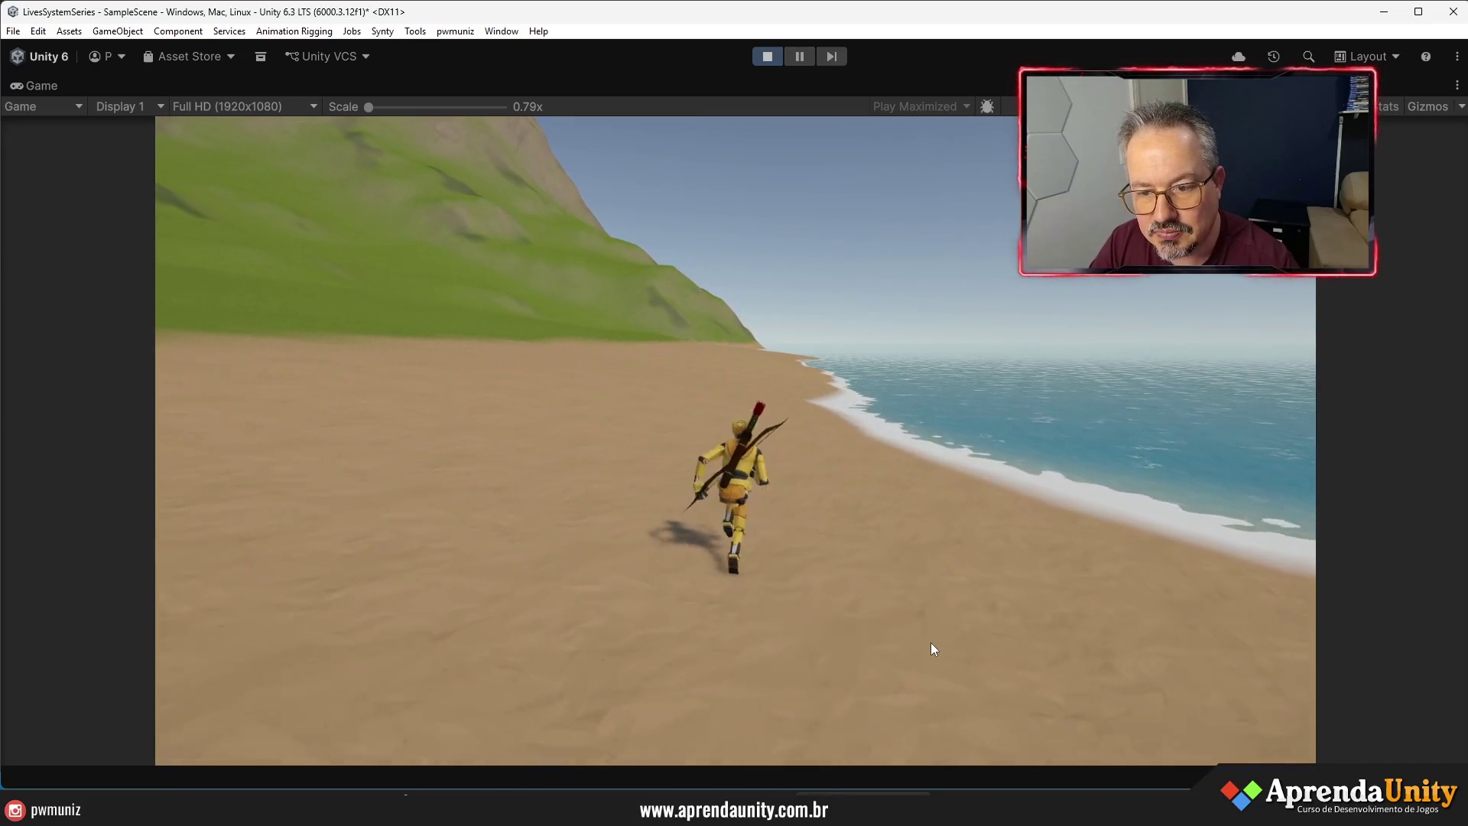
key(w)
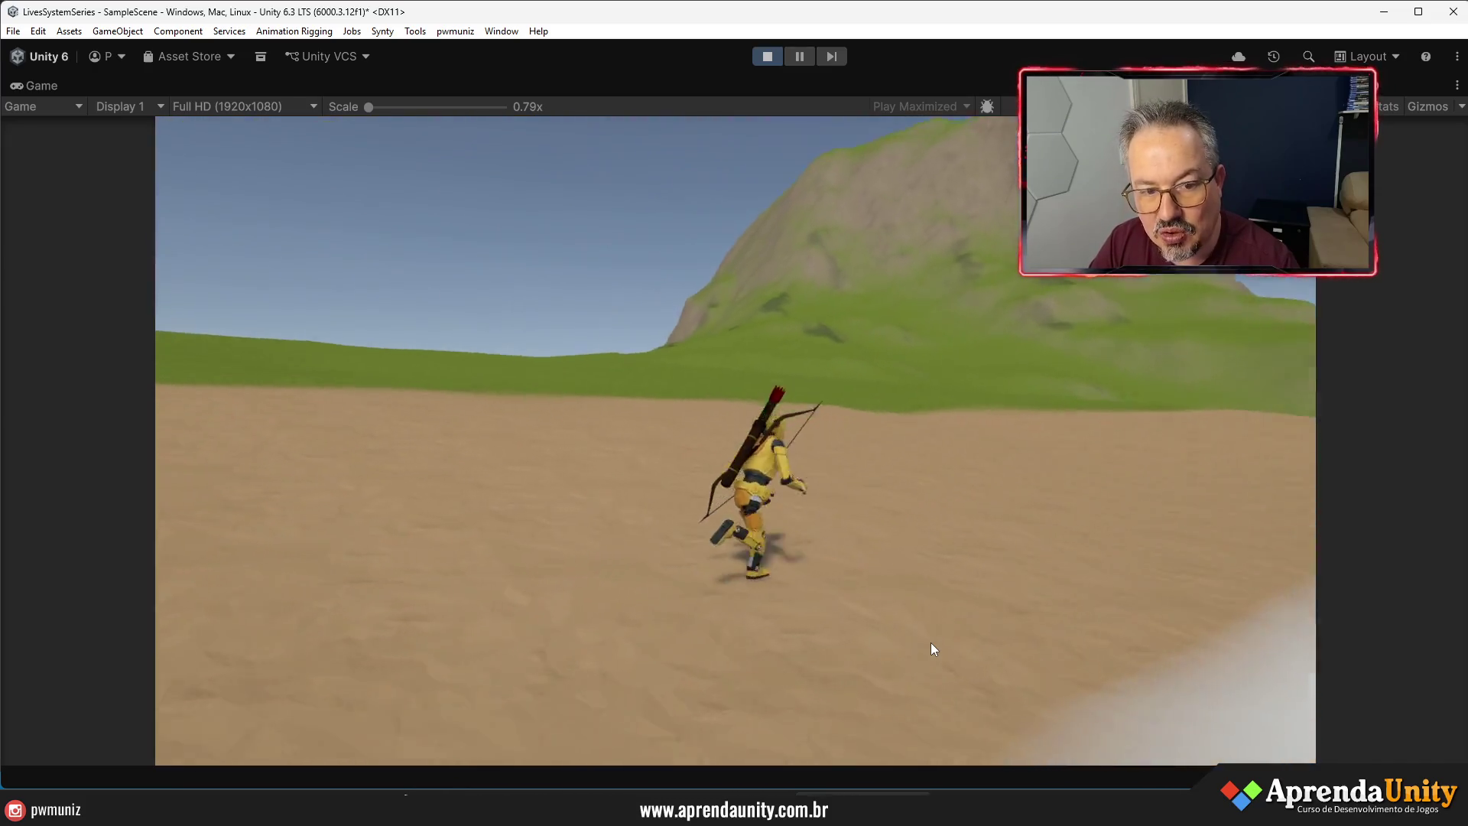
- Keep running along the beach, turn the robot back toward the sea, then stop Play mode
key(w)
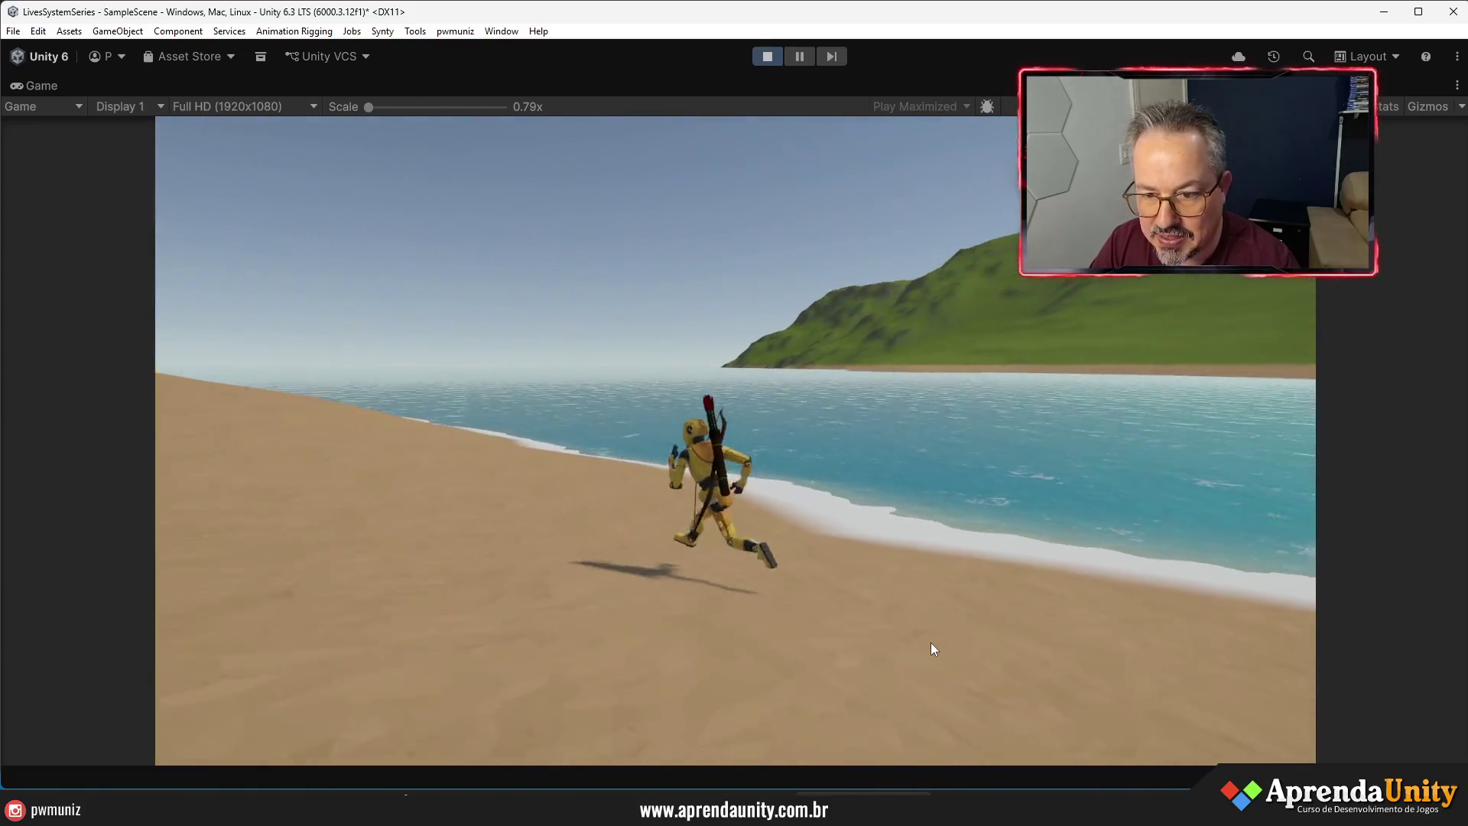
key(w)
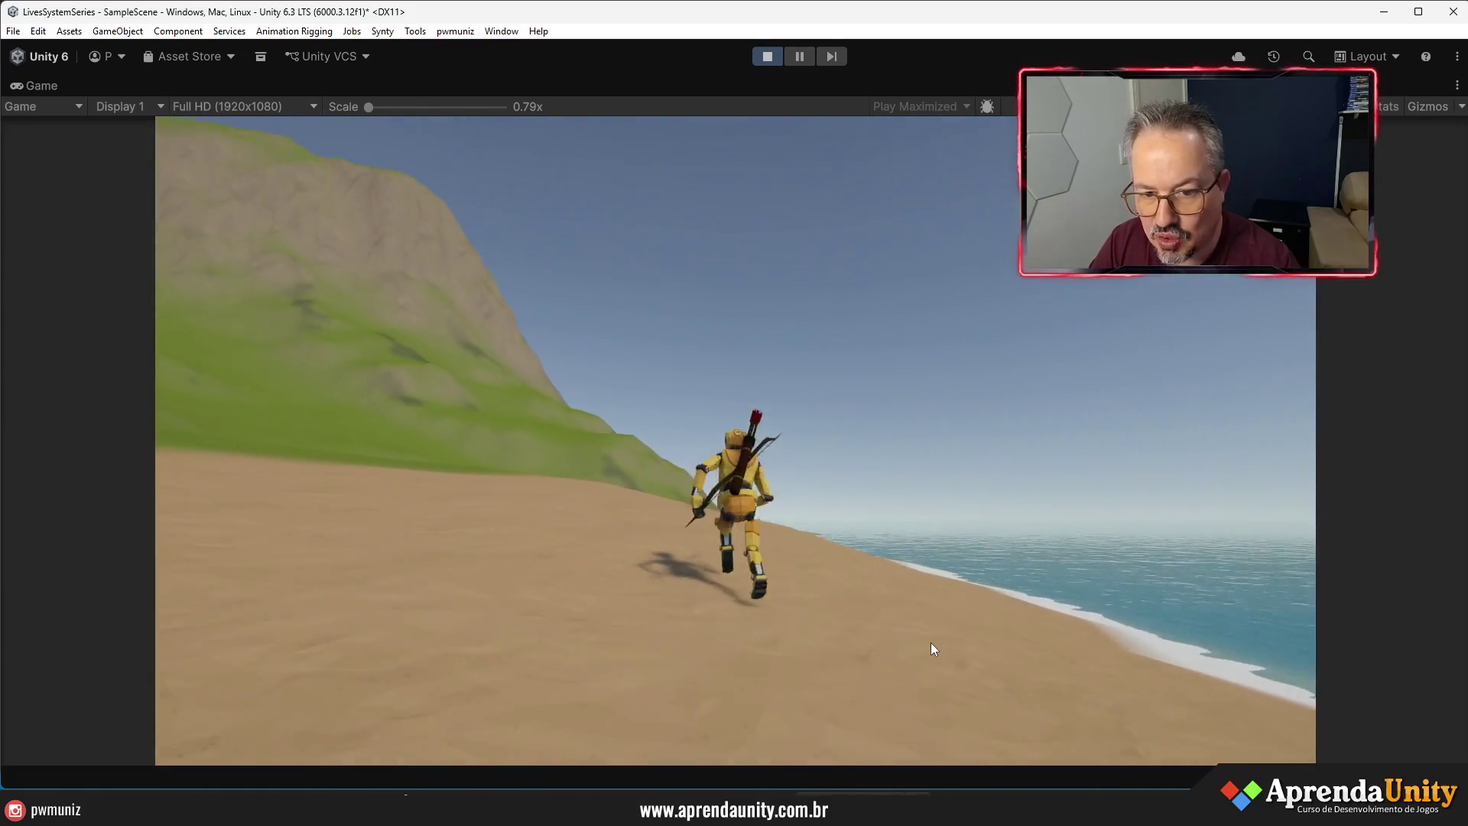
key(w)
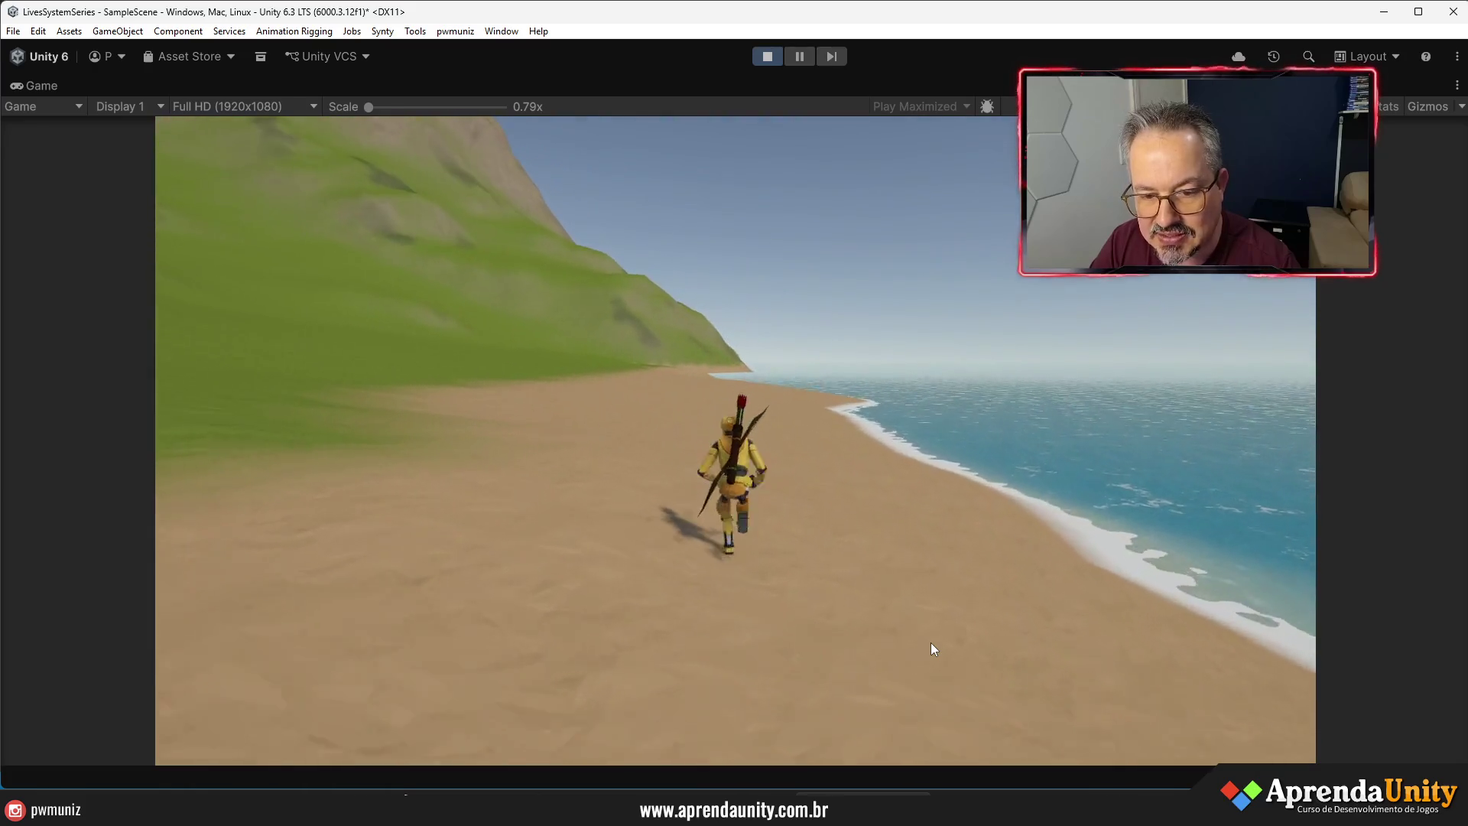
key(w)
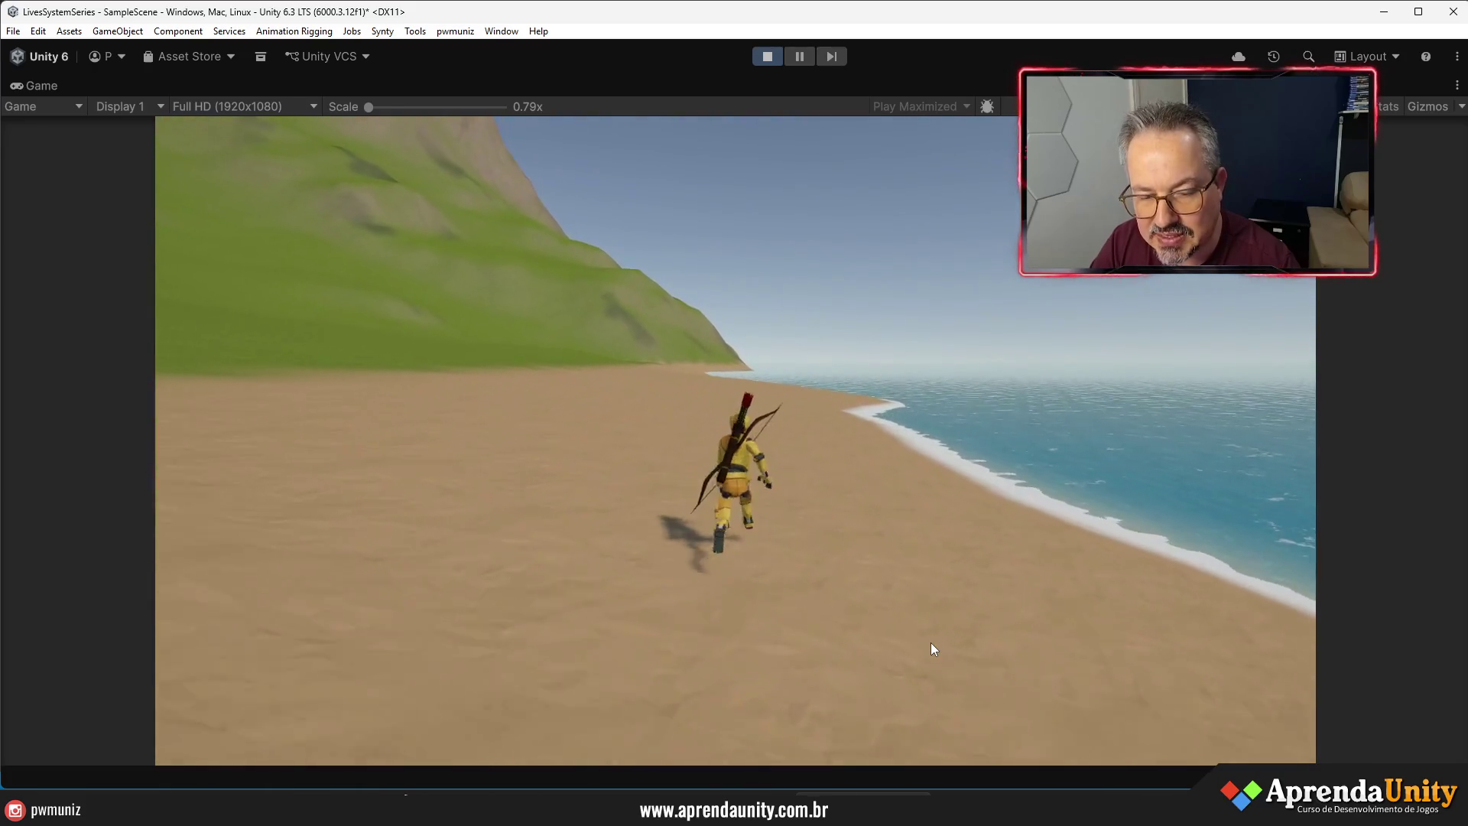
key(w)
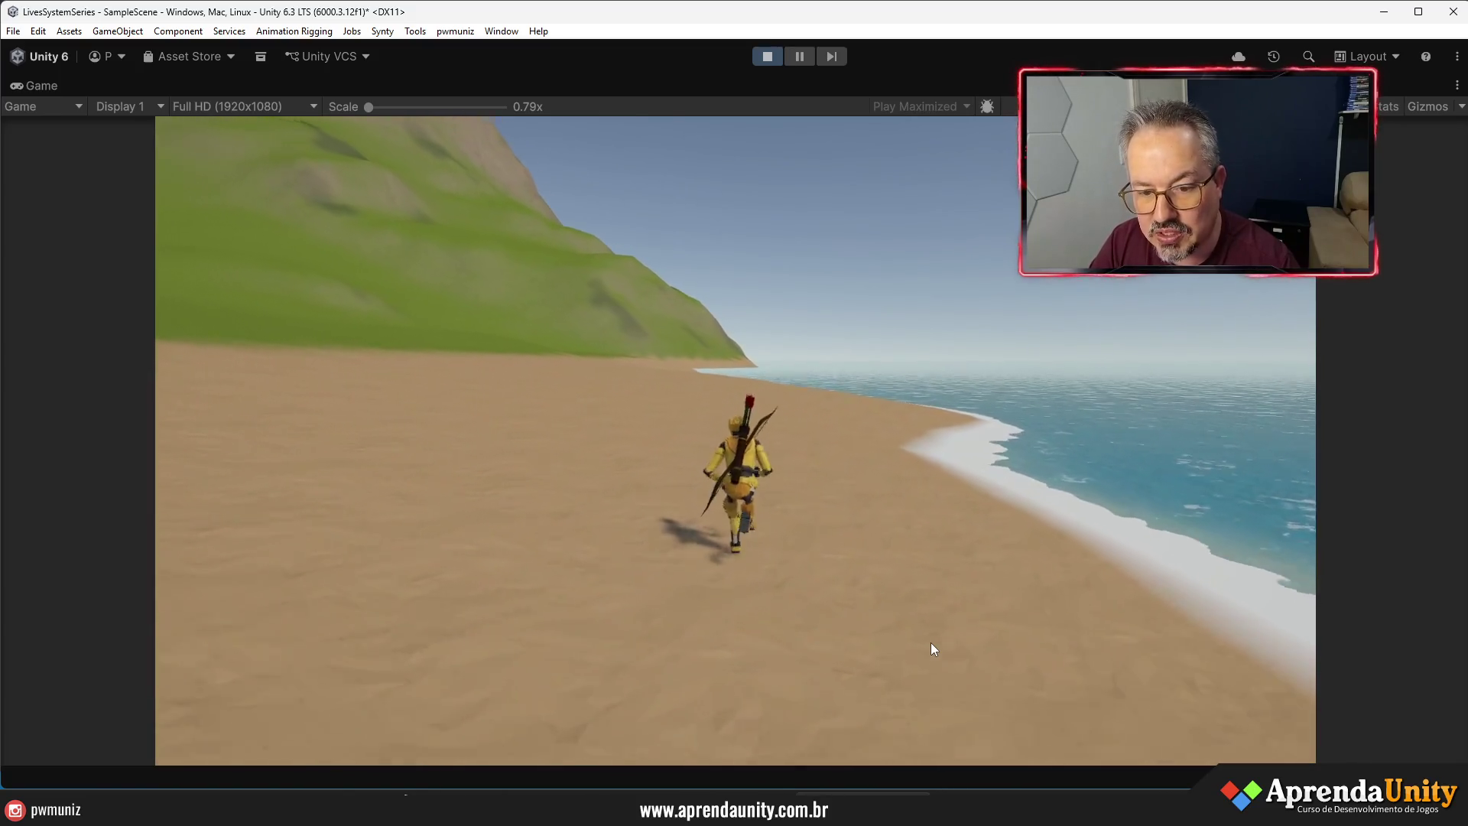
key(s)
key(w)
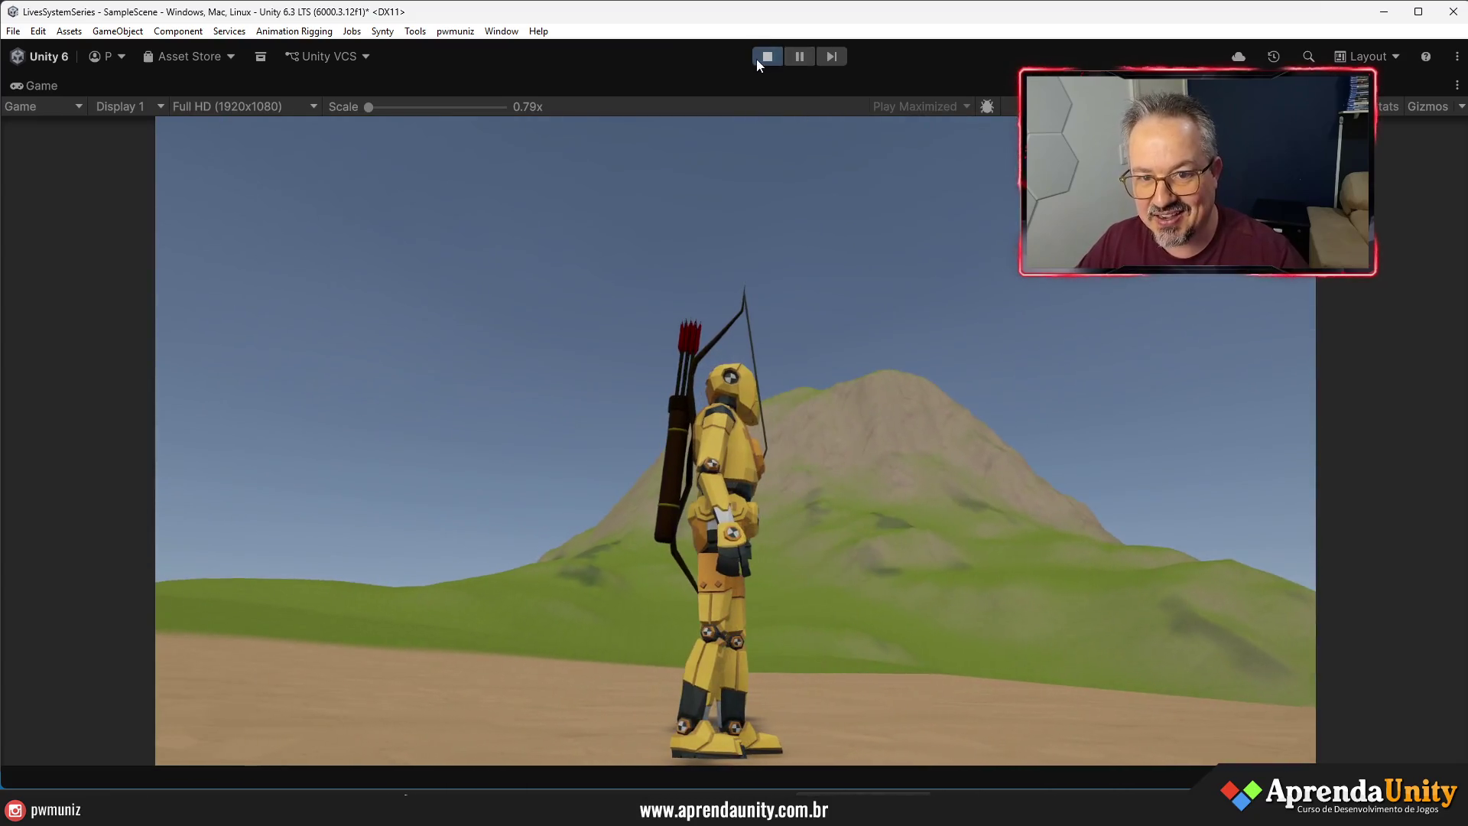
click(766, 56)
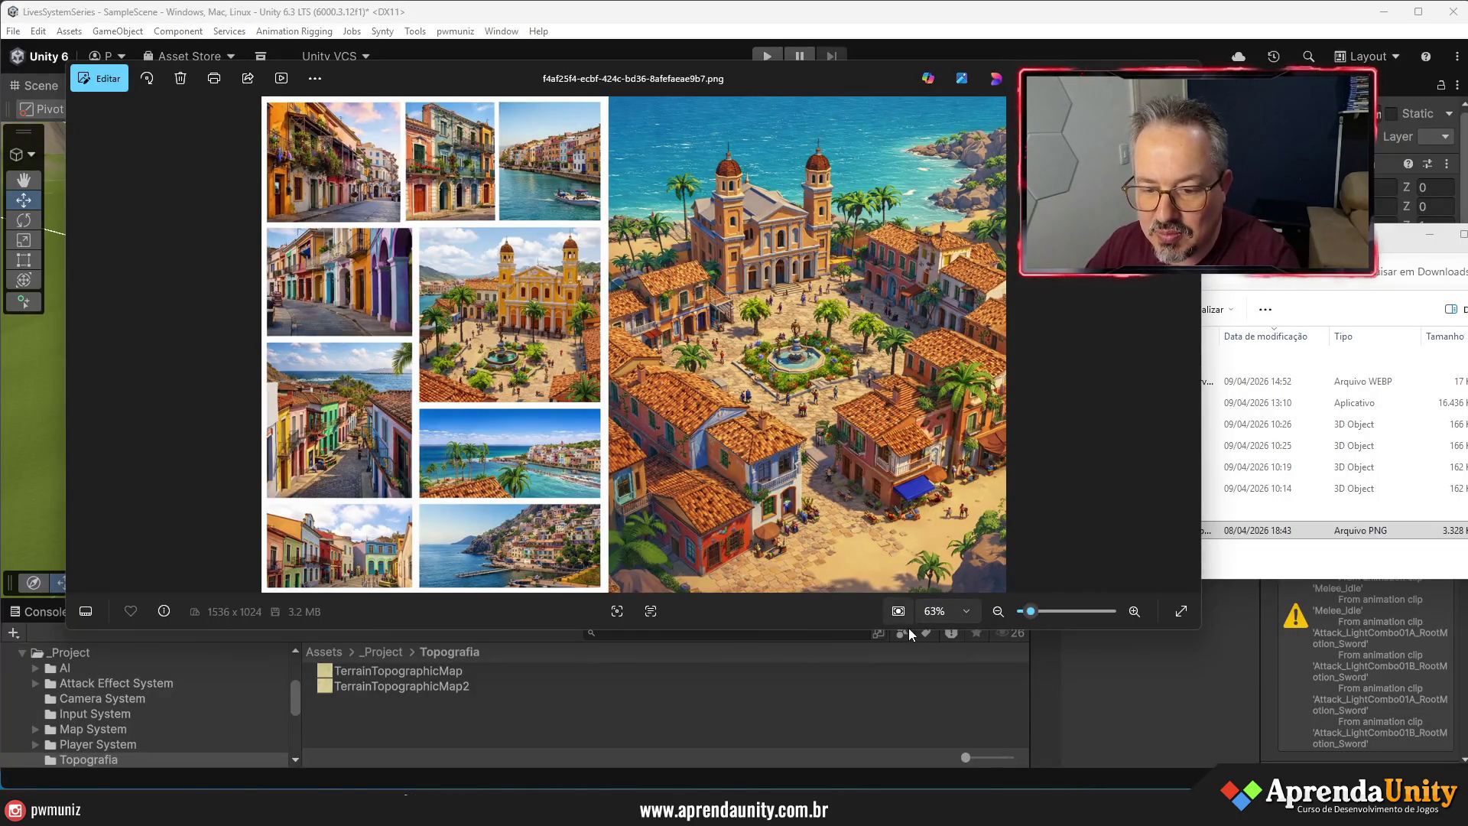
- Stretch the Photos window taller over the 1536 × 1024 collage and bring it in front of File Explorer
drag(810, 632, 809, 768)
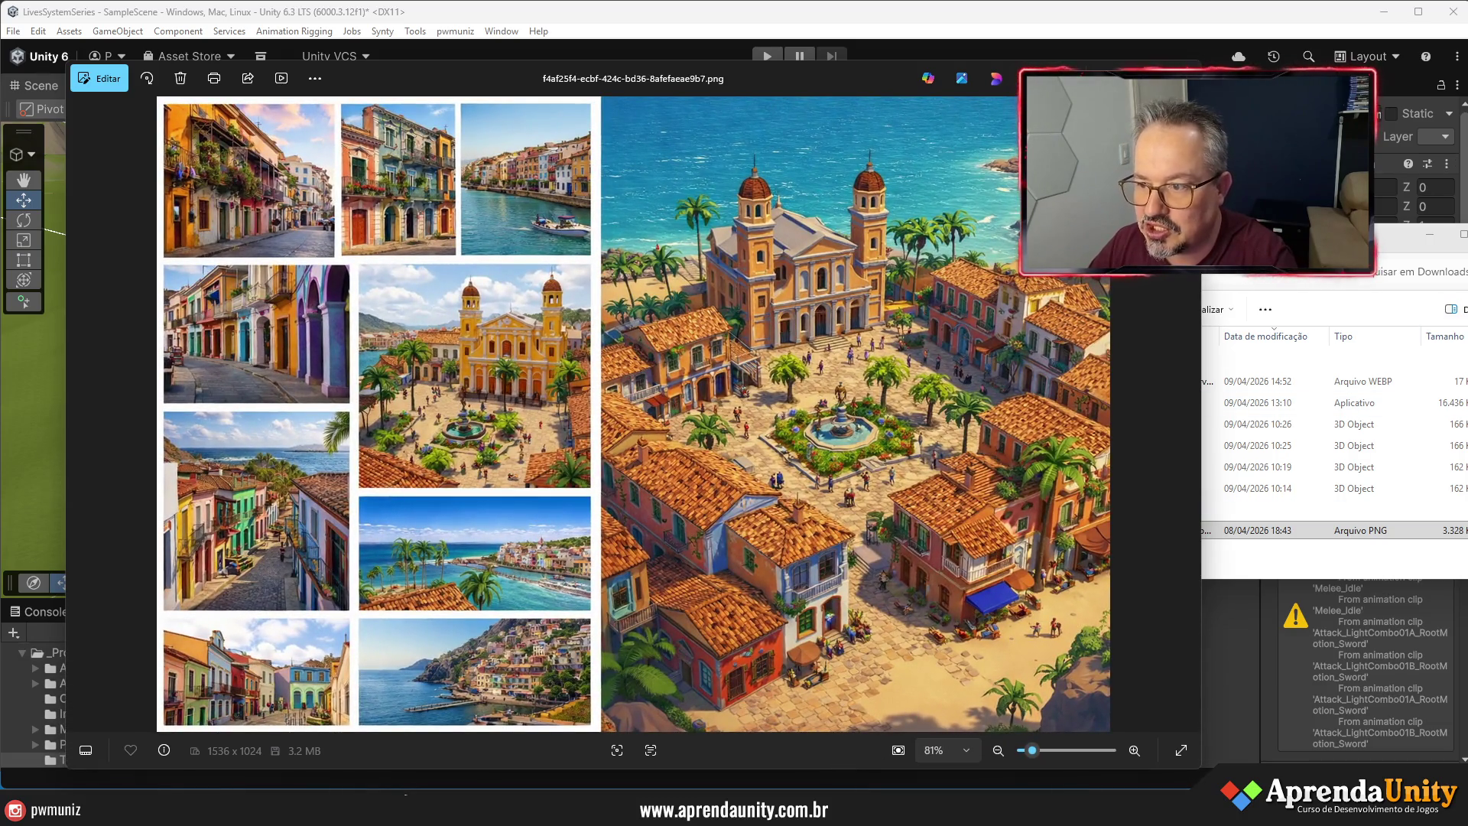
click(1327, 589)
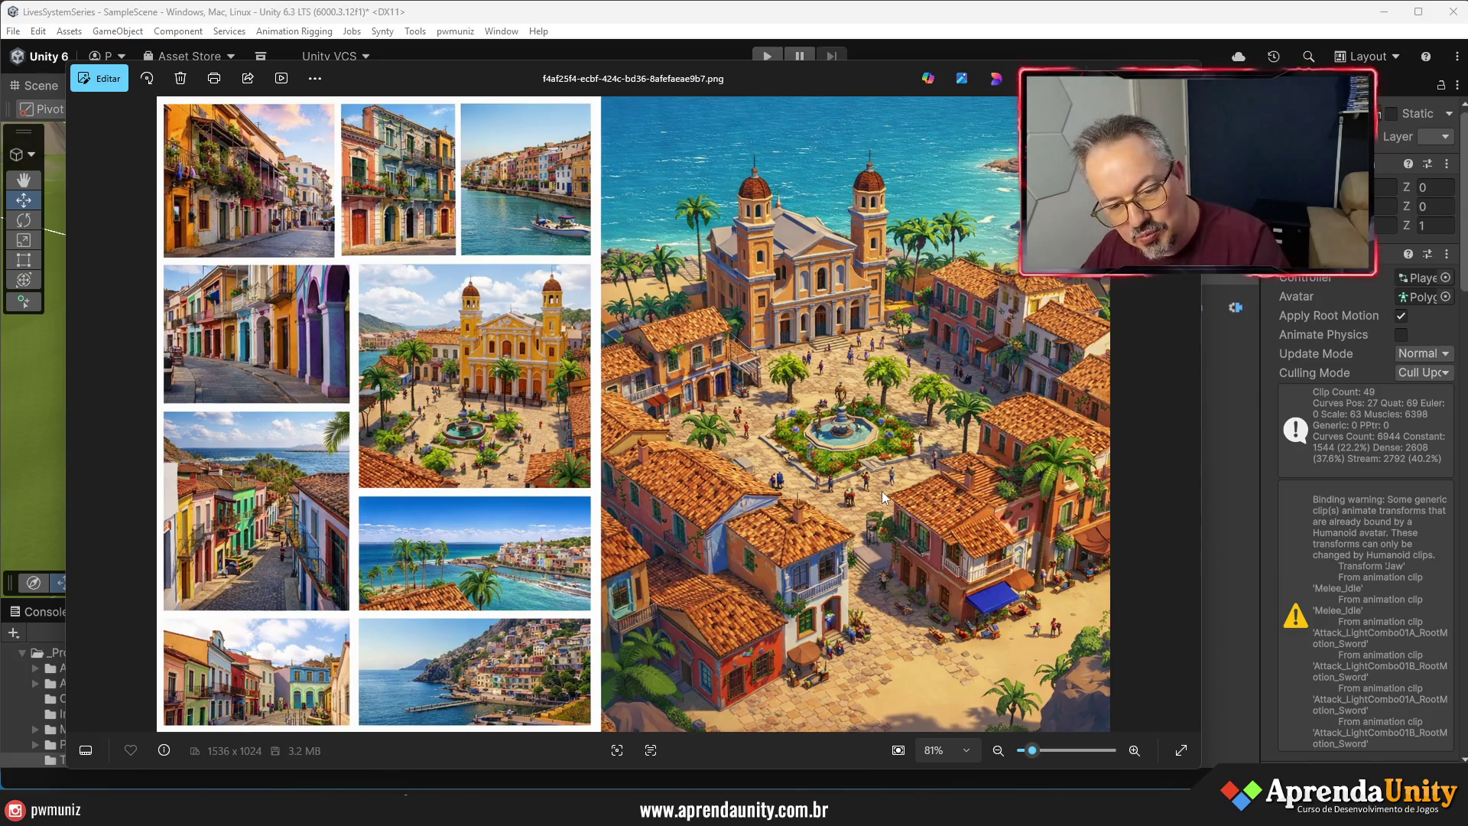
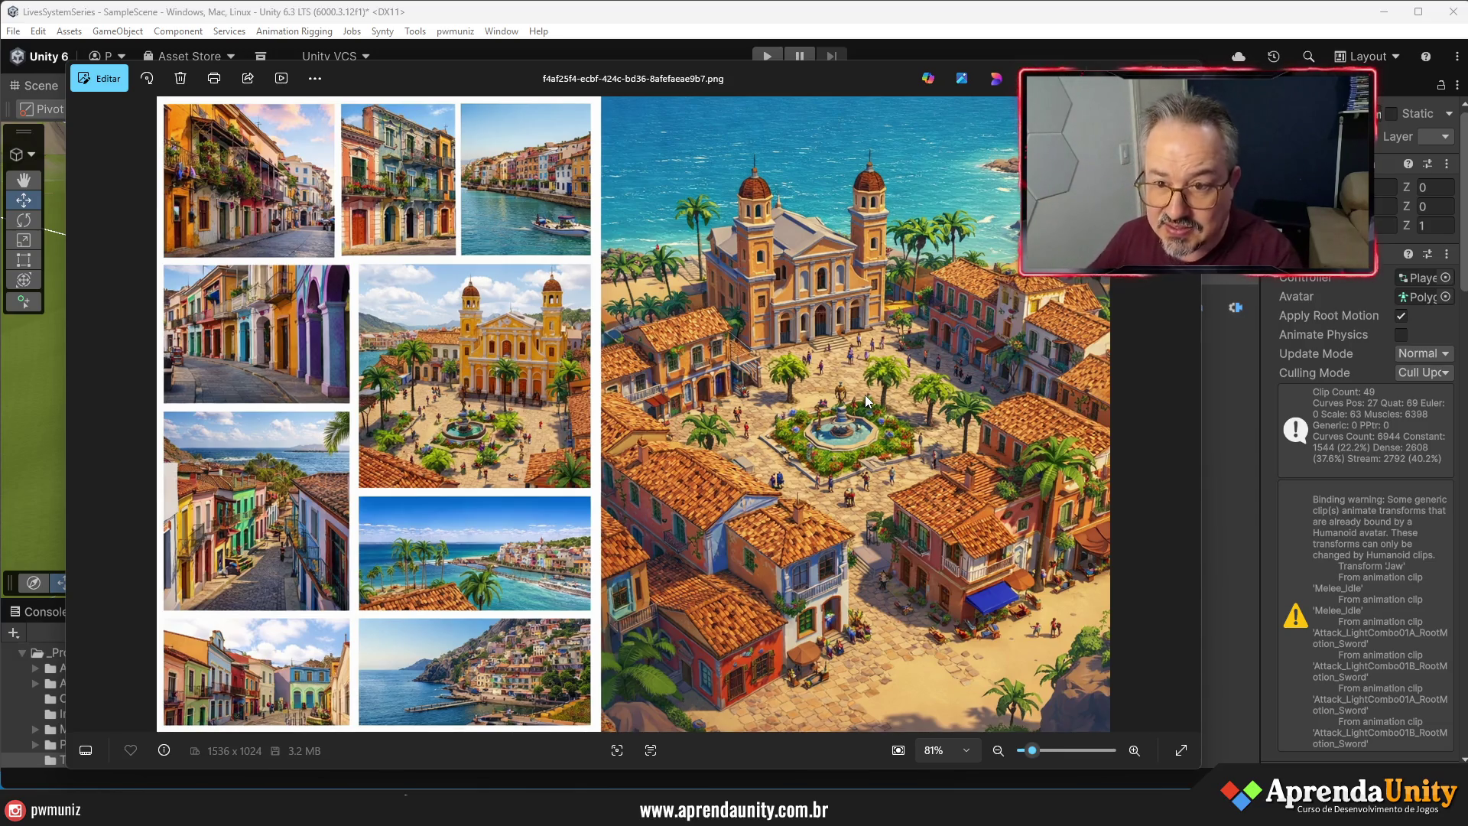
- Leave the coastal-towns collage in Photos and orbit Unity's beach scene
key(alt+Tab)
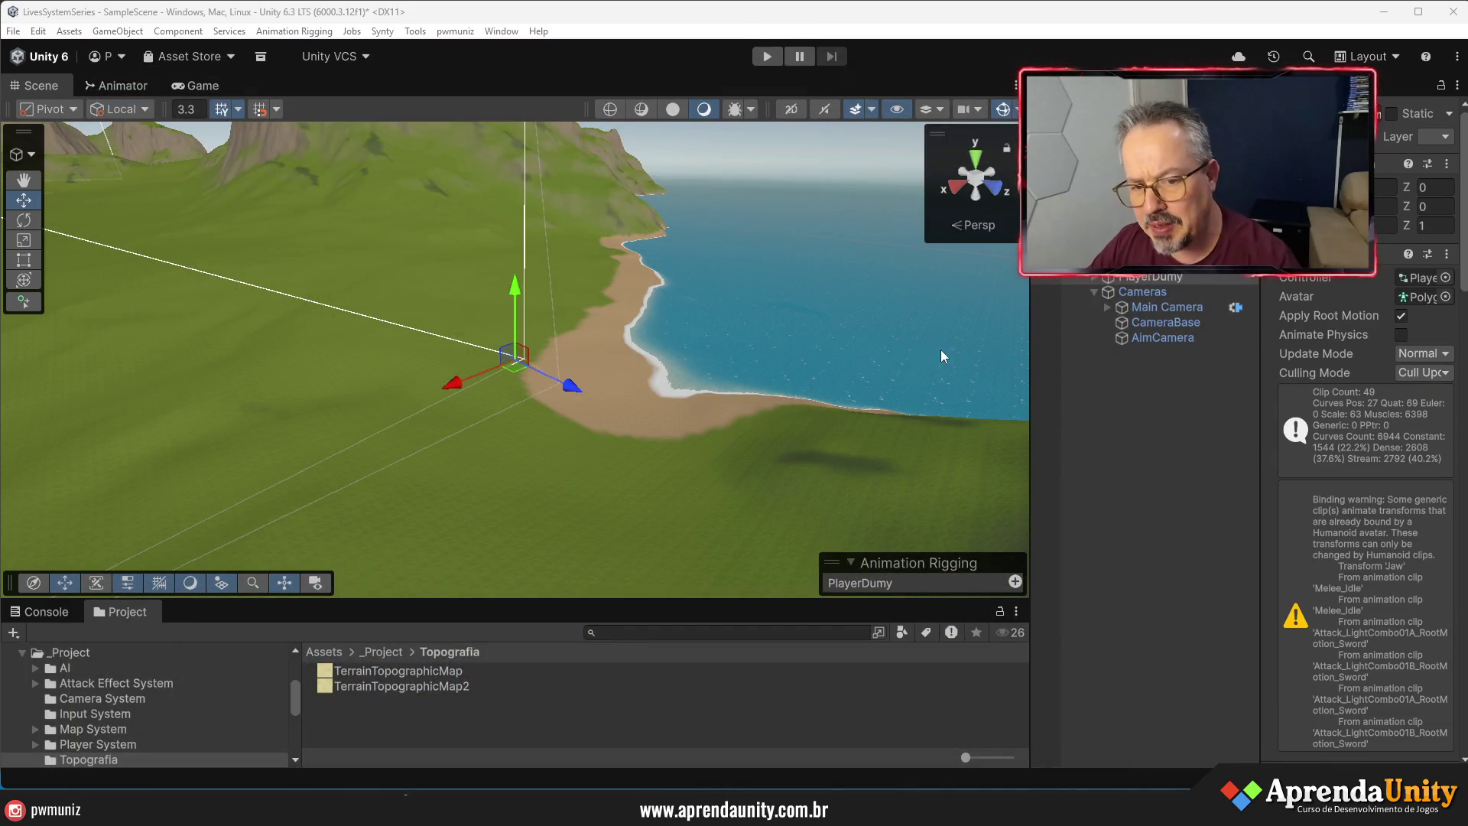
mouse_move(787, 328)
mouse_down()
mouse_move(948, 359)
mouse_move(1011, 347)
mouse_up()
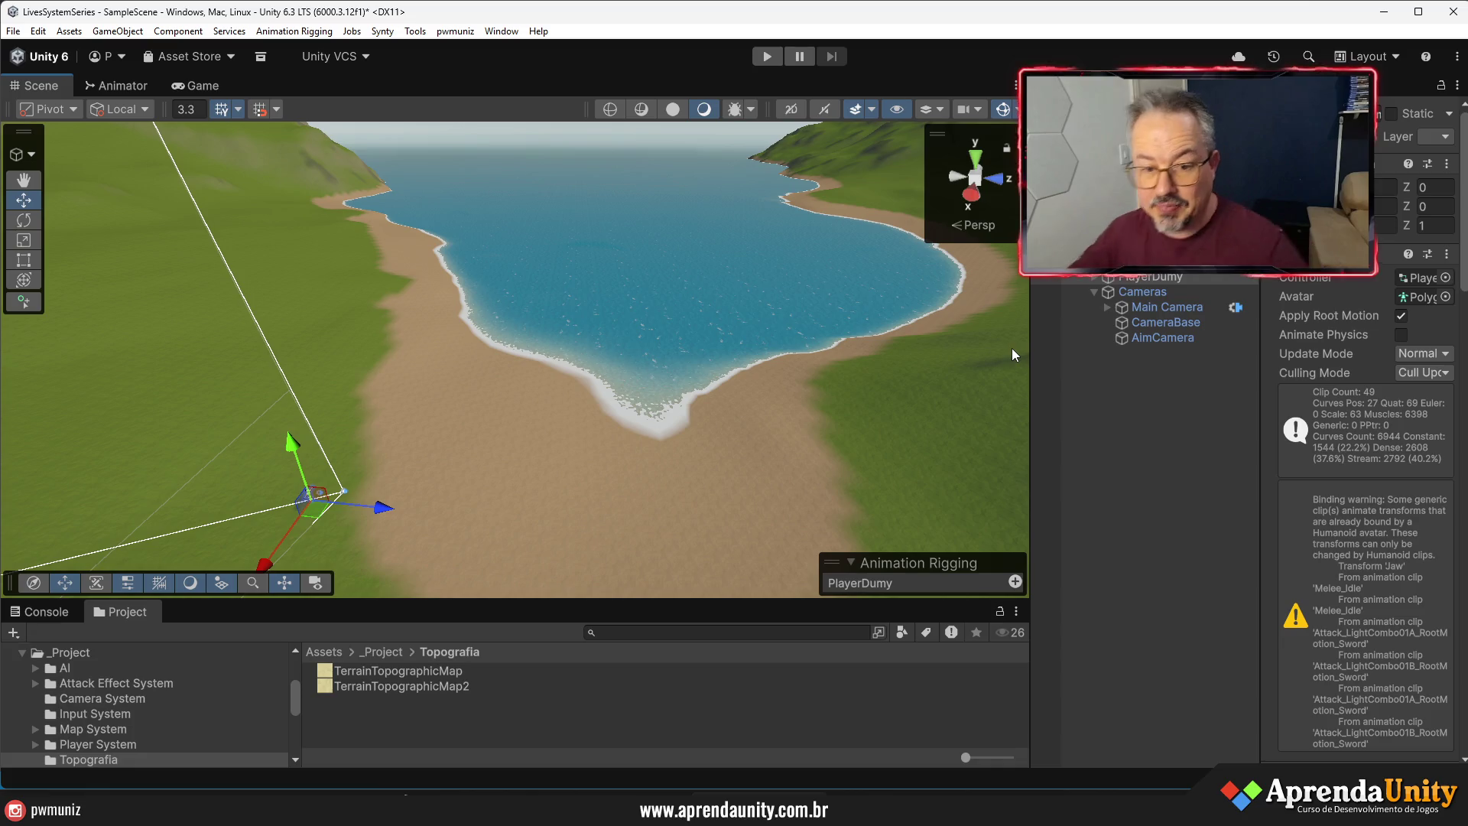
- Drag the Scene/Project splitter upward so the Project window gets taller
drag(725, 605, 736, 428)
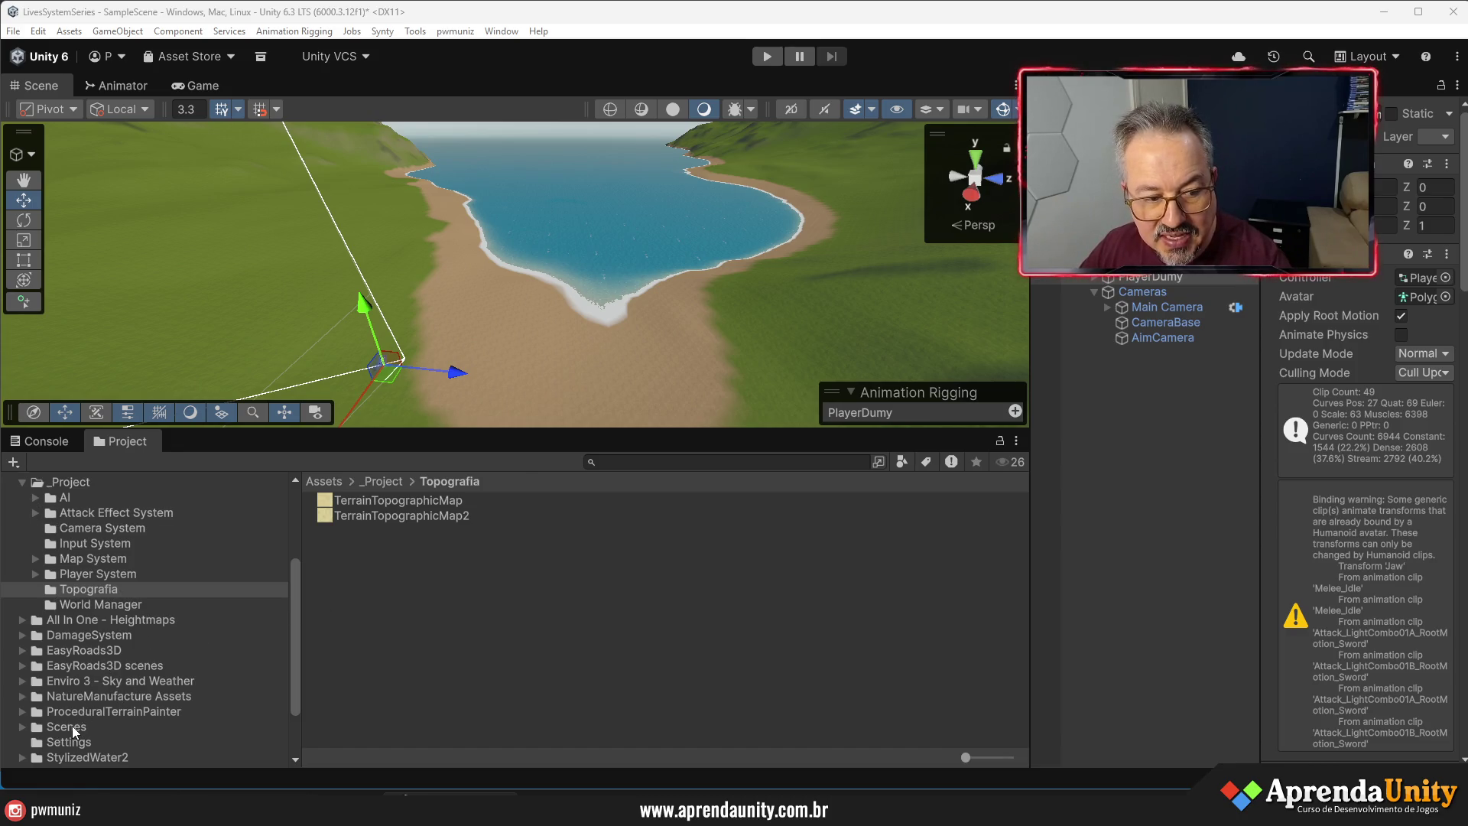
- Open Synty > PolygonPirates > CustomPrefabs > Buildings Custom and enlarge the thumbnails
click(21, 483)
click(81, 698)
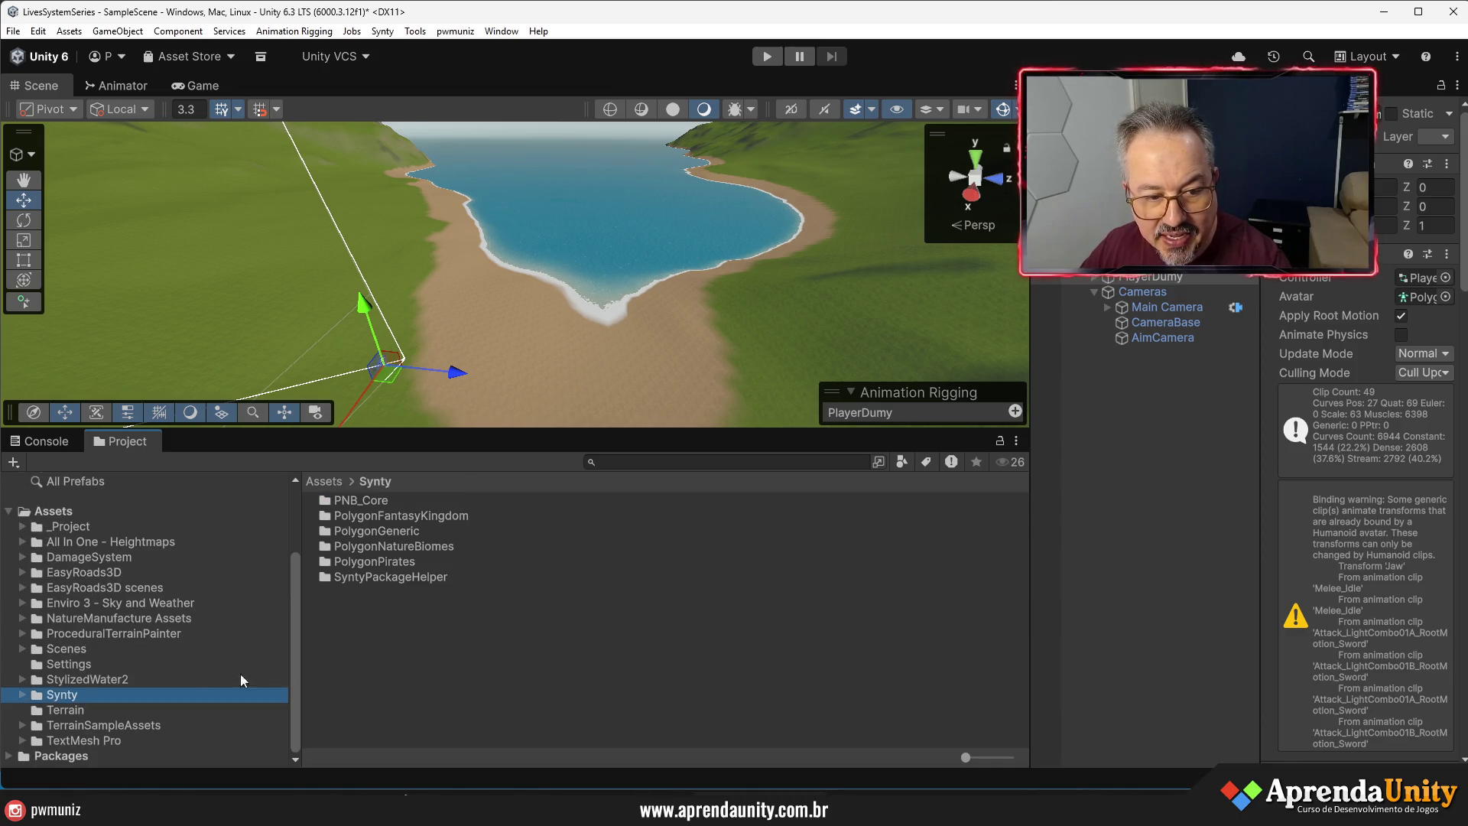
double_click(374, 561)
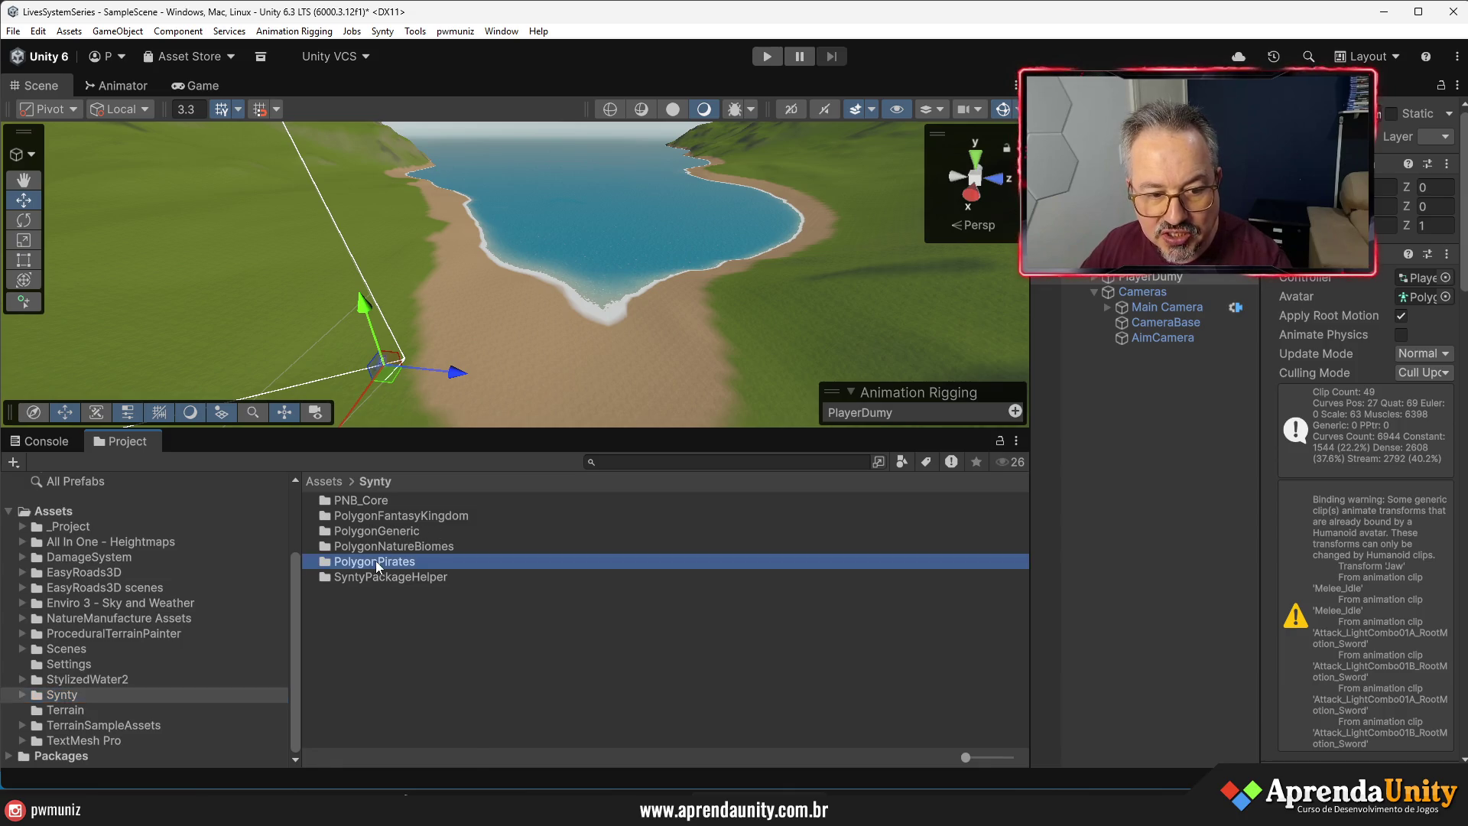
double_click(370, 517)
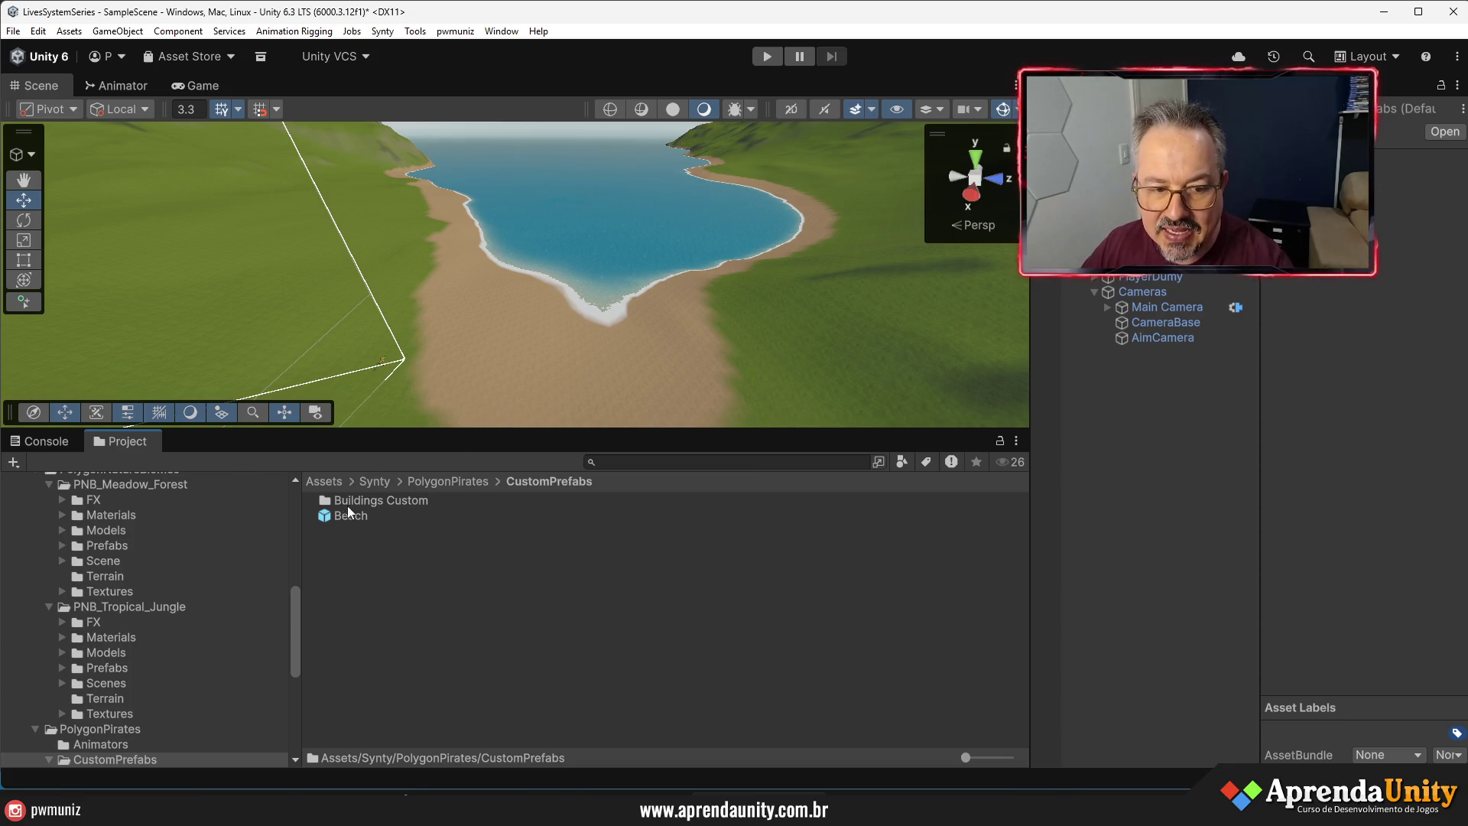
double_click(357, 497)
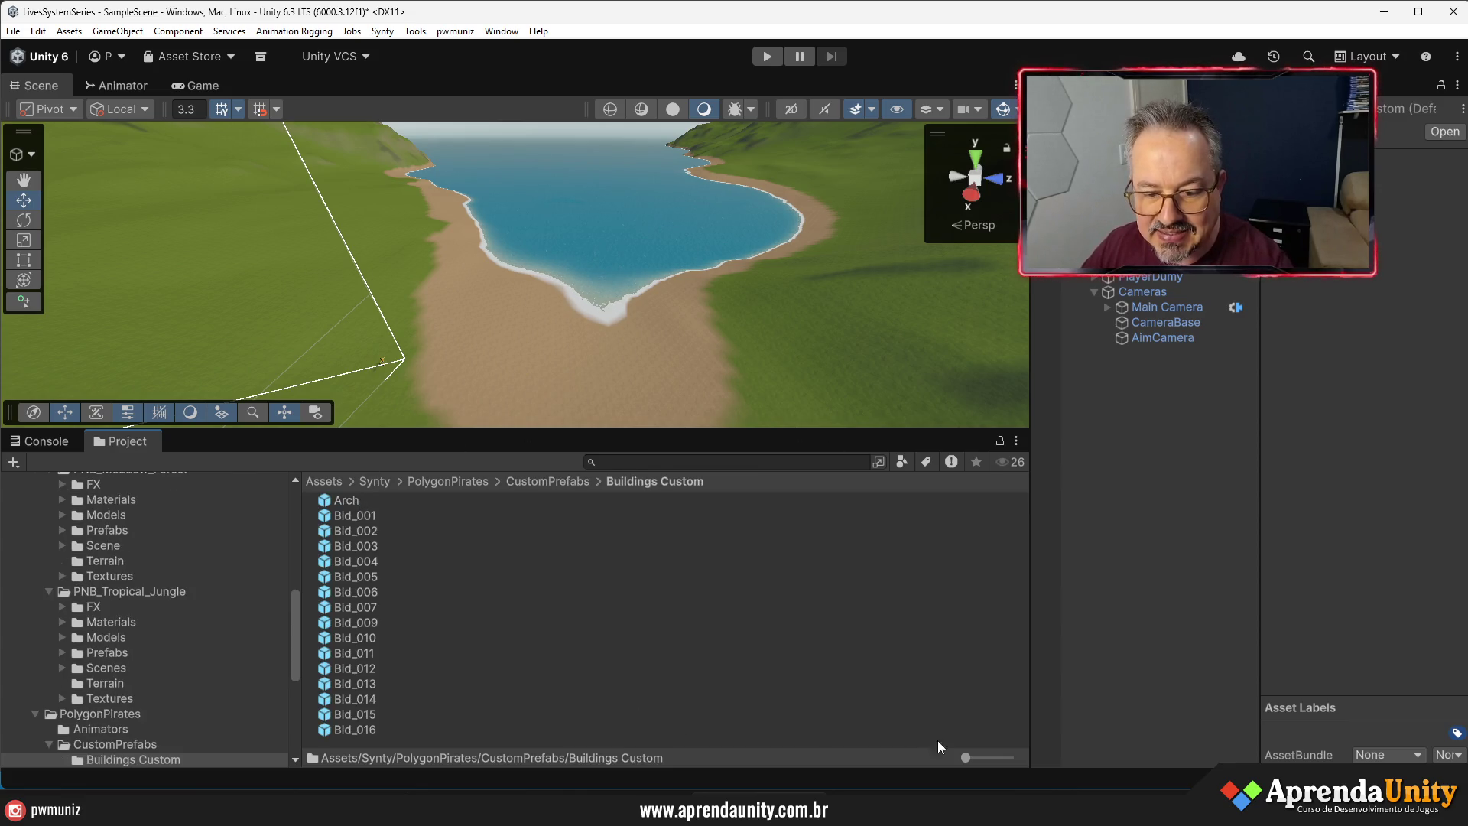
drag(973, 759, 1011, 759)
scroll(732, 622, down, 2)
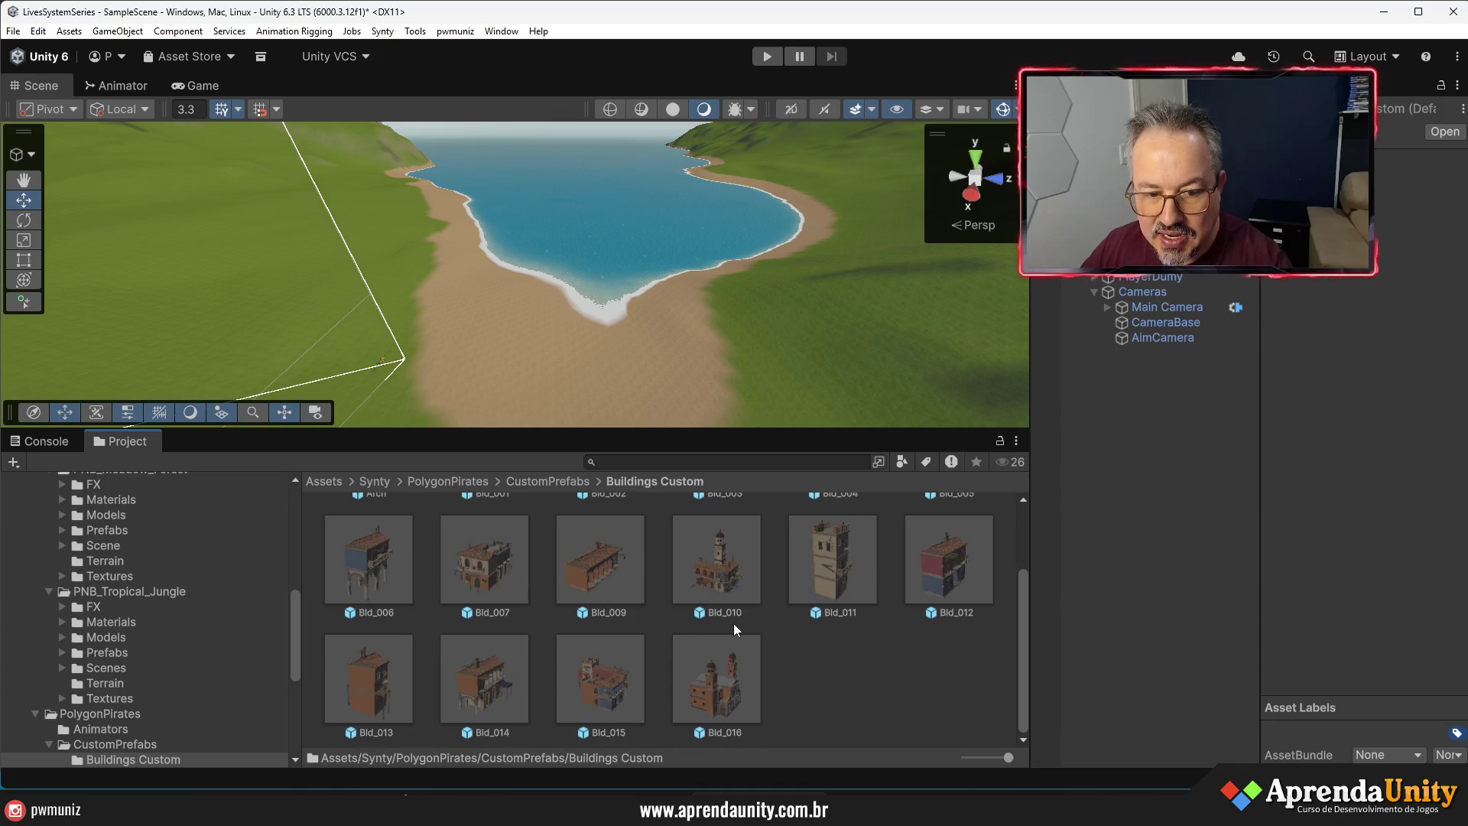
scroll(732, 626, up, 2)
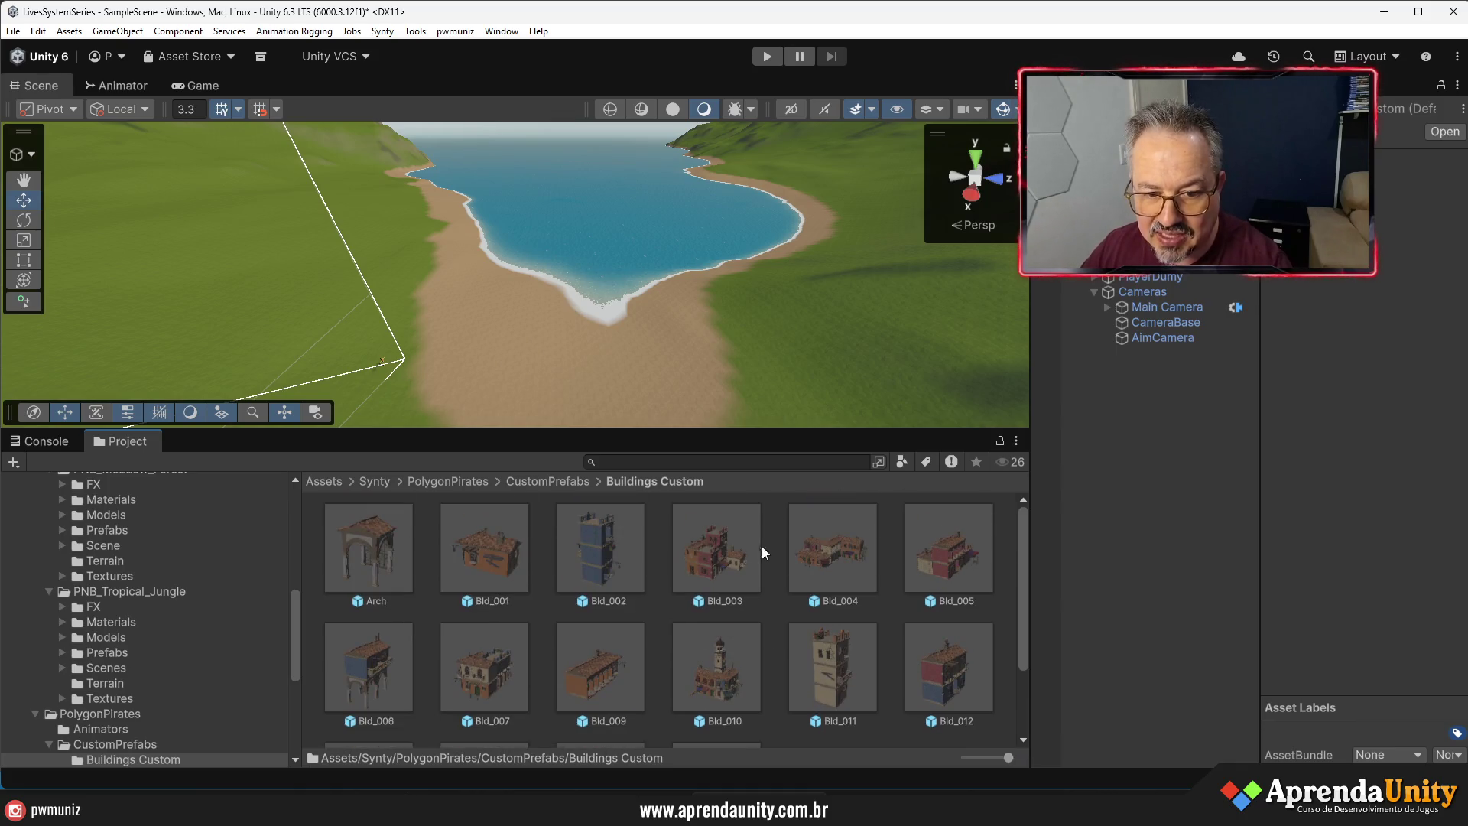
- Switch to the PolygonPirates Prefabs > Buildings folder and scroll through its SM_Bld_Cuba prefabs
drag(785, 431, 772, 548)
mouse_move(616, 457)
mouse_down()
mouse_move(619, 497)
mouse_move(679, 501)
mouse_move(462, 511)
mouse_move(403, 535)
mouse_move(428, 320)
mouse_up()
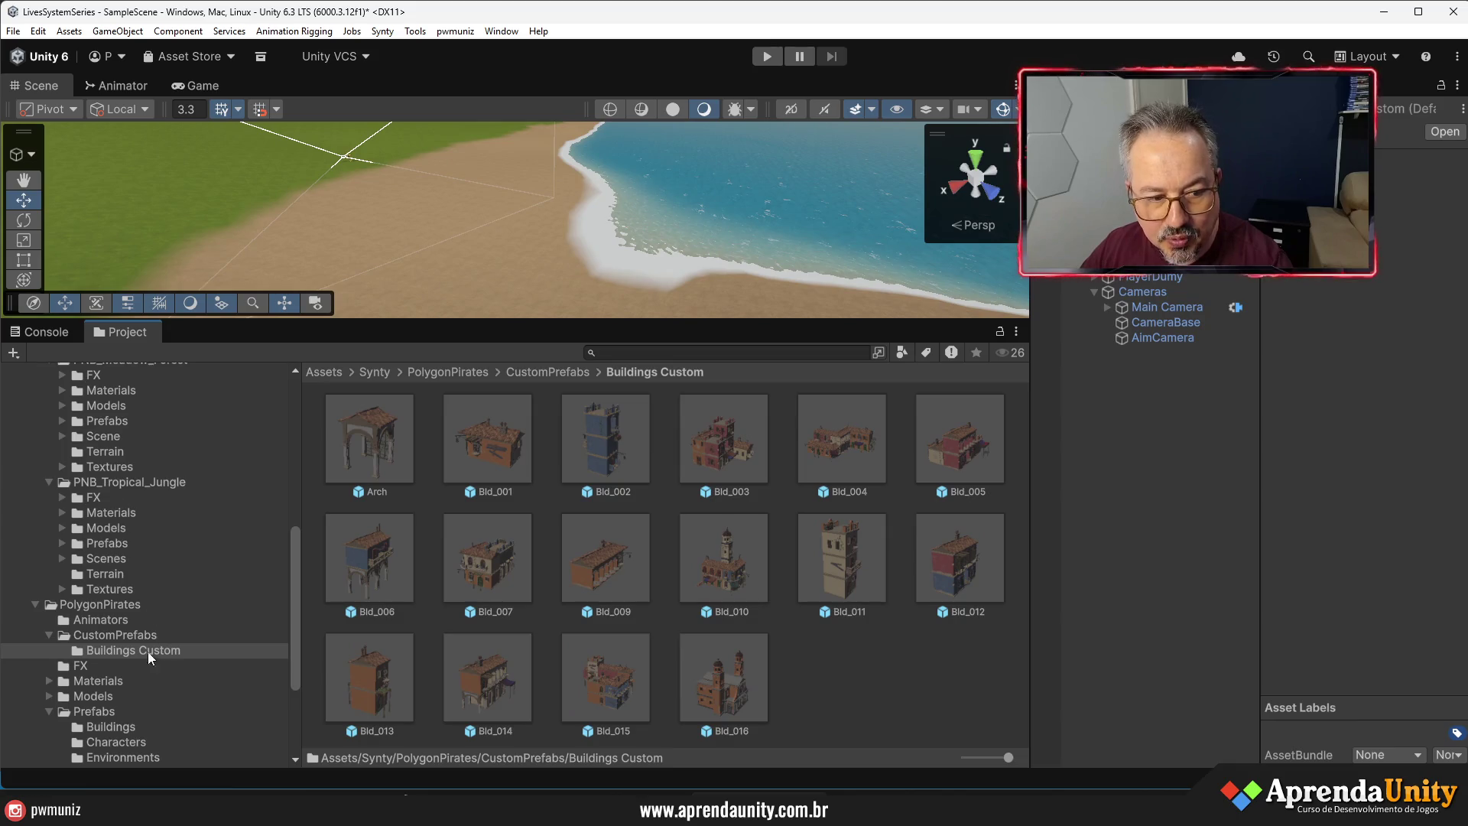
click(113, 730)
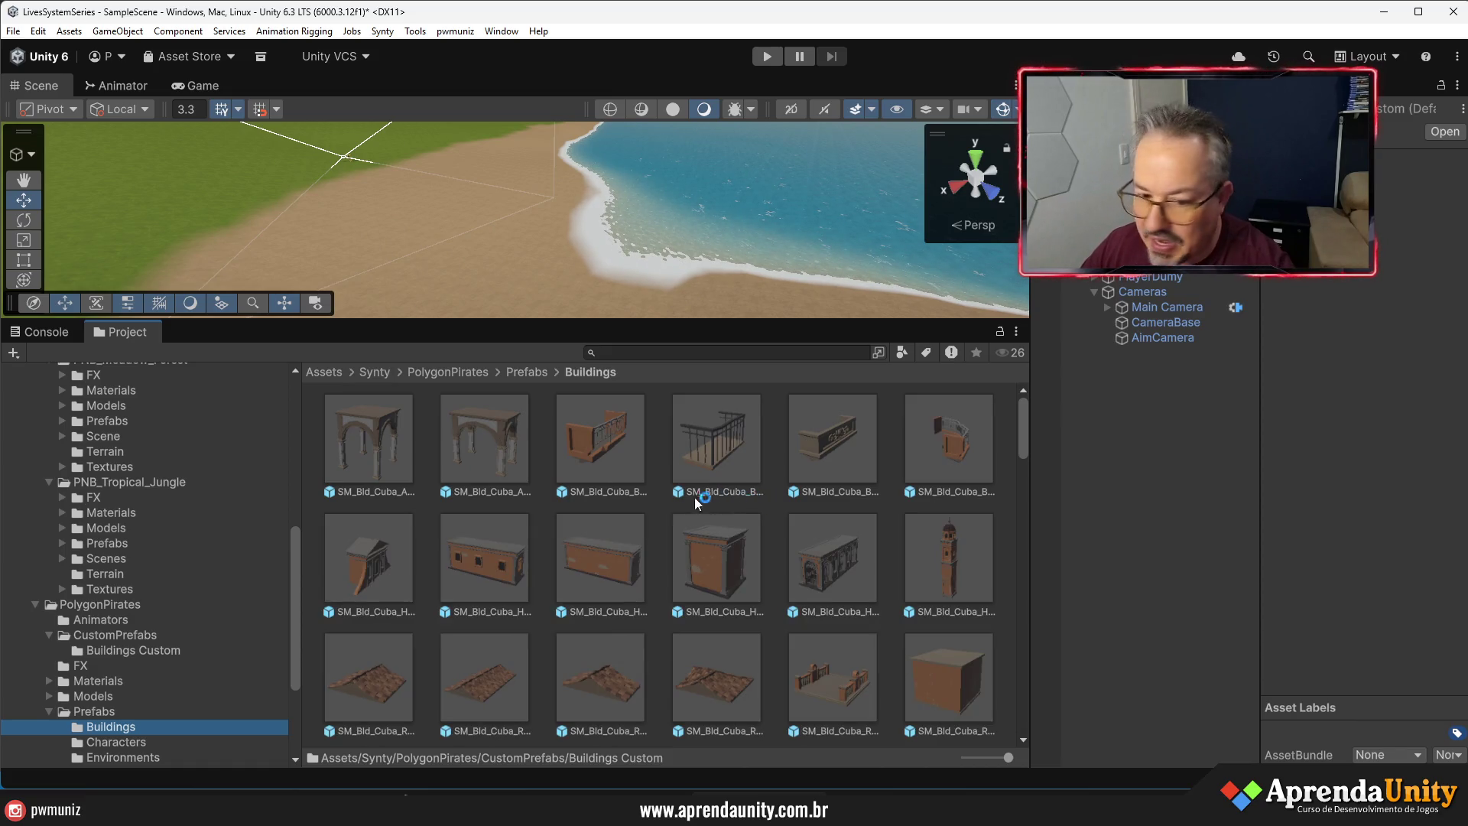
scroll(690, 502, down, 3)
scroll(689, 502, down, 3)
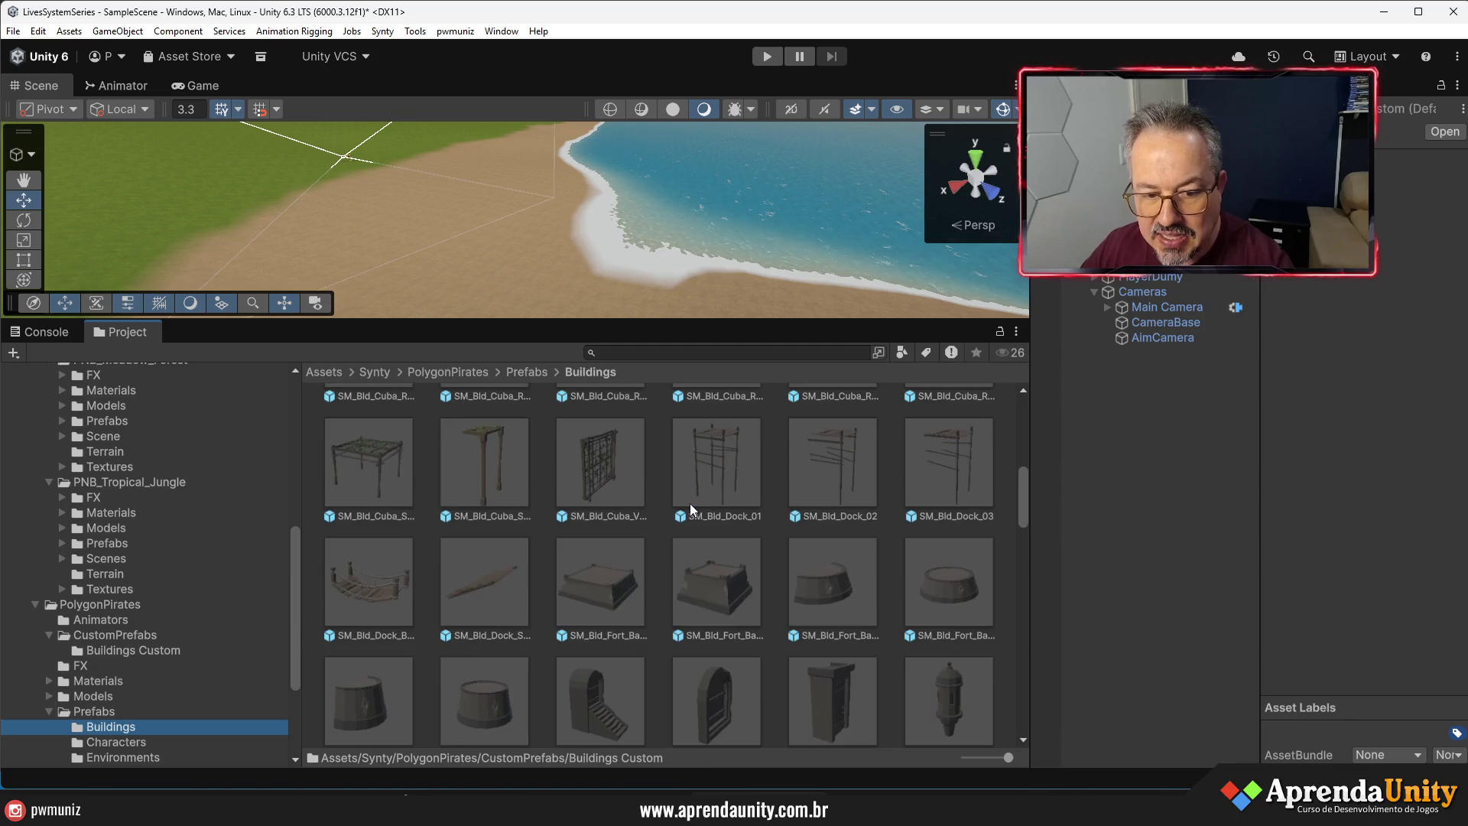
scroll(689, 503, up, 6)
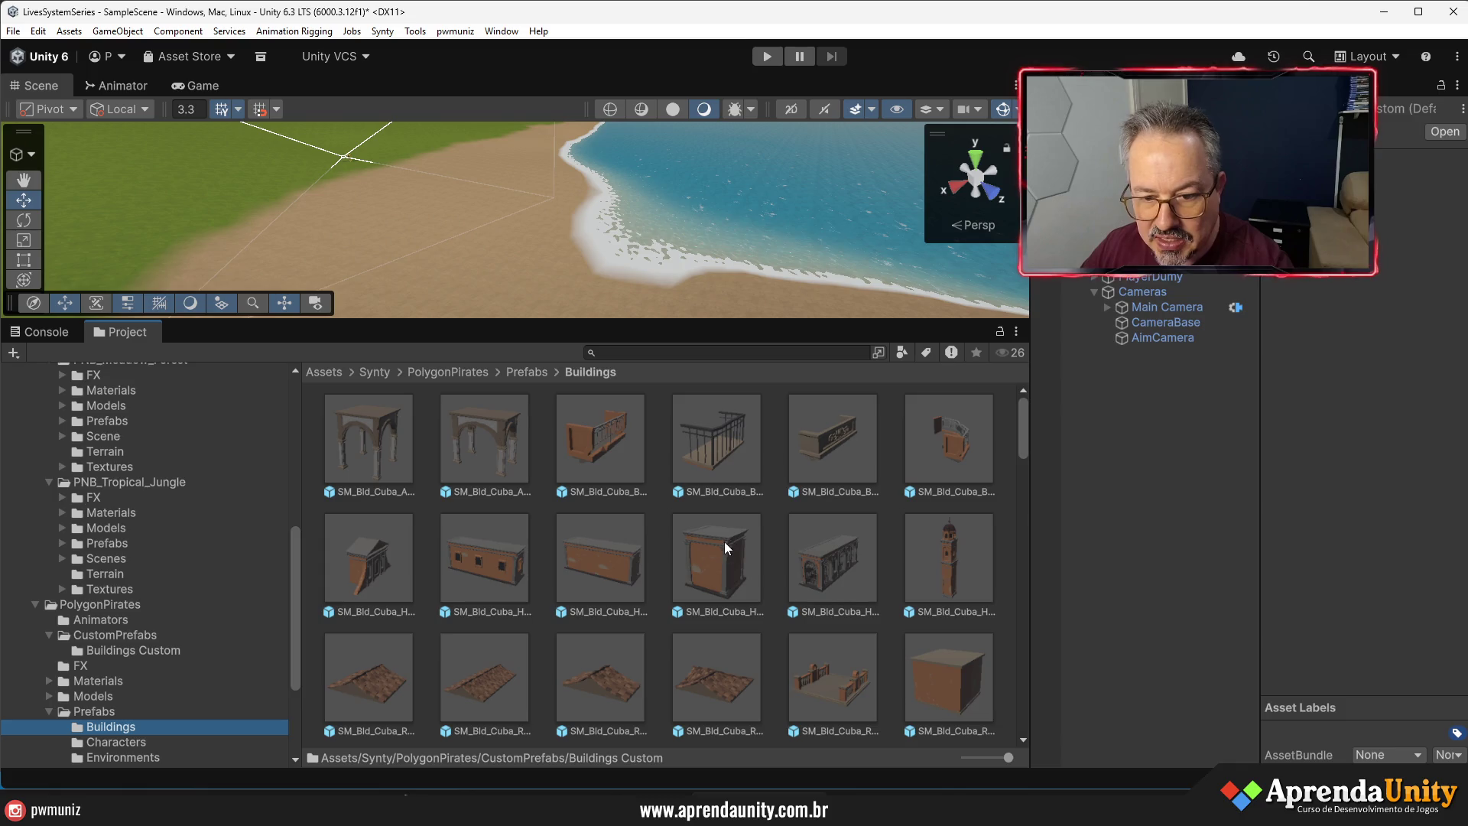
scroll(650, 562, down, 2)
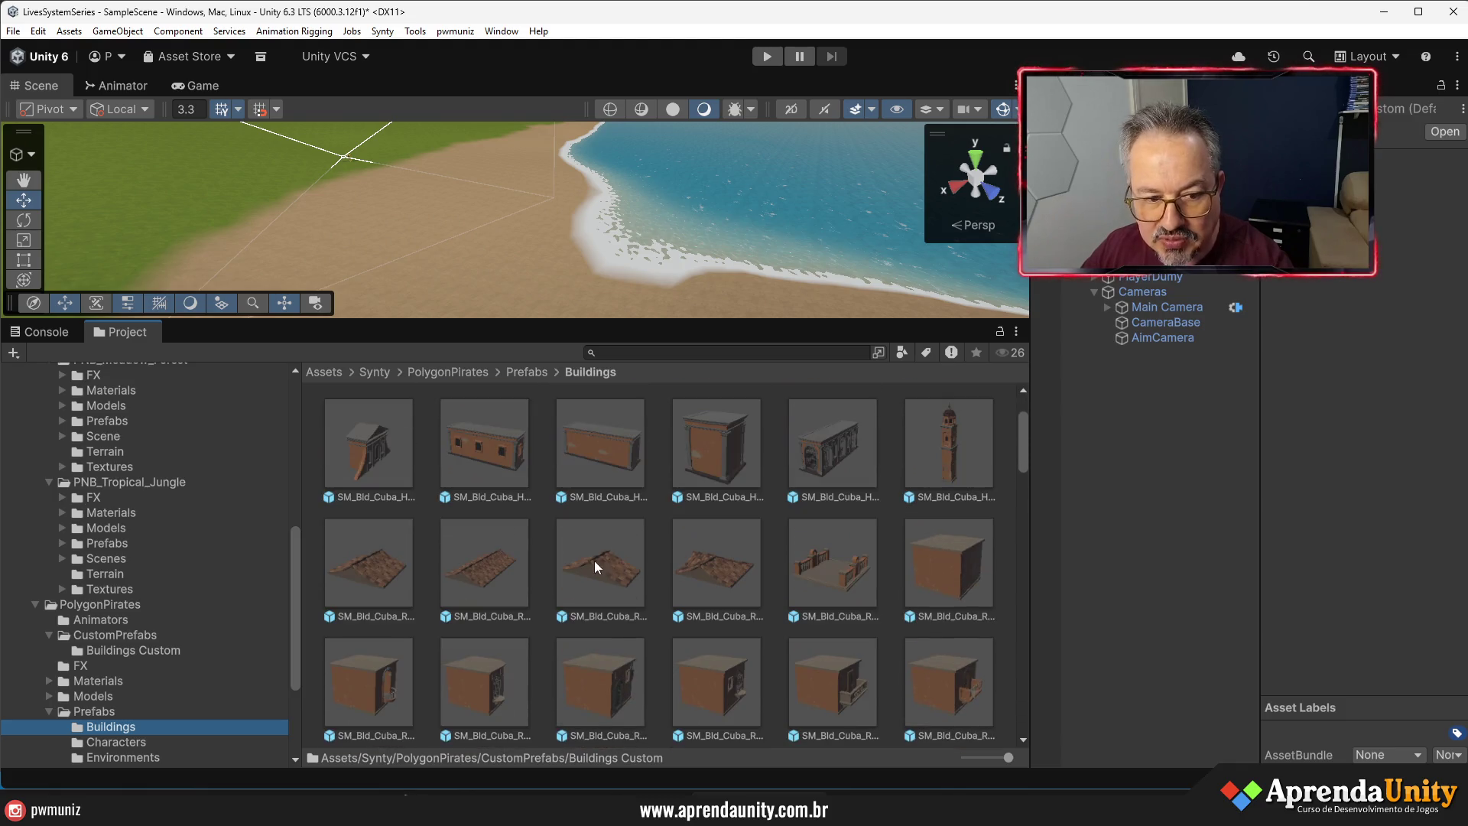
- Drop an SM_Bld_Cuba_Hall prefab on the beach and frame it in view
mouse_move(832, 455)
mouse_down()
mouse_move(649, 230)
mouse_move(369, 194)
mouse_move(413, 246)
mouse_up()
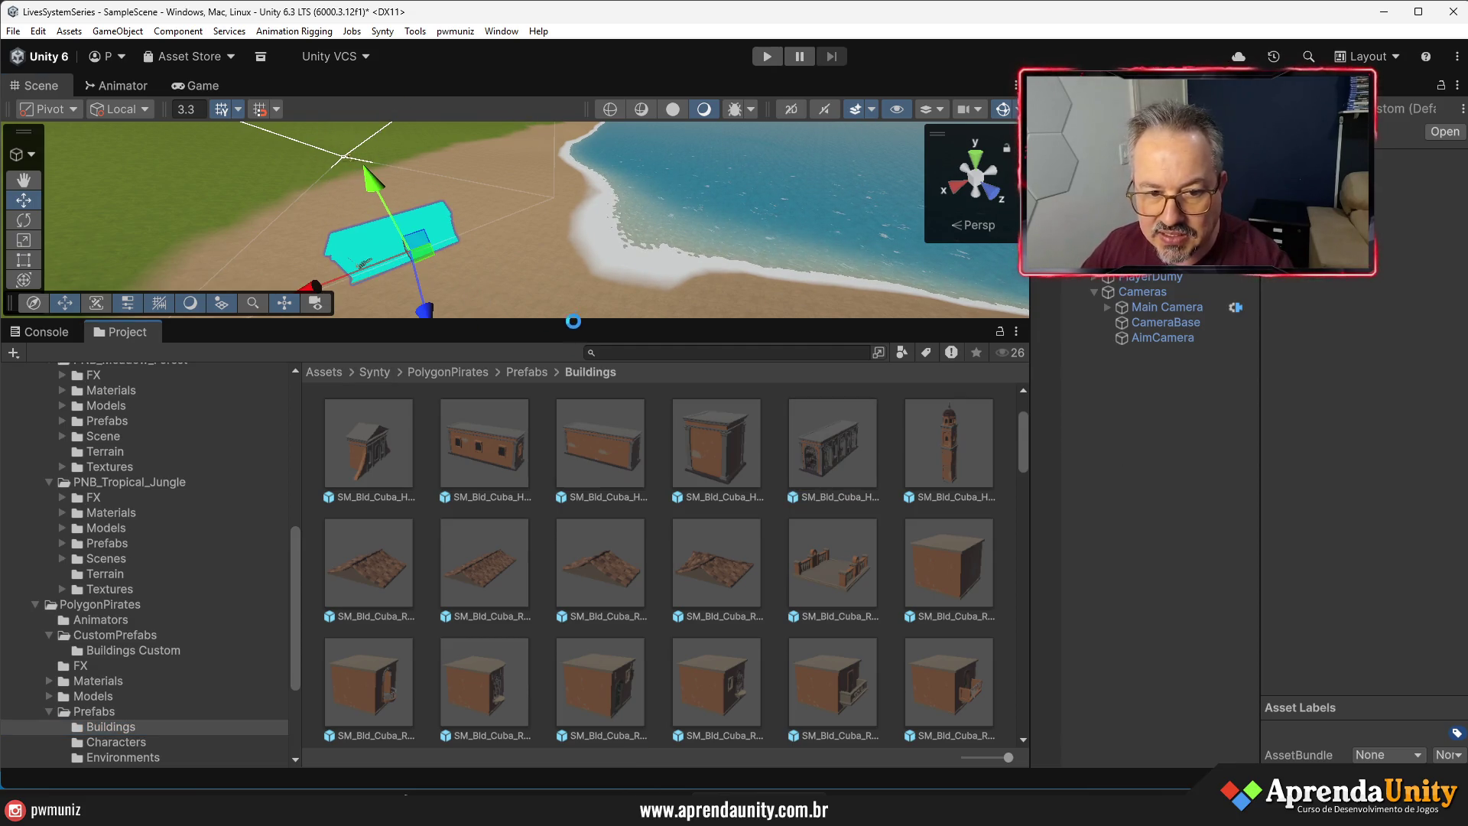
drag(569, 315, 565, 421)
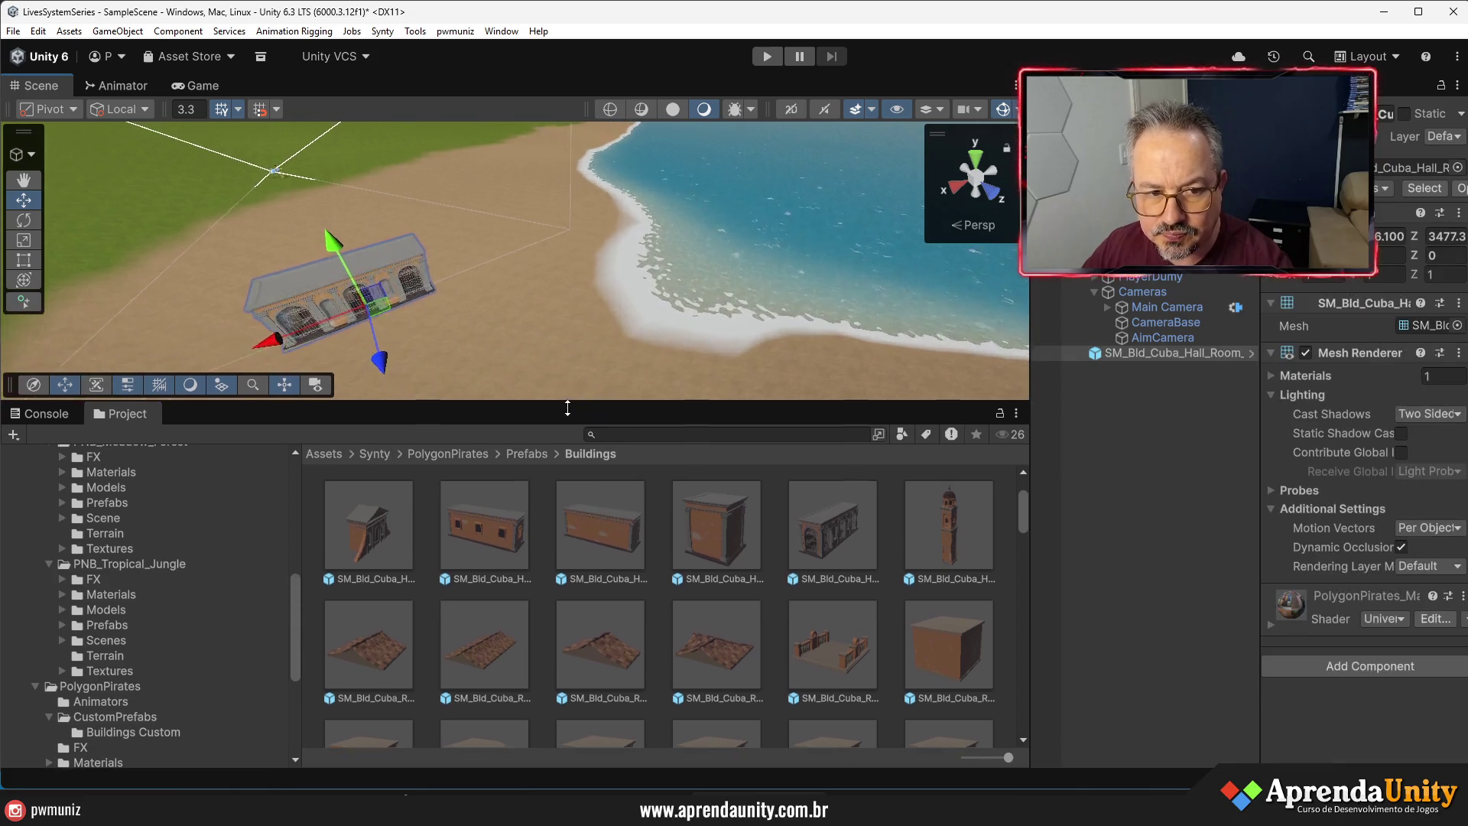
key(f)
mouse_move(342, 378)
mouse_down()
mouse_move(328, 233)
mouse_move(333, 325)
mouse_up()
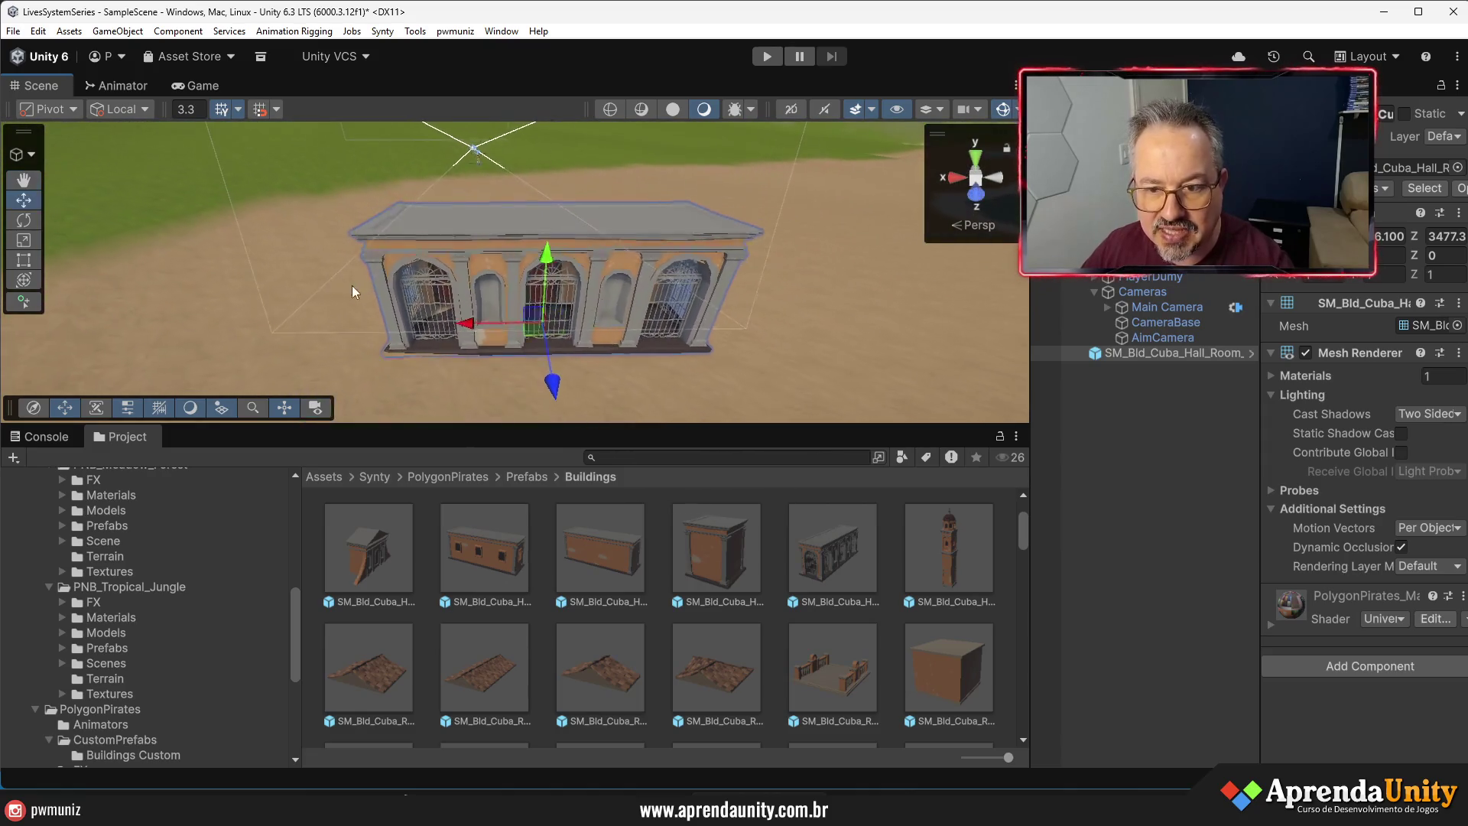
- Wrap the hall building in a new empty parent named Igreja
click(1121, 360)
right_click(1119, 356)
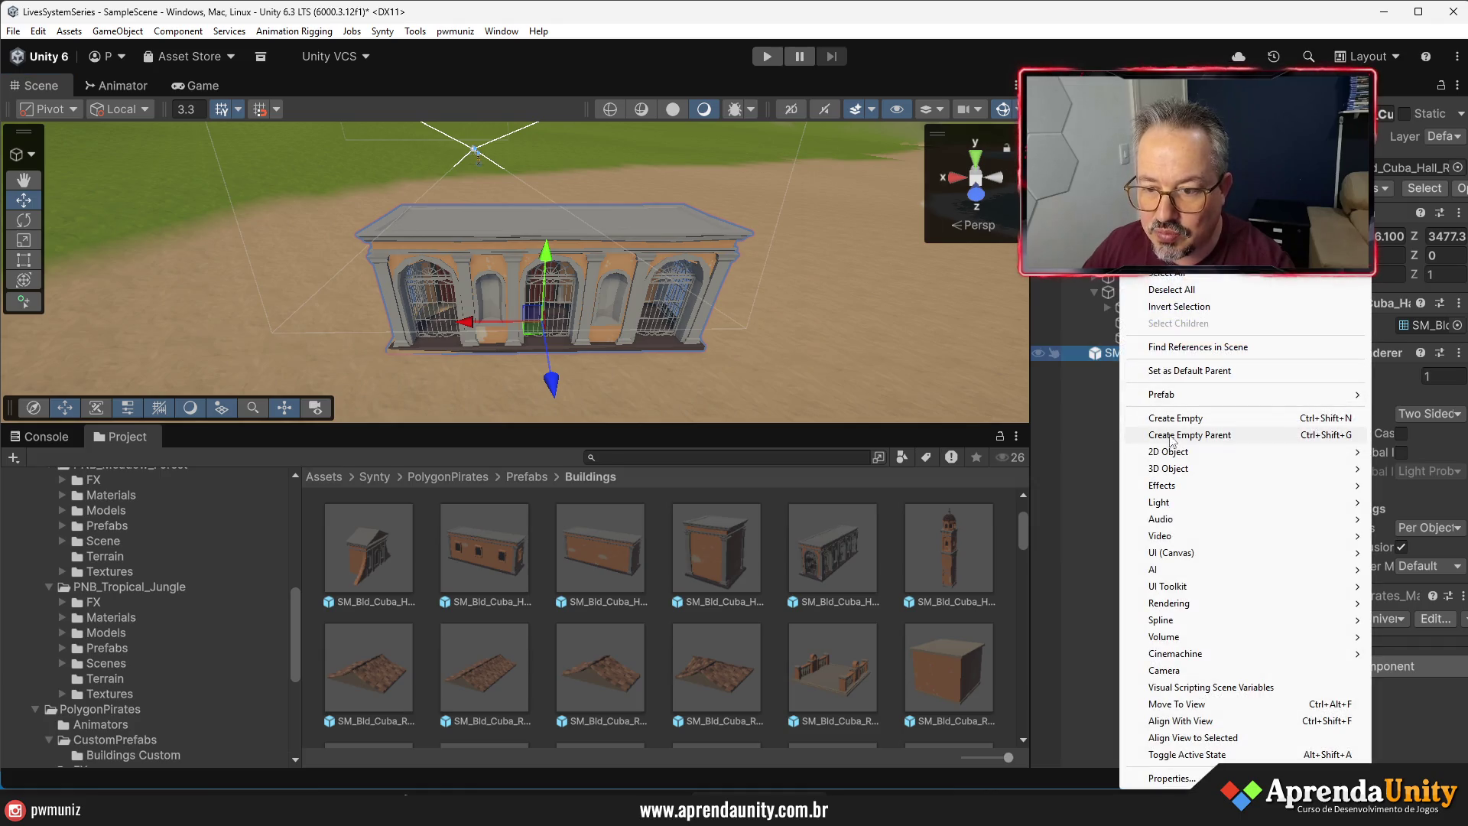
click(1223, 434)
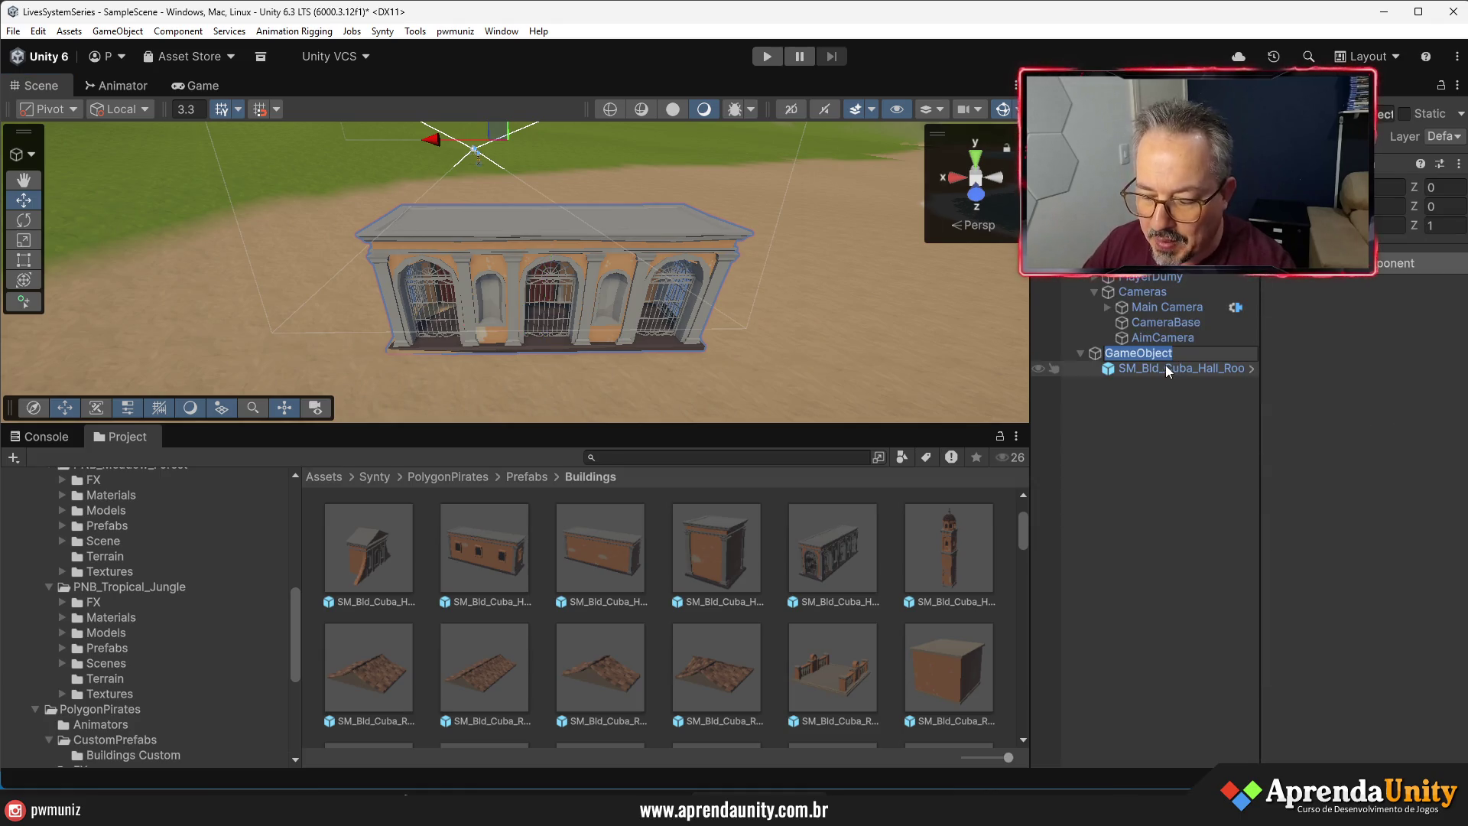
text(Igreja)
key(Return)
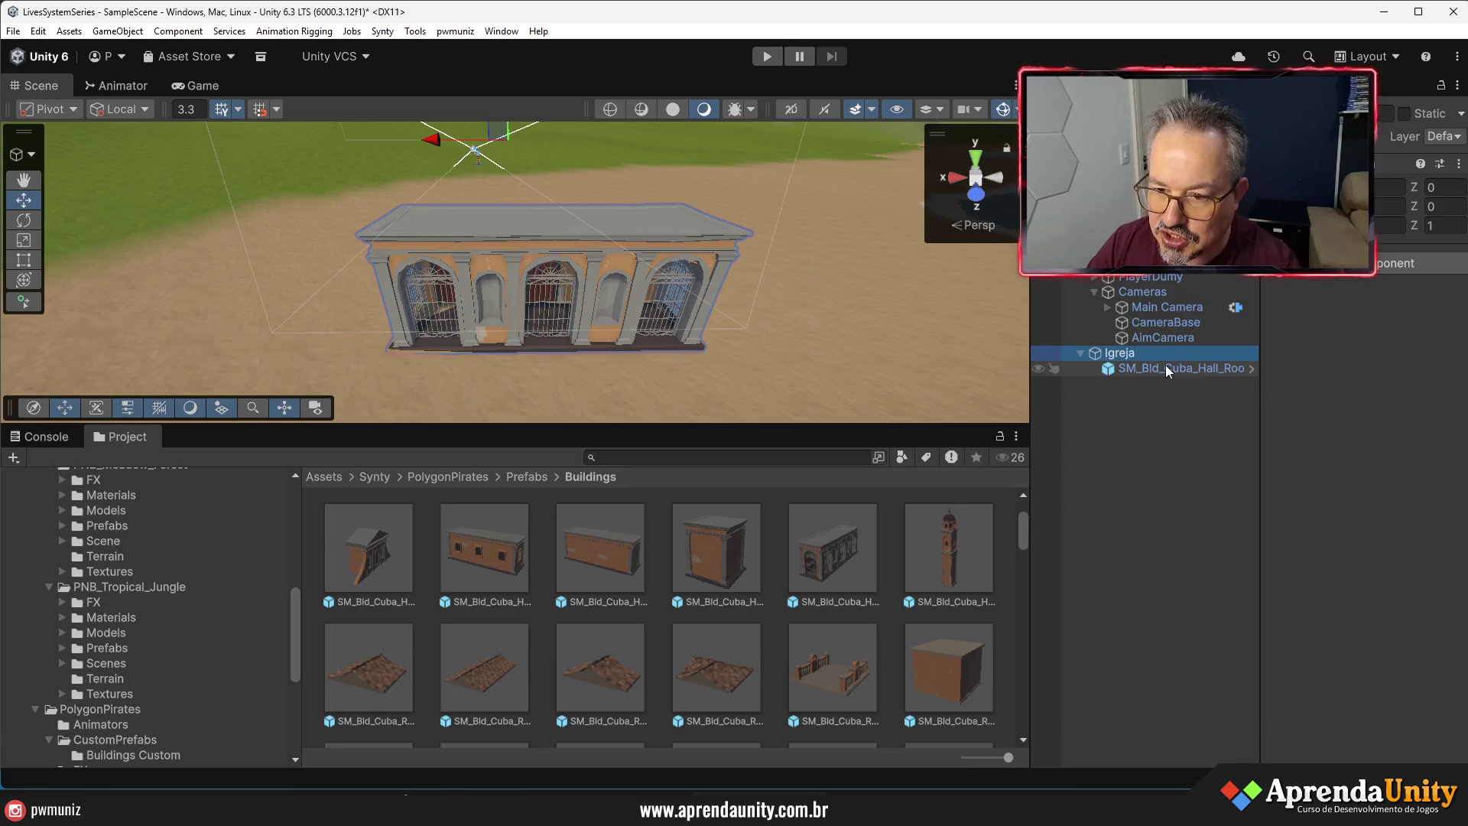
- Reset the Igreja parent's Transform
click(1187, 370)
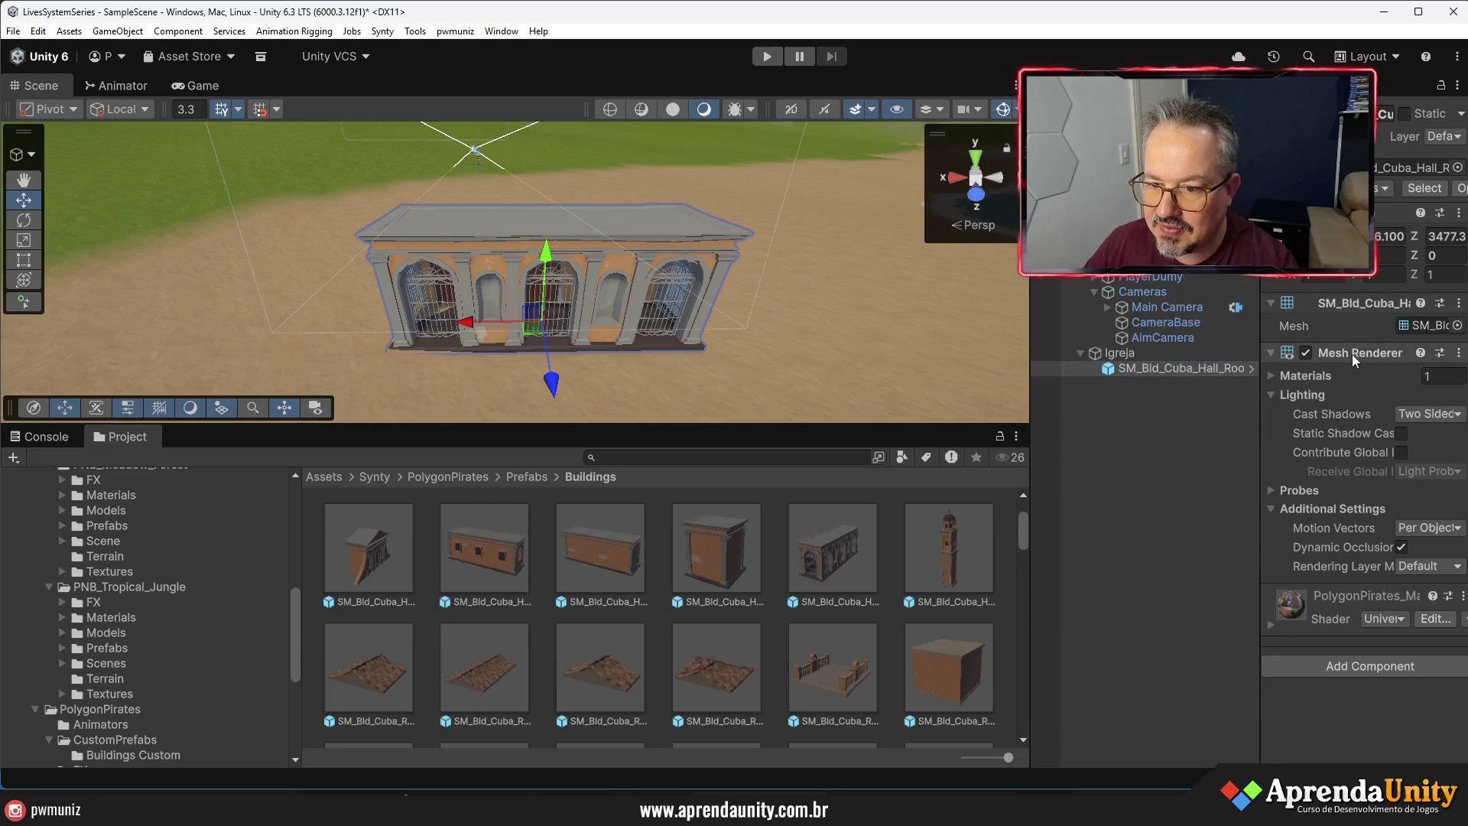
click(1230, 352)
click(1458, 163)
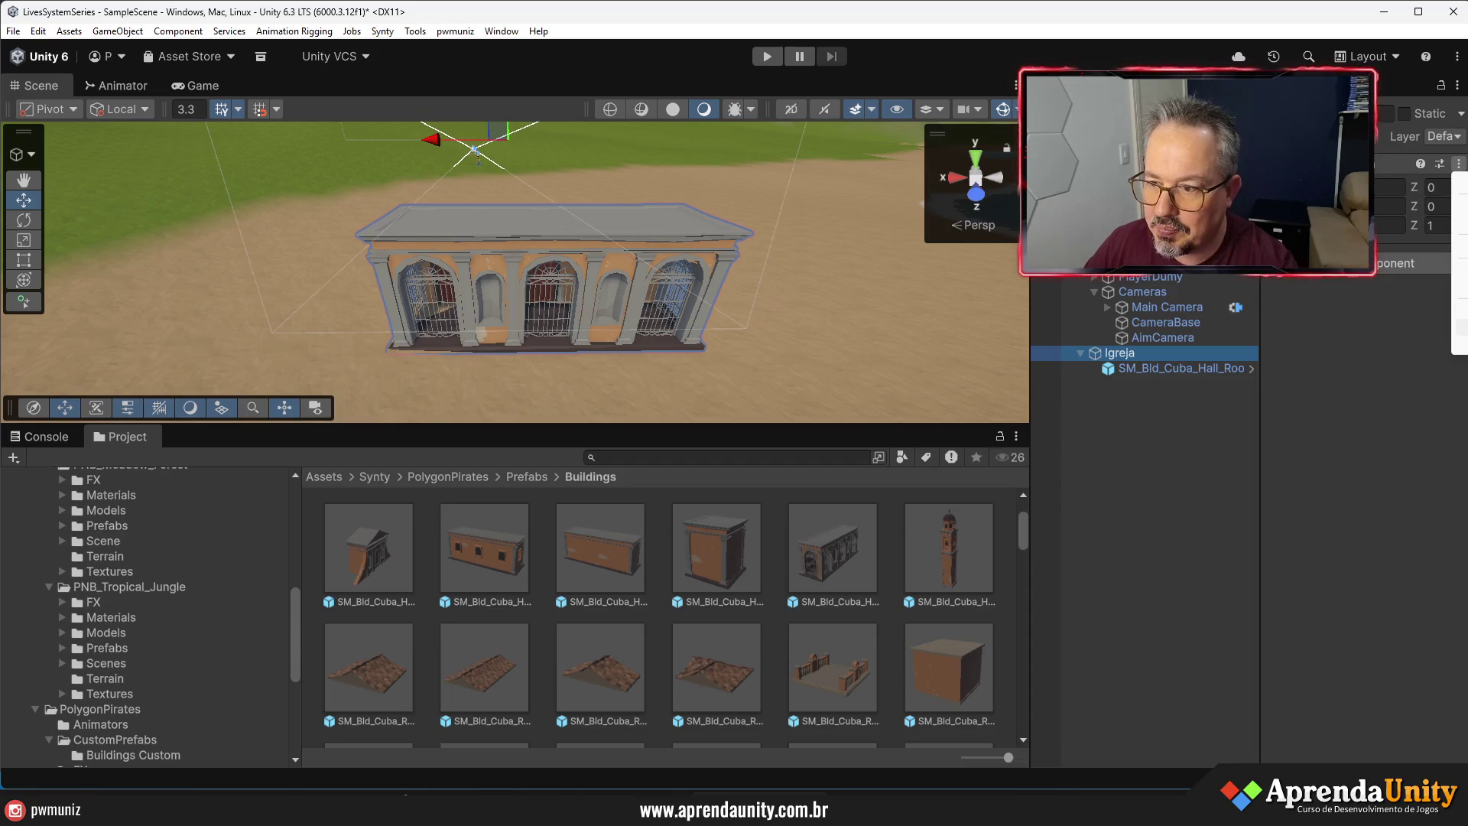
click(1458, 221)
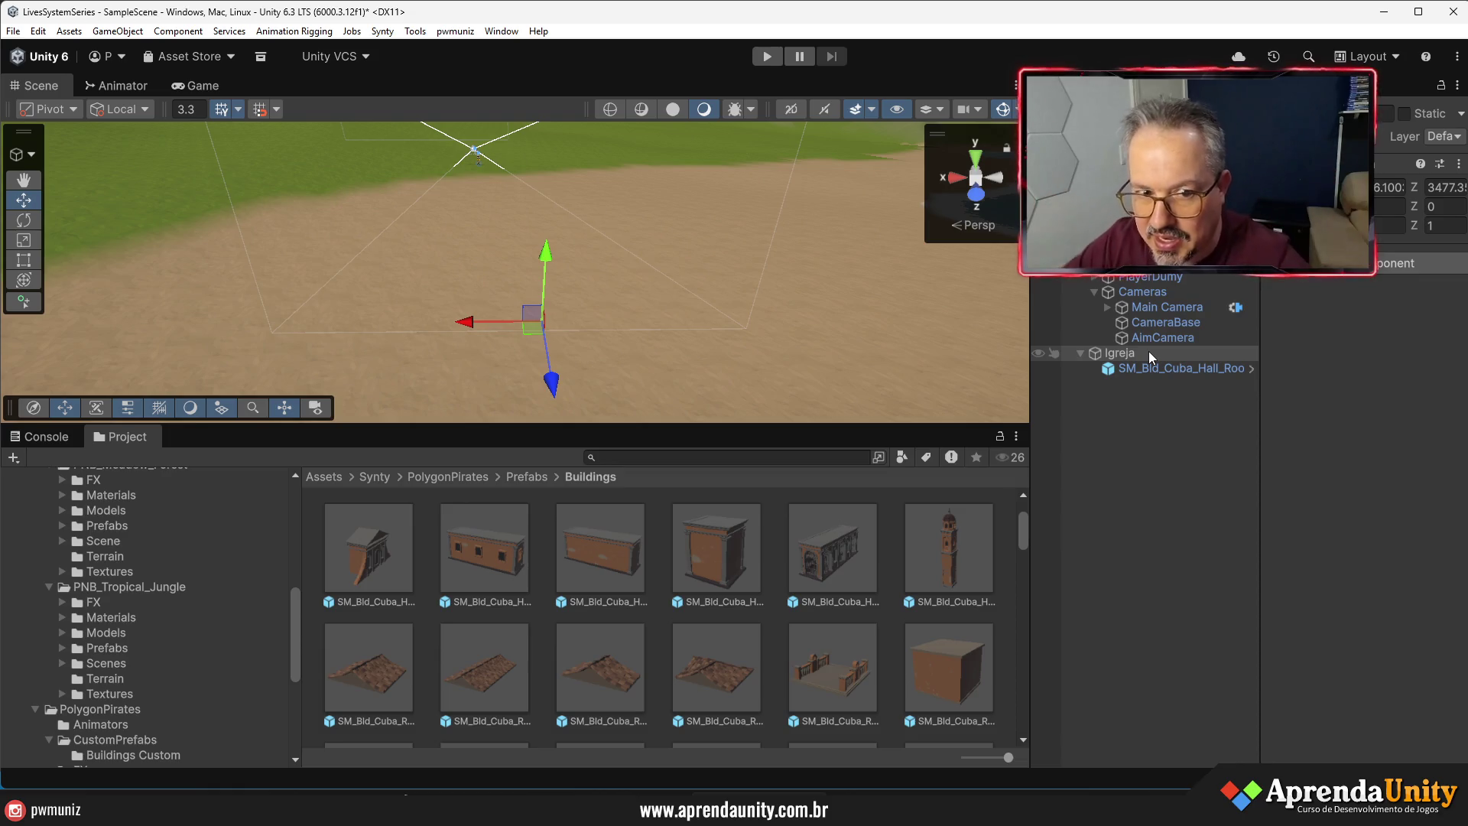
- Set the hall building's Z to 0 and add a front piece under Igreja at Z 0
click(1171, 367)
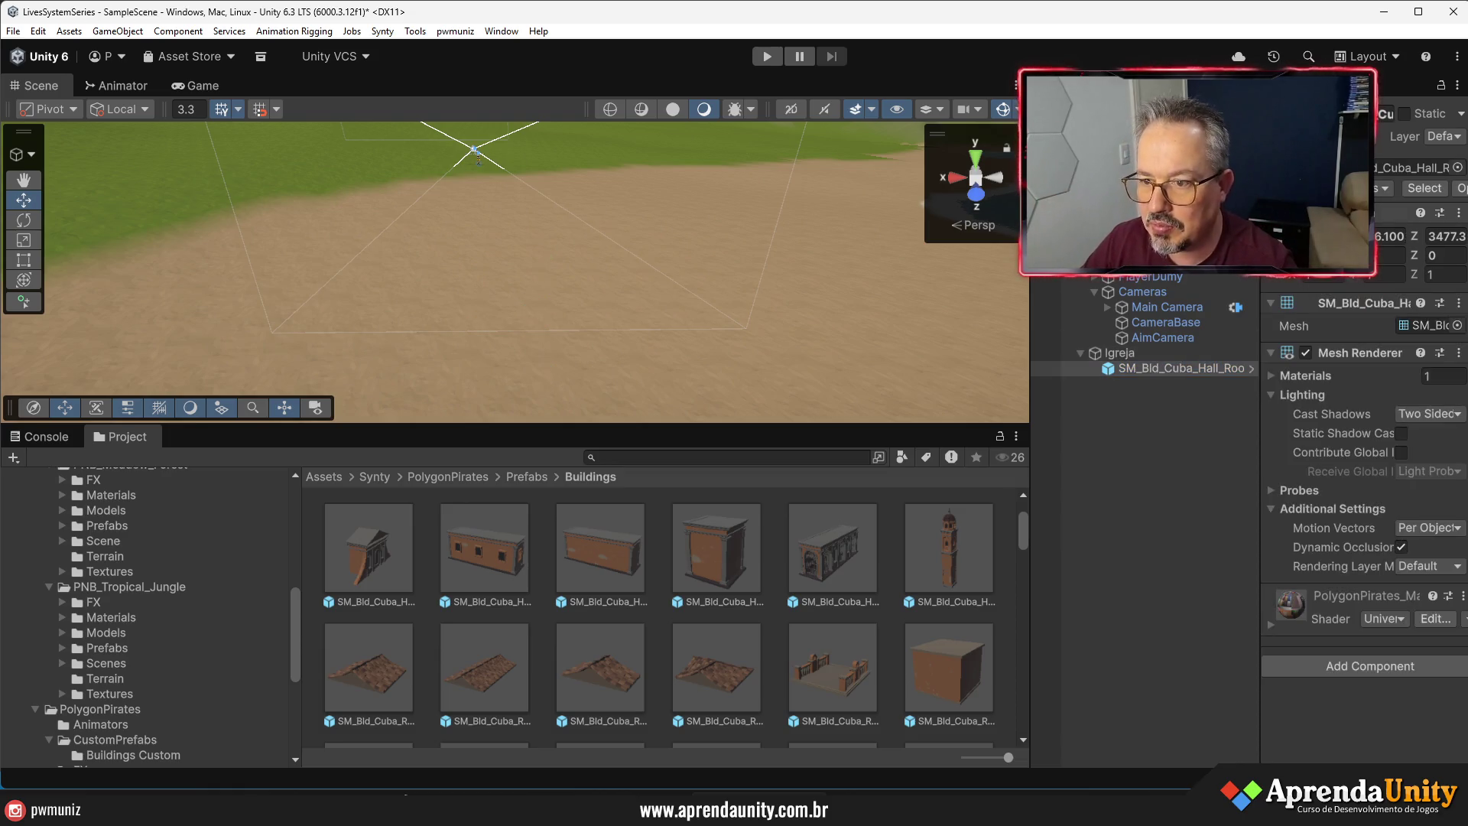
click(1444, 236)
text(0)
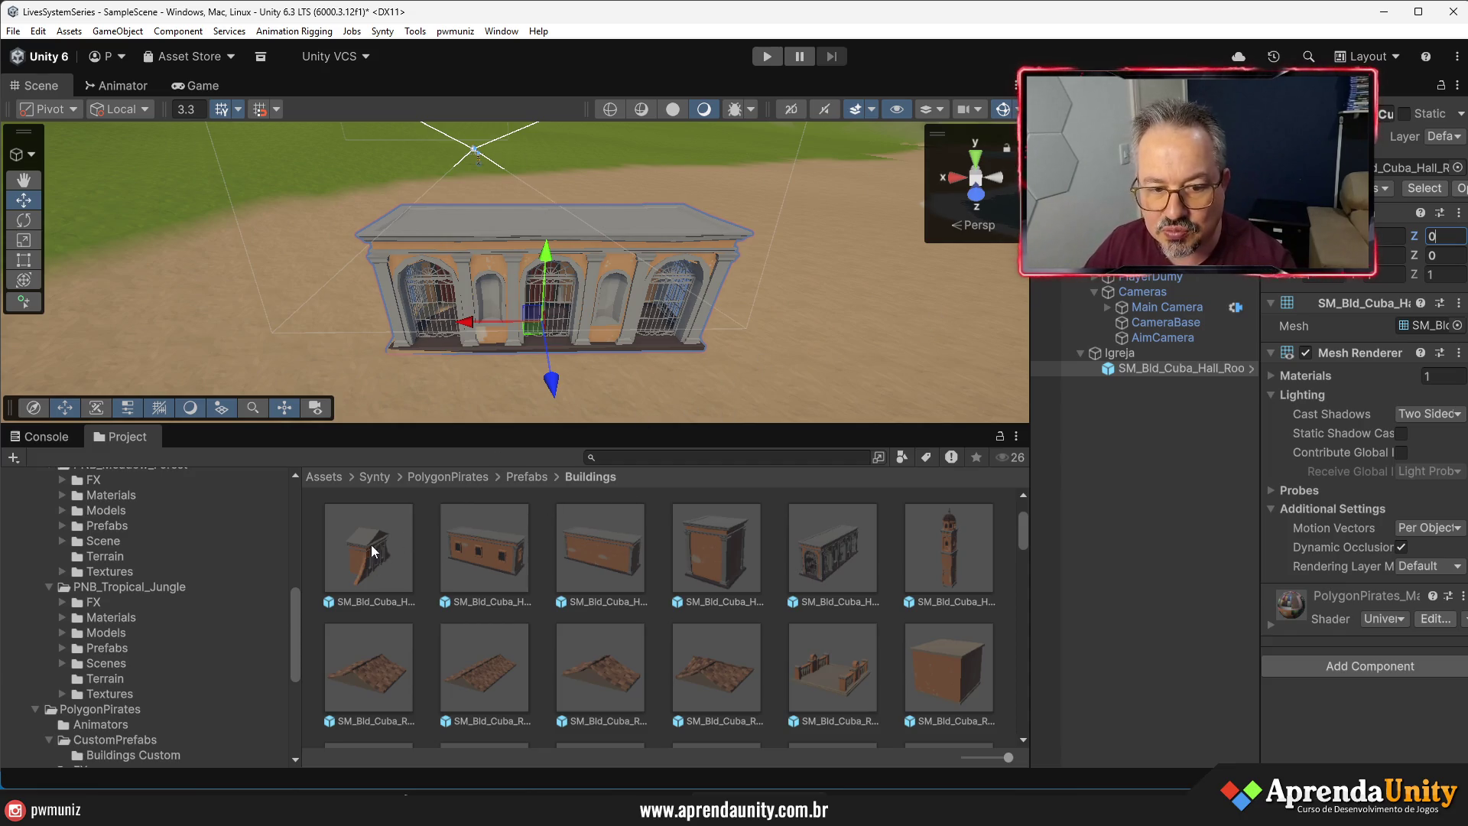
scroll(373, 561, up, 1)
click(1070, 372)
mouse_move(1068, 390)
mouse_down()
mouse_move(1130, 364)
mouse_move(1126, 351)
mouse_up()
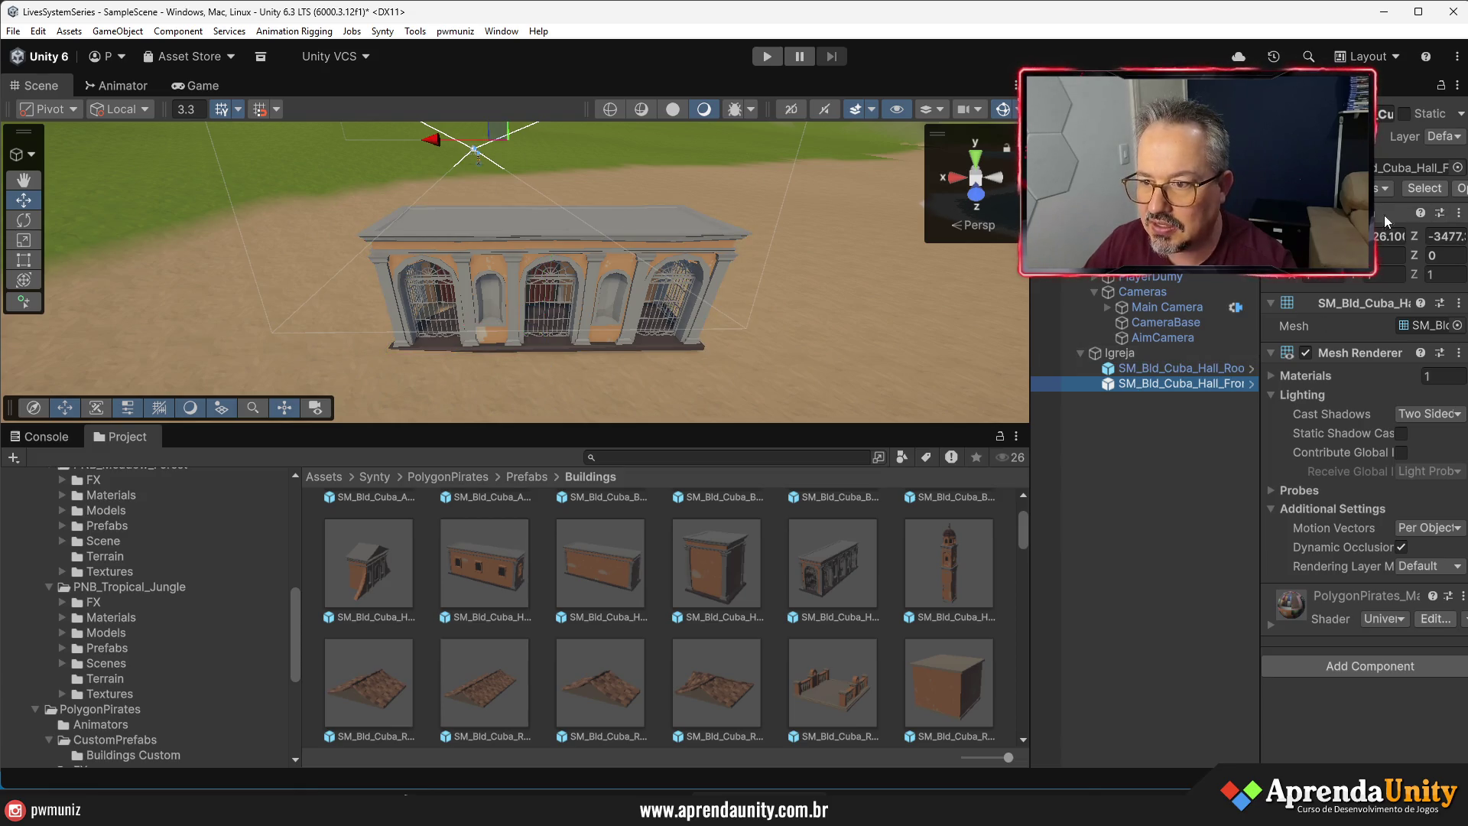
click(1445, 236)
text(0)
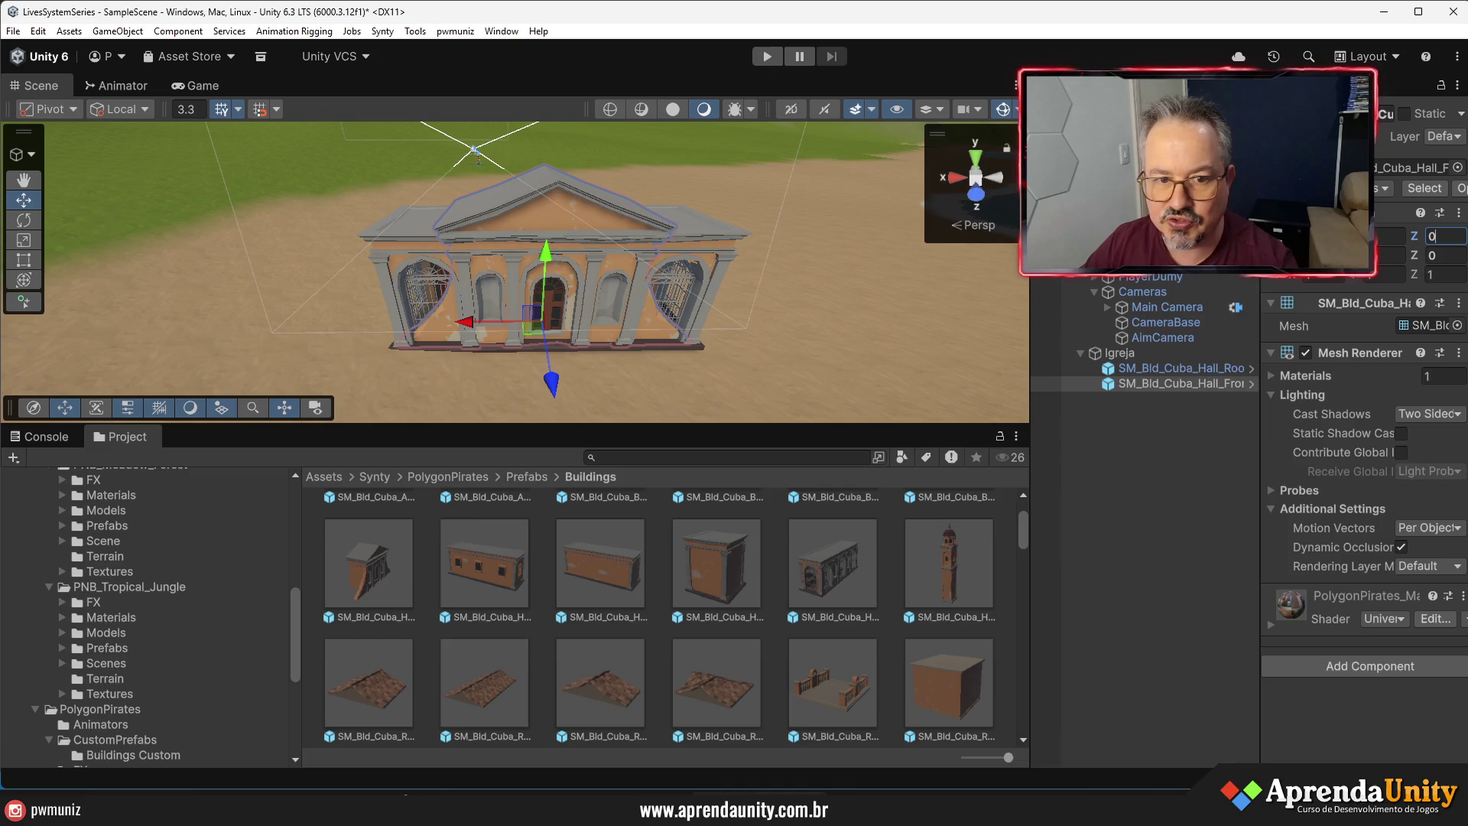
- Shift the front piece left and fit a Cuba hall roof piece onto the church
mouse_move(556, 257)
mouse_down()
mouse_move(649, 177)
mouse_move(581, 294)
mouse_up()
click(594, 295)
click(594, 295)
scroll(604, 581, up, 1)
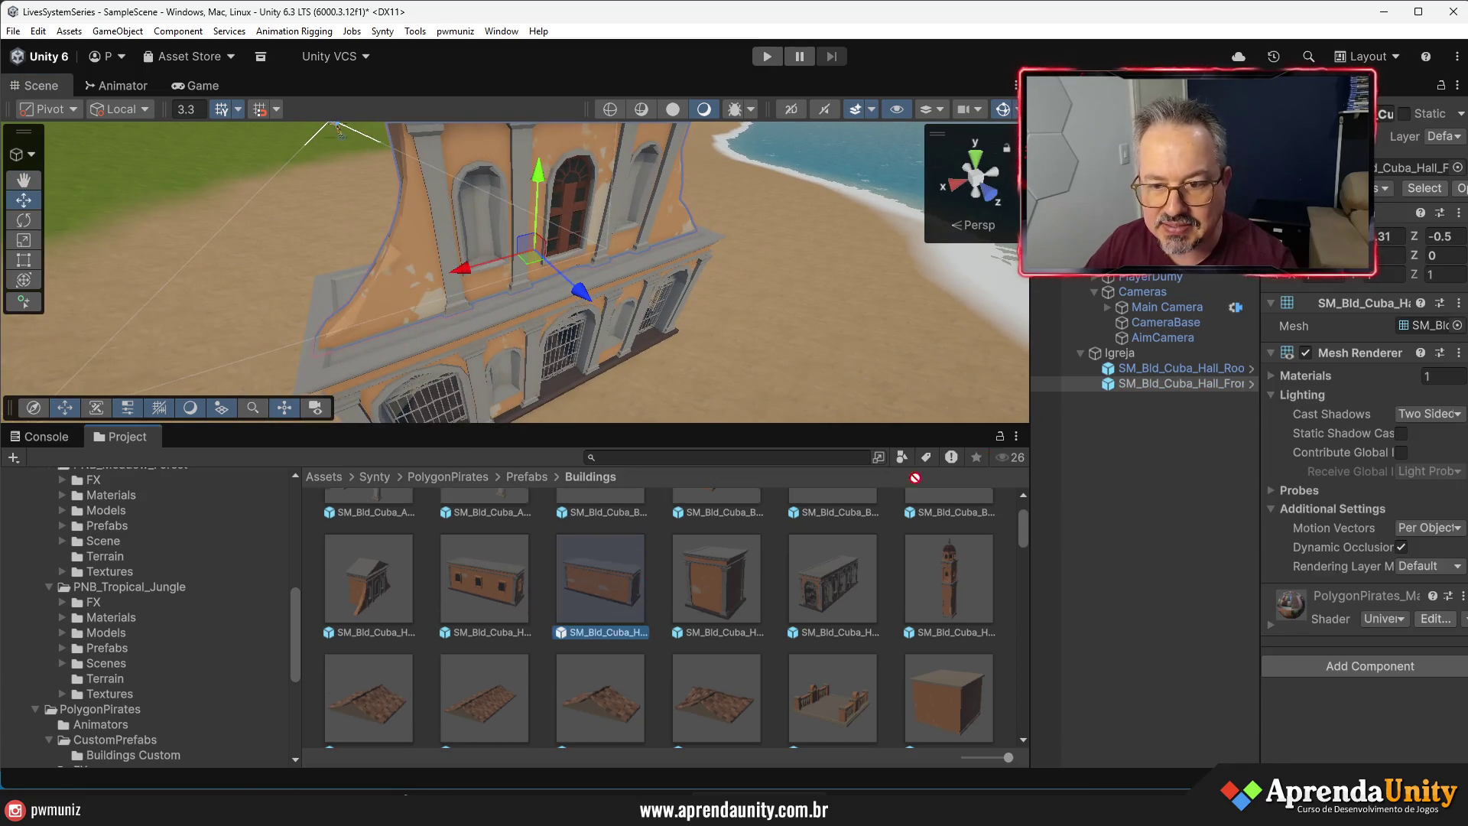
click(967, 366)
scroll(967, 367, down, 5)
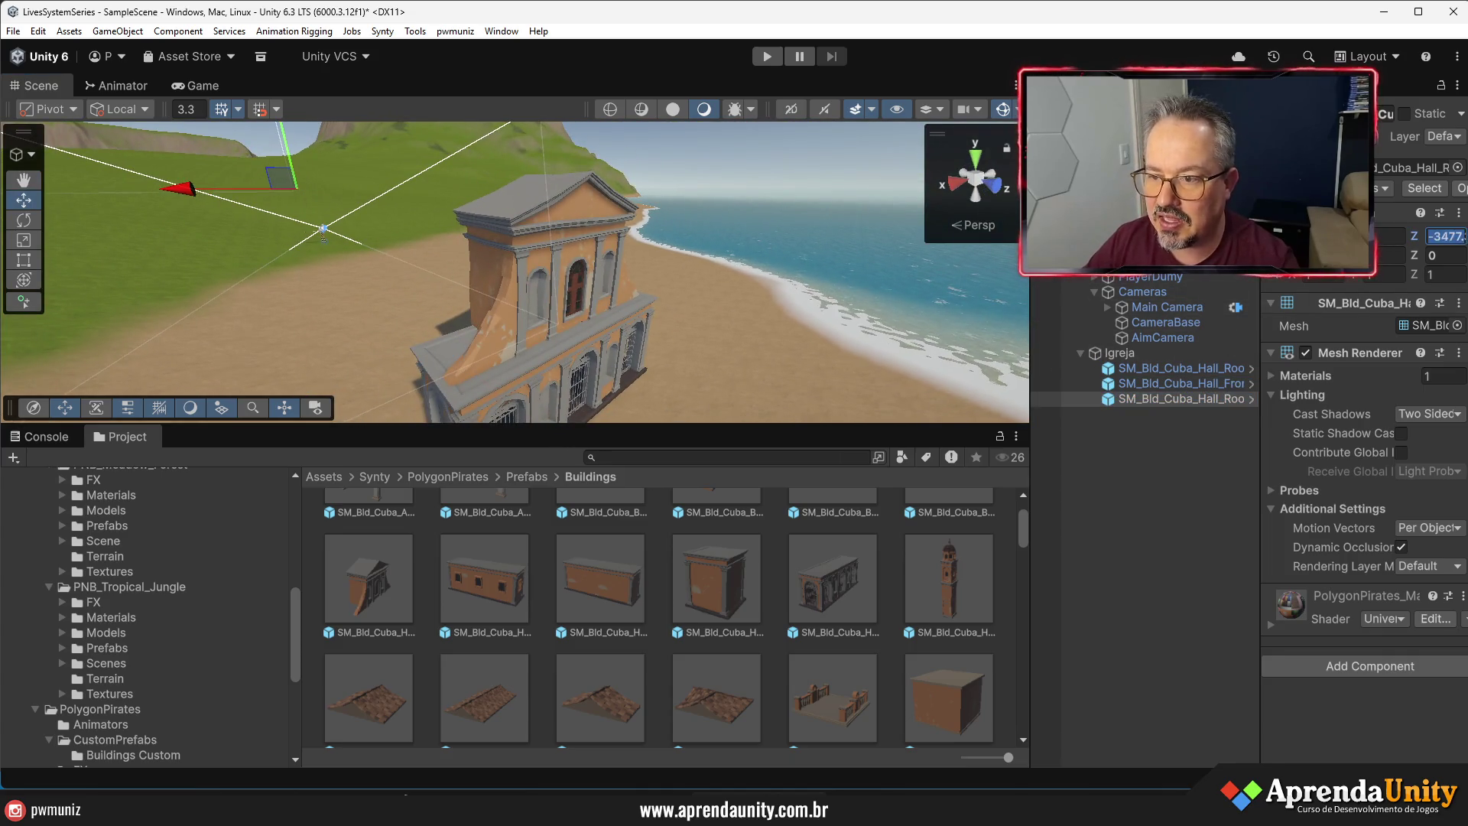
mouse_move(917, 344)
mouse_down()
mouse_move(692, 405)
mouse_move(587, 303)
mouse_up()
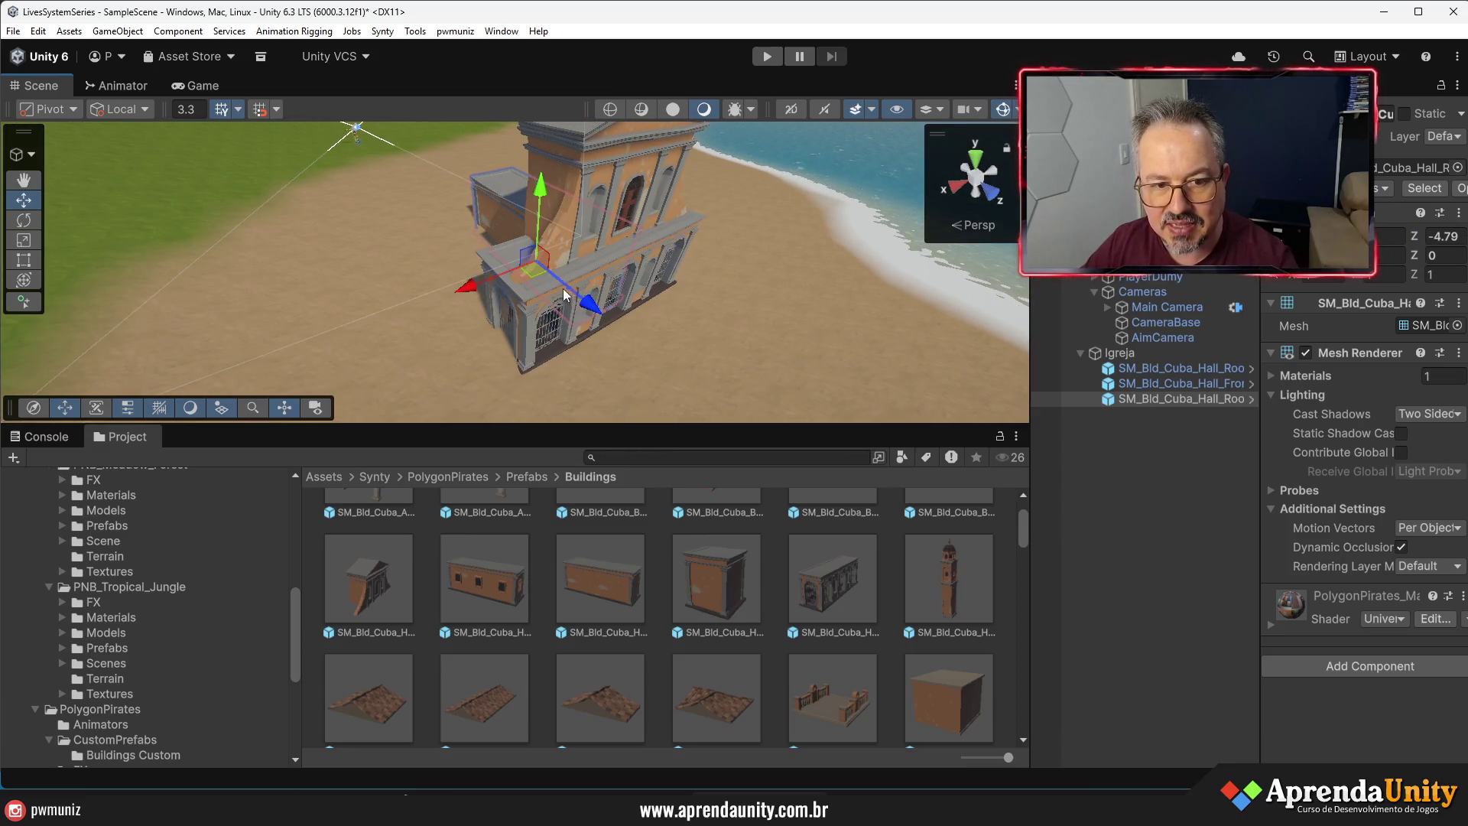
- Duplicate the roof piece twice with Ctrl+D, sliding the copy along X
key(ctrl+d)
mouse_move(466, 288)
mouse_down()
mouse_move(426, 306)
mouse_move(490, 279)
mouse_up()
key(ctrl+d)
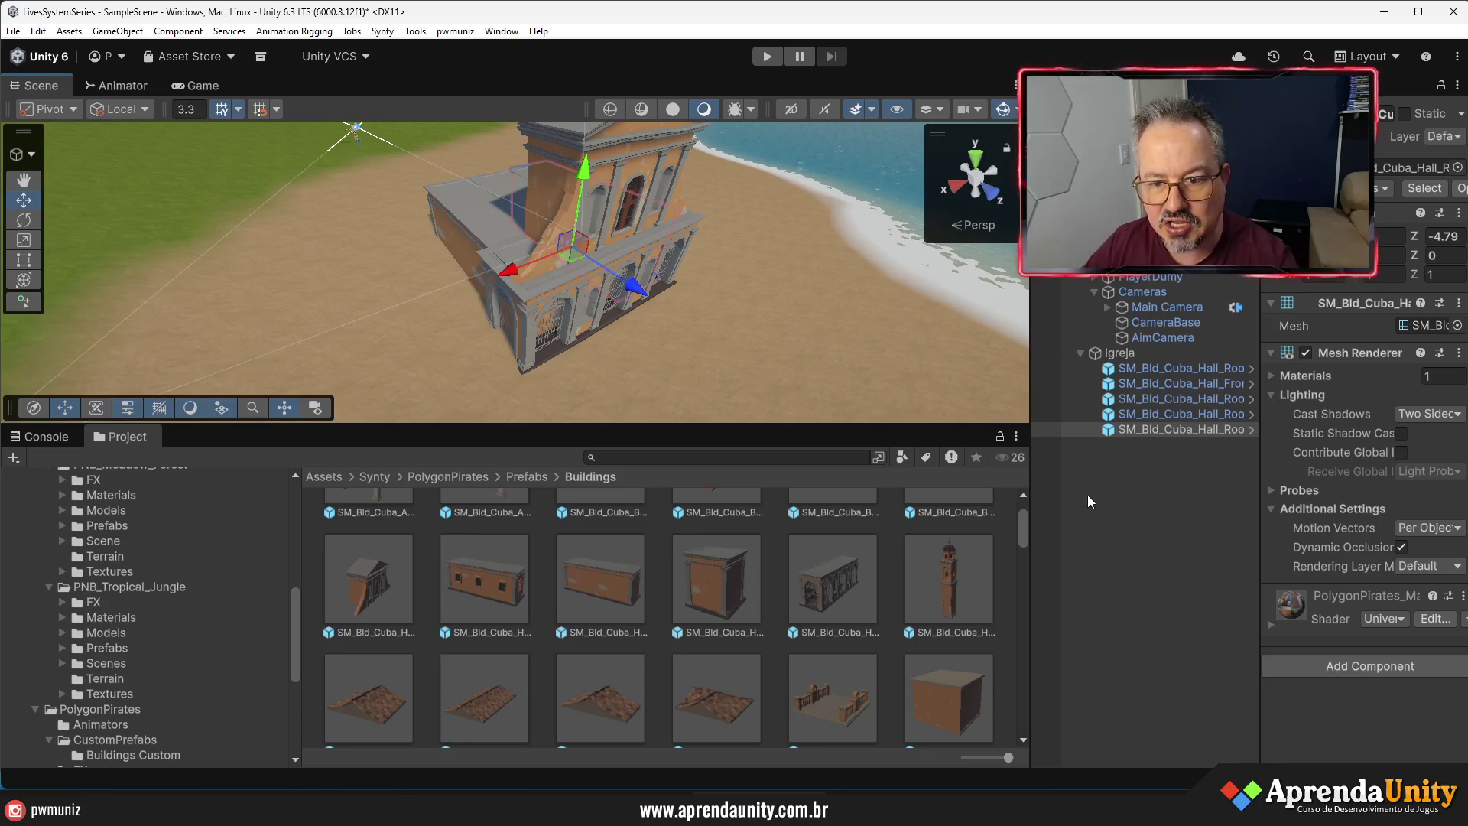
- Delete the whole Igreja group from the scene
click(1077, 494)
mouse_move(581, 229)
mouse_down()
mouse_move(397, 227)
mouse_move(374, 256)
mouse_up()
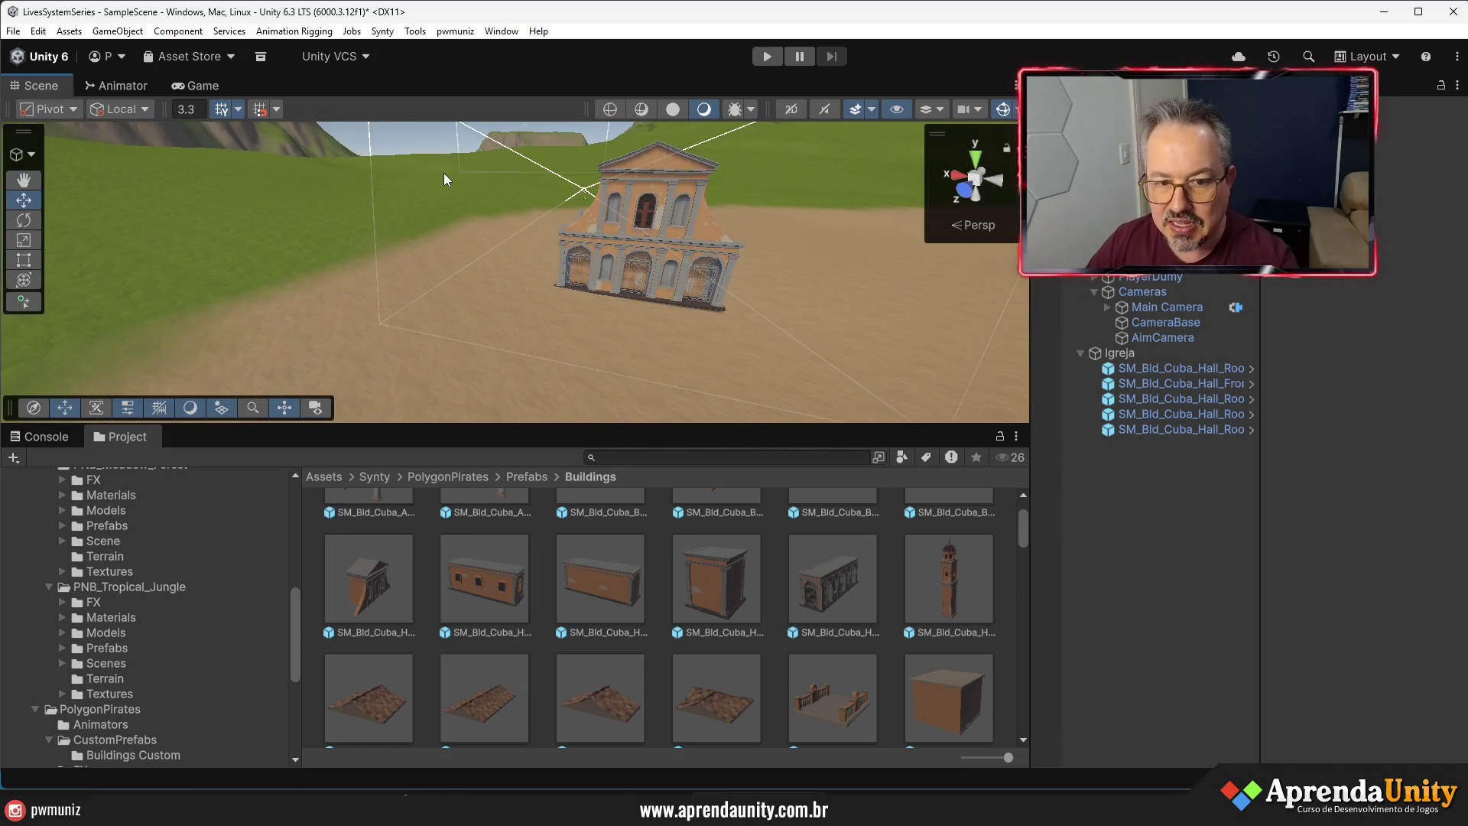
click(1120, 352)
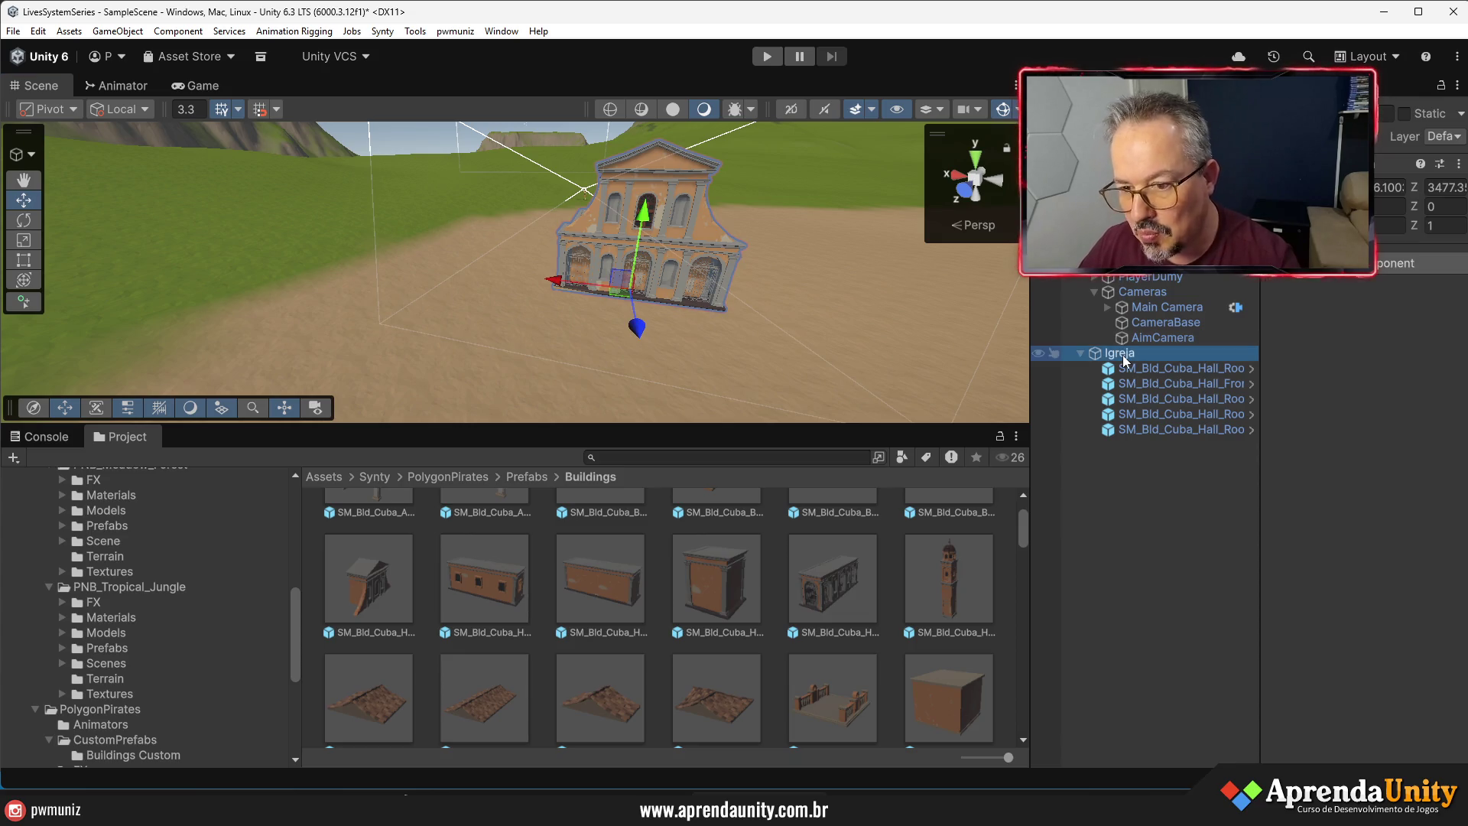
key(Delete)
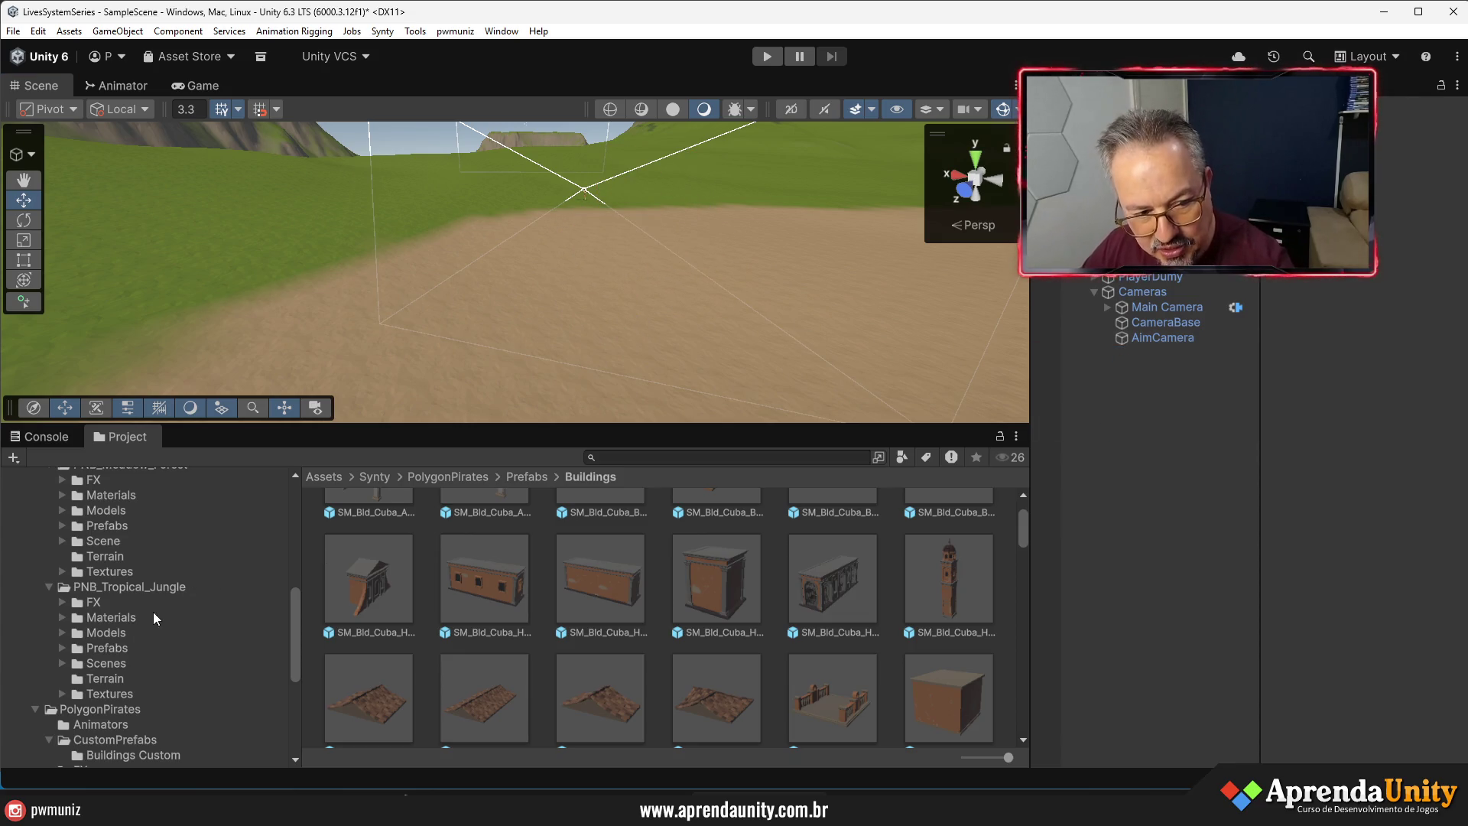
- Collapse PolygonPirates Prefabs, go to PolygonPirates > Scenes and open Demo_Main
click(127, 754)
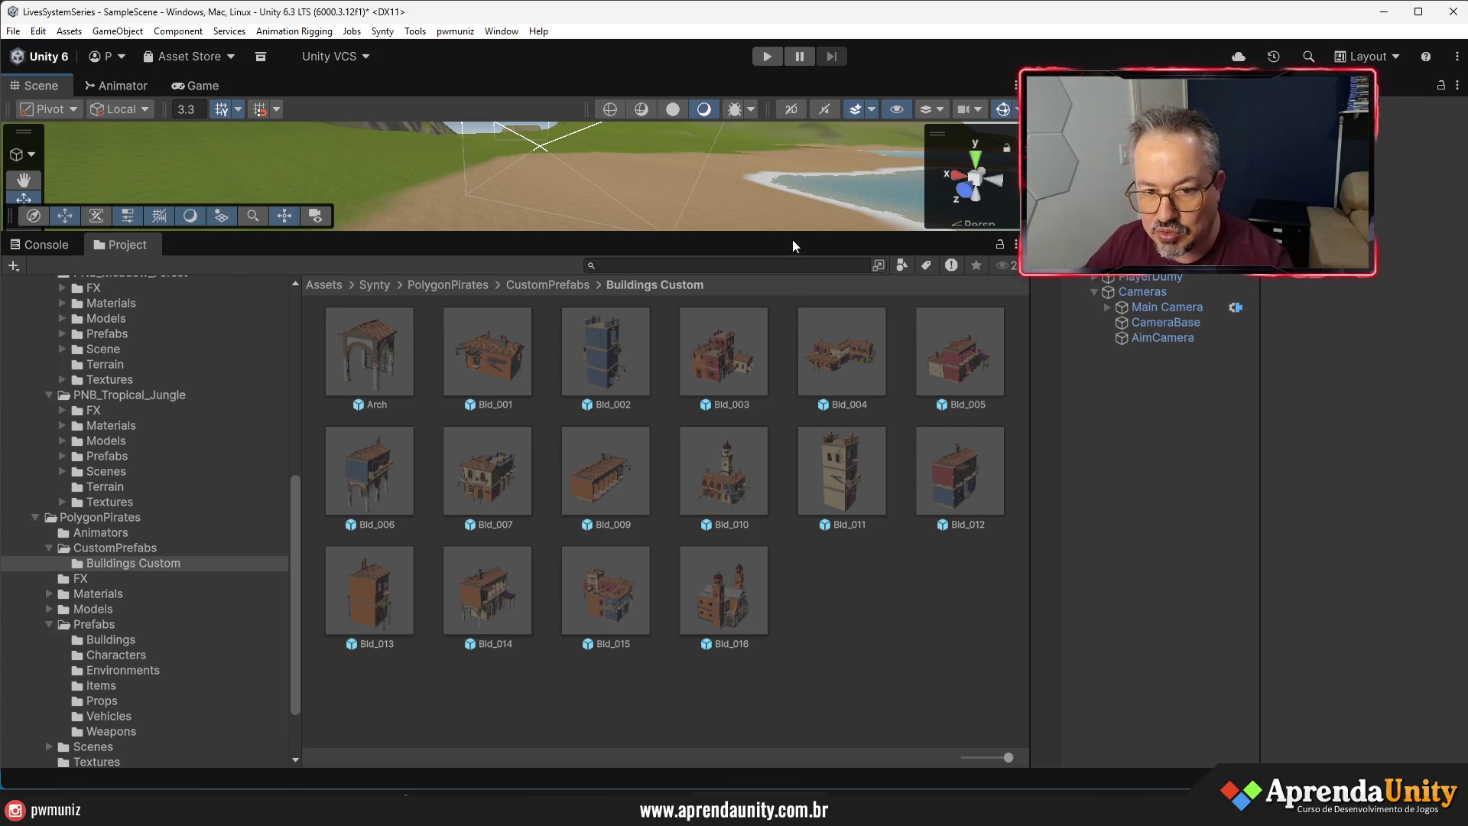
mouse_move(792, 240)
mouse_down()
mouse_move(825, 500)
mouse_move(886, 262)
mouse_up()
click(50, 654)
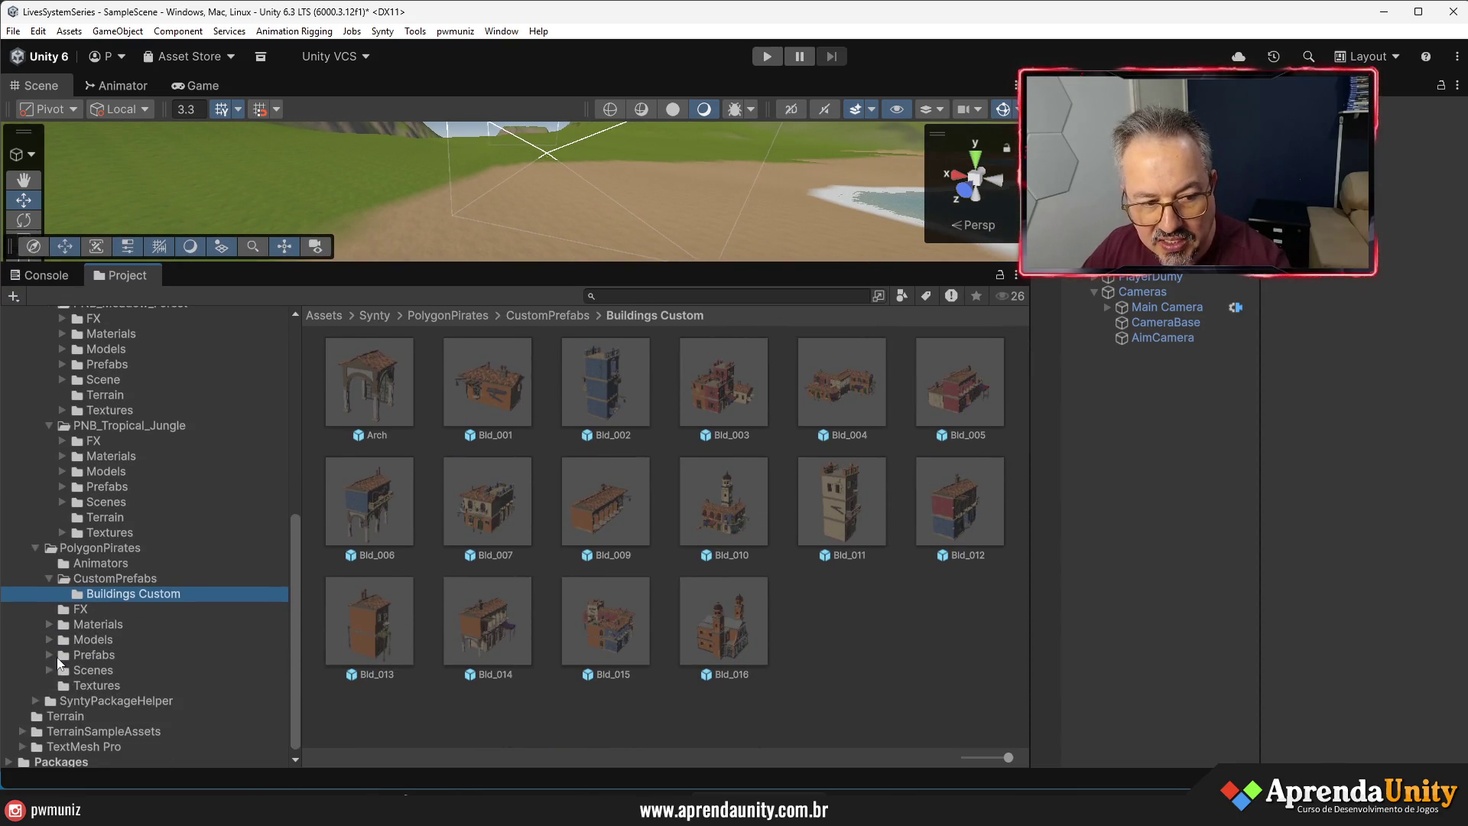
click(96, 670)
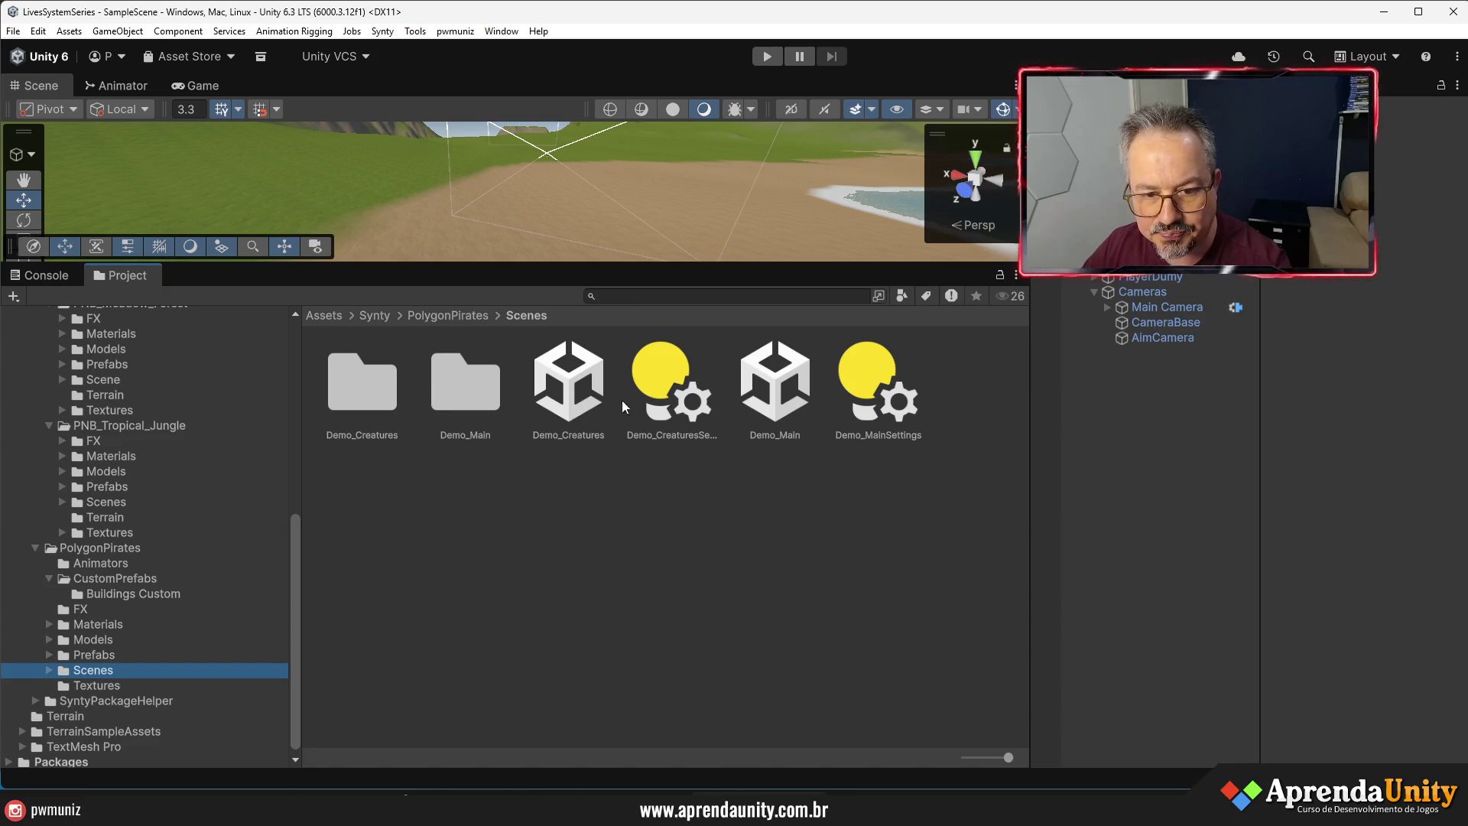
click(777, 398)
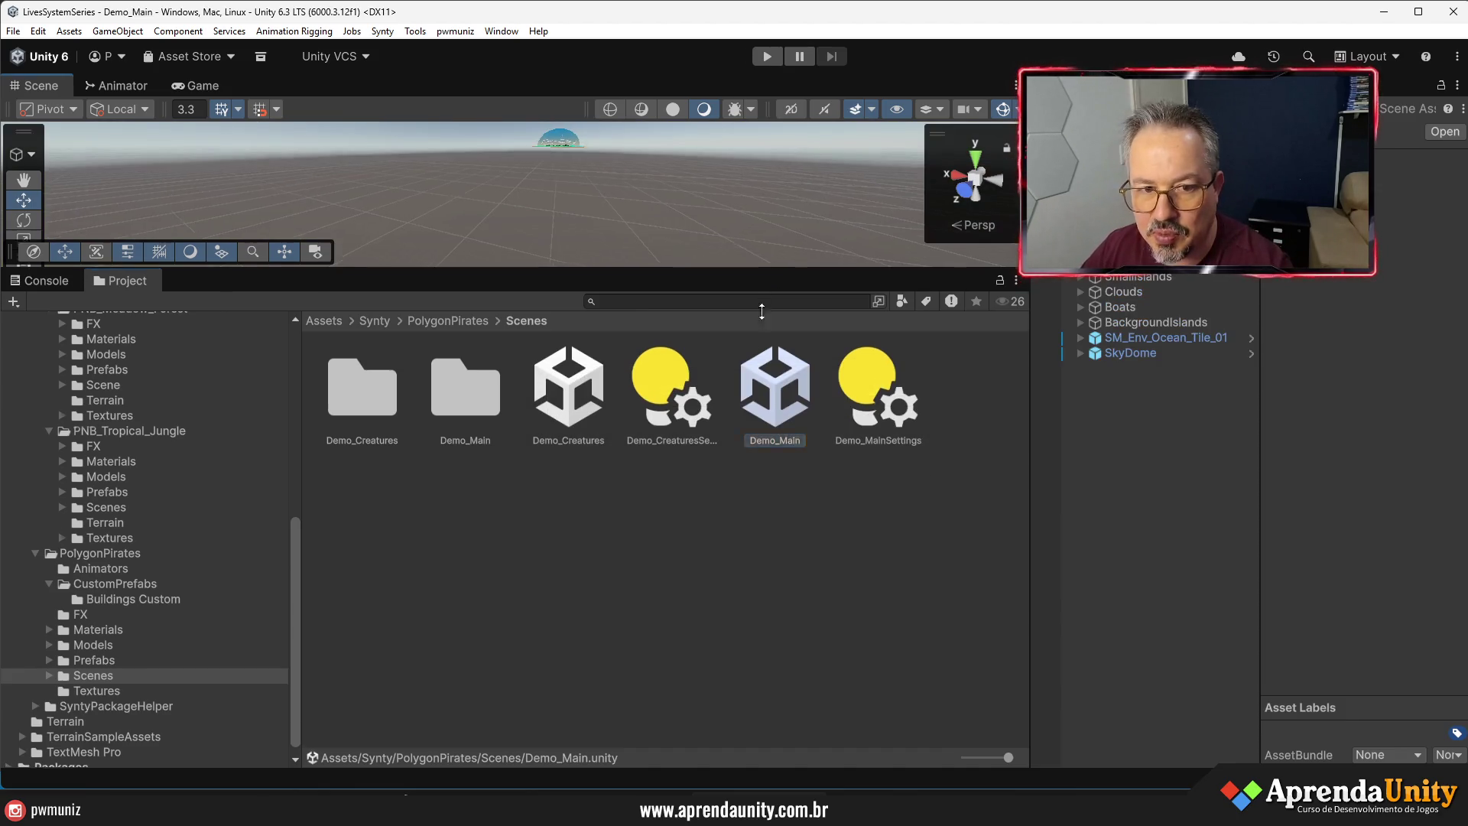
- Frame SM_Prop_Table_01 and orbit out to view the whole pirate town
drag(774, 267, 773, 563)
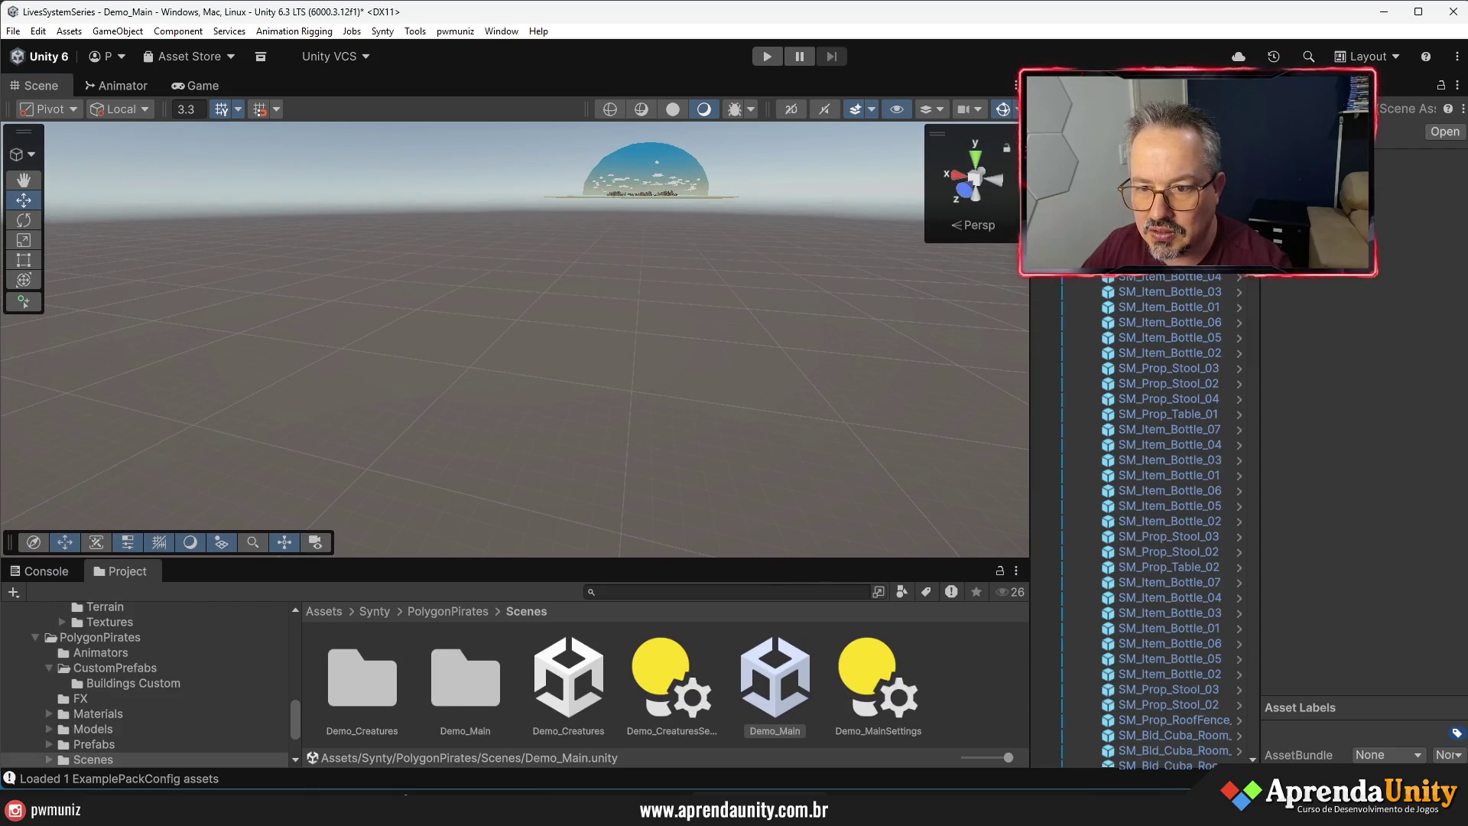
double_click(1167, 413)
mouse_move(734, 329)
mouse_down()
mouse_move(793, 386)
mouse_move(1447, 360)
mouse_move(376, 246)
mouse_up()
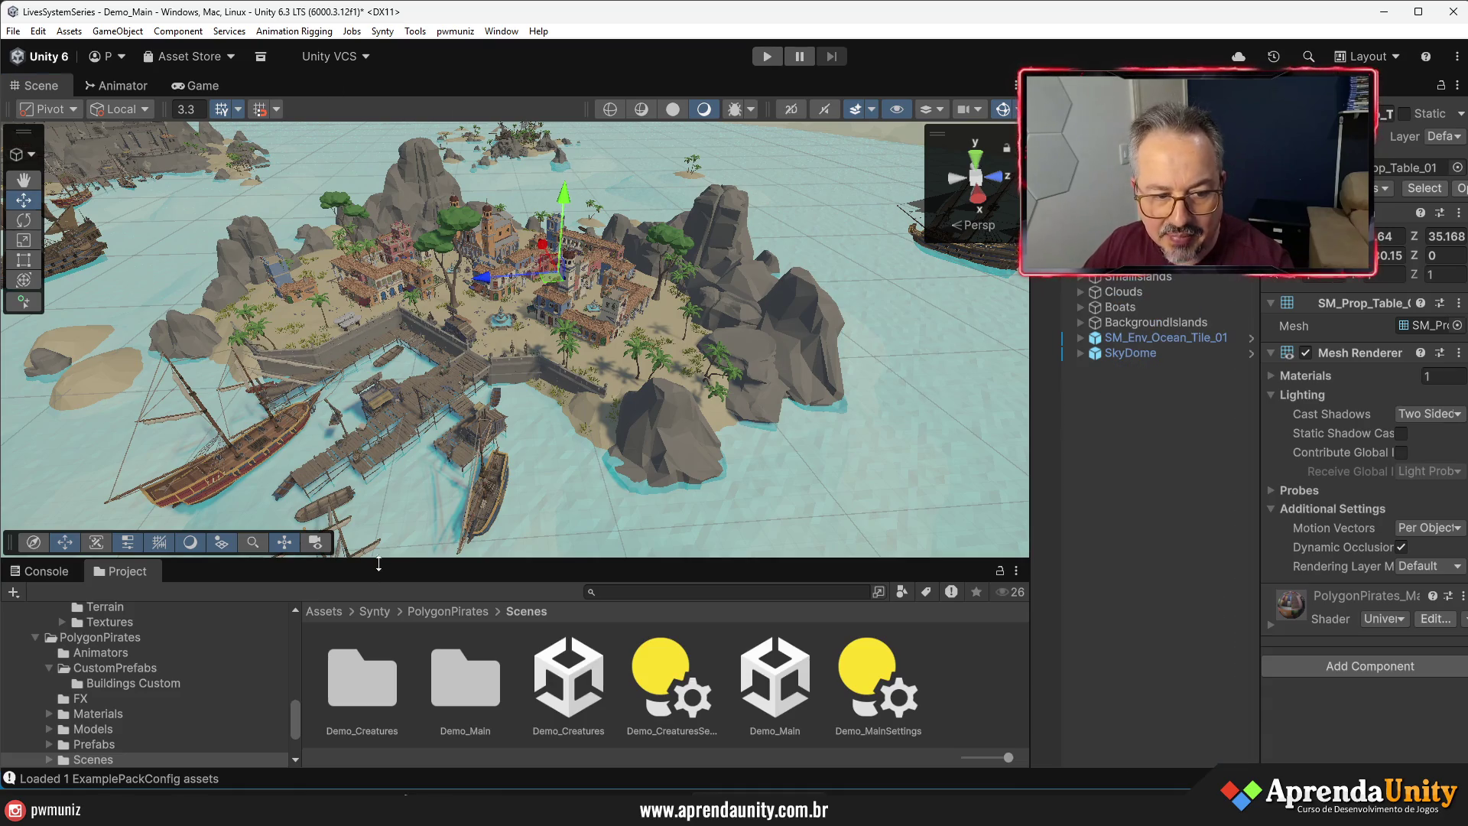
- Collapse the Synty folder and select the project's Assets > Scenes folder
drag(393, 563, 393, 315)
scroll(31, 474, up, 5)
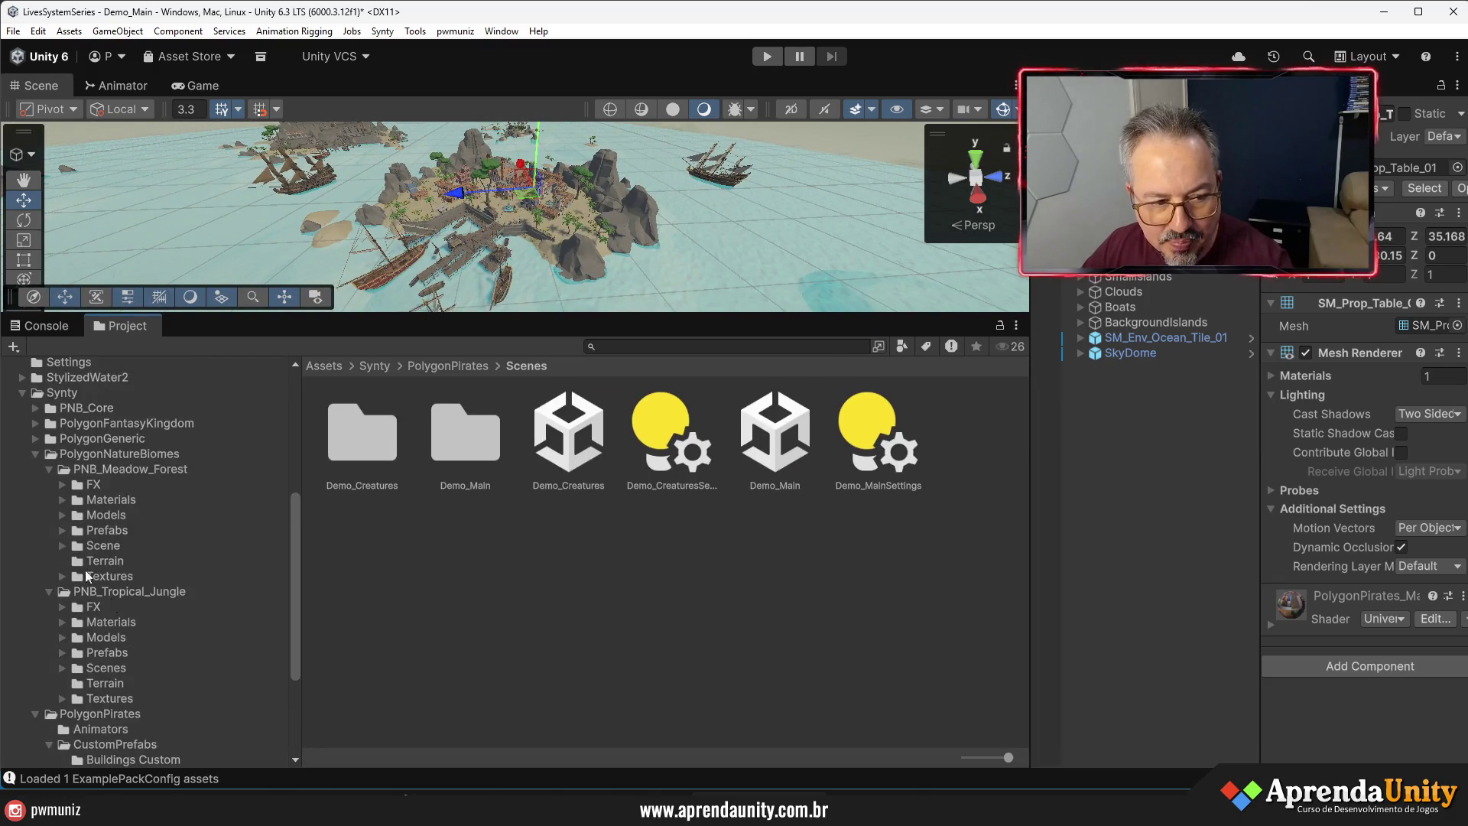
click(23, 452)
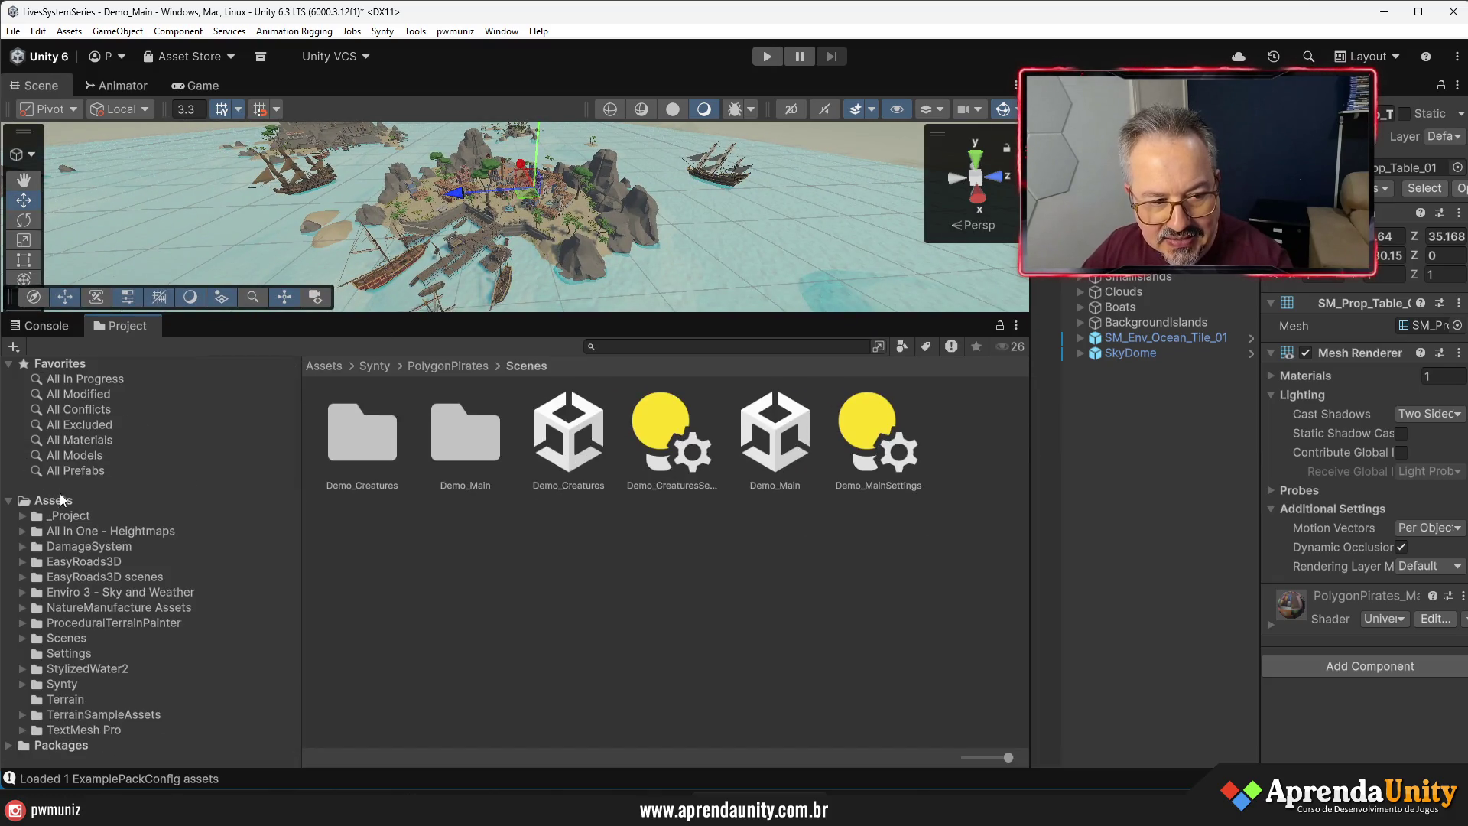
click(67, 637)
- Open SampleScene choosing Don't Save for Demo_Main, then frame PlayerDumy
double_click(465, 434)
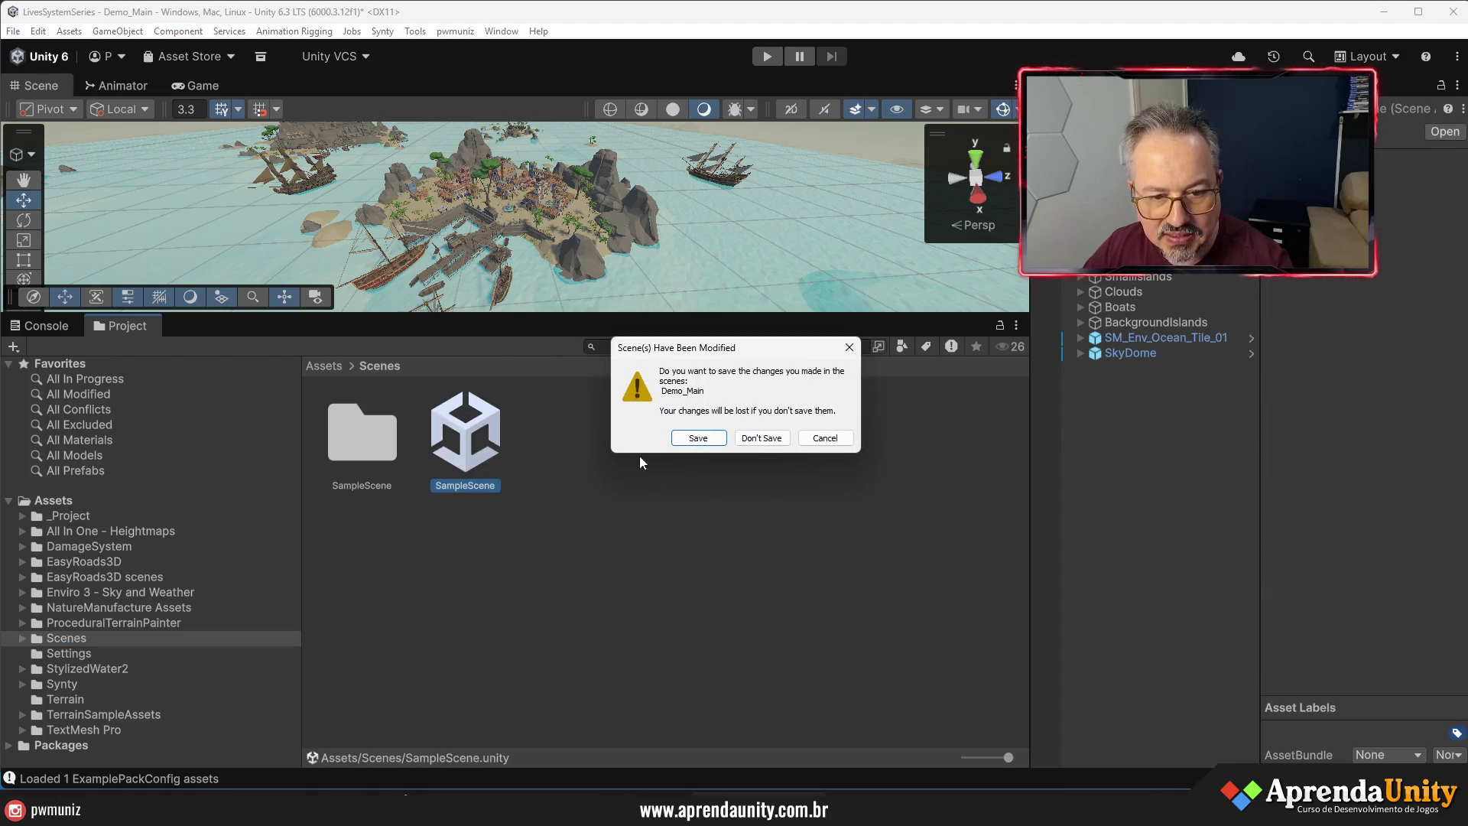
click(760, 441)
drag(768, 320, 772, 572)
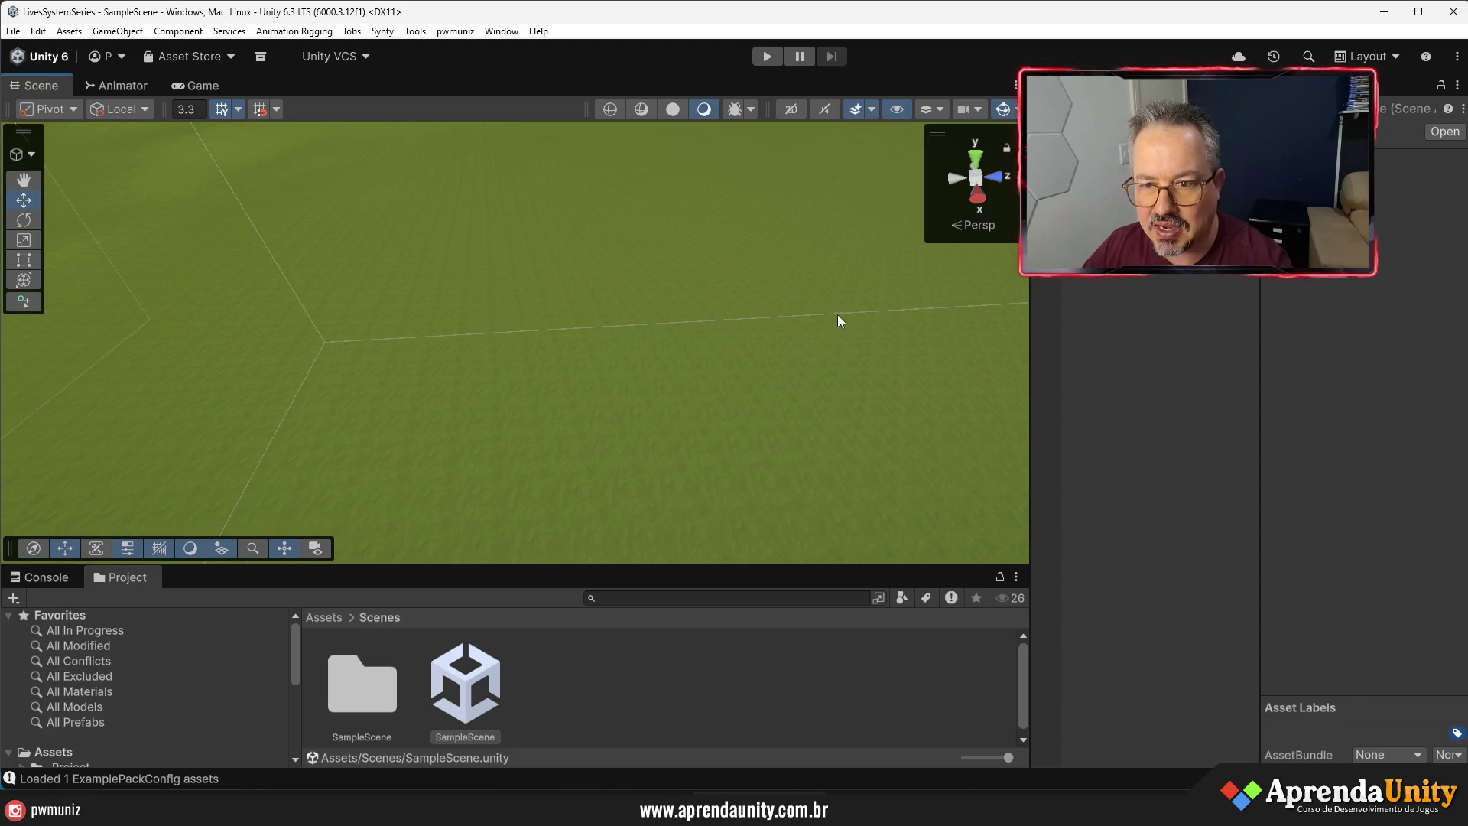
click(1085, 175)
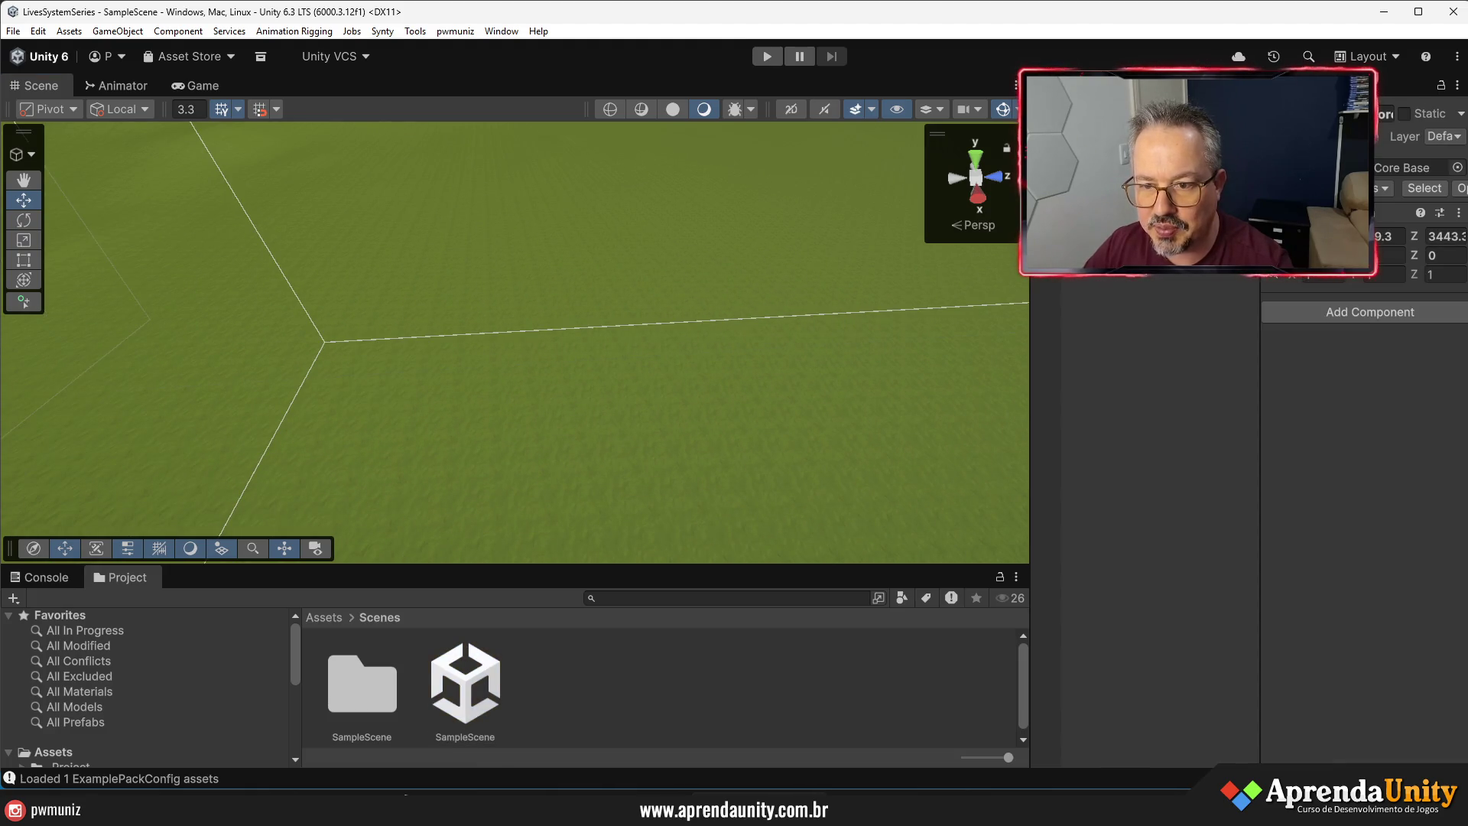
double_click(1162, 260)
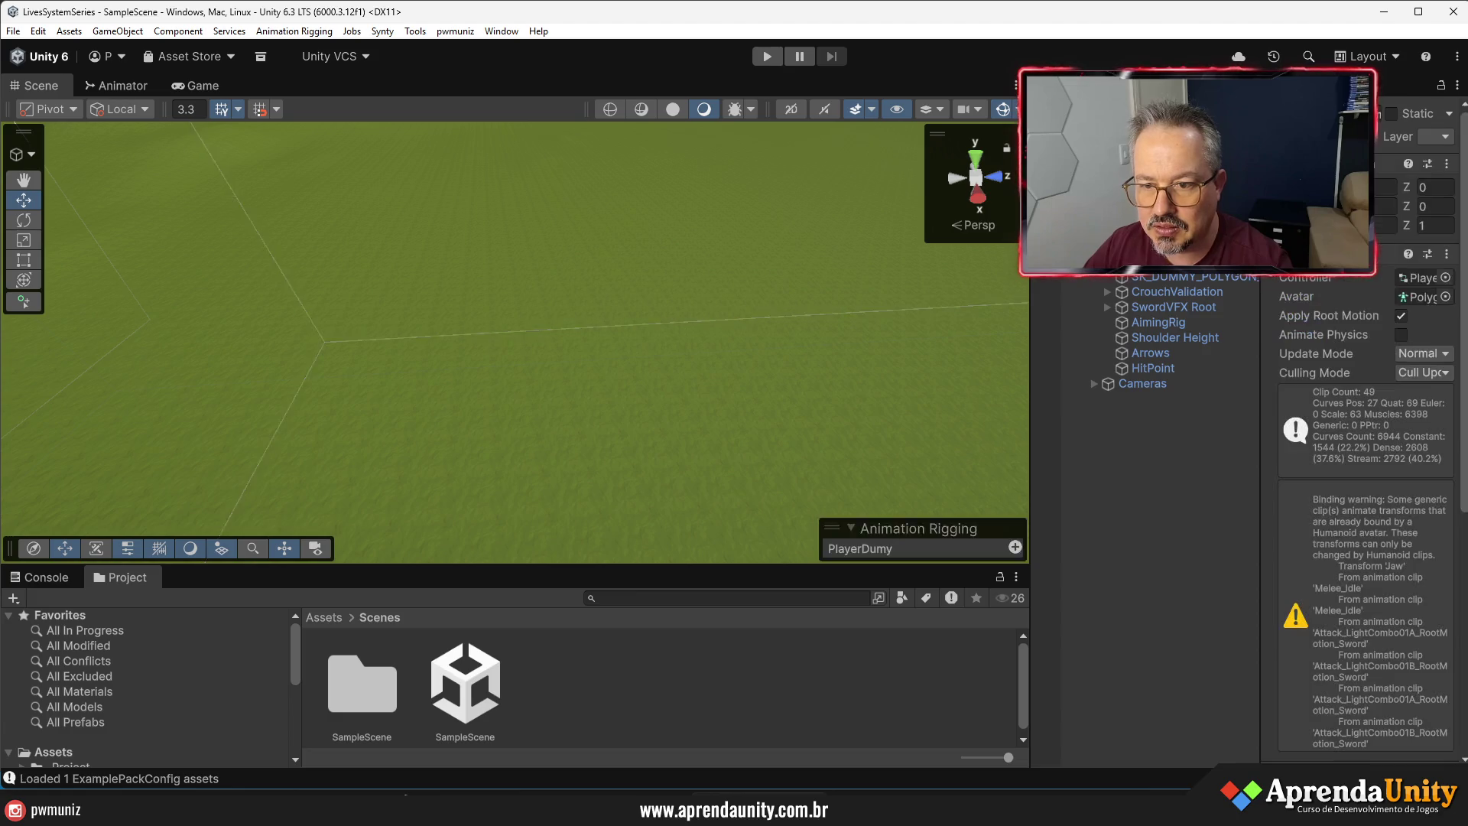
- Pull back and orbit the Scene view to show the whole bay
drag(908, 365, 877, 250)
click(1113, 430)
mouse_move(841, 398)
mouse_down()
mouse_move(792, 380)
mouse_move(1435, 420)
mouse_move(841, 497)
mouse_up()
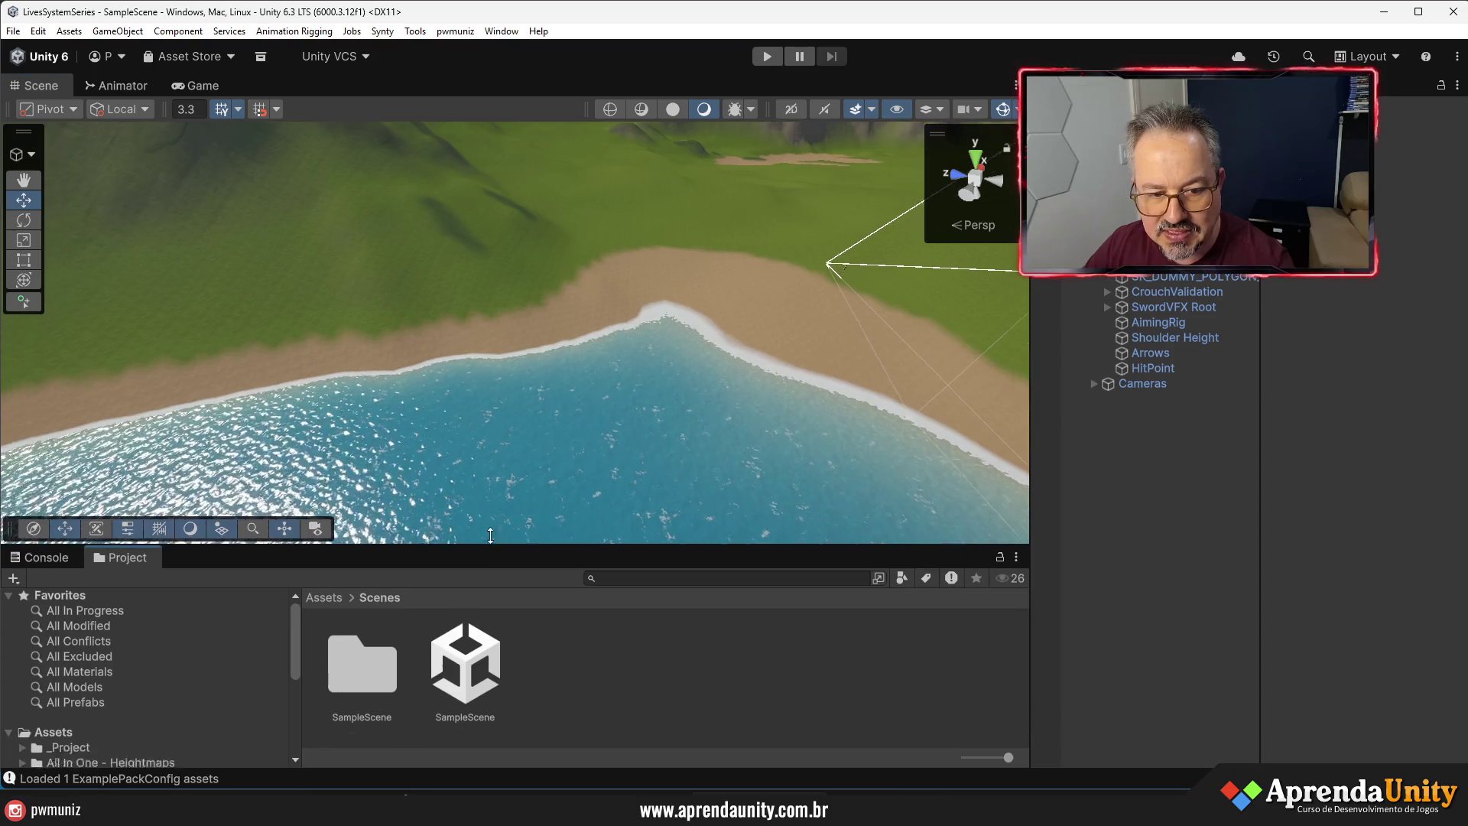
- Open Synty > PolygonPirates > CustomPrefabs and drag the Beach prefab into the scene
drag(482, 567, 428, 388)
click(61, 694)
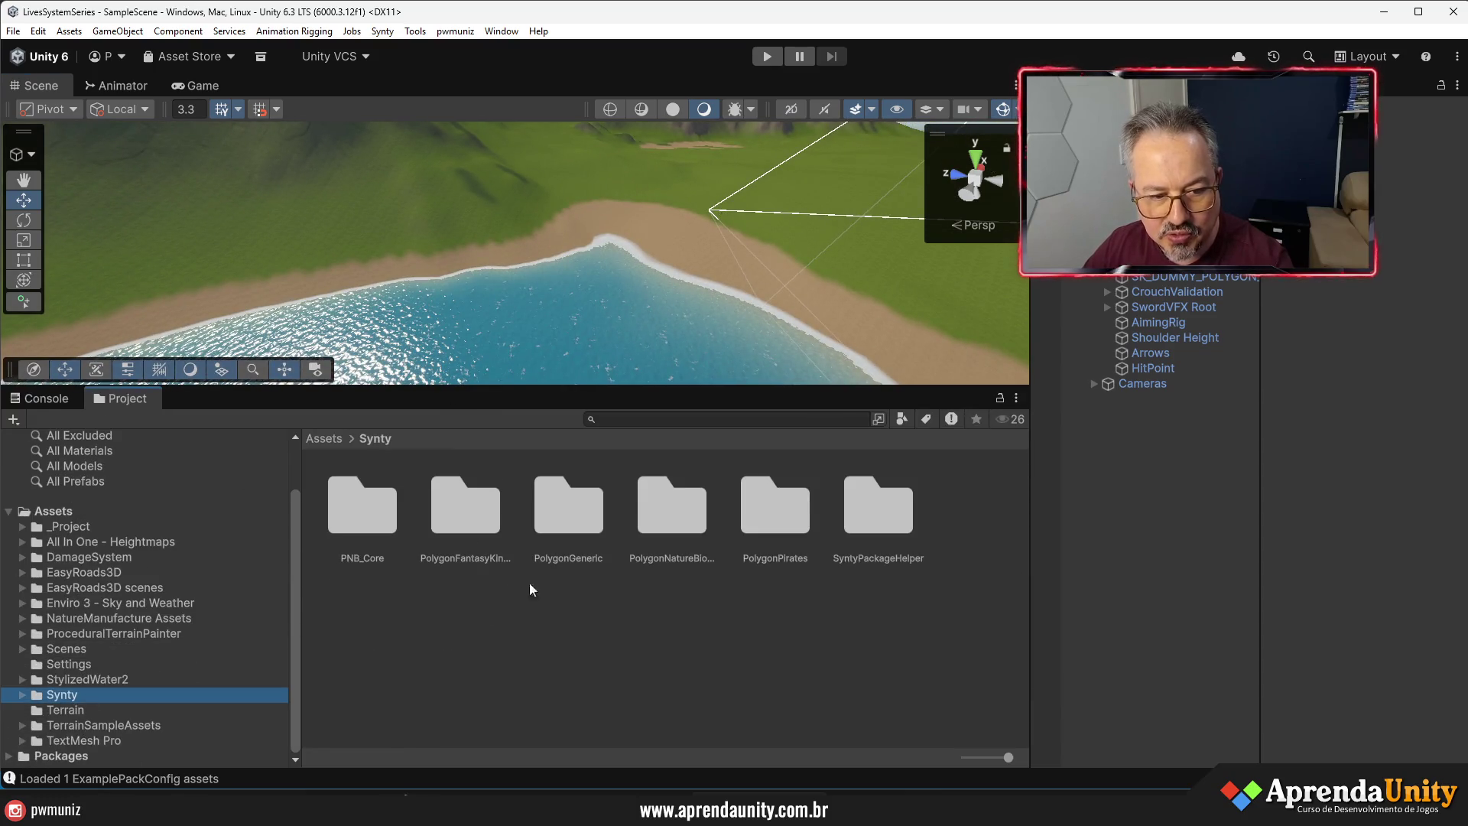
double_click(773, 526)
double_click(482, 512)
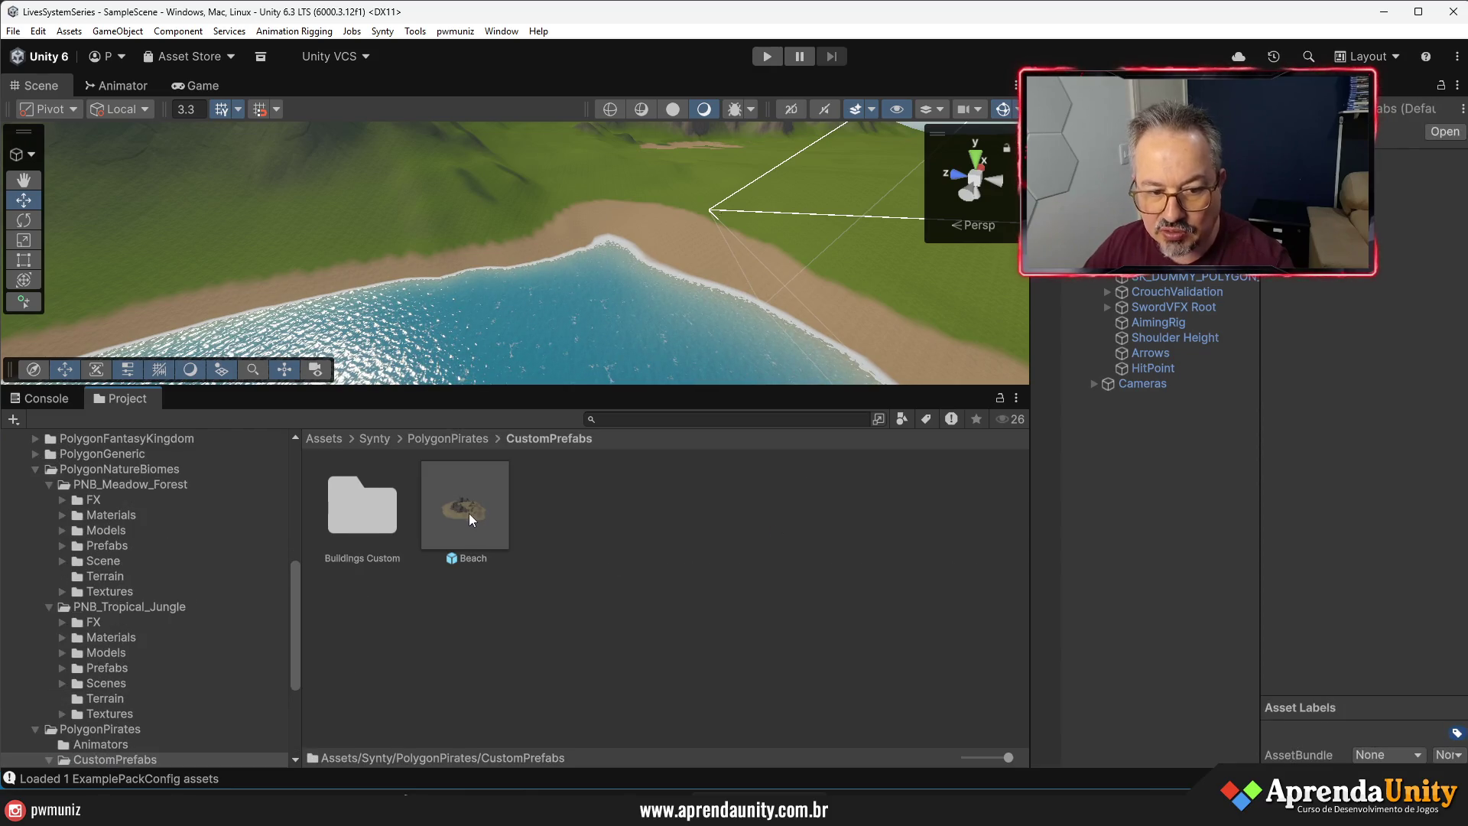
mouse_move(465, 517)
mouse_down()
mouse_move(626, 278)
mouse_move(681, 272)
mouse_up()
- Drop the Beach prefab in the bay, rotate it about 58° on Y, and lower it to height 4.3
drag(720, 386, 720, 574)
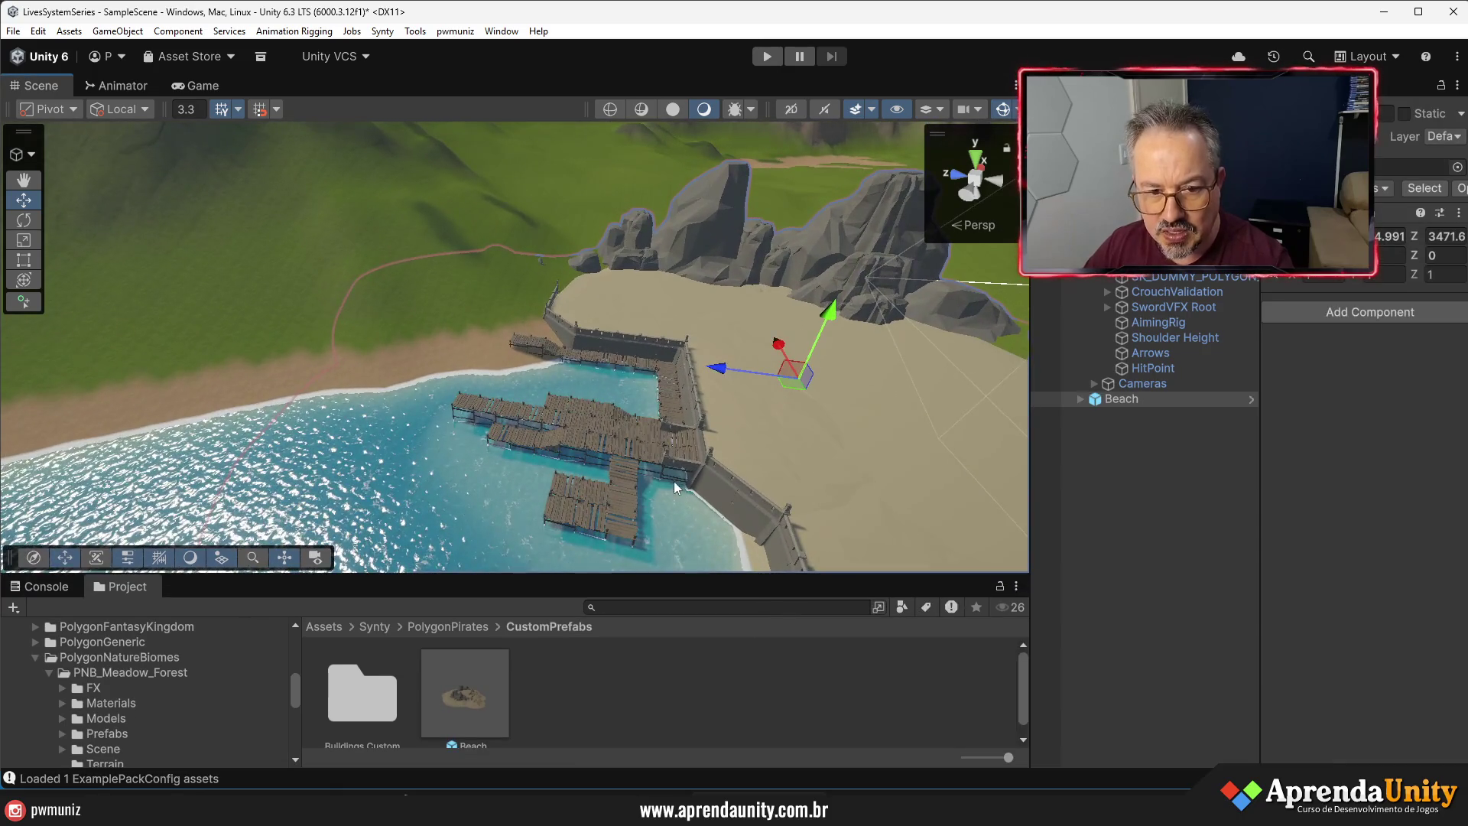
scroll(649, 442, down, 5)
scroll(633, 437, down, 2)
scroll(633, 437, down, 2)
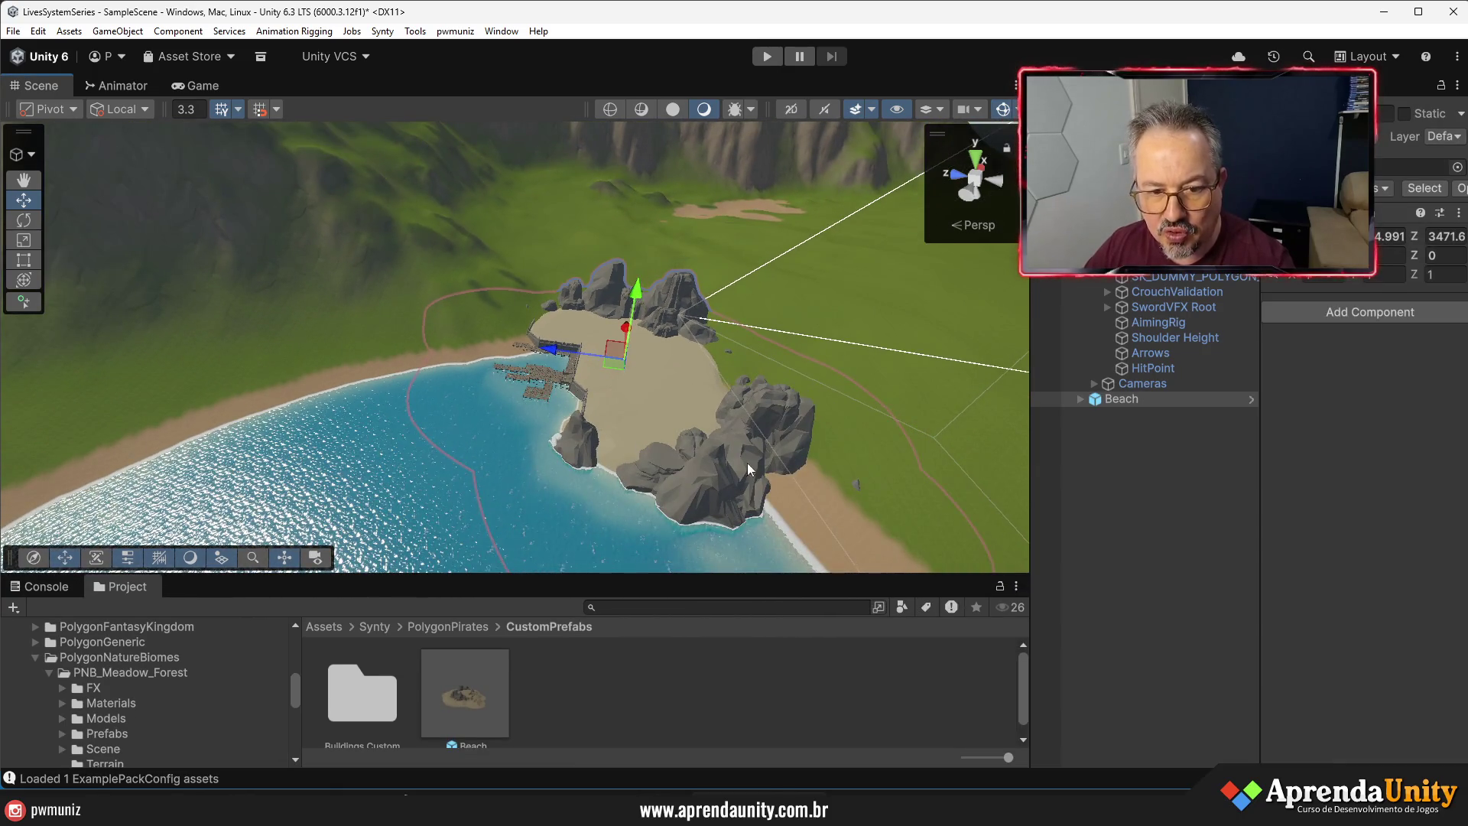
mouse_move(1368, 254)
mouse_down()
mouse_move(1167, 312)
mouse_move(1439, 343)
mouse_move(1399, 344)
mouse_up()
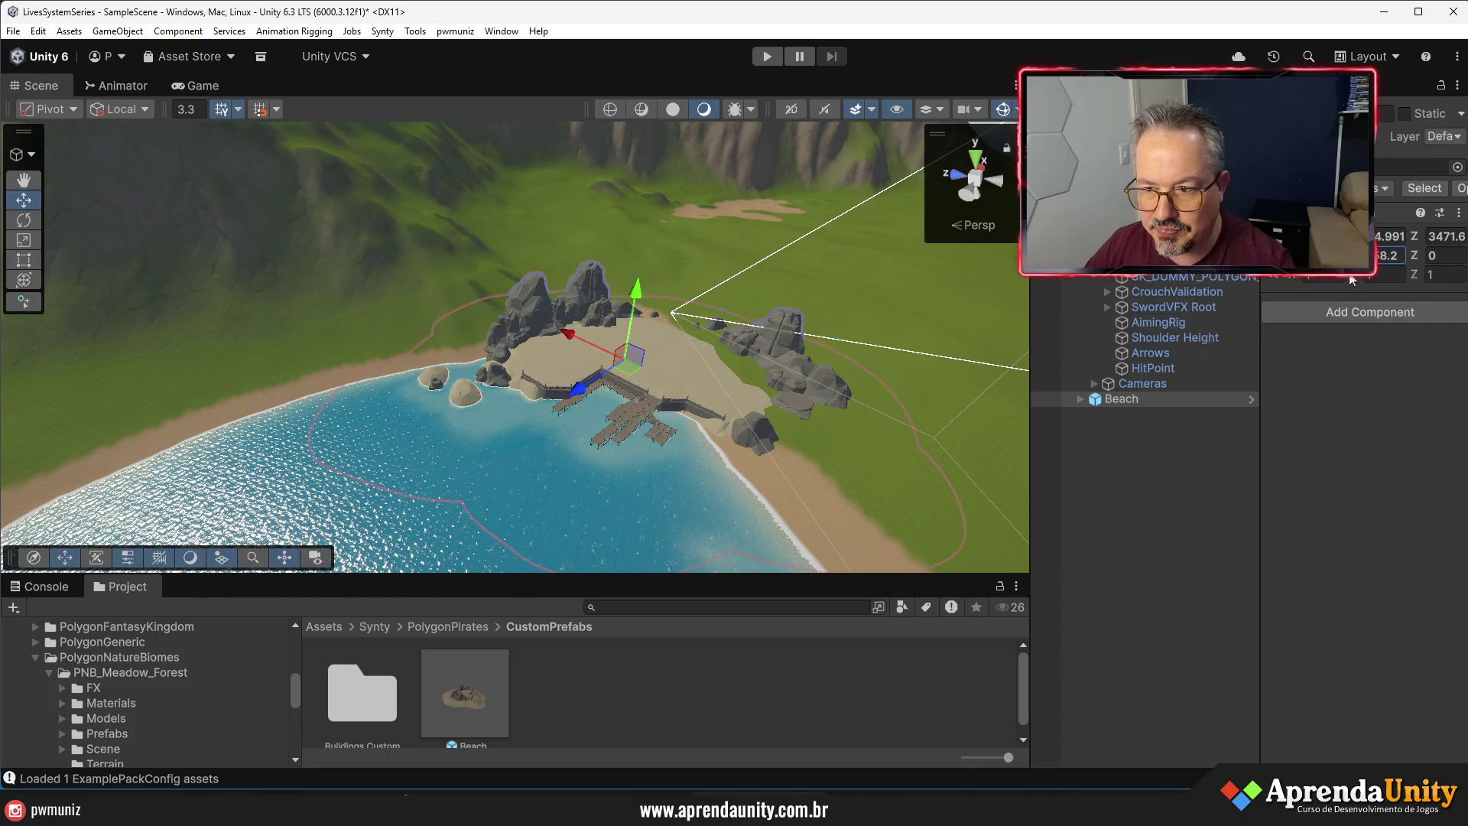
mouse_move(579, 389)
mouse_down()
mouse_move(535, 424)
mouse_move(678, 480)
mouse_move(635, 399)
mouse_up()
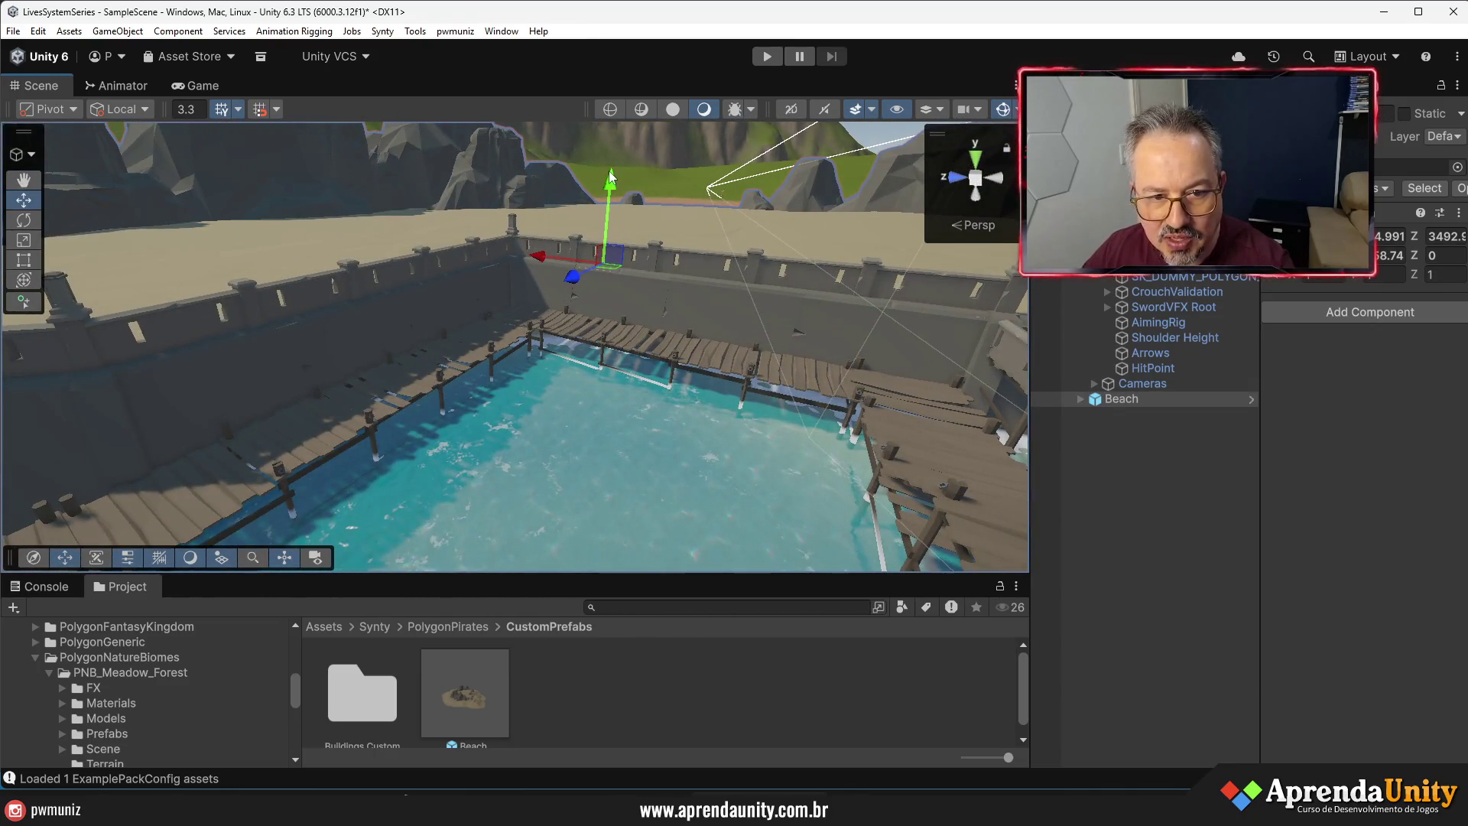
drag(611, 182, 648, 408)
scroll(647, 408, down, 10)
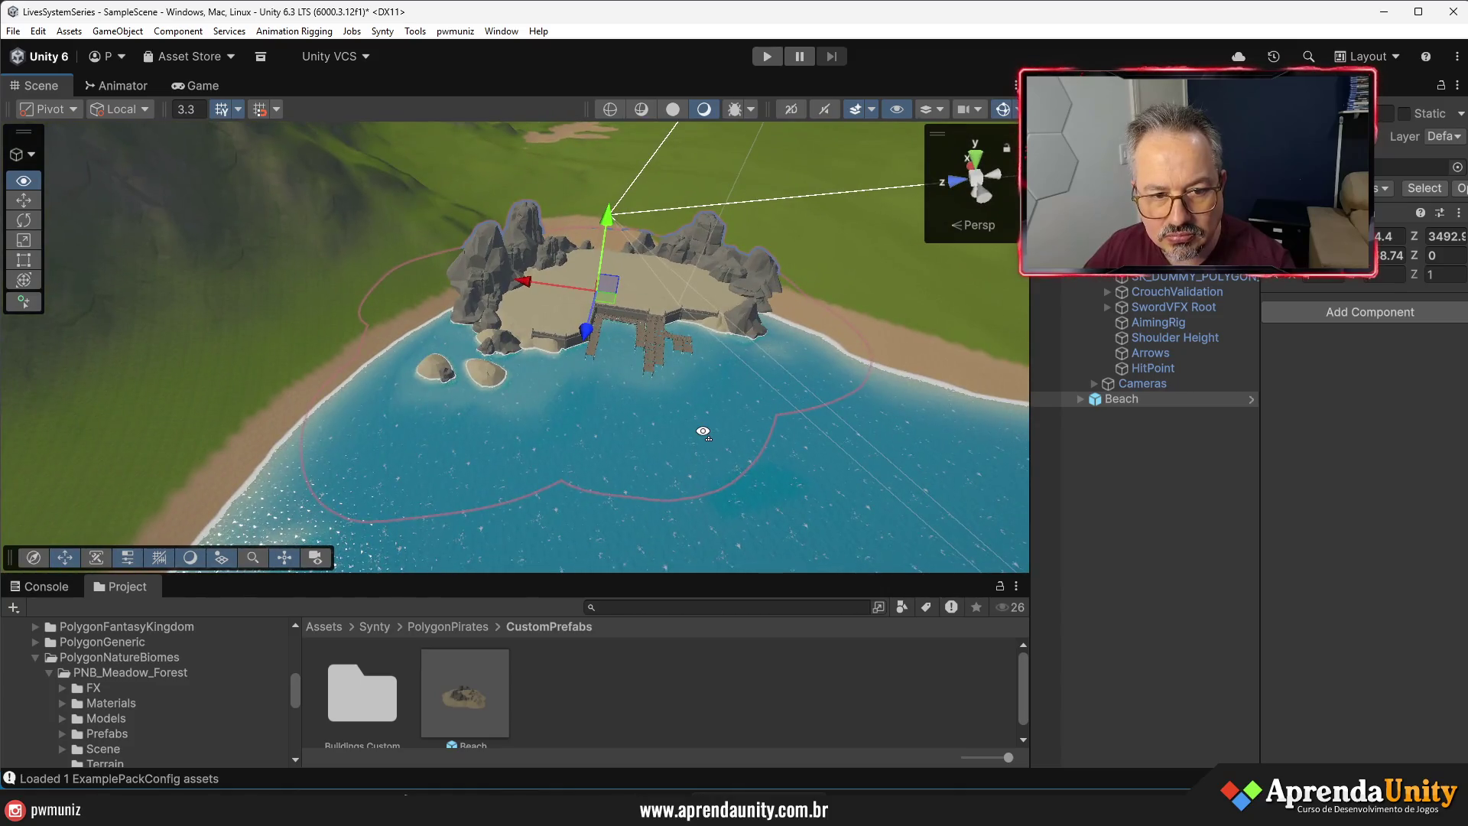
- Frame the camera object on the island and start Play mode
mouse_move(702, 432)
alt+mouse_down()
mouse_move(753, 432)
mouse_move(718, 427)
alt+mouse_up()
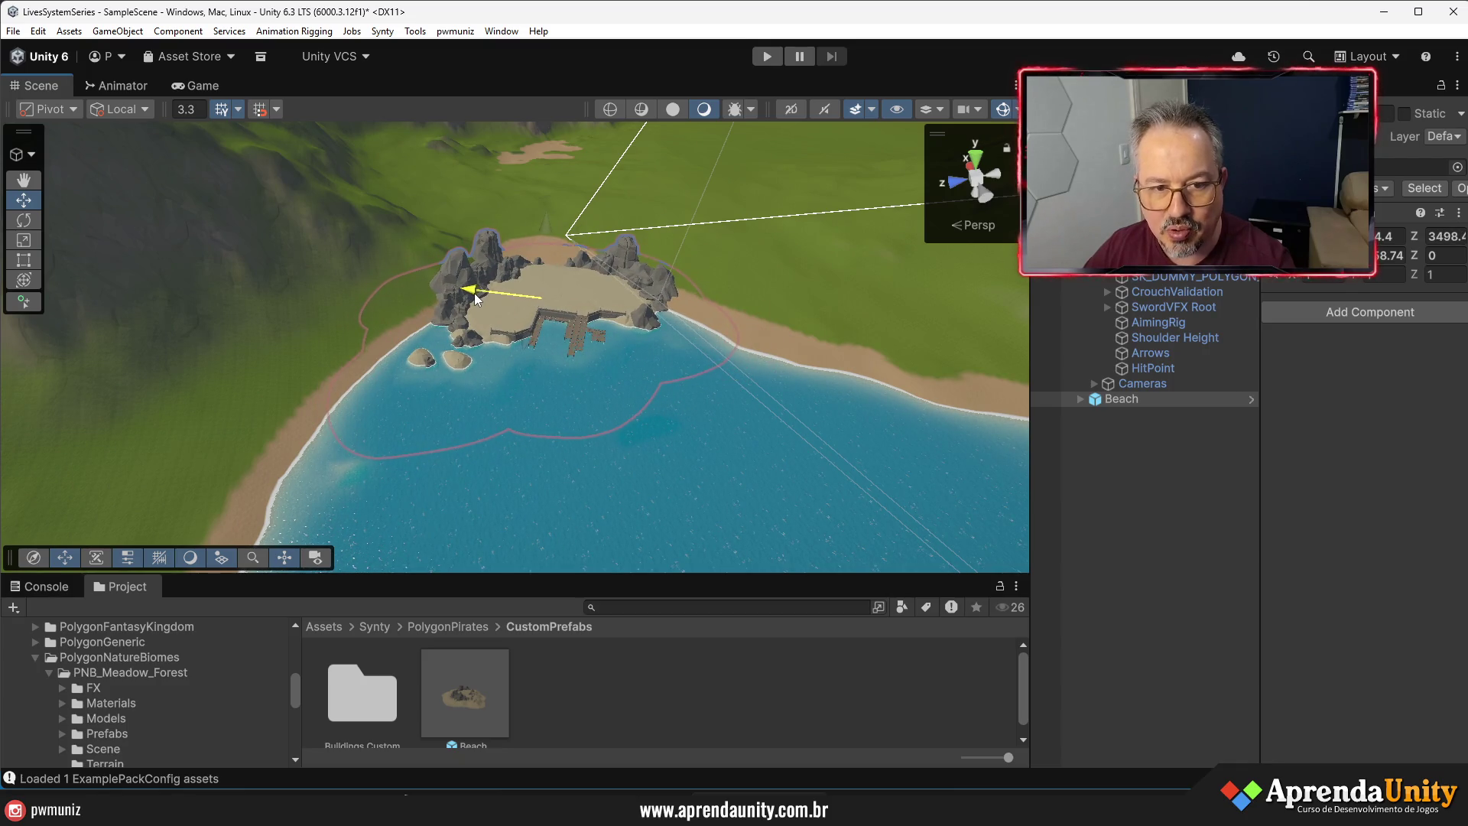
key(Up)
key(Up)
key(Up)
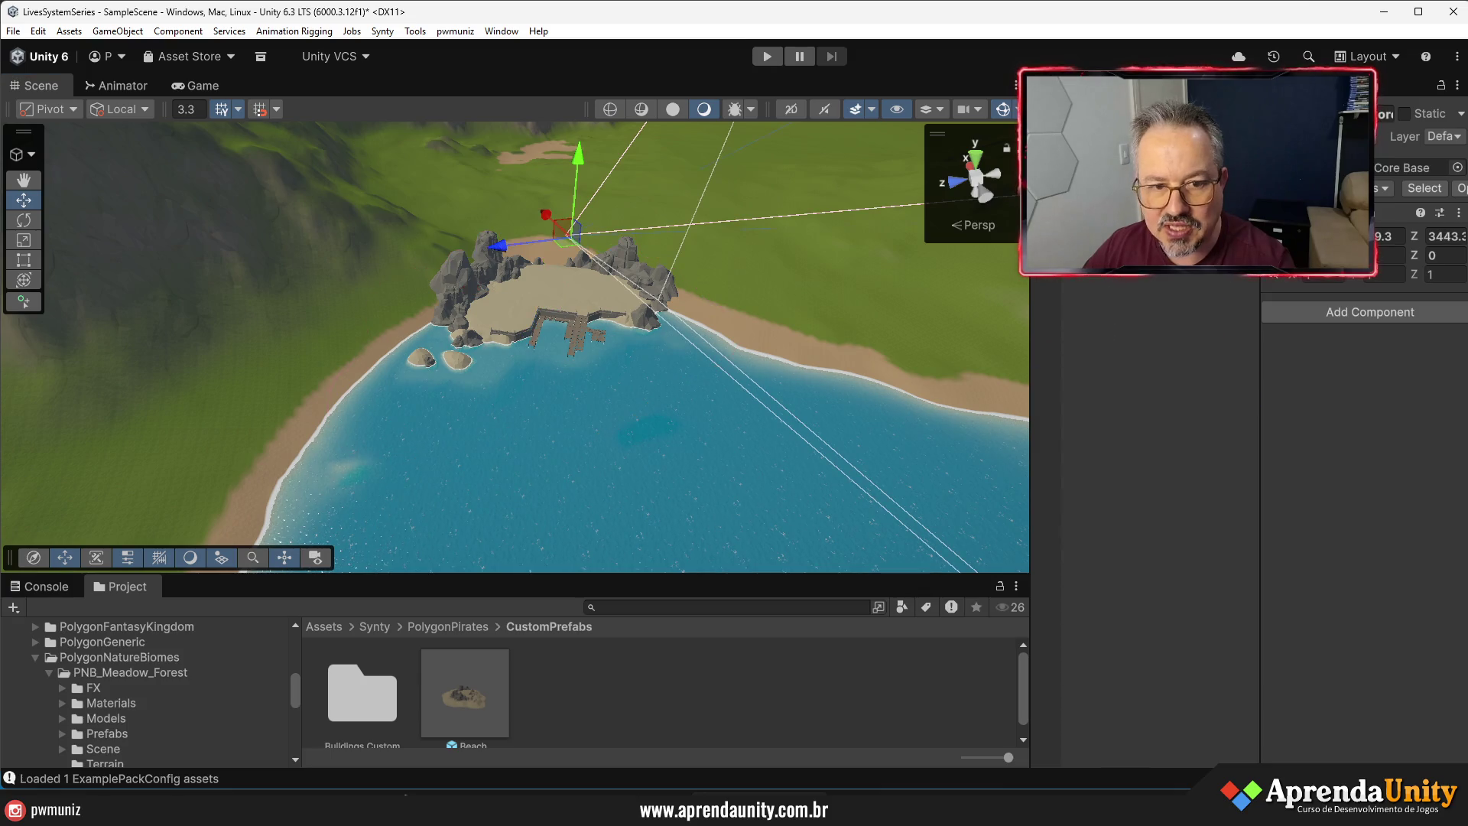
key(f)
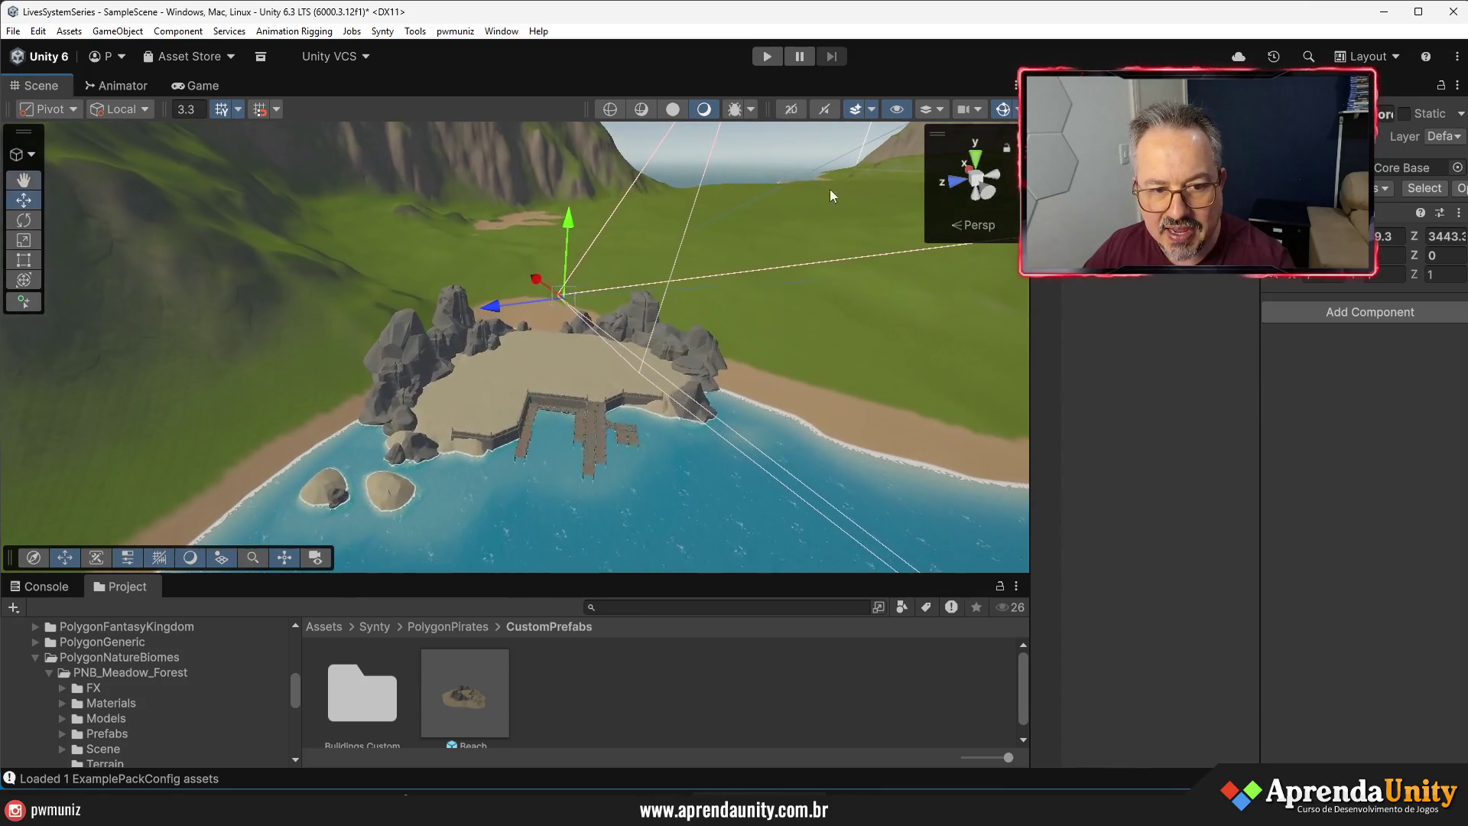
click(766, 57)
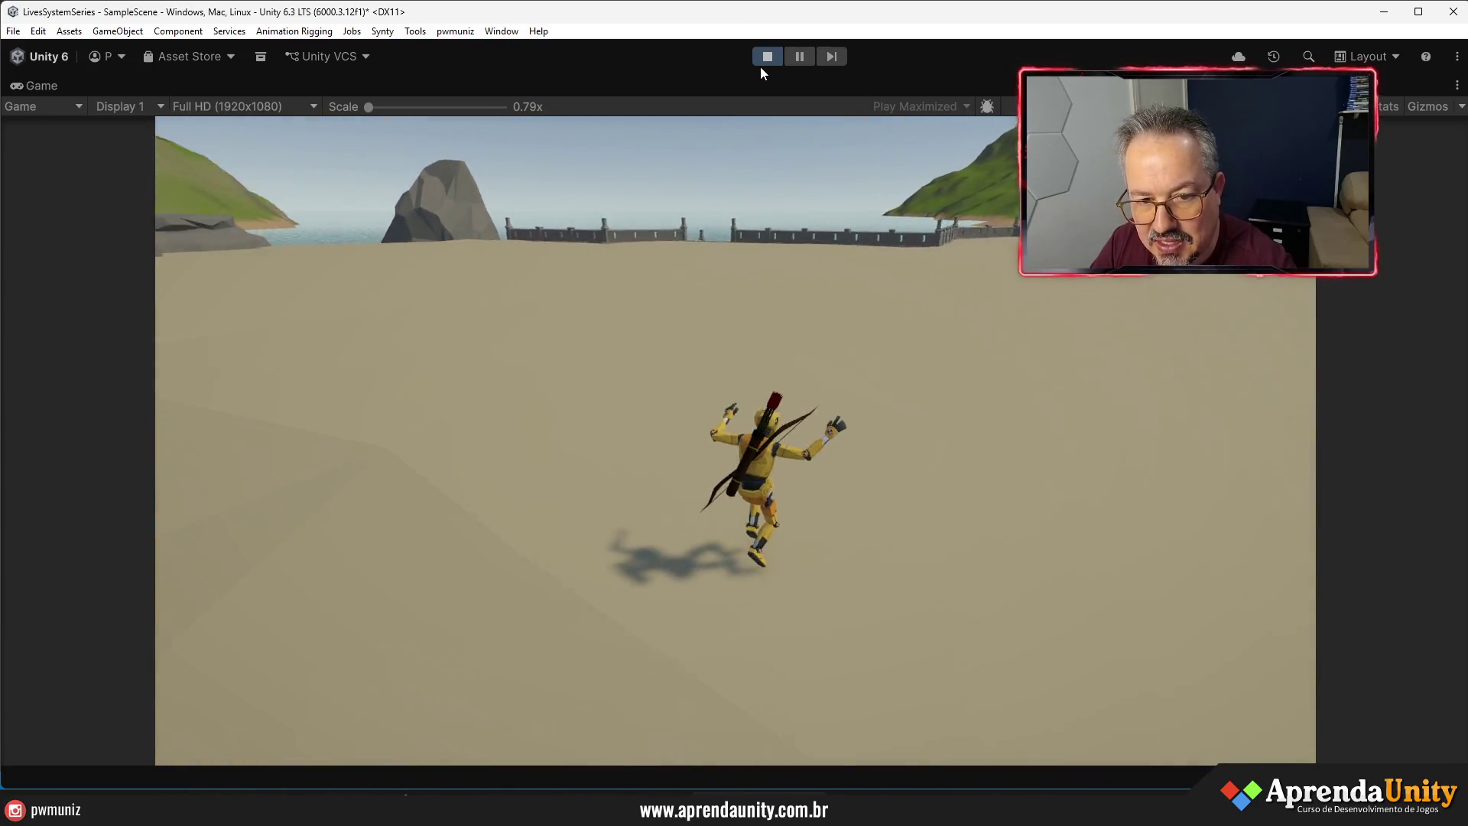
- Stop the running game test and return to editing the Beach scene
click(760, 66)
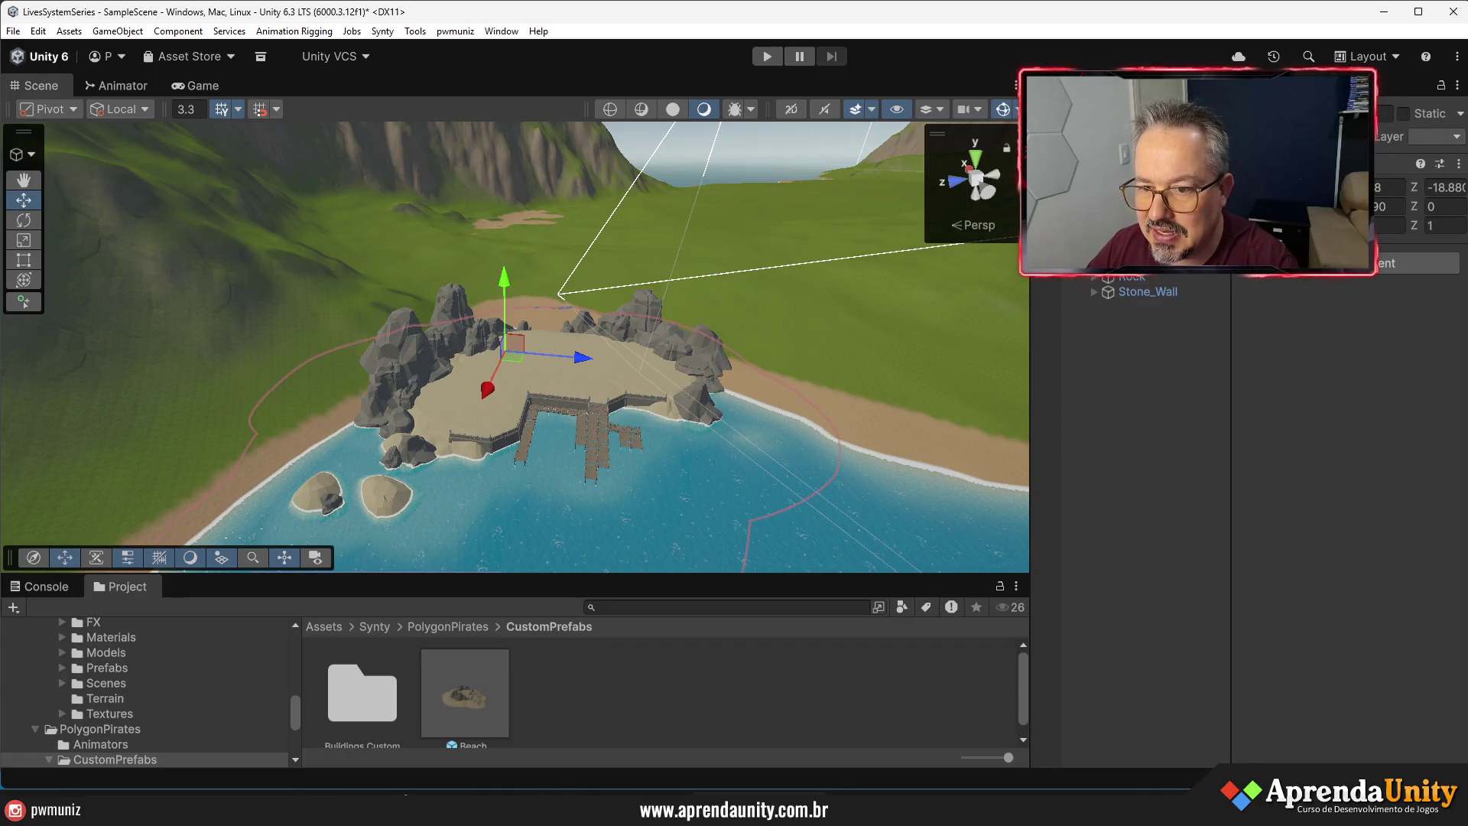
- Set the Beach object's layer to 0: Default, including all its children
click(1431, 139)
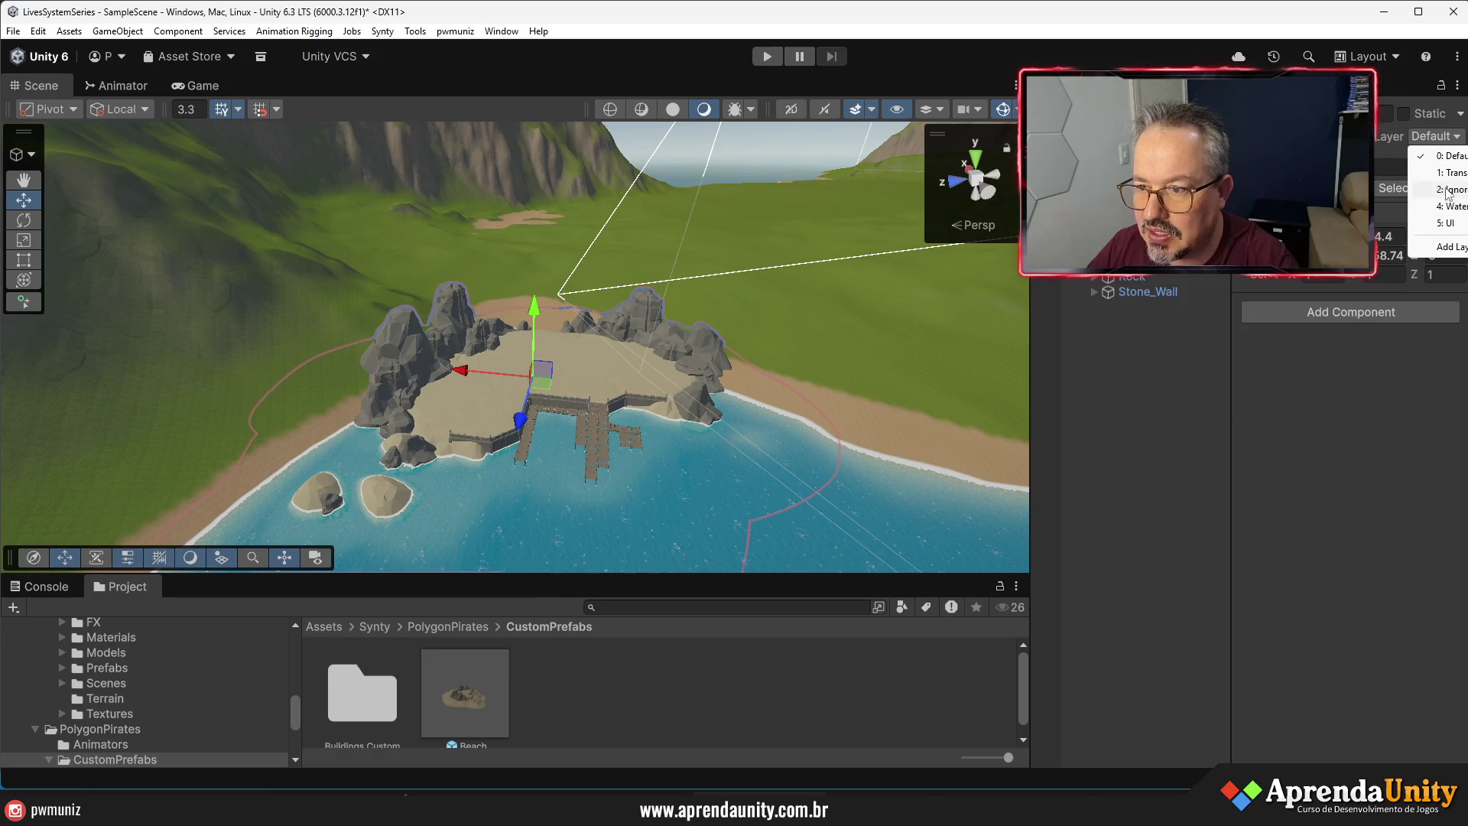
click(1457, 158)
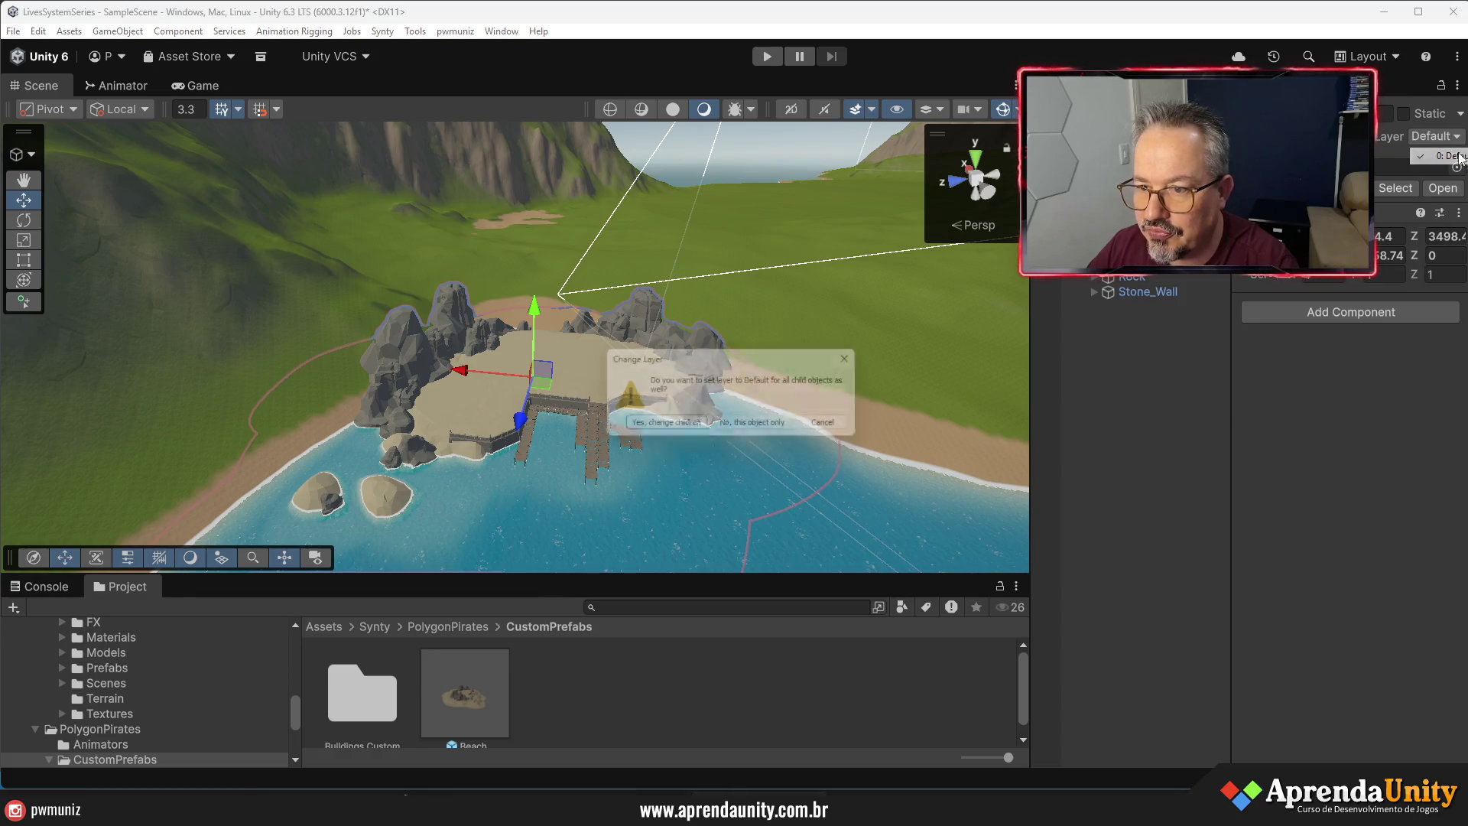
click(667, 429)
- Widen the Scene view, fly the camera to the beach, and select the sand mesh
drag(1226, 454, 1254, 455)
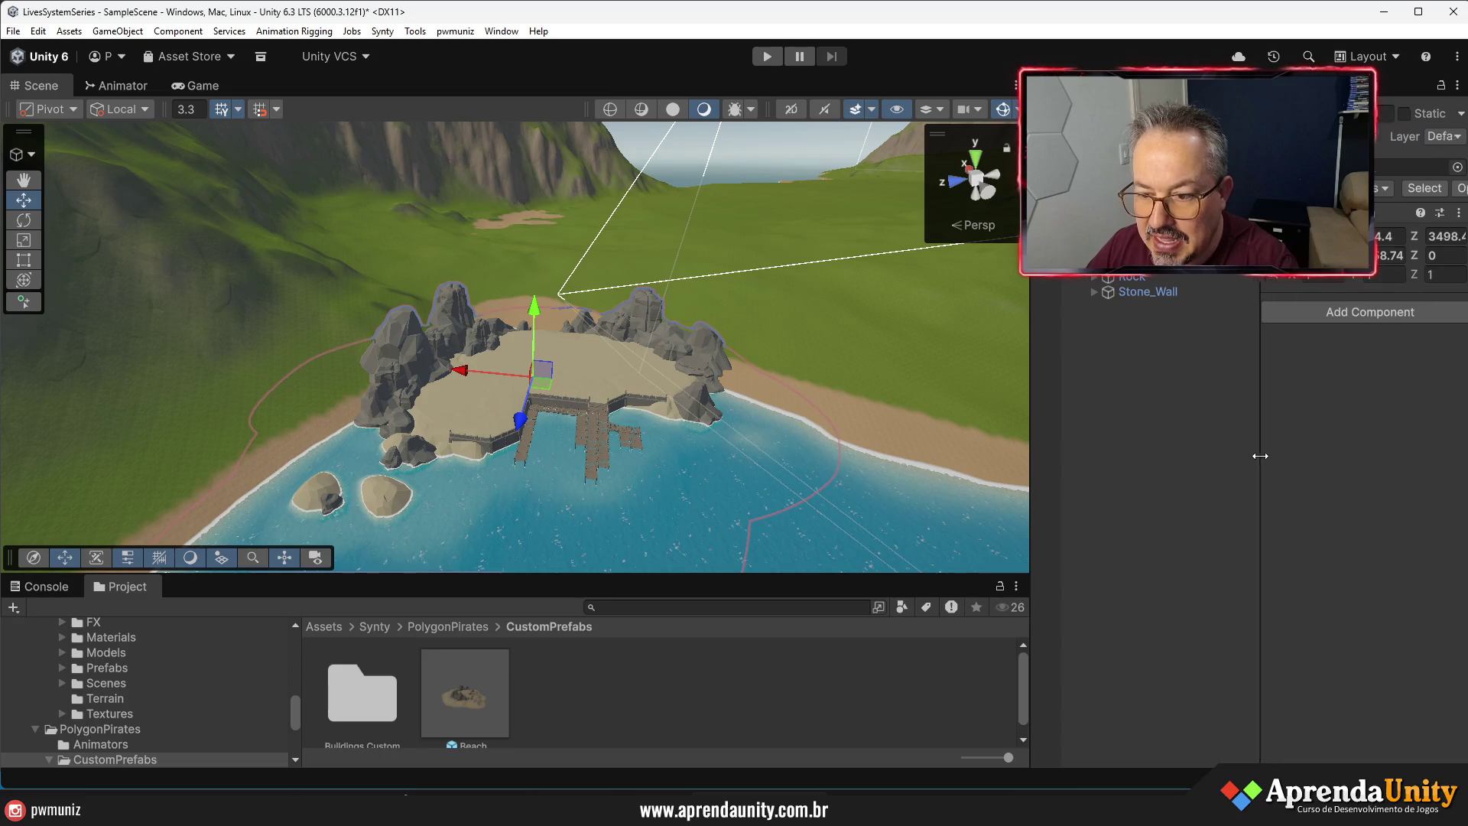
drag(1029, 465, 1112, 471)
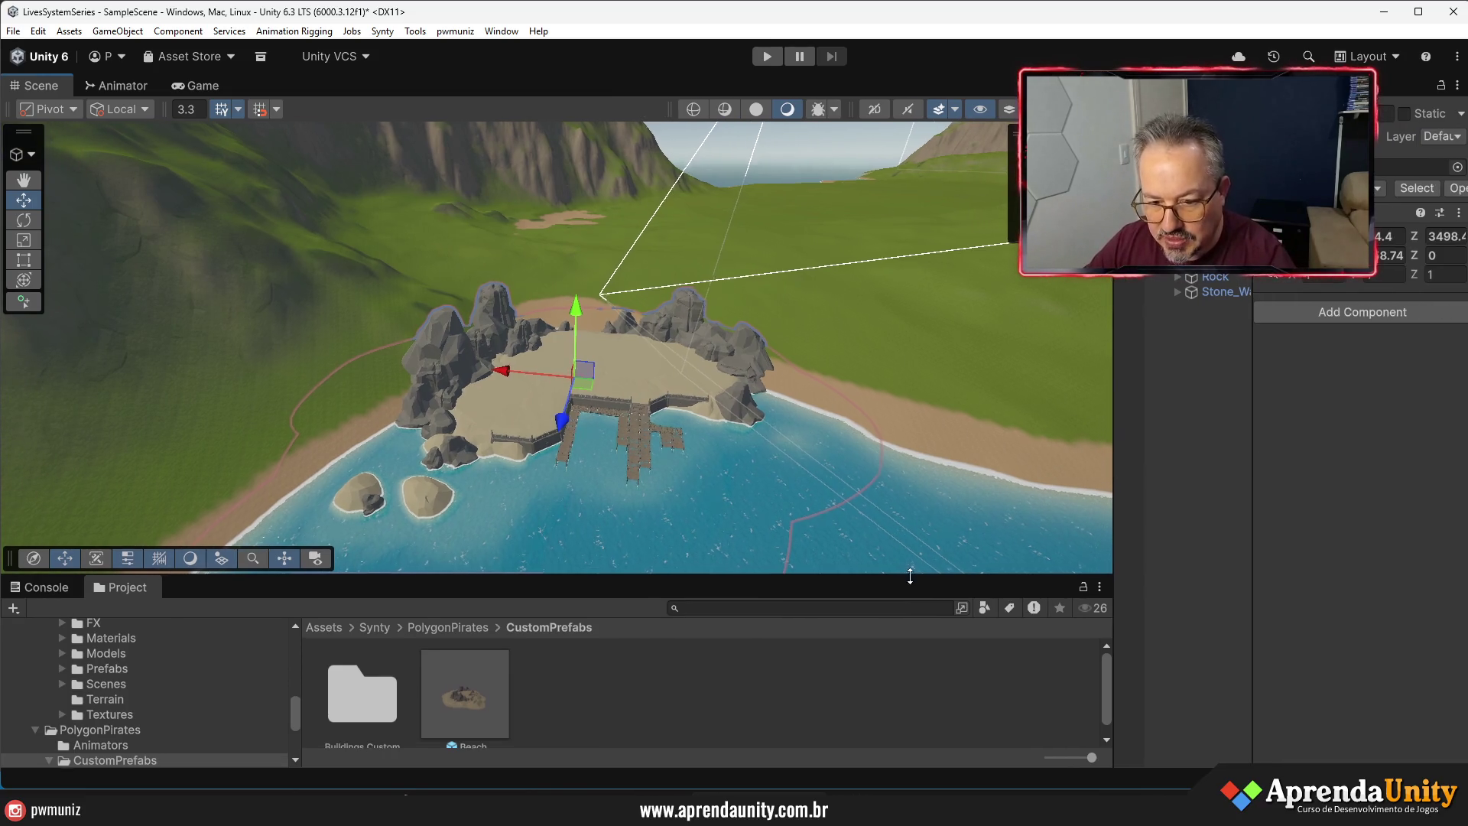
scroll(720, 437, up, 3)
scroll(720, 437, up, 10)
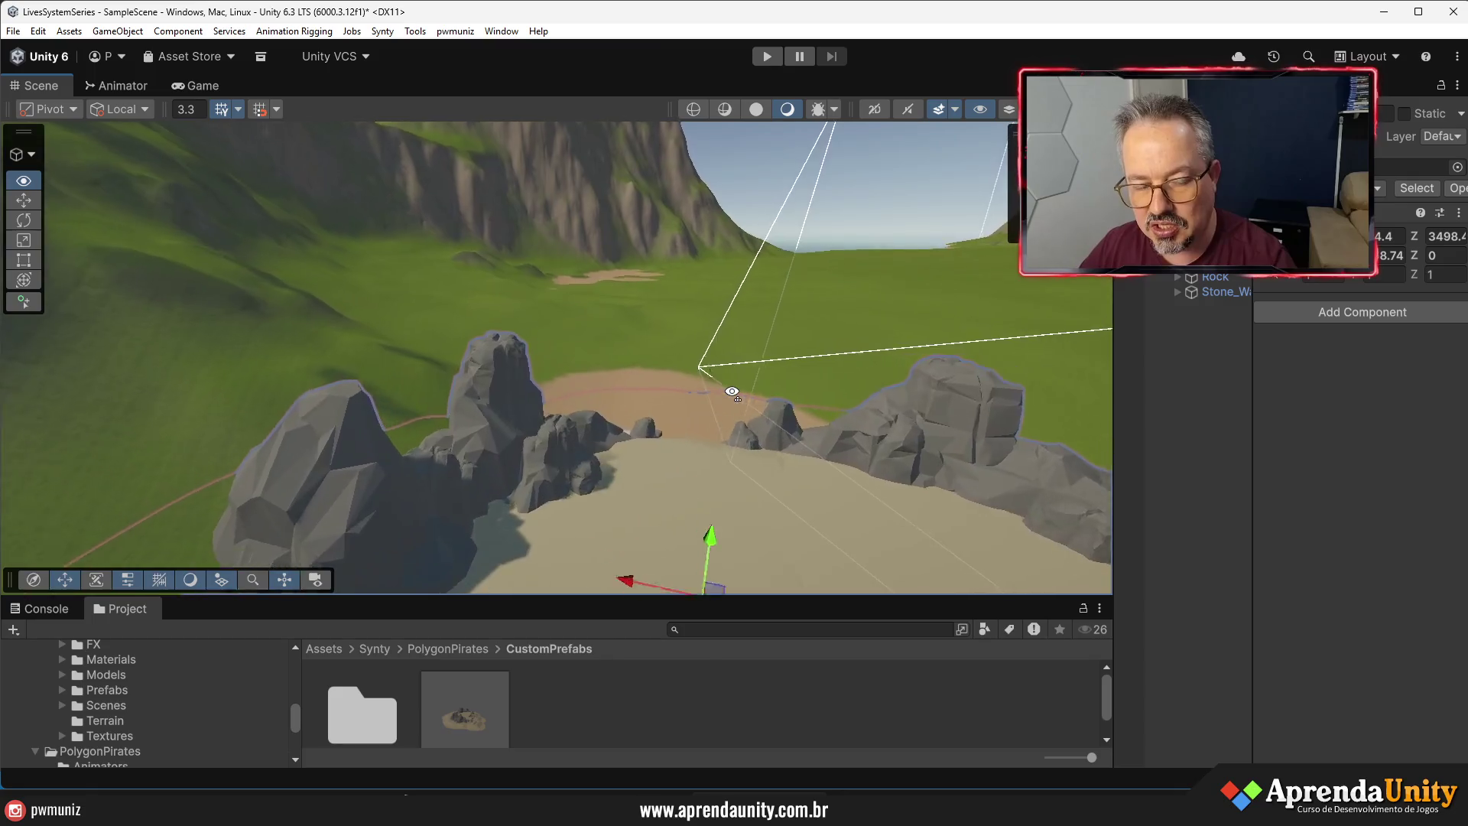
key(Up)
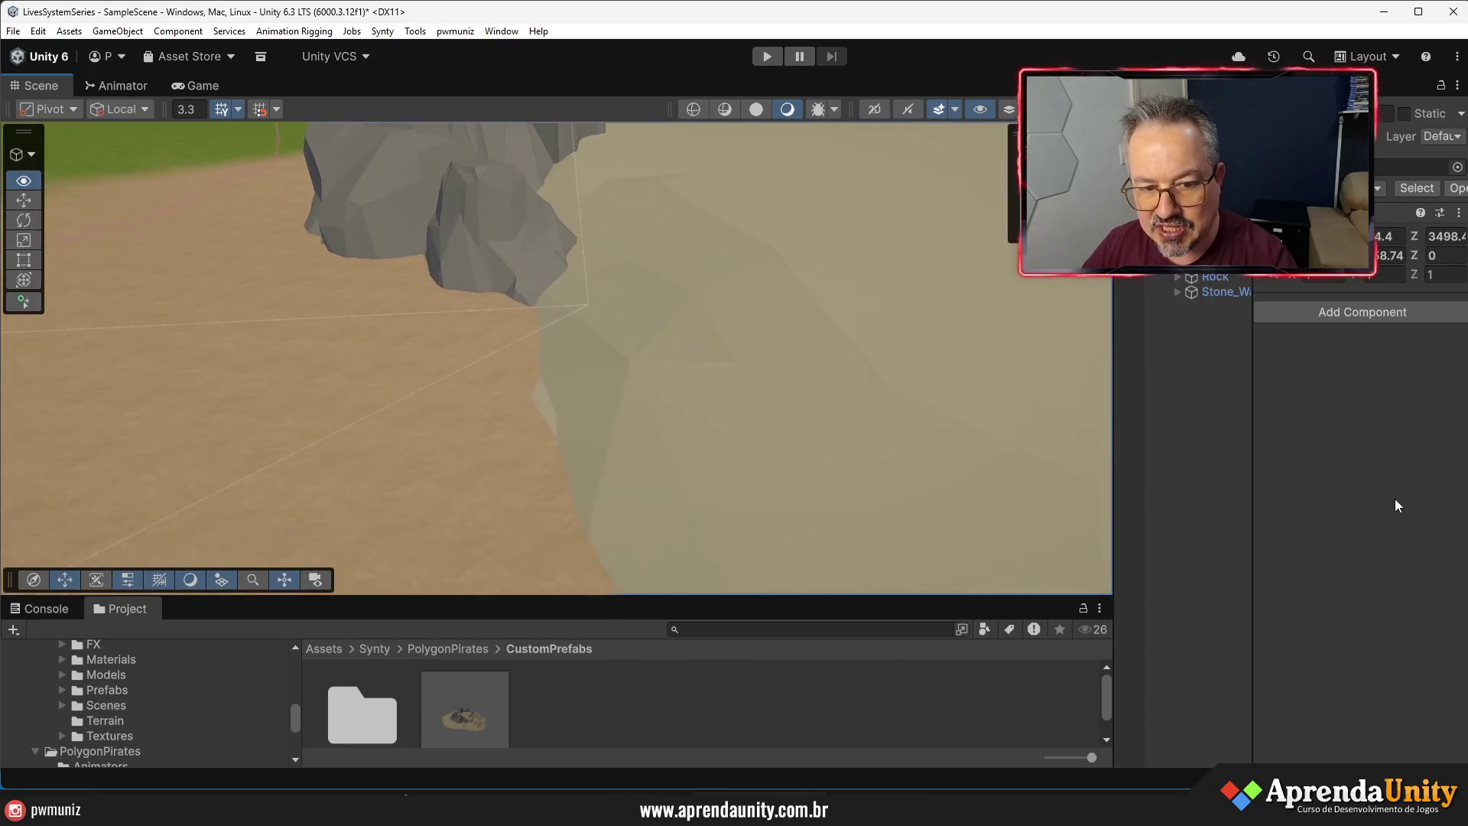
key(Down)
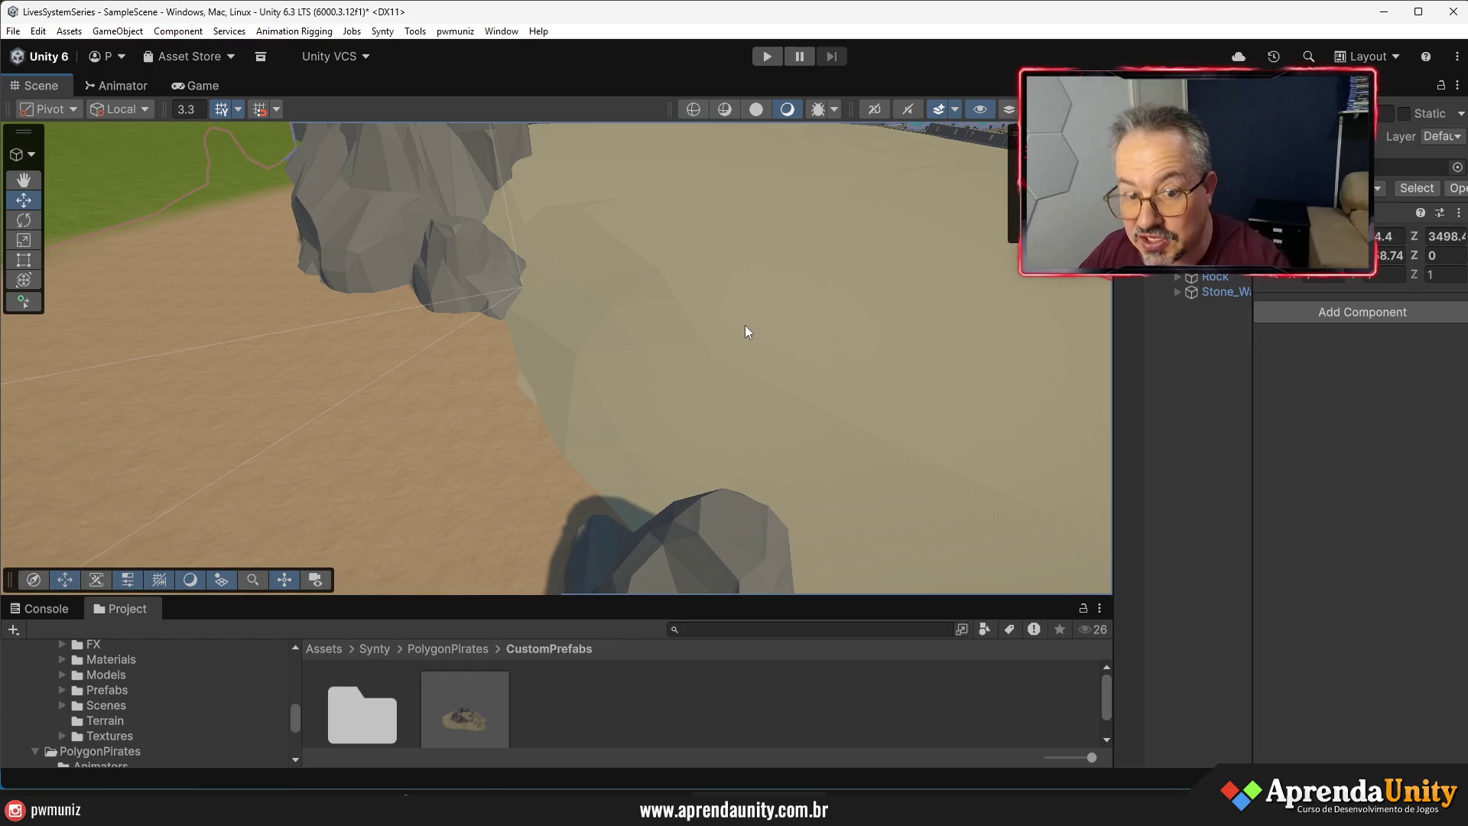
click(696, 329)
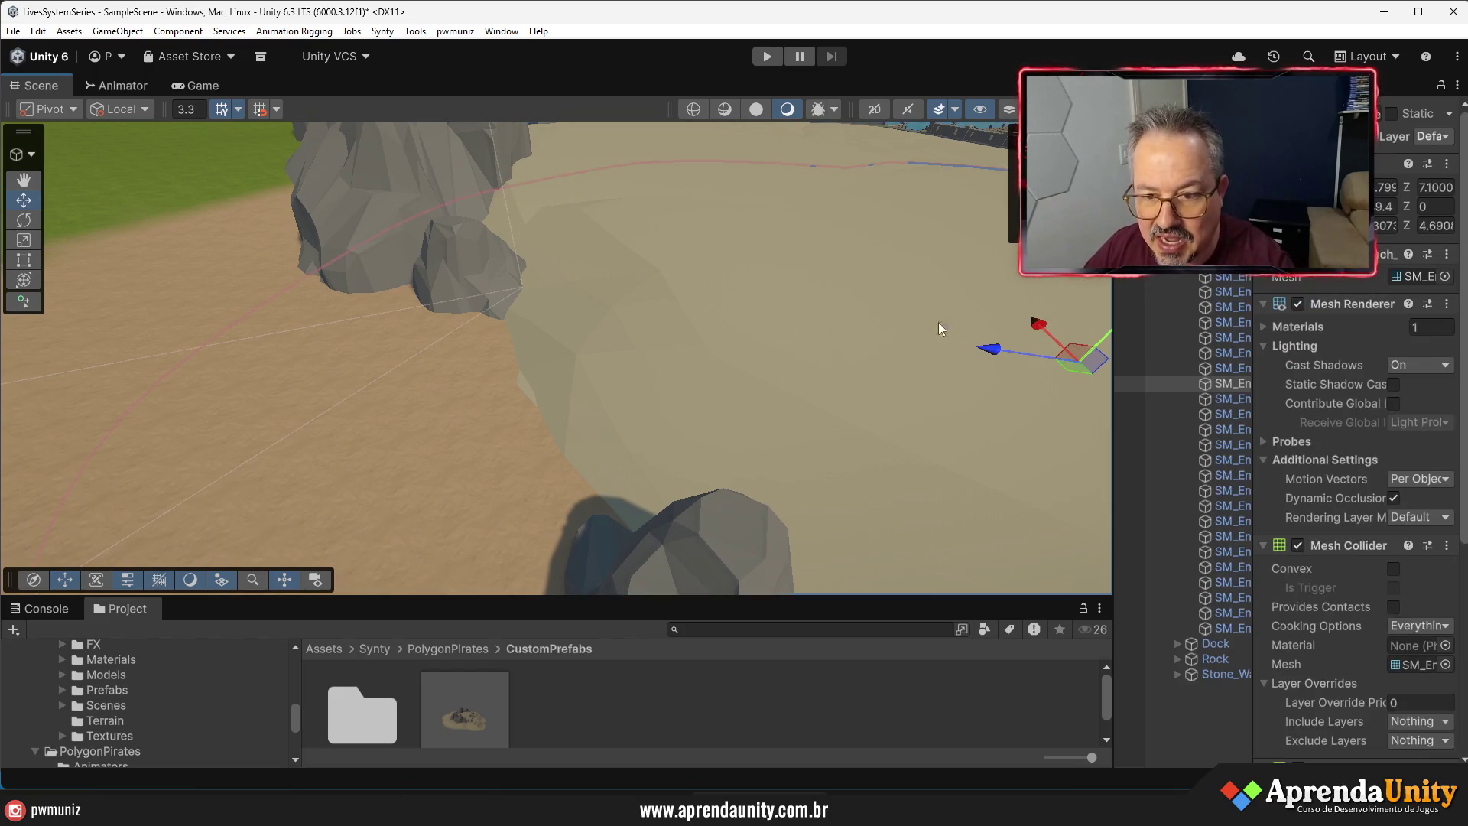
- Replace PolygonPirates_Material_01_A with the Sand material in the sand mesh's Element 0 slot
mouse_move(1255, 344)
mouse_down()
mouse_move(764, 341)
mouse_move(1066, 336)
mouse_up()
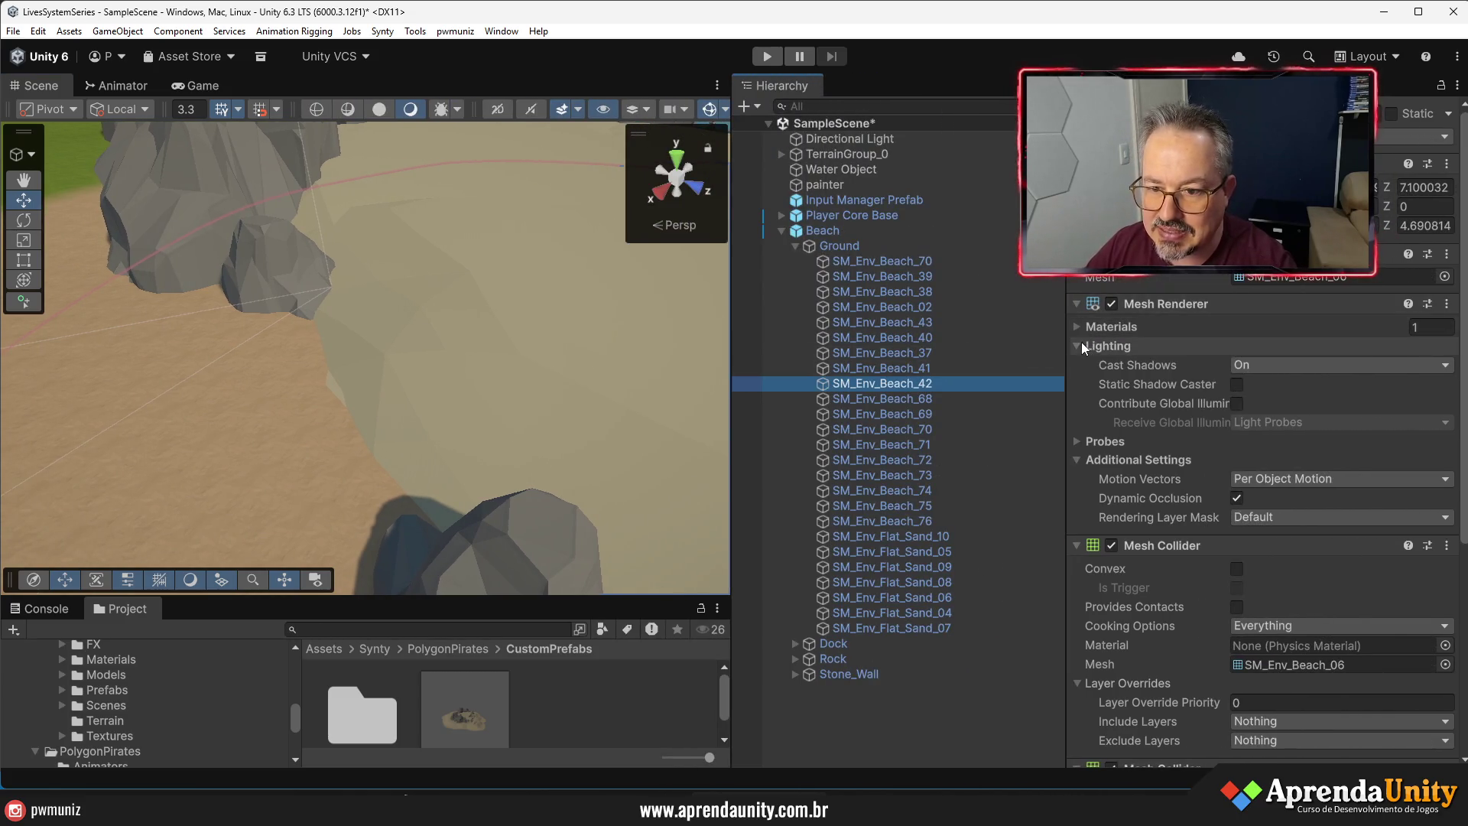
click(1080, 343)
click(1078, 326)
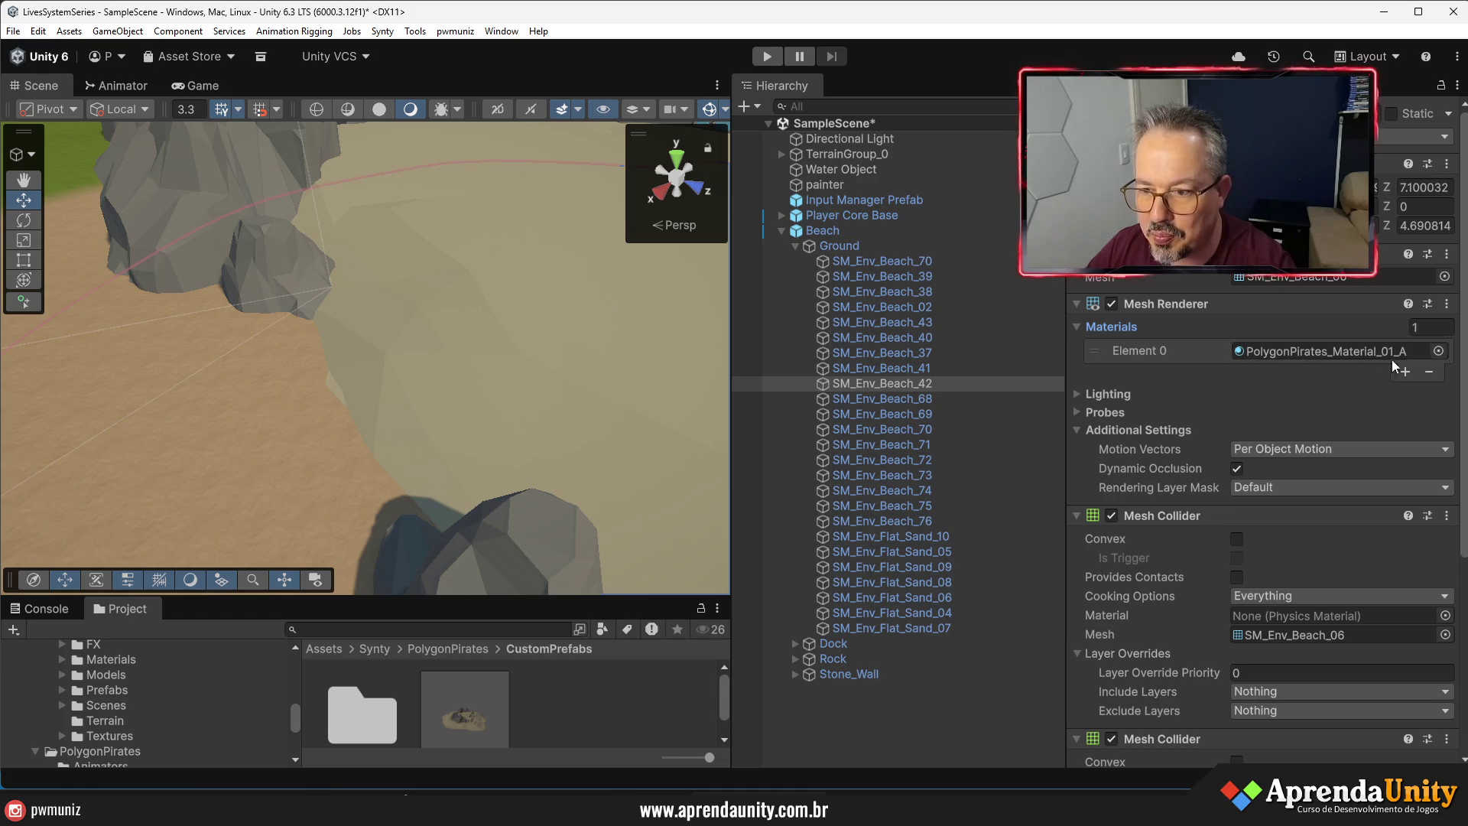
click(1437, 351)
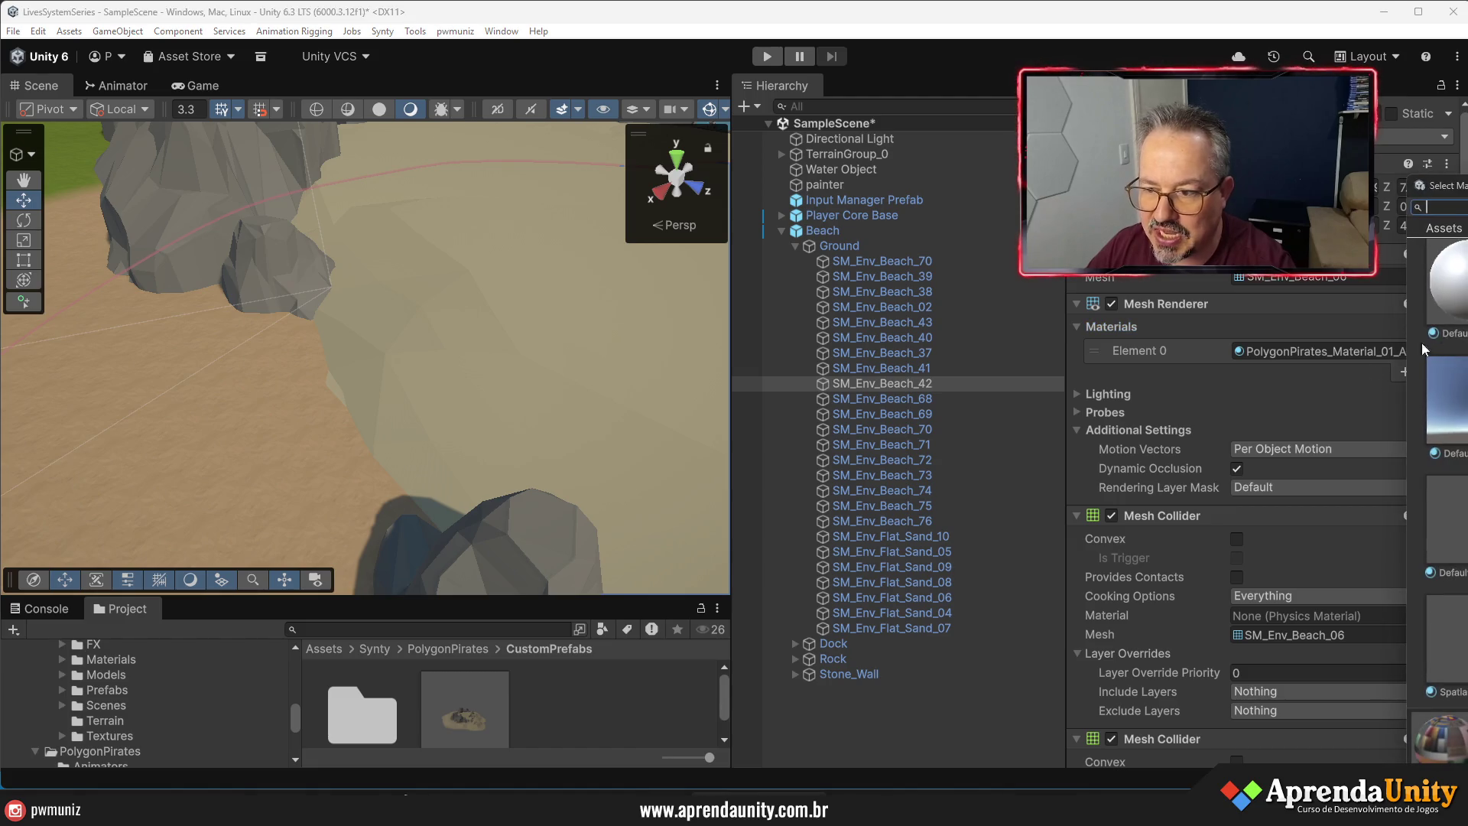
drag(1445, 186, 919, 221)
text(sad)
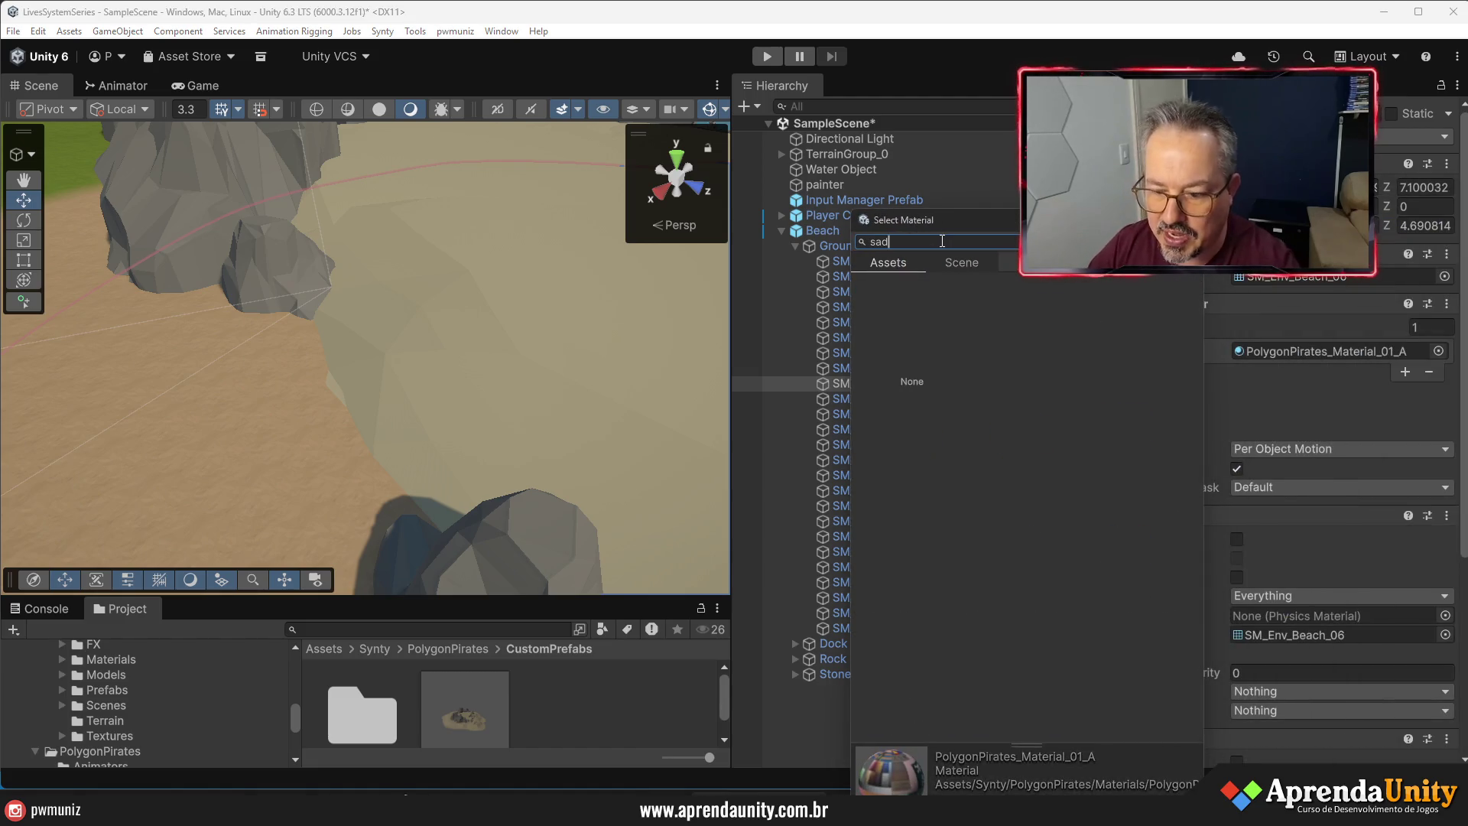
text(nd)
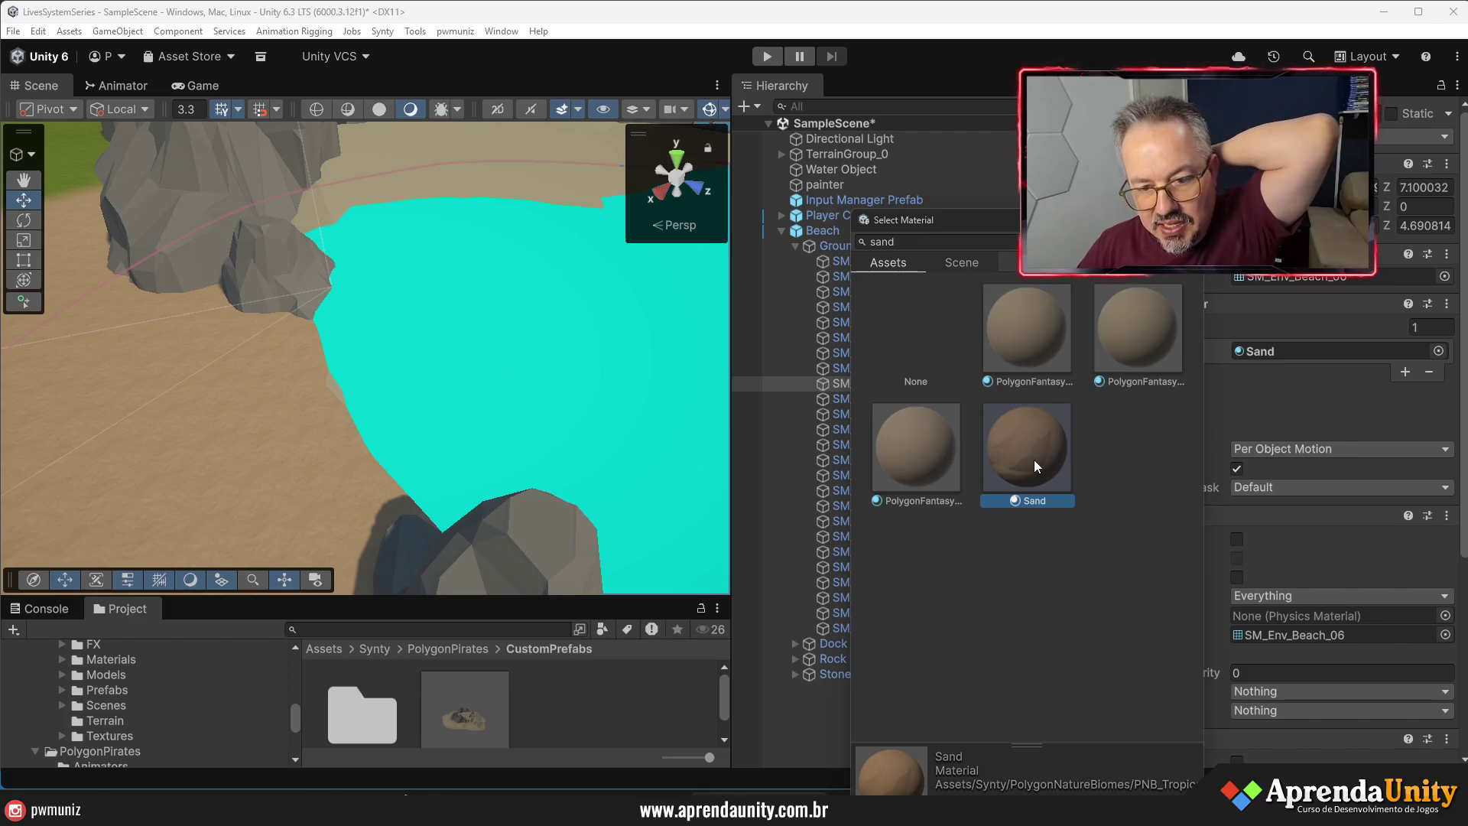
double_click(1033, 460)
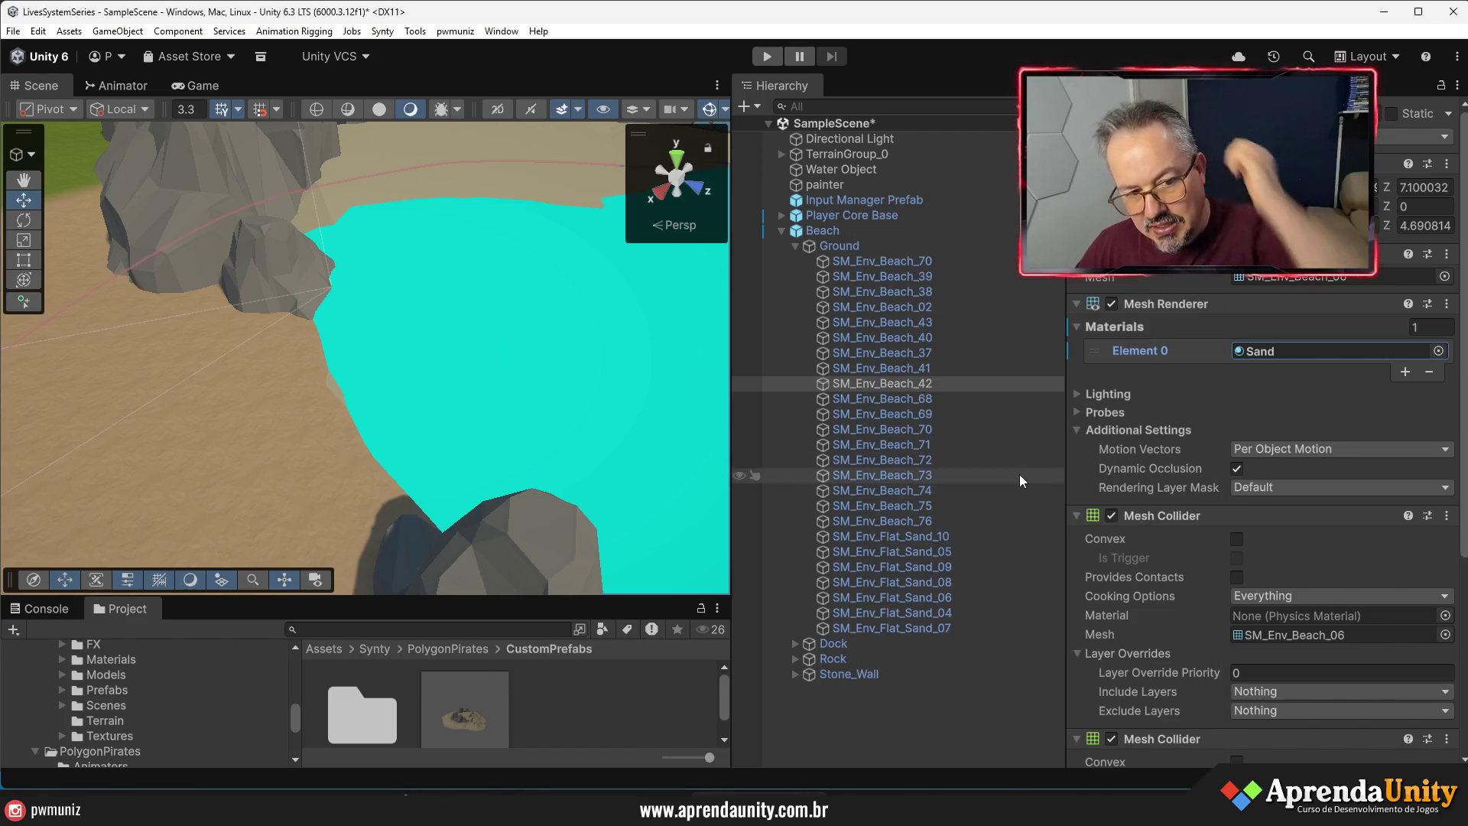
mouse_move(508, 346)
mouse_down()
mouse_move(518, 357)
mouse_move(515, 344)
mouse_move(479, 379)
mouse_move(370, 402)
mouse_up()
- Ping the painter's Terrain_Sand_01 layer asset and enlarge the Project panel to browse terrain files
click(370, 402)
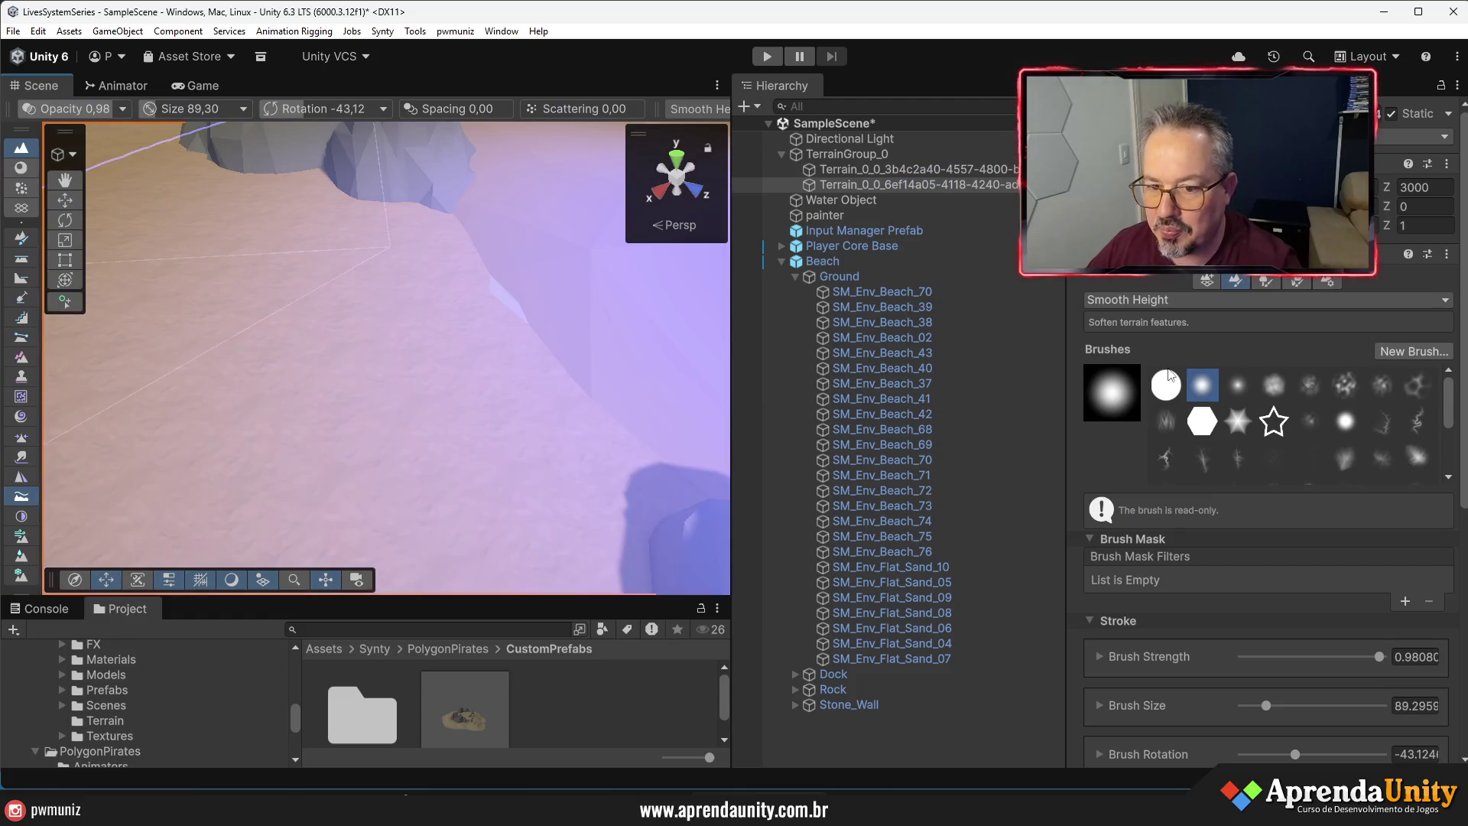
click(782, 261)
click(815, 261)
click(831, 215)
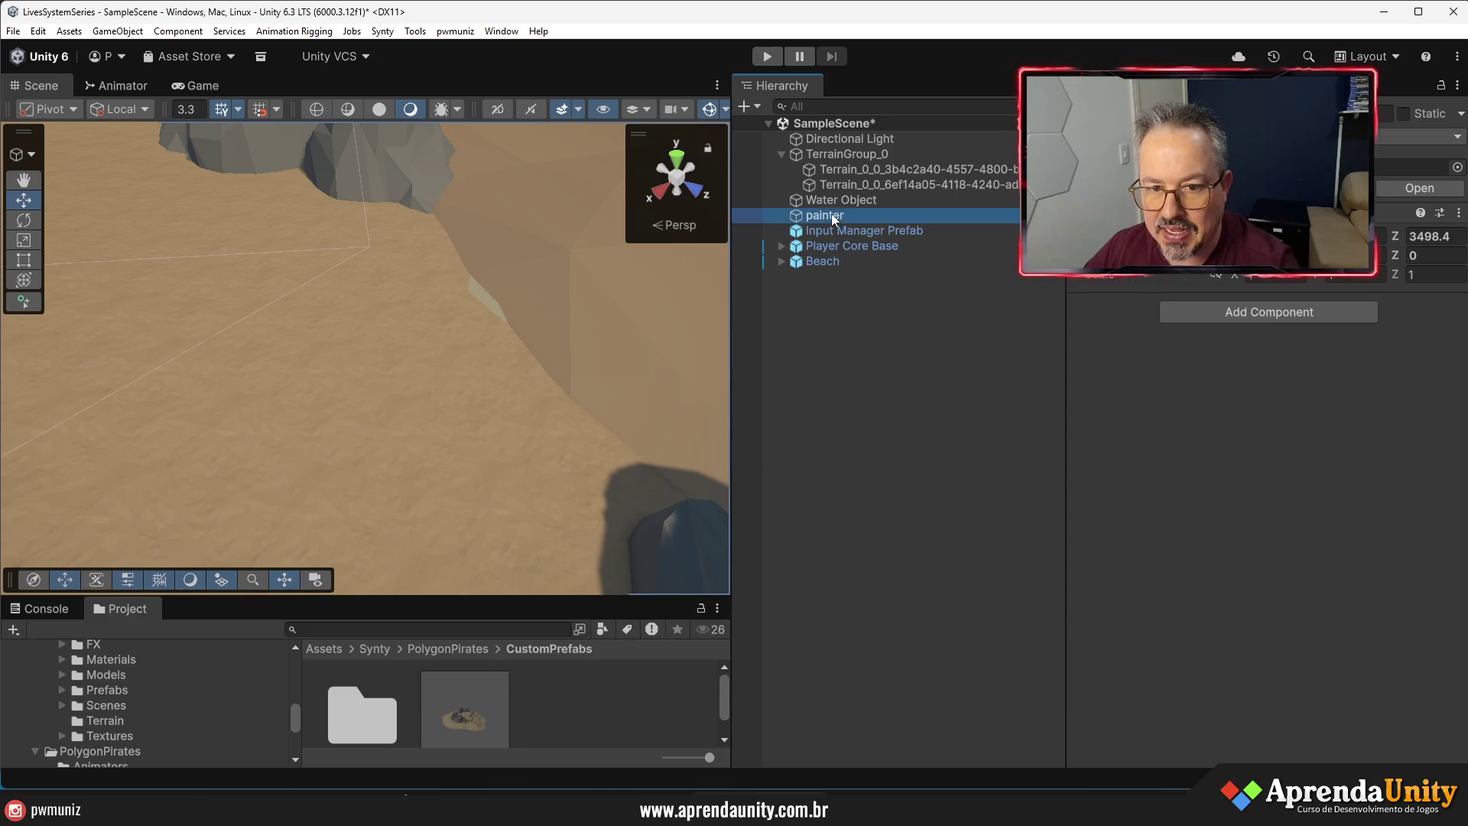
click(1265, 454)
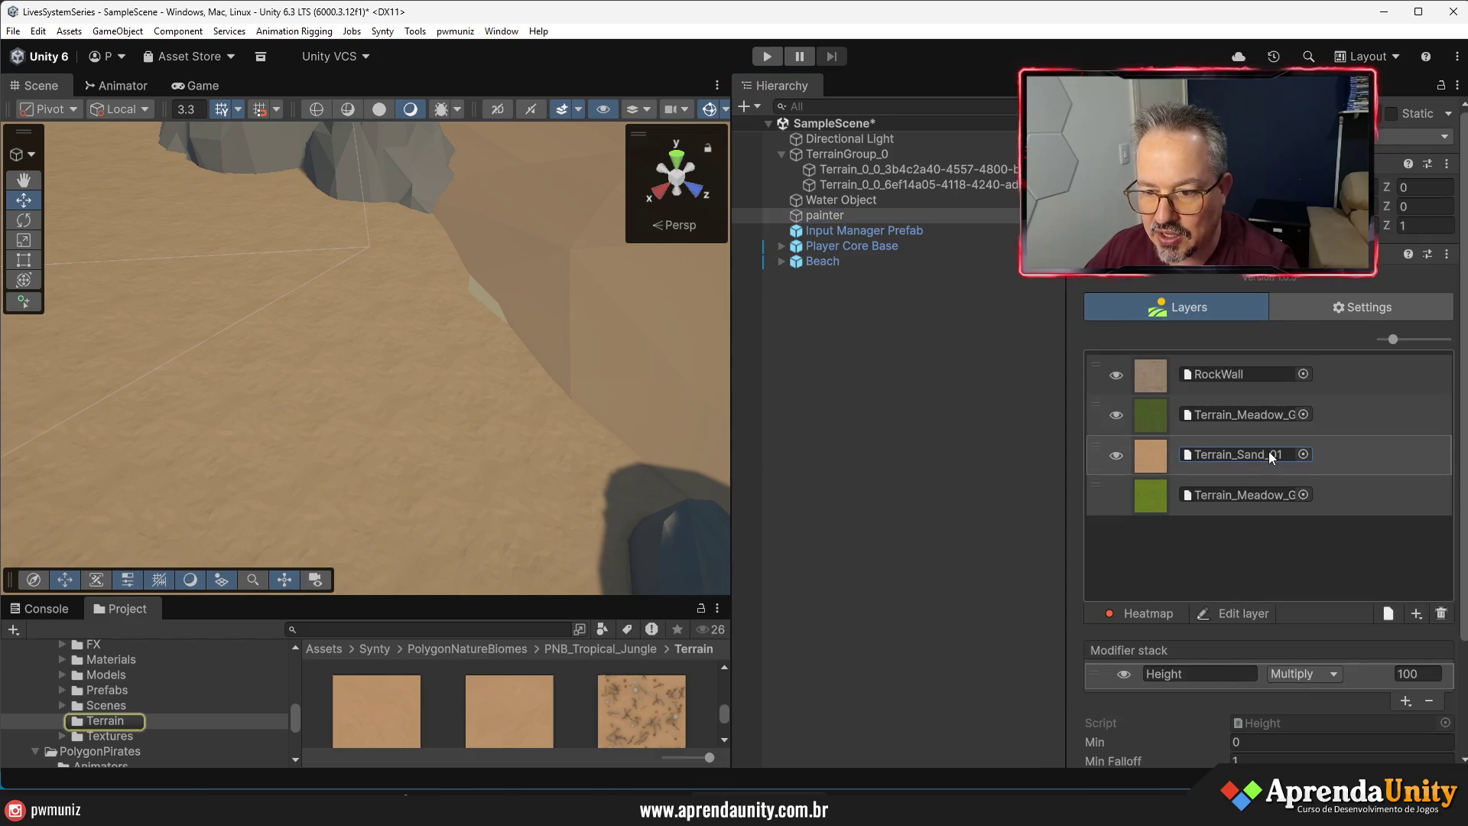
click(606, 589)
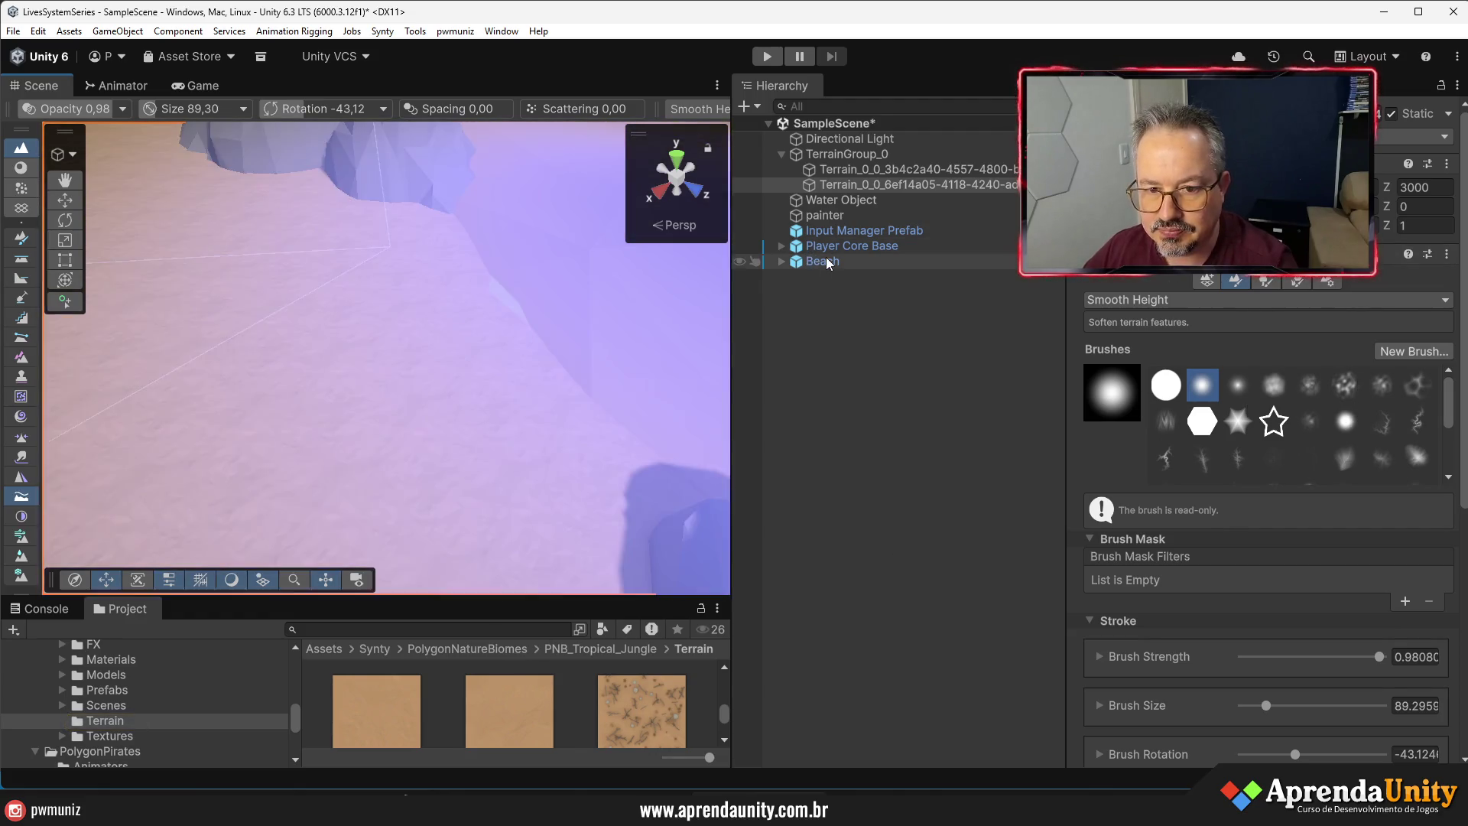
click(948, 260)
click(832, 215)
click(1221, 453)
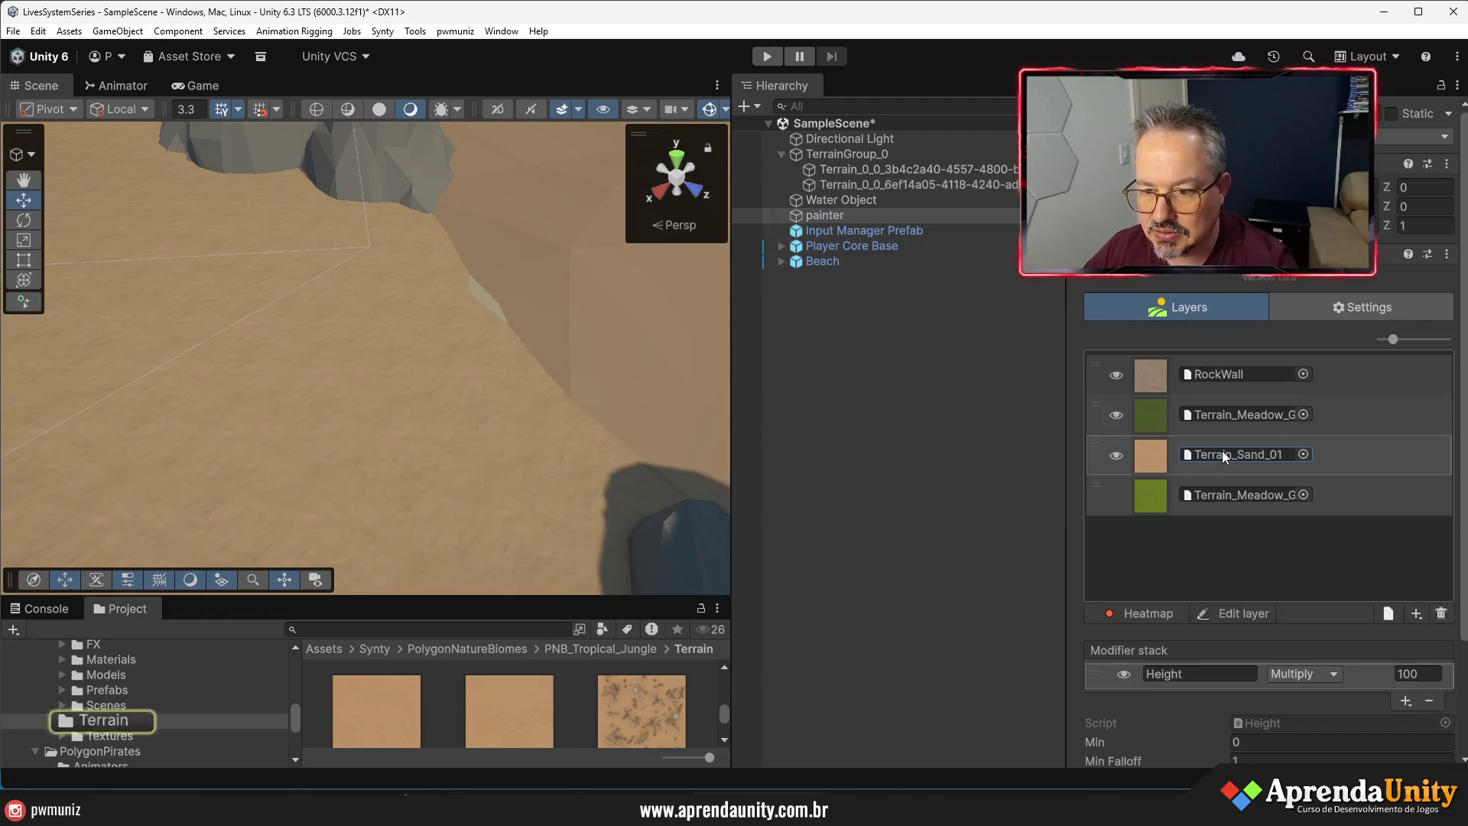
drag(613, 596, 613, 292)
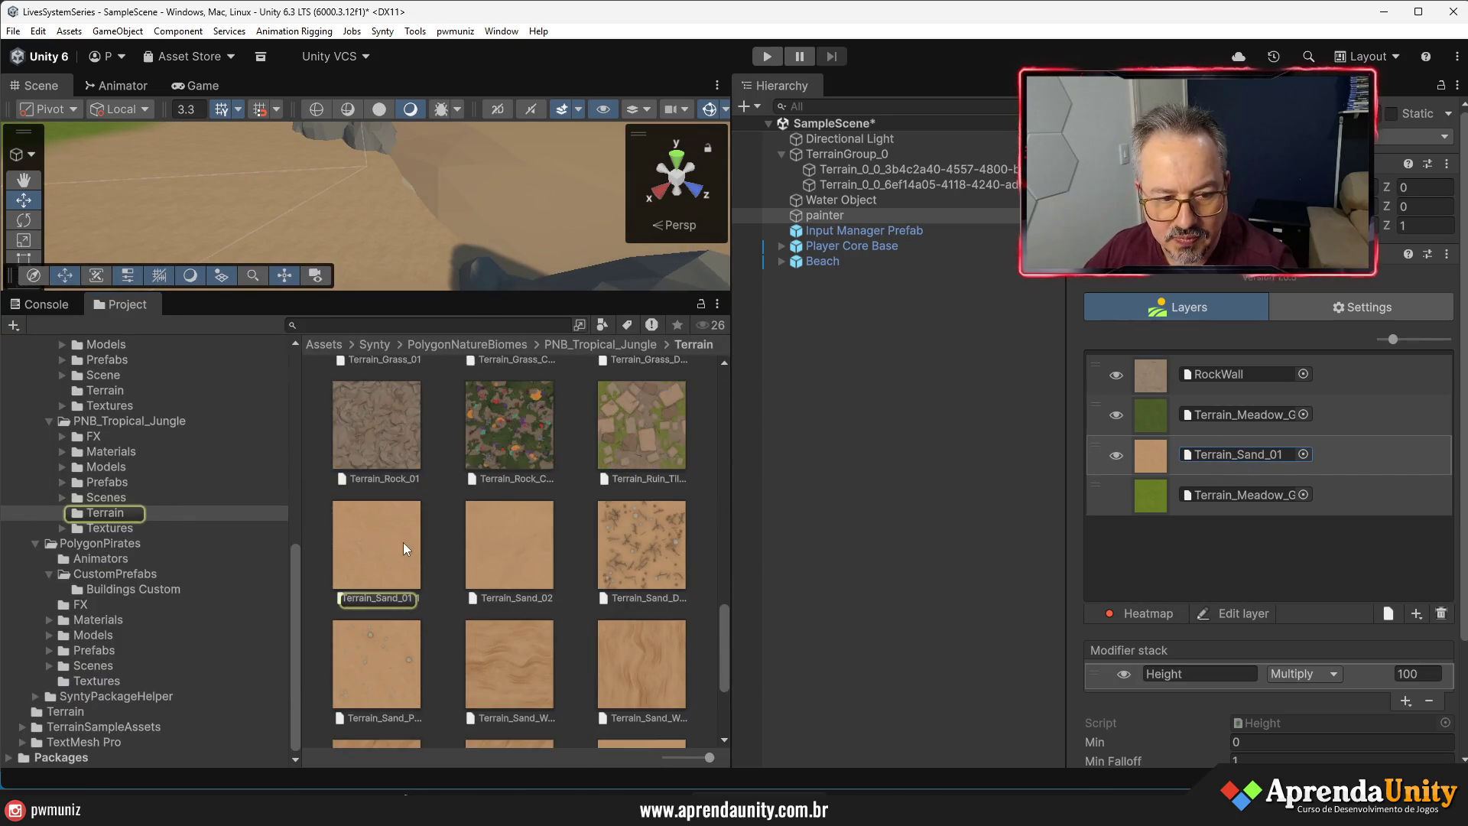
- Inspect the Terrain_Sand_01 layer and Sand_Texture_01, then select the jungle pack's Sand material
click(402, 543)
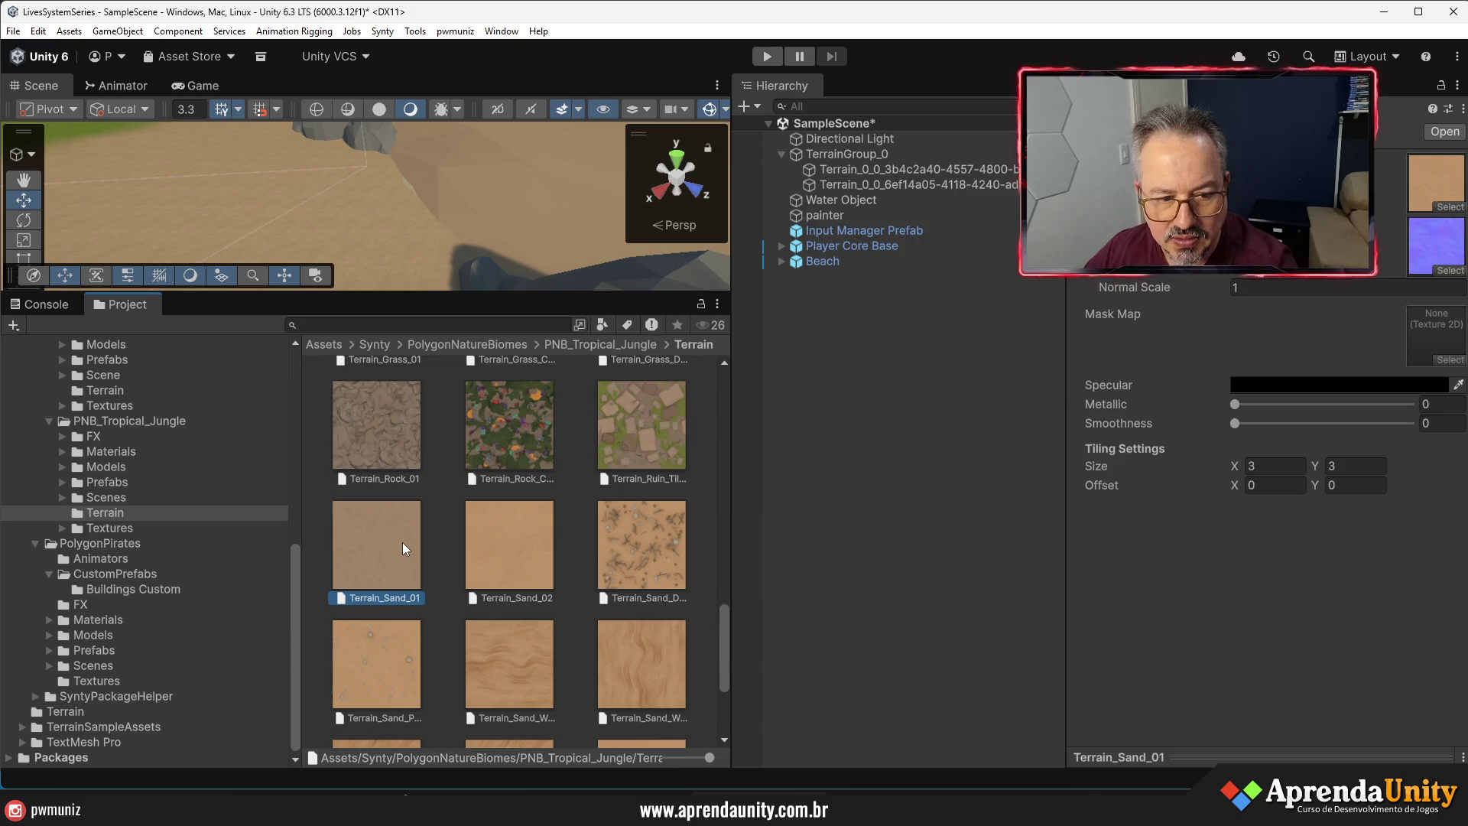
click(1433, 193)
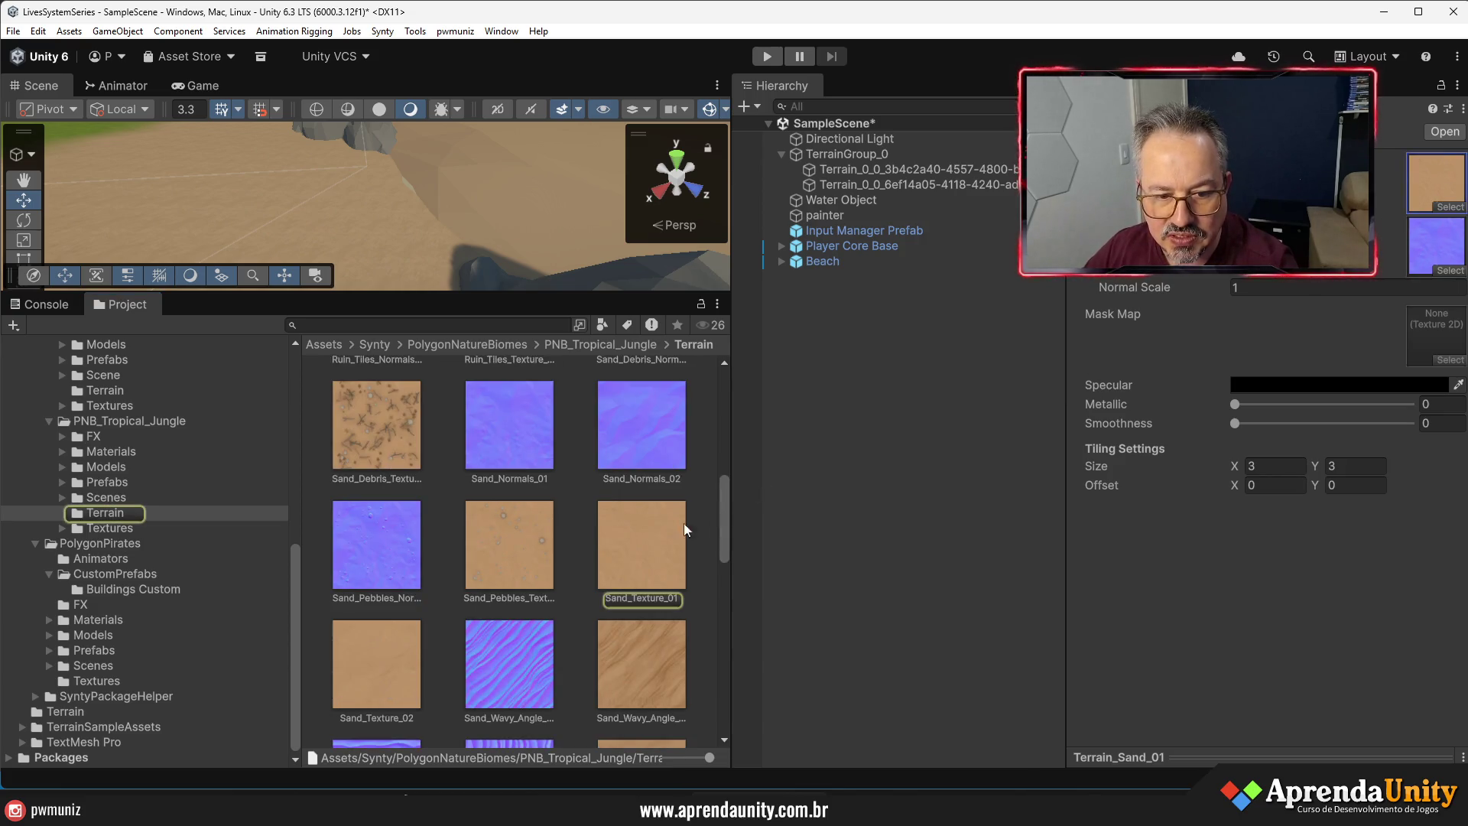
click(649, 551)
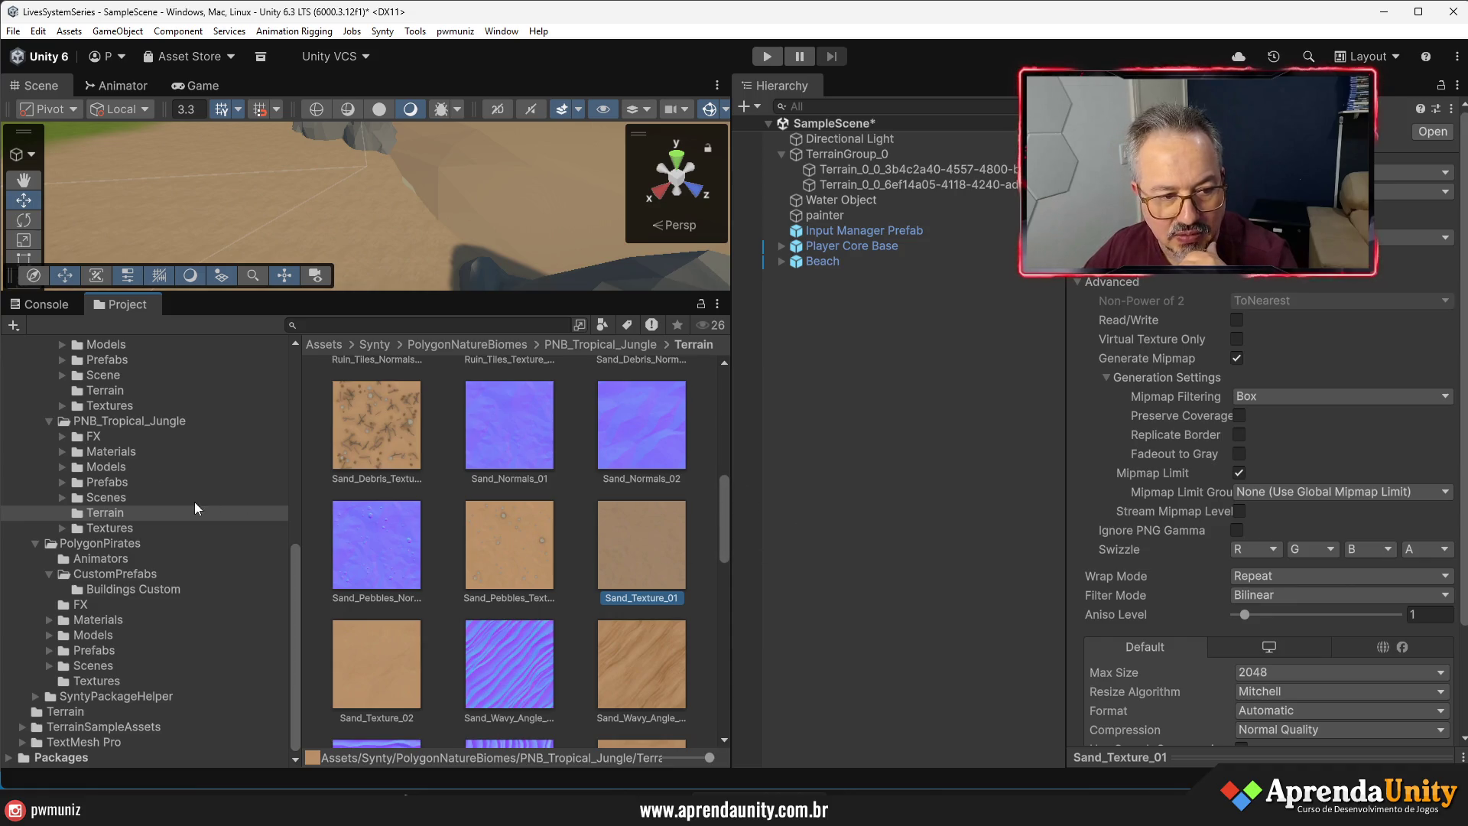
click(116, 450)
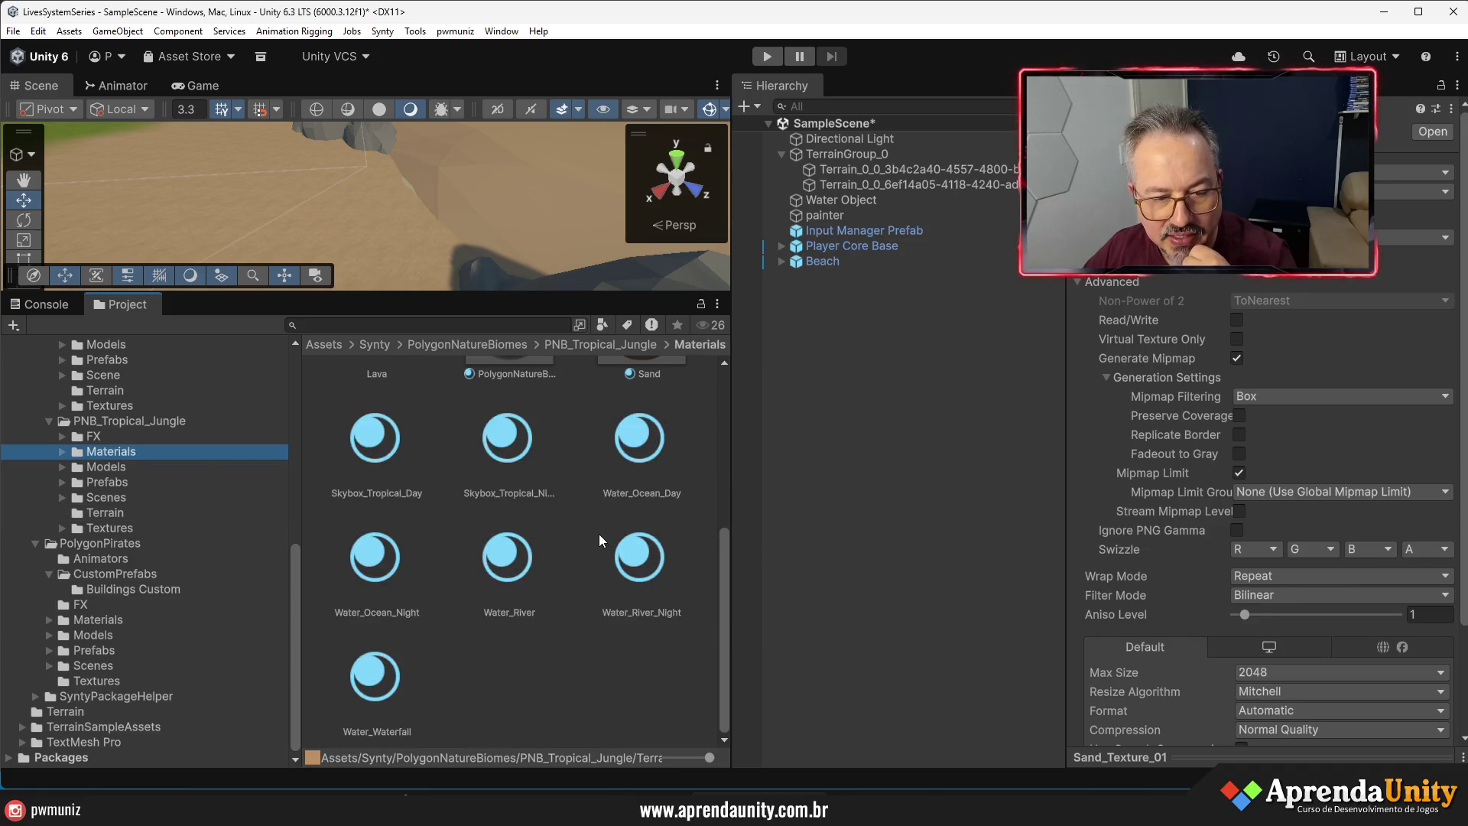
scroll(610, 604, up, 3)
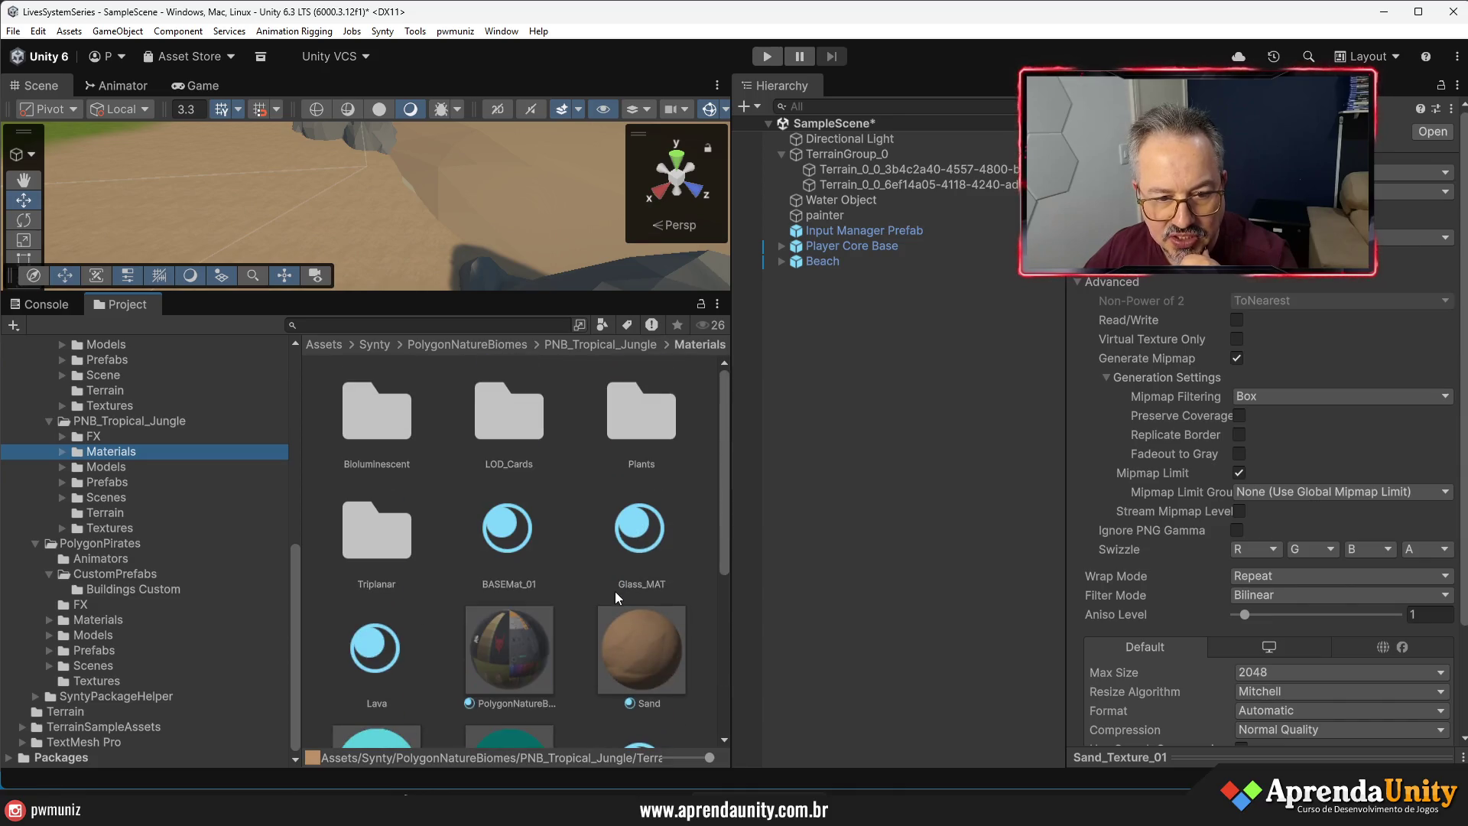
scroll(647, 641, down, 3)
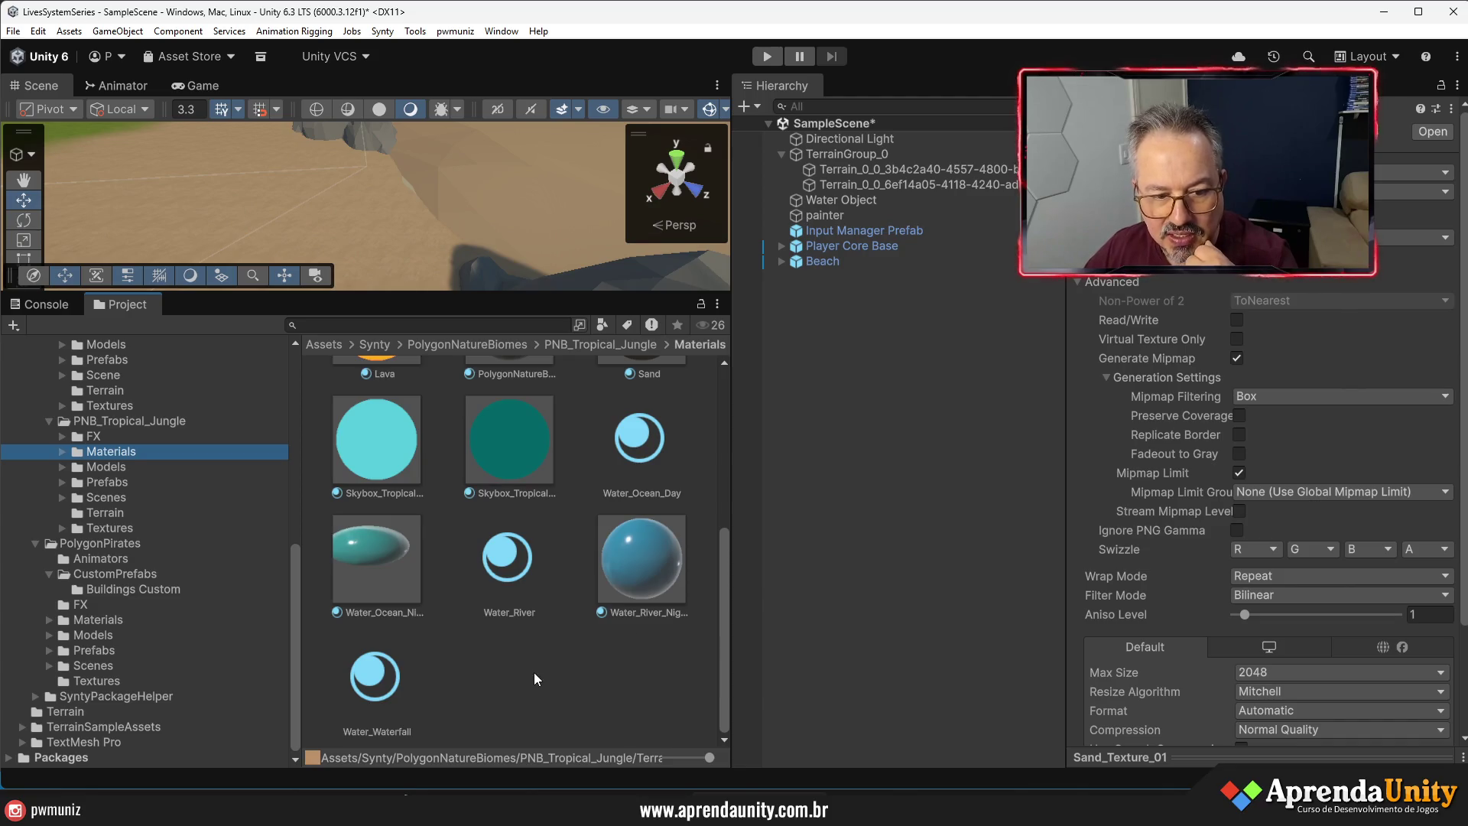
scroll(597, 592, up, 2)
click(632, 481)
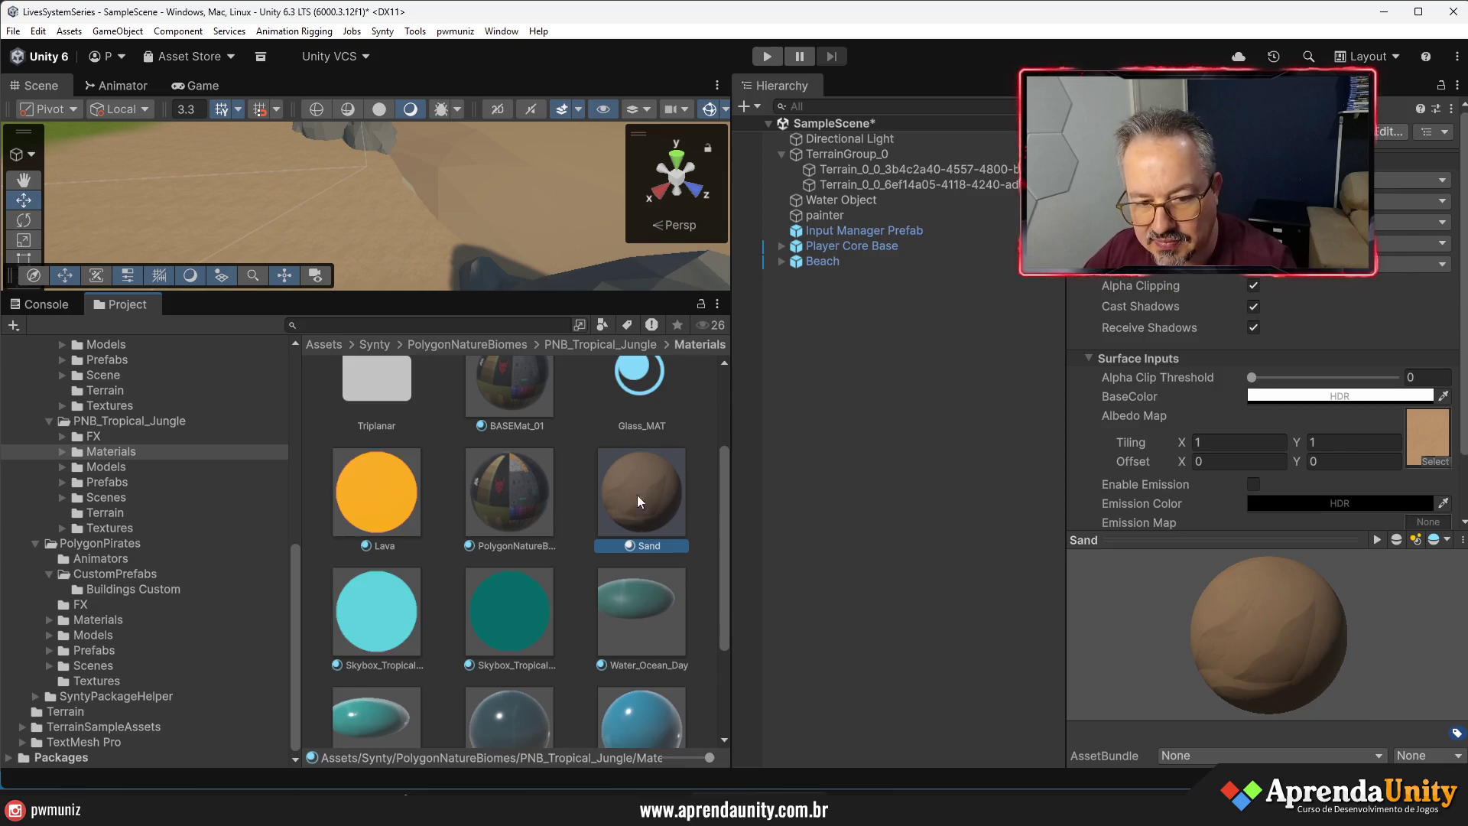
- Duplicate the Sand material and rename the copy from Sand 1 to Sand B
key(ctrl+d)
click(392, 538)
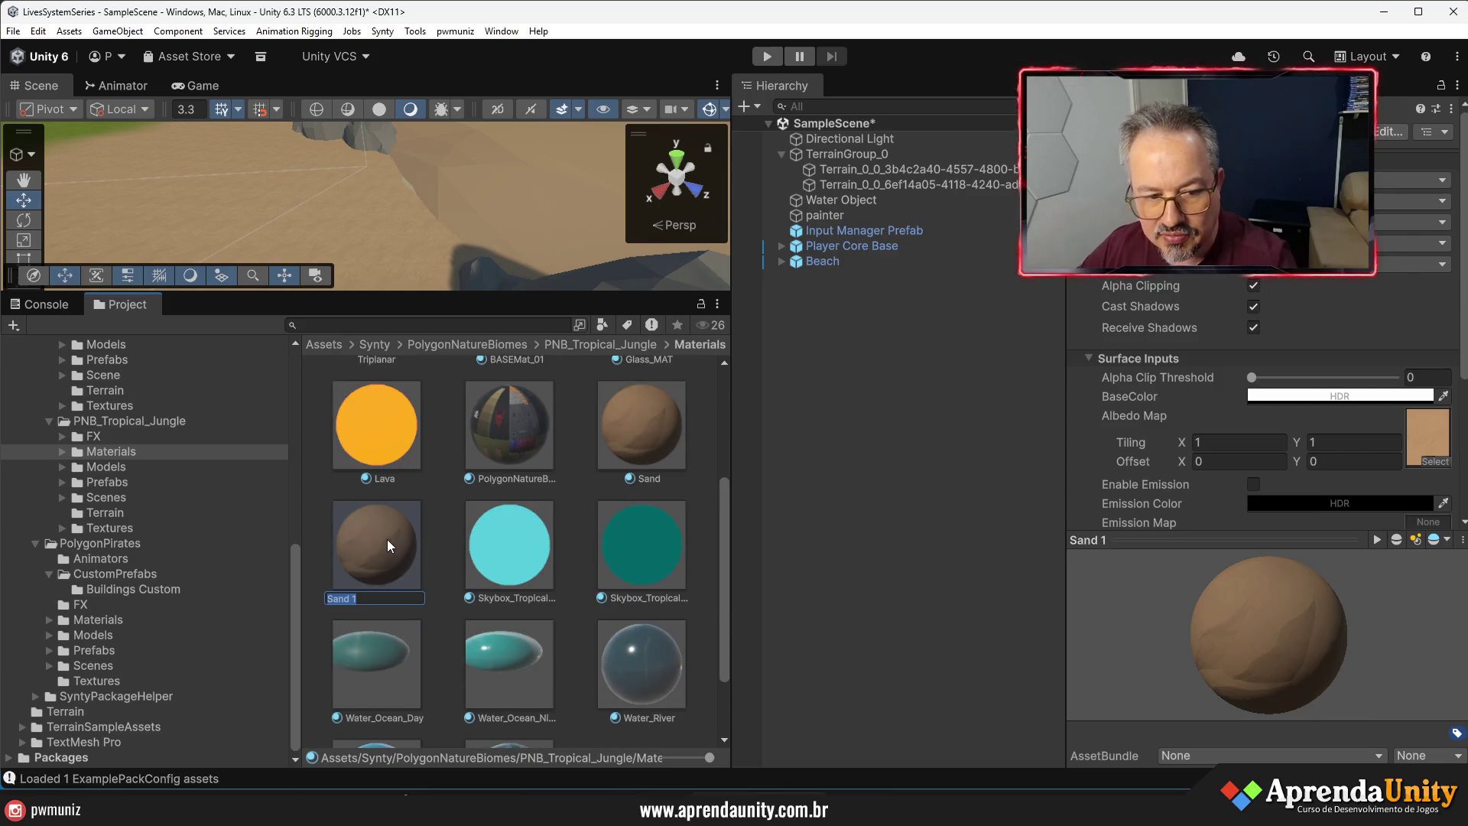
key(BackSpace)
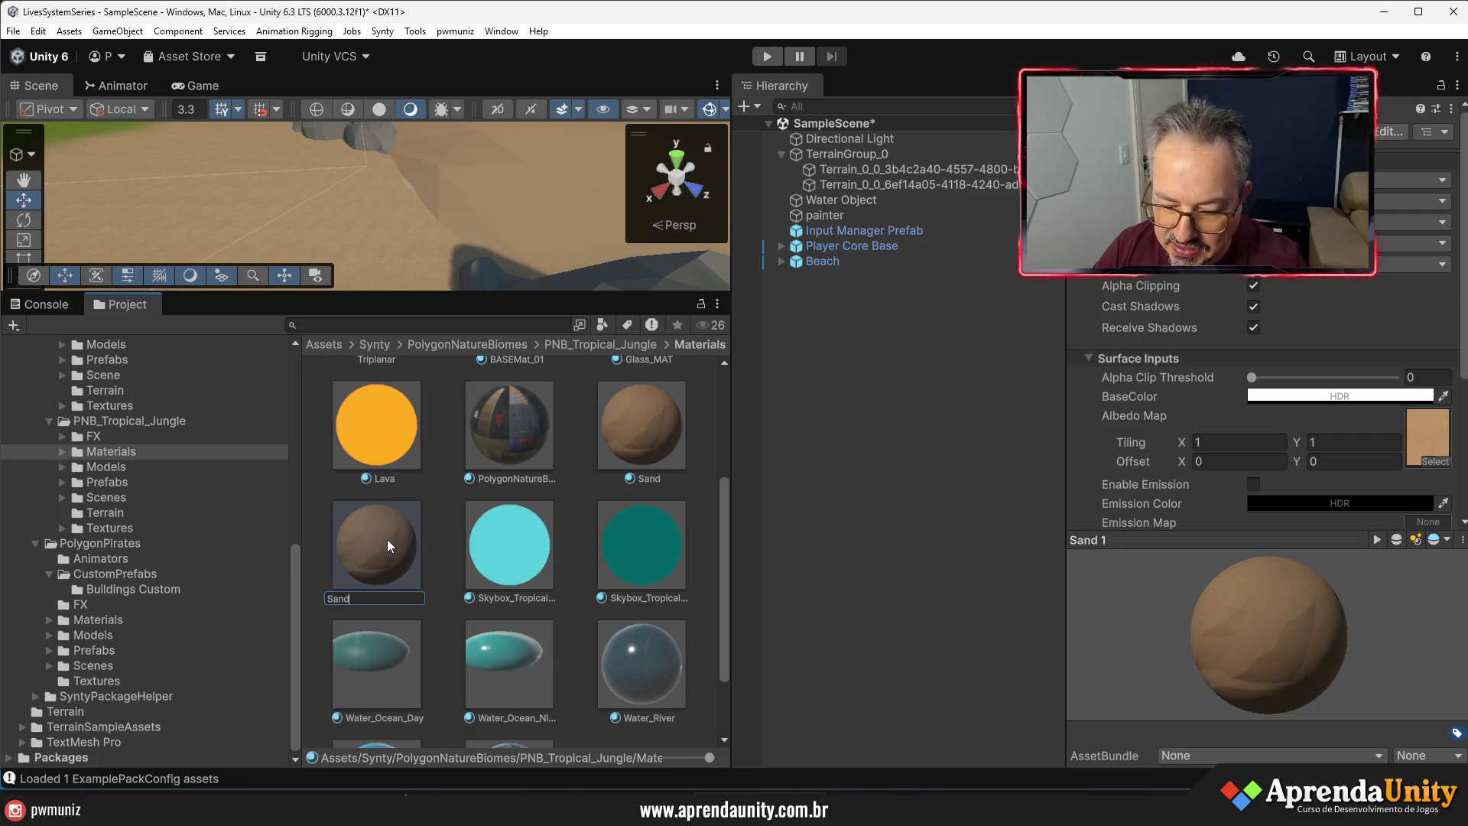
text( B)
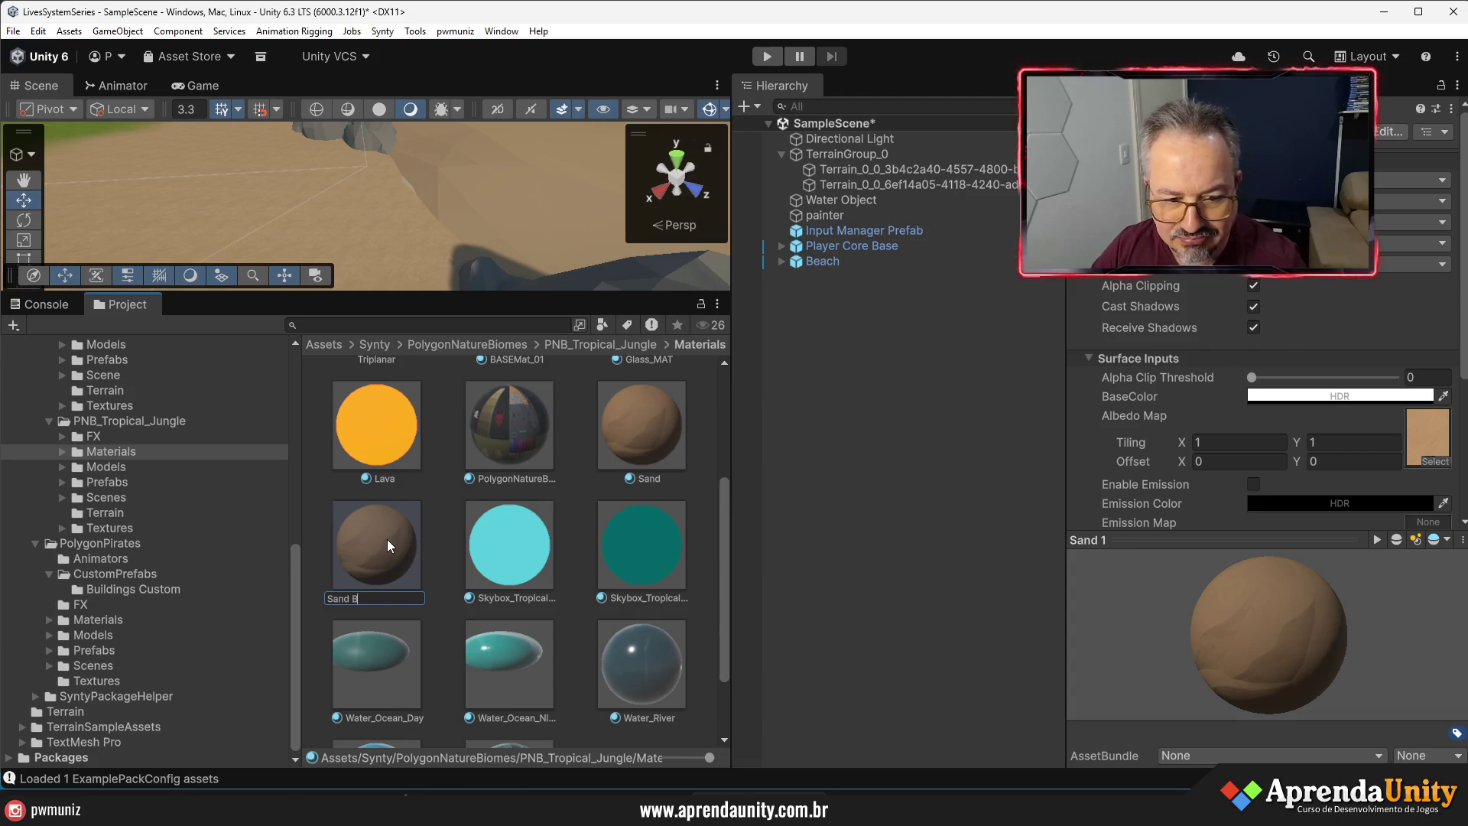
key(Return)
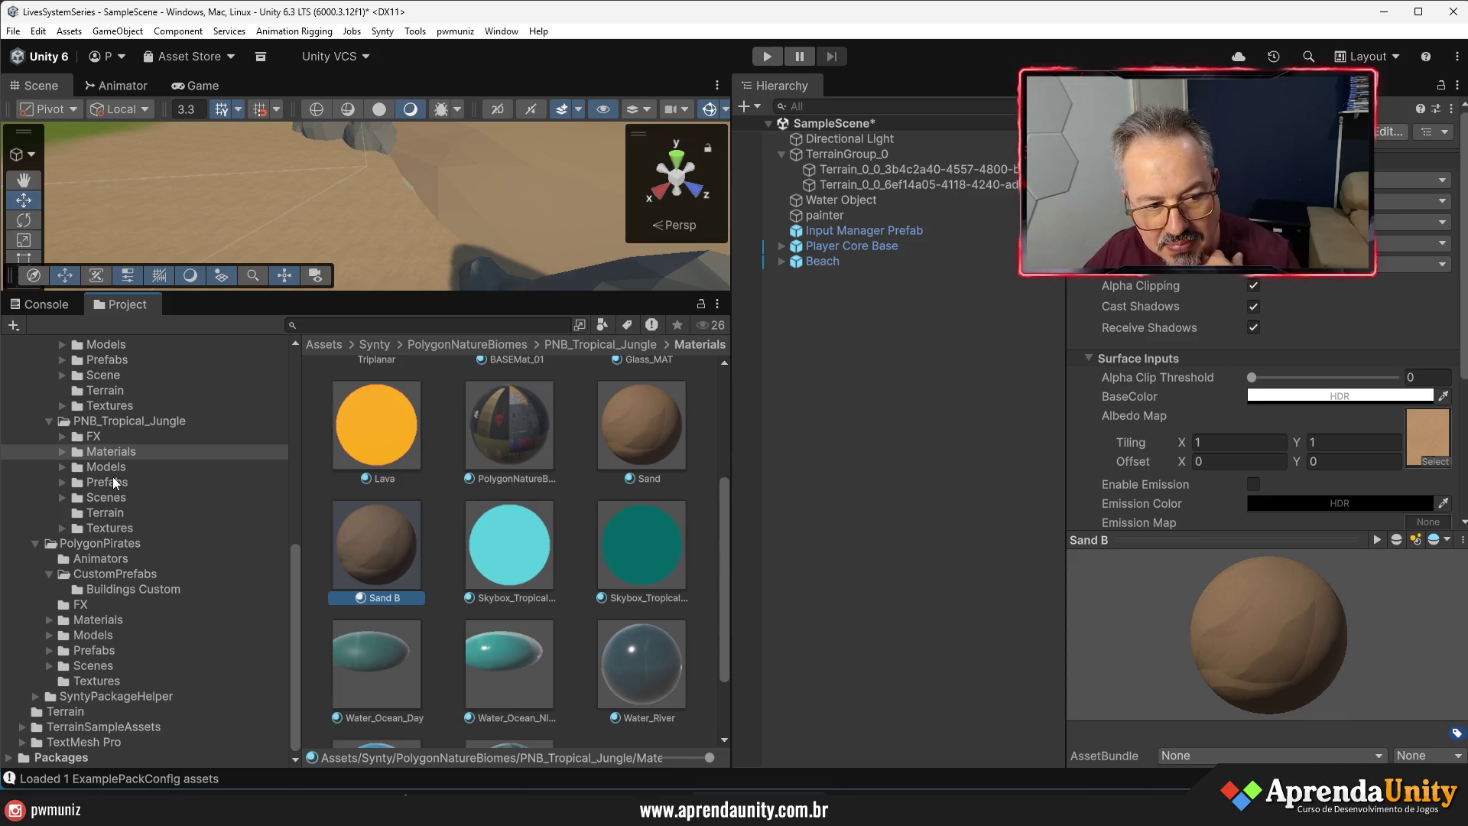
- Browse the PNB_Tropical_Jungle Terrain folder and inspect the painter's Terrain_Sand_01 layer settings
click(109, 511)
scroll(589, 577, down, 5)
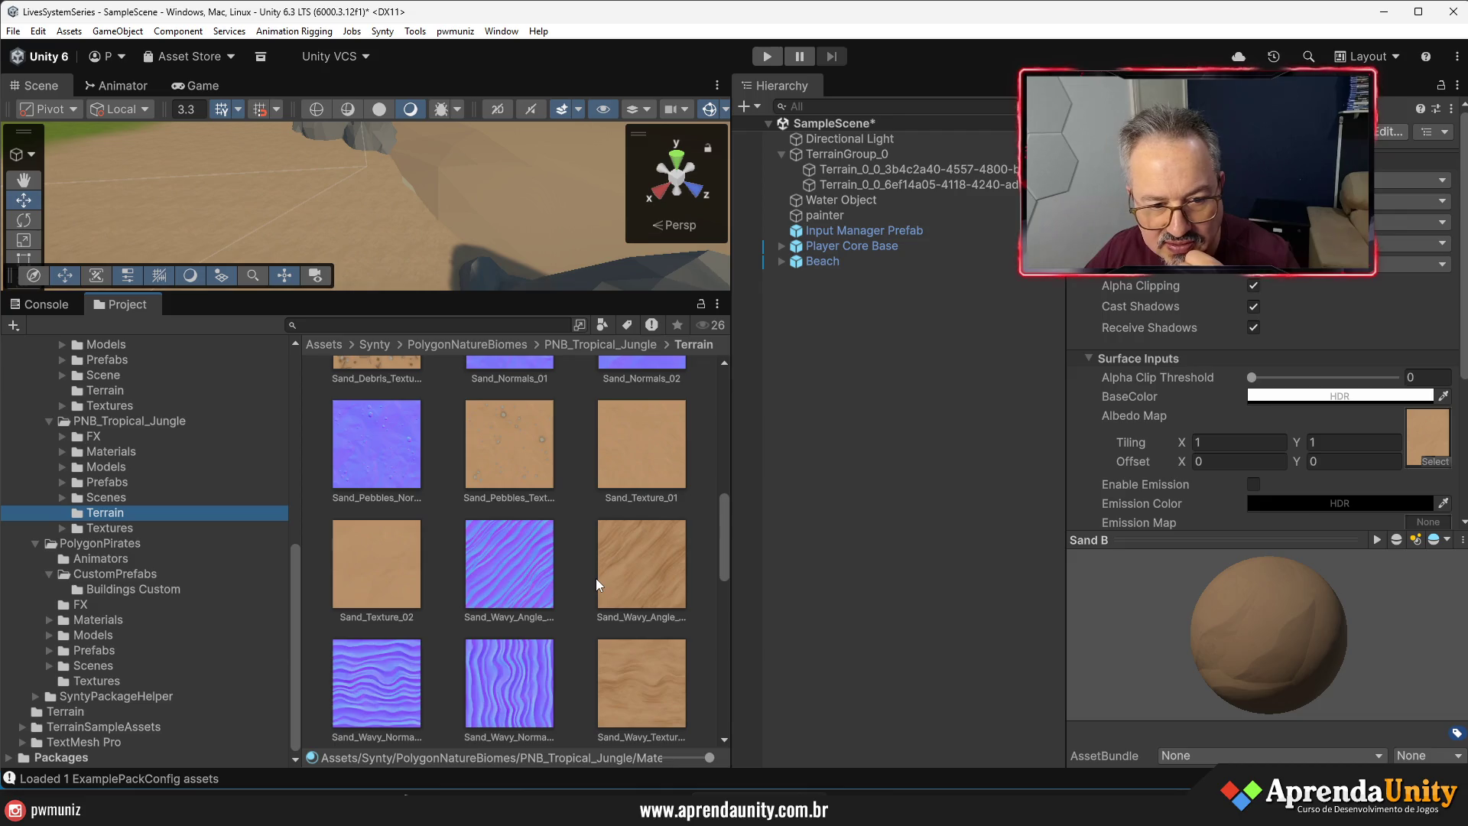
click(842, 215)
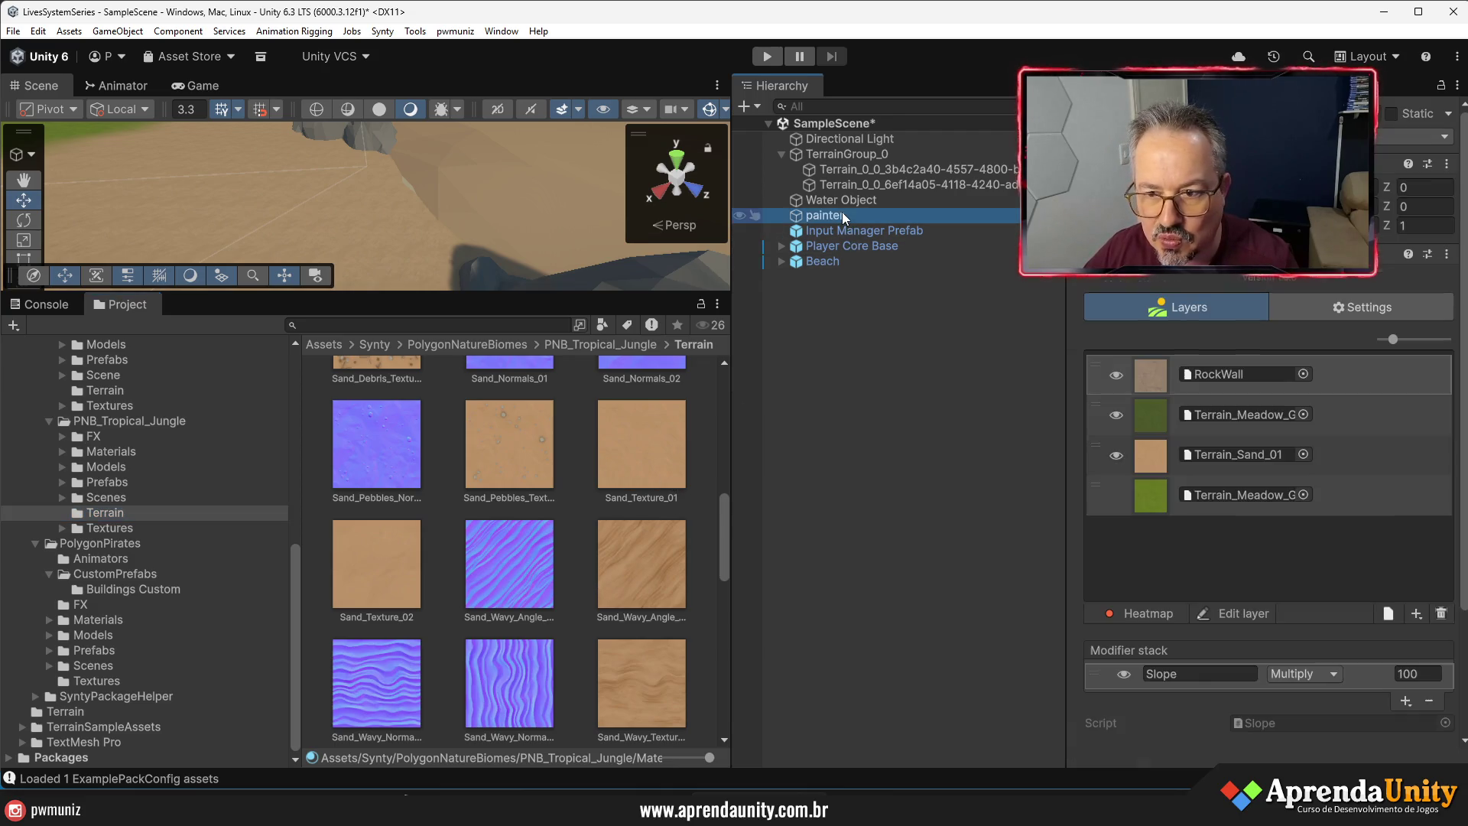
click(1139, 451)
click(1230, 451)
click(364, 566)
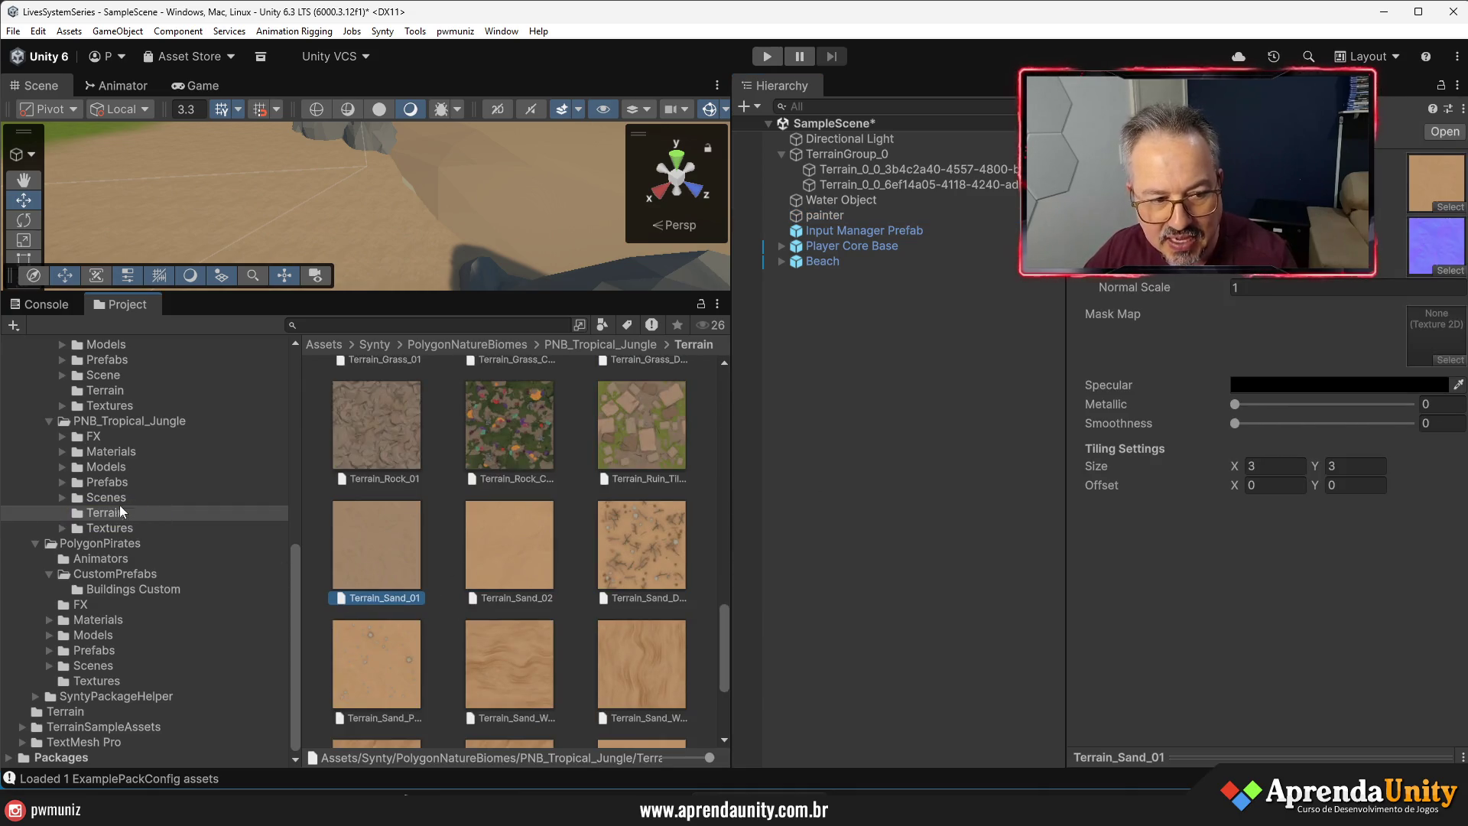
- Open Sand B's settings and browse its texture chooser without picking anything
click(104, 451)
click(370, 443)
click(1430, 460)
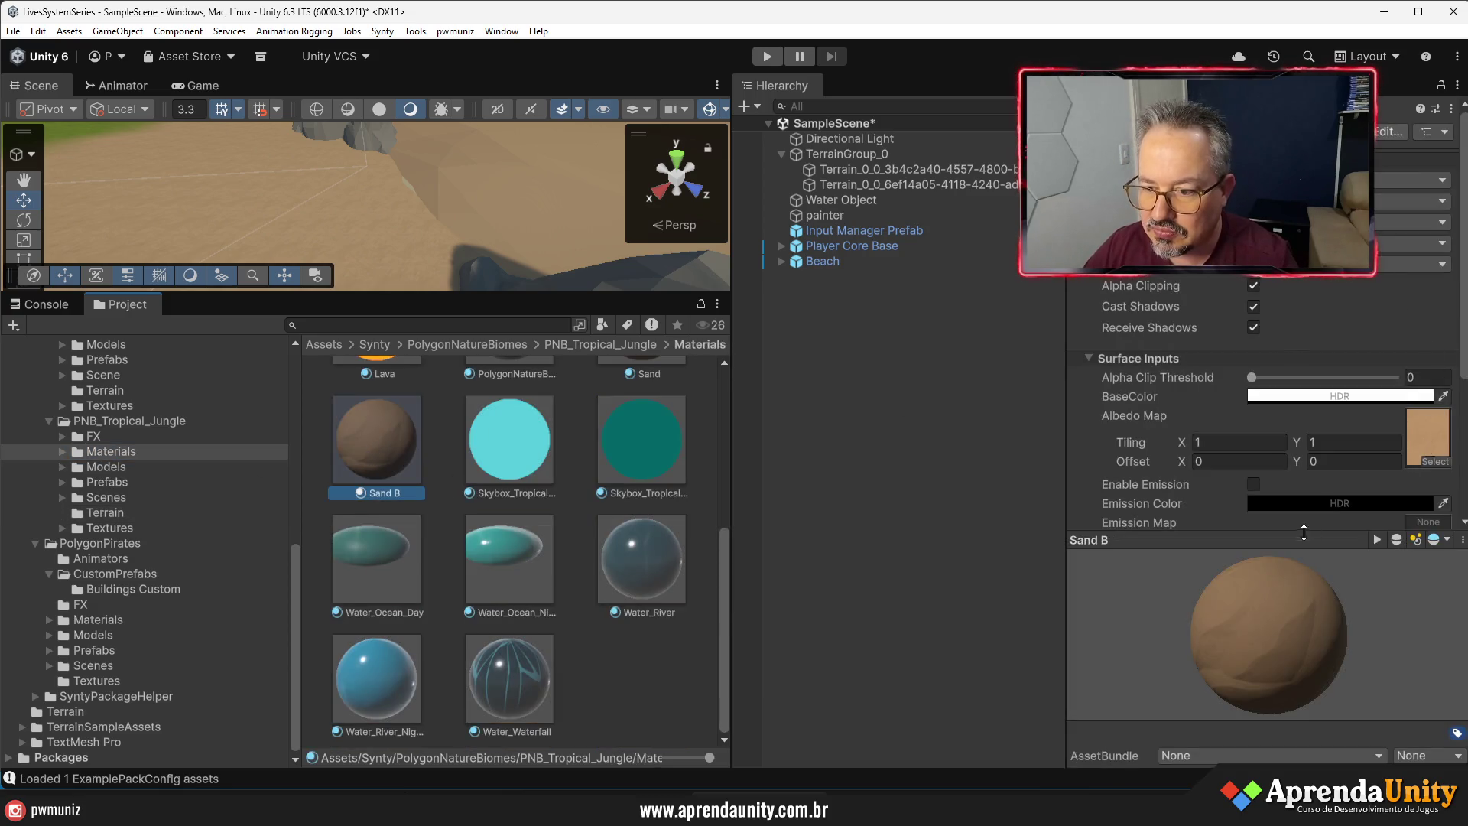
text(Te)
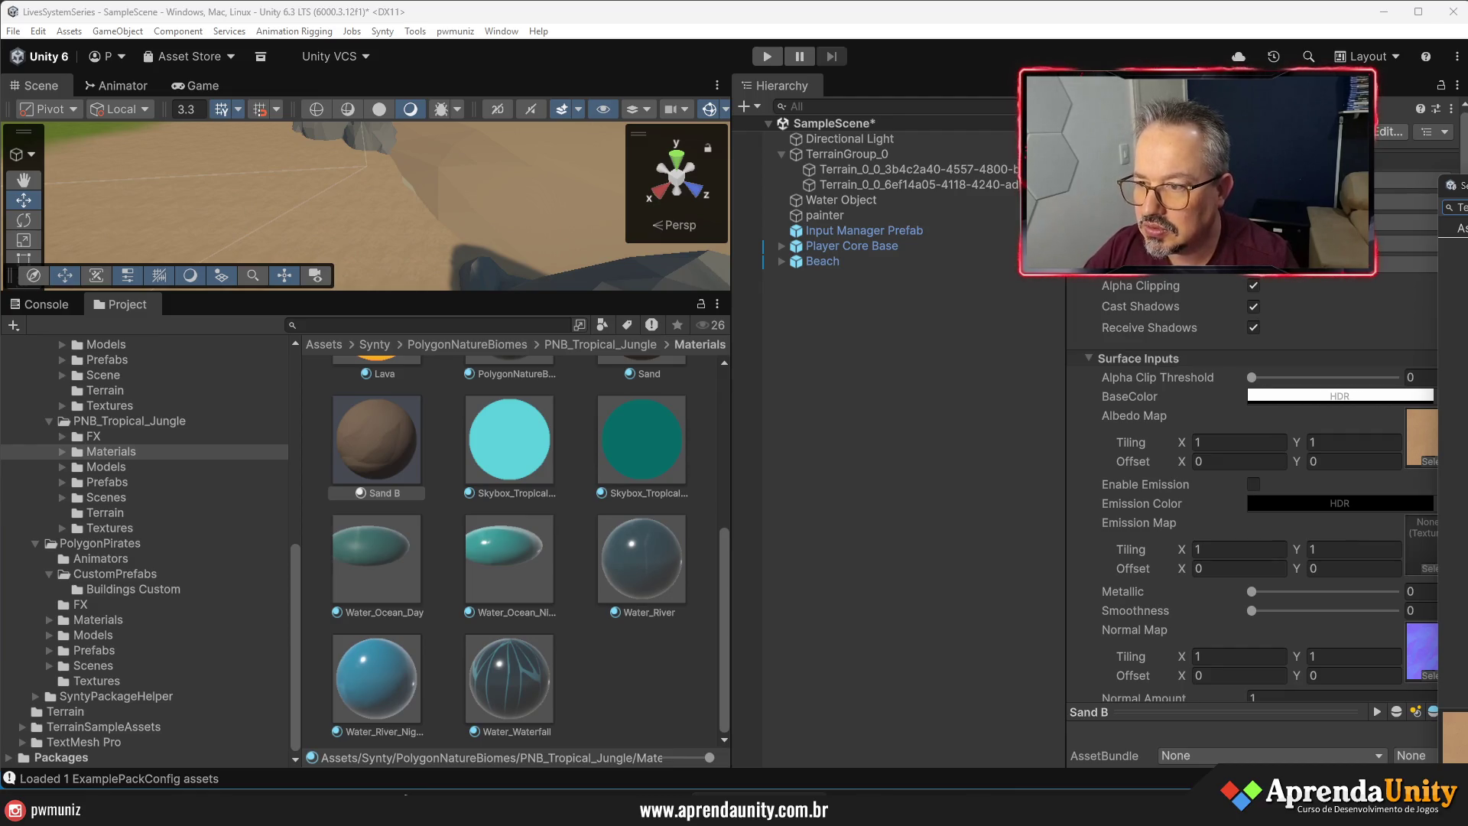
click(577, 507)
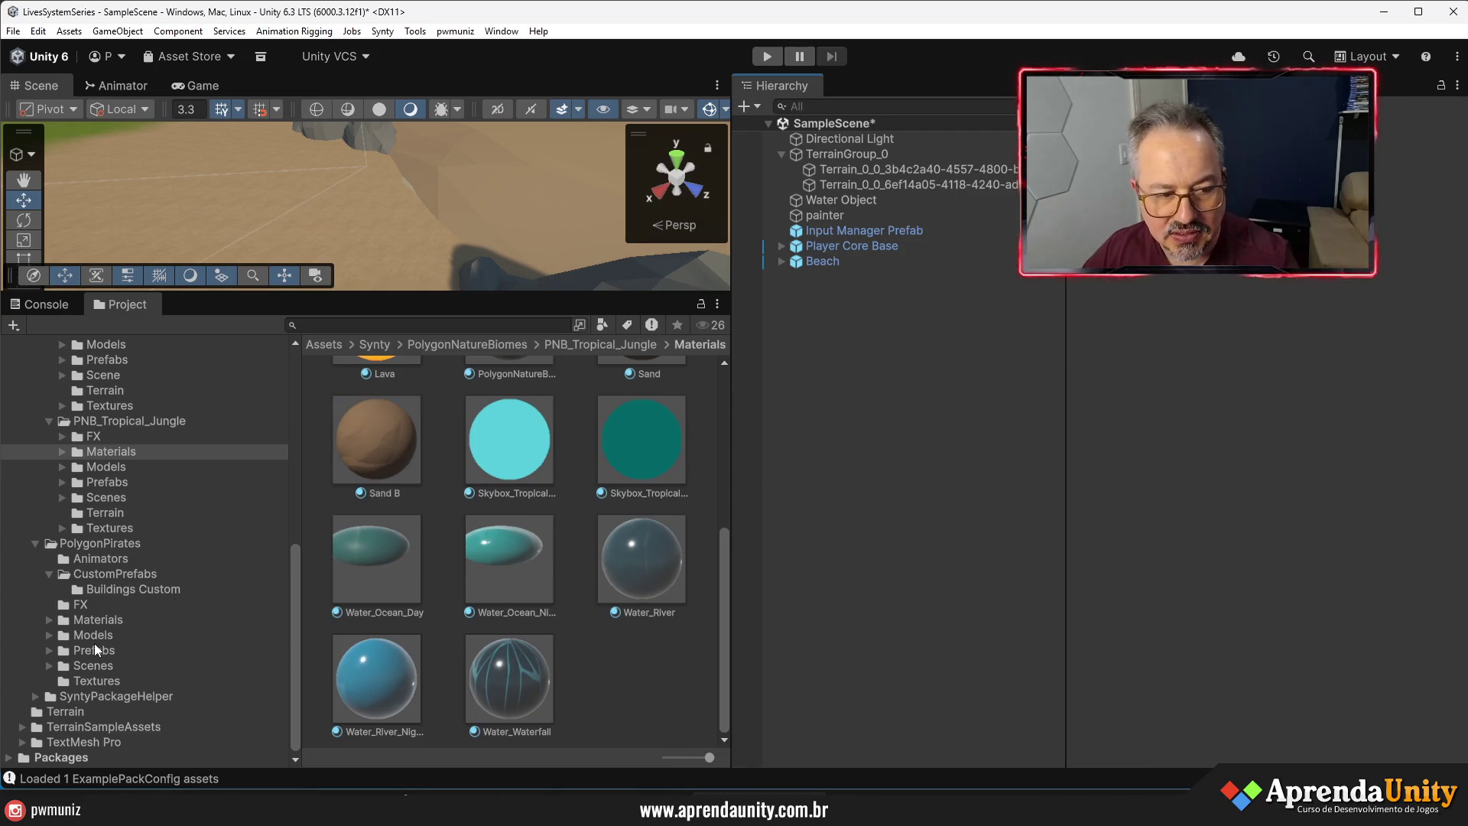
- Compare RockWall_Texture_01 and Sand_Texture_01 import settings in the Terrain folder, leaving names unchanged
click(116, 511)
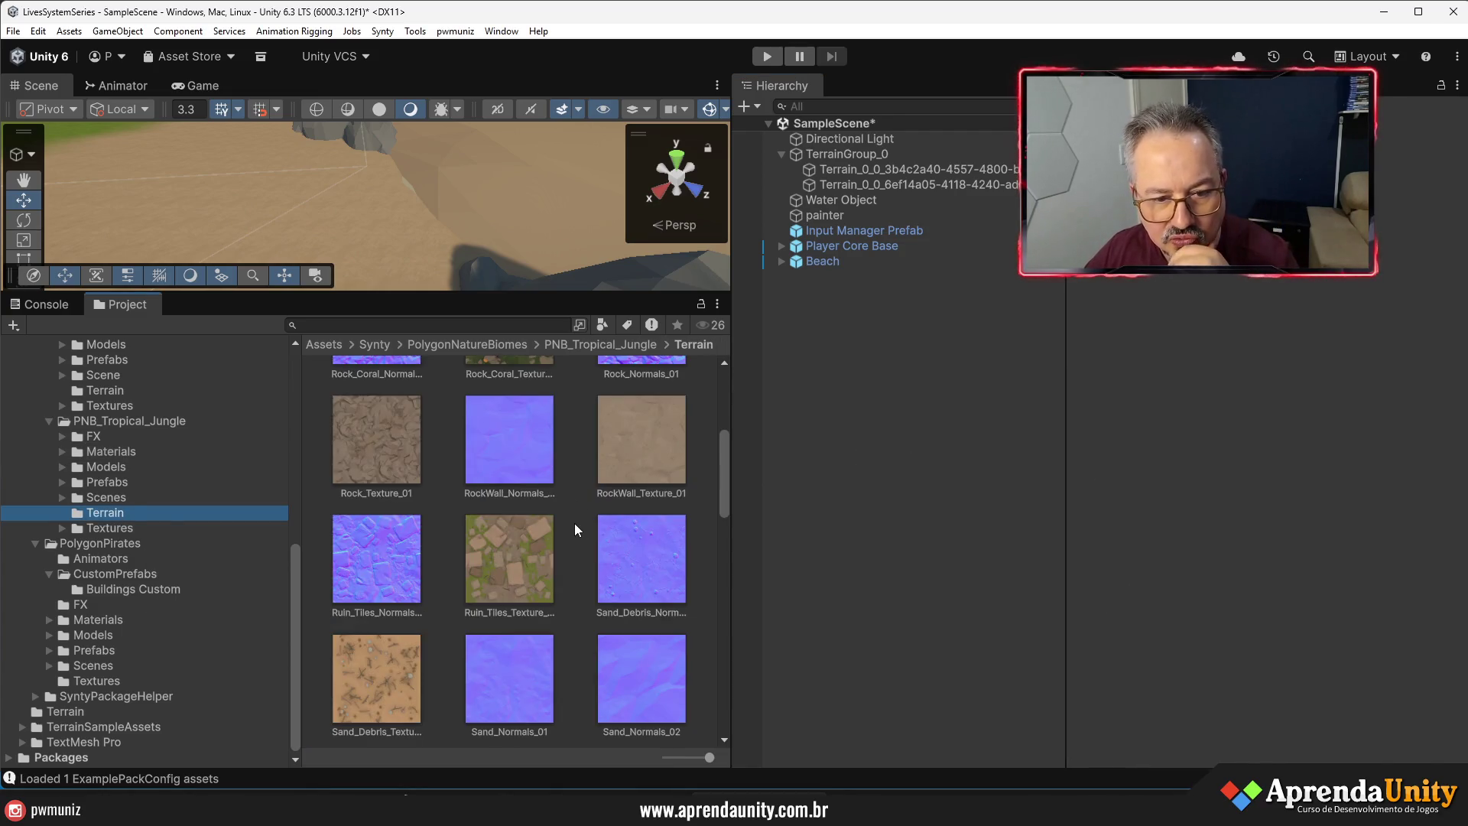
click(664, 450)
scroll(497, 539, up, 3)
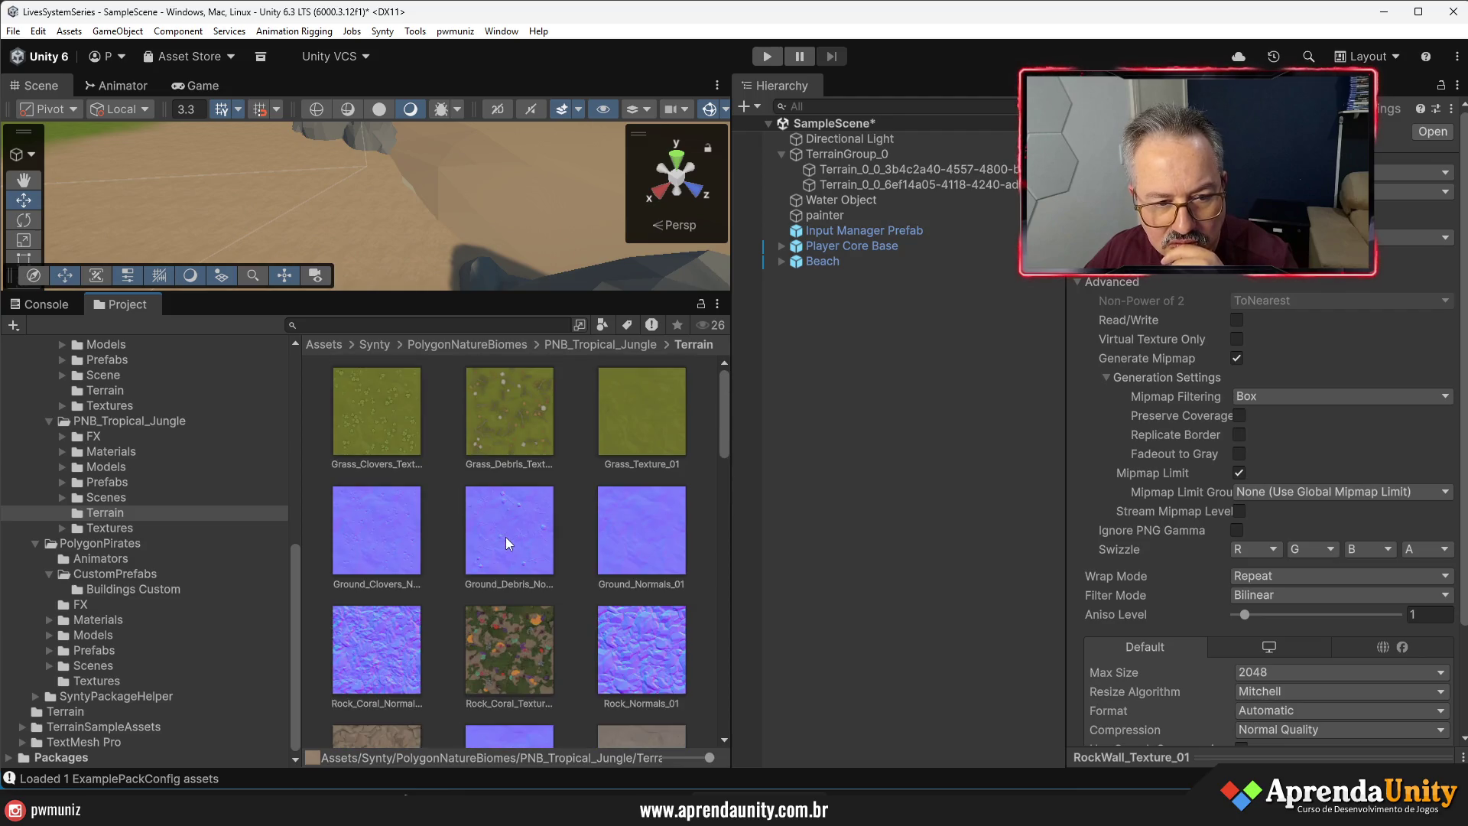
scroll(605, 523, down, 10)
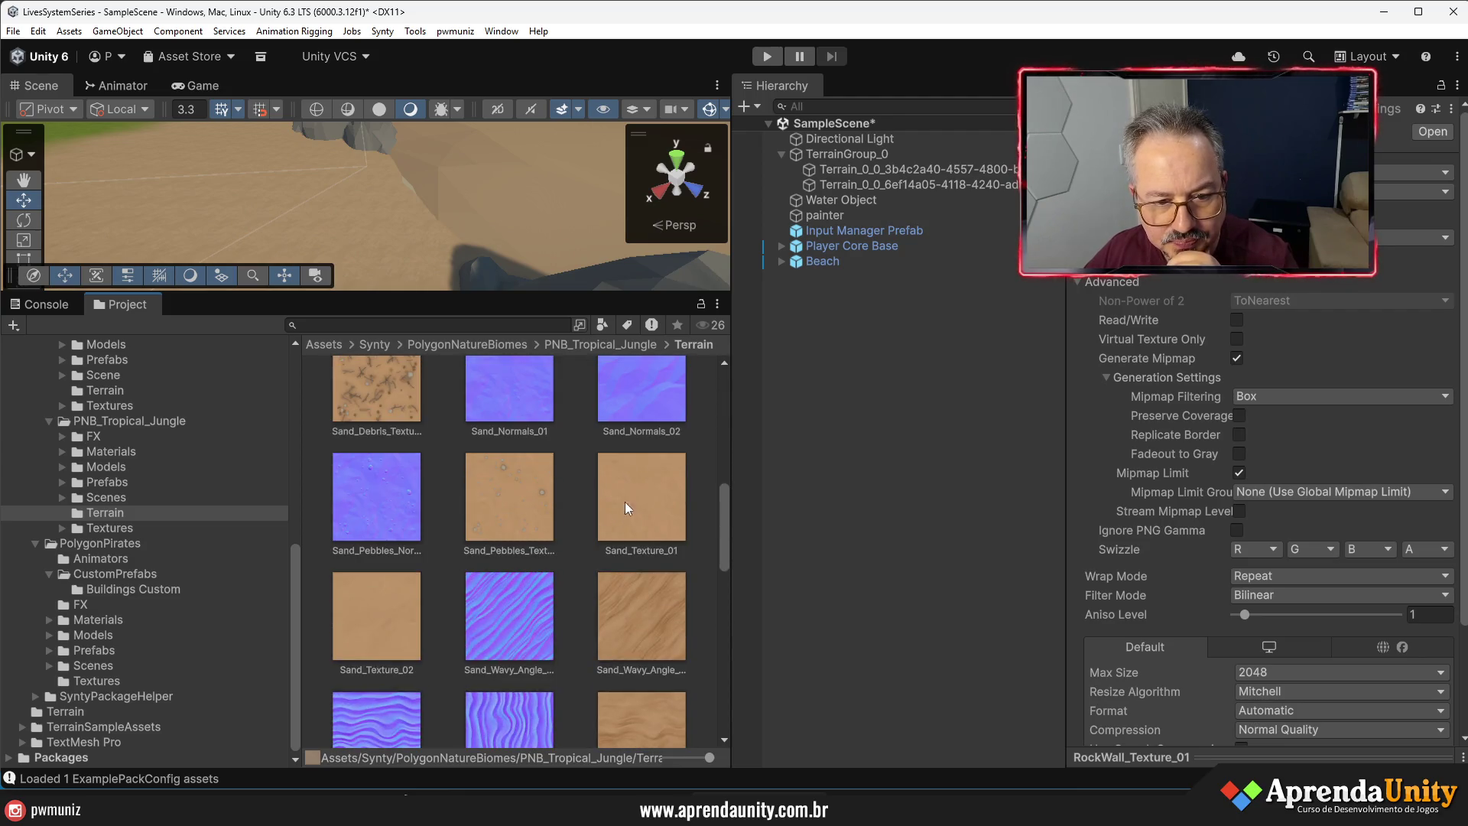
click(619, 504)
scroll(1223, 494, down, 3)
scroll(1230, 481, up, 3)
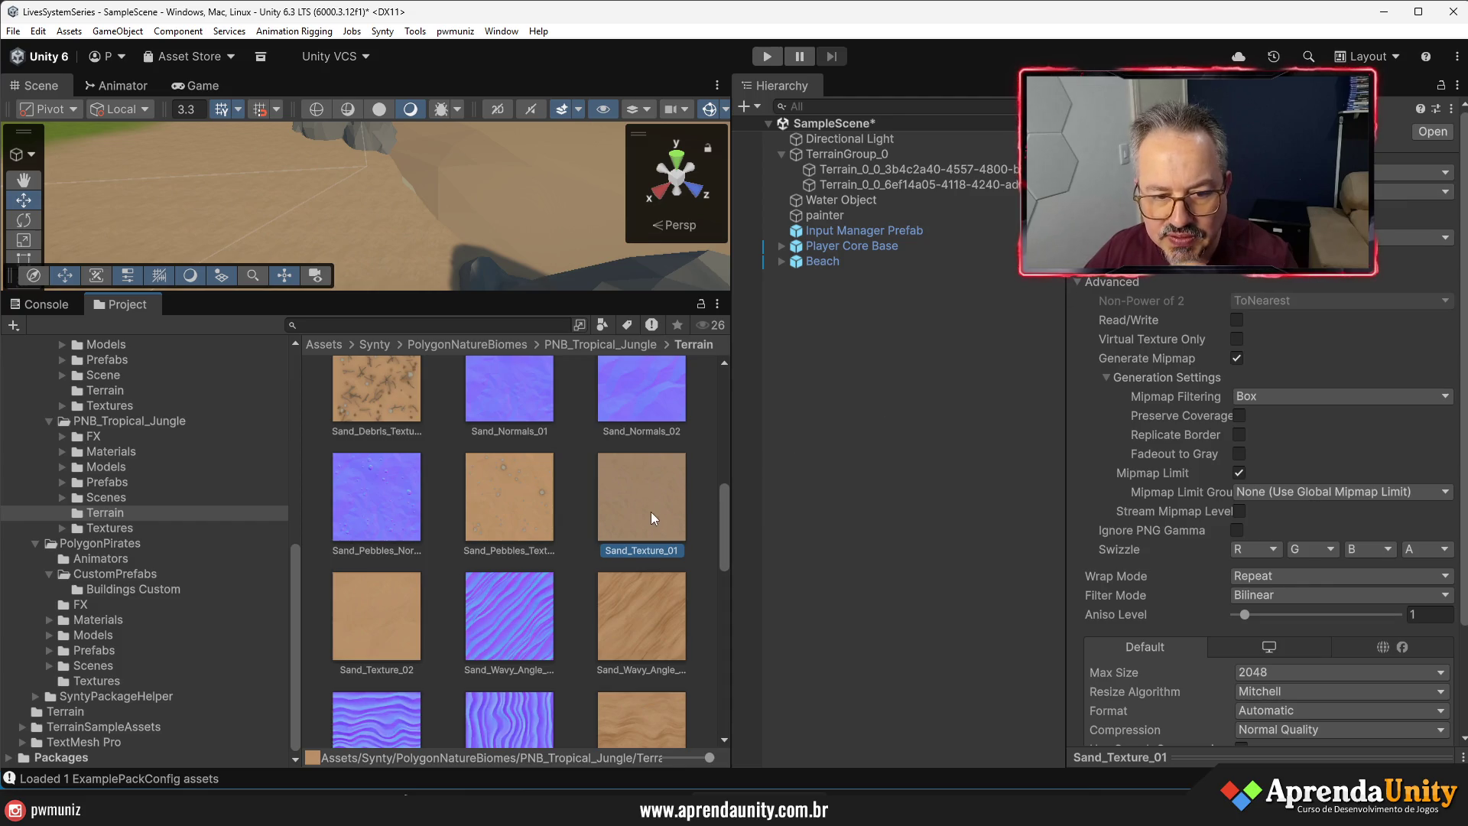
click(647, 521)
key(Escape)
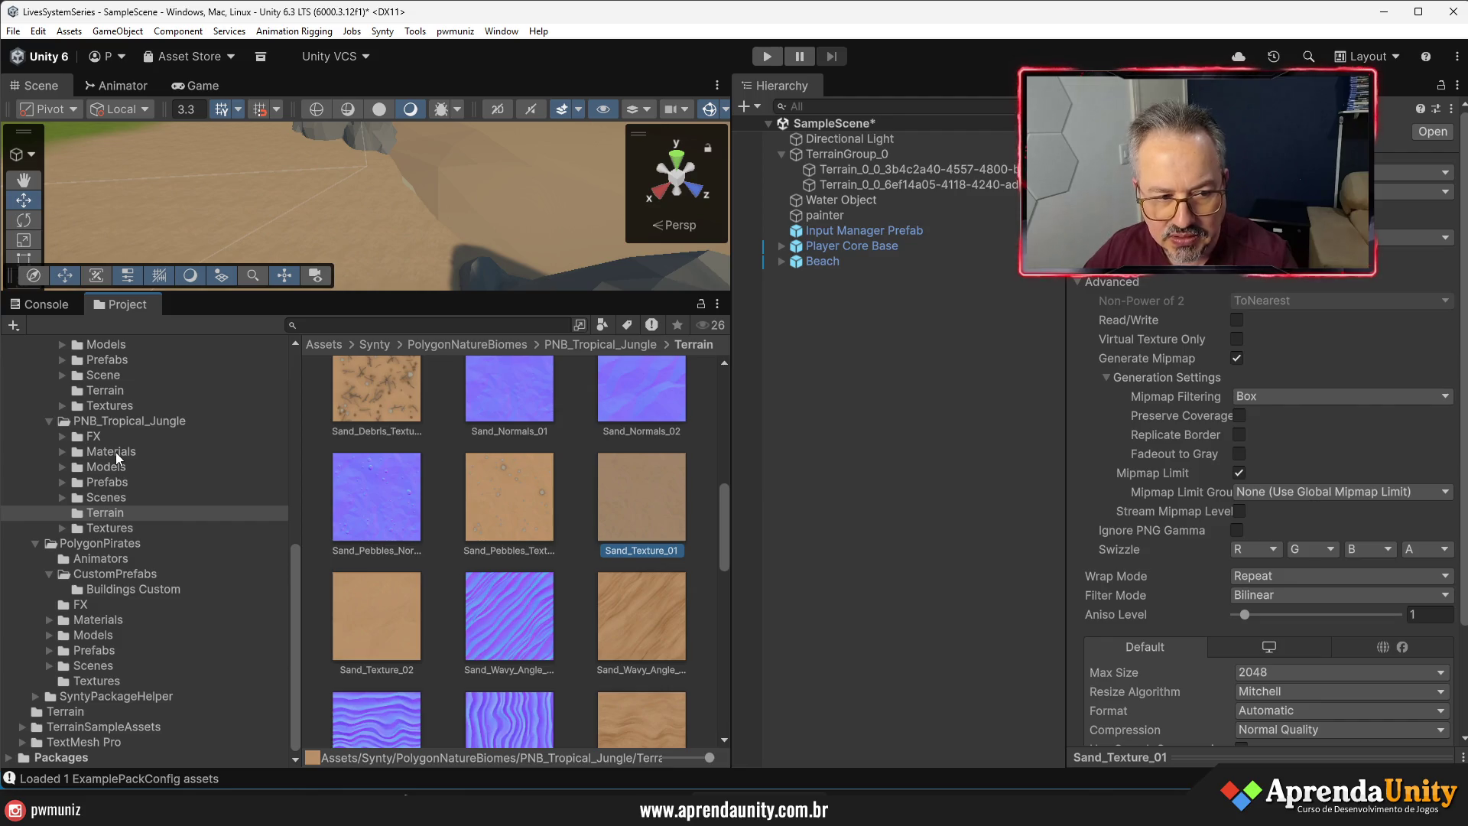
- Open Sand B from the Materials folder and collapse its preview to show its properties
click(116, 452)
scroll(429, 495, up, 1)
click(369, 483)
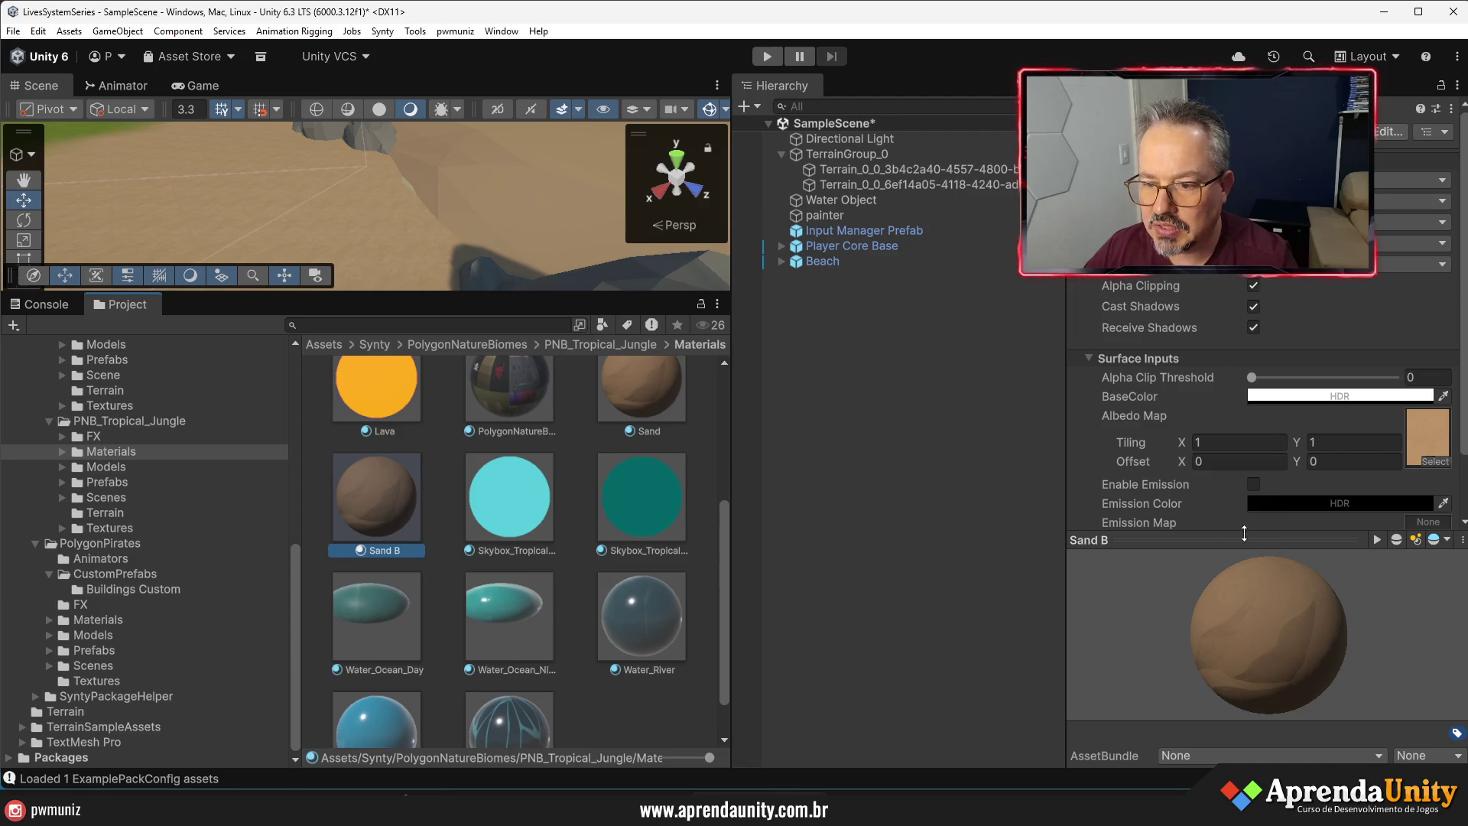
click(1223, 540)
- Set Sand_Texture_01 as Sand B's Albedo Map and widen the Scene and Project area
click(1433, 461)
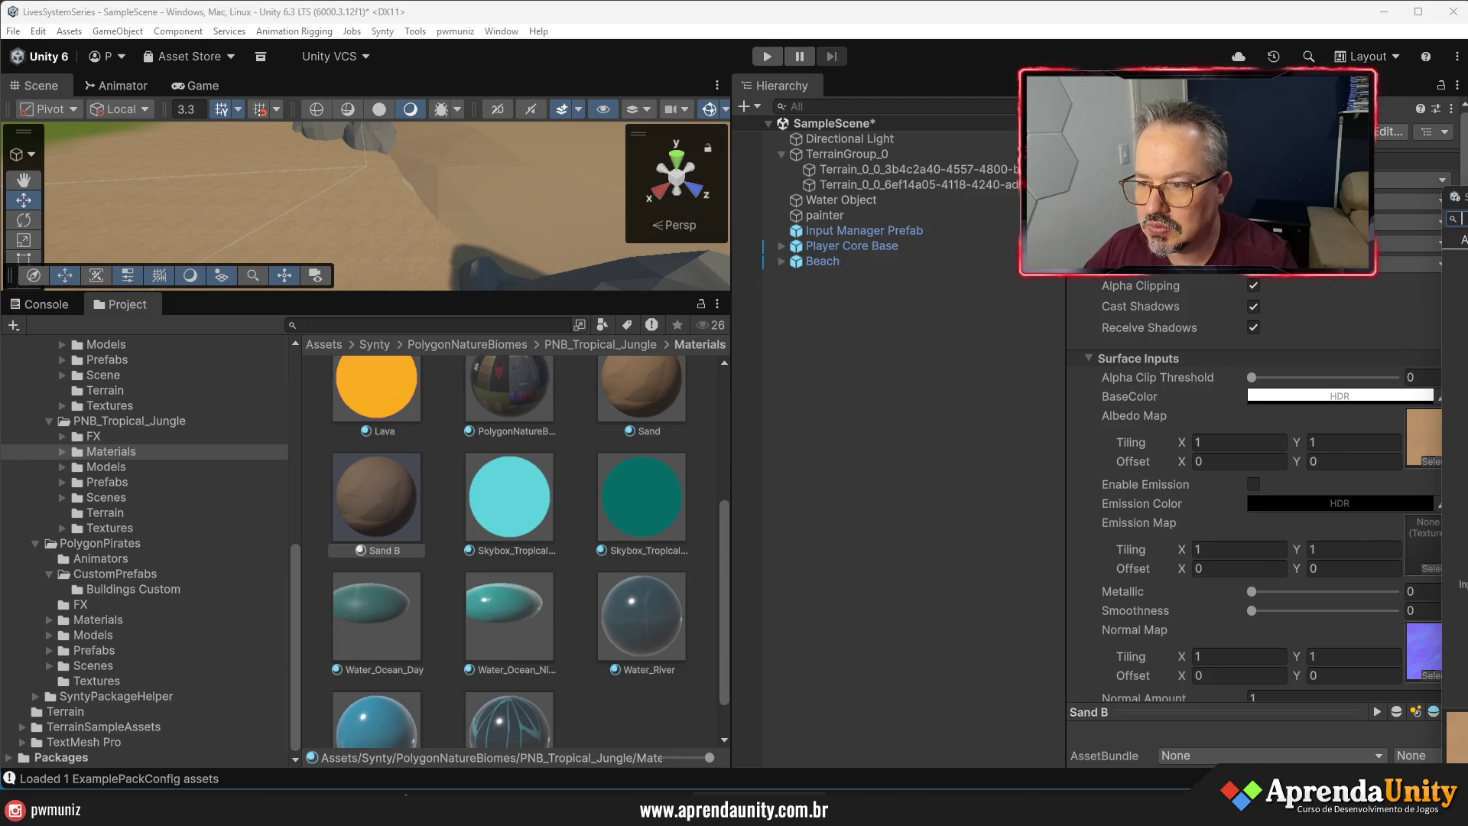
text(Sand_Texture_01)
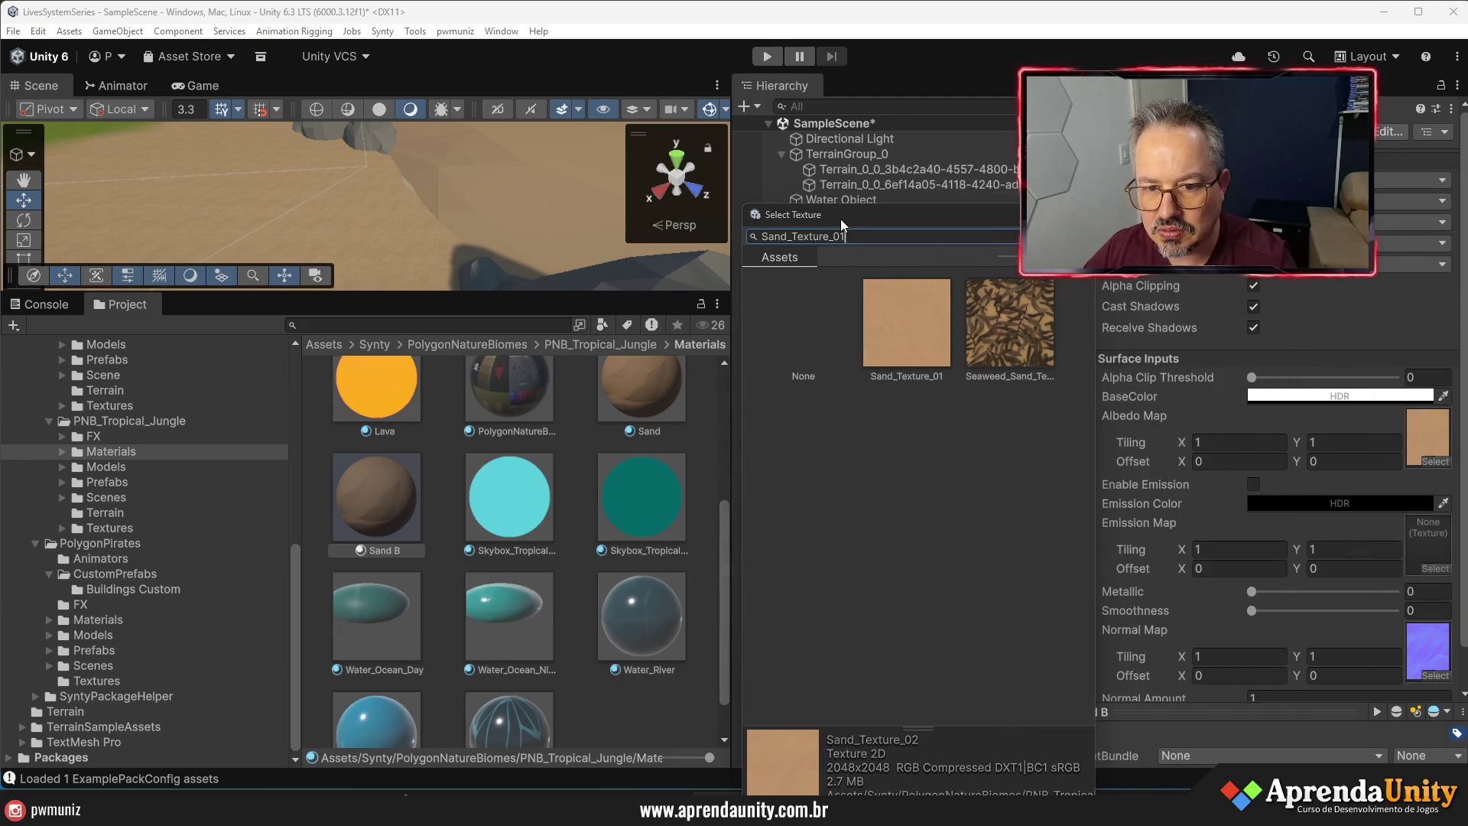
double_click(904, 318)
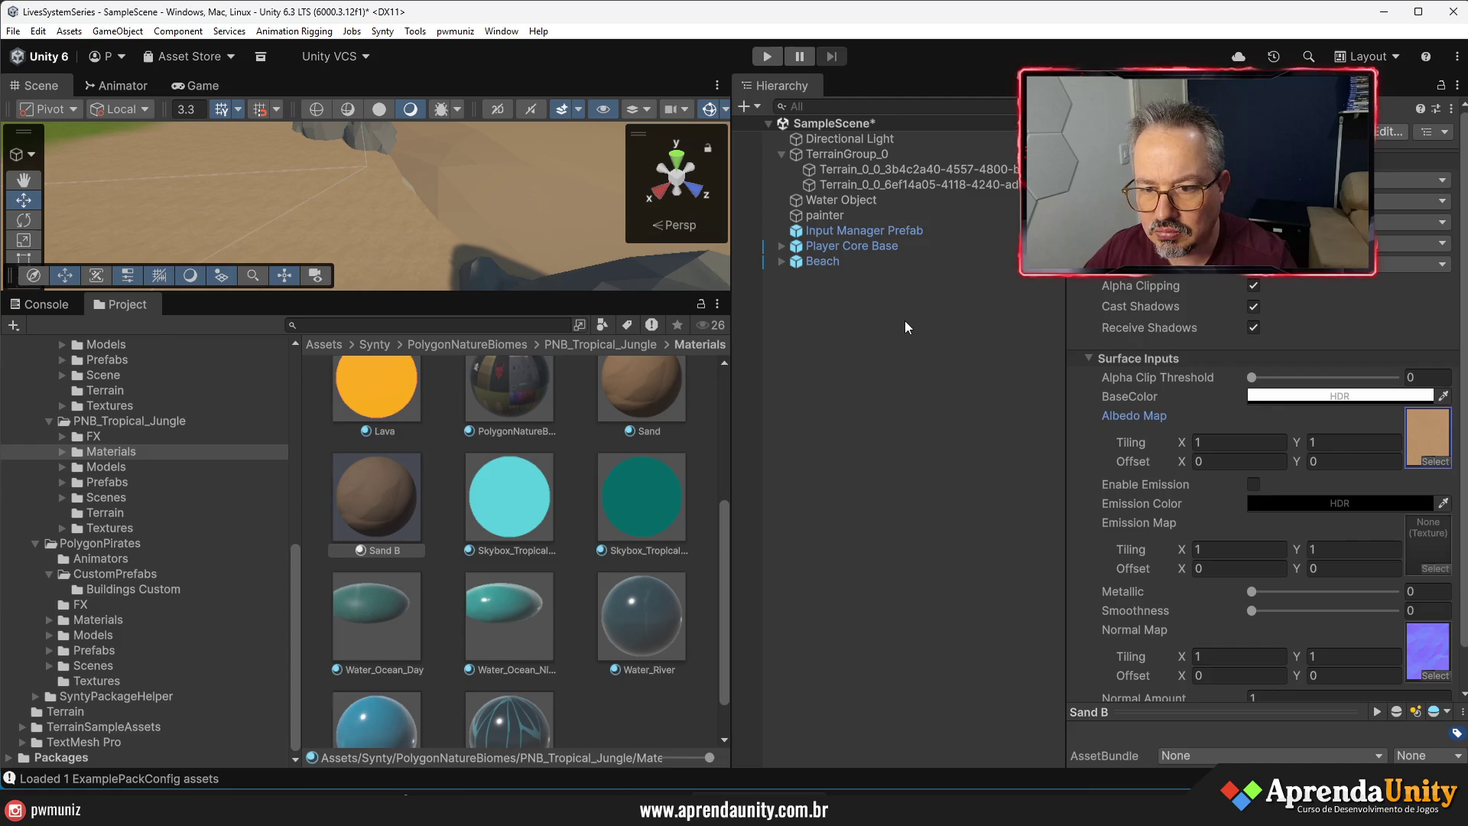
scroll(388, 527, up, 1)
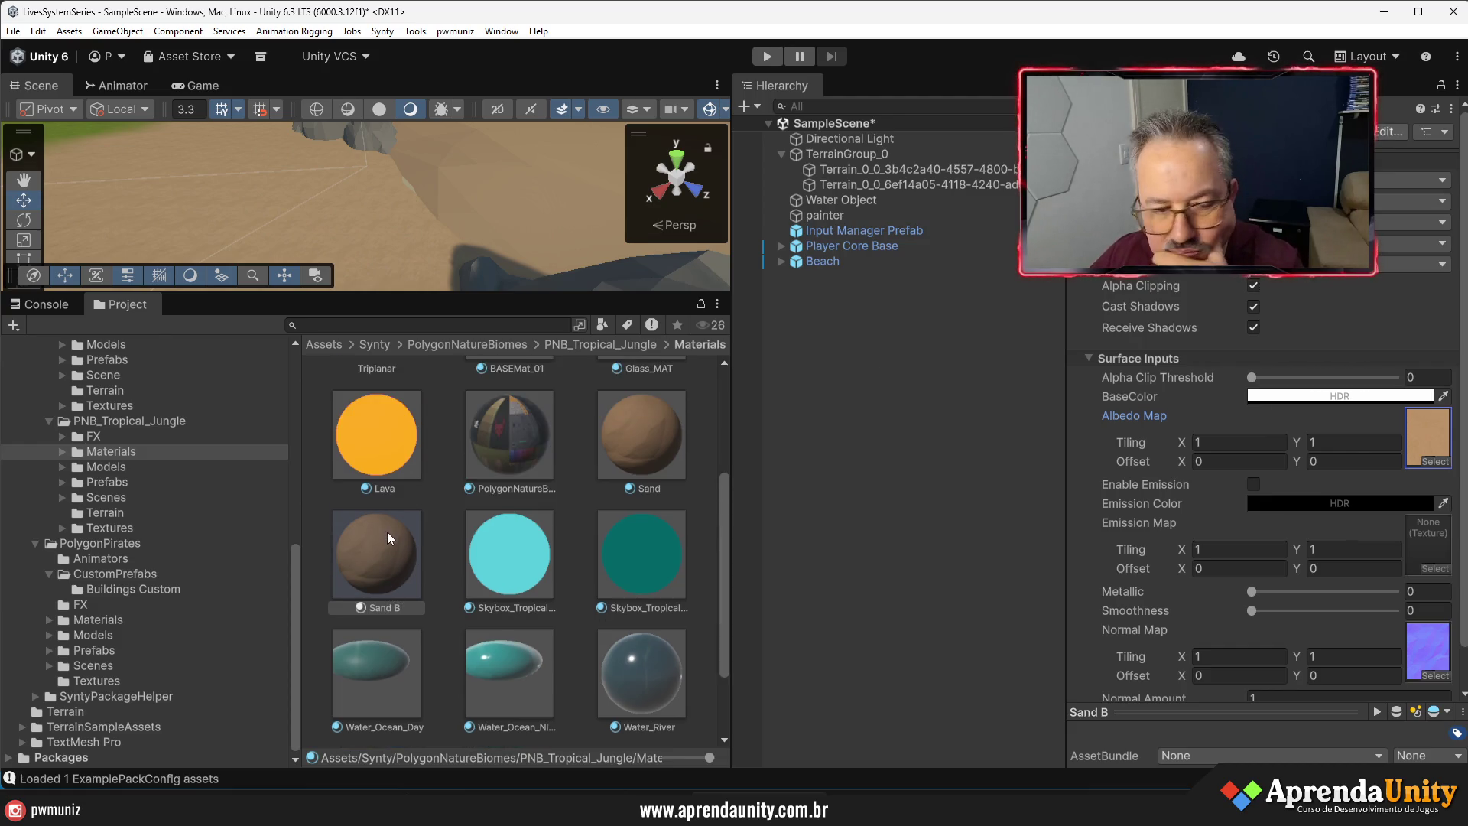
drag(730, 476, 877, 475)
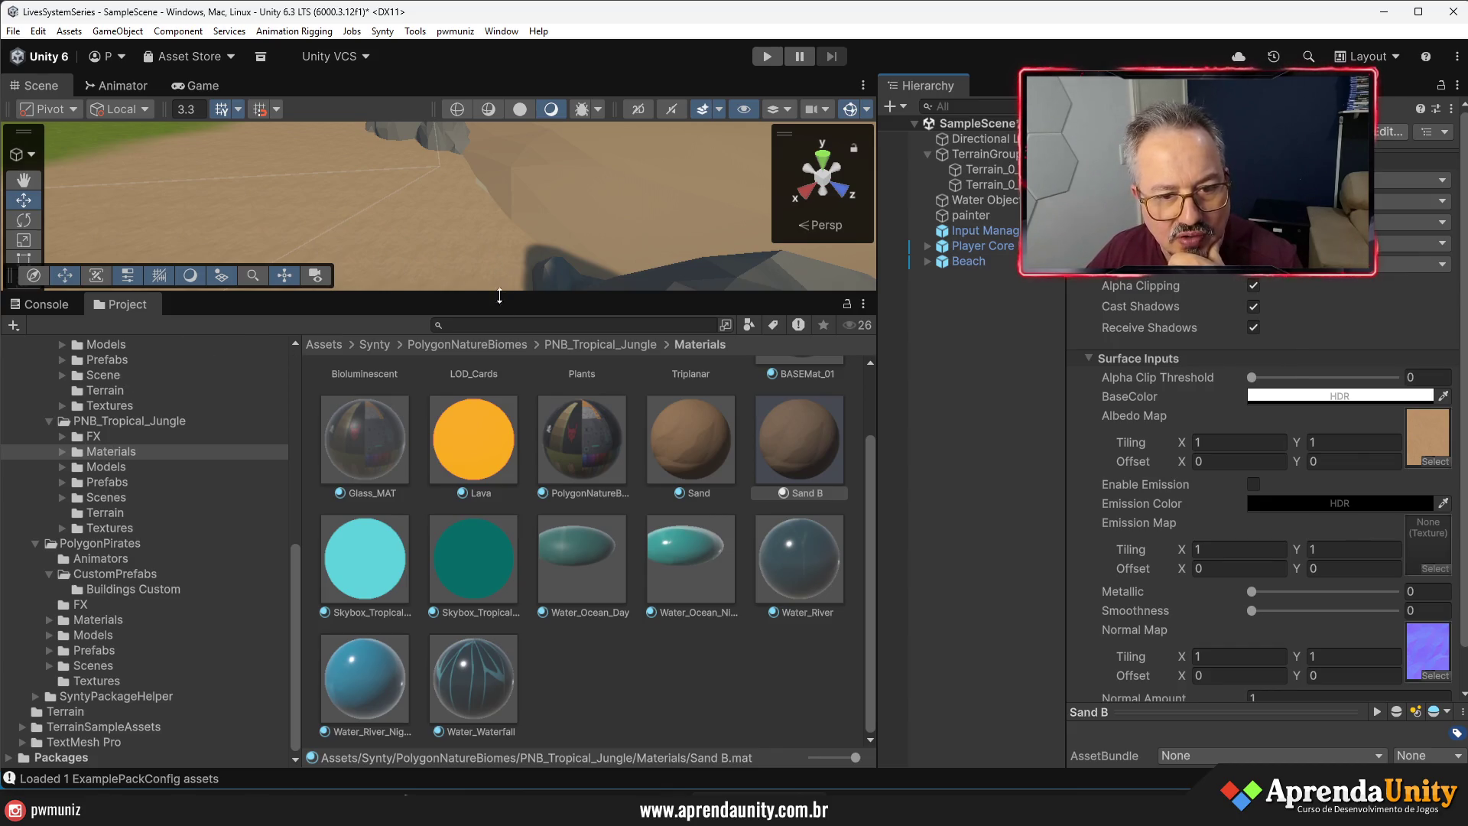
- Enlarge the Scene view, check the sandy terrain, and ping Sand B's albedo texture
drag(610, 297, 610, 544)
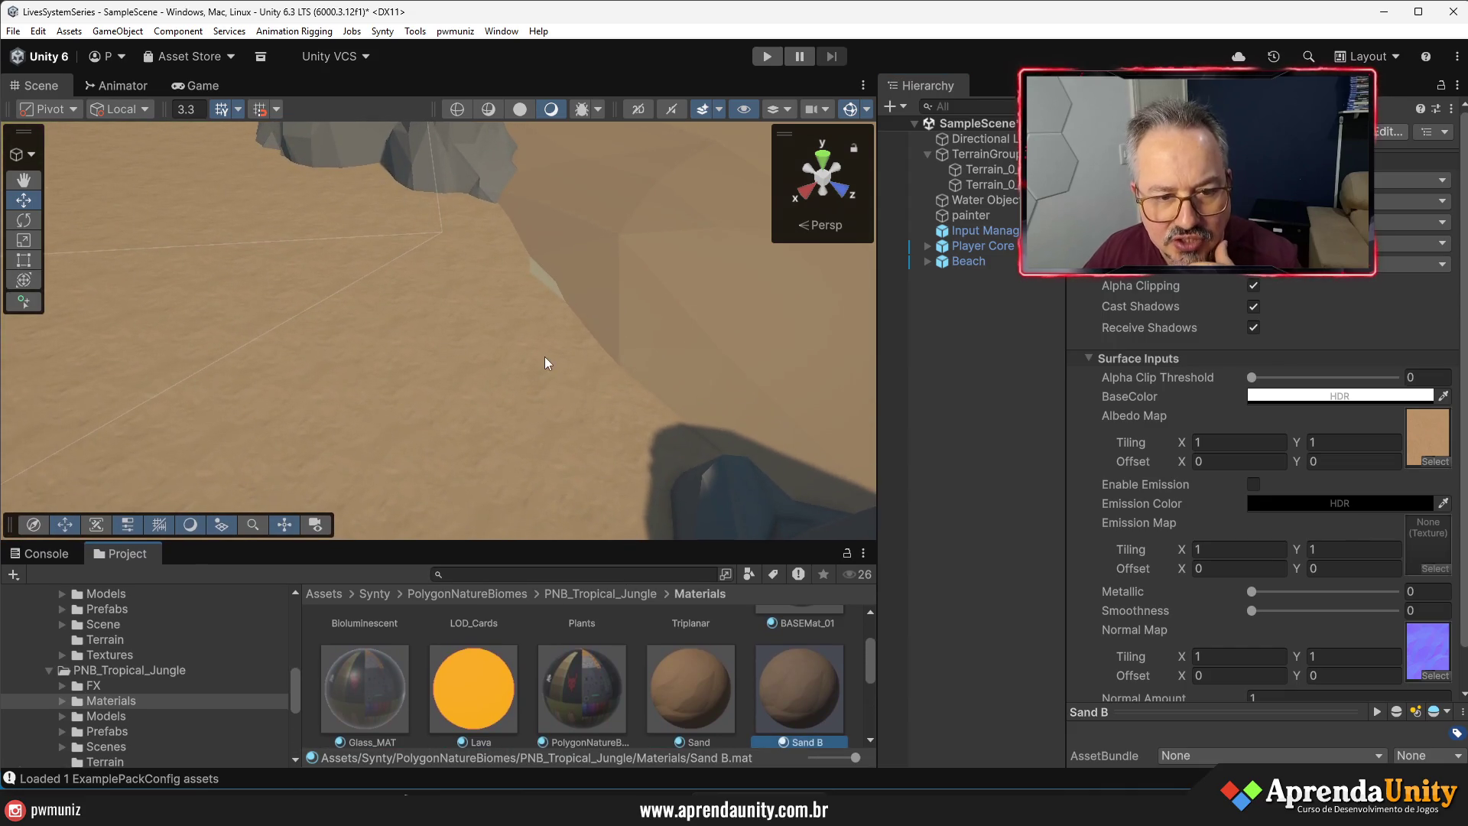
mouse_move(556, 357)
mouse_down()
mouse_move(535, 380)
mouse_move(583, 370)
mouse_move(570, 396)
mouse_up()
click(1407, 452)
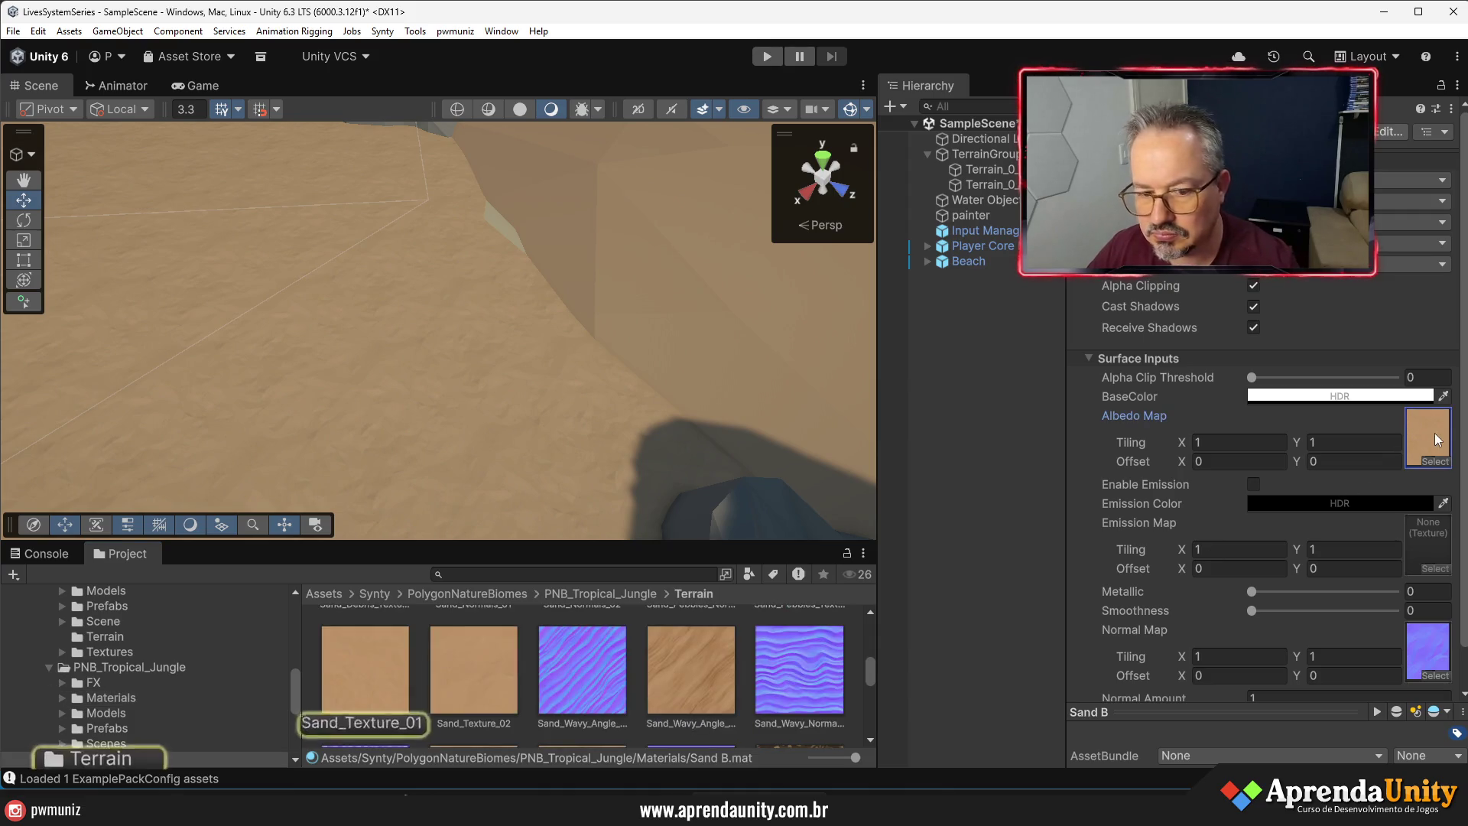
- Compare Sand_Texture_01 with Sand_Texture_02, then return to the PNB_Tropical_Jungle Materials folder
click(386, 679)
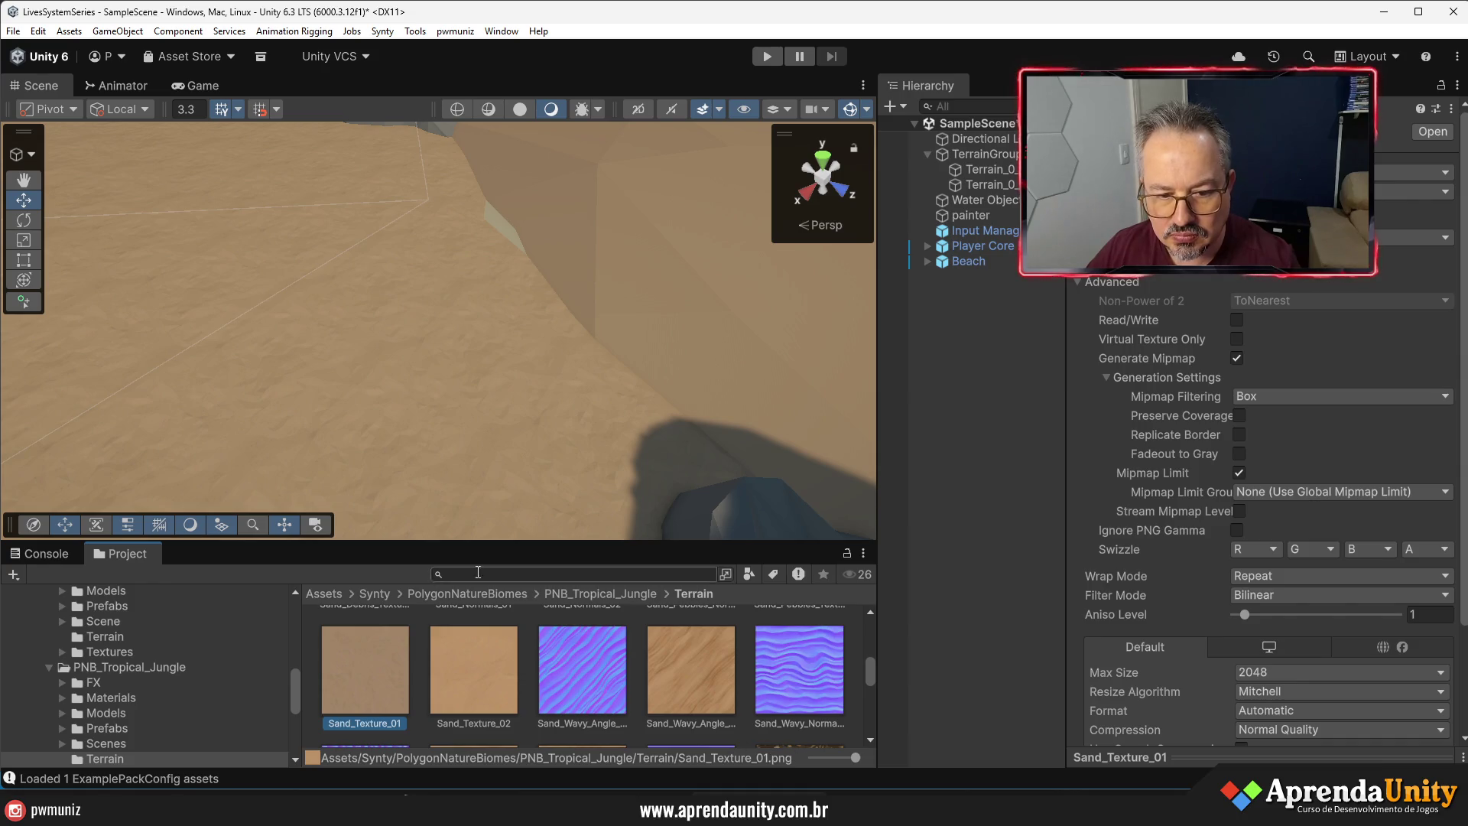
drag(477, 540, 477, 295)
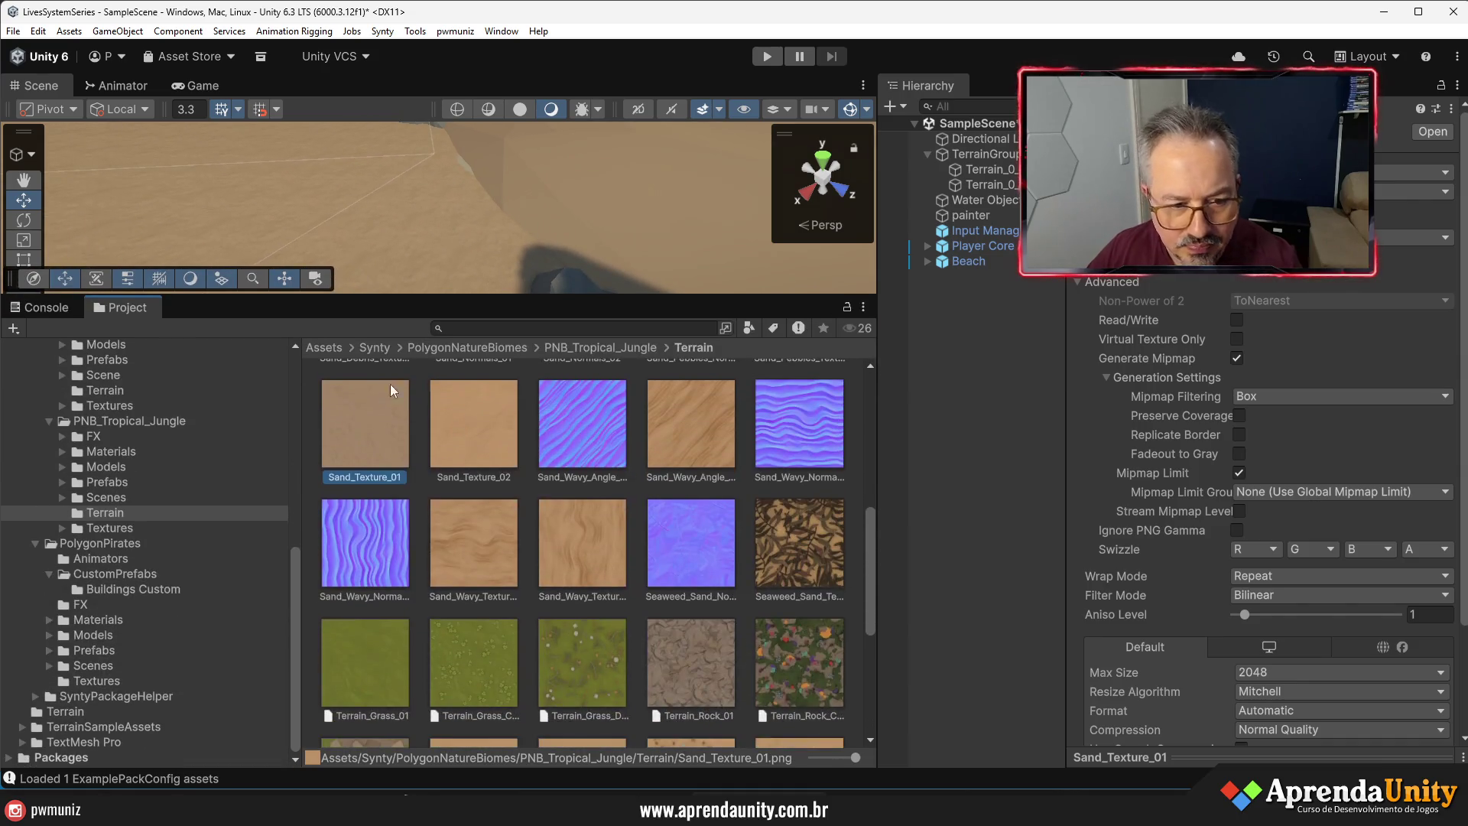
scroll(392, 433, up, 3)
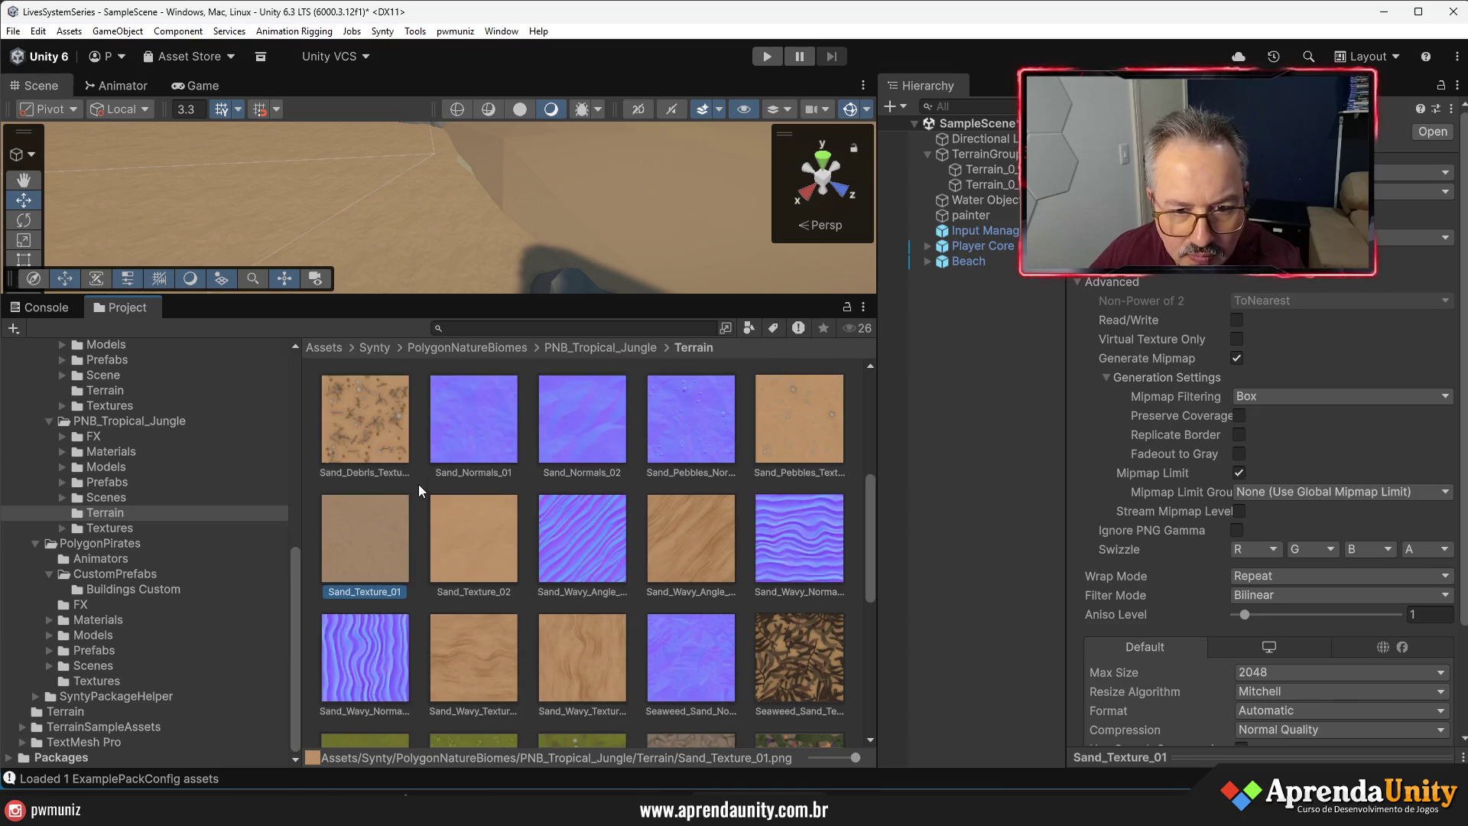
click(474, 491)
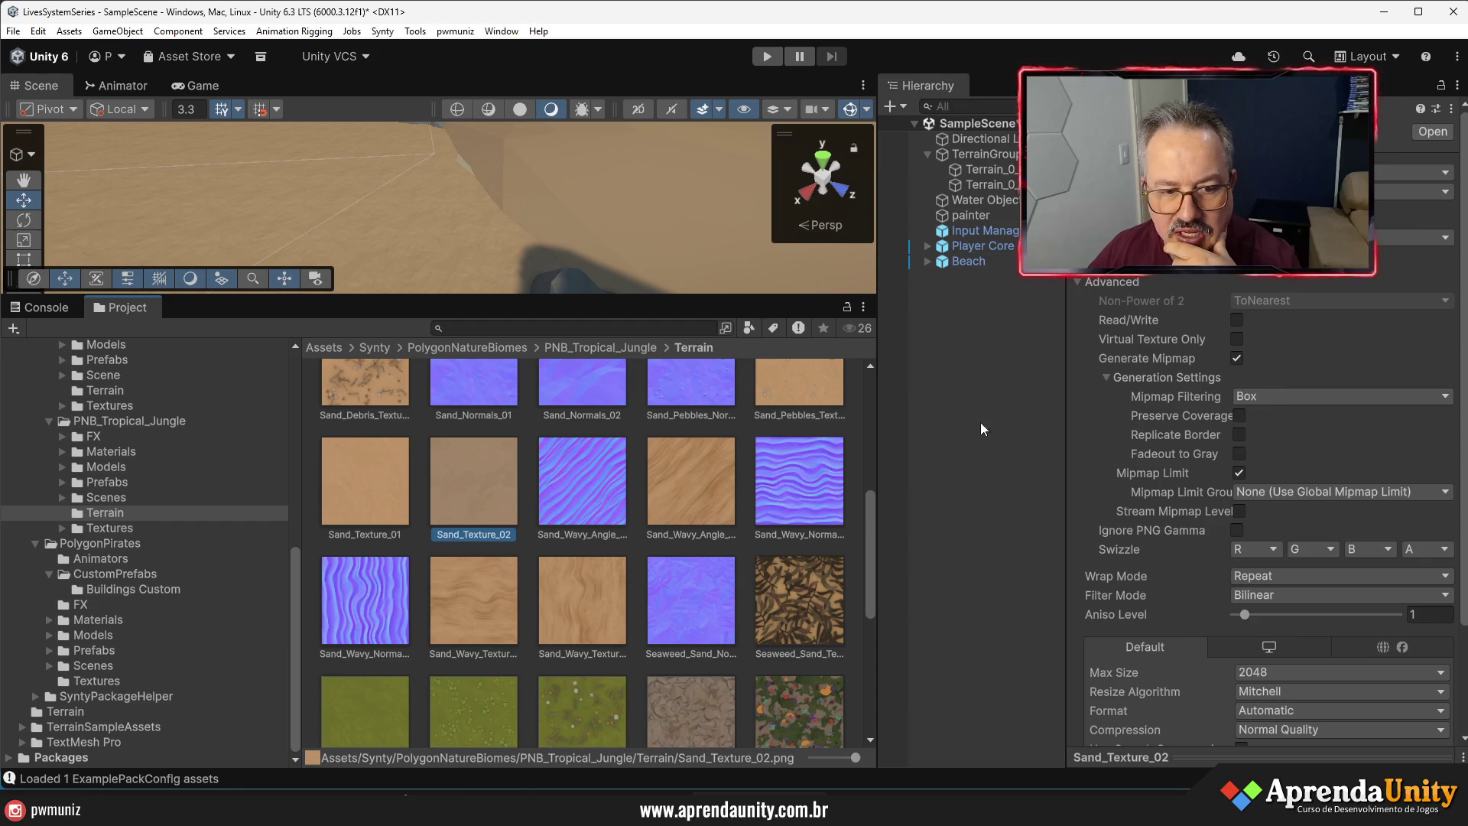
scroll(581, 512, down, 5)
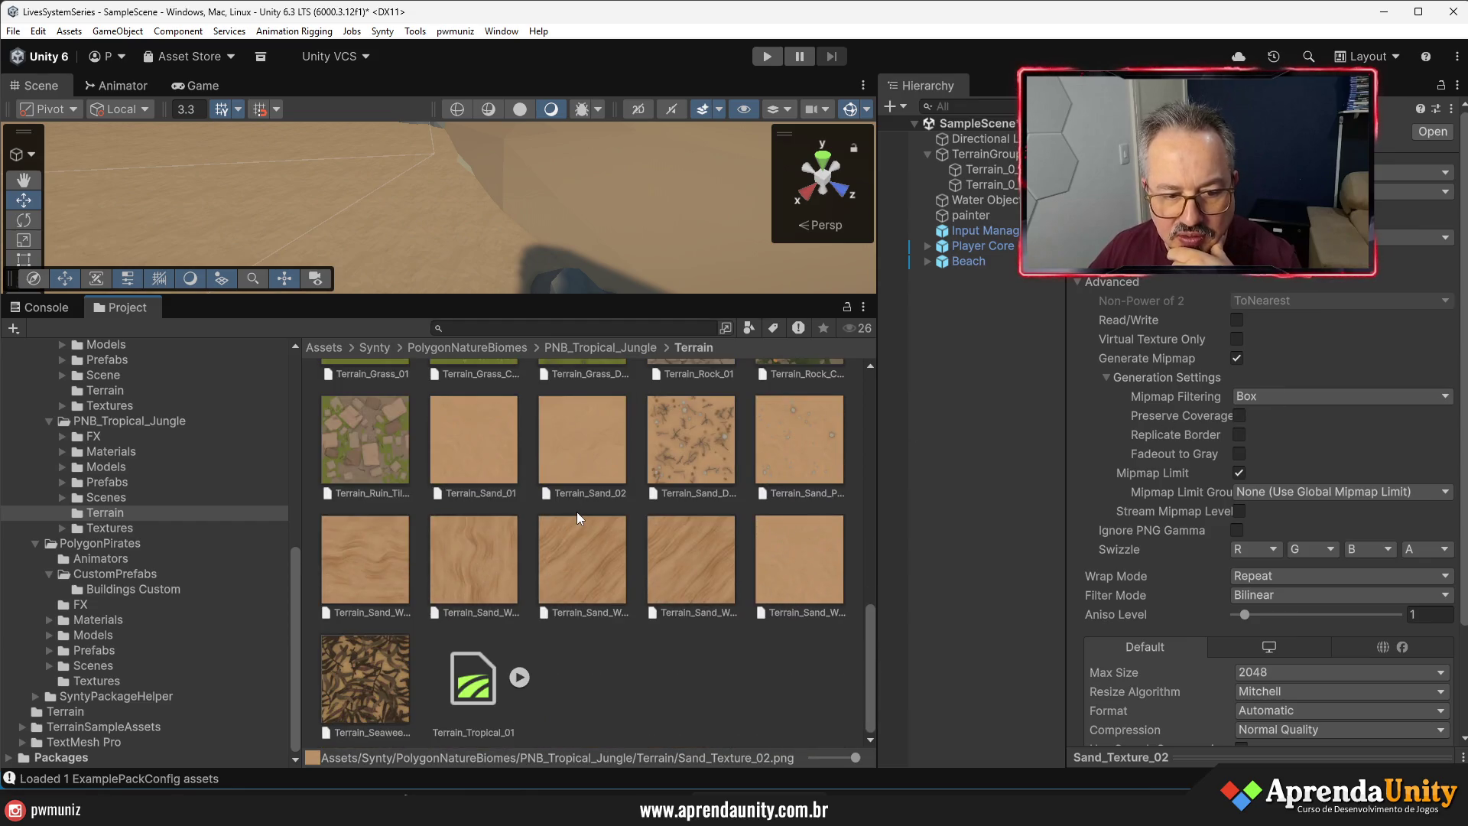
scroll(576, 511, up, 6)
scroll(576, 511, up, 3)
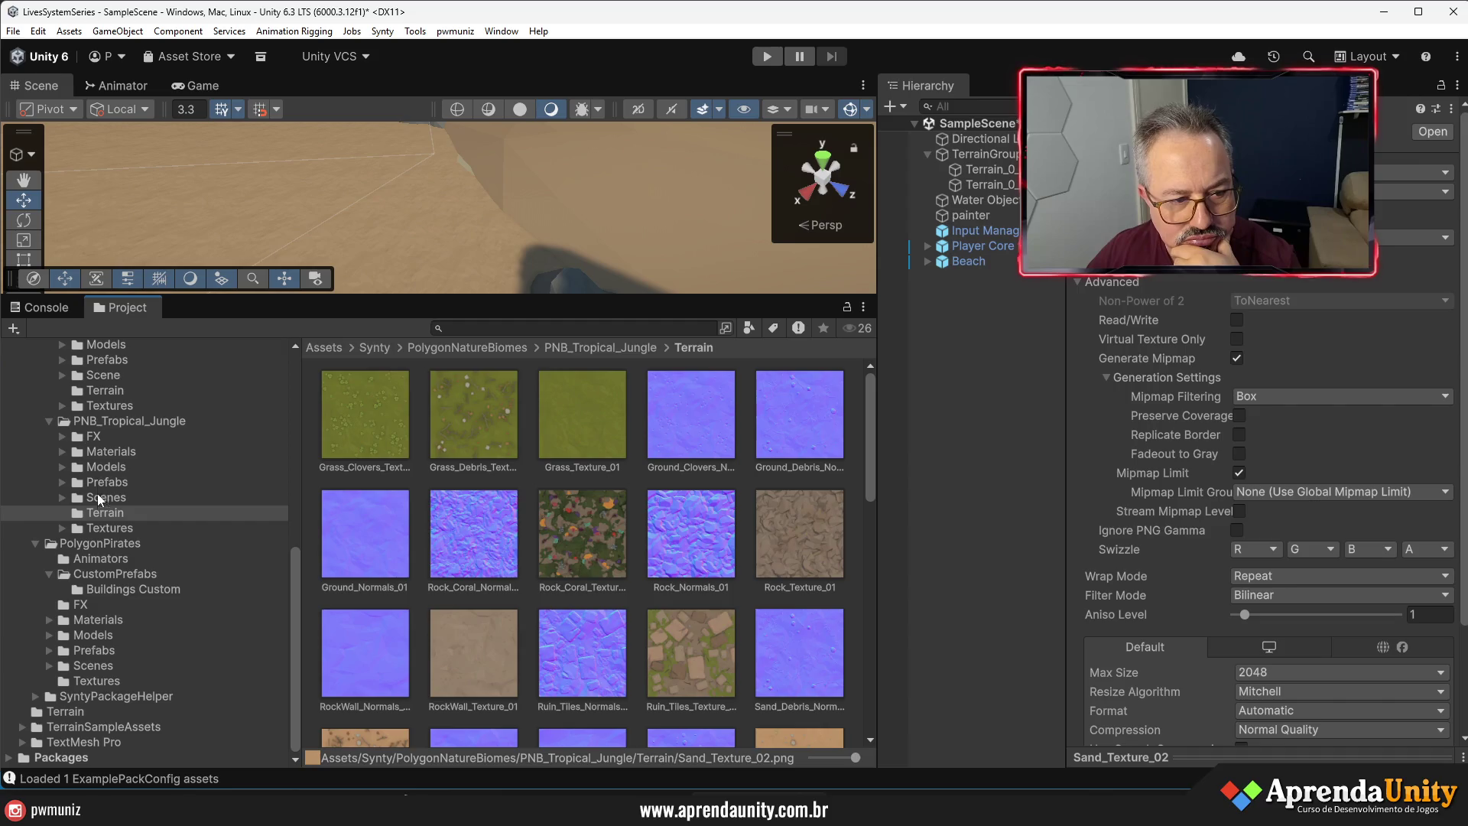
click(109, 452)
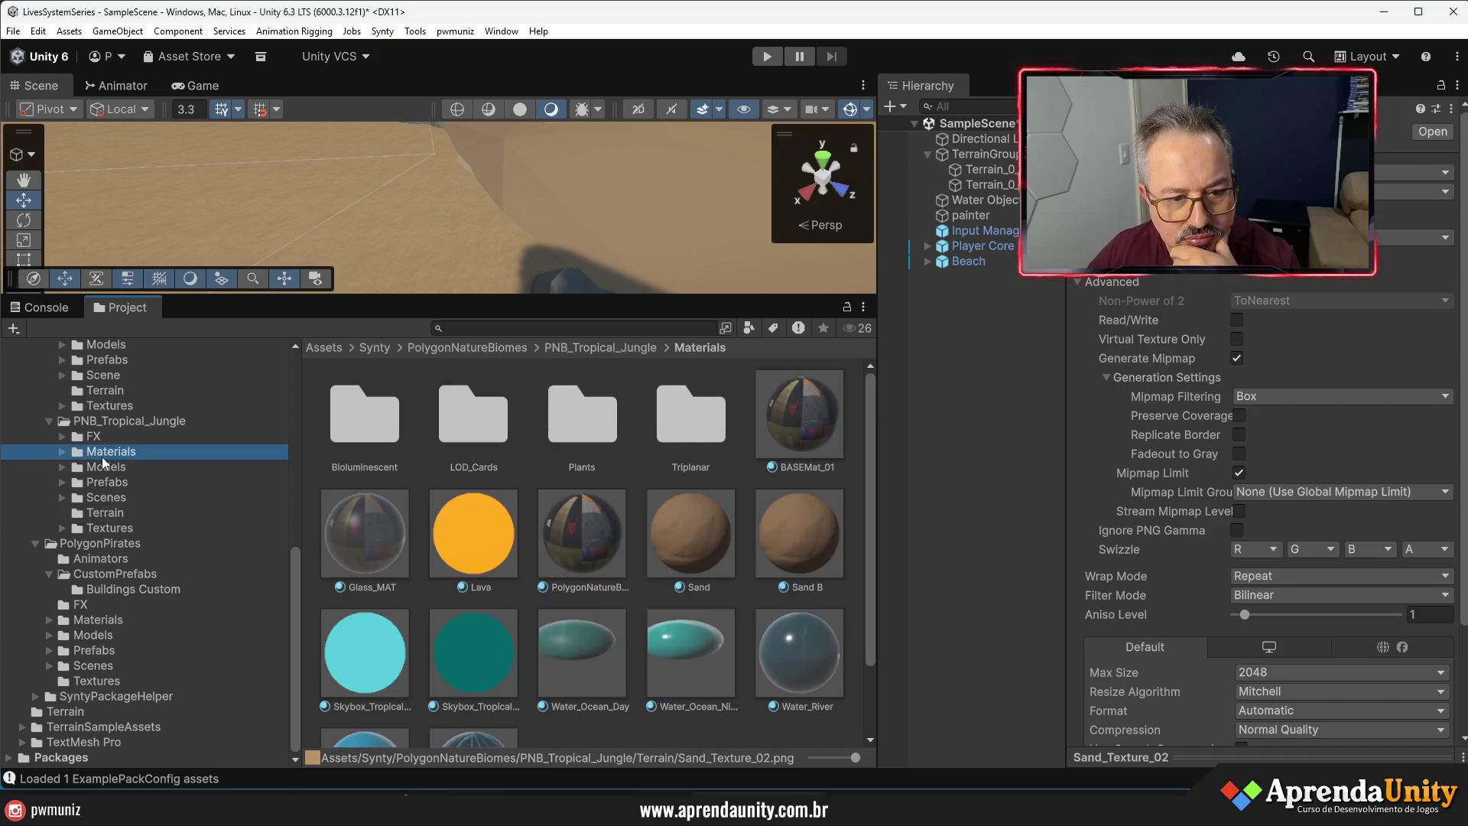
- Switch Sand B's shader to a Universal Render Pipeline Lit shader
click(772, 539)
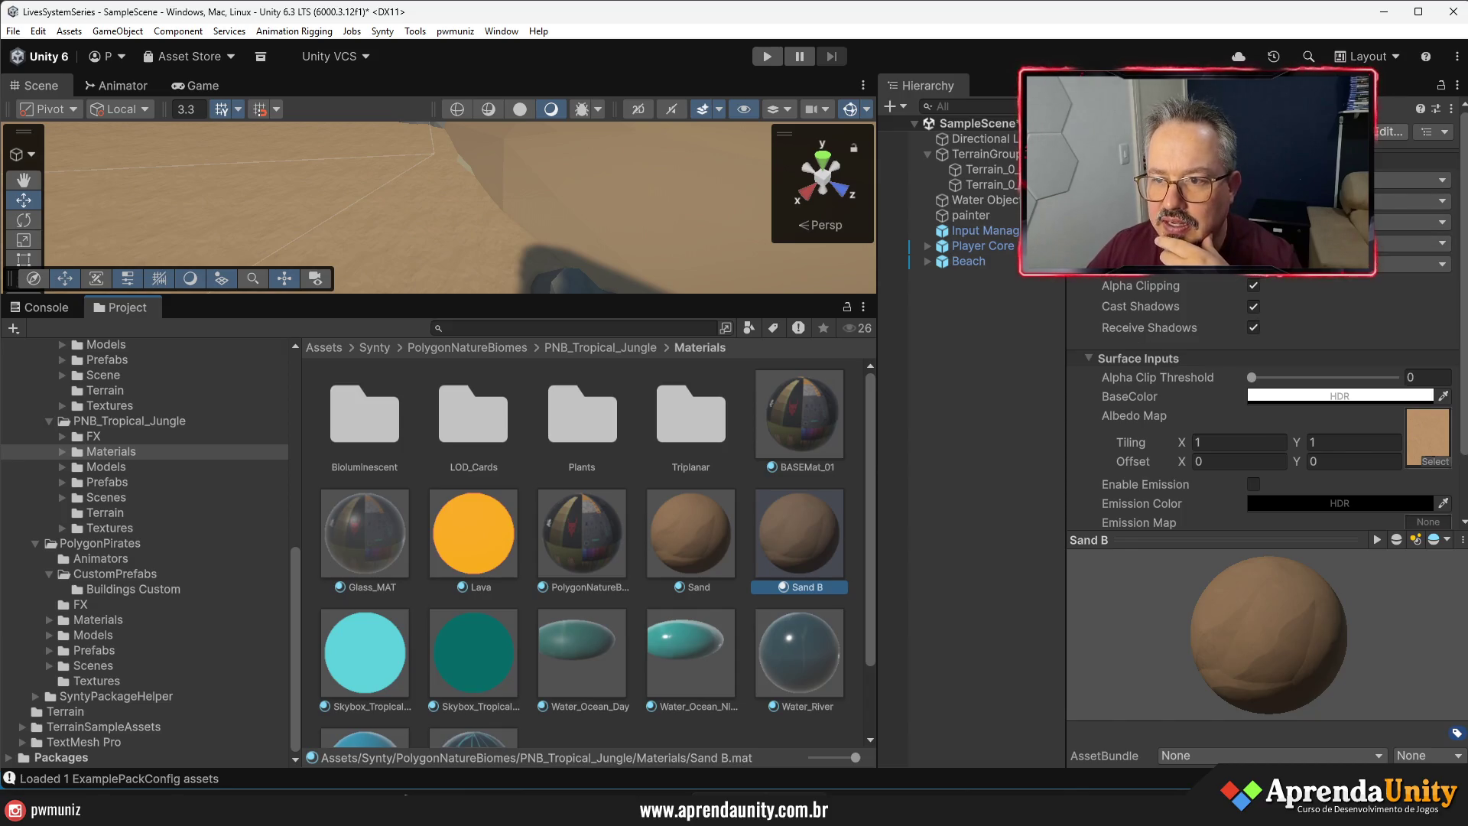
scroll(1239, 300, down, 5)
scroll(1238, 301, up, 5)
click(1223, 131)
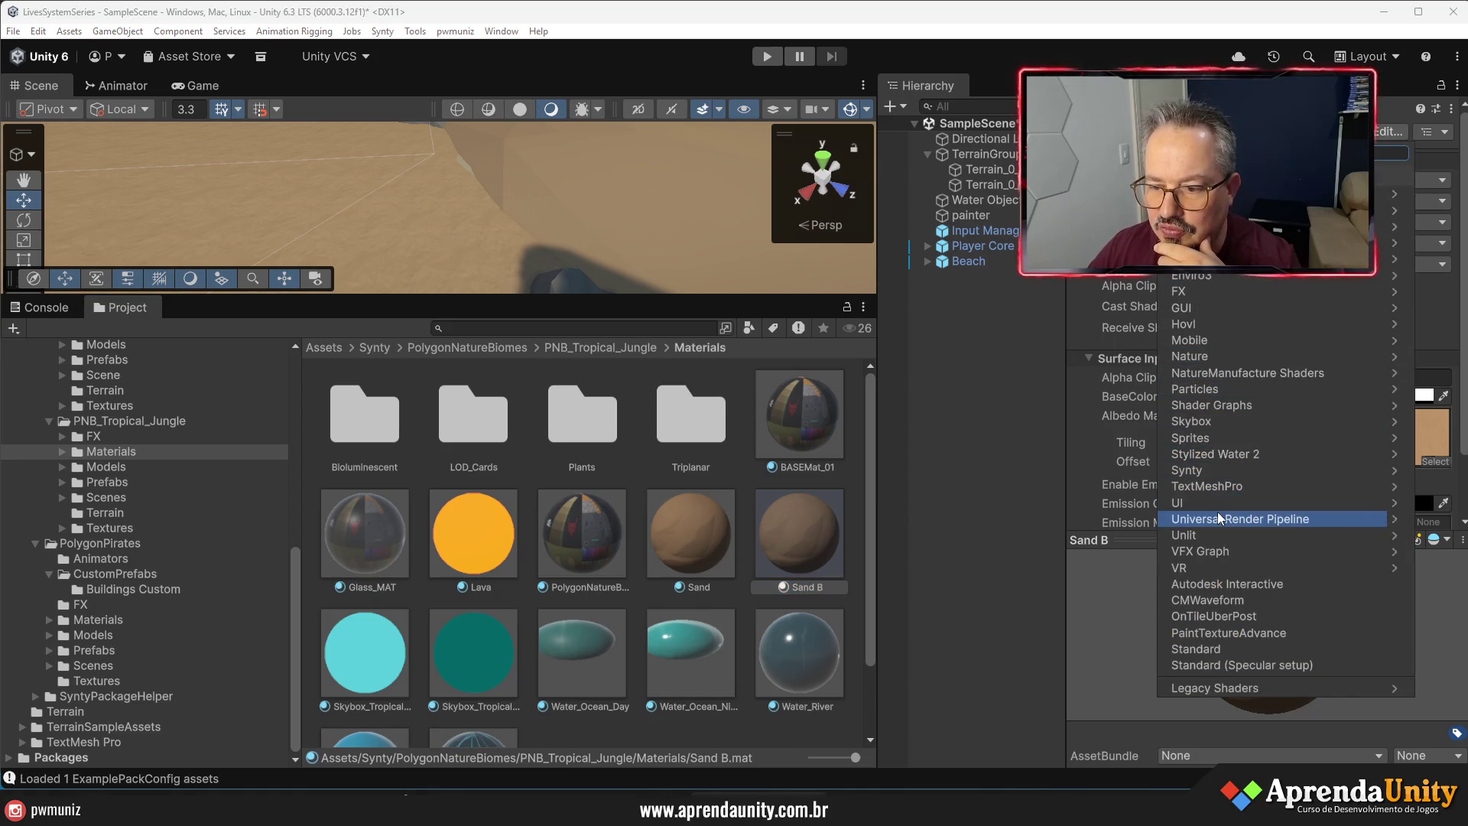
mouse_move(1217, 511)
click(1185, 329)
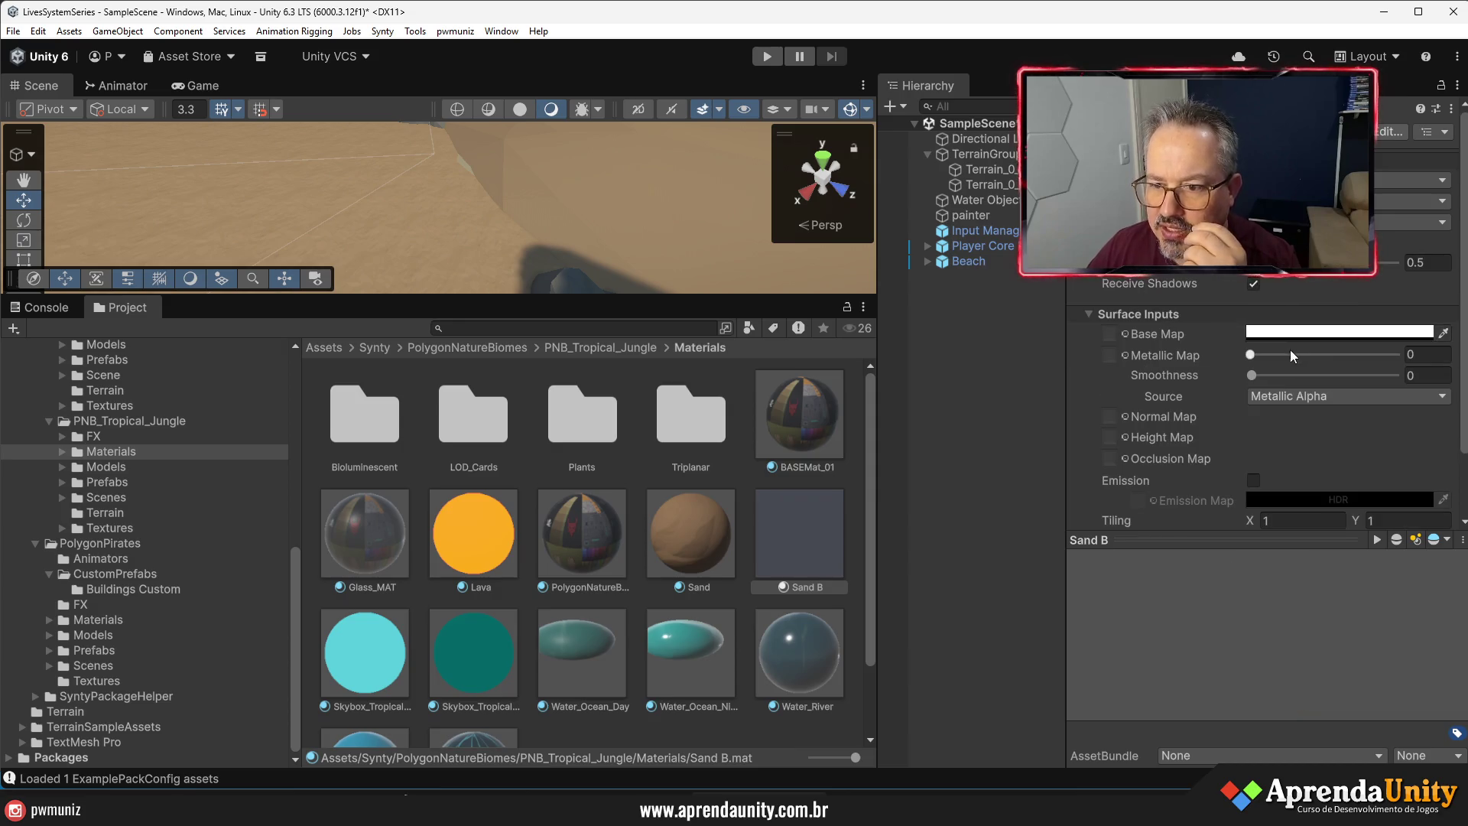
- Assign Sand_Texture_02 as Sand B's Base Map
click(1125, 333)
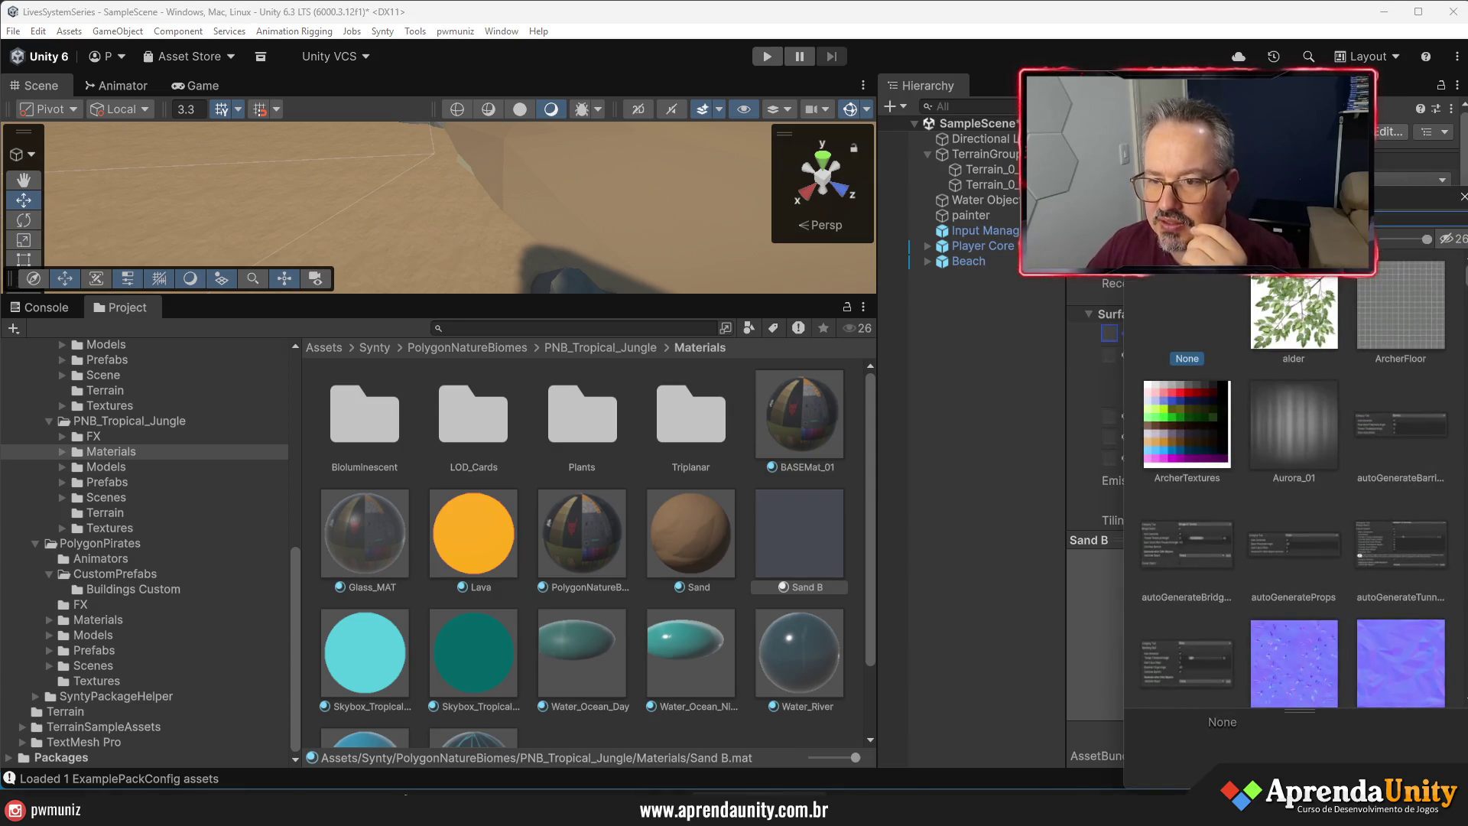
text(sand)
click(1266, 306)
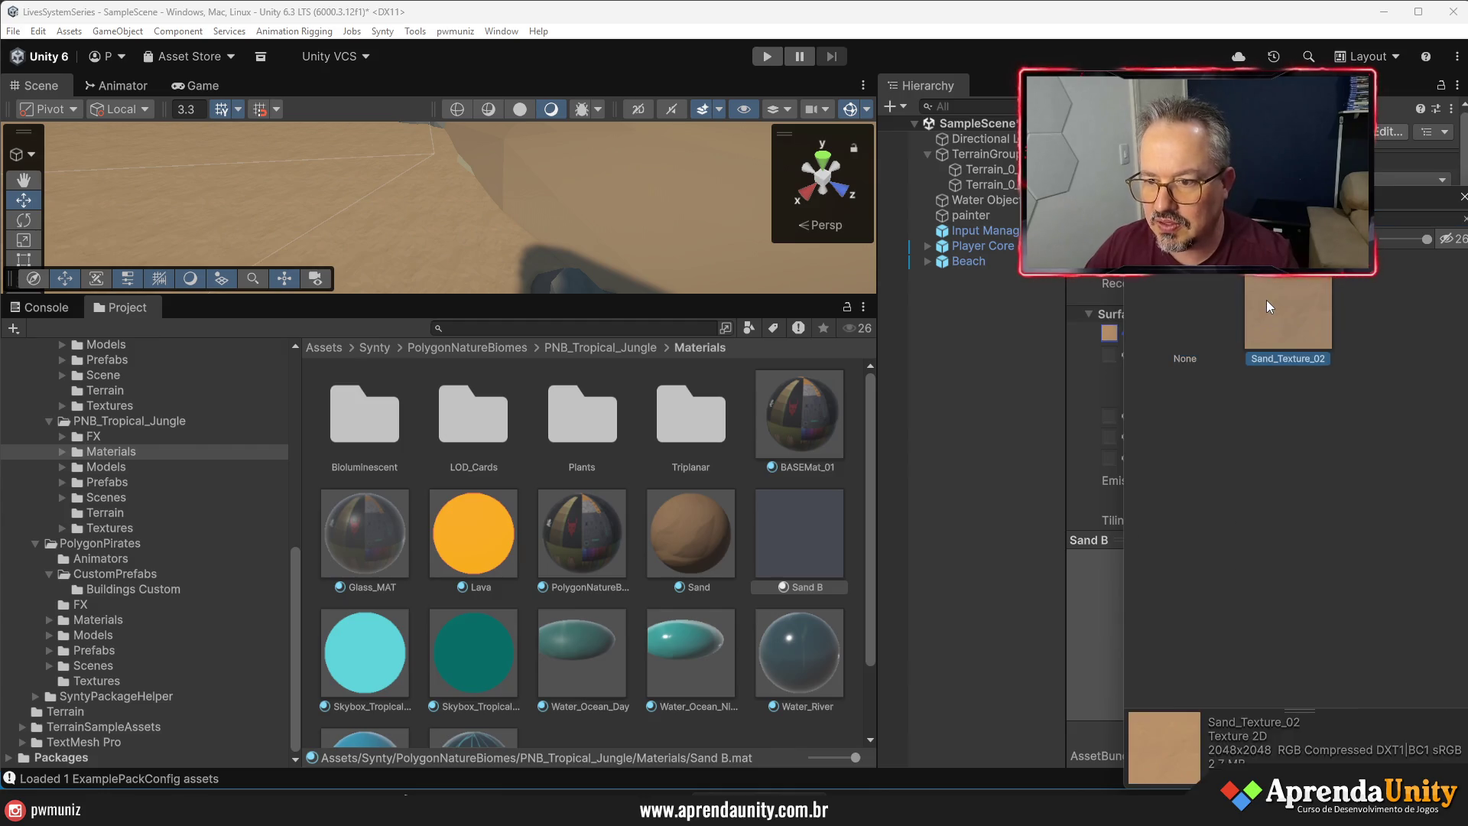
double_click(1266, 300)
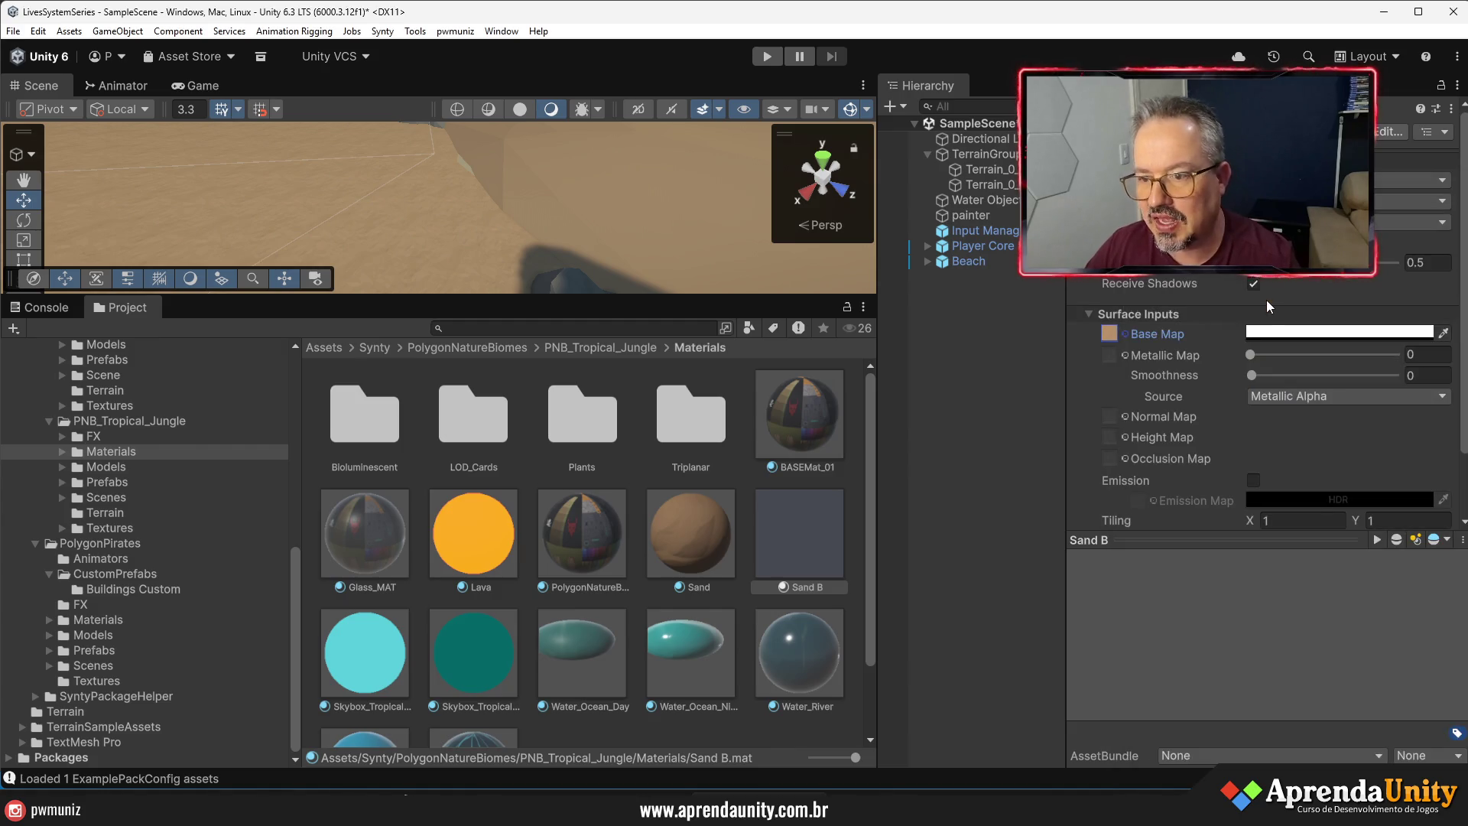
click(1124, 416)
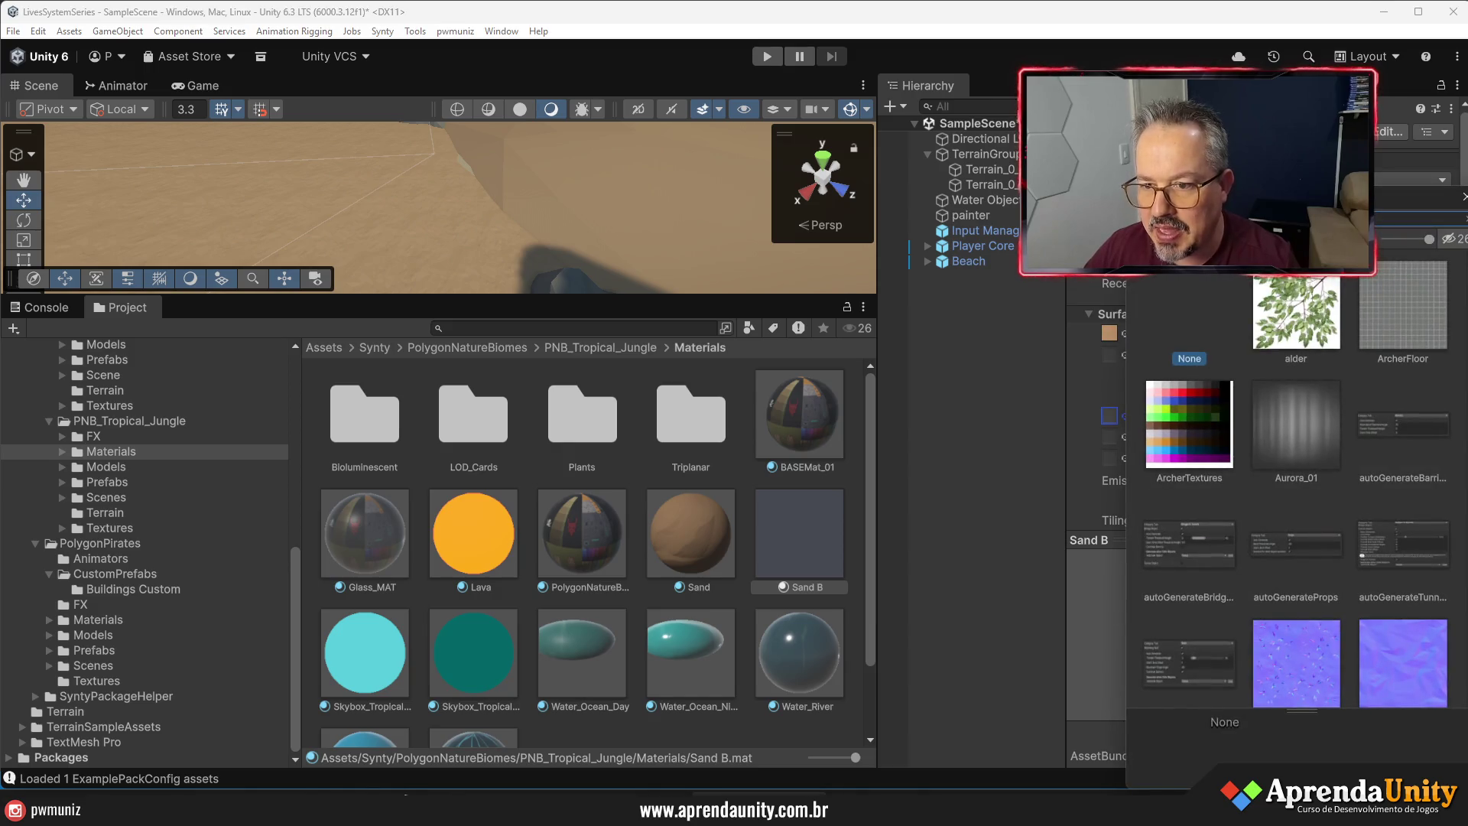
- Assign Sand_Normals_02 as Sand B's Normal Map, found by searching 'normal'
text(sand)
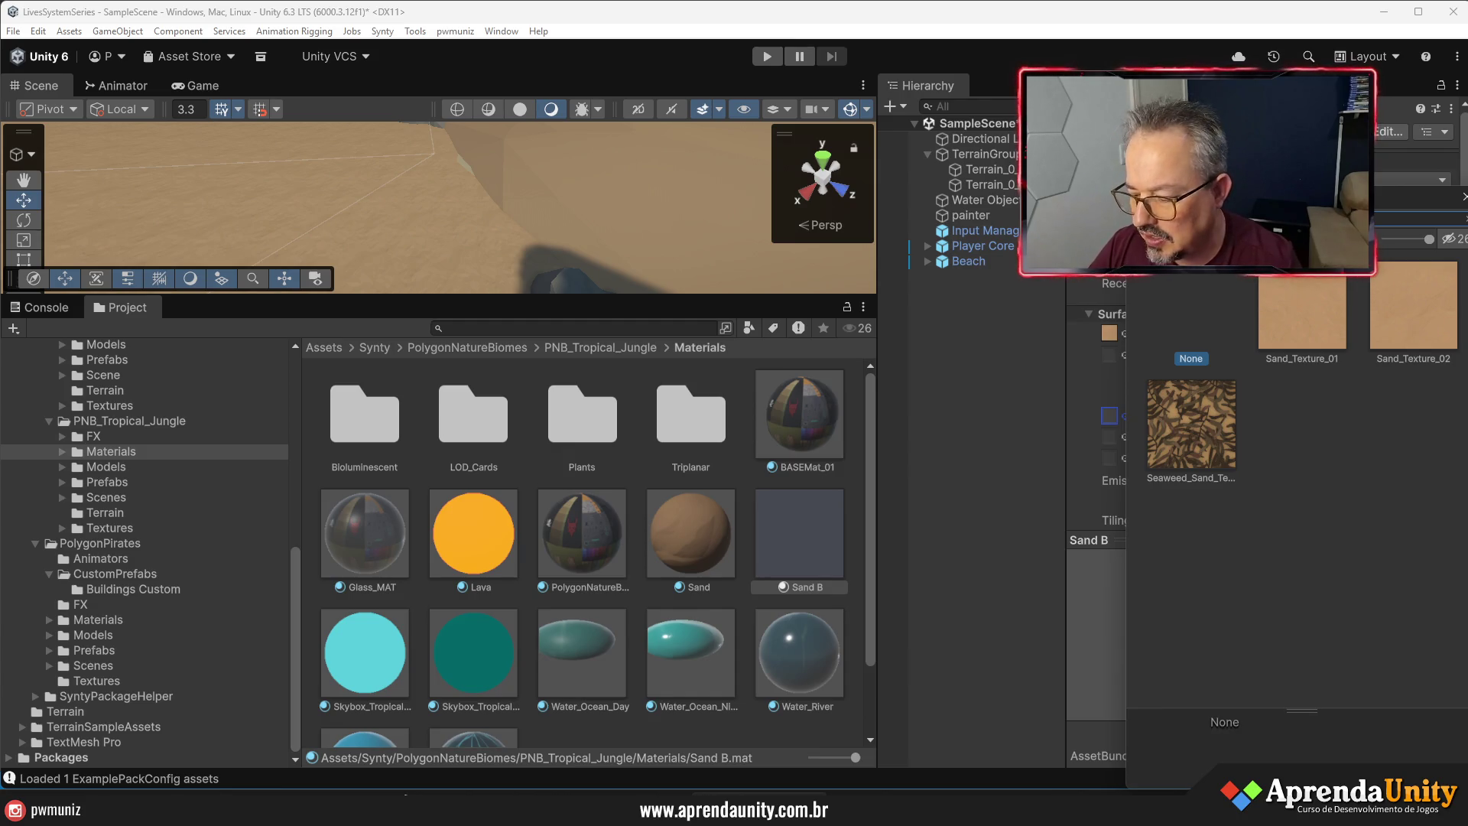
key(BackSpace)
key(BackSpace)
key(BackSpace)
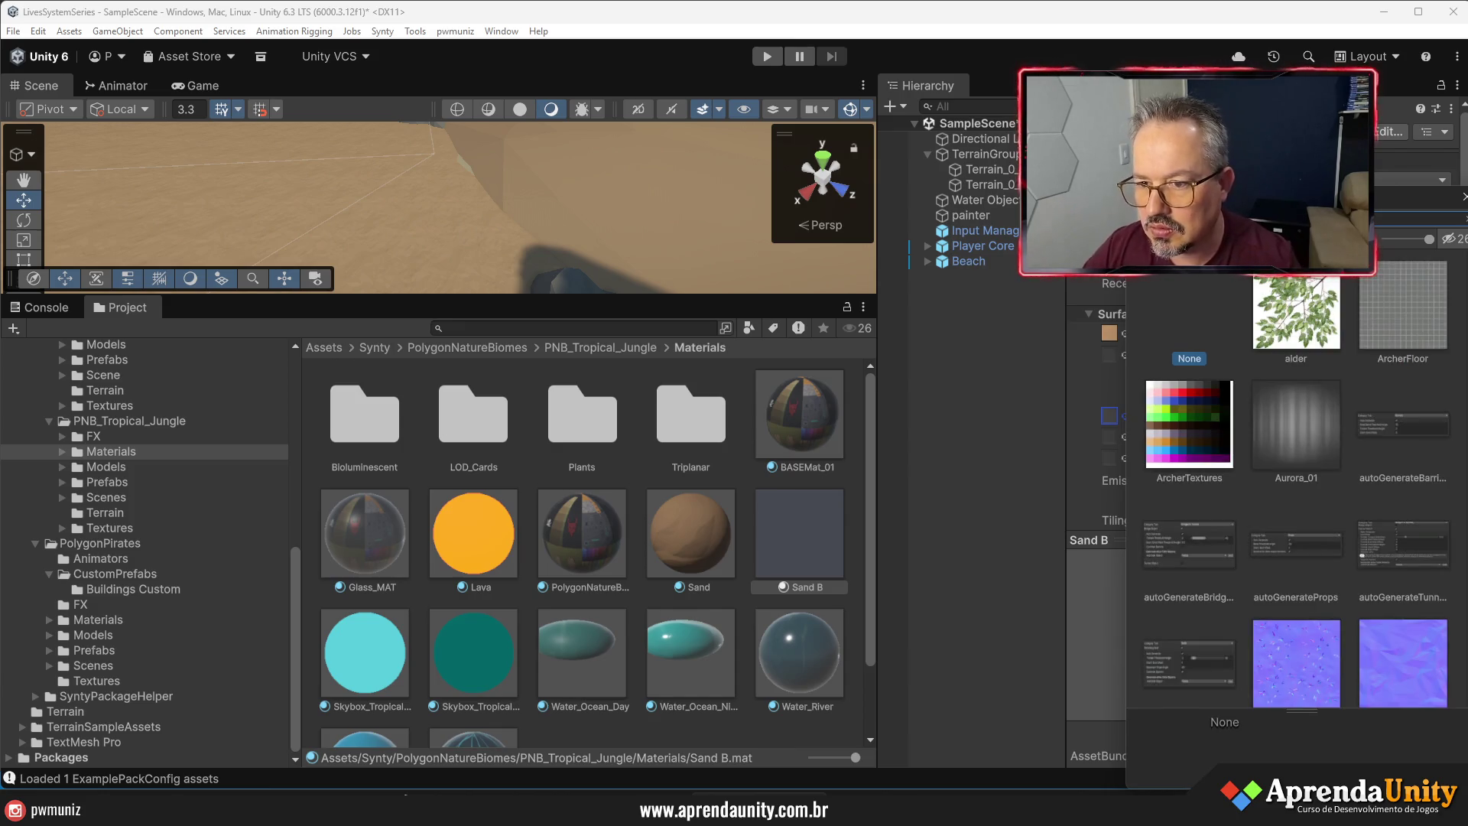
text(normal)
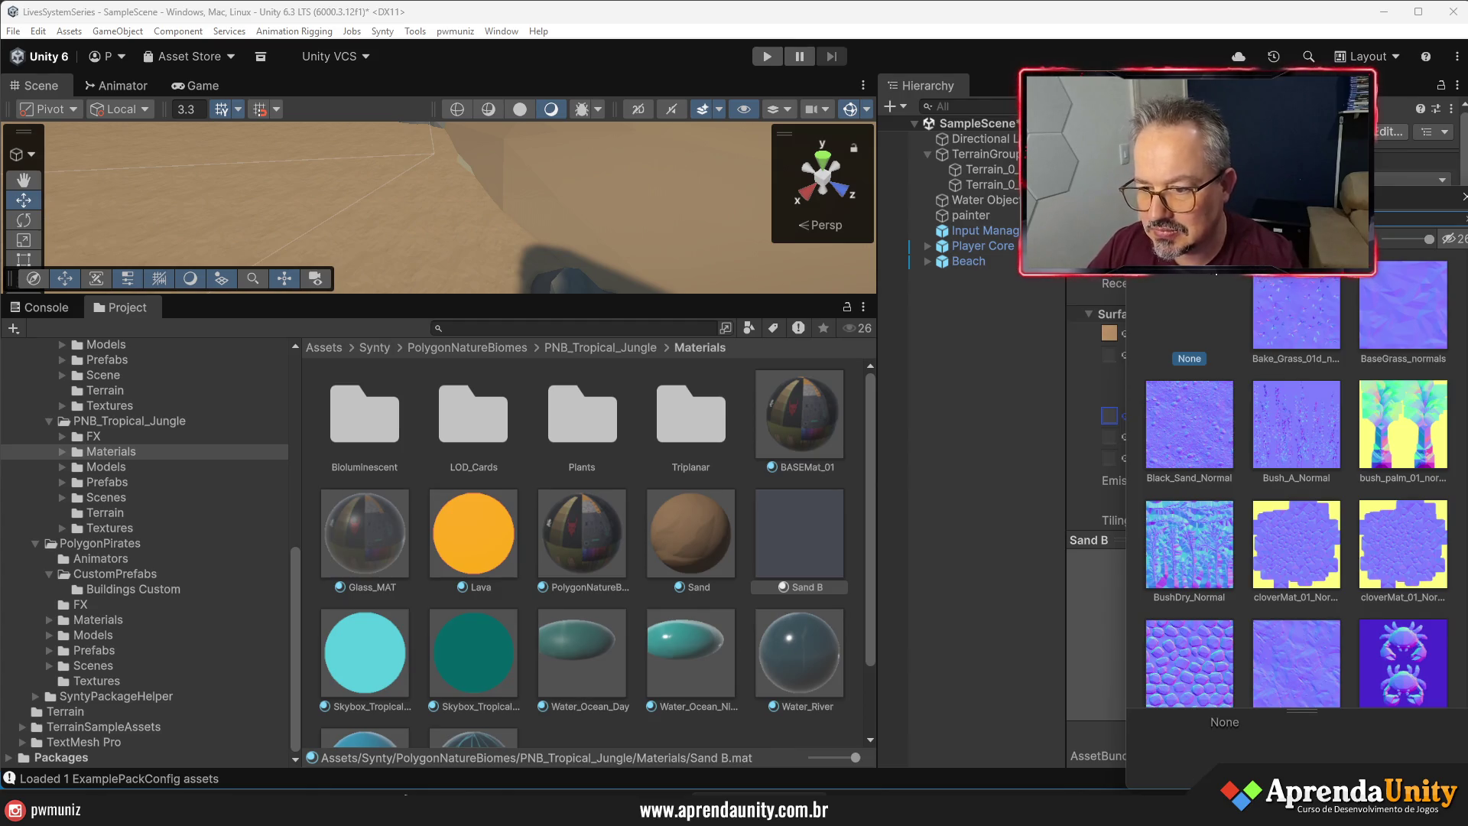
scroll(1310, 397, down, 1)
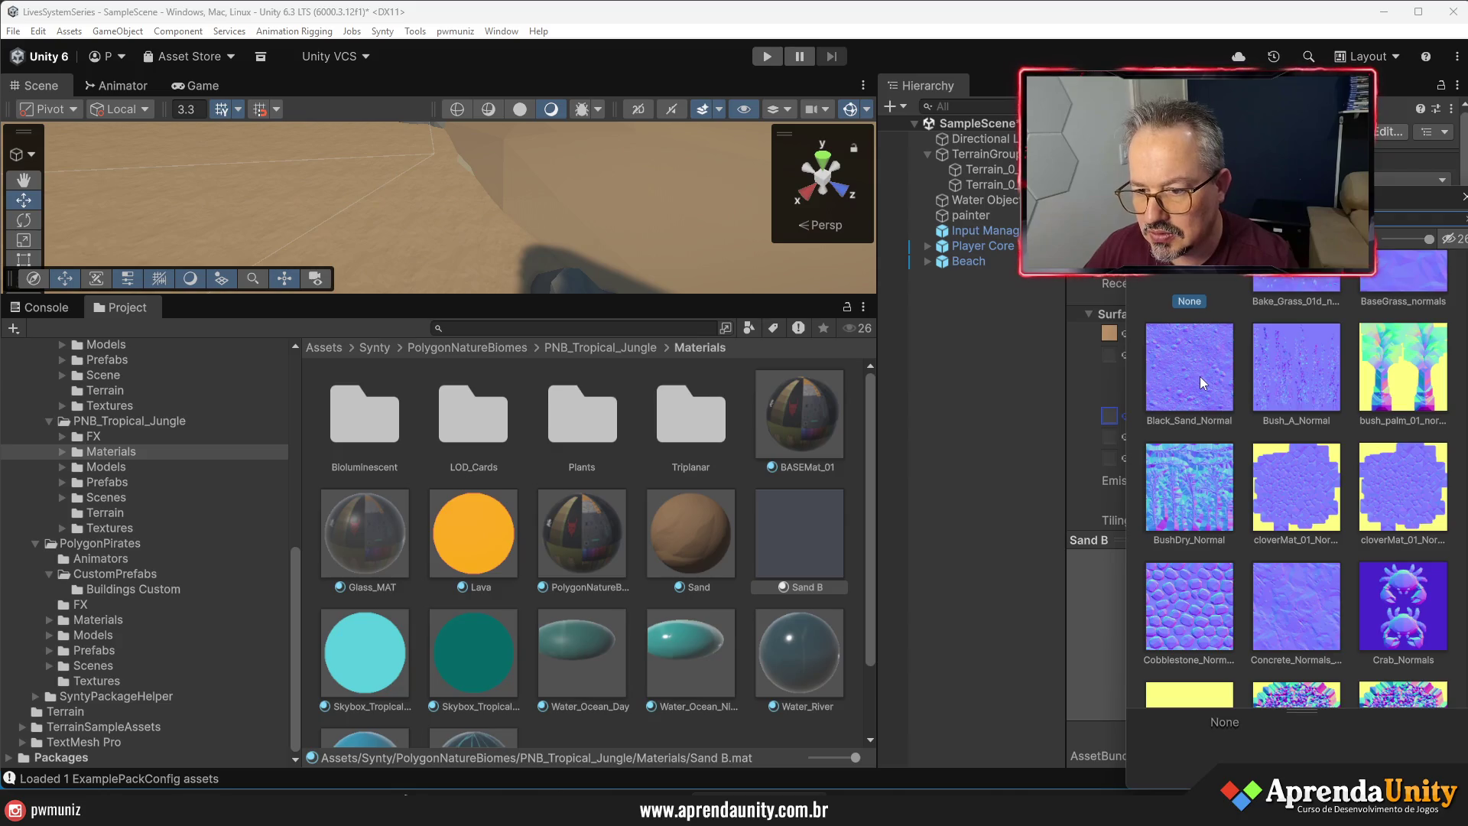
scroll(1199, 376, down, 4)
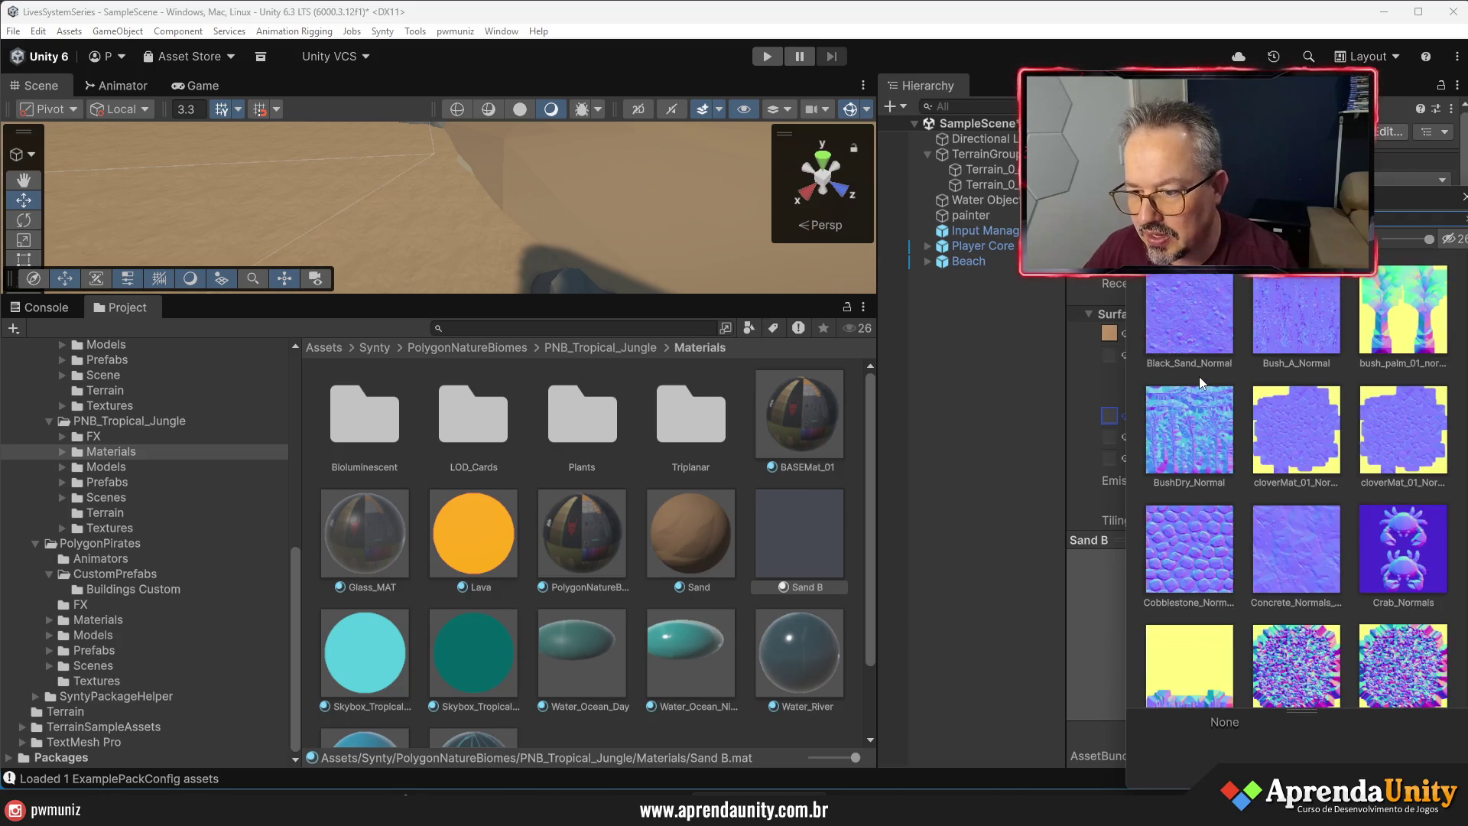
scroll(1199, 376, down, 9)
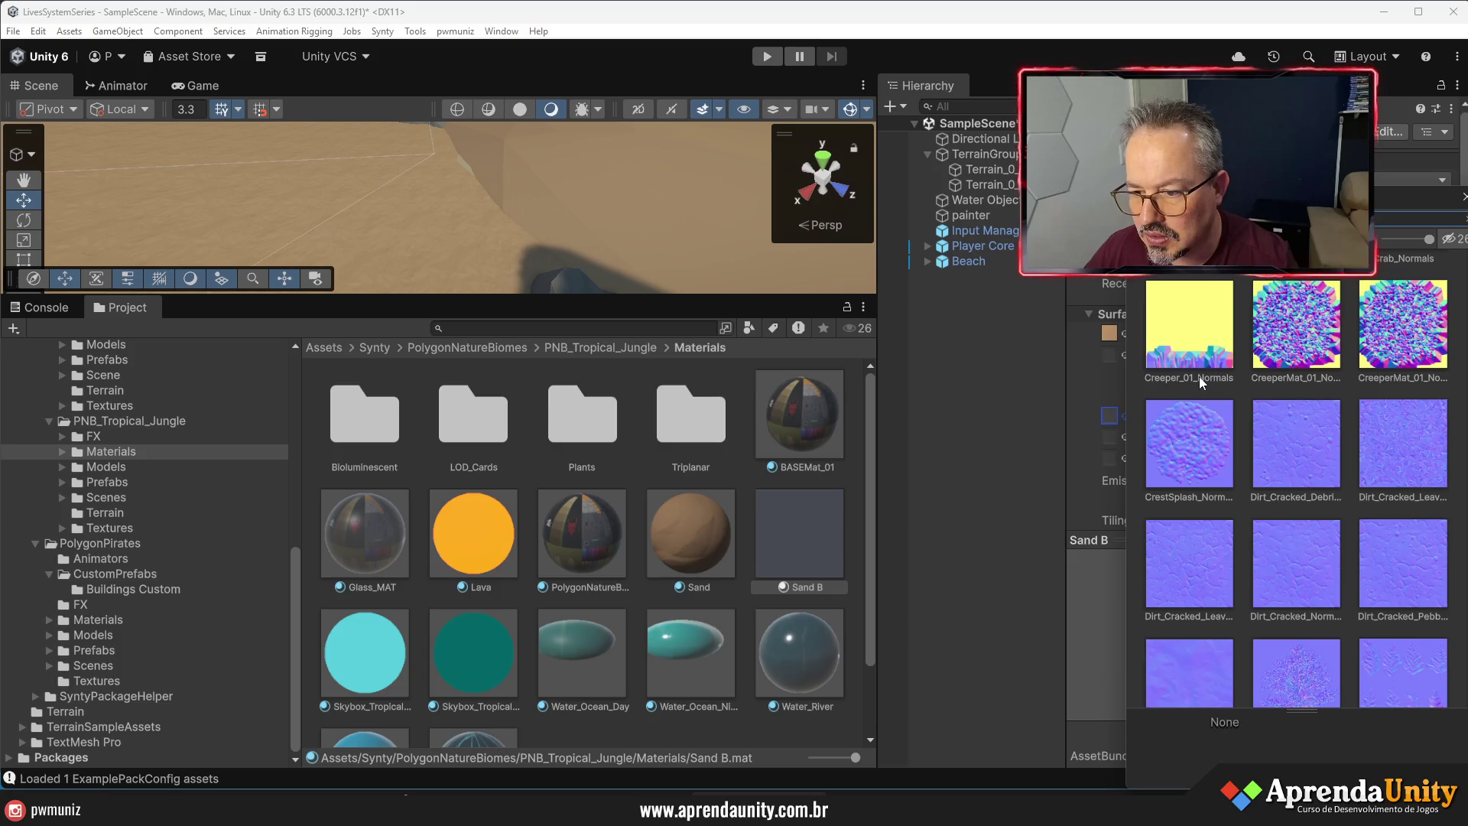
scroll(1198, 376, down, 8)
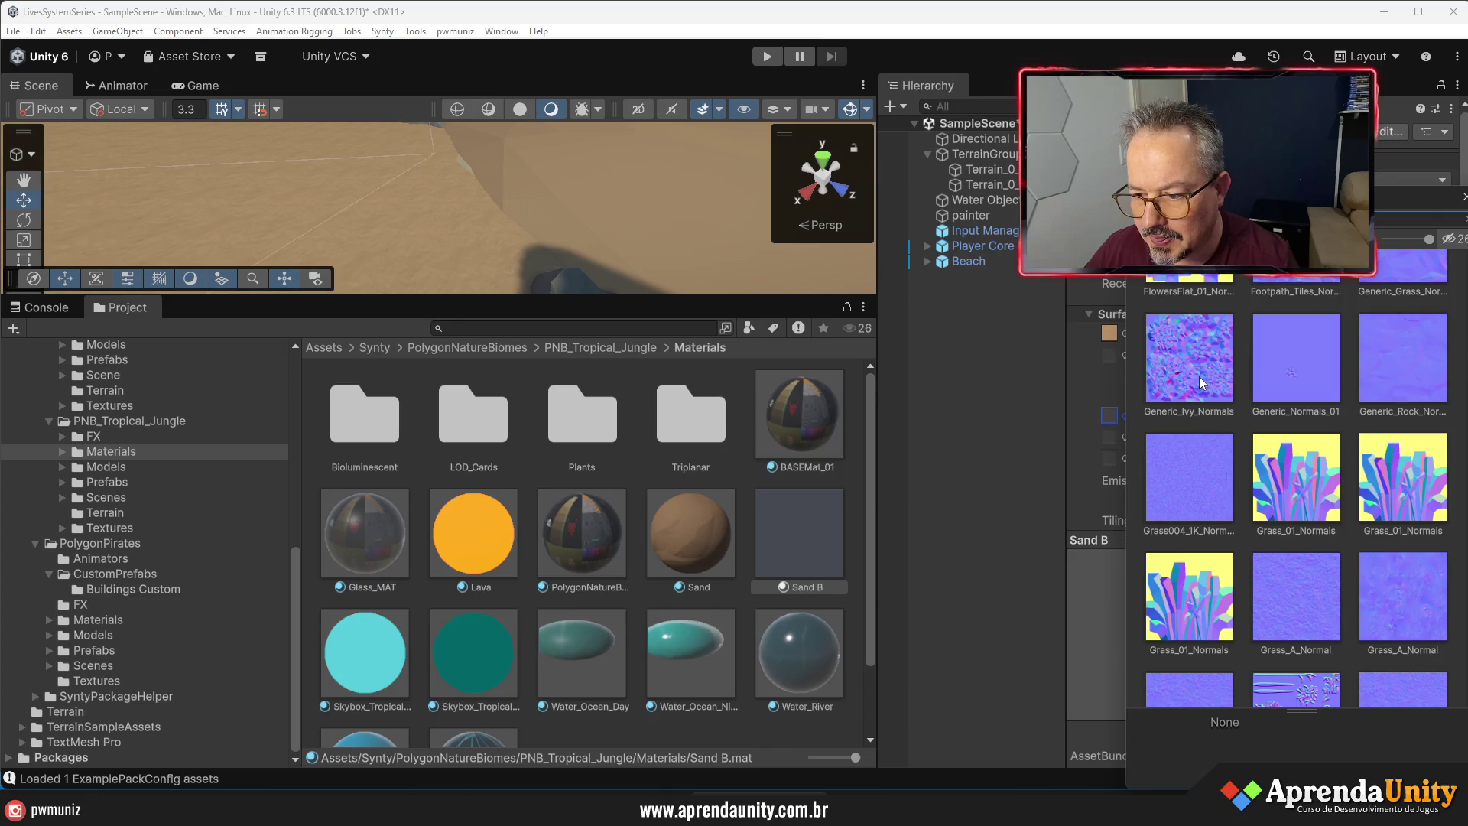
scroll(1292, 447, down, 1)
scroll(1291, 447, down, 4)
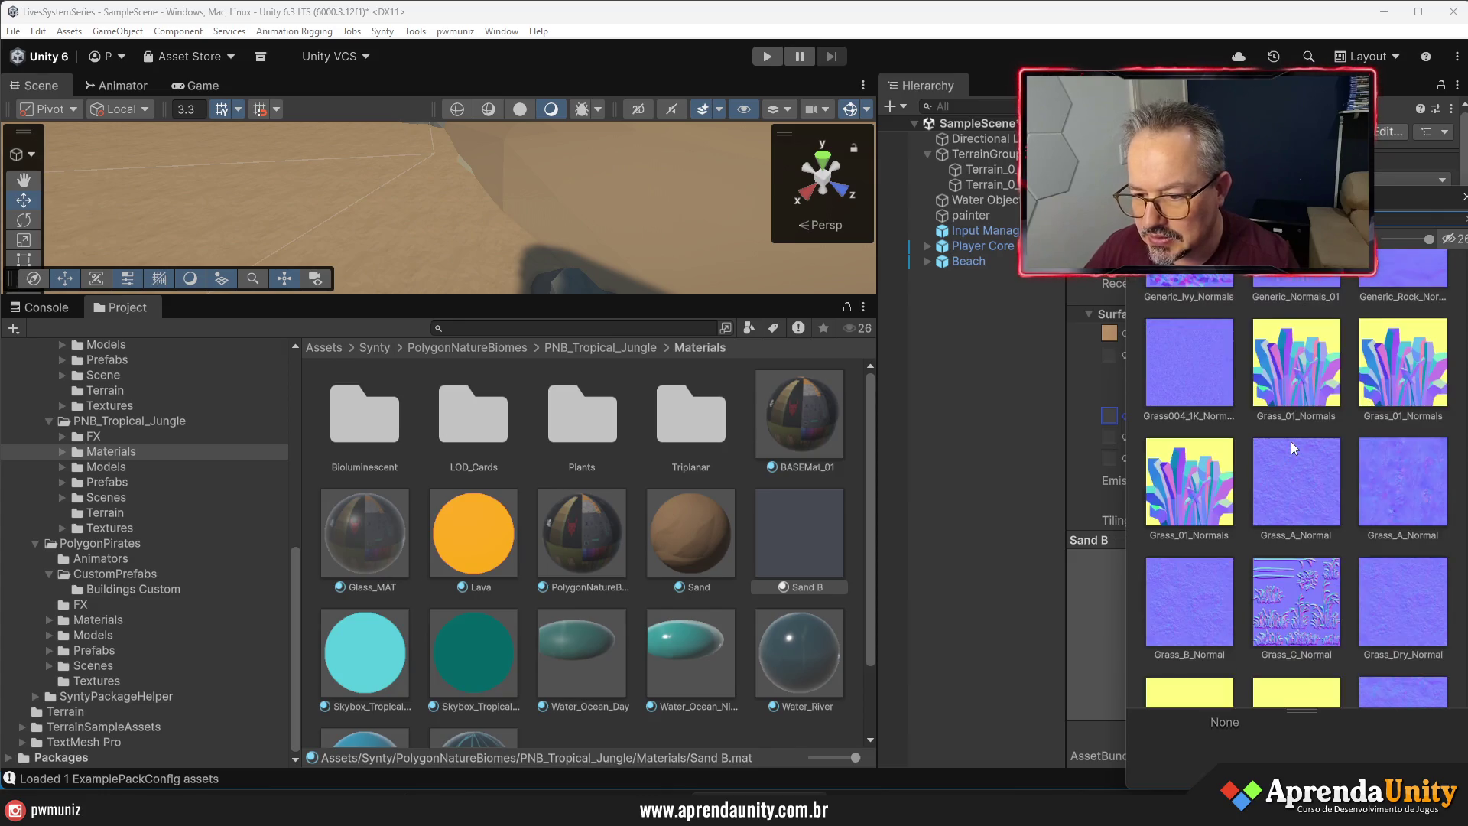
scroll(1291, 442, down, 6)
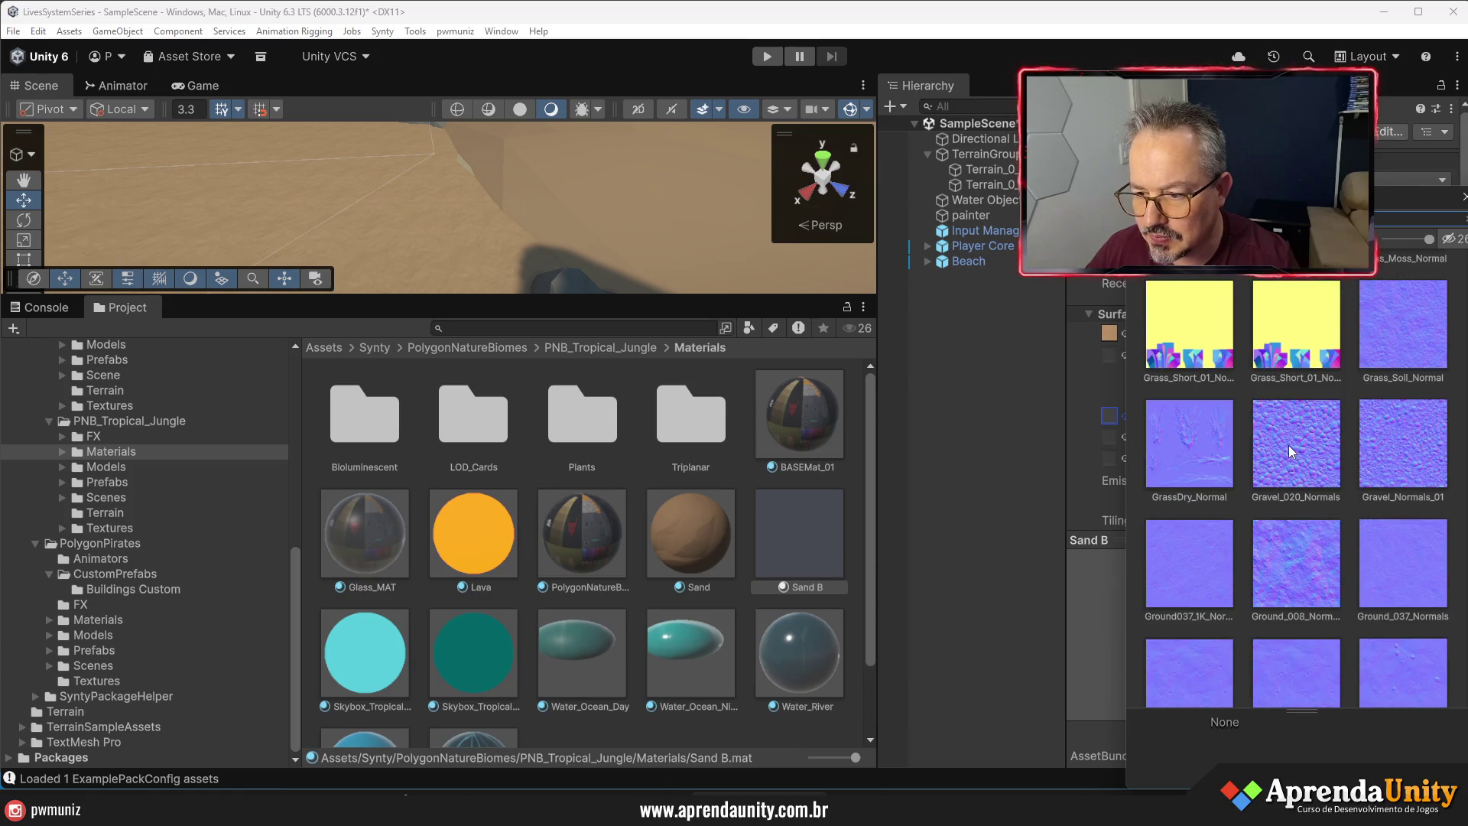
scroll(1287, 445, down, 5)
scroll(1288, 445, down, 1)
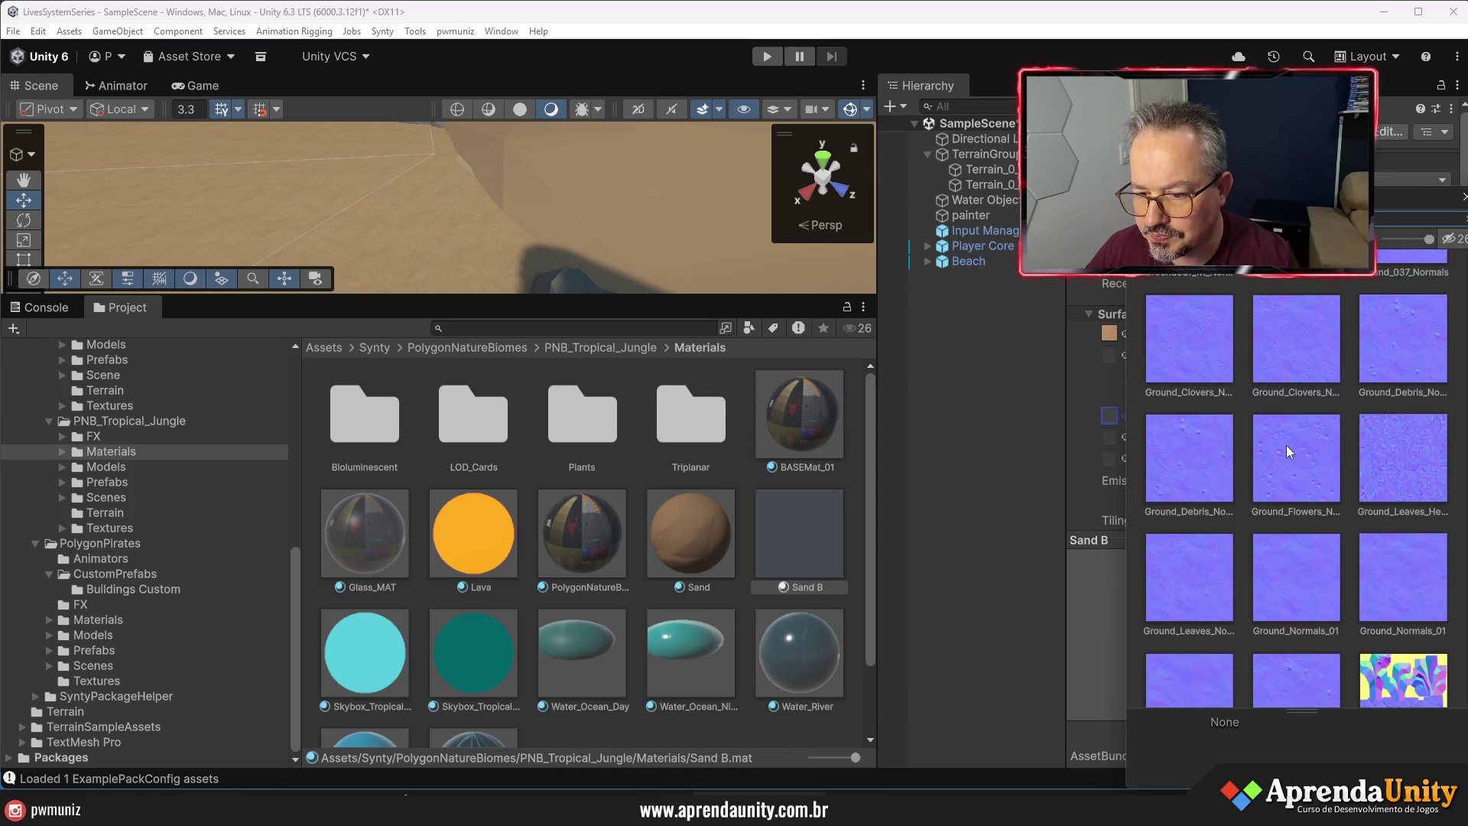
scroll(1286, 445, down, 5)
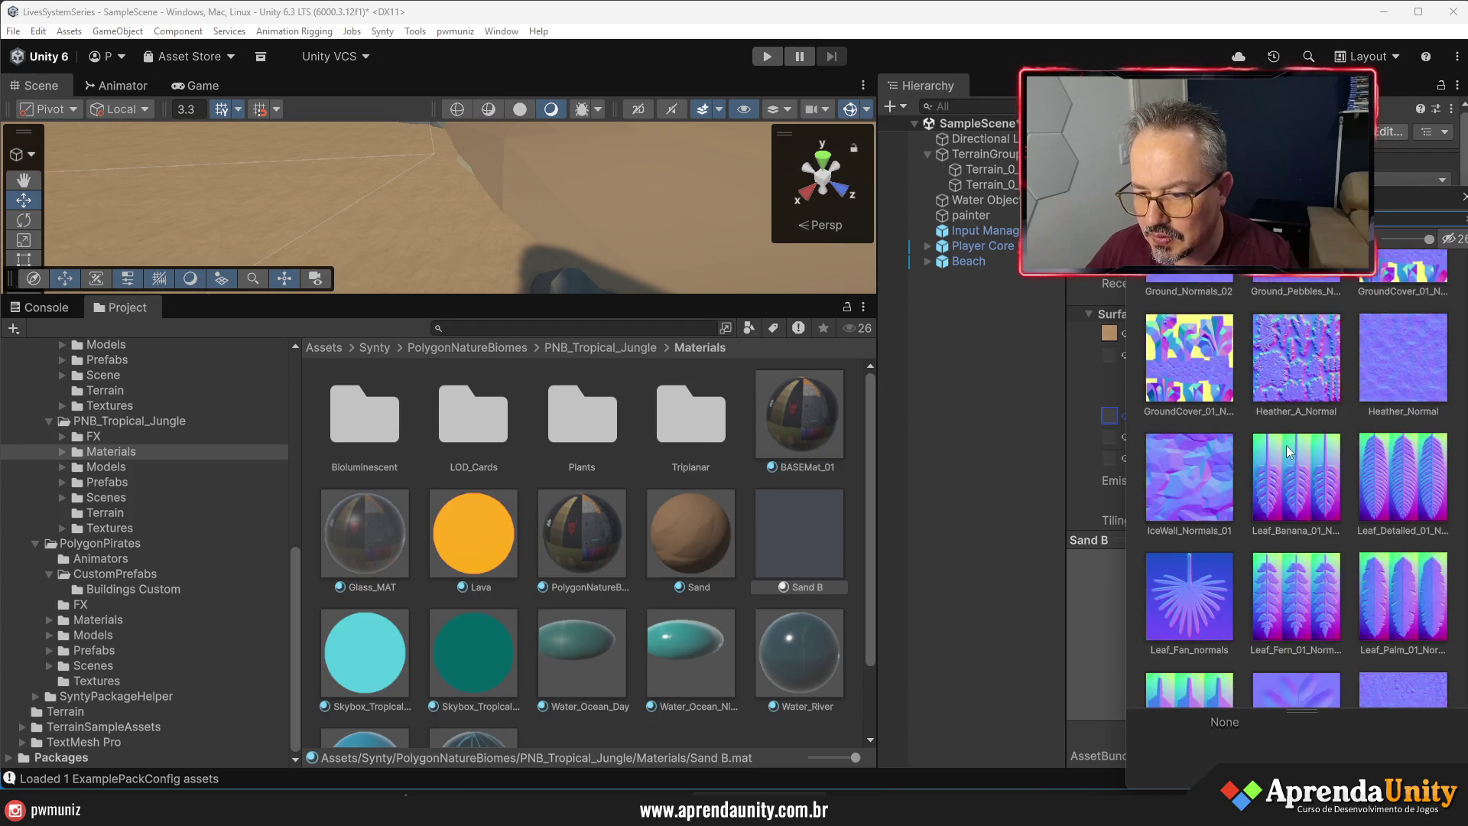
scroll(1286, 445, down, 5)
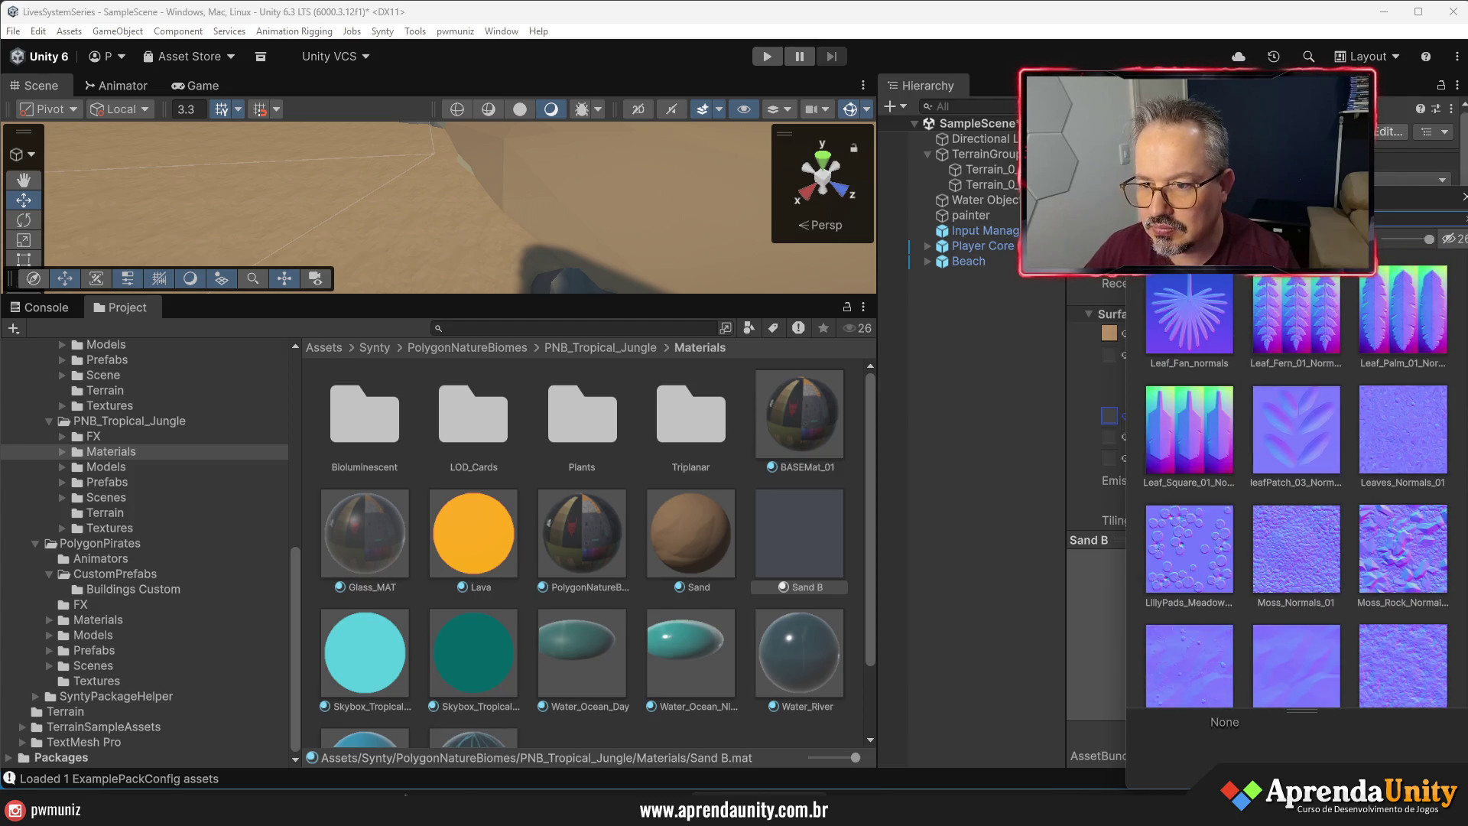
scroll(1243, 436, down, 10)
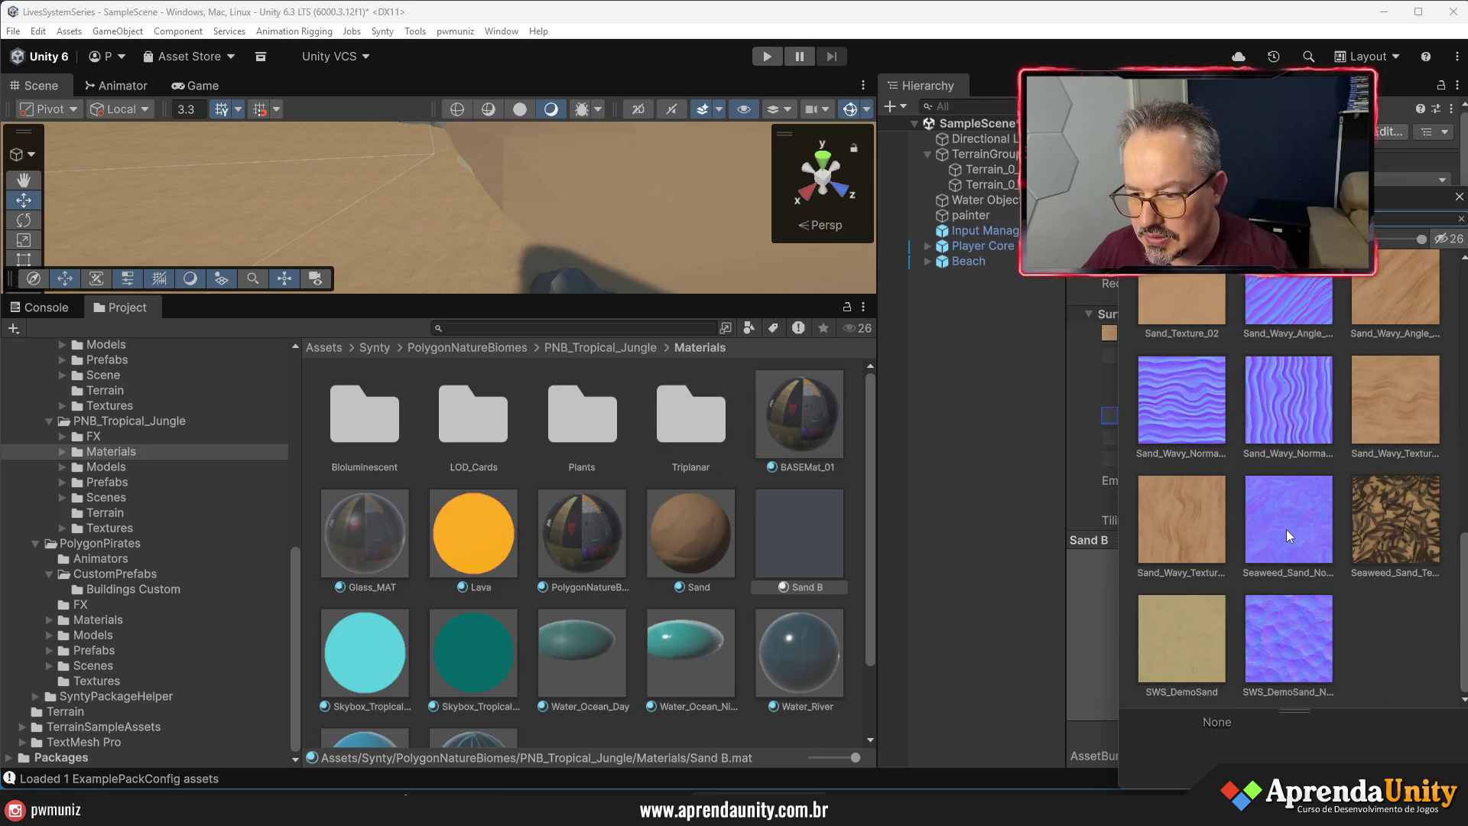
scroll(1300, 566, up, 5)
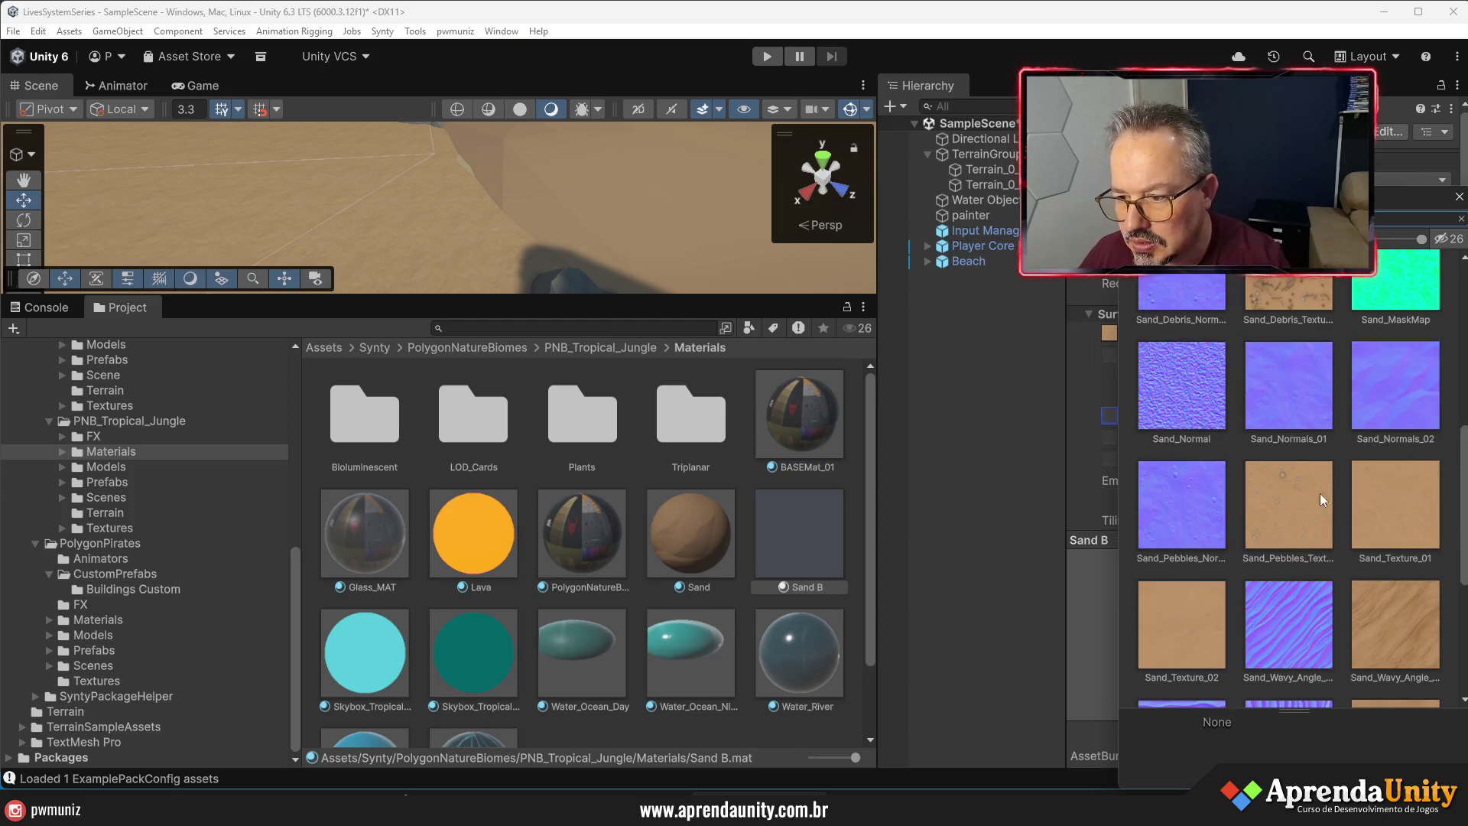
click(1389, 399)
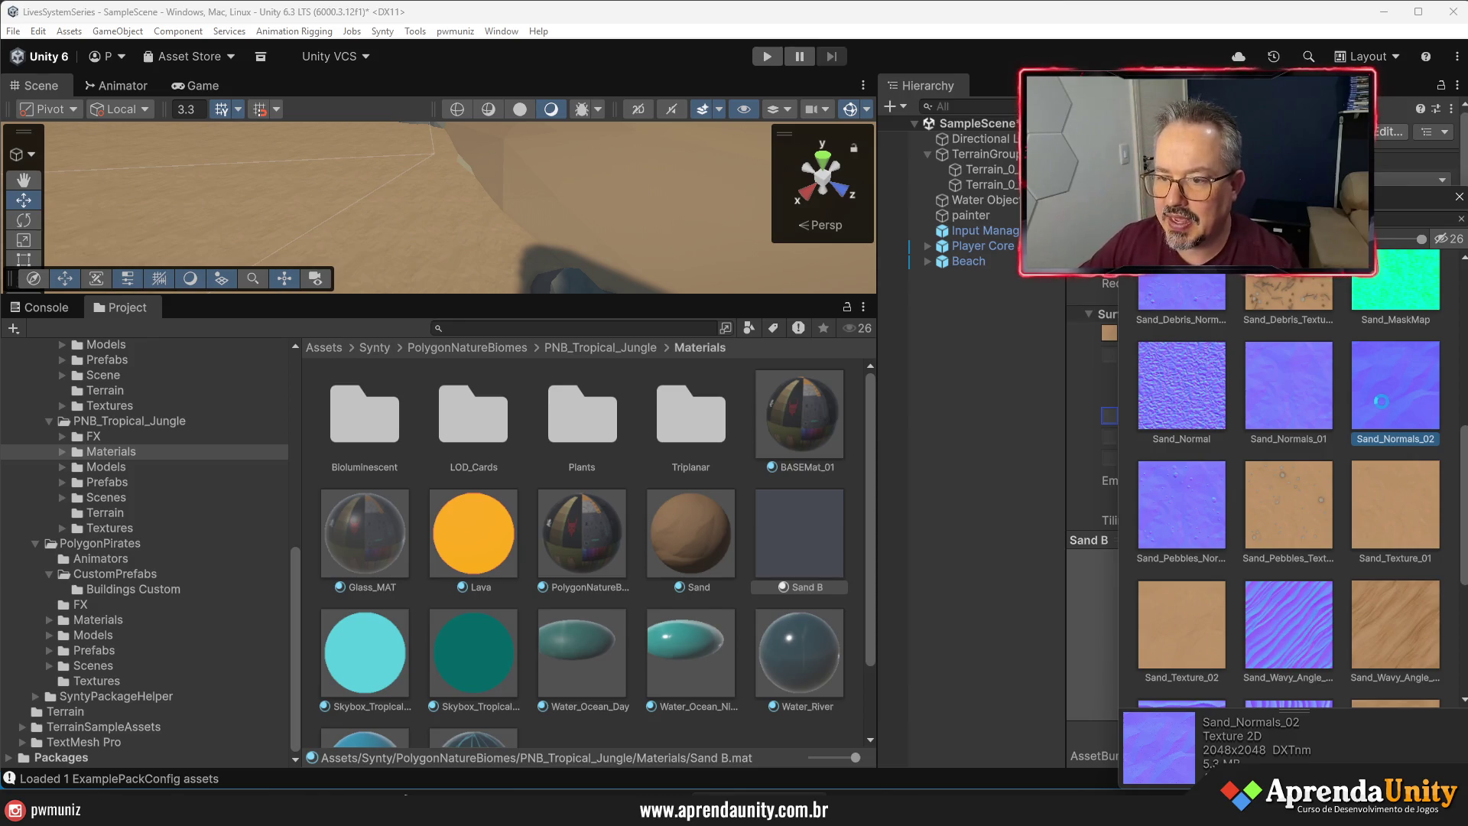
double_click(1381, 401)
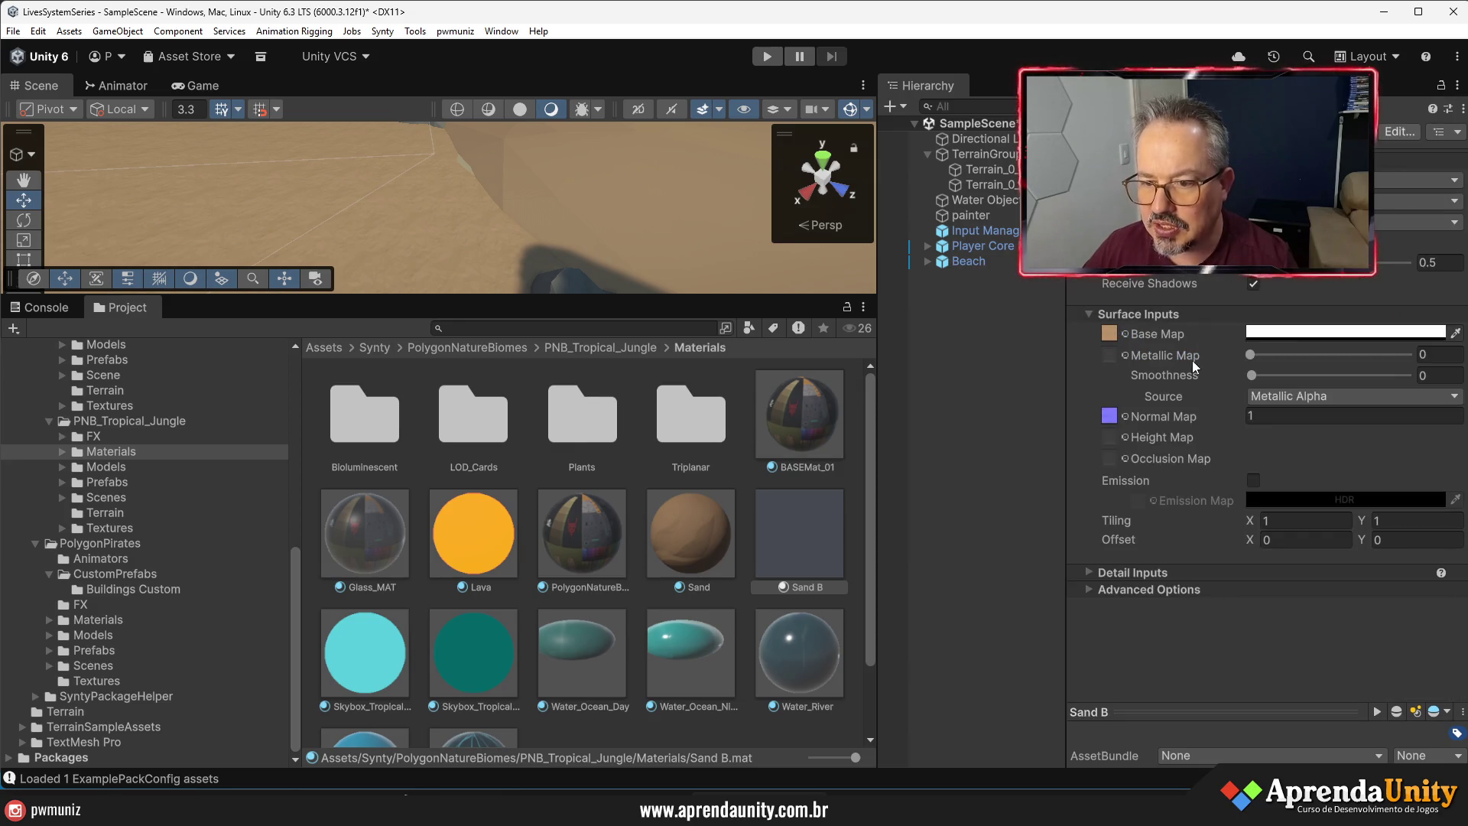
- Deselect Sand B, make the Scene view taller, and preview Sand B on the scene's surfaces
click(795, 524)
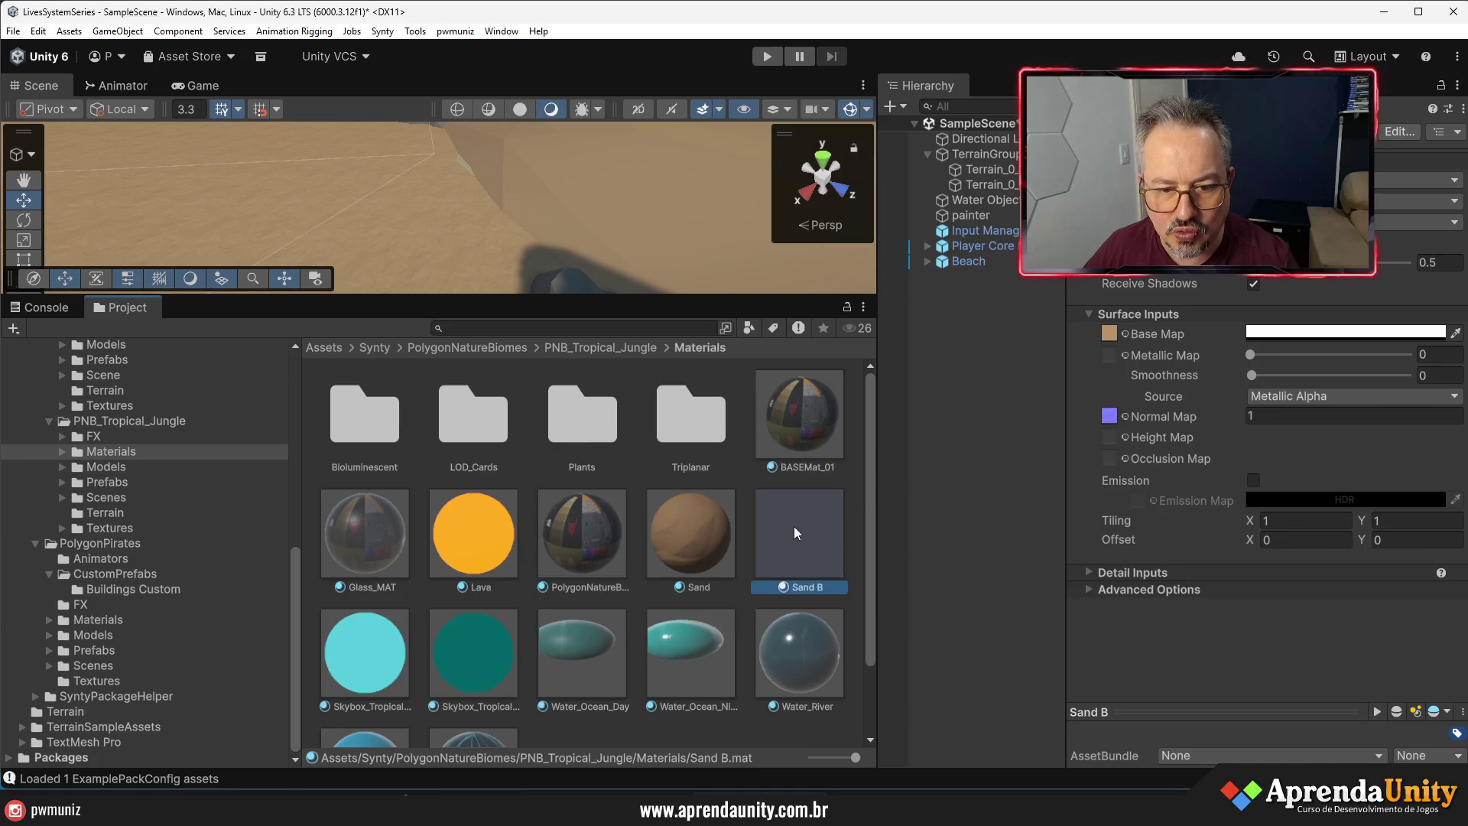
click(686, 523)
click(786, 526)
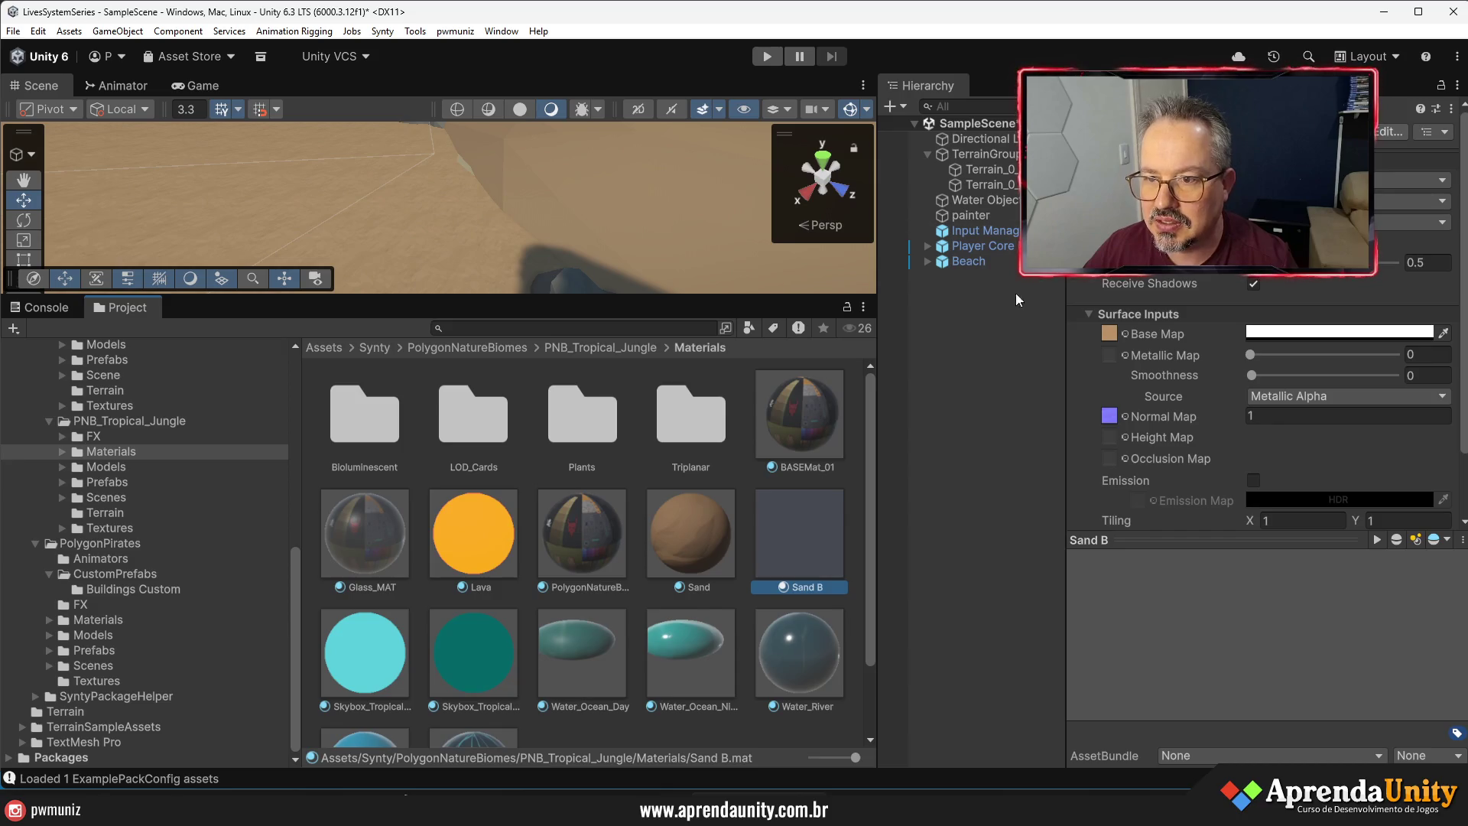
click(1000, 365)
drag(510, 295, 511, 436)
drag(795, 666, 611, 233)
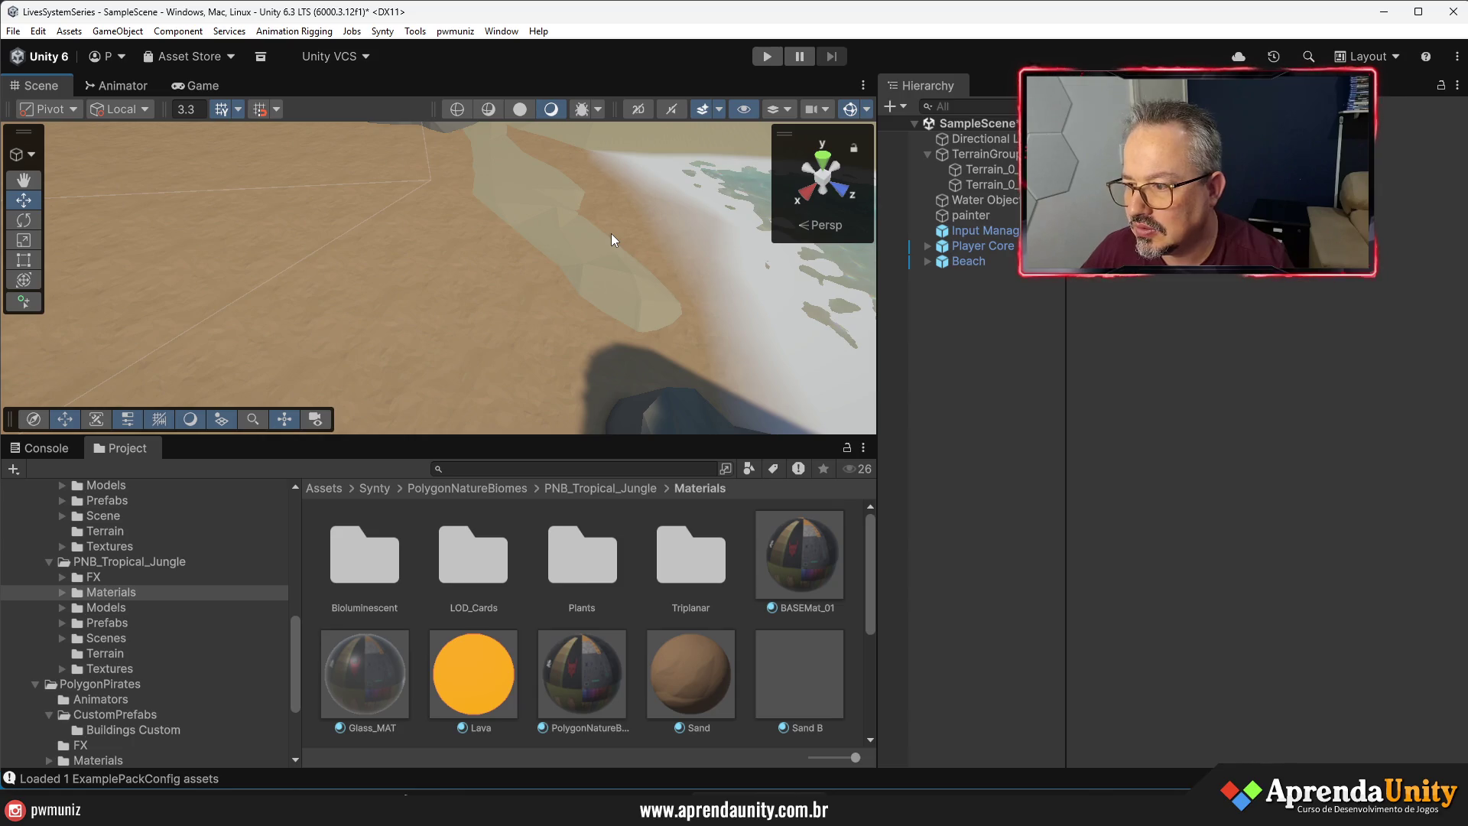
- Orbit over the beach, select the Beach object and enlarge the Project assets panel
mouse_move(550, 246)
mouse_down()
mouse_move(562, 210)
mouse_move(679, 247)
mouse_up()
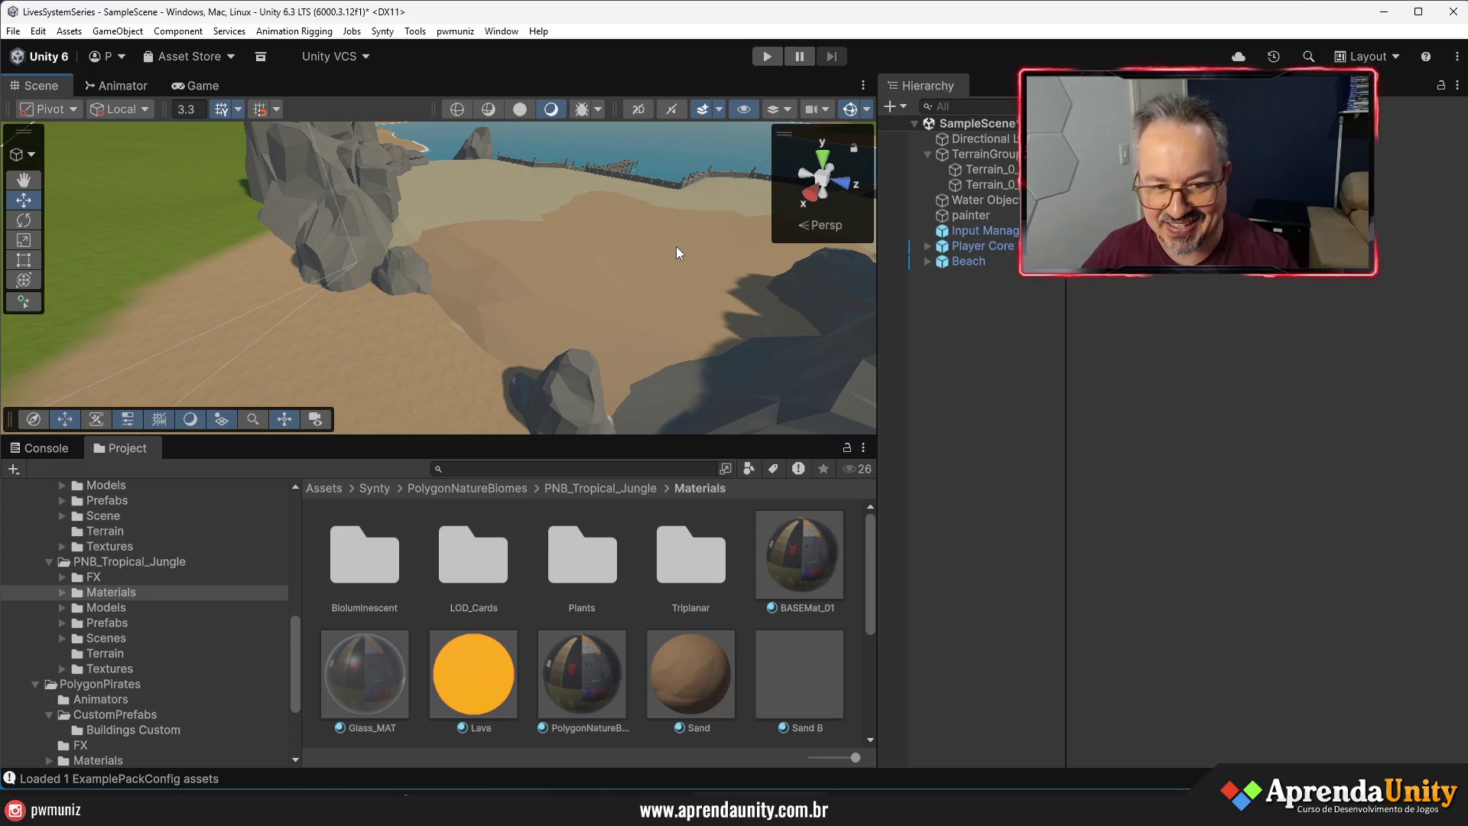
click(598, 281)
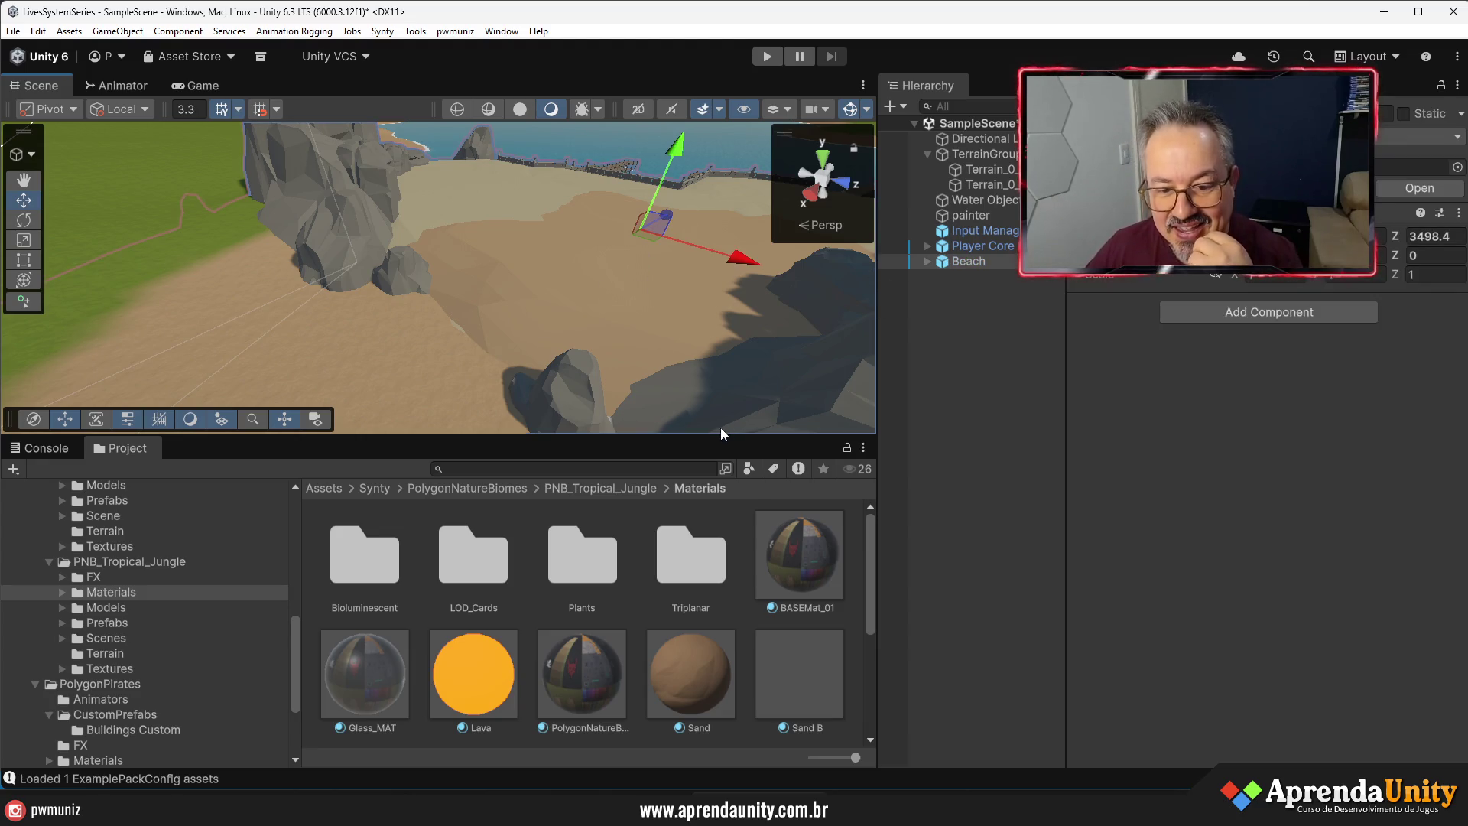
drag(722, 434, 722, 338)
- Delete the Sand B material and duplicate the Sand material as Sand 1
click(817, 600)
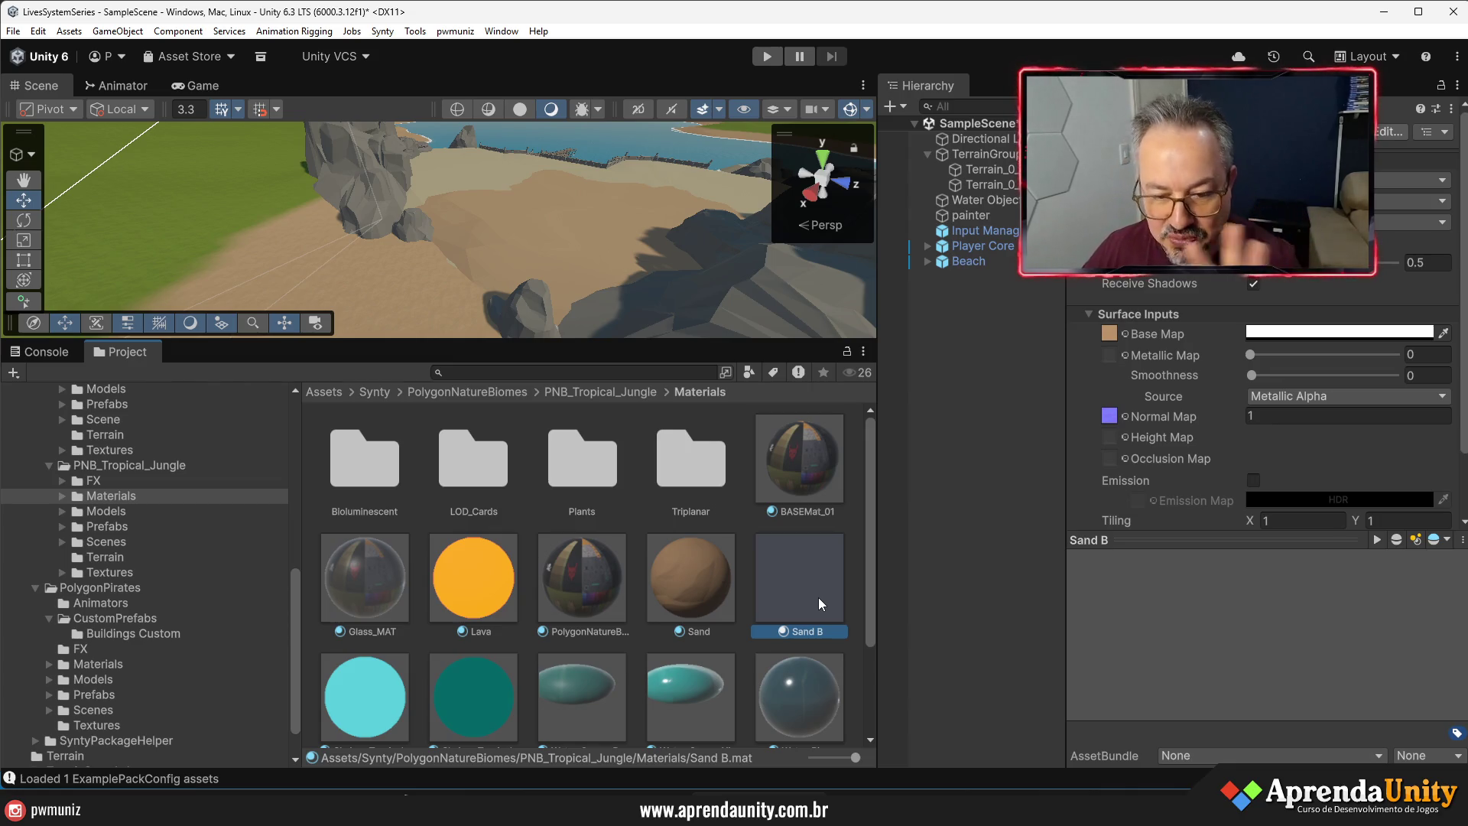
key(ctrl+d)
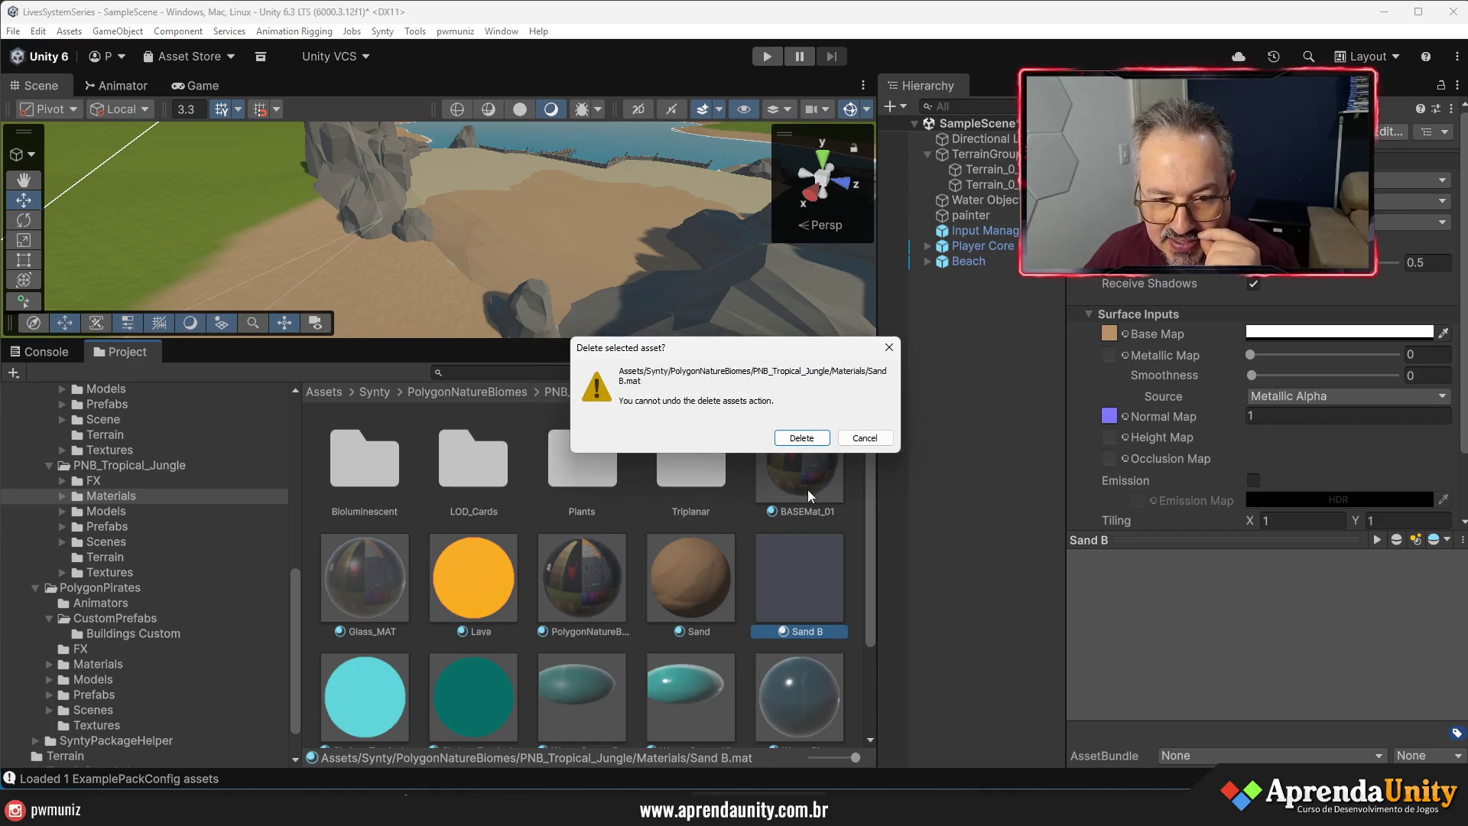
click(817, 438)
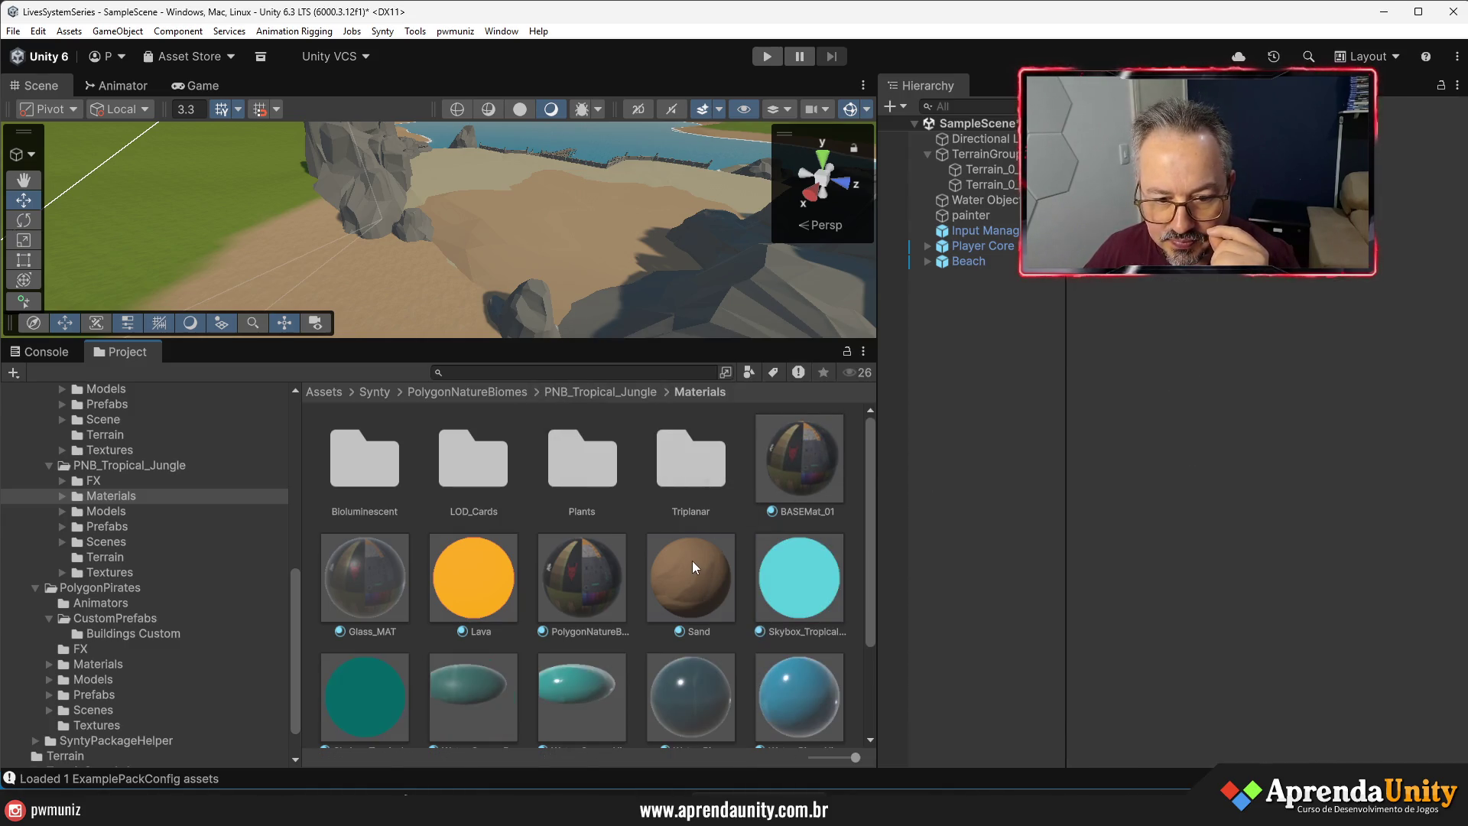
click(693, 562)
key(ctrl+d)
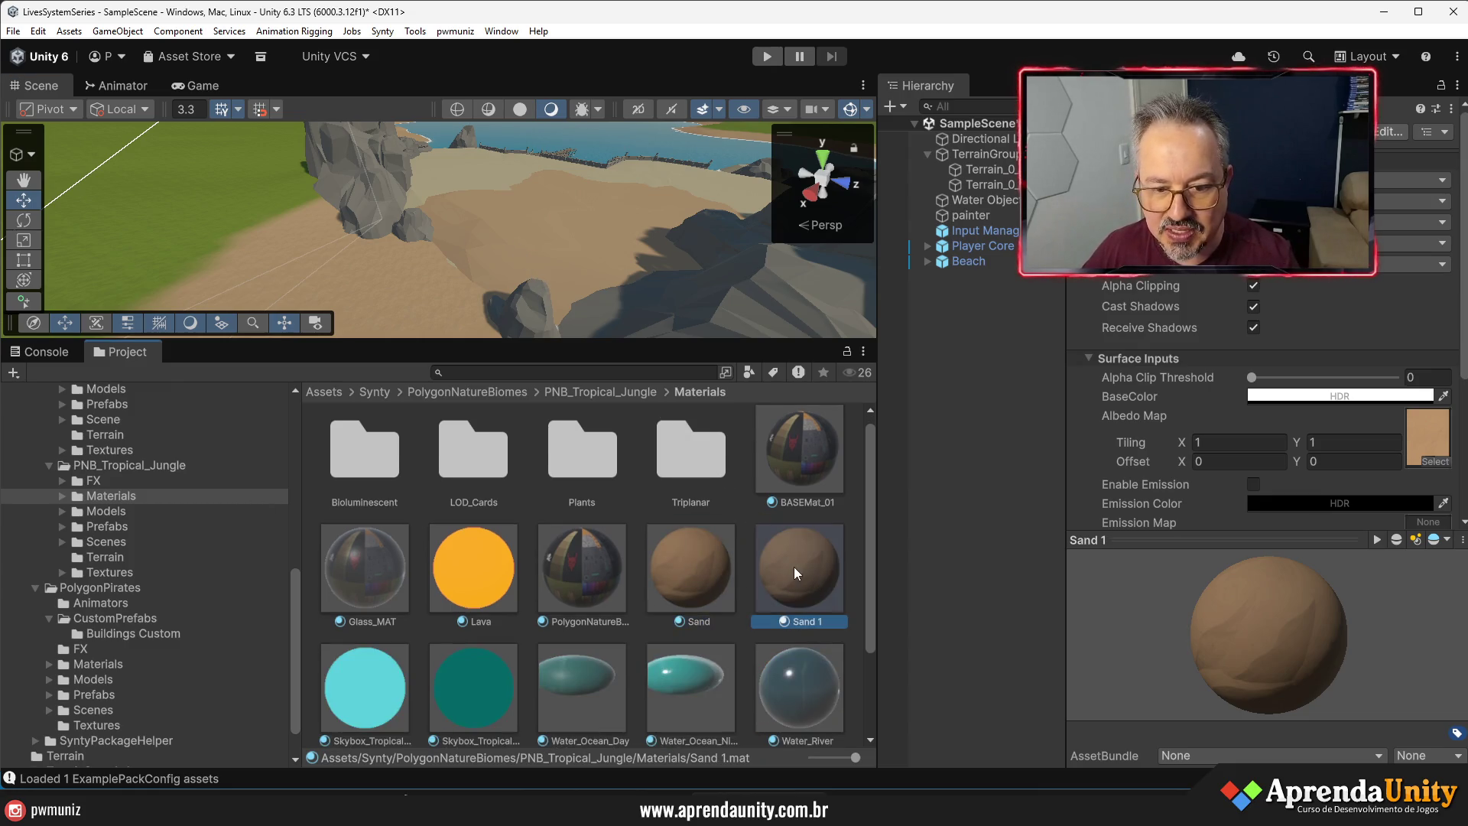
- Search 'san' in the Albedo map texture picker and assign a sand texture
drag(581, 341, 581, 551)
drag(543, 416, 579, 426)
scroll(1315, 471, down, 5)
scroll(1267, 392, up, 4)
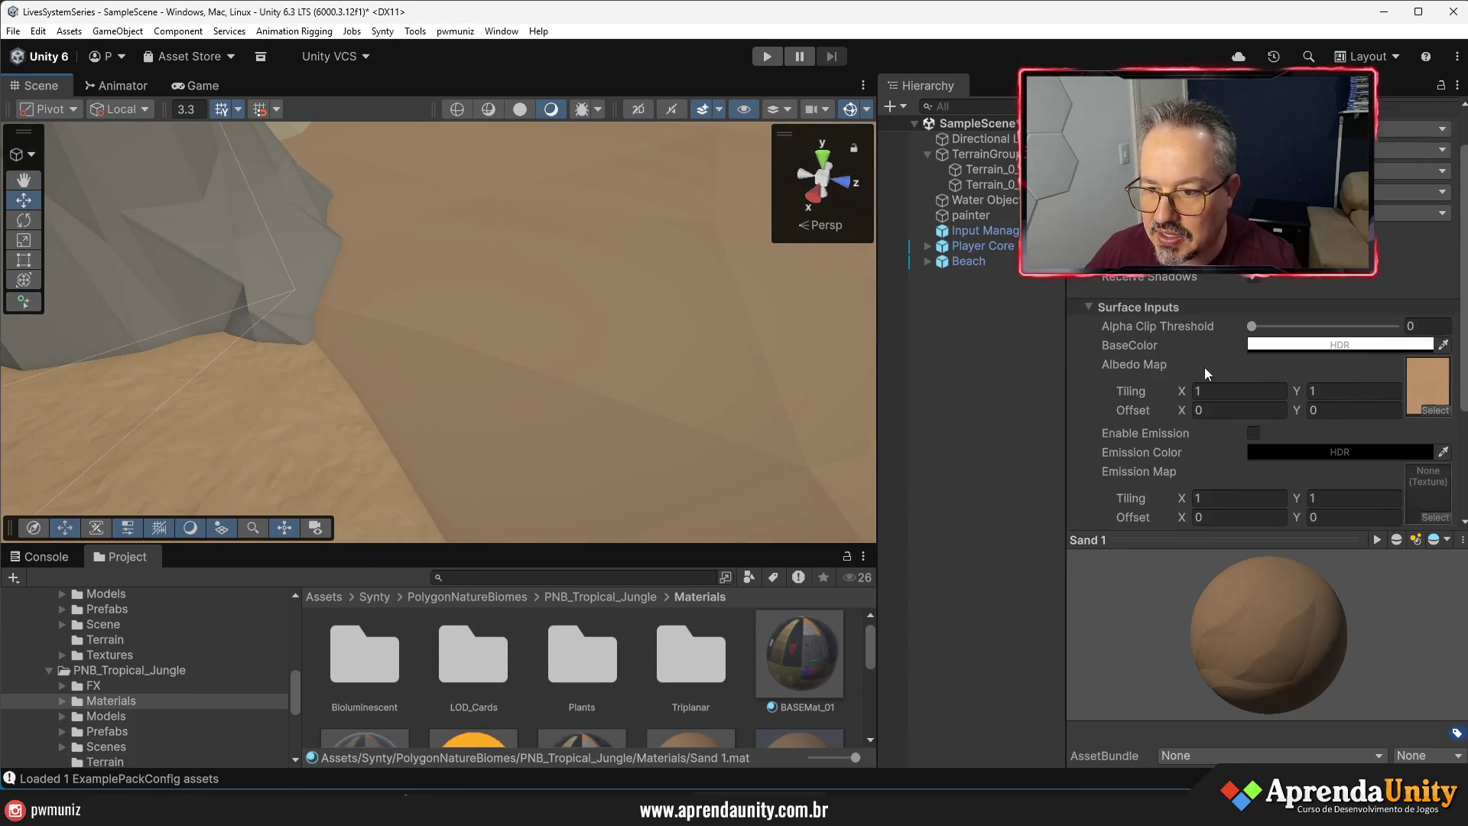
click(1435, 411)
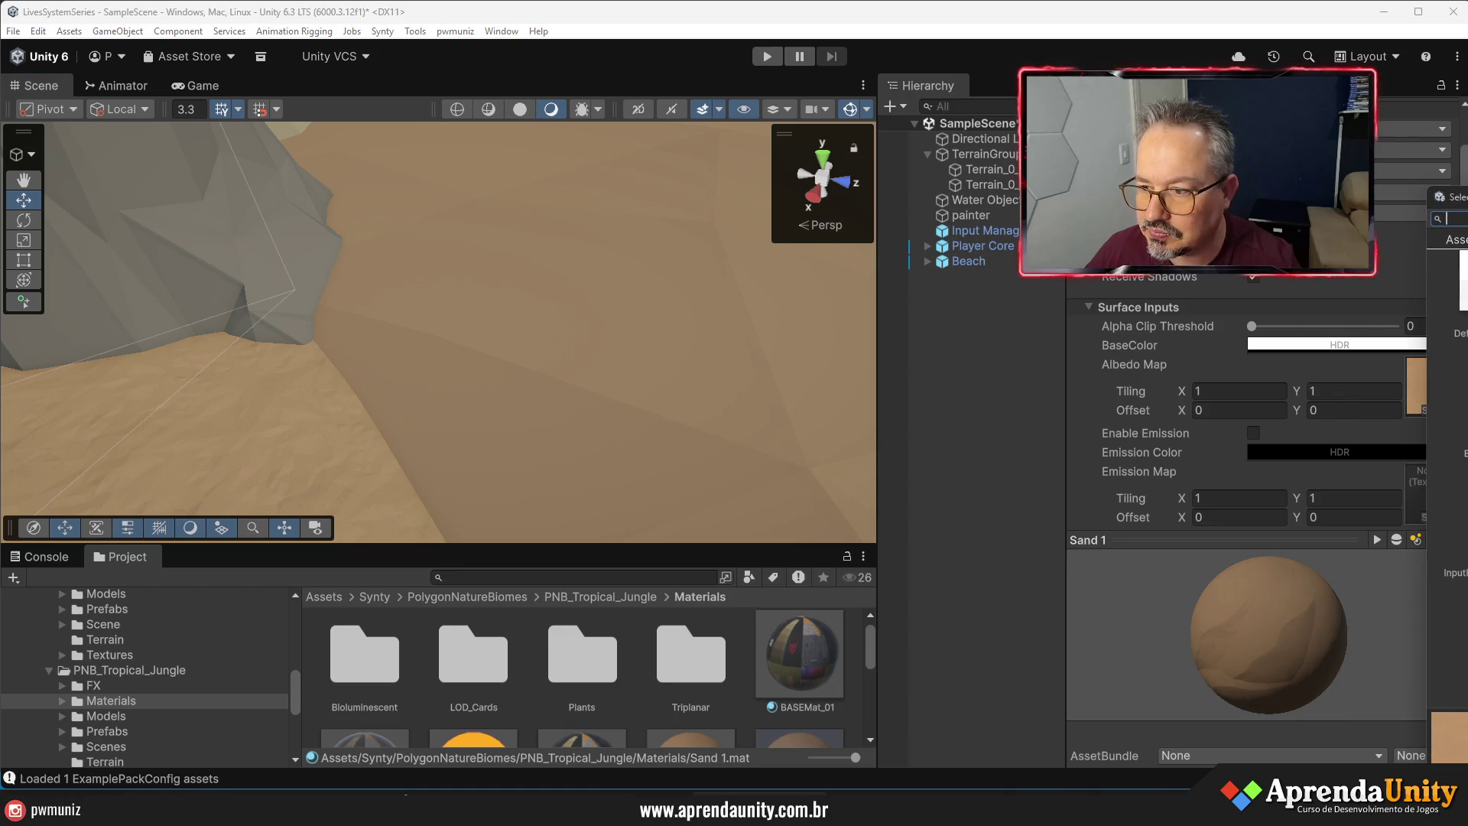
text(san)
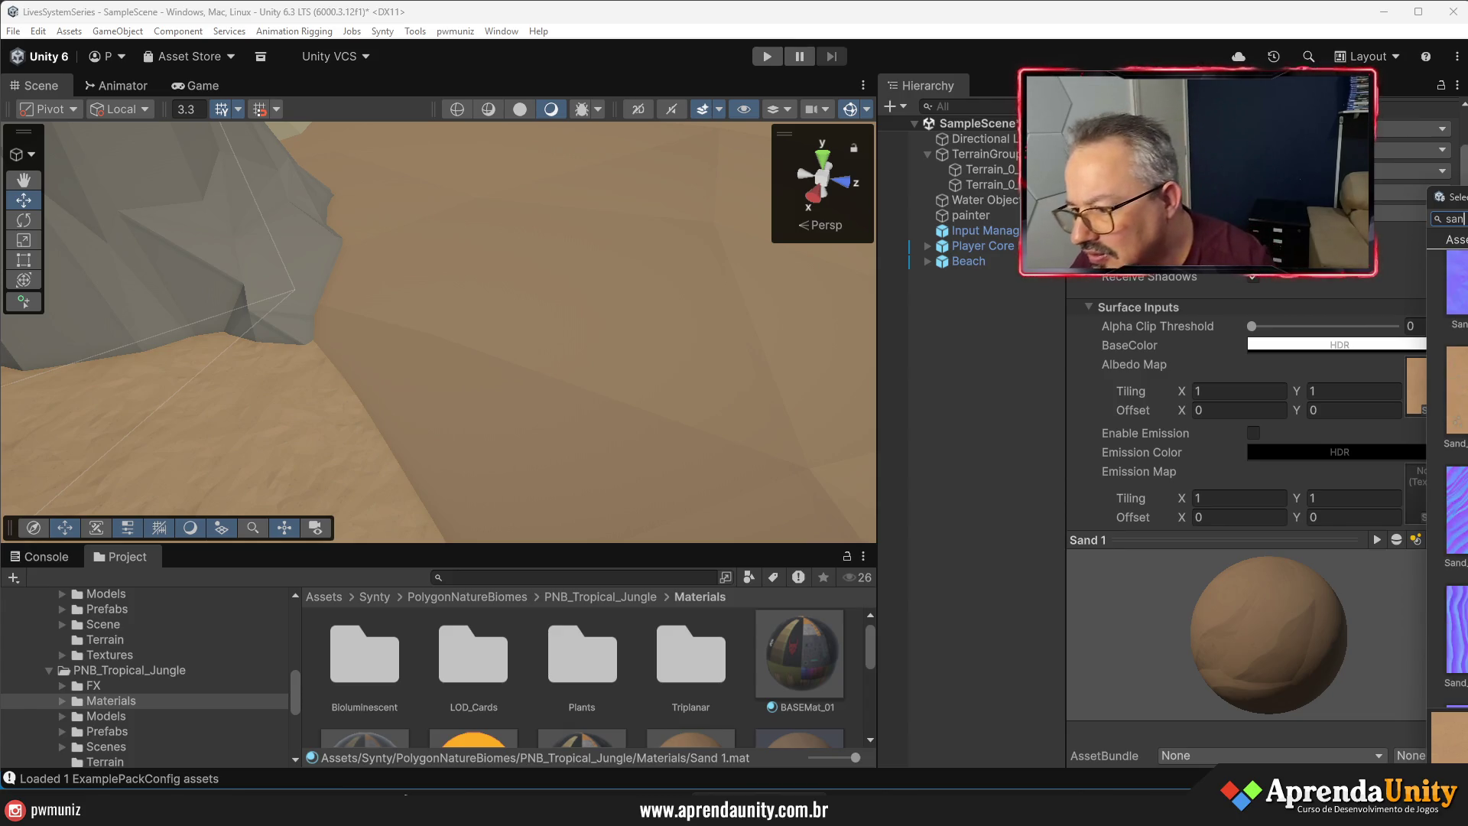
key(Return)
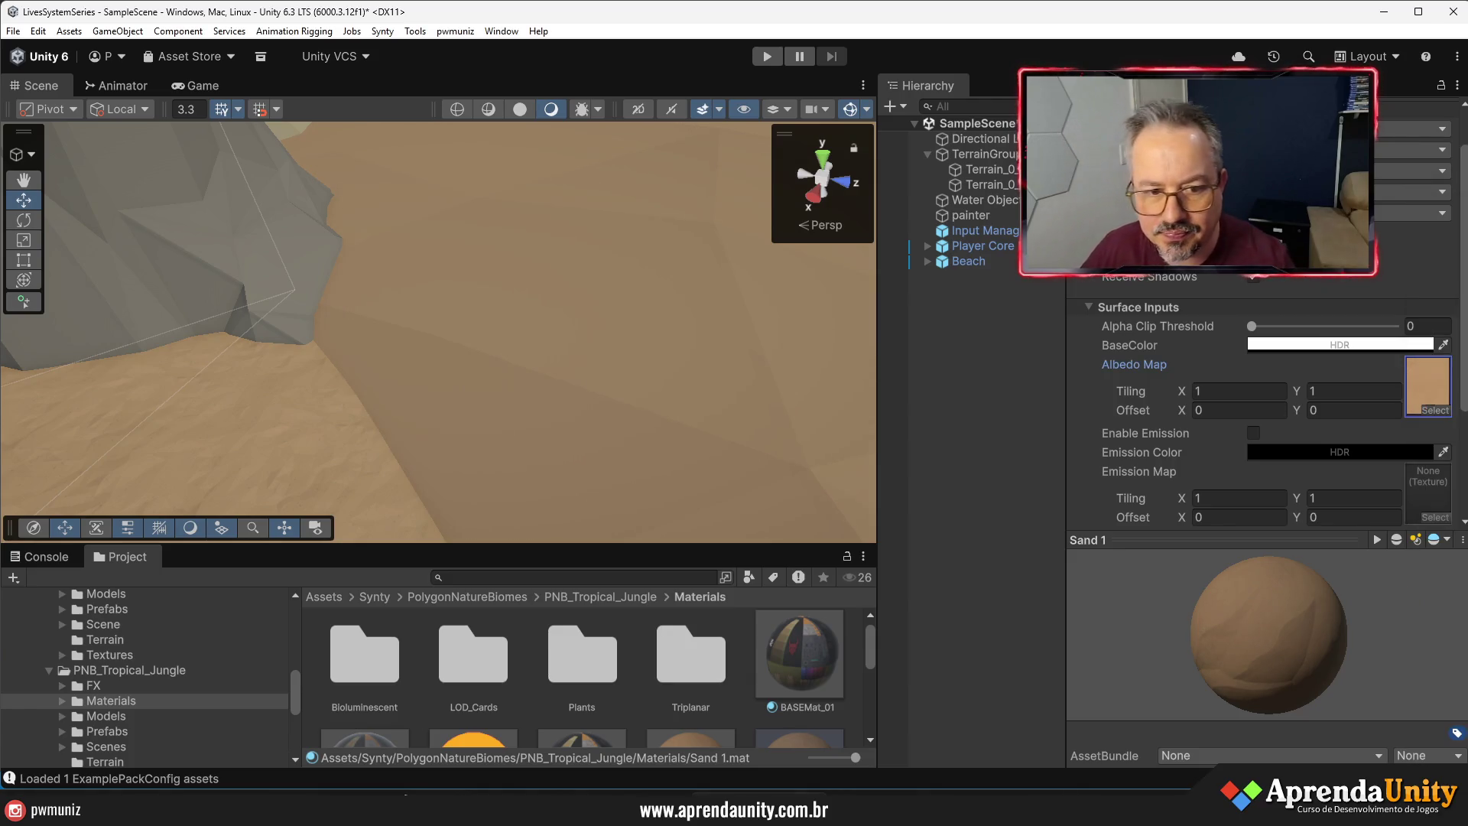
- Keep albedo tiling at 1 and switch to a warmer brown sand texture
drag(1183, 391, 1247, 395)
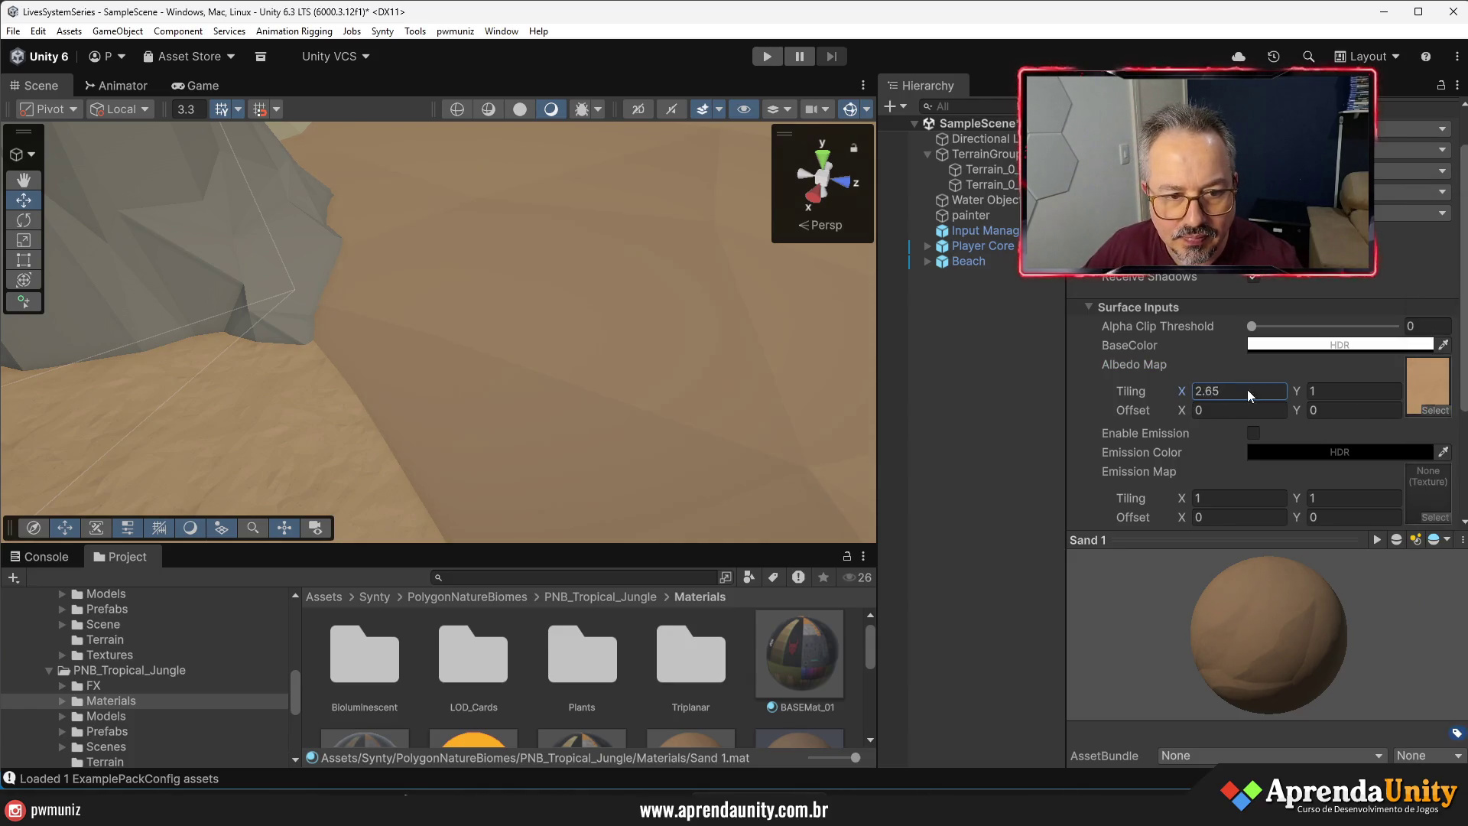
text(1)
mouse_move(754, 426)
mouse_down()
mouse_move(480, 449)
mouse_move(567, 449)
mouse_move(626, 426)
mouse_move(550, 422)
mouse_up()
mouse_move(1447, 413)
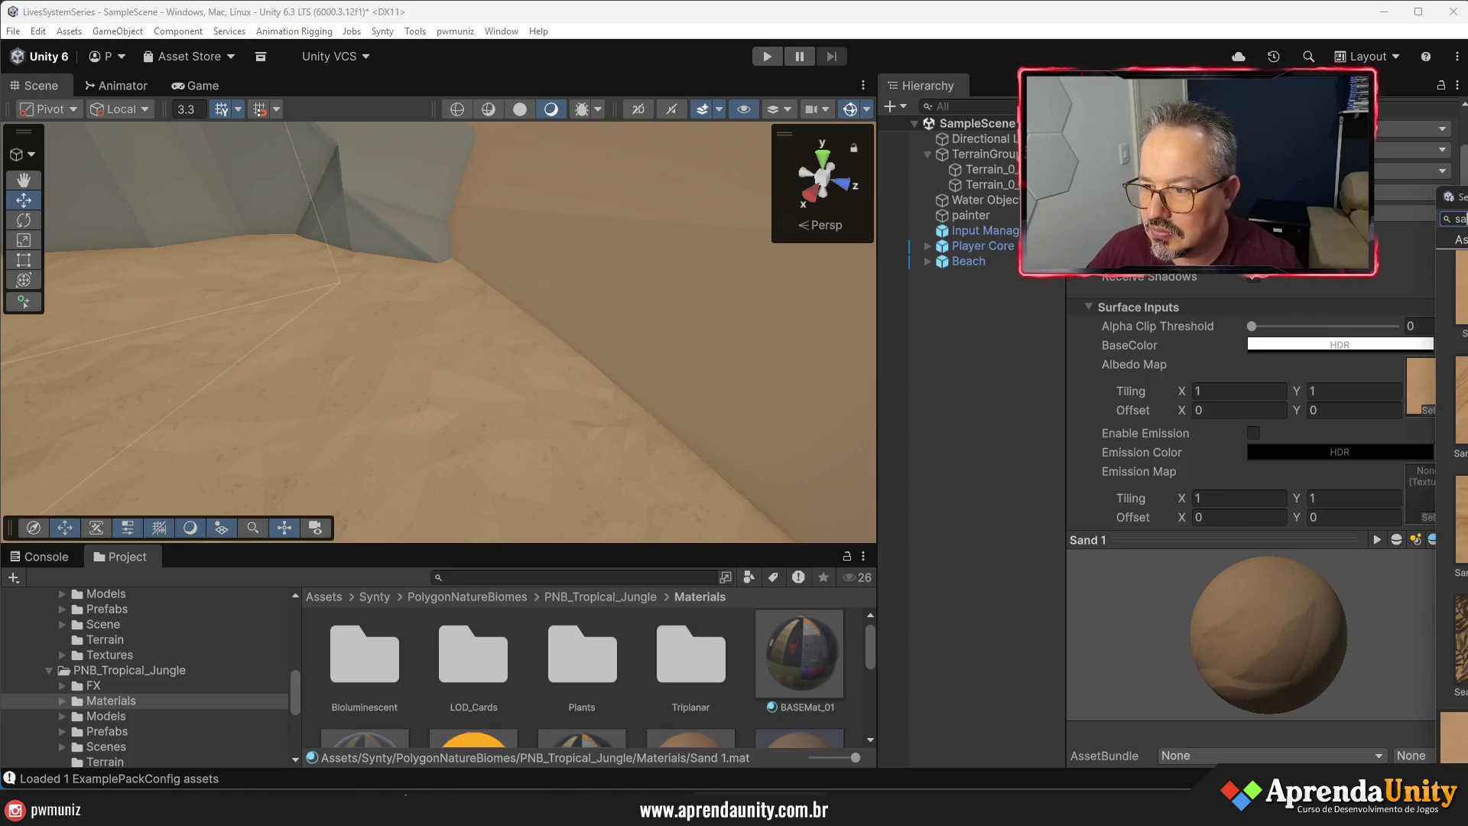
key(Down)
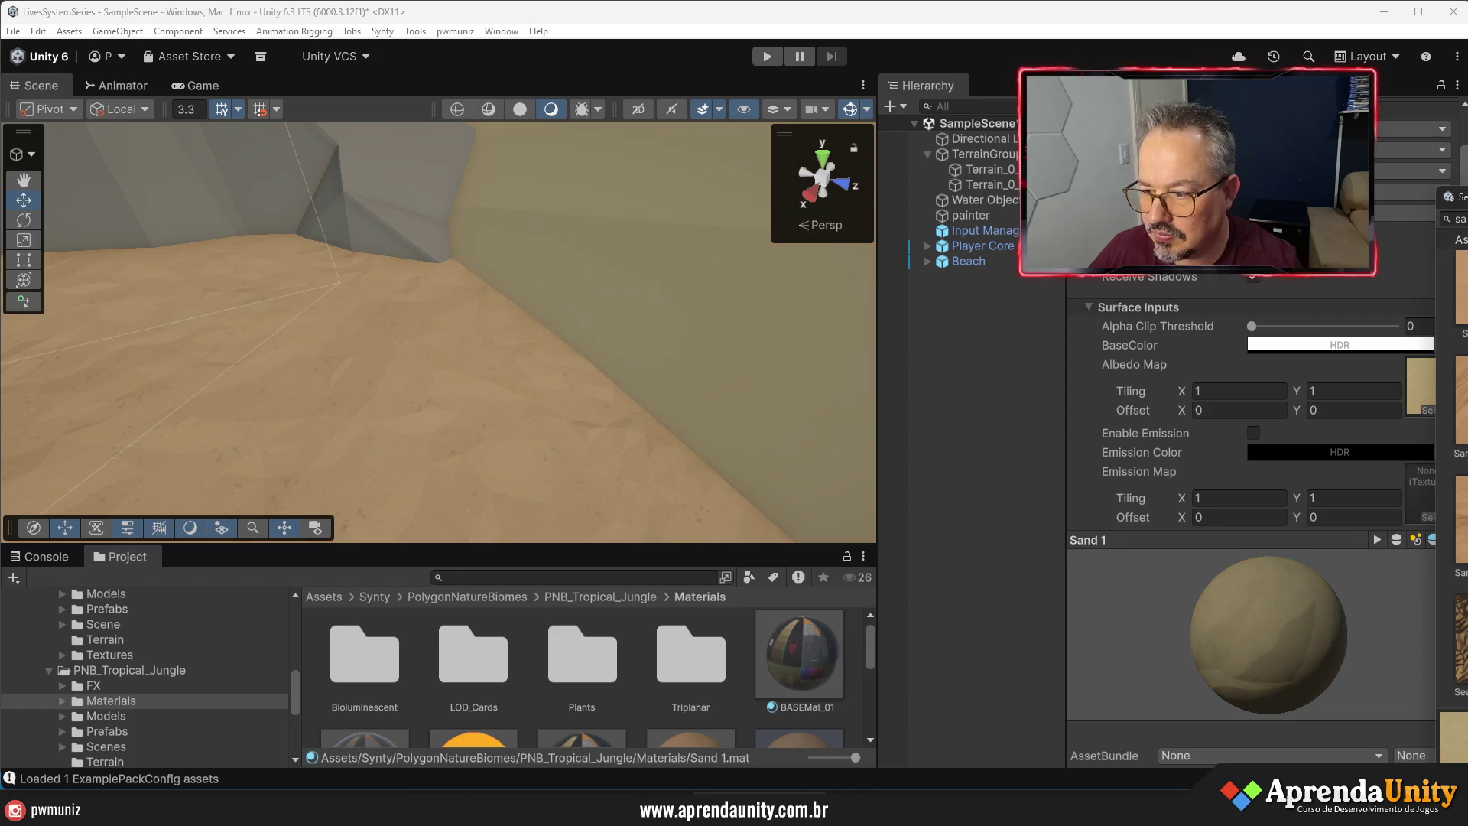
click(1458, 551)
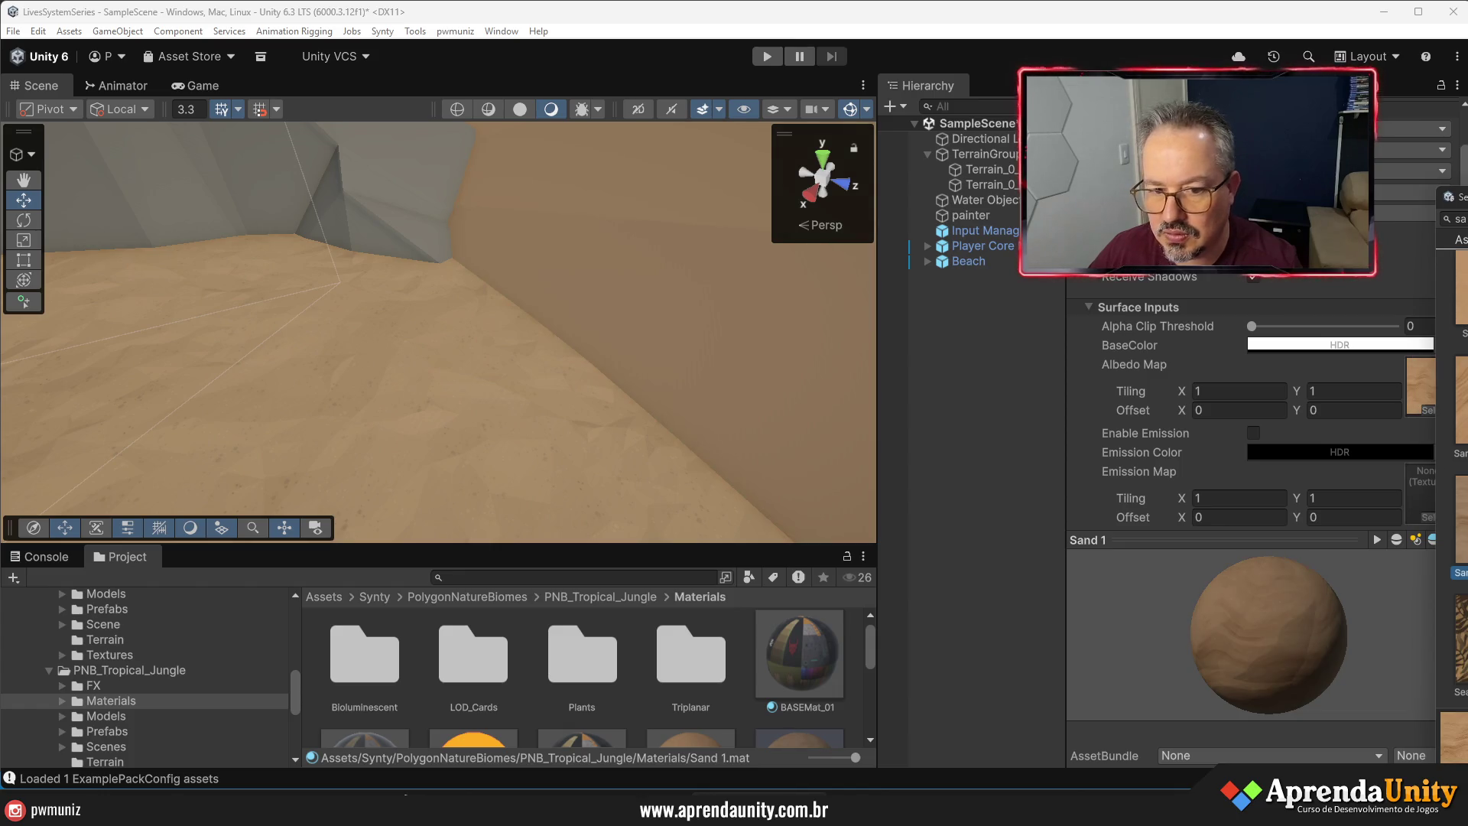
key(Down)
key(Down)
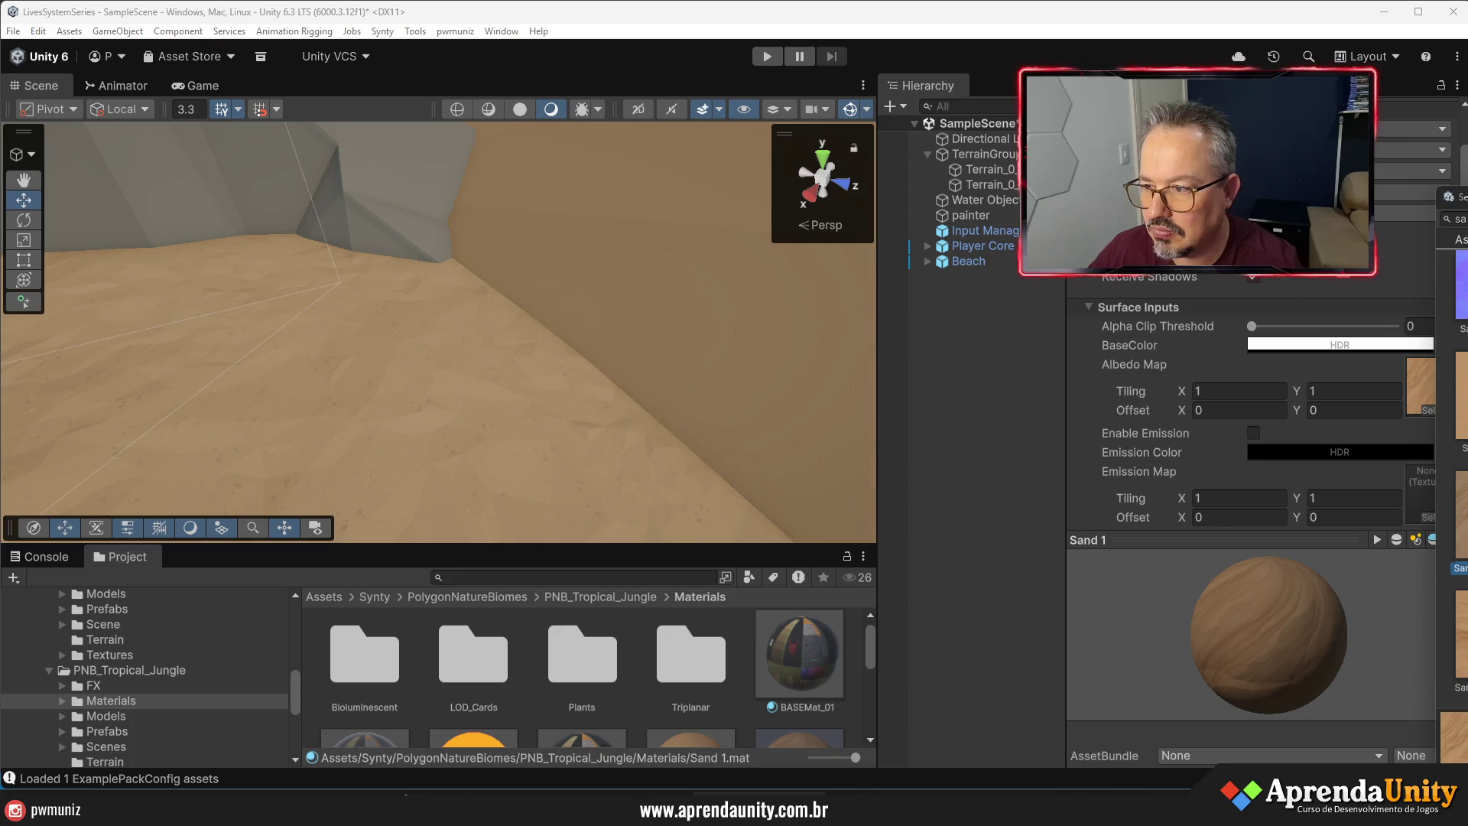
key(Down)
key(Down)
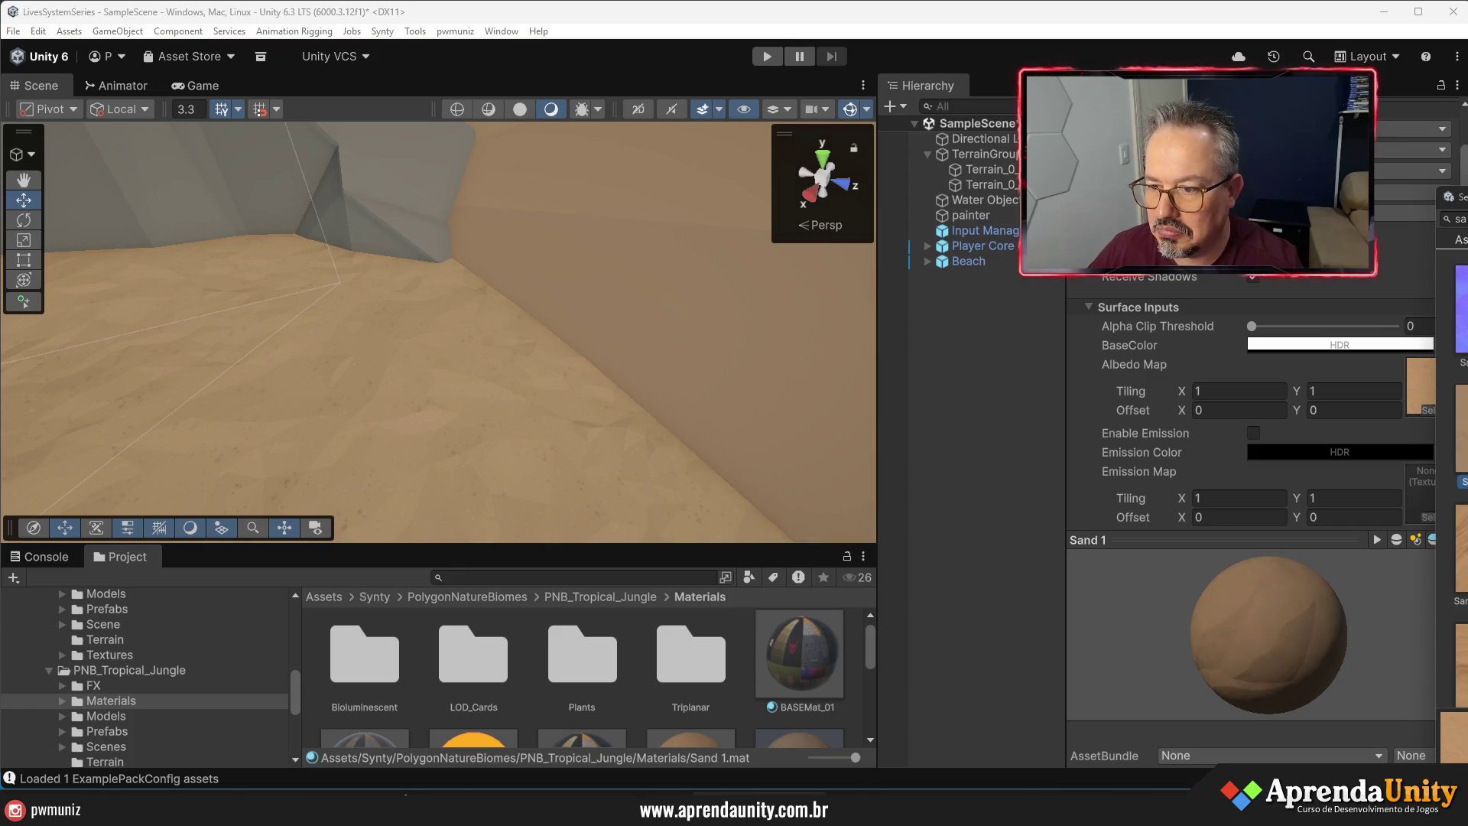
key(Return)
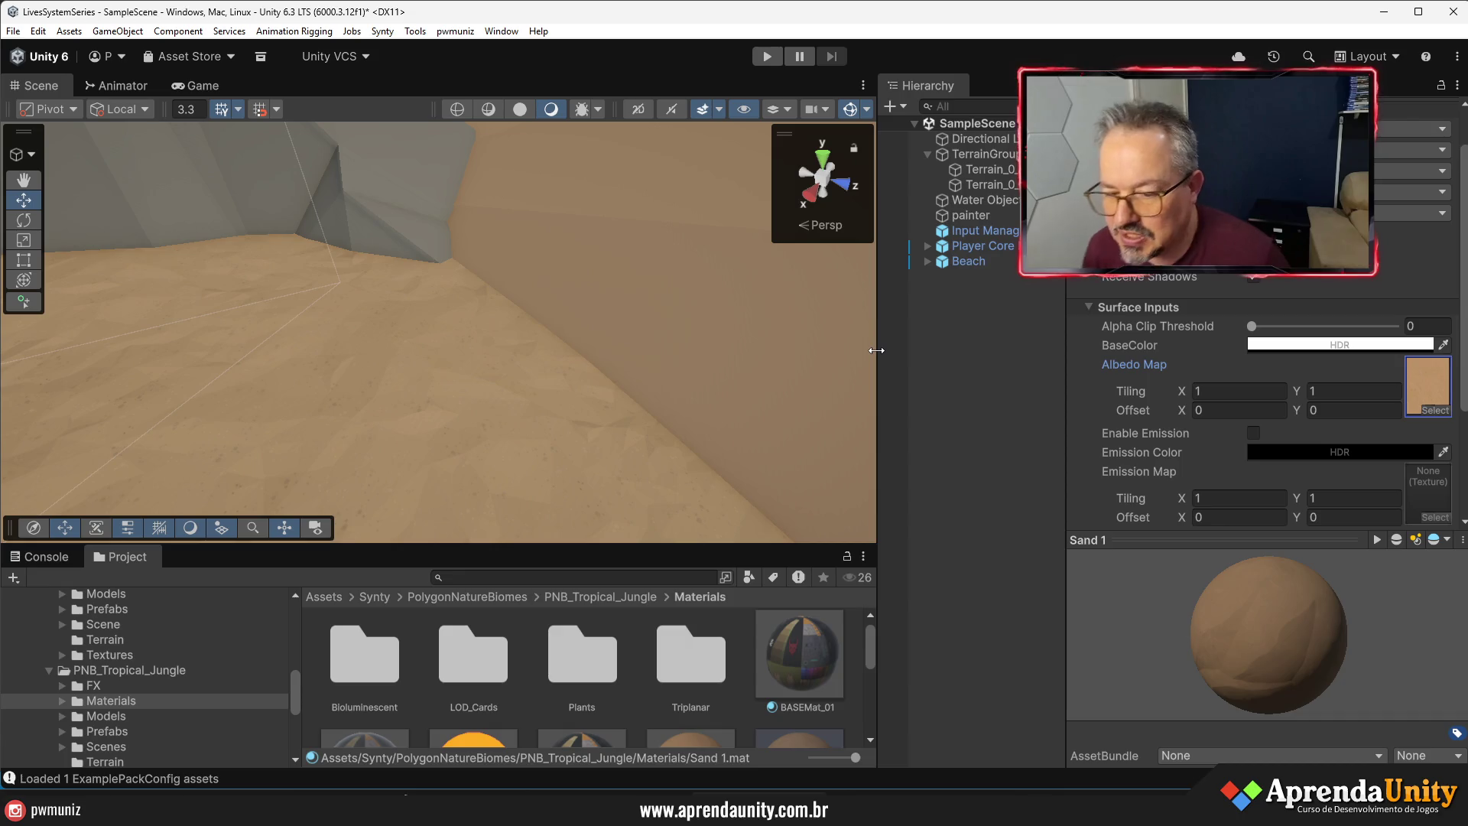
mouse_move(615, 326)
mouse_down()
mouse_move(617, 368)
mouse_move(645, 383)
mouse_move(725, 359)
mouse_up()
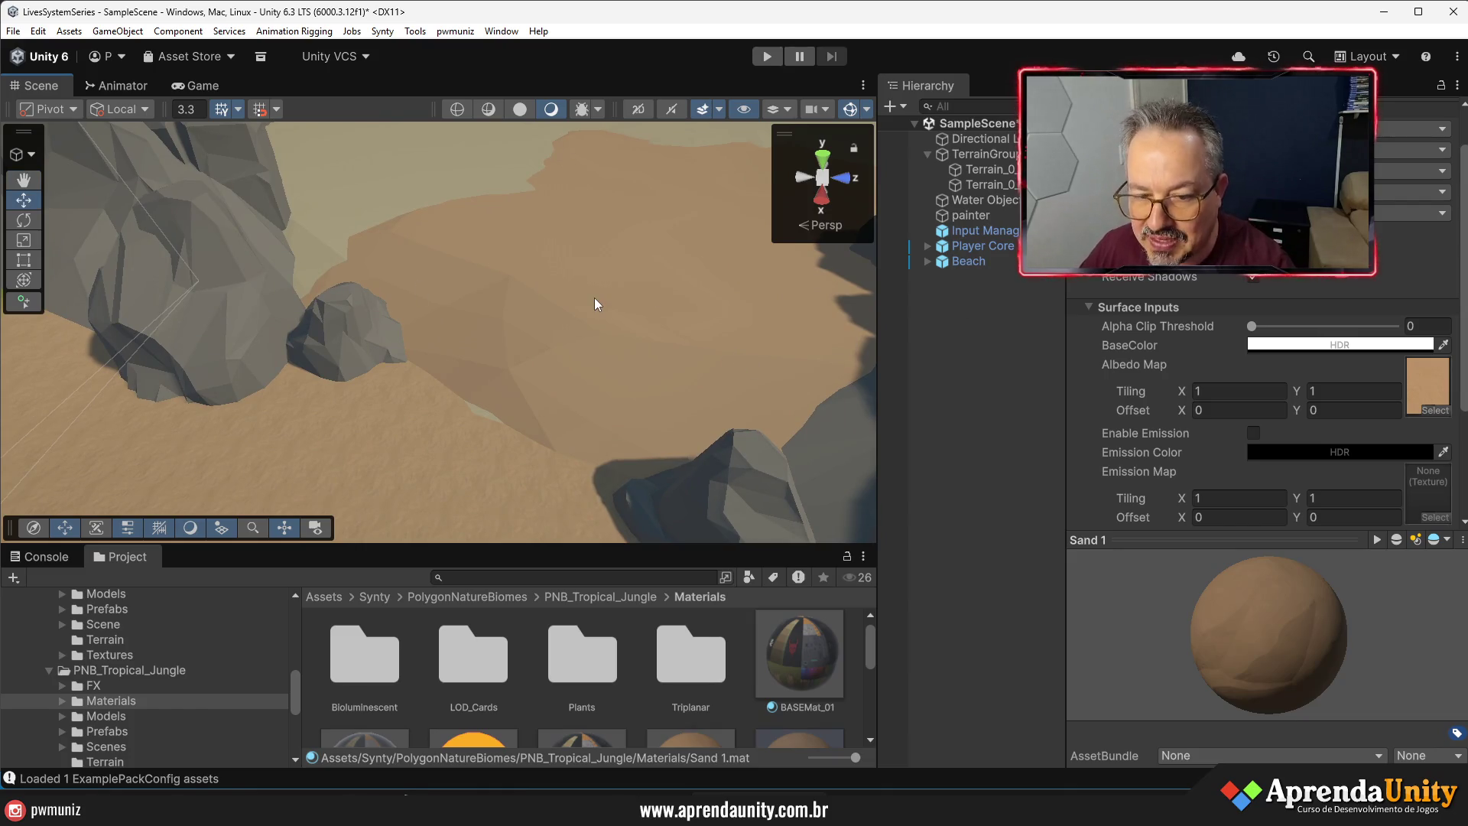
- Select the SM_Env_Beach sand mesh and locate its material, PolygonPirates_Material_01_A
click(965, 374)
click(633, 379)
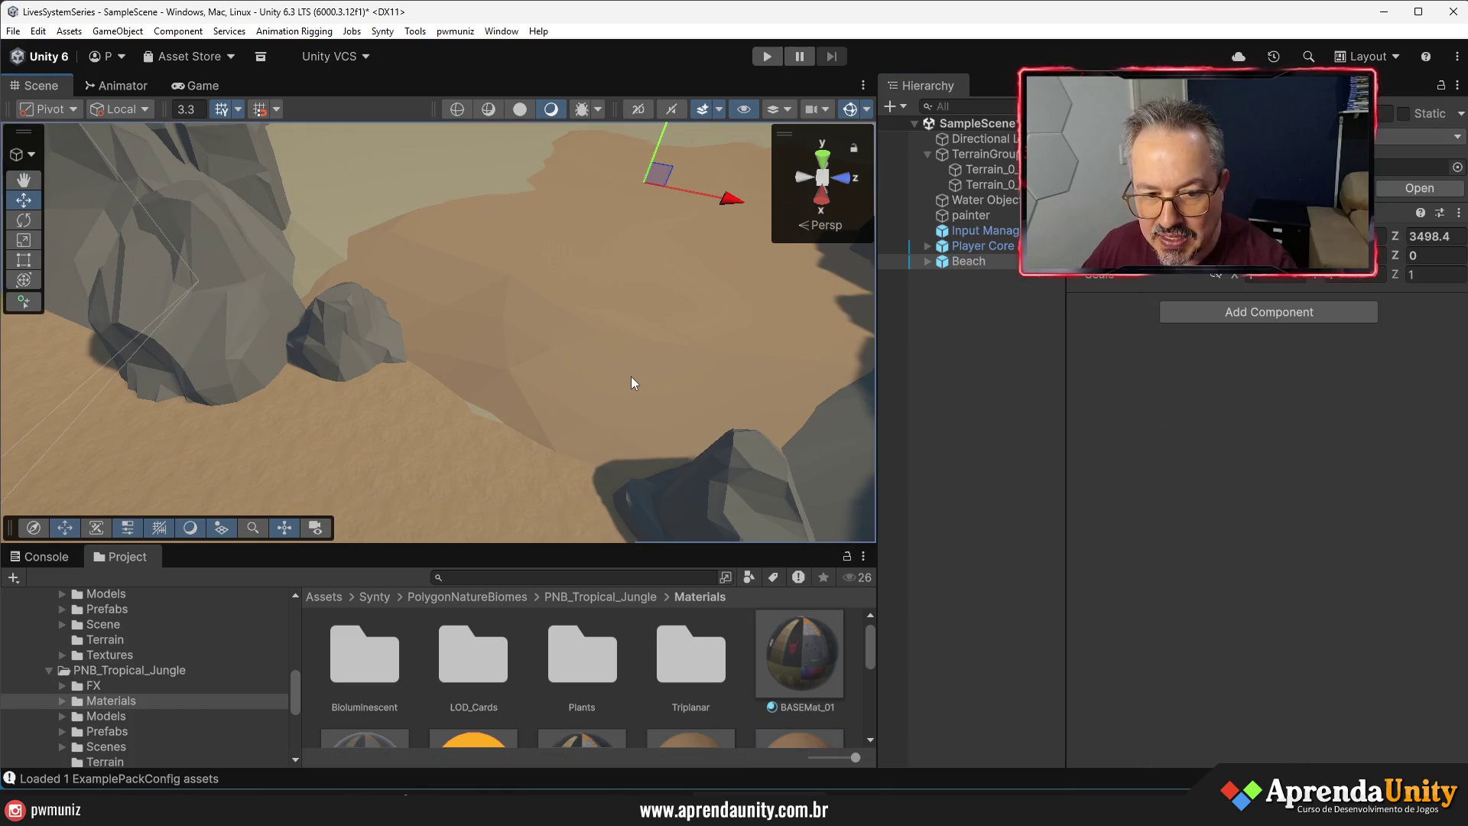
click(433, 180)
click(1292, 351)
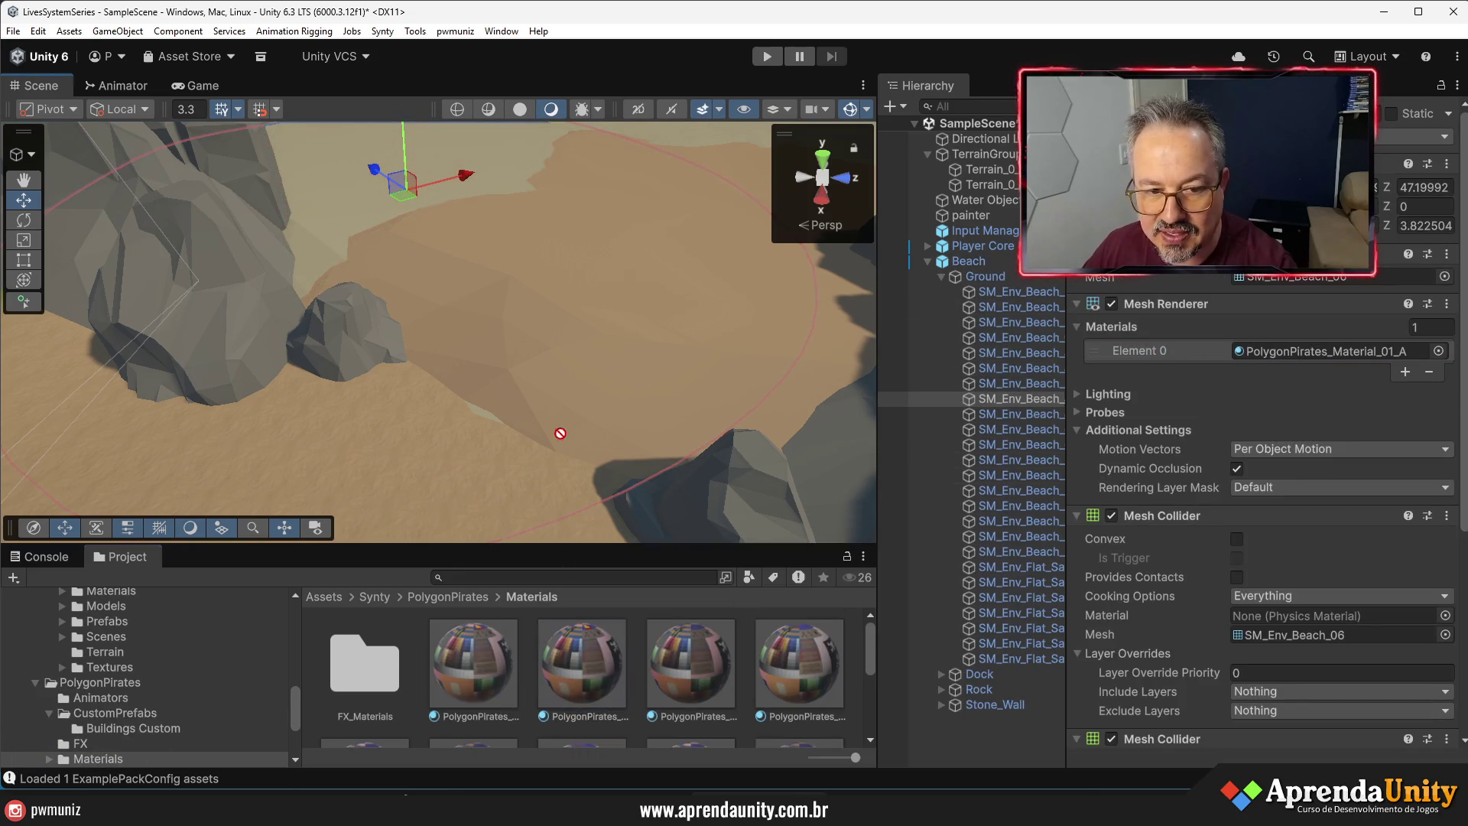
- Select the neighbouring terrain, collapse the Beach group and deselect everything
mouse_move(581, 457)
mouse_down()
mouse_move(580, 397)
mouse_move(494, 410)
mouse_up()
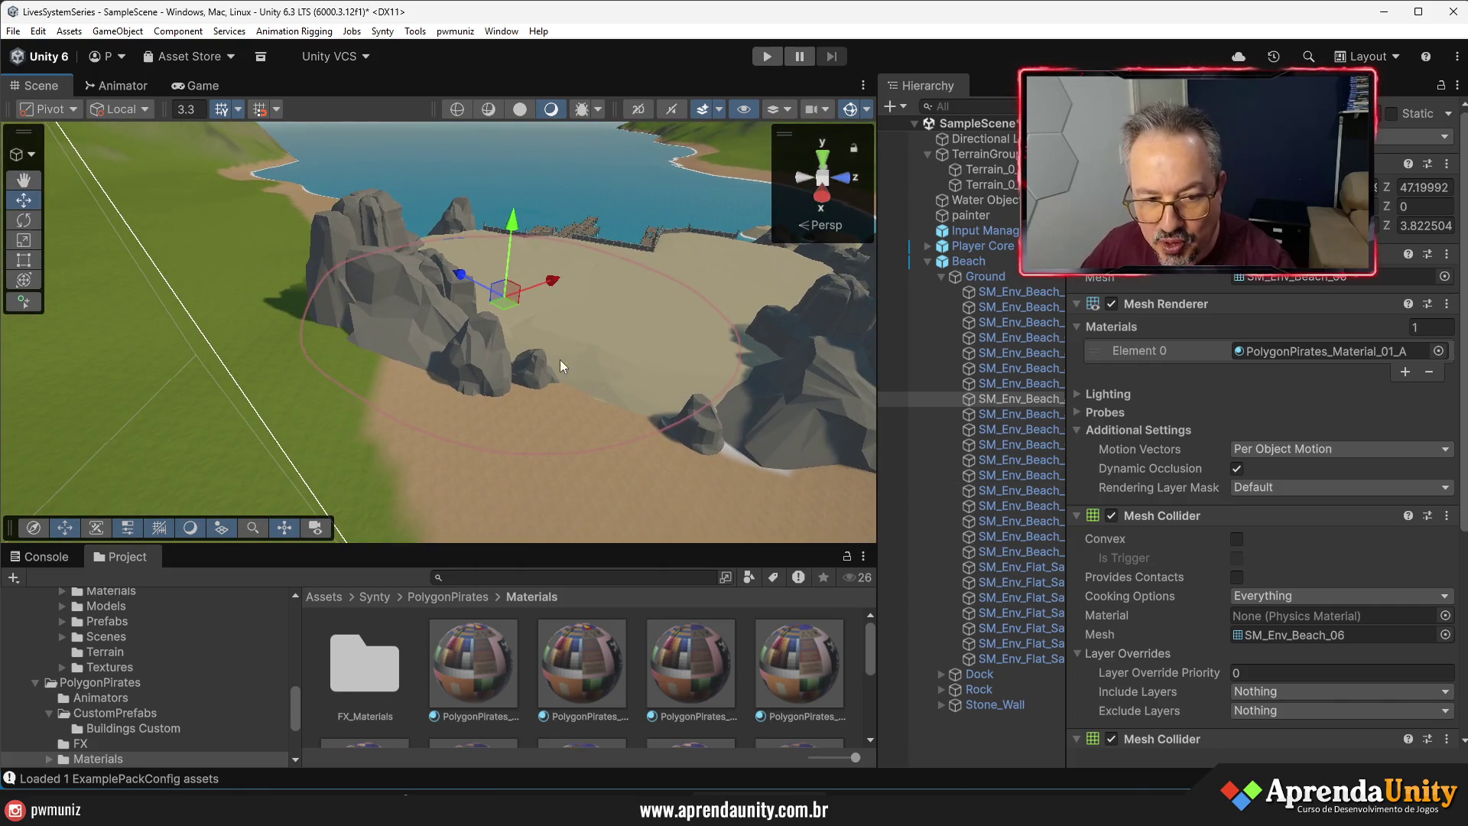
click(561, 416)
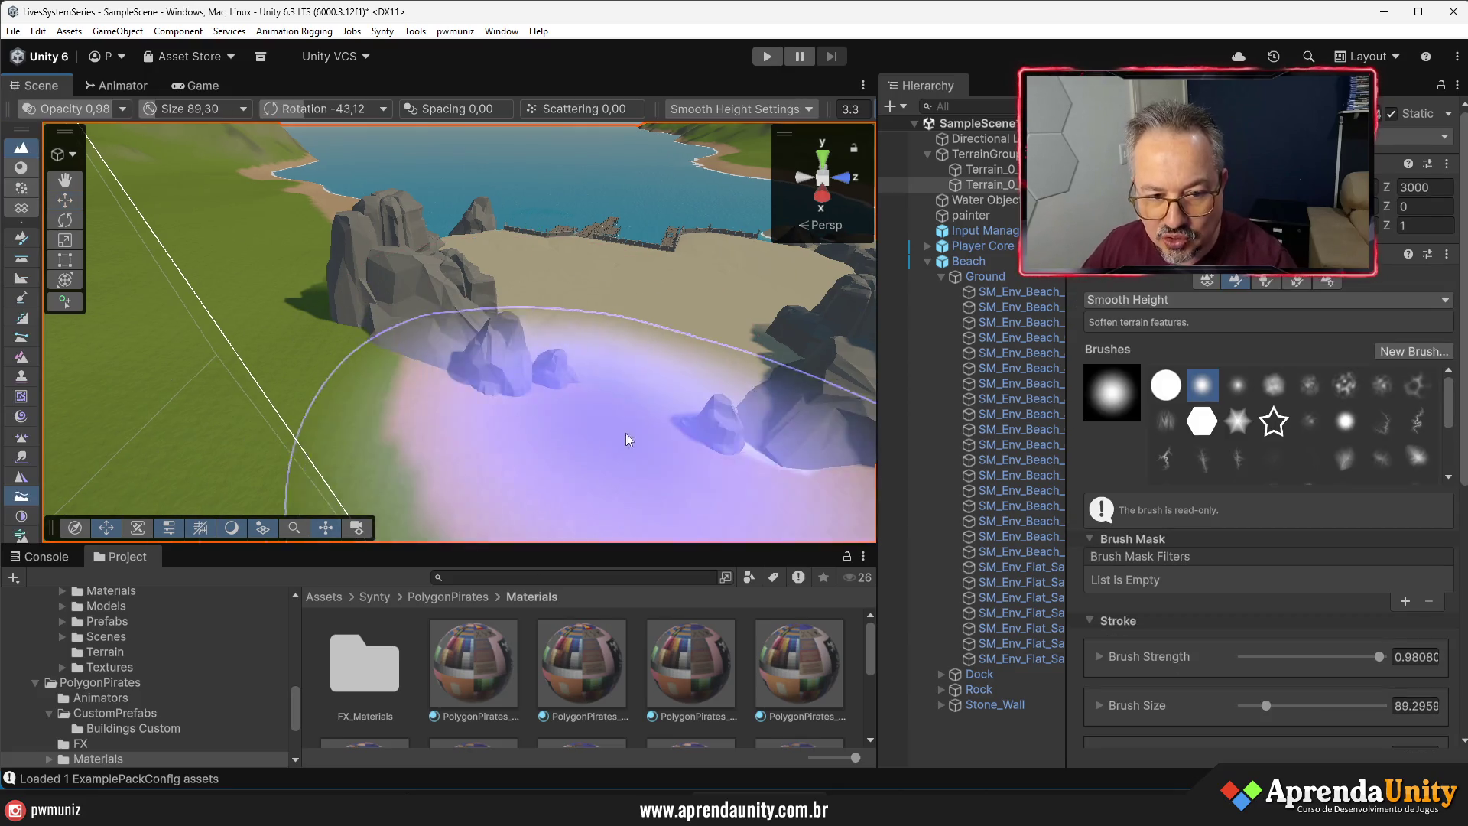
click(927, 261)
click(952, 314)
mouse_move(765, 374)
mouse_down()
mouse_move(724, 393)
mouse_move(665, 467)
mouse_move(678, 458)
mouse_move(621, 391)
mouse_up()
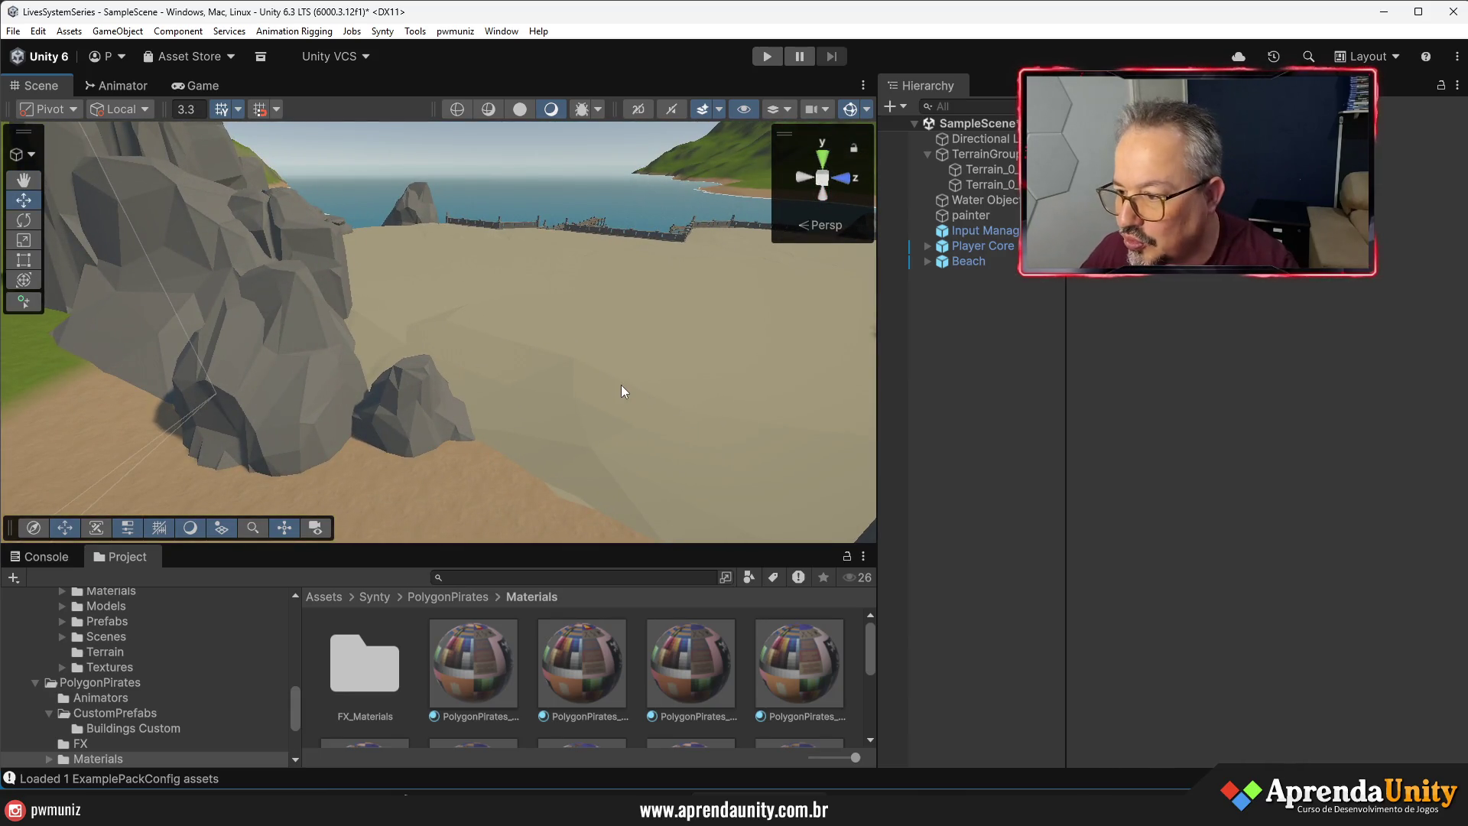
- Orbit over the cove and widen the Hierarchy column and Scene view to frame the docks
mouse_move(622, 390)
mouse_down()
mouse_move(699, 389)
mouse_move(733, 354)
mouse_move(747, 406)
mouse_move(764, 367)
mouse_move(531, 331)
mouse_move(111, 344)
mouse_move(541, 403)
mouse_move(568, 429)
mouse_up()
mouse_move(600, 280)
mouse_down()
mouse_move(492, 380)
mouse_move(727, 267)
mouse_up()
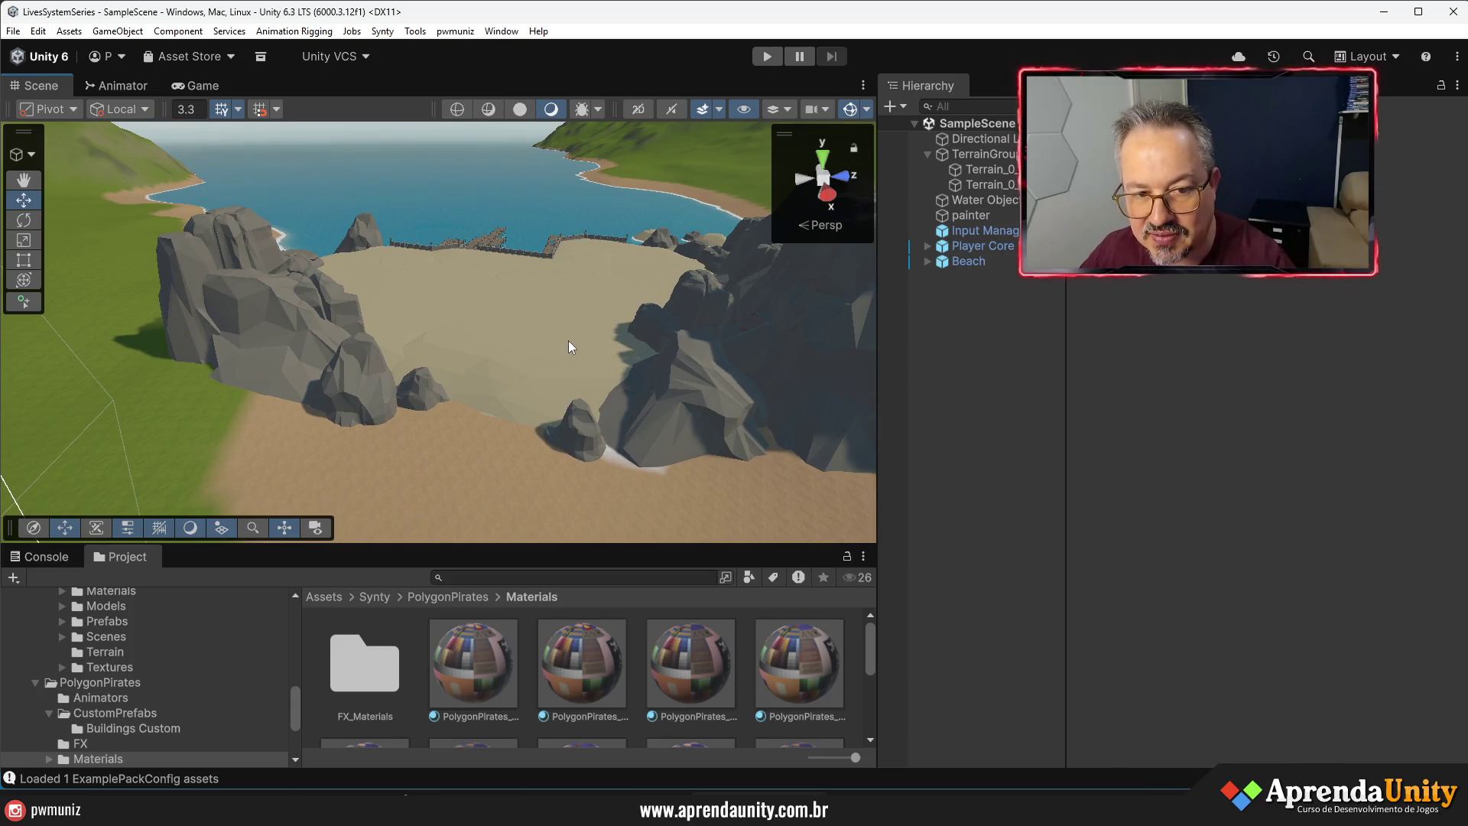
drag(1063, 418, 1120, 428)
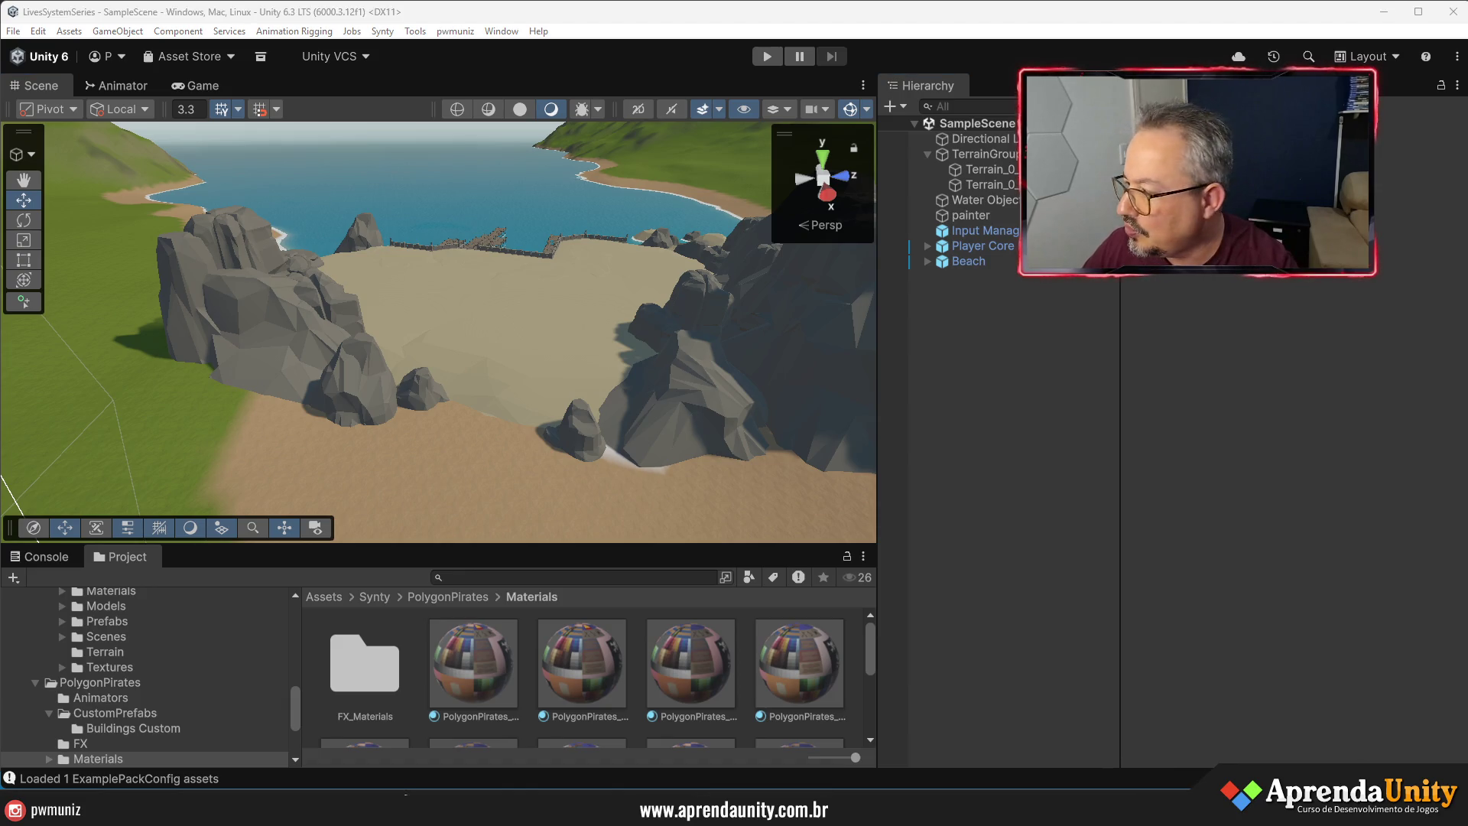
drag(1121, 474, 1225, 474)
drag(880, 472, 1008, 472)
mouse_move(726, 382)
mouse_down()
mouse_move(751, 311)
mouse_move(1248, 380)
mouse_move(1178, 336)
mouse_up()
drag(505, 329, 458, 344)
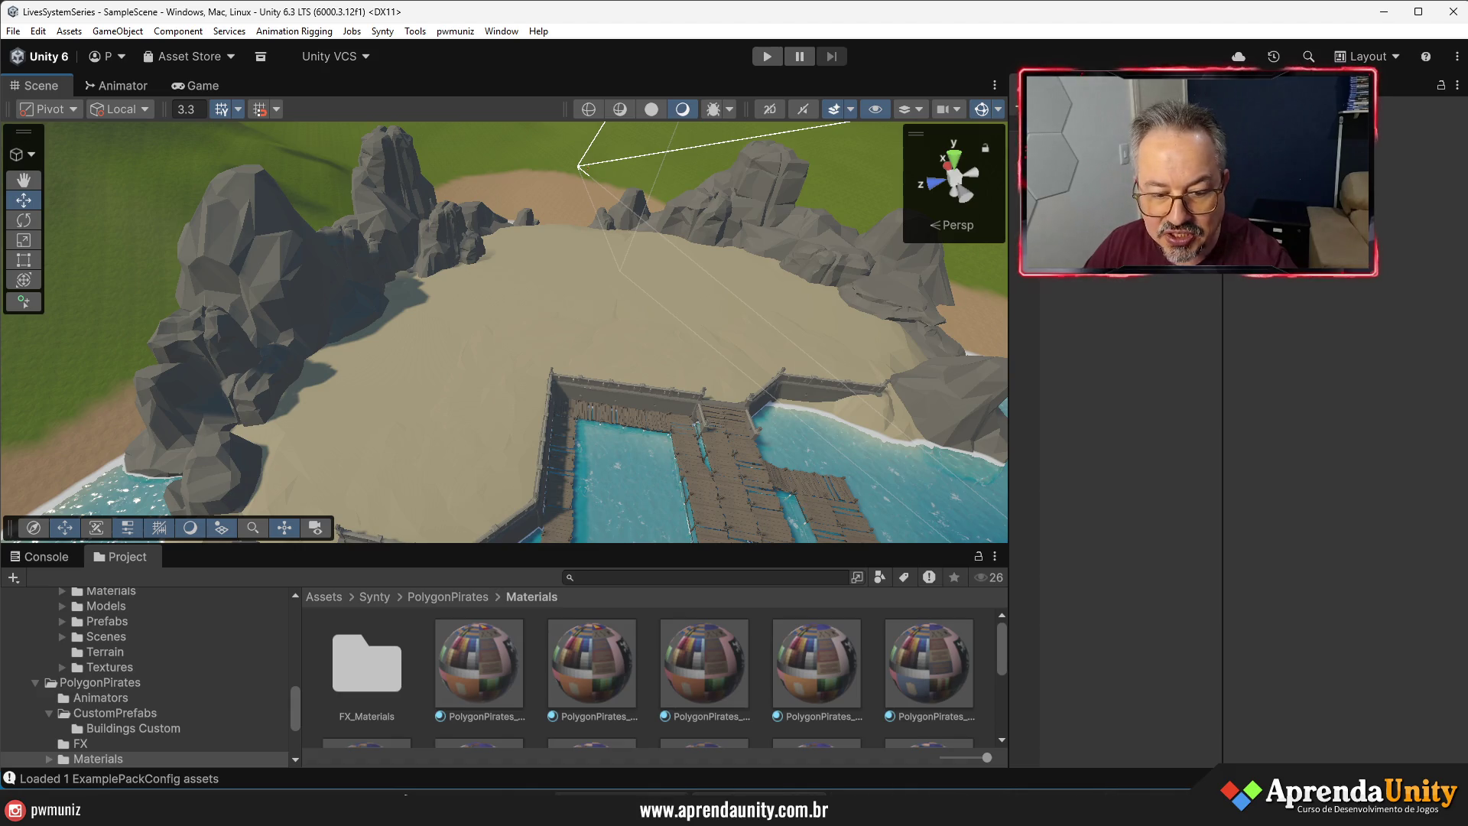
- Widen the Scene view further to the right
mouse_move(688, 809)
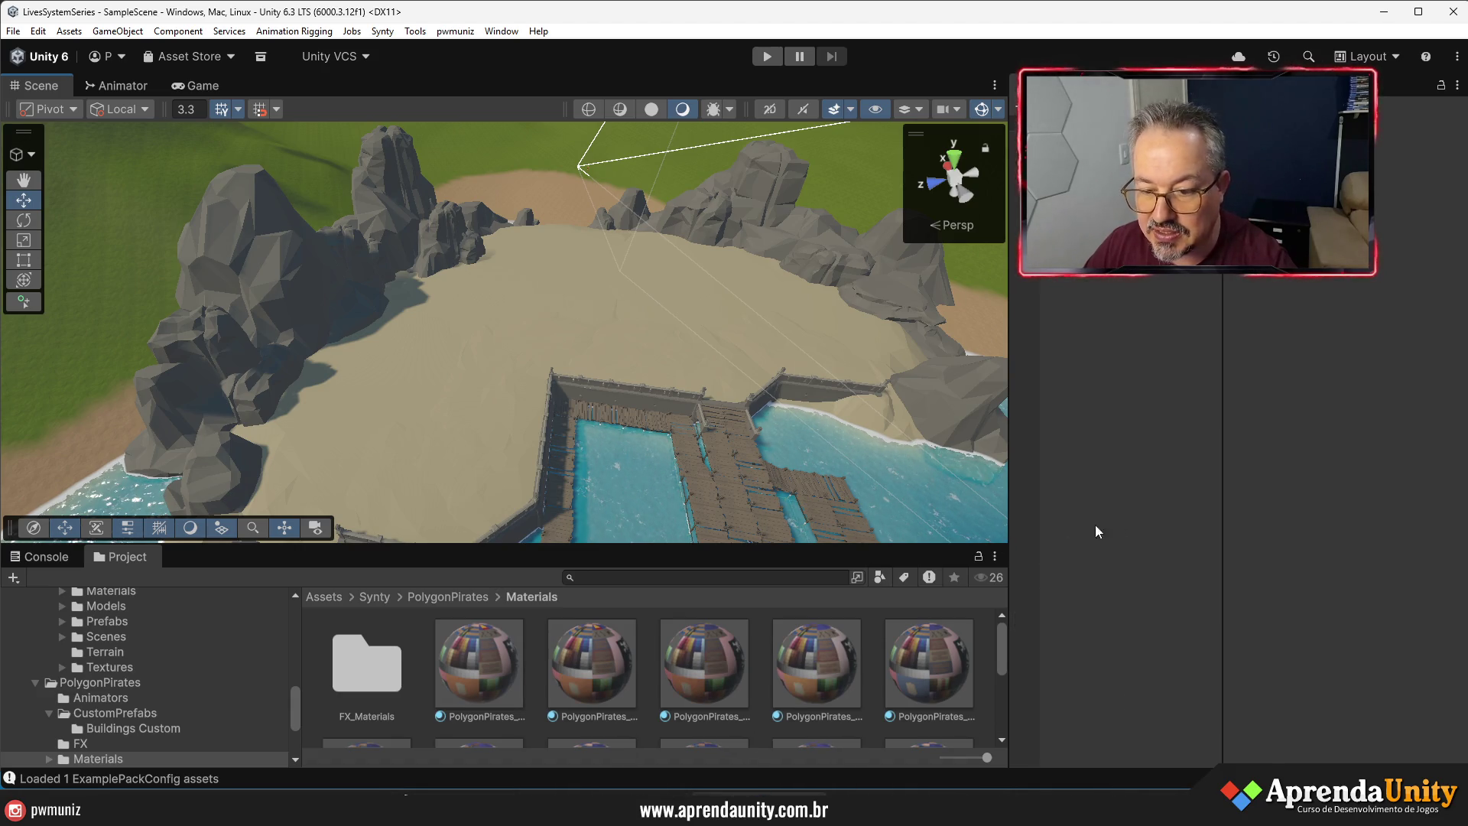
drag(1221, 508, 1294, 506)
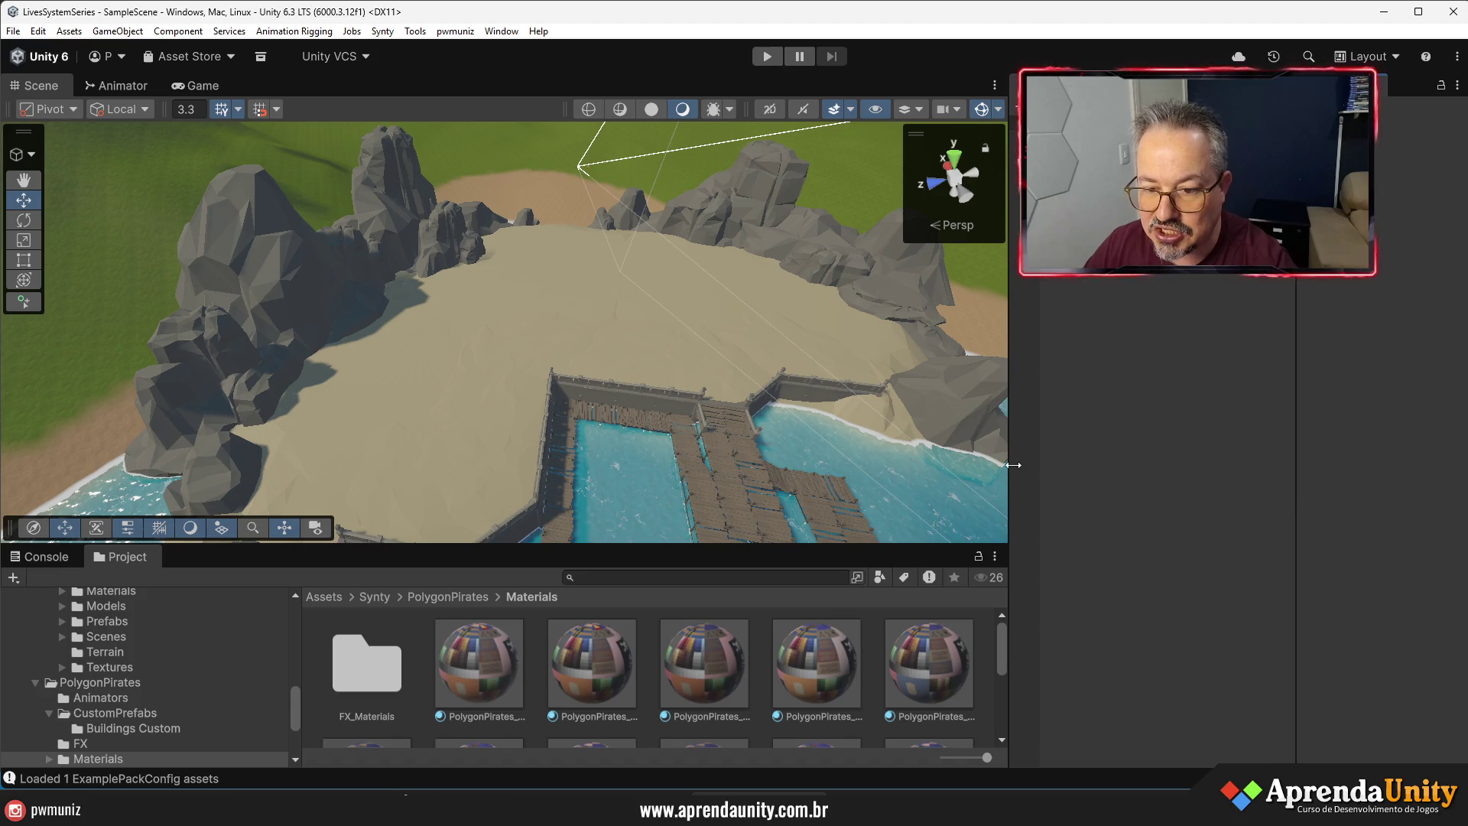
drag(1010, 464, 1114, 481)
scroll(1052, 479, up, 2)
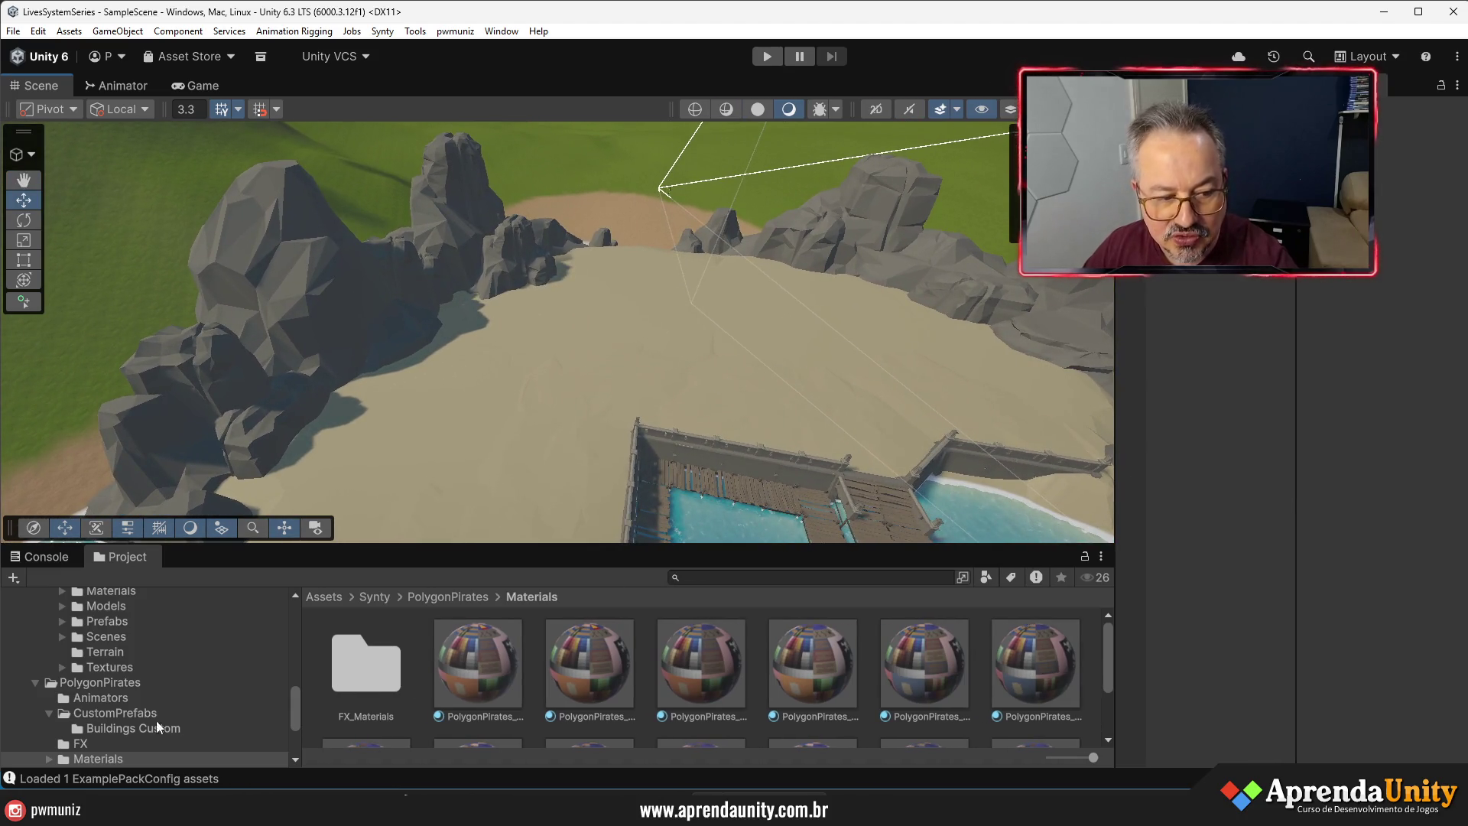
scroll(103, 736, down, 2)
scroll(89, 656, up, 5)
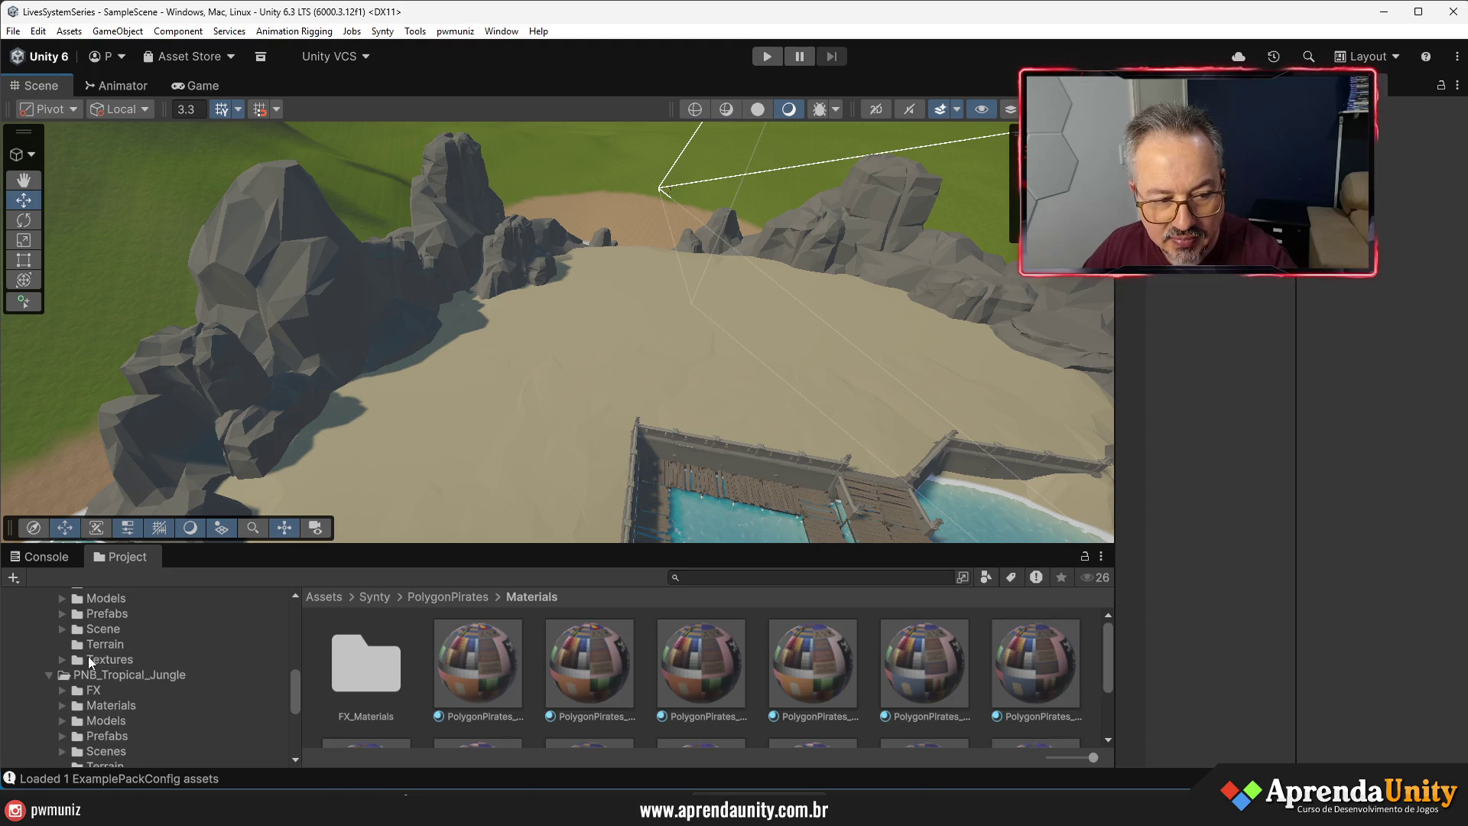
- Drag Bld_016 from PolygonPirates > CustomPrefabs > Buildings Custom onto the beach sand
click(57, 649)
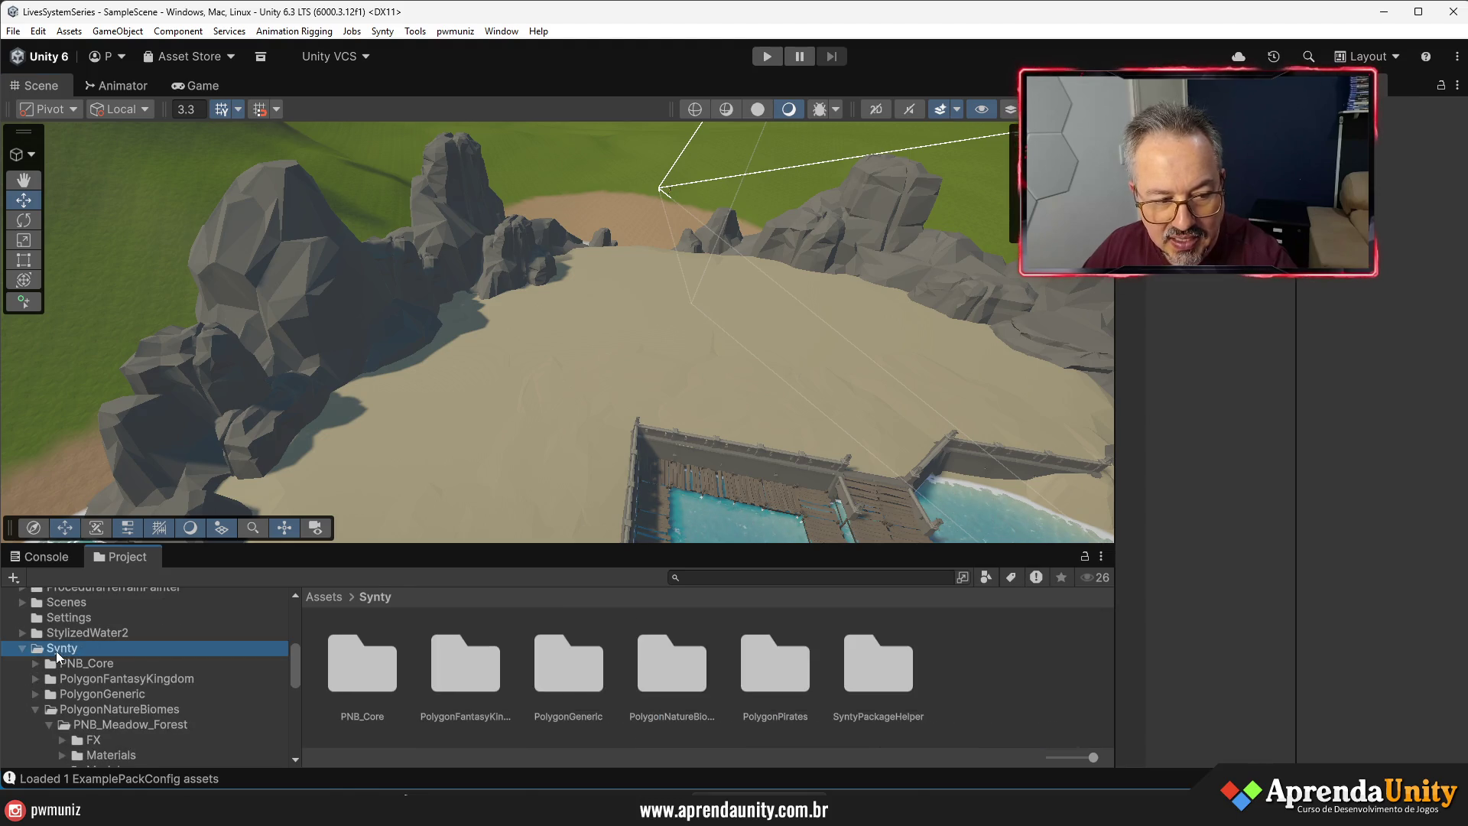
double_click(760, 677)
scroll(833, 669, down, 2)
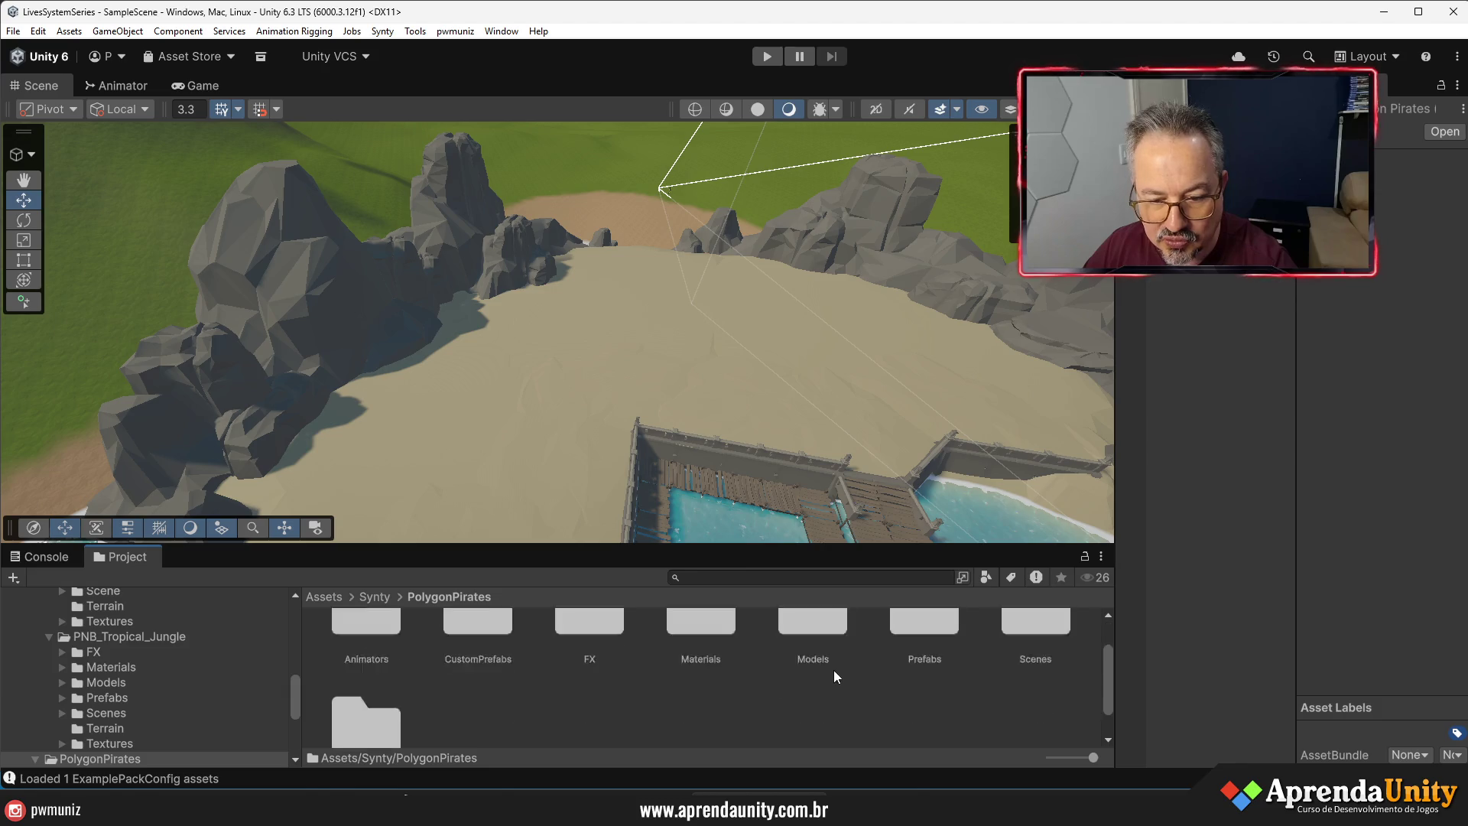
double_click(484, 642)
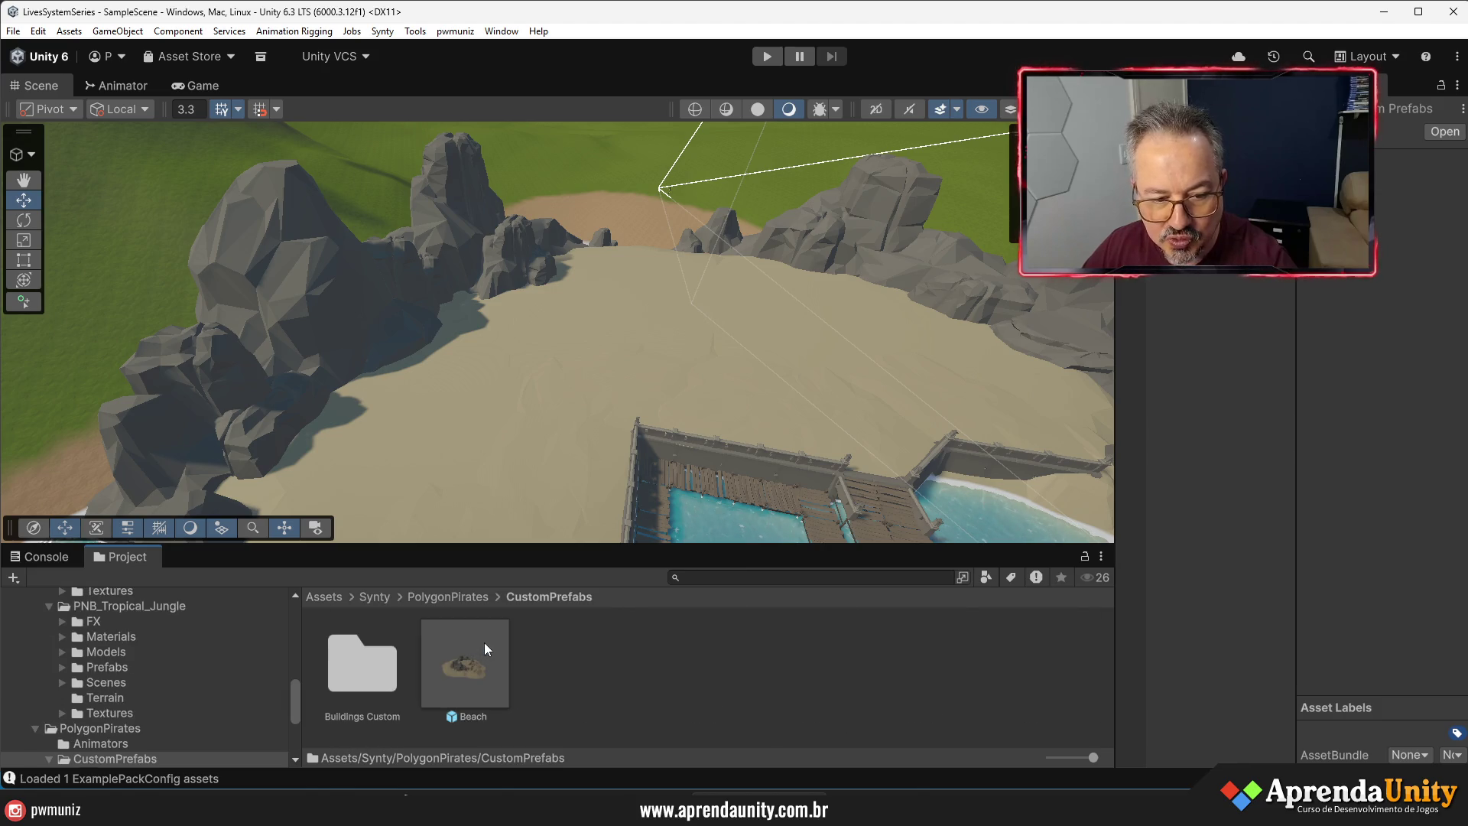
double_click(359, 664)
scroll(719, 676, down, 5)
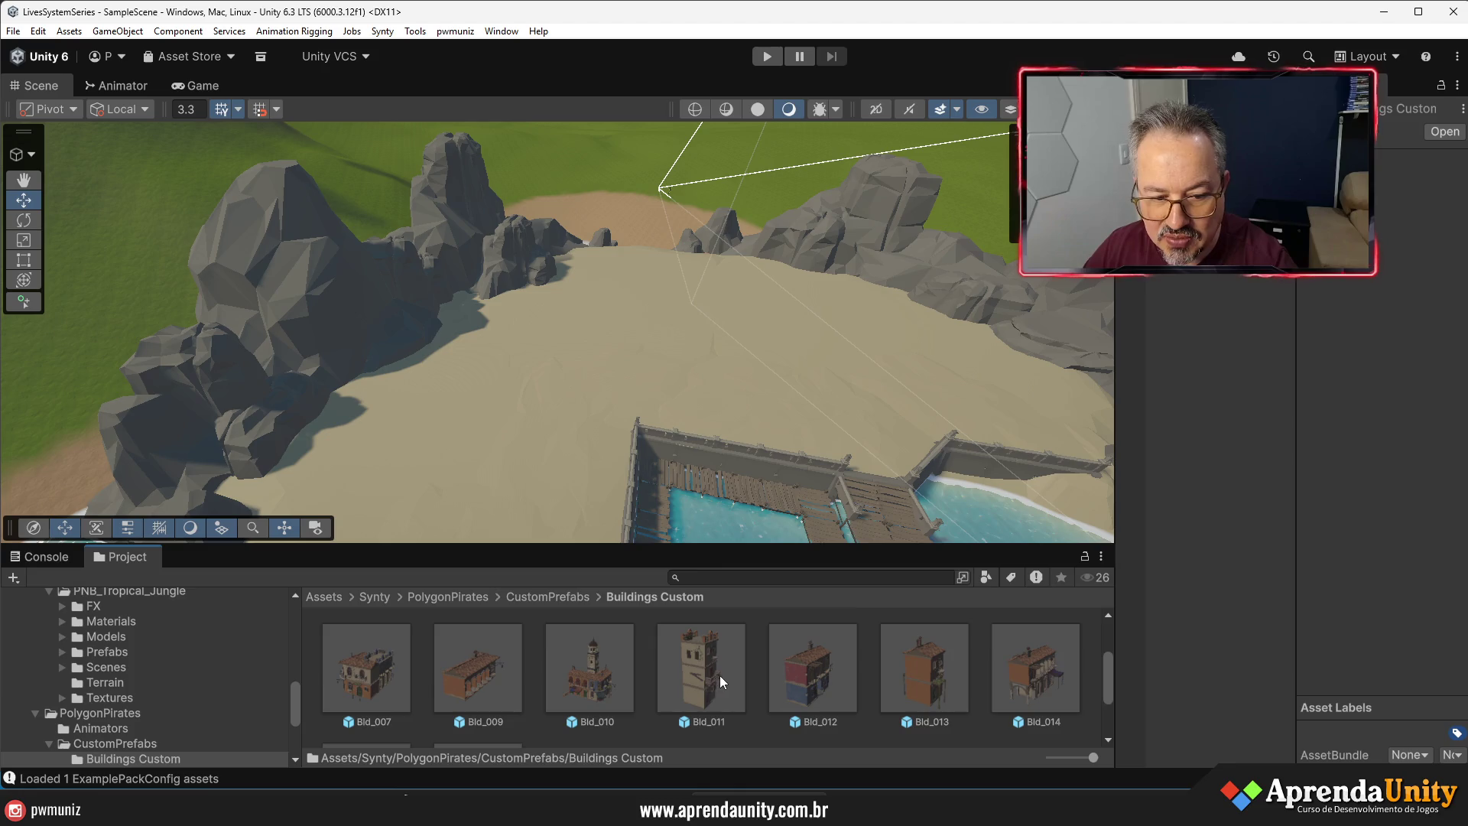
drag(474, 700, 618, 325)
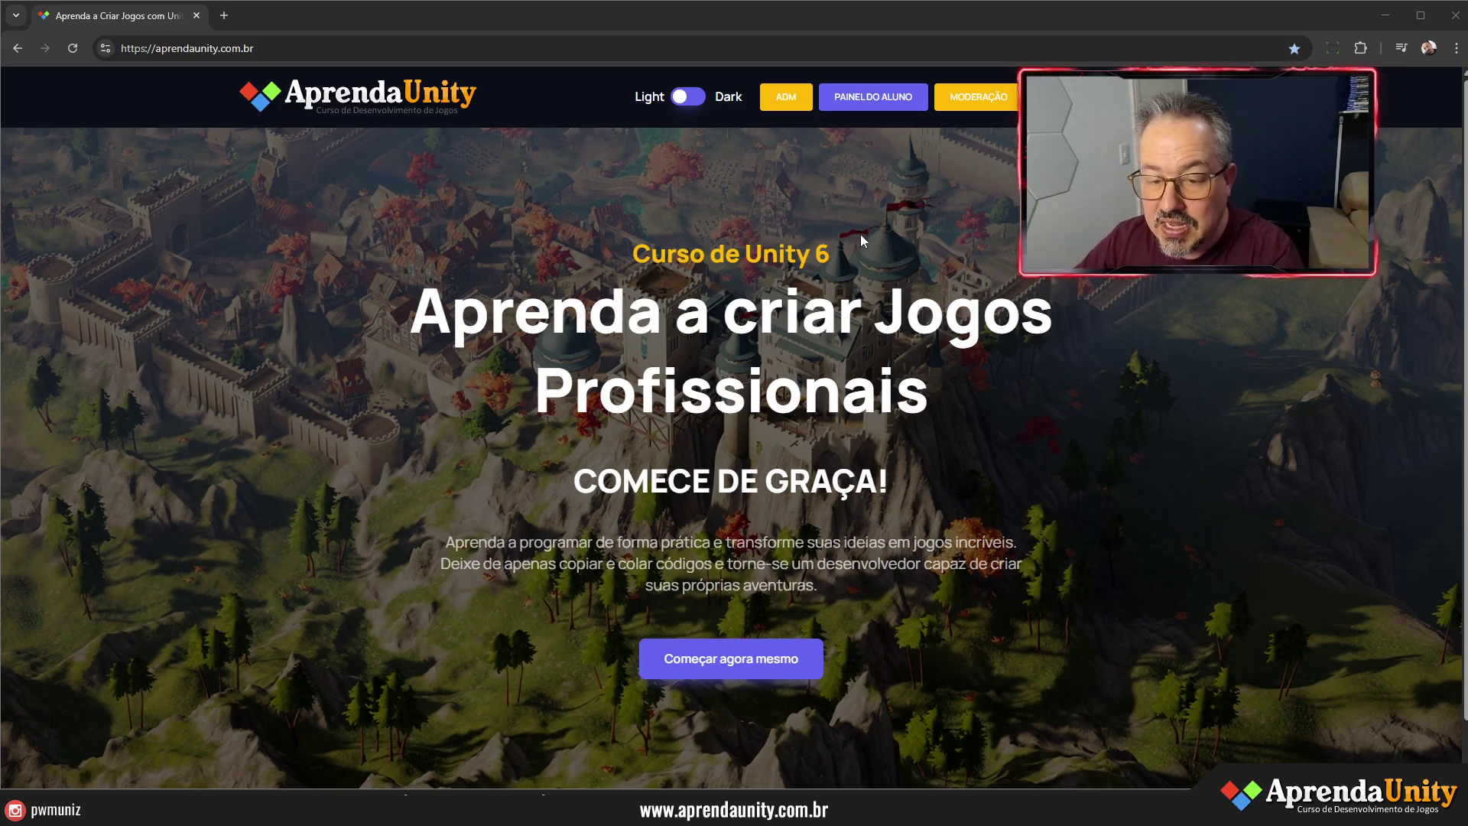
- Browse the student dashboard, home page and free starter course page
click(894, 107)
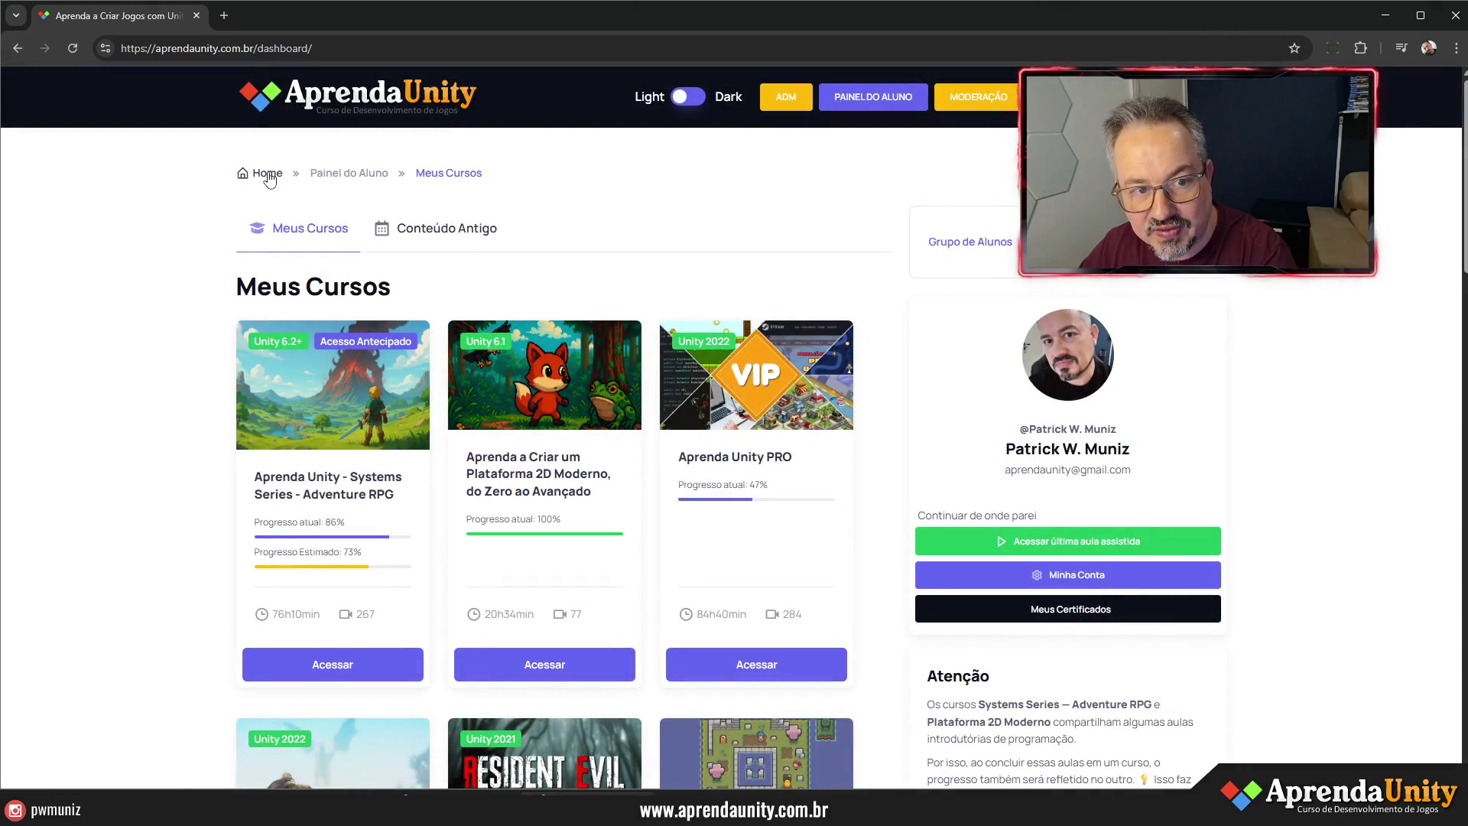
click(264, 173)
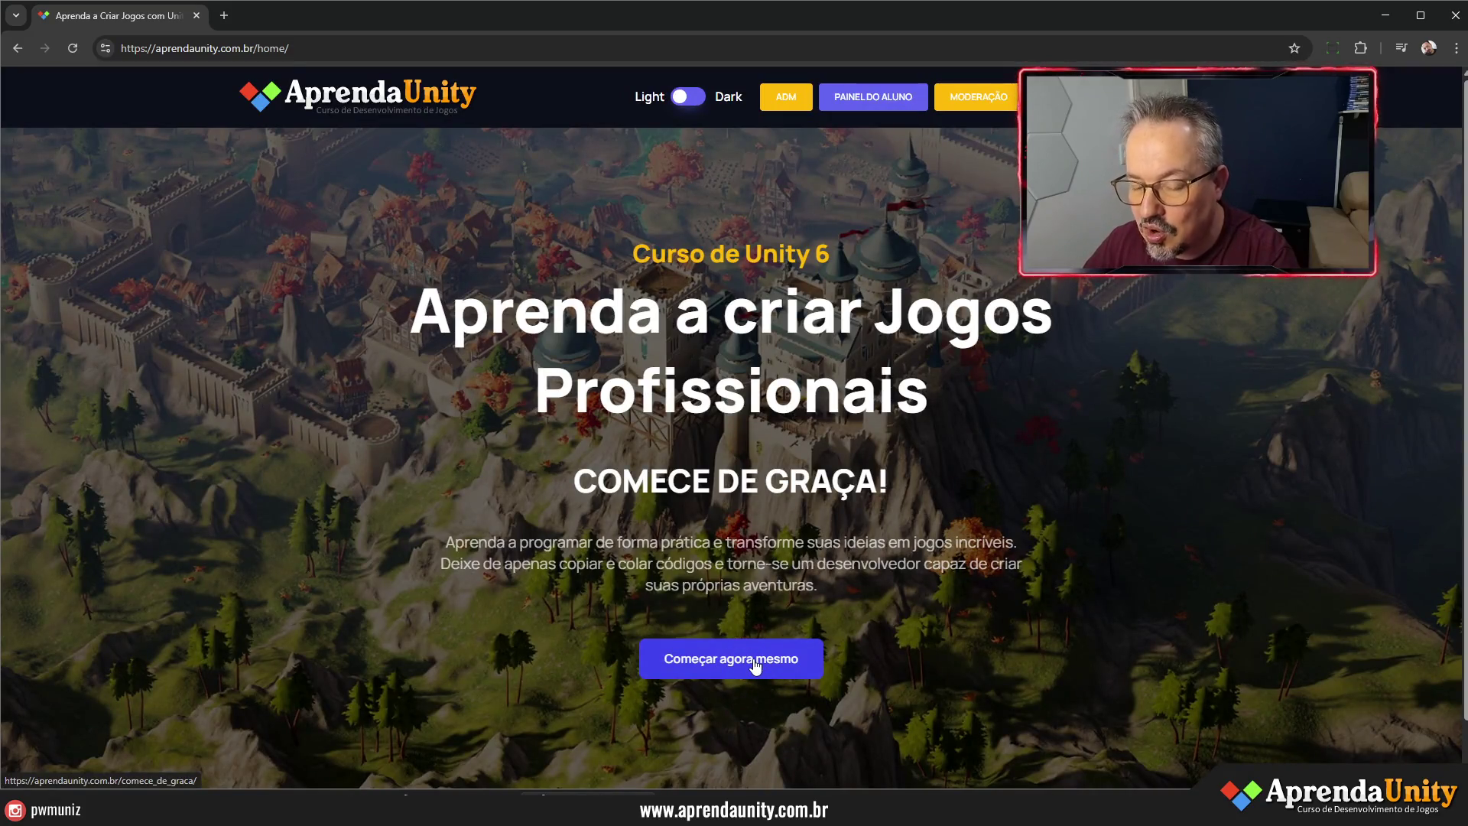
click(759, 660)
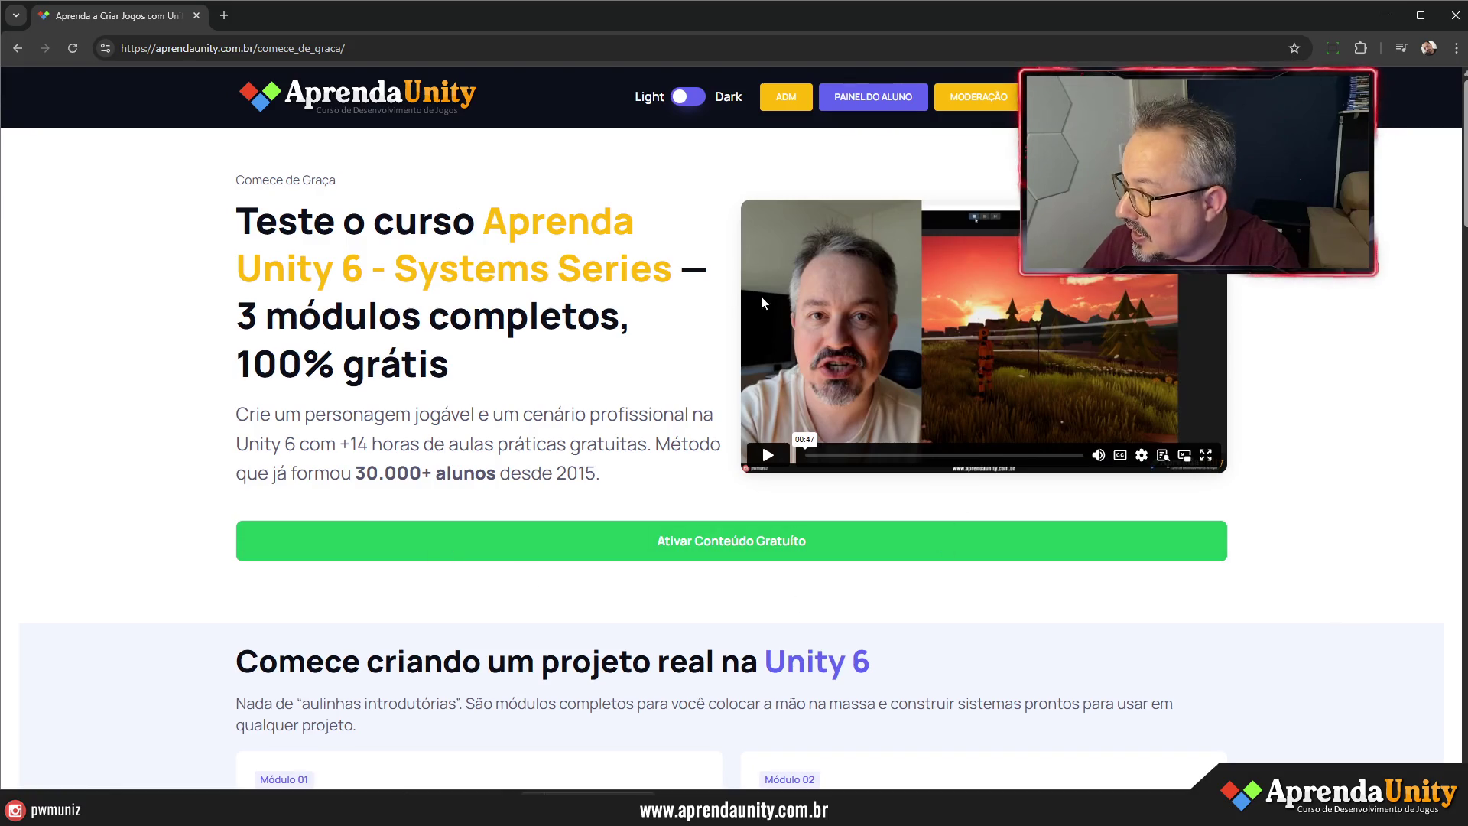
scroll(583, 449, down, 7)
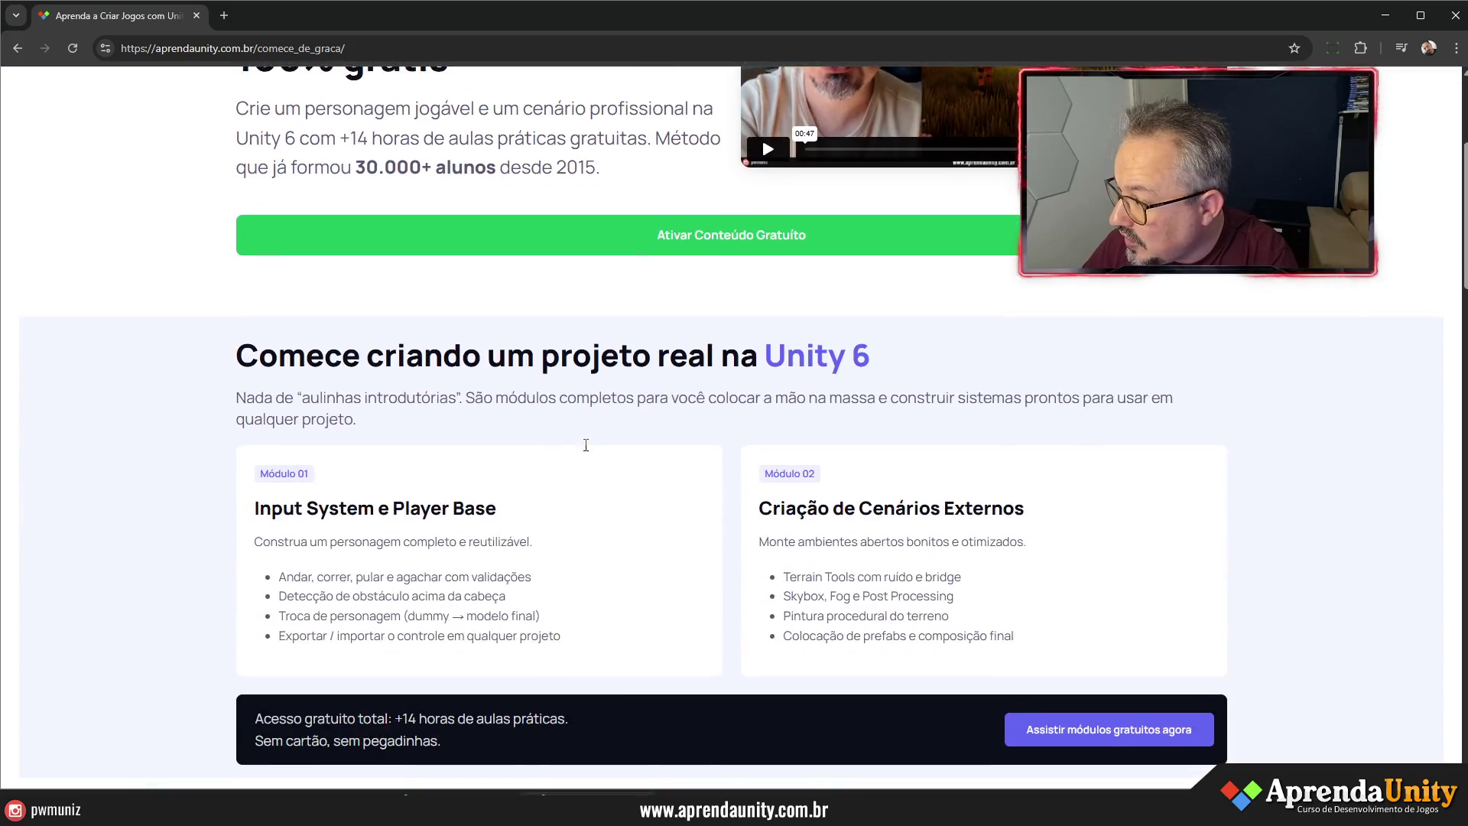
scroll(582, 450, down, 20)
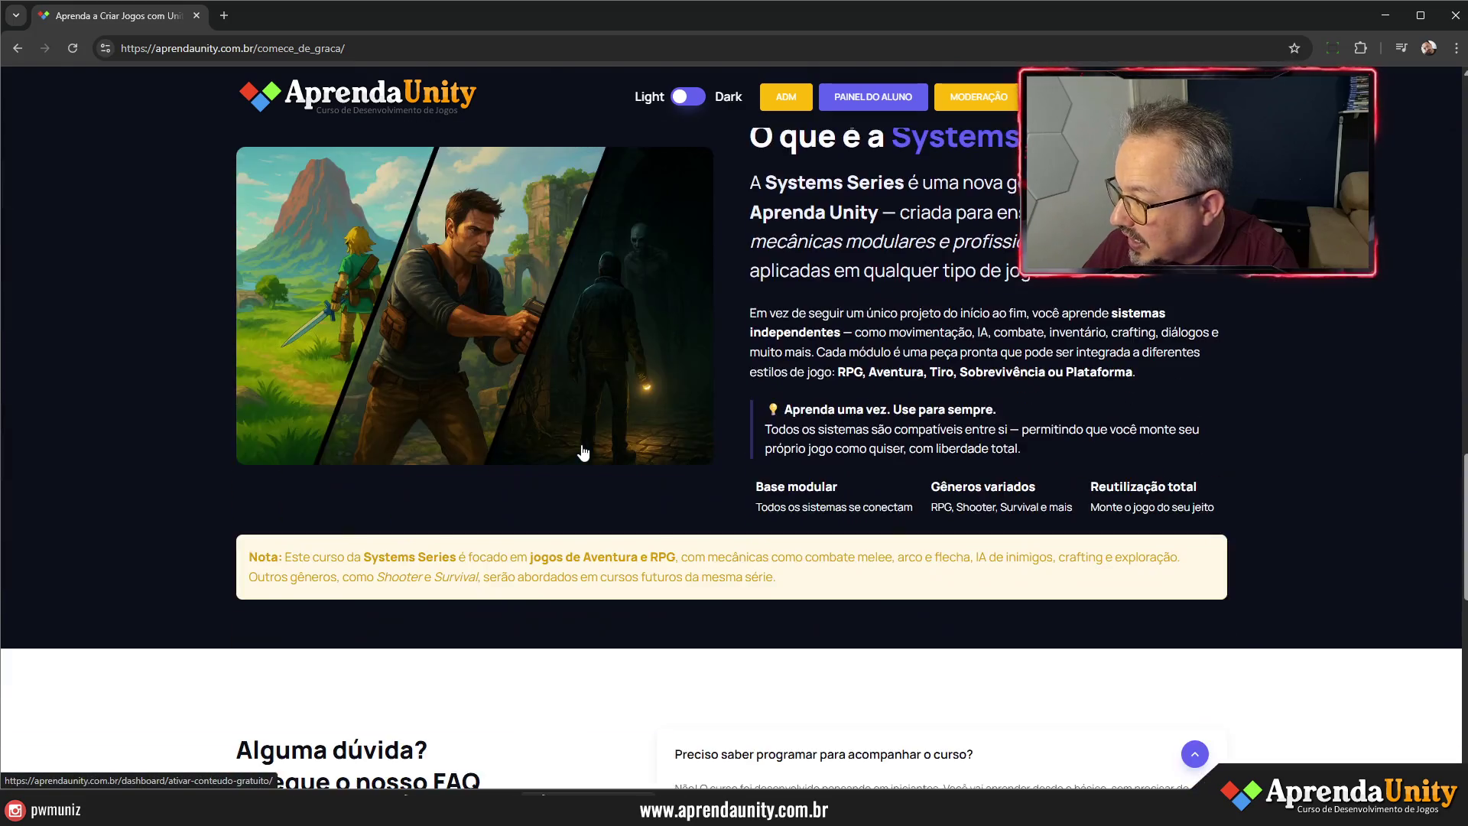
scroll(581, 450, up, 20)
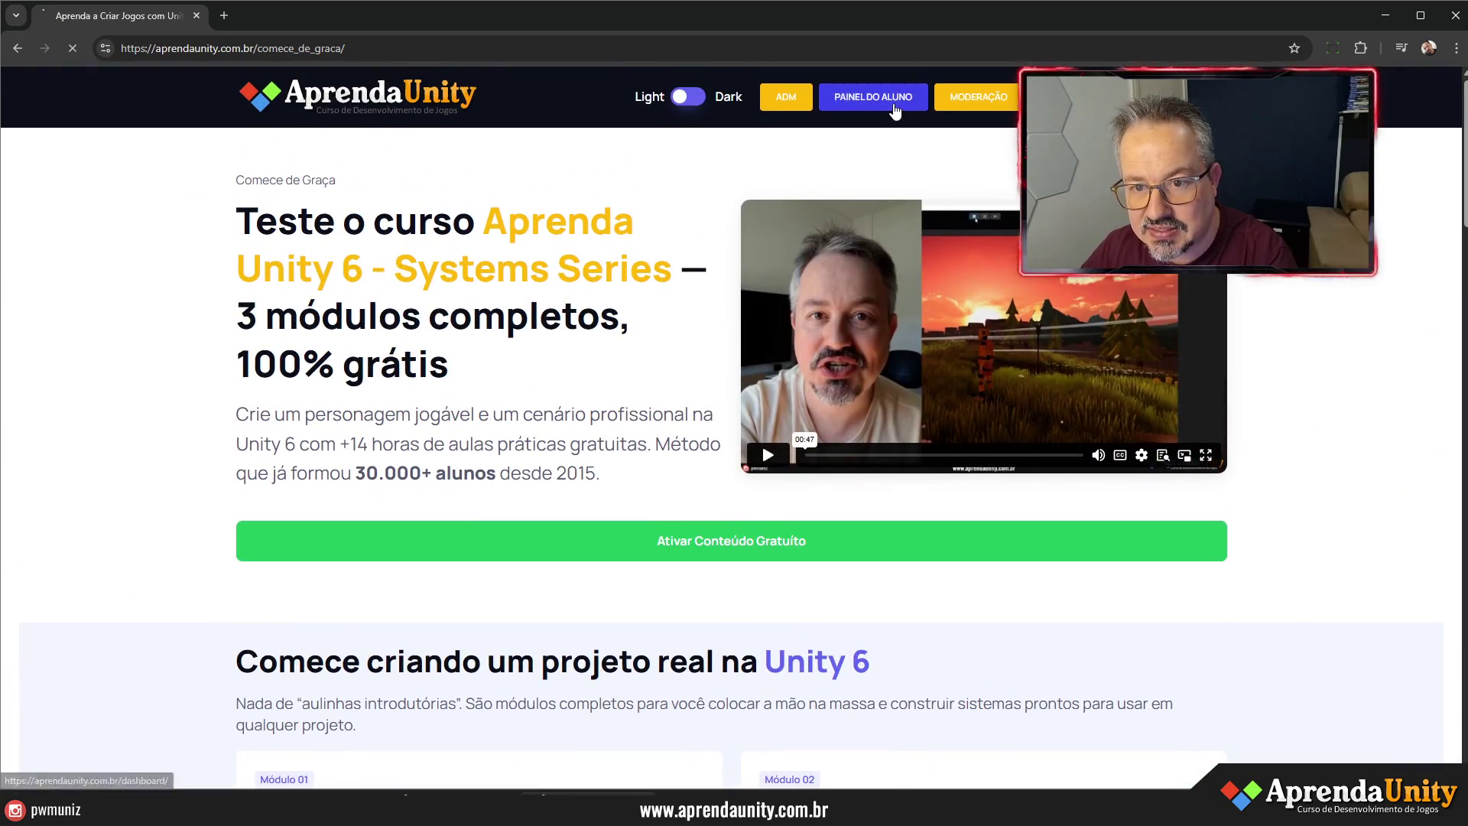
- Open the Systems Series Adventure RPG course from the dashboard and expand Módulo 02
click(892, 109)
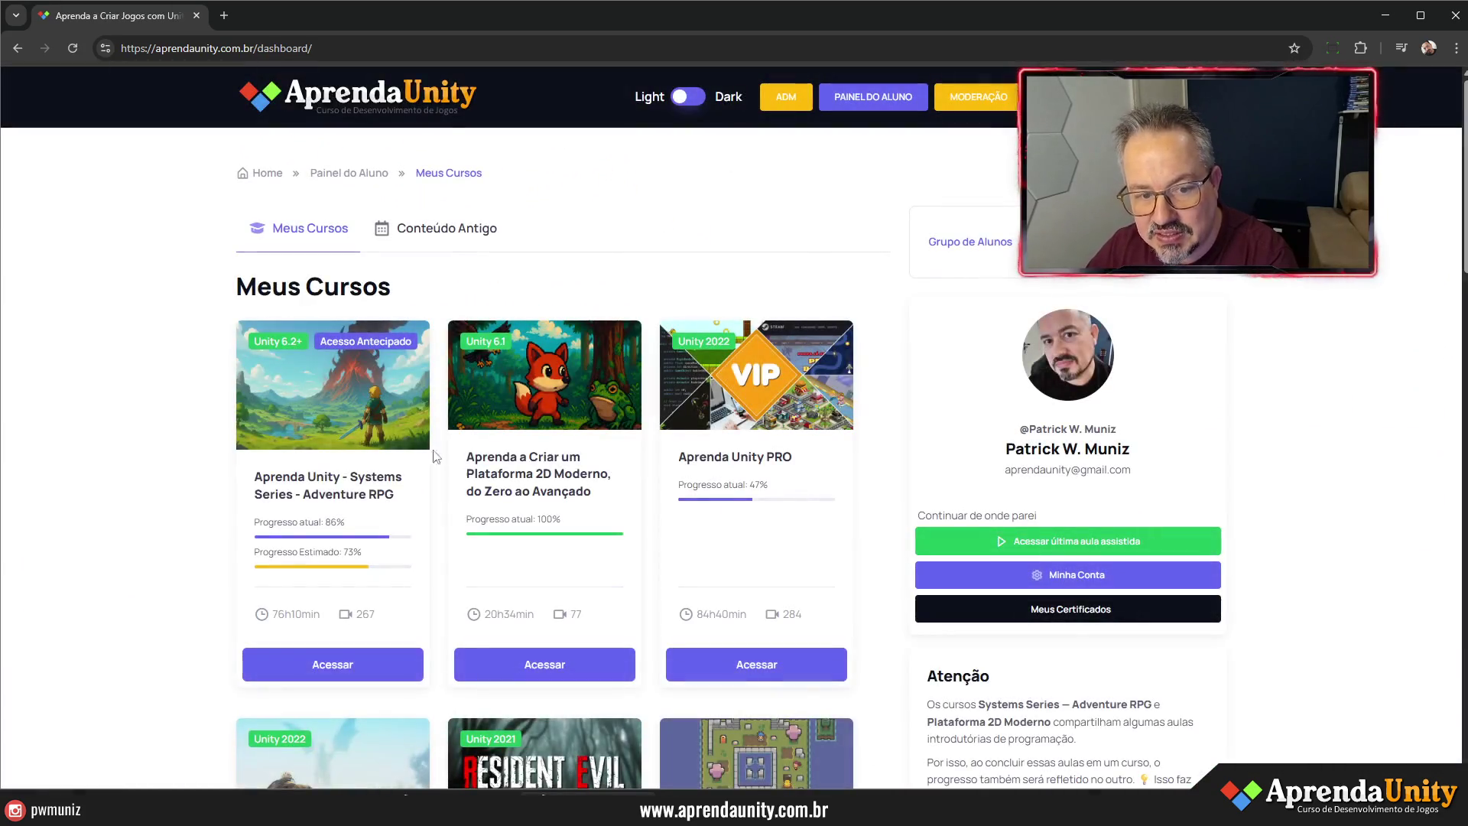
click(365, 495)
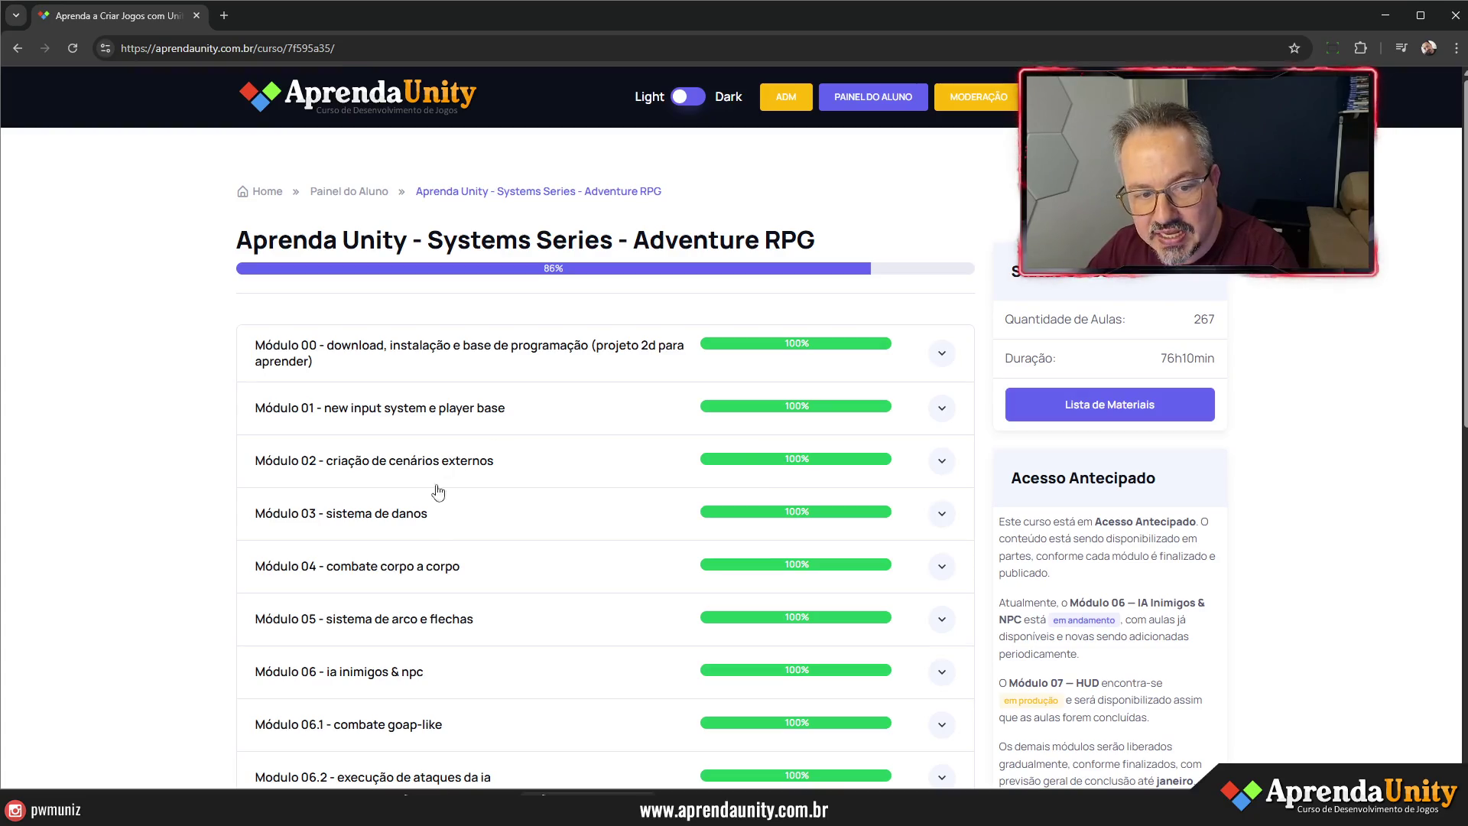
click(934, 466)
scroll(715, 537, down, 7)
scroll(481, 596, up, 1)
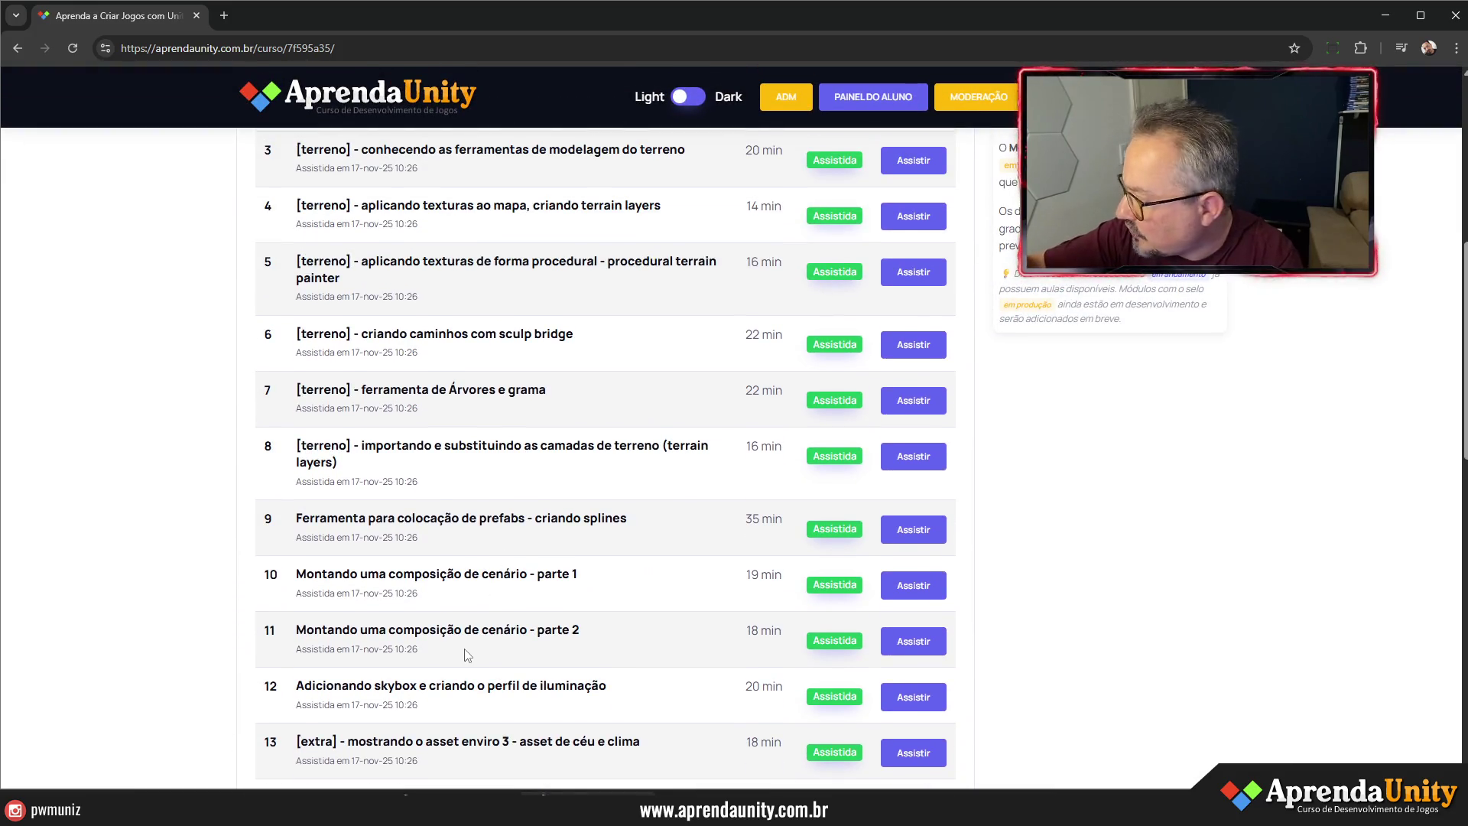
scroll(468, 625, up, 5)
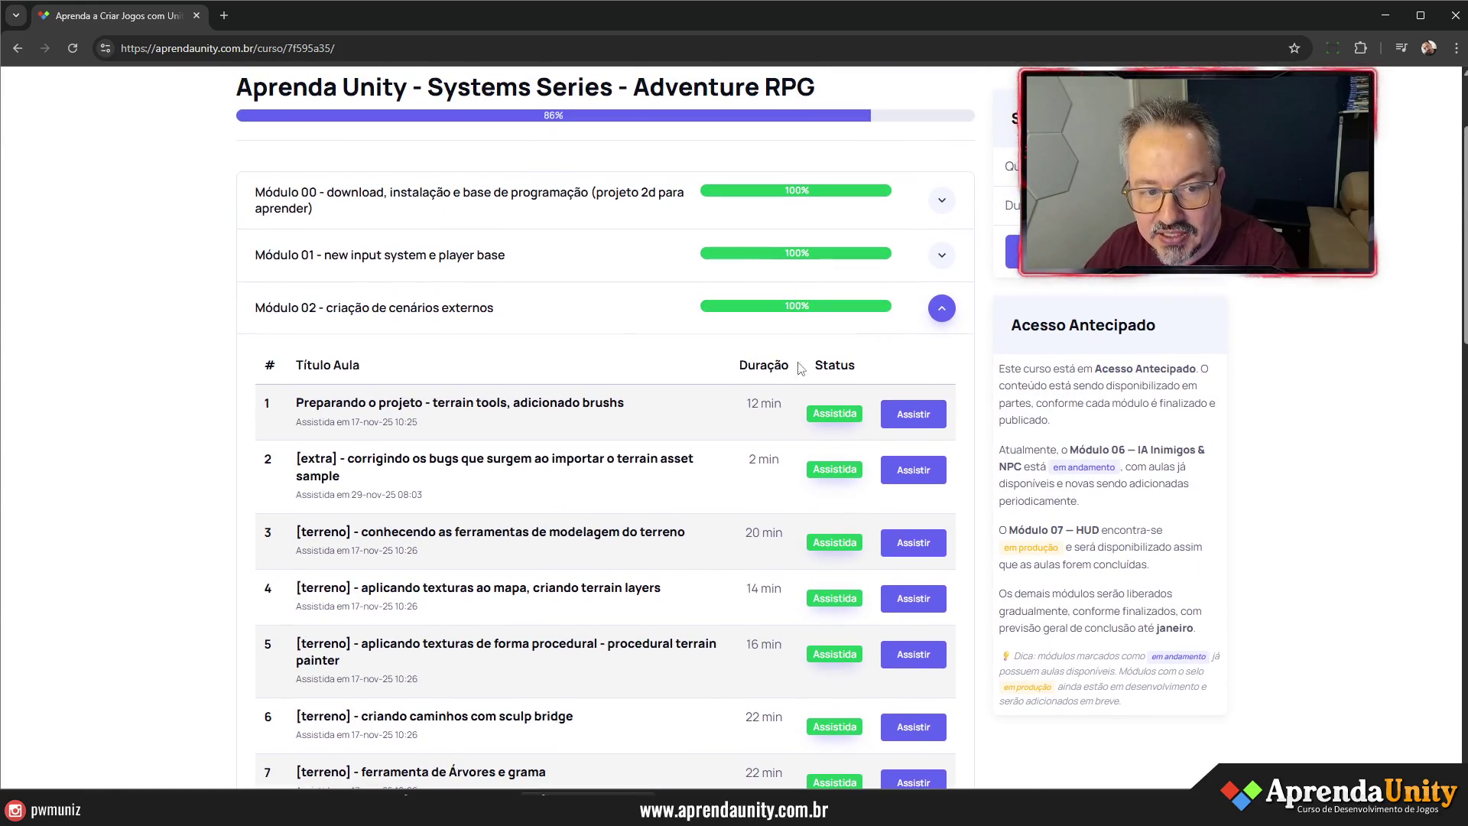
- Expand and collapse Módulo 01's lessons, then briefly switch to Unity and back
click(942, 254)
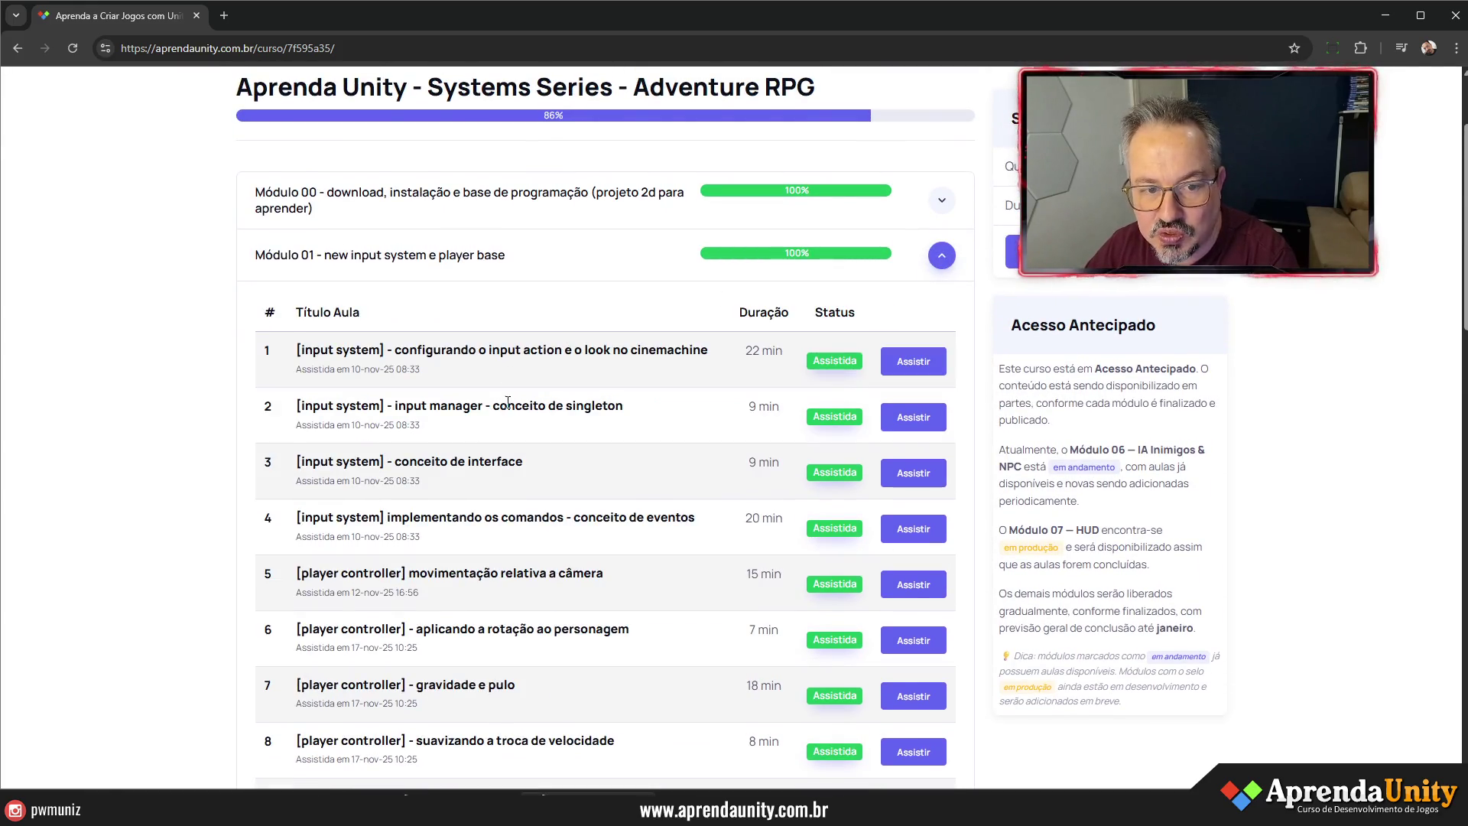
scroll(588, 420, down, 4)
scroll(588, 421, down, 3)
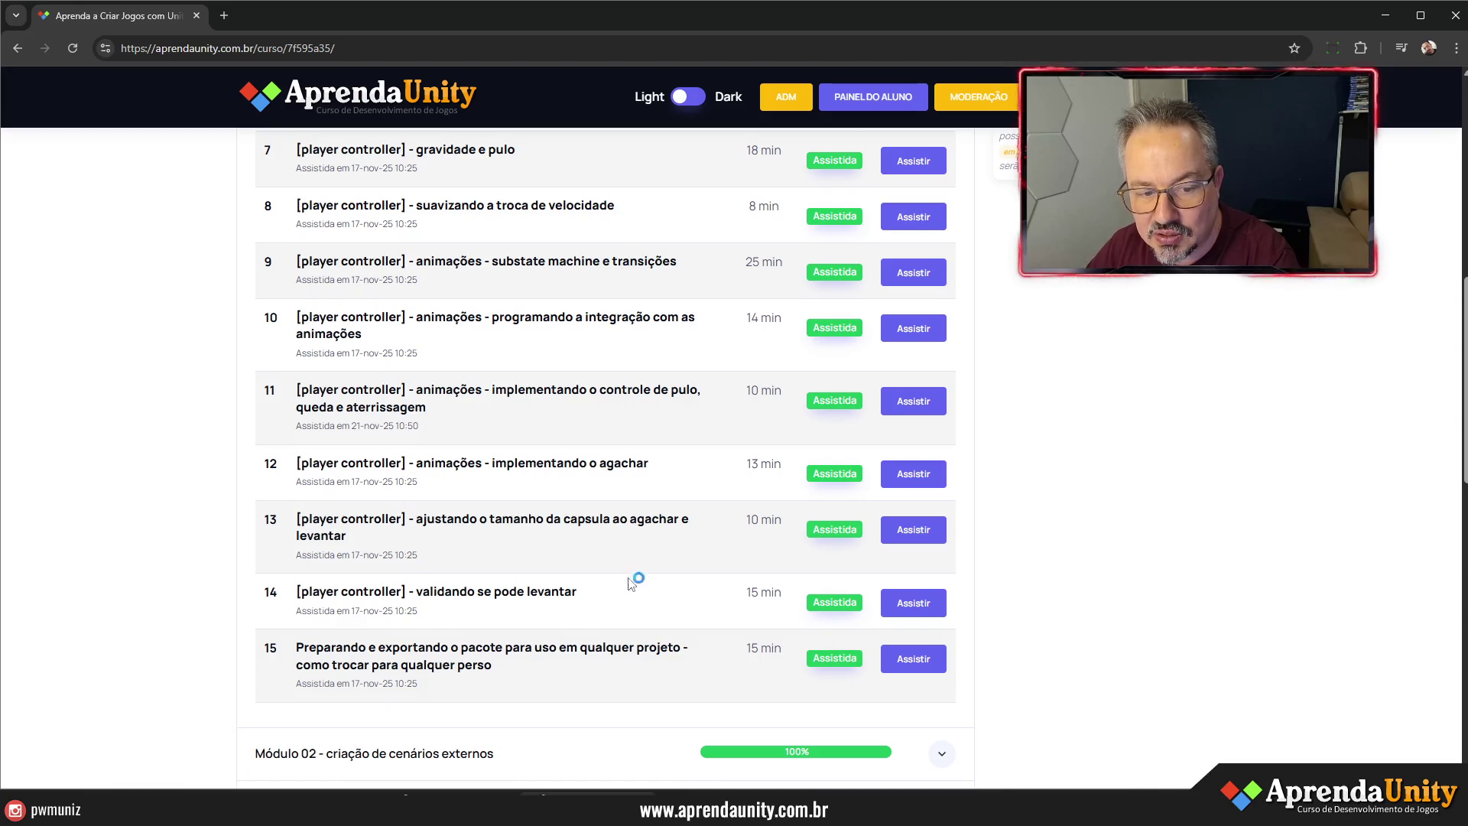
scroll(631, 583, up, 8)
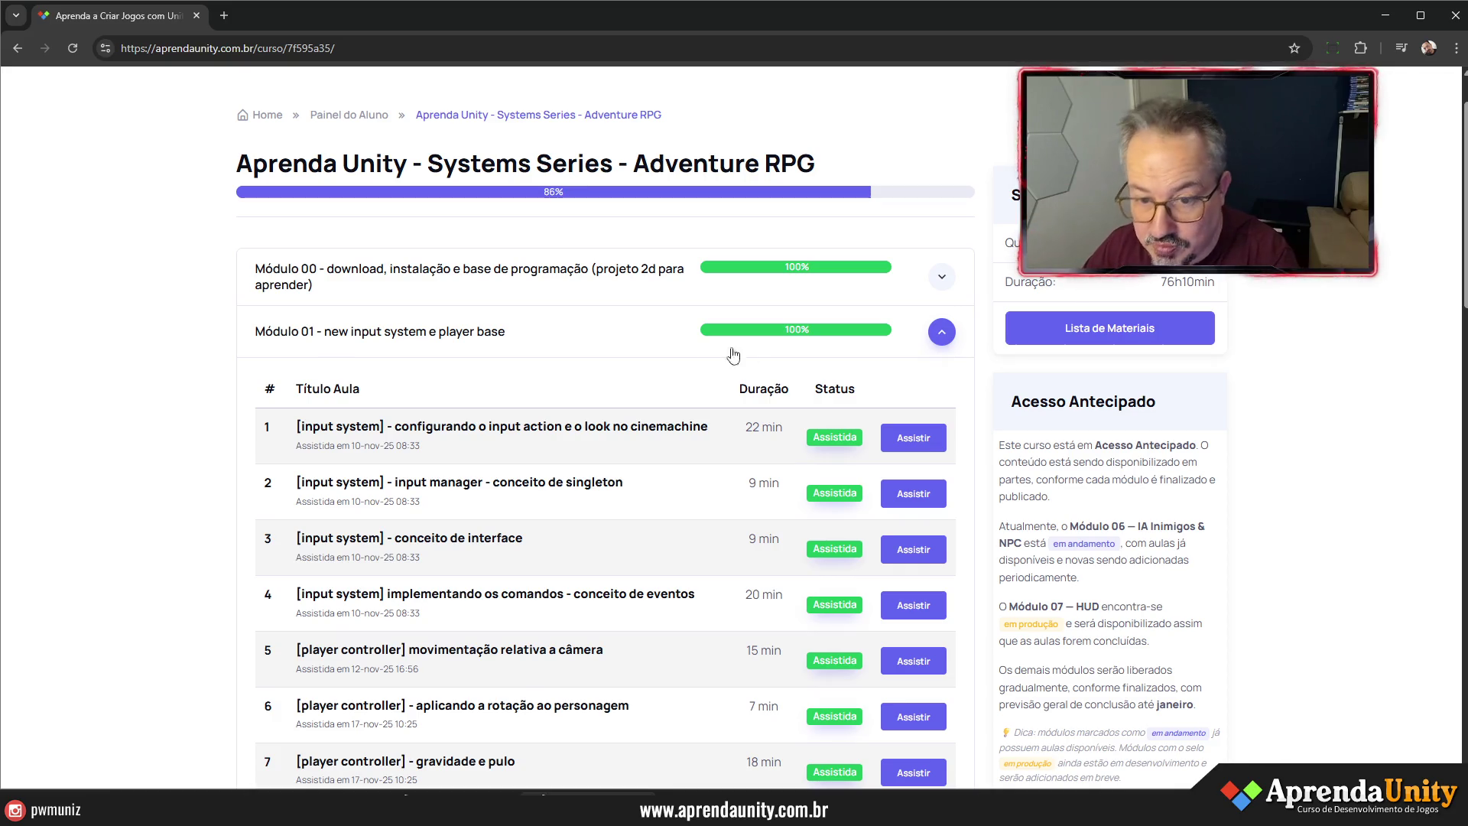
click(942, 333)
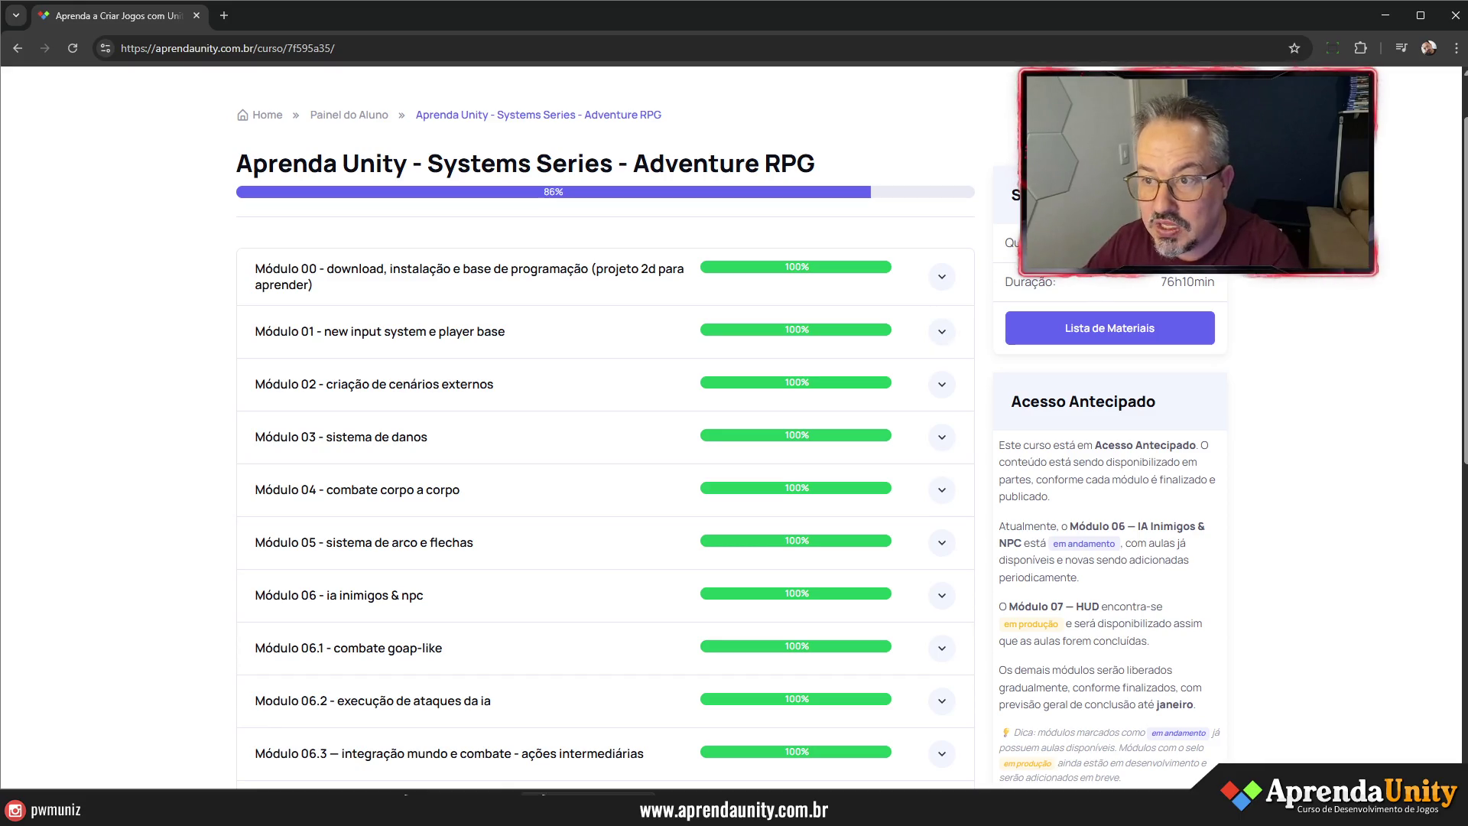
click(1386, 18)
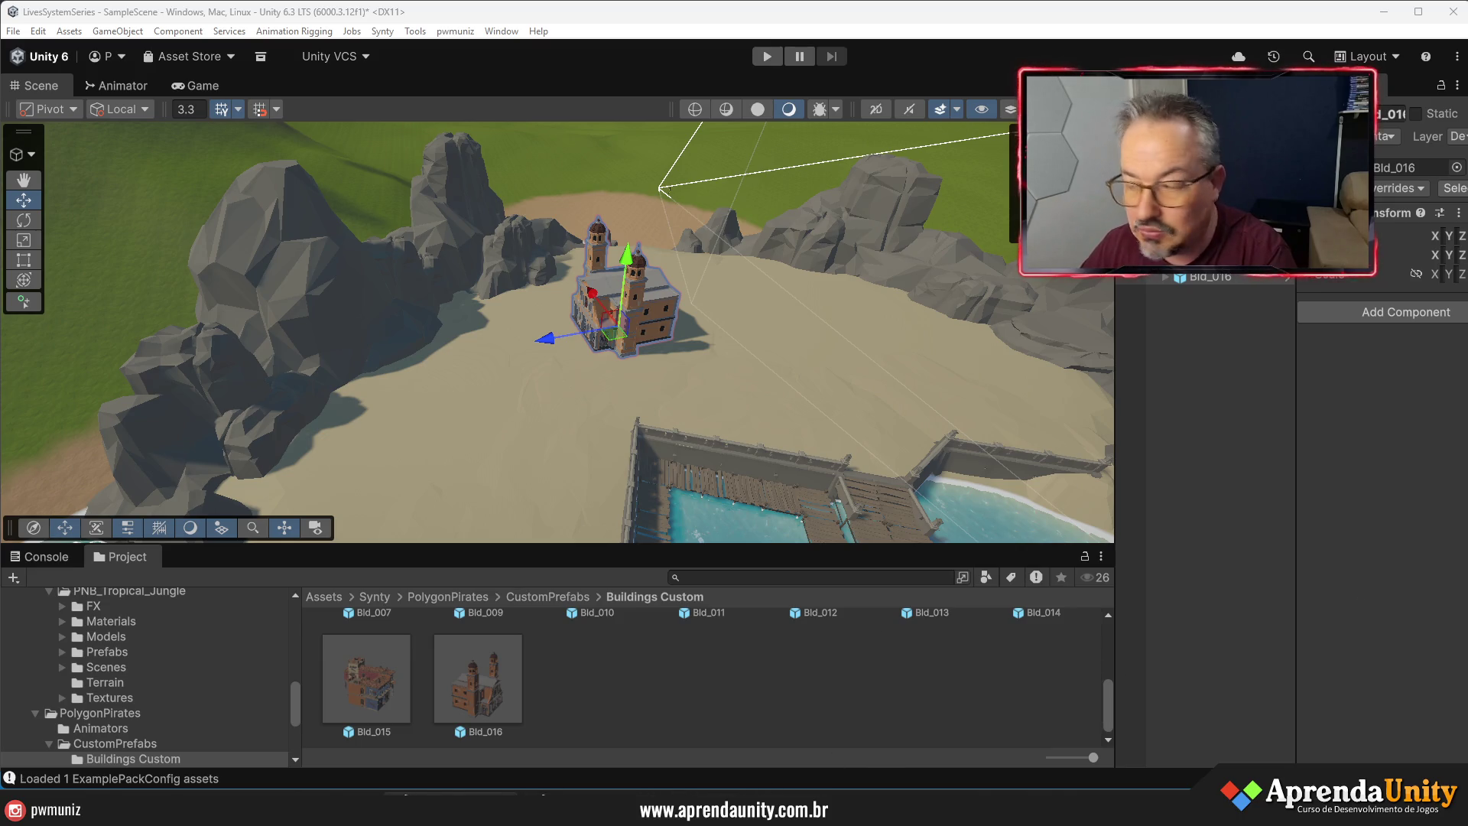
key(alt+Tab)
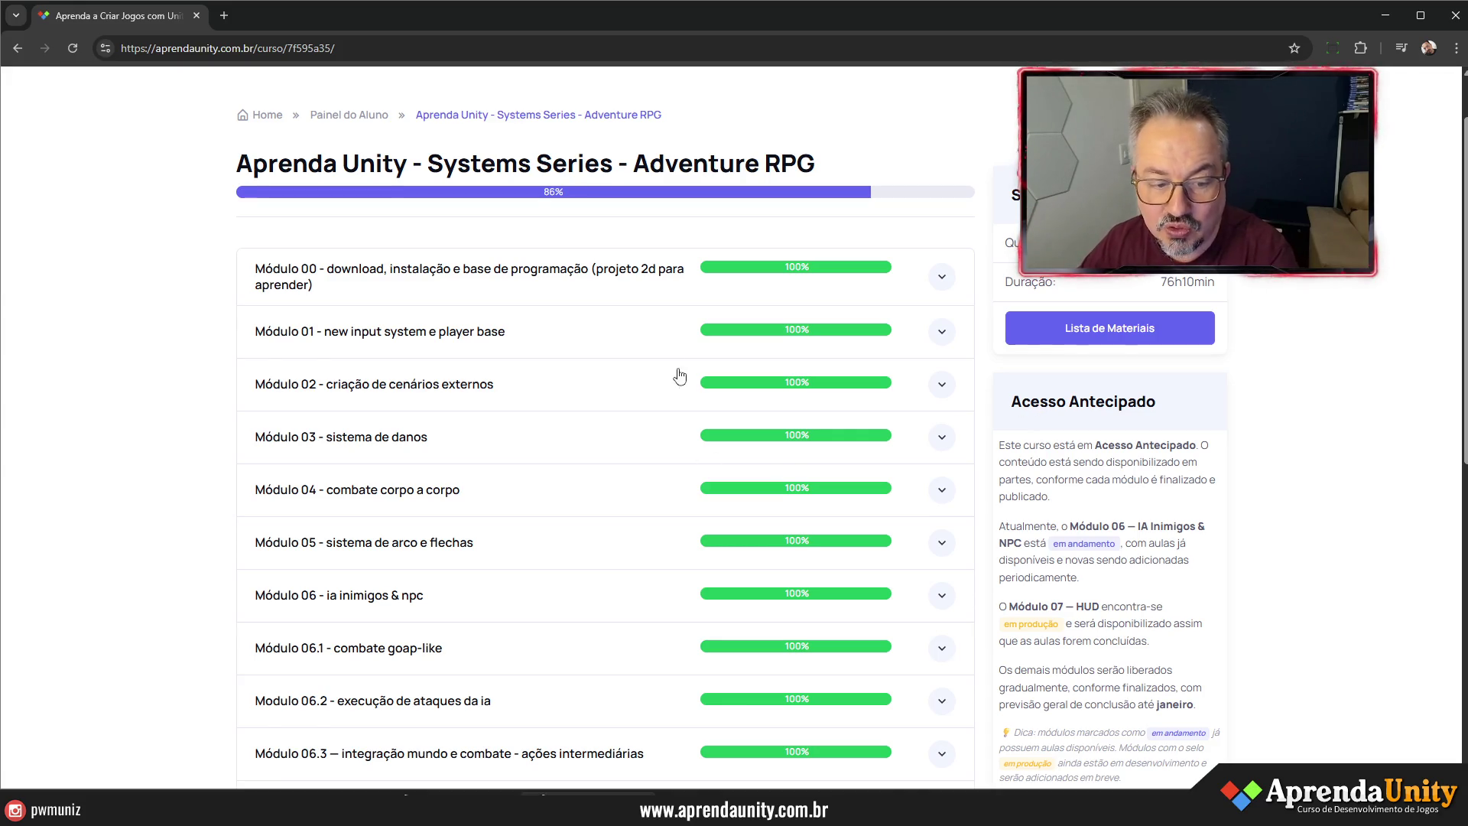
- Expand and collapse Módulo 06.4's lesson list while scrolling the module progress list
scroll(680, 376, down, 4)
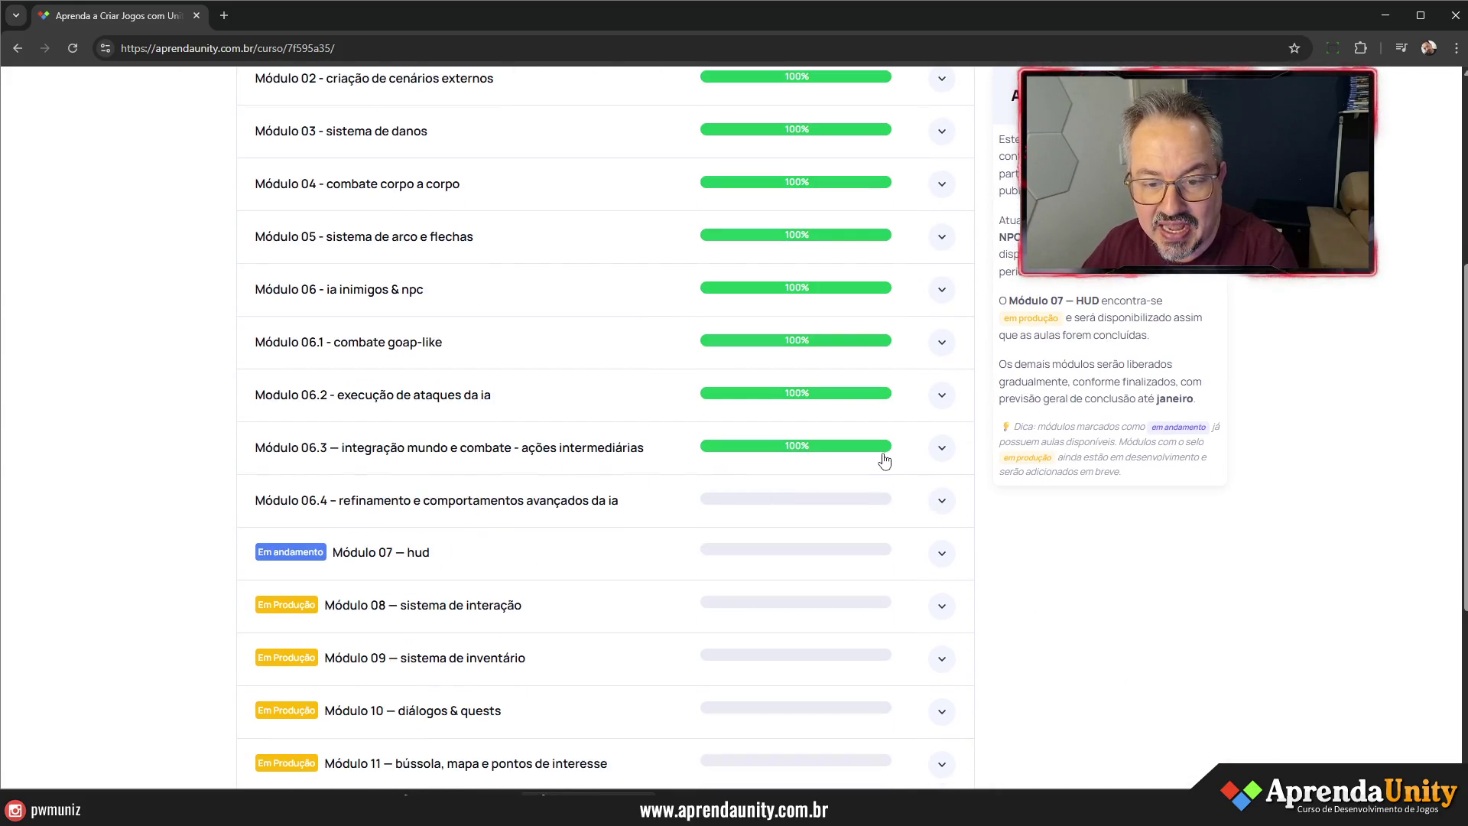
click(941, 501)
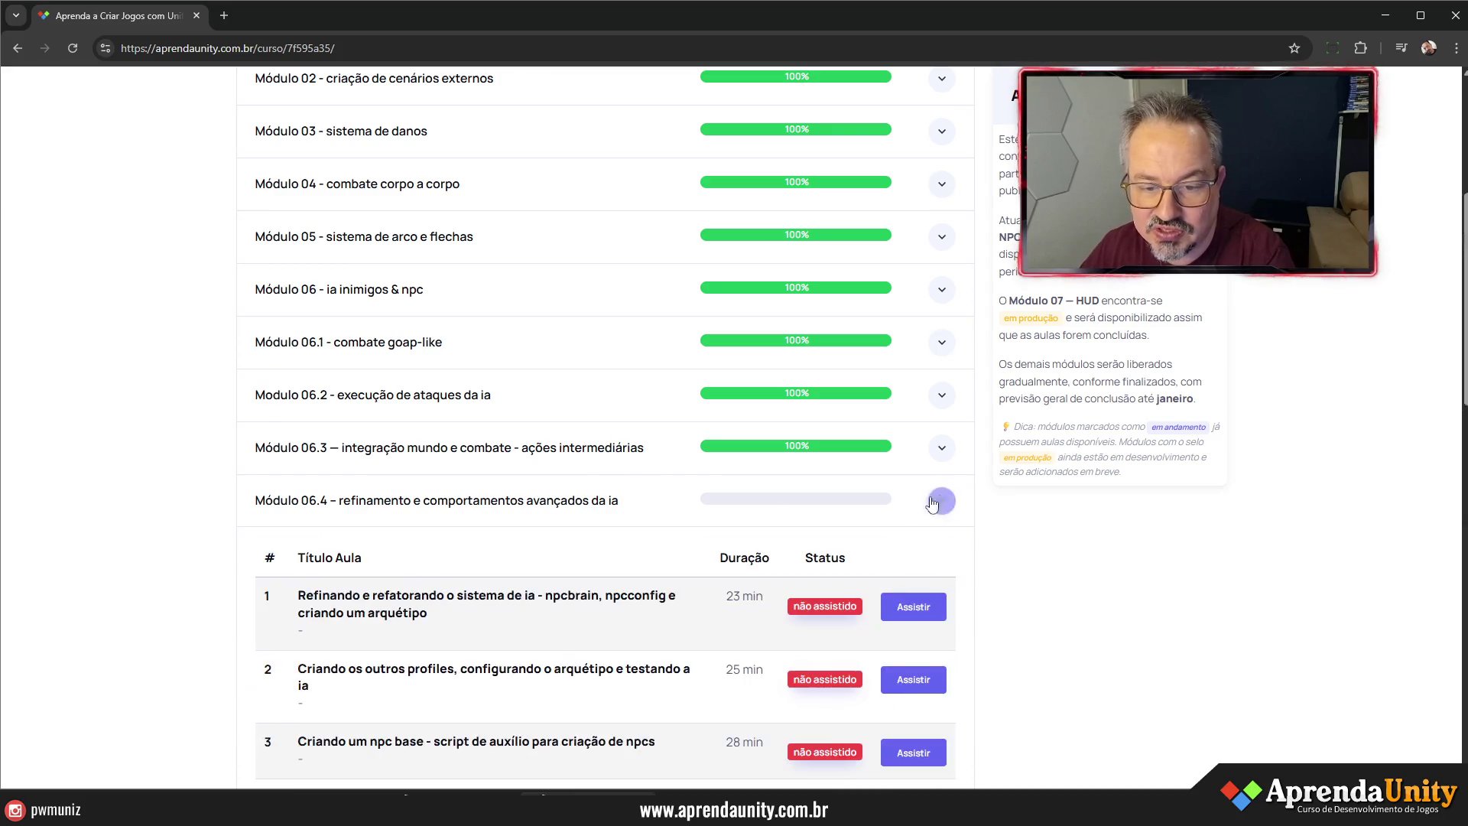
scroll(783, 456, down, 5)
scroll(803, 367, up, 3)
scroll(645, 420, down, 15)
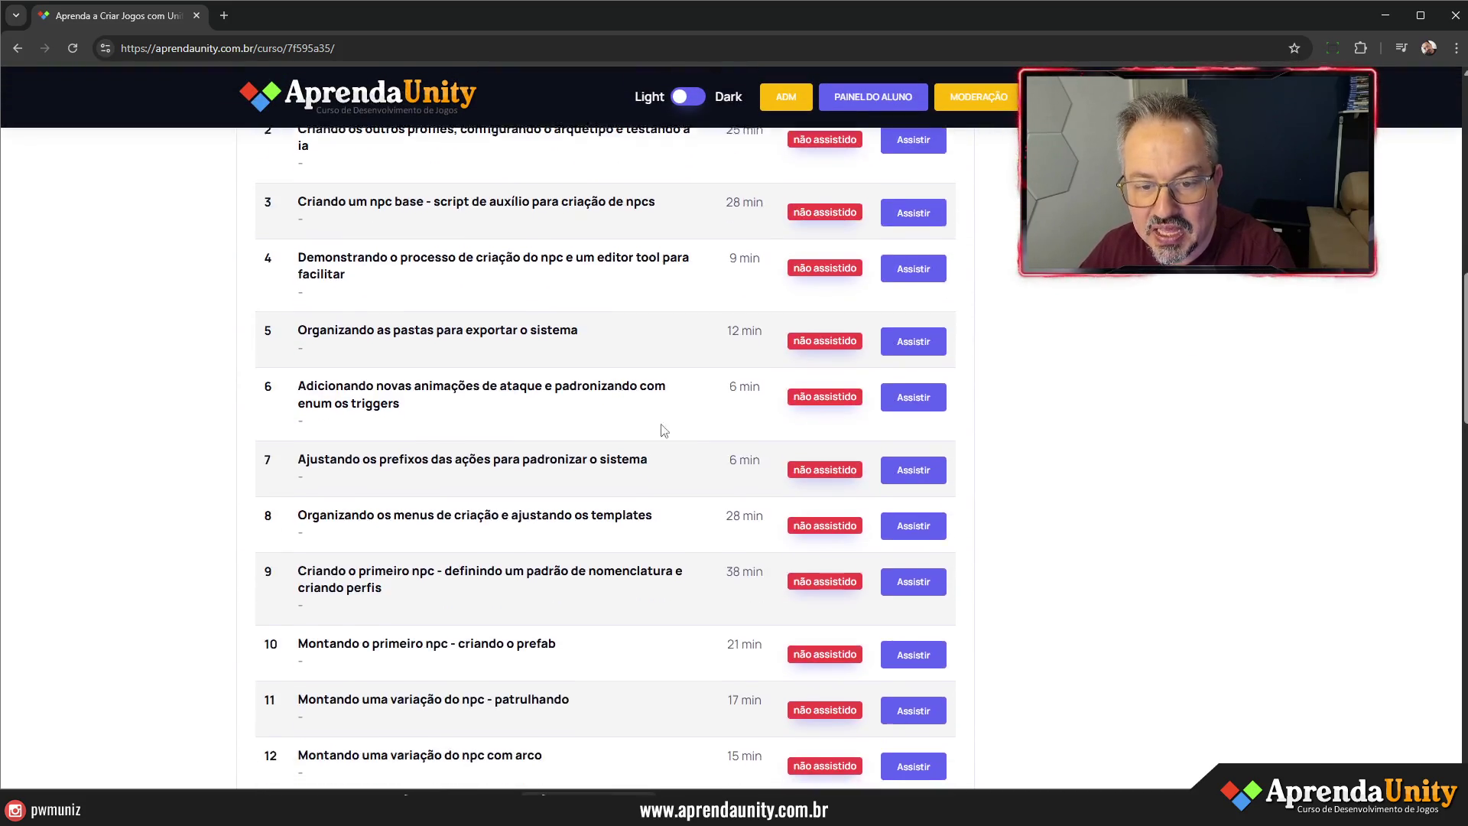
scroll(900, 609, up, 18)
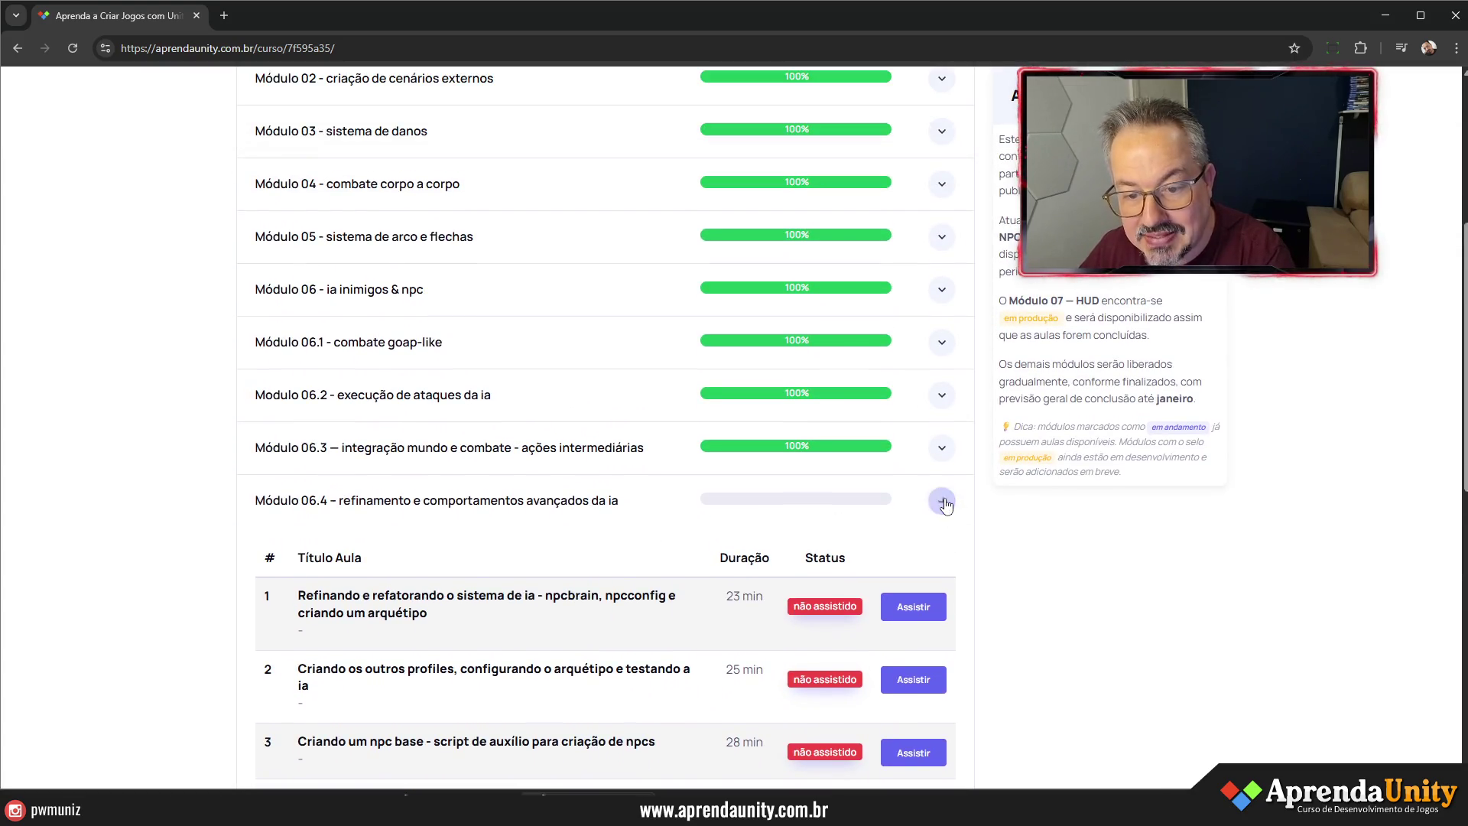
click(941, 501)
scroll(436, 417, down, 2)
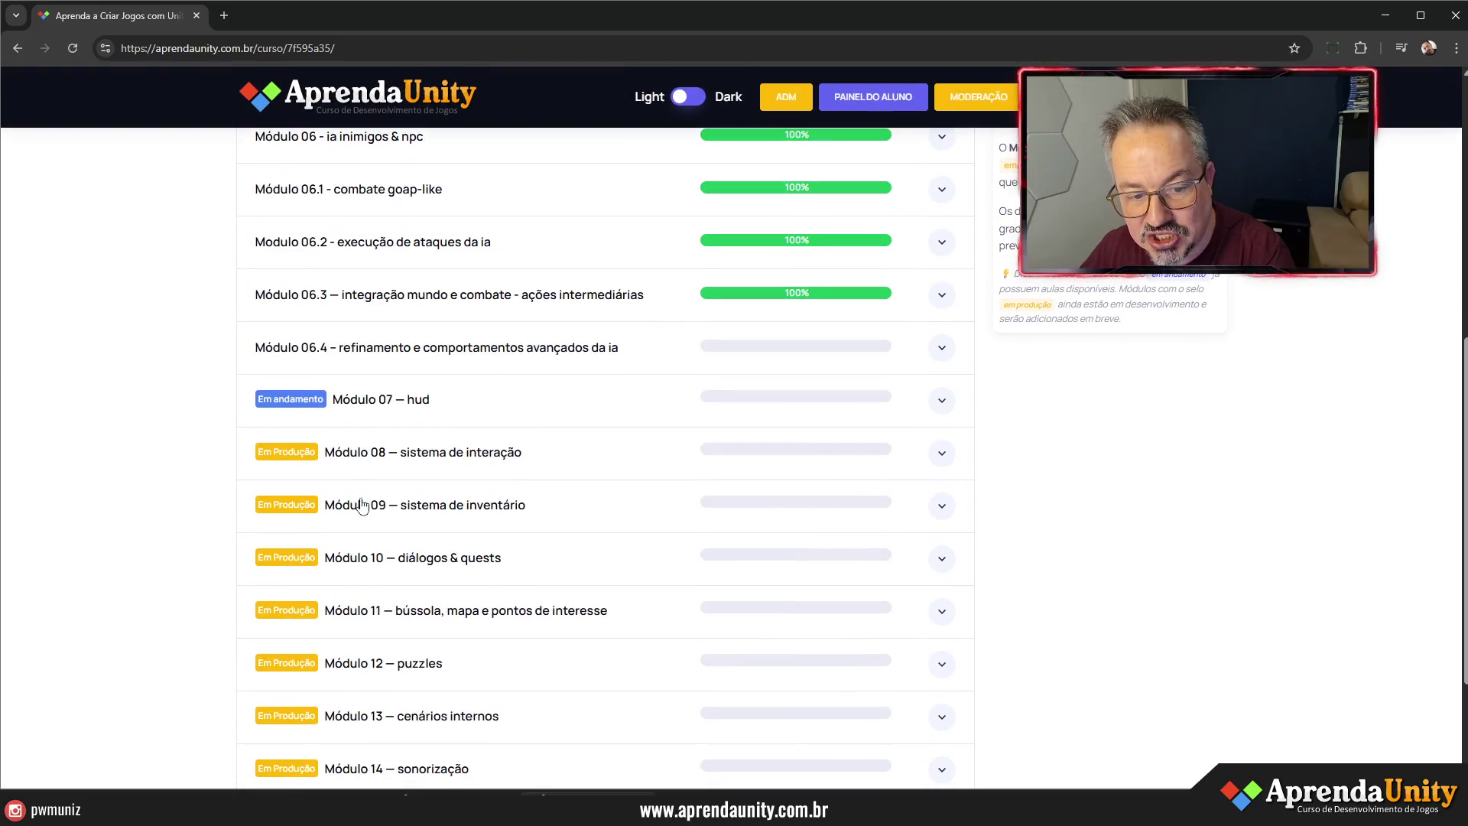
scroll(581, 497, down, 2)
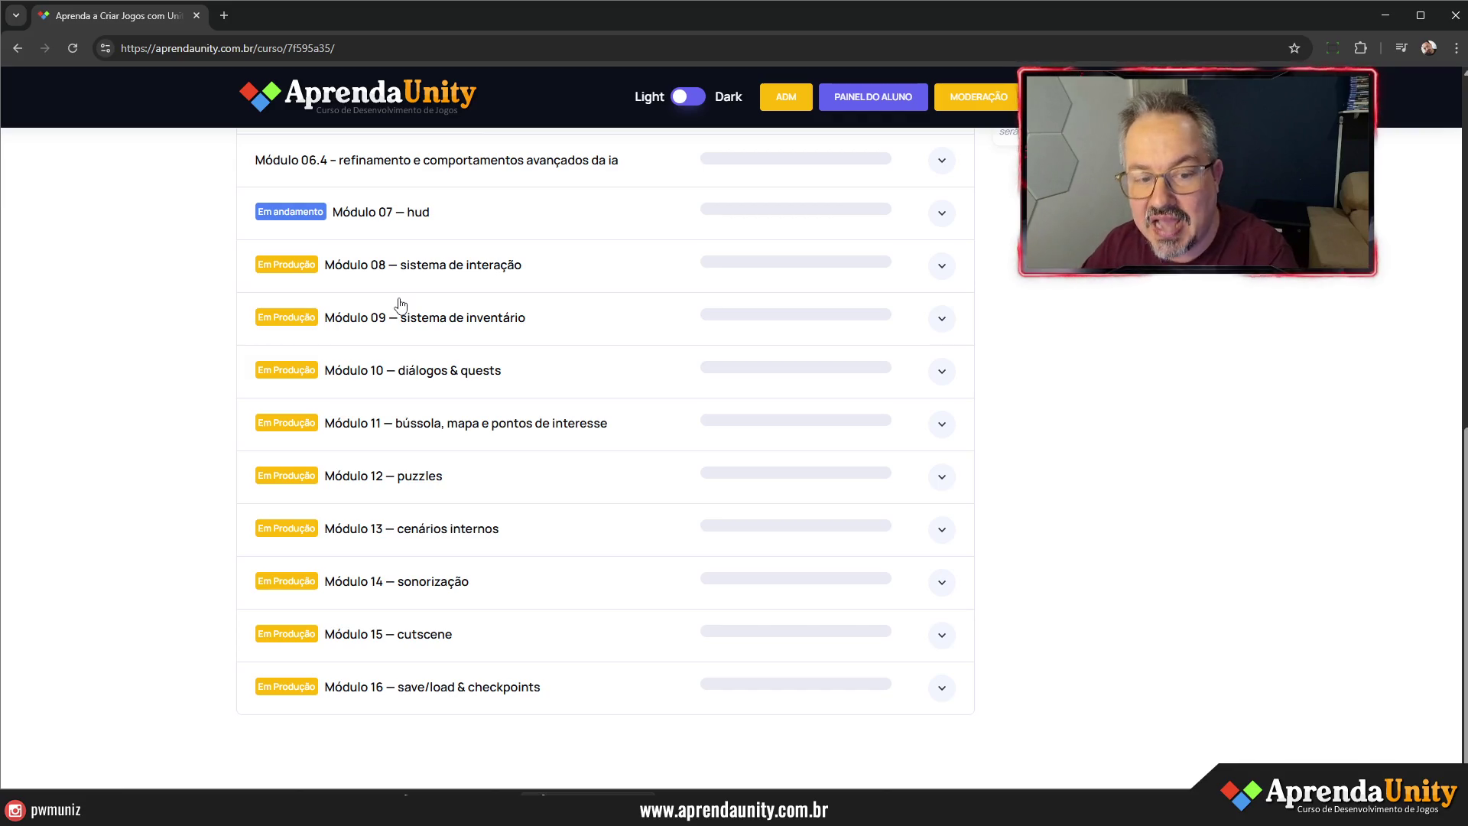
scroll(464, 623, up, 4)
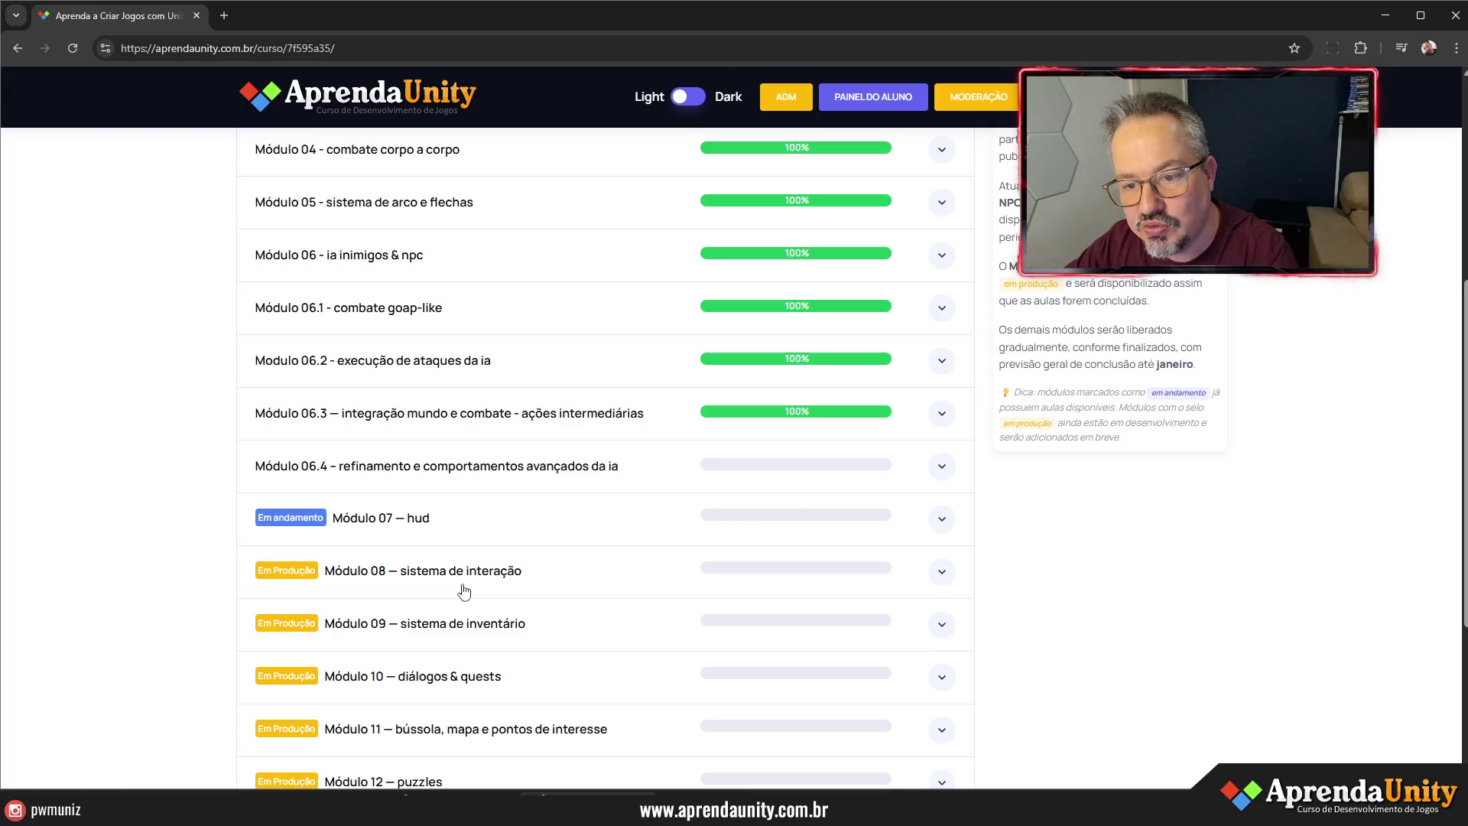
scroll(508, 544, up, 5)
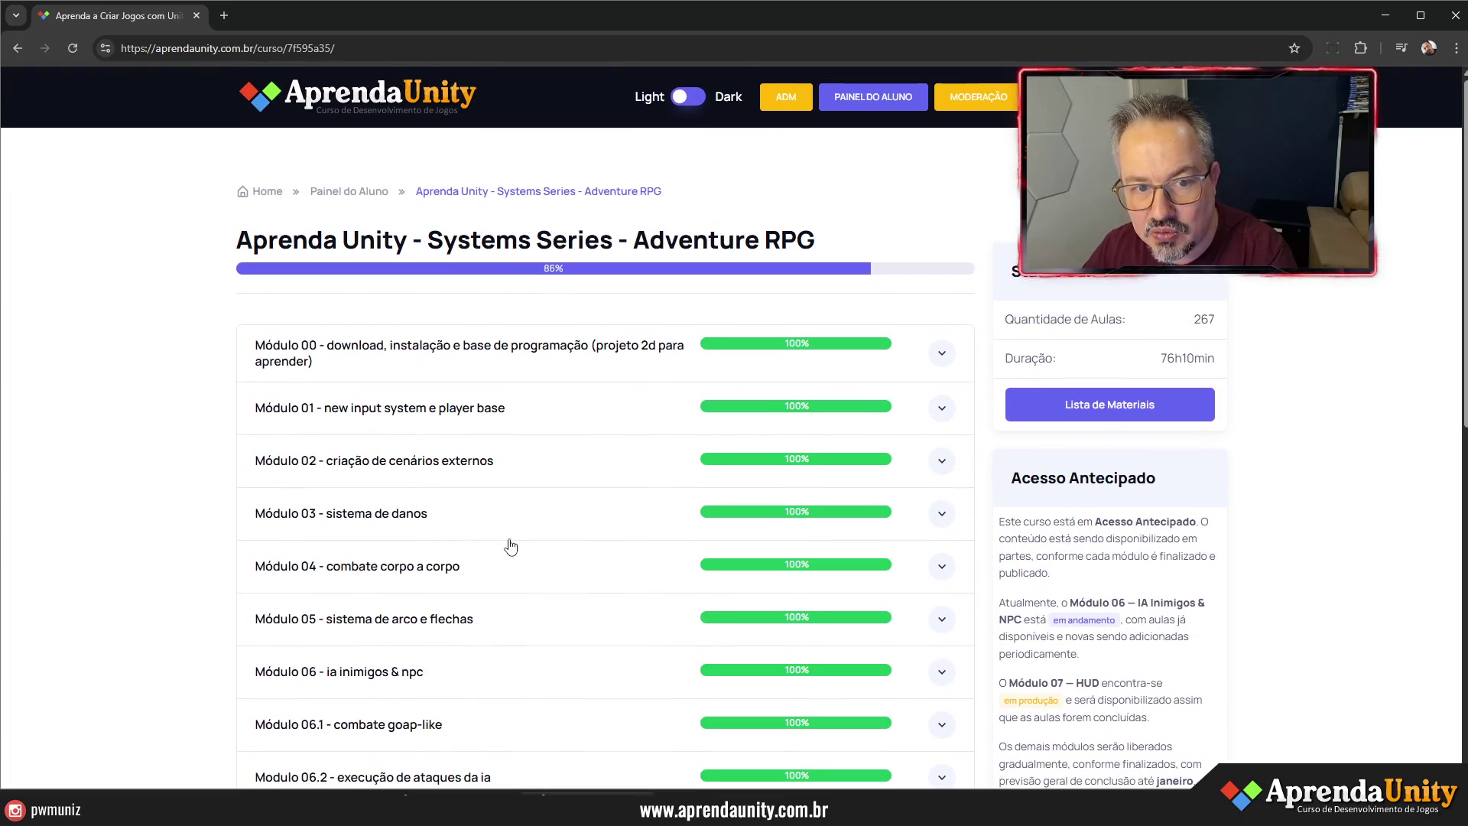
- Reopen the Adventure RPG course from the dashboard, then close the browser to return to Unity
click(368, 200)
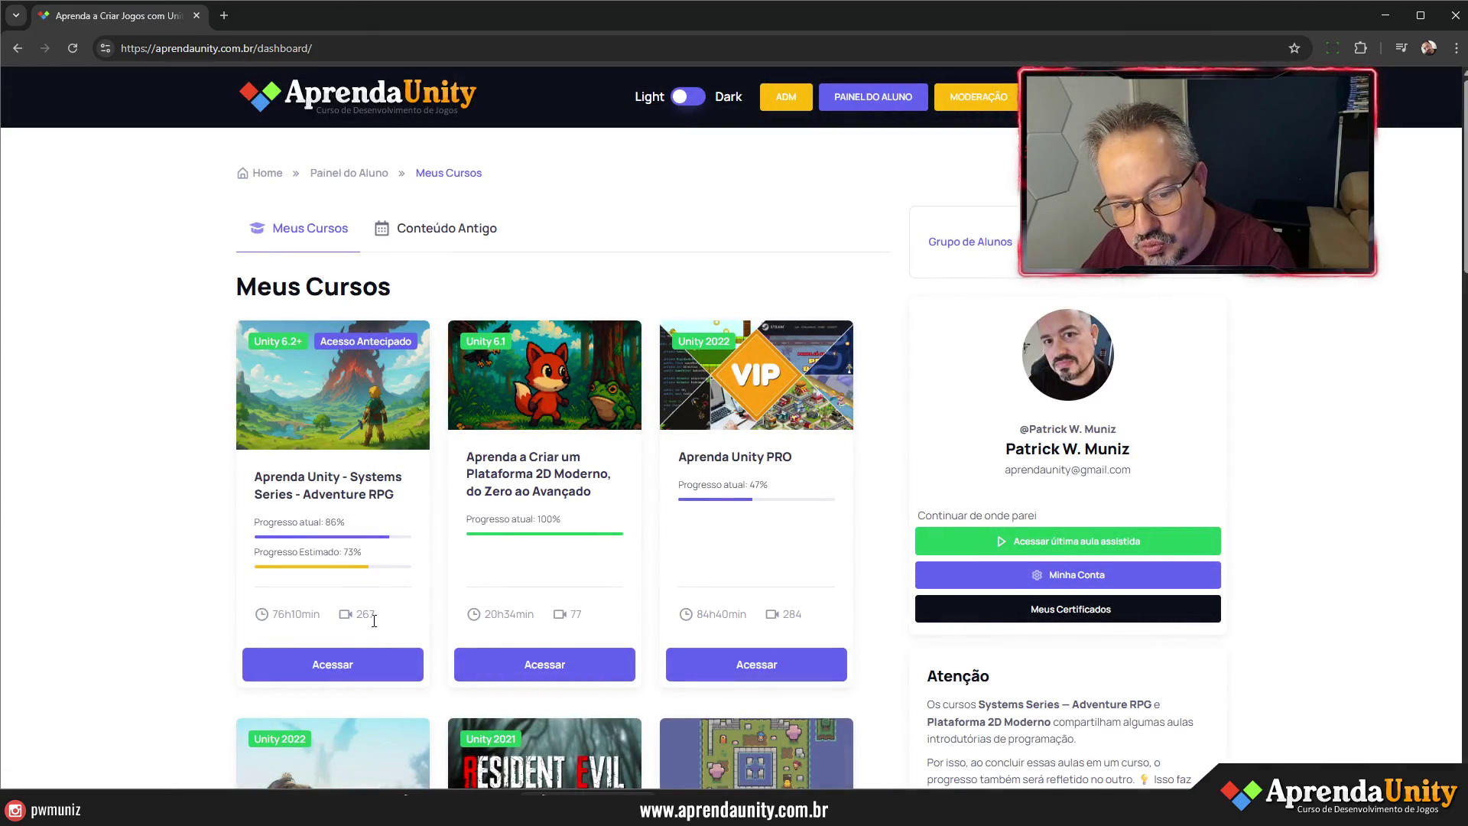
double_click(302, 617)
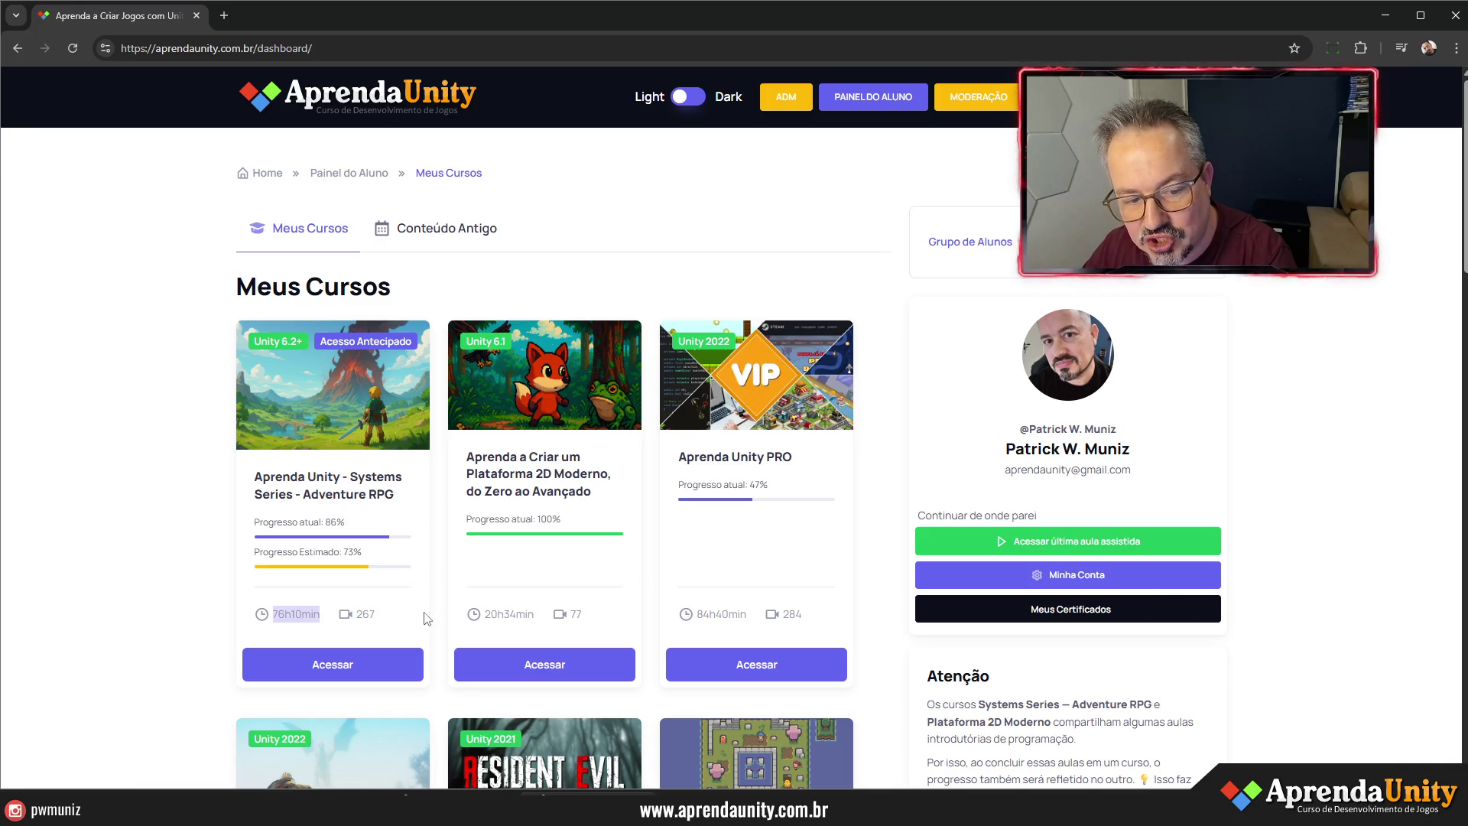
click(347, 476)
scroll(600, 428, down, 5)
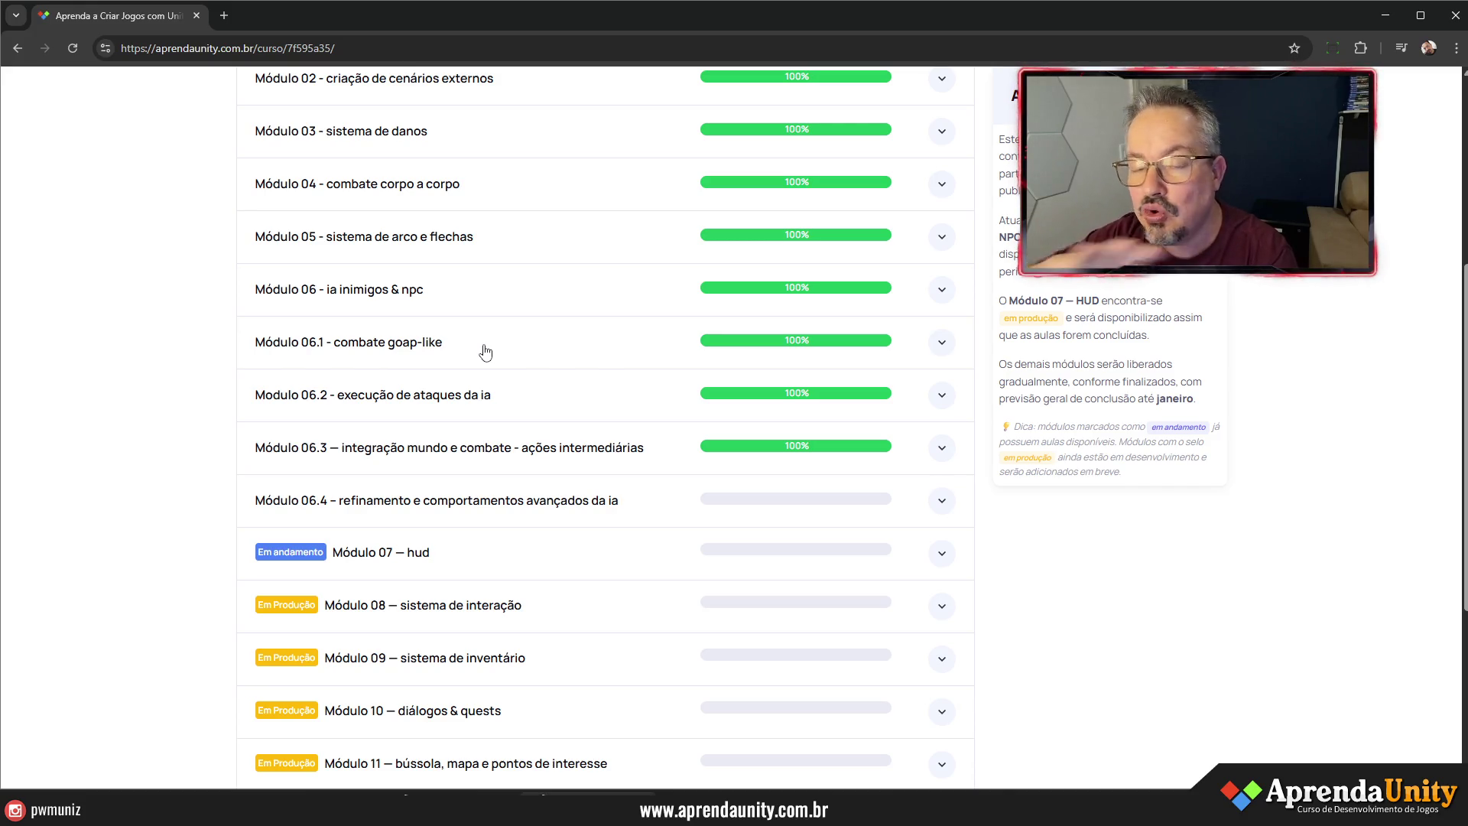
click(1456, 15)
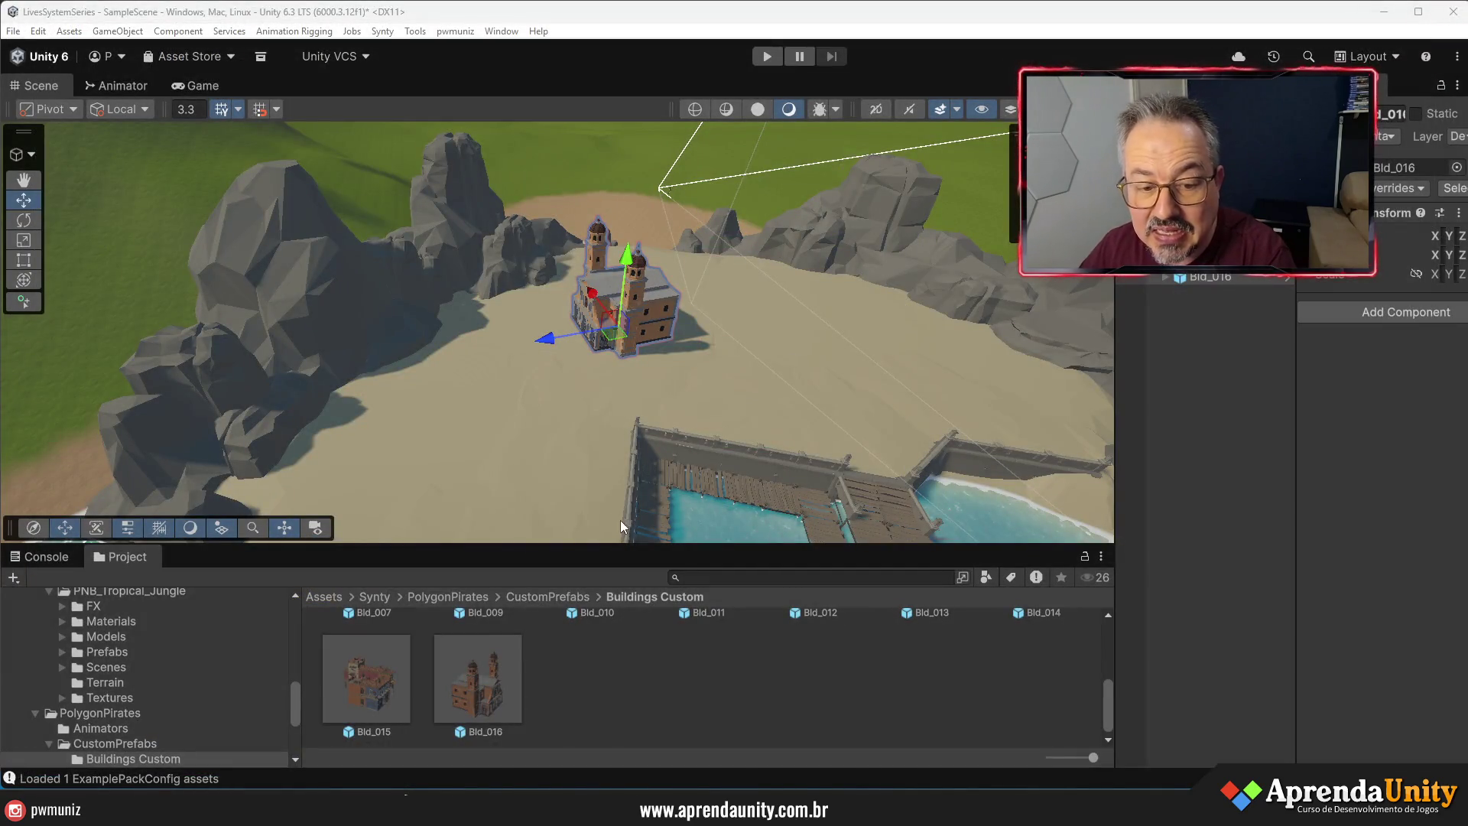
- Enlarge the Project panel, open _Project/Topografia and select the TerrainTopographicMap texture
drag(621, 545, 611, 321)
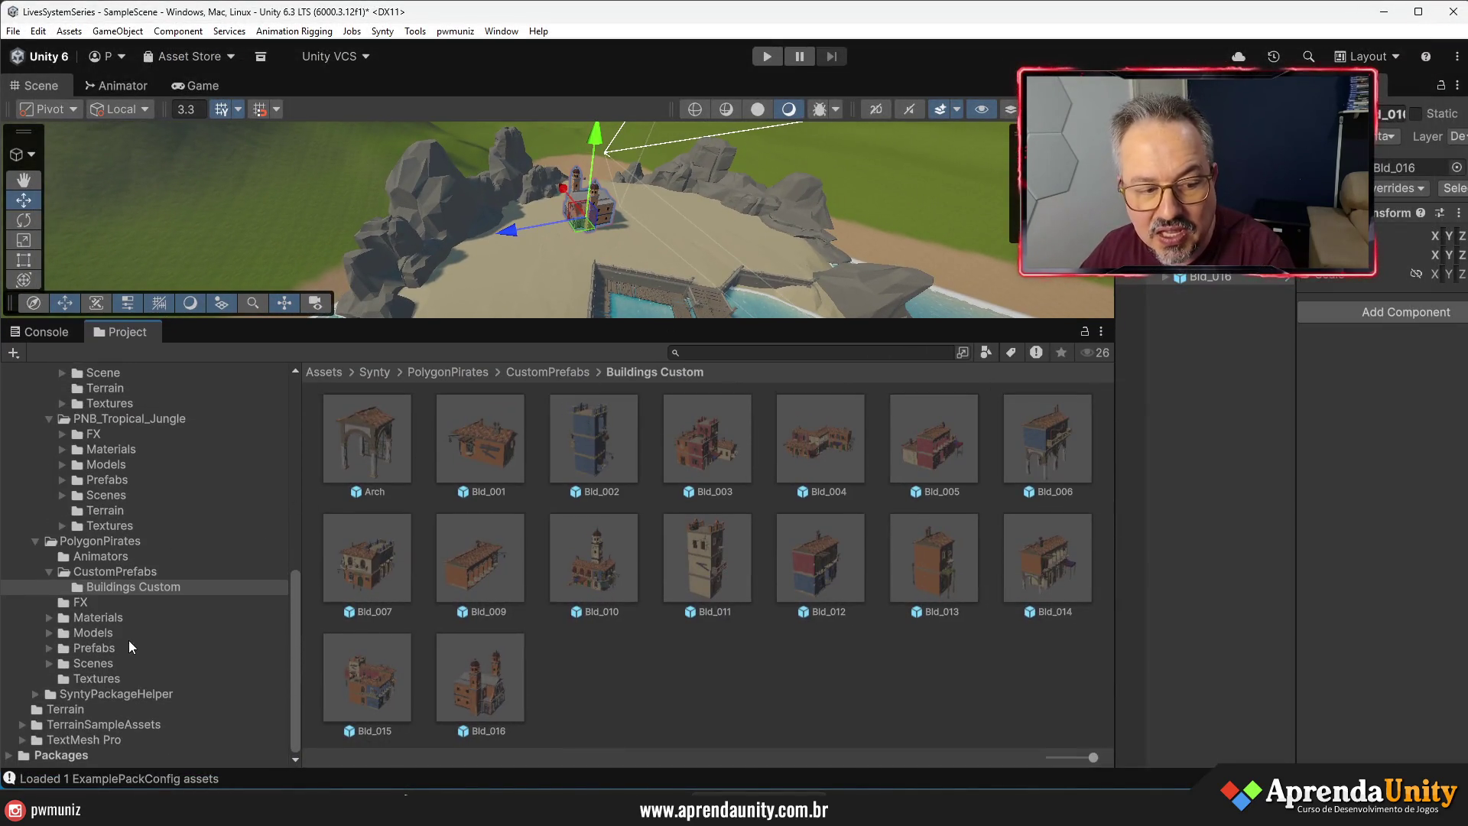
scroll(128, 642, up, 5)
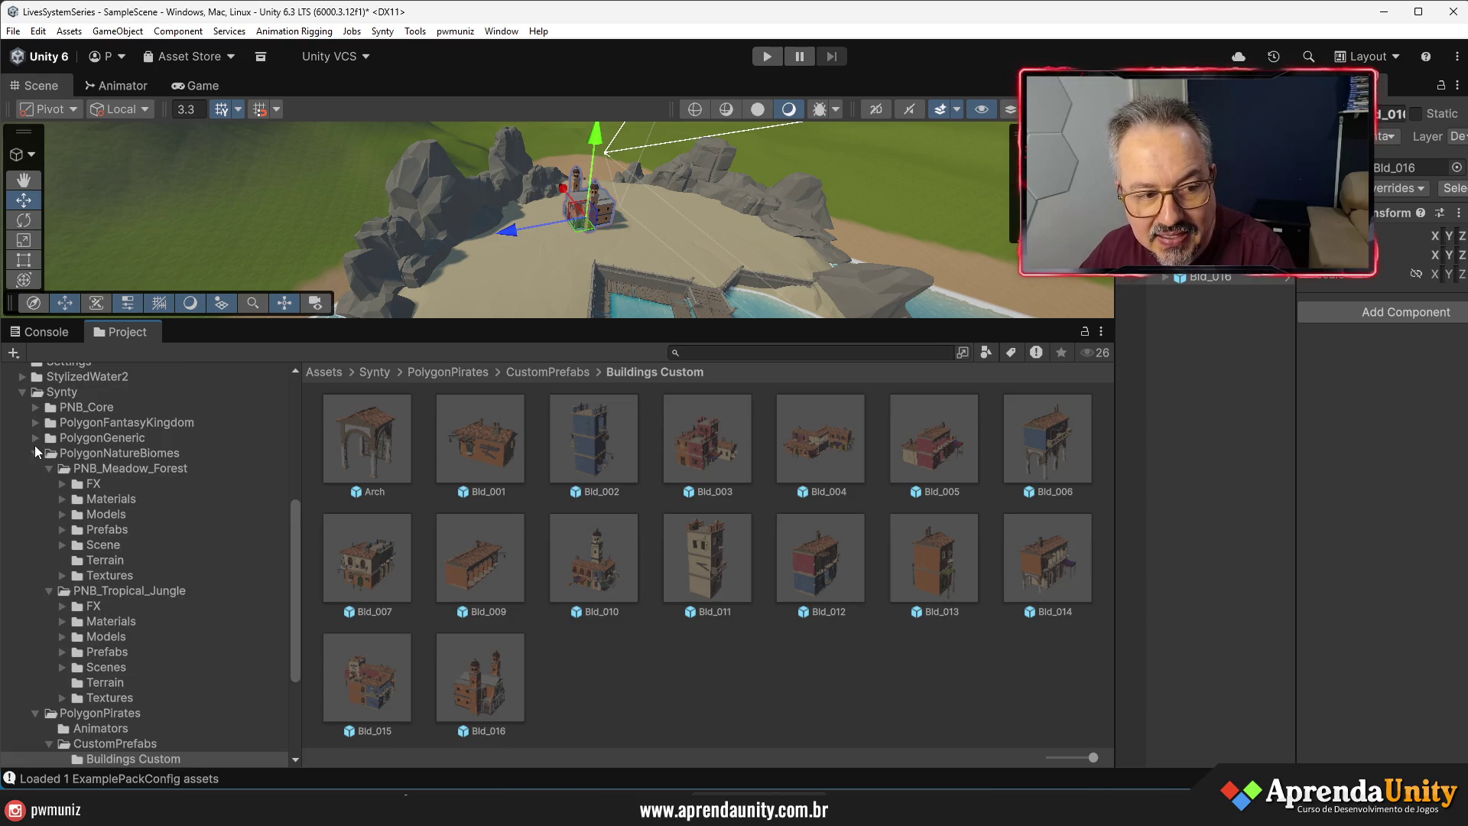
scroll(44, 410, up, 7)
click(75, 453)
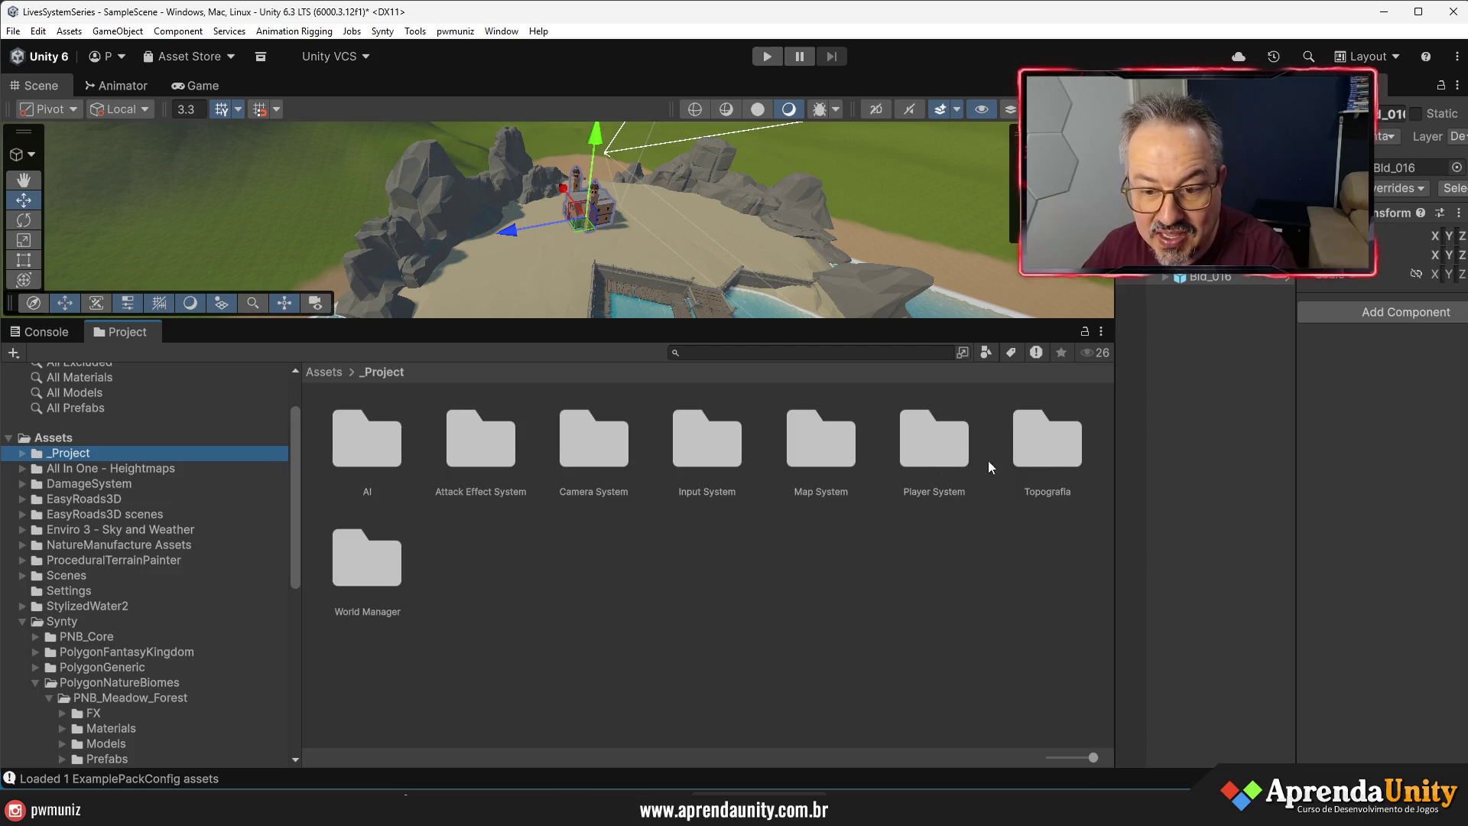
double_click(1047, 458)
click(400, 442)
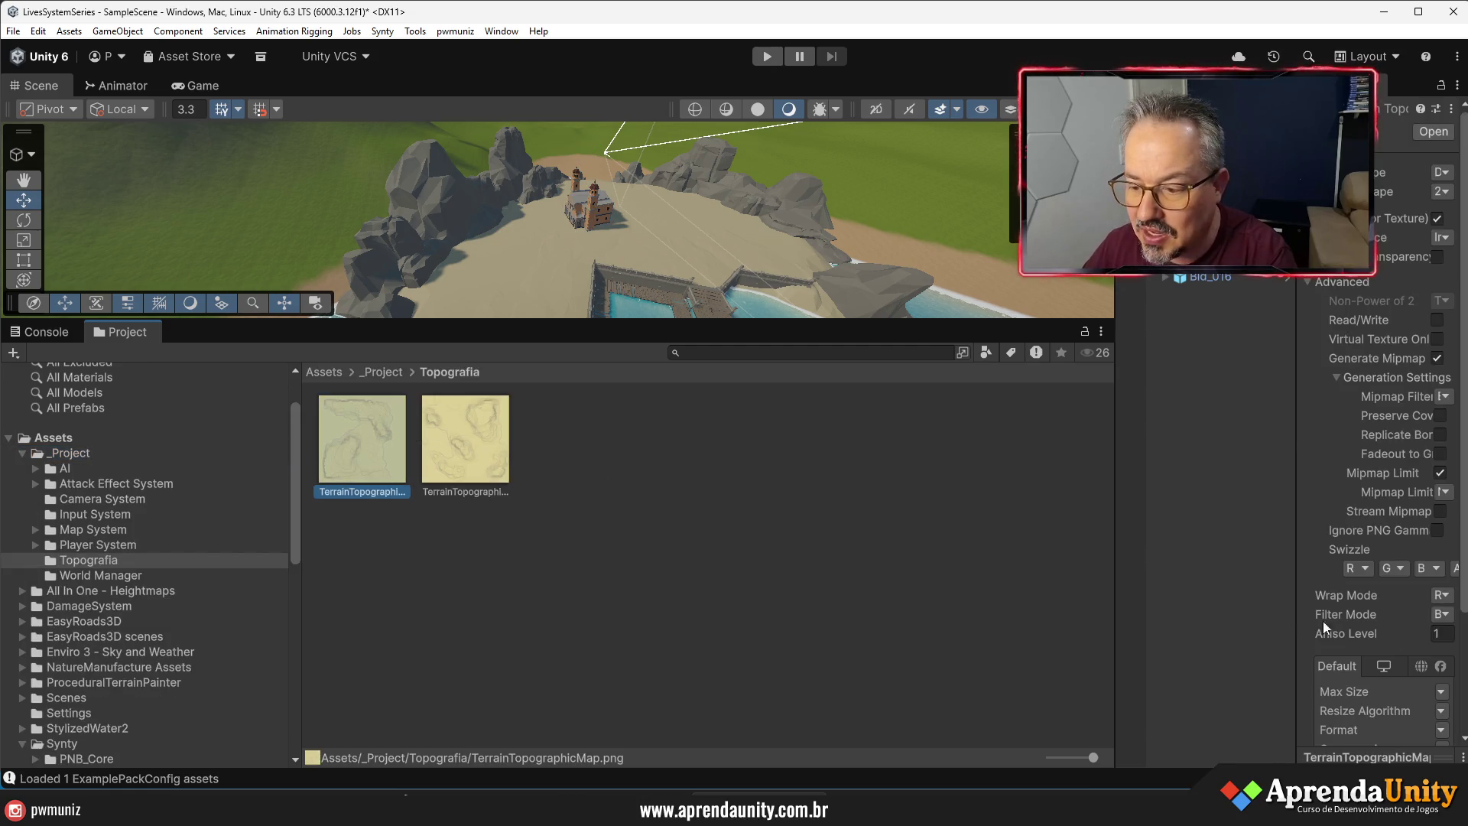
right_click(376, 453)
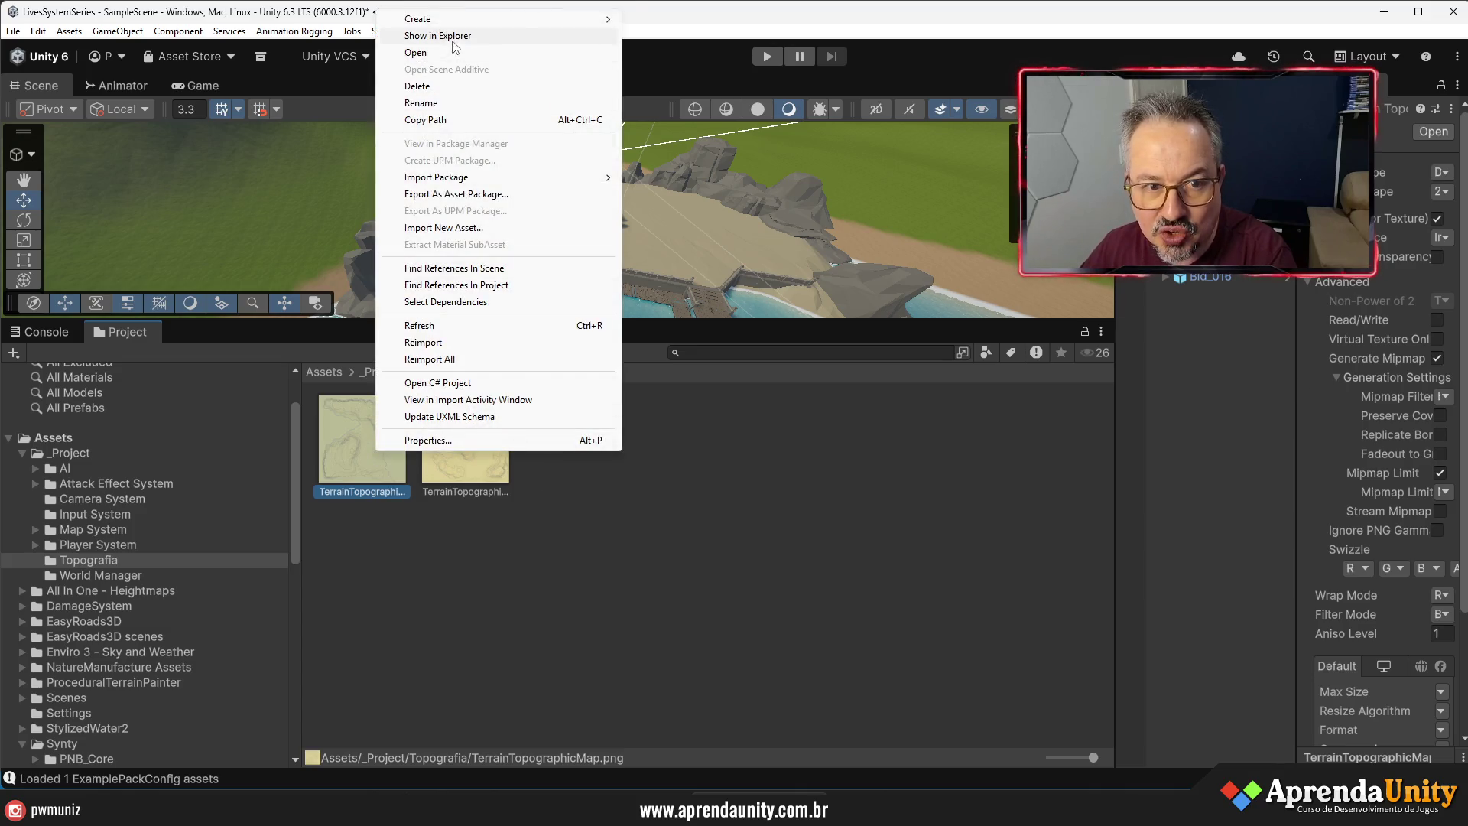
click(437, 36)
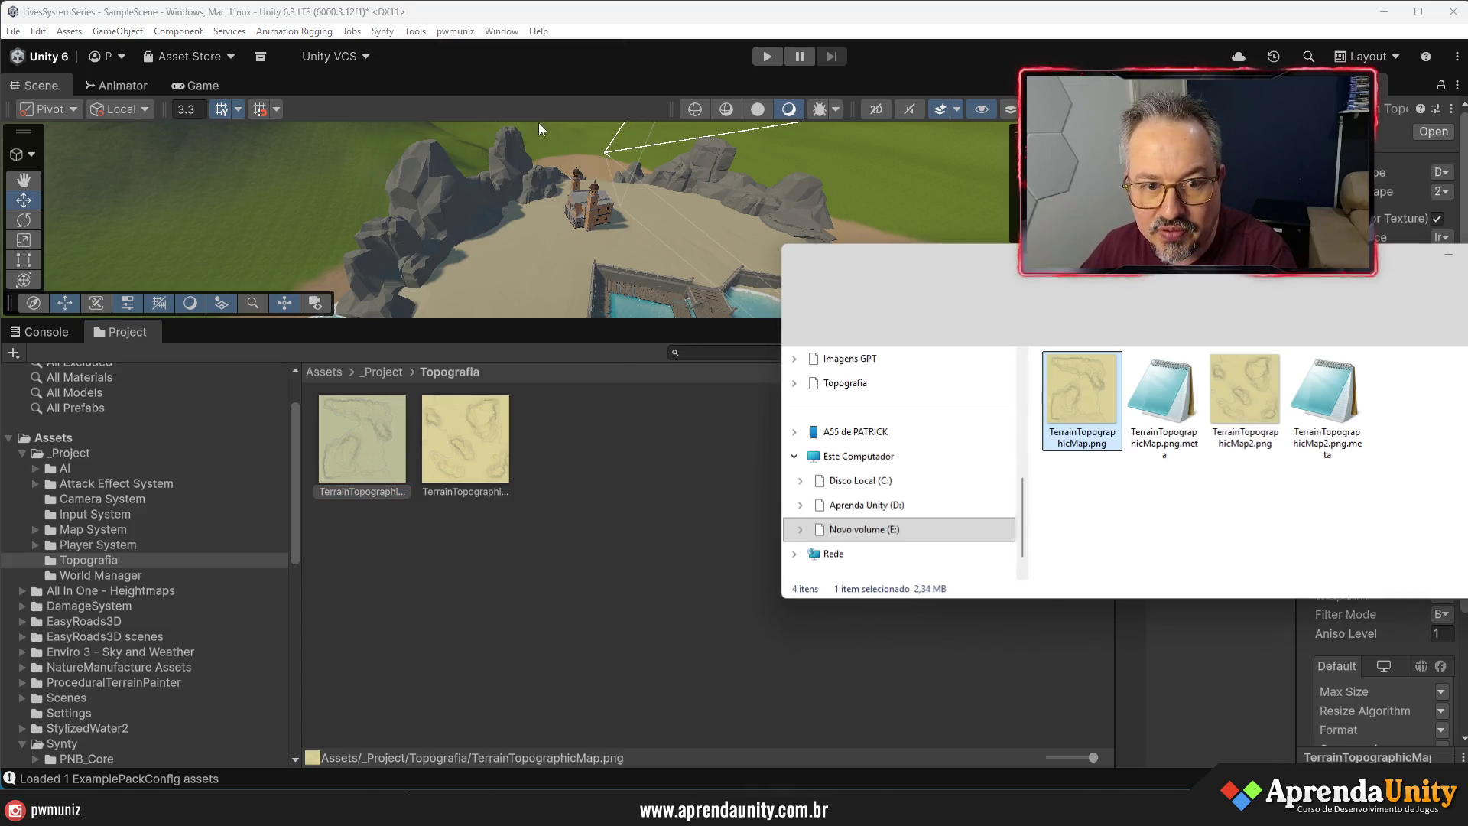
right_click(1085, 399)
mouse_move(1427, 162)
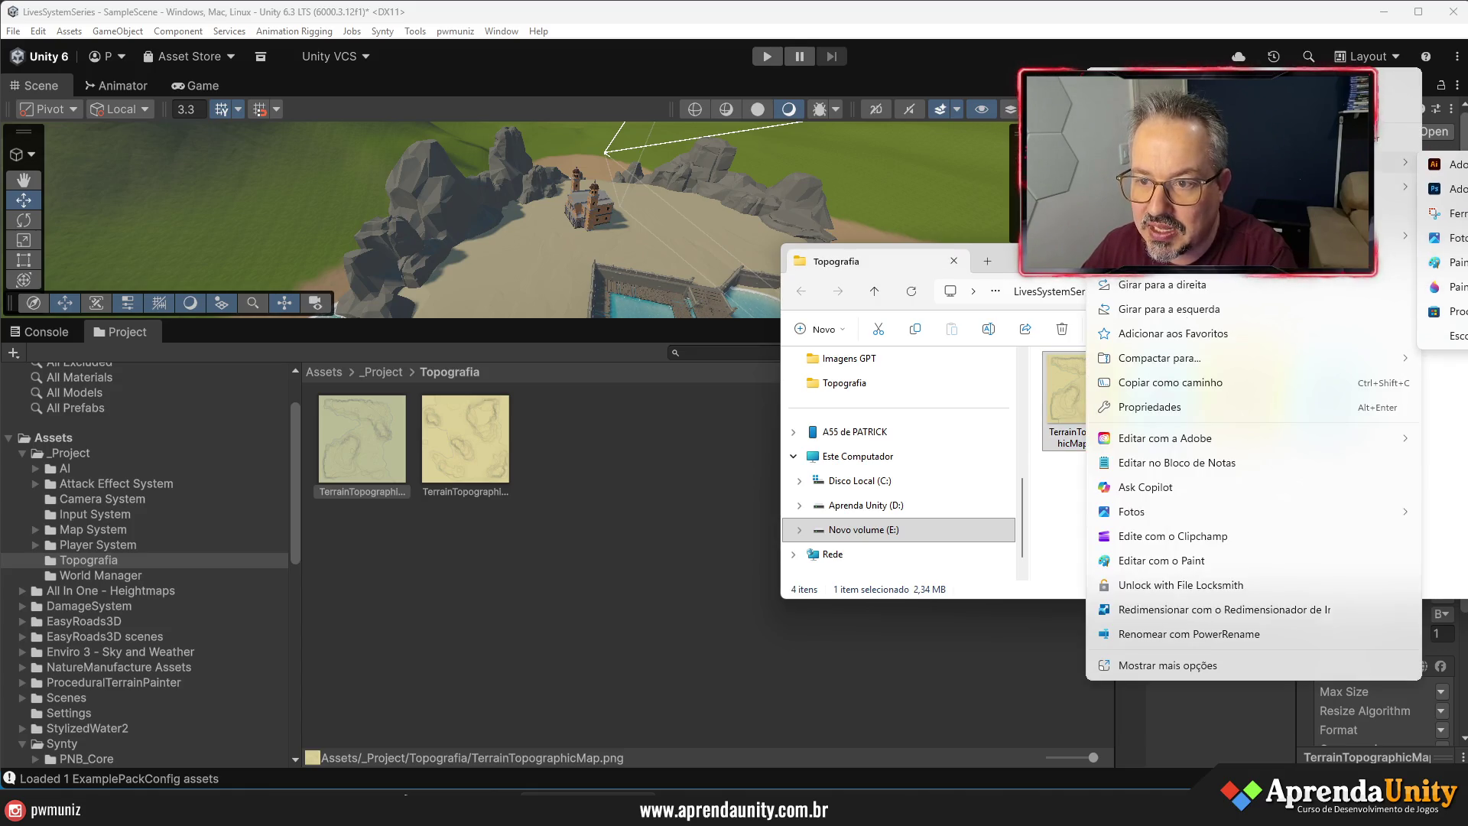
click(1452, 237)
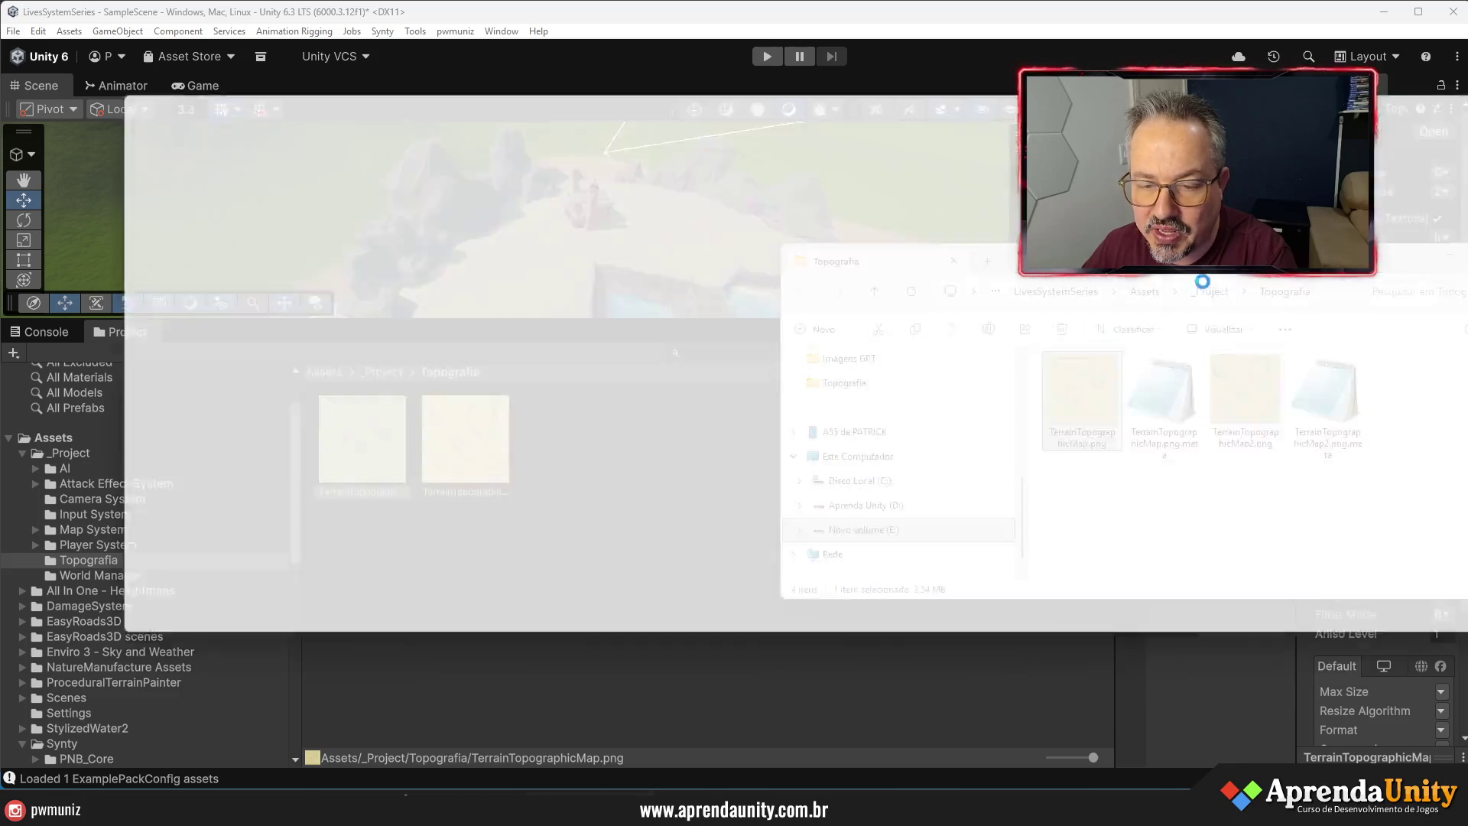
scroll(864, 413, up, 4)
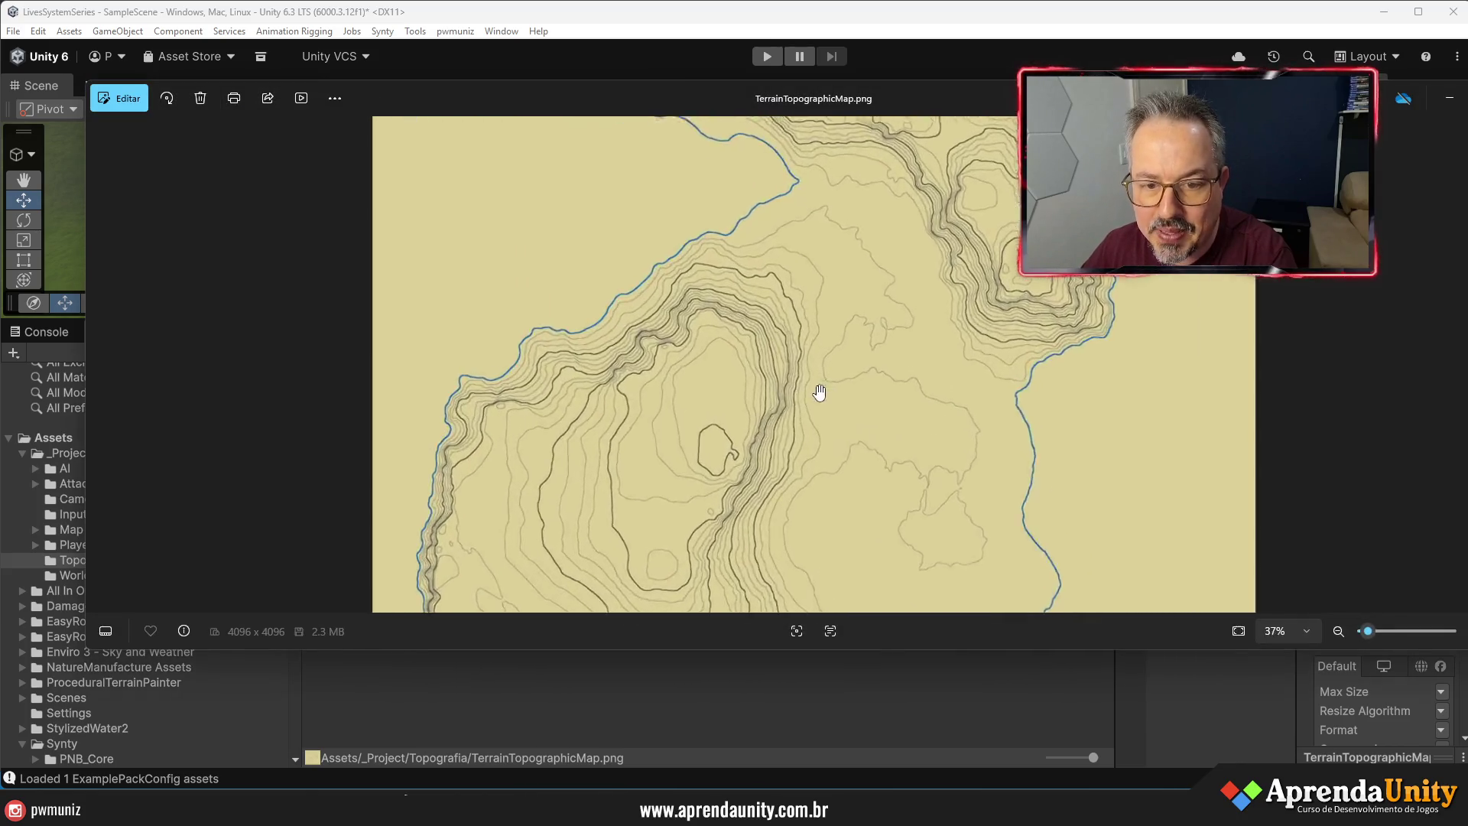
scroll(840, 252, down, 2)
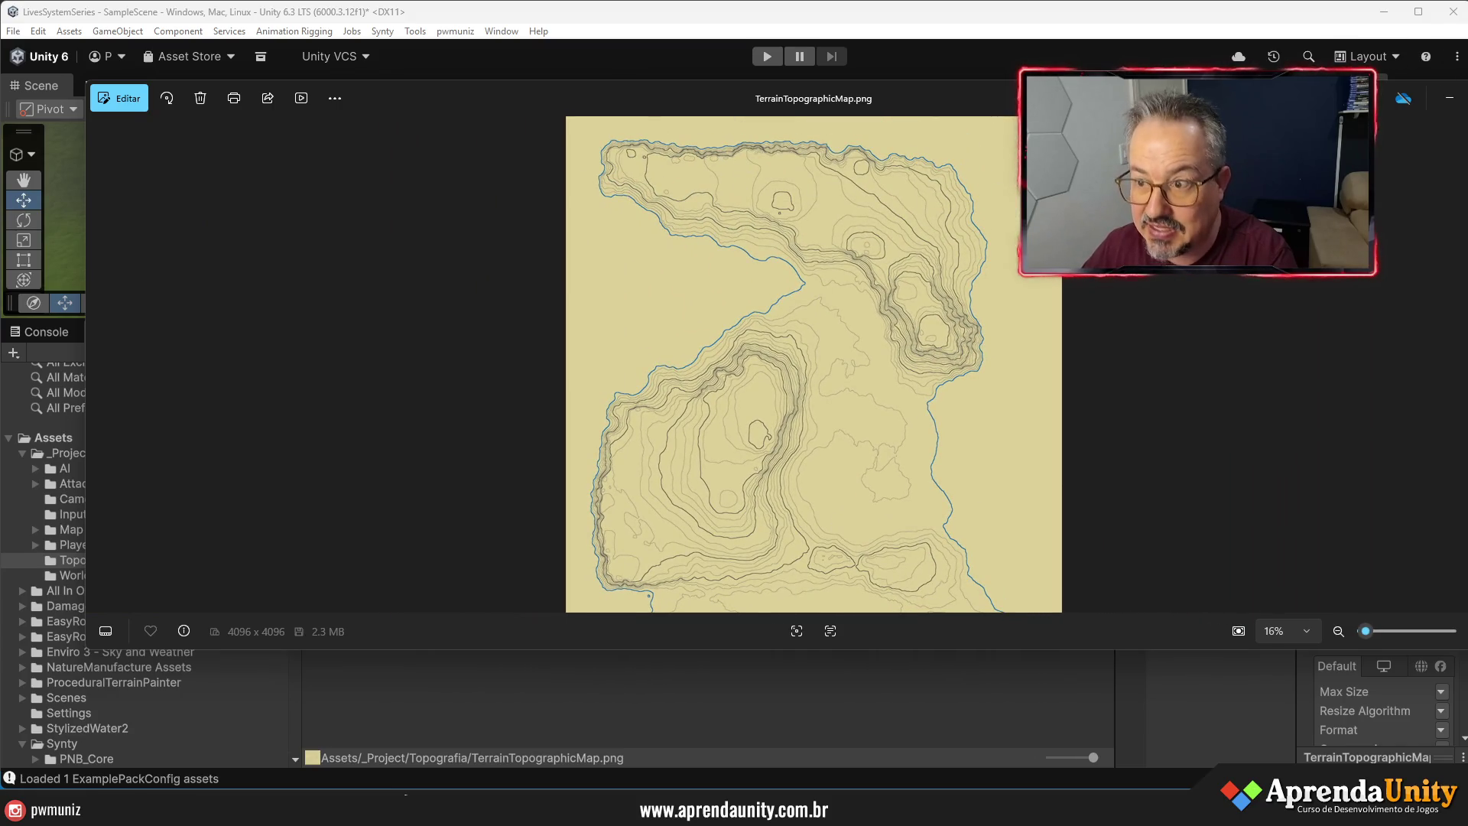
key(alt+F4)
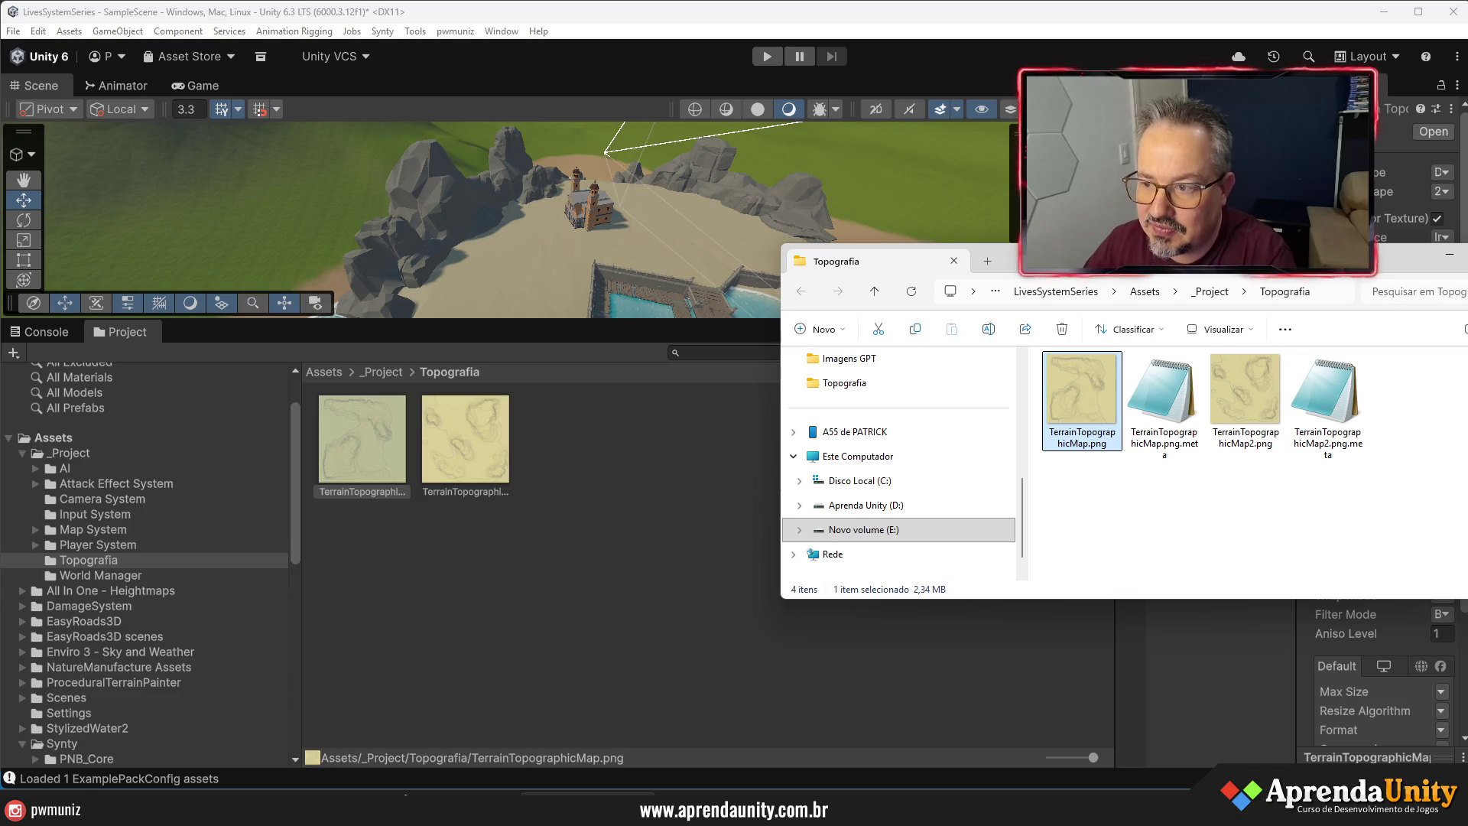
key(alt+Tab)
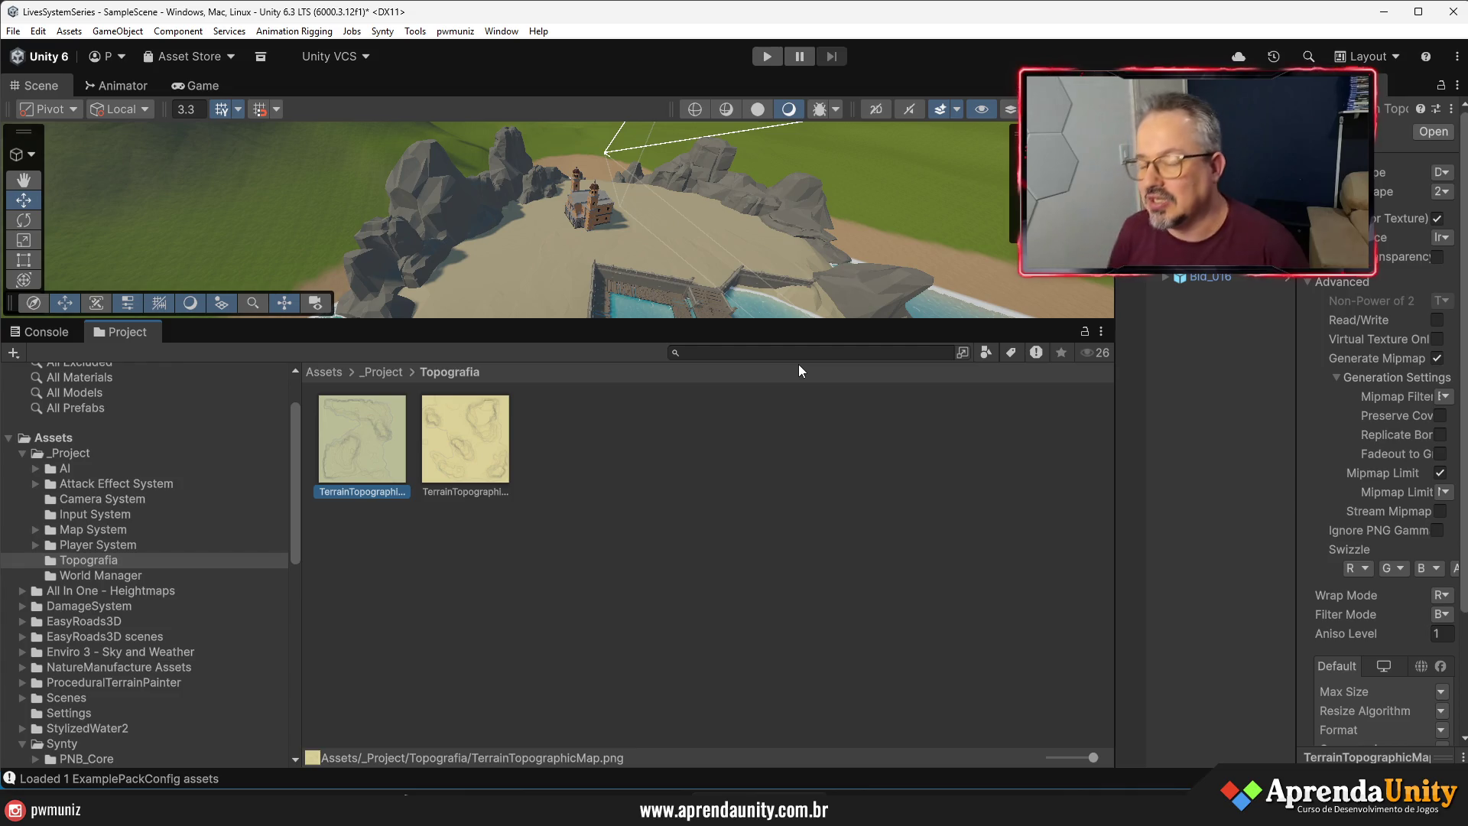
- Select the church and widen the Hierarchy, trying then cancelling an X position of 60
drag(766, 319, 772, 601)
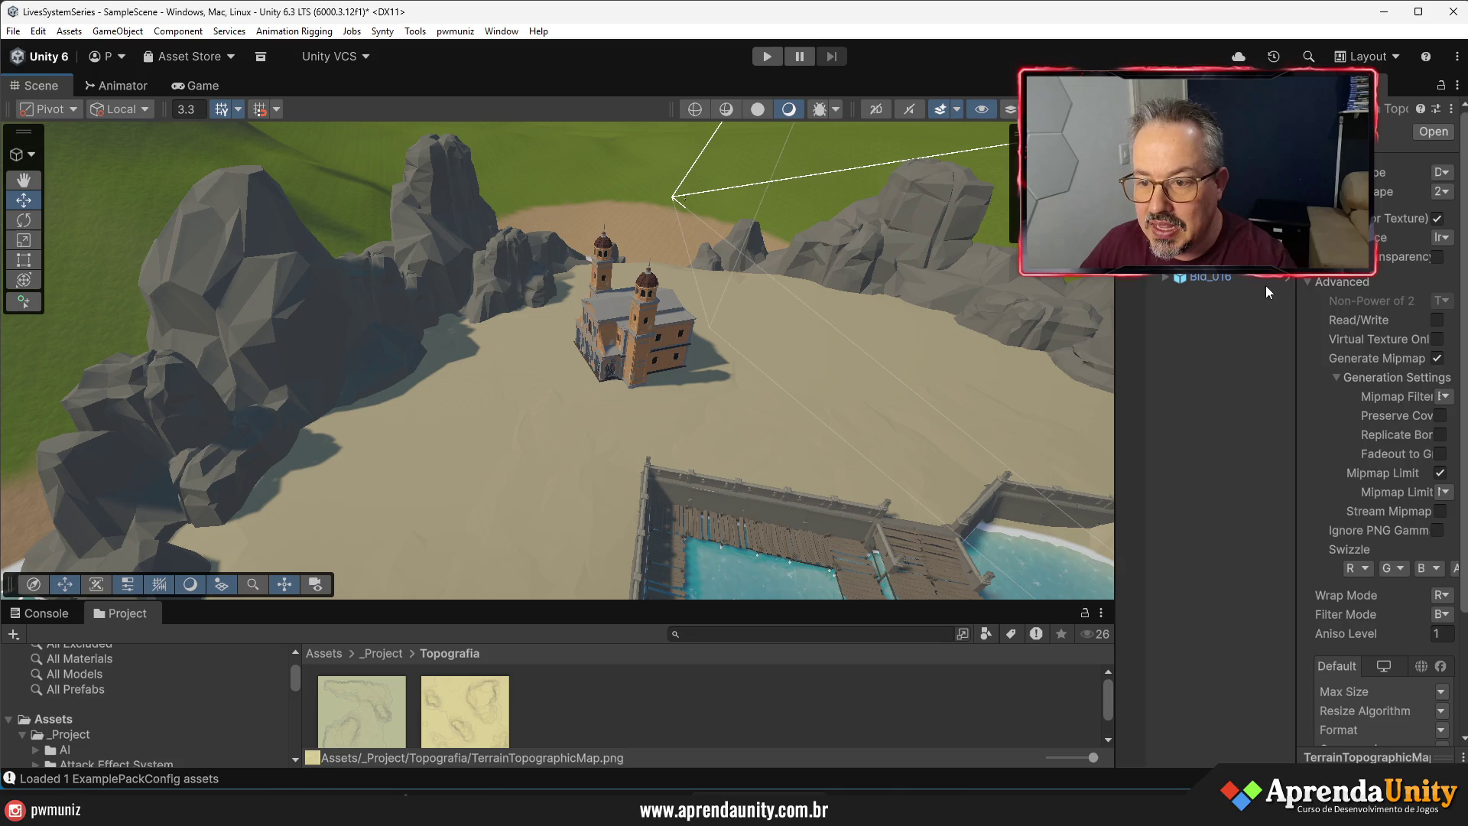
click(1179, 295)
drag(1296, 344, 1031, 353)
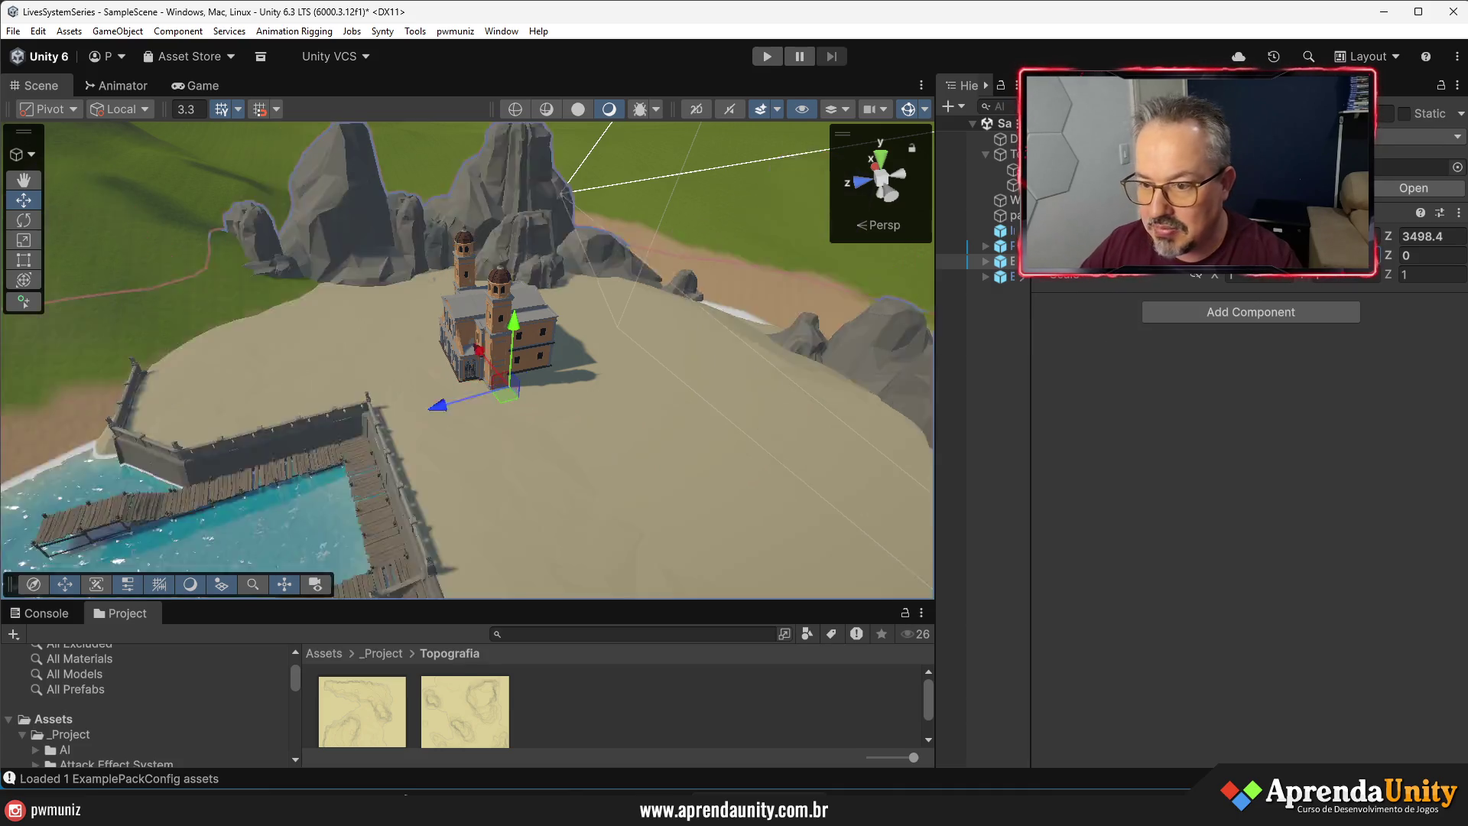
drag(1030, 363, 1163, 353)
click(1391, 239)
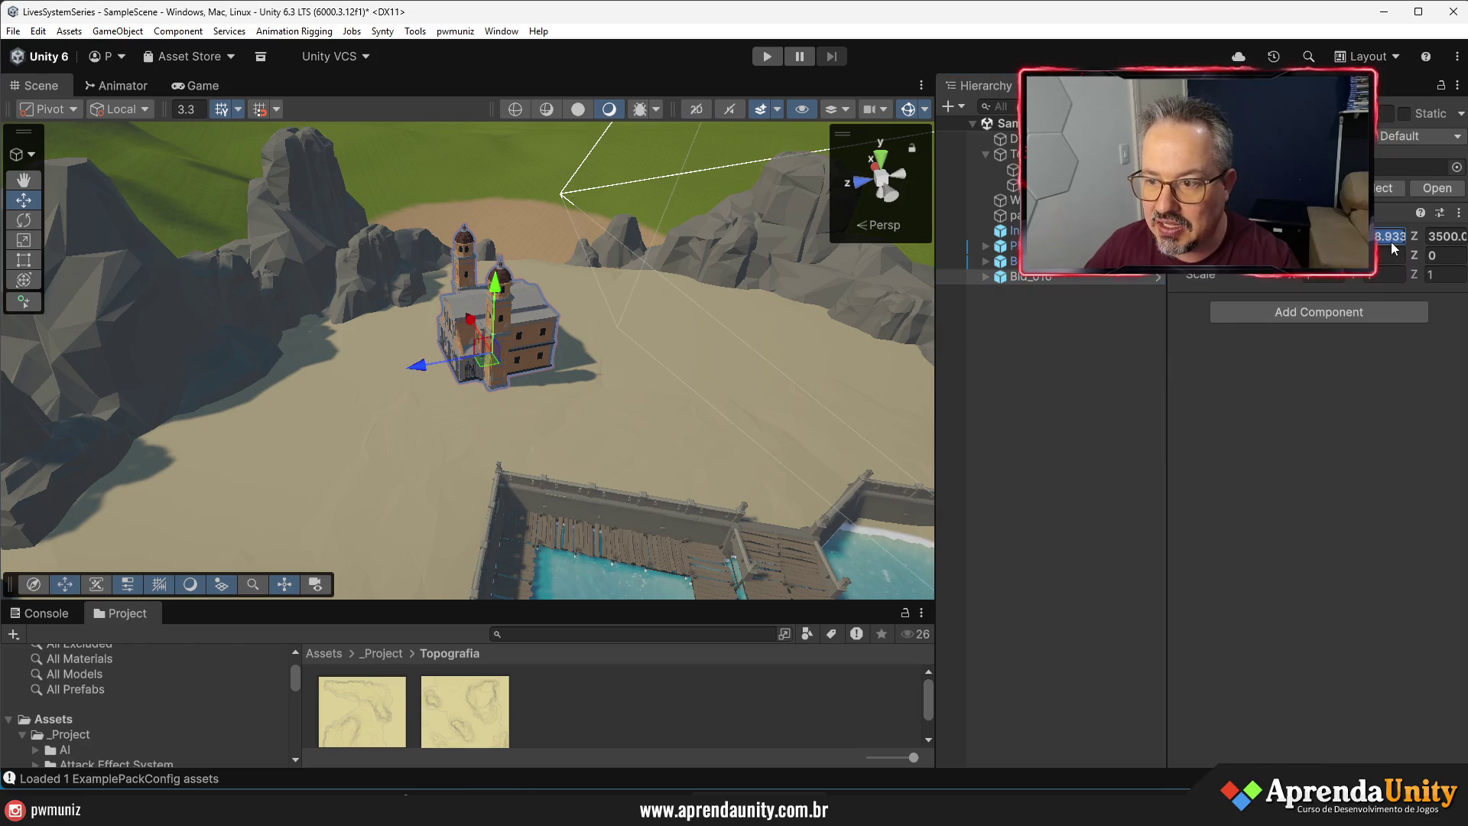
text(60)
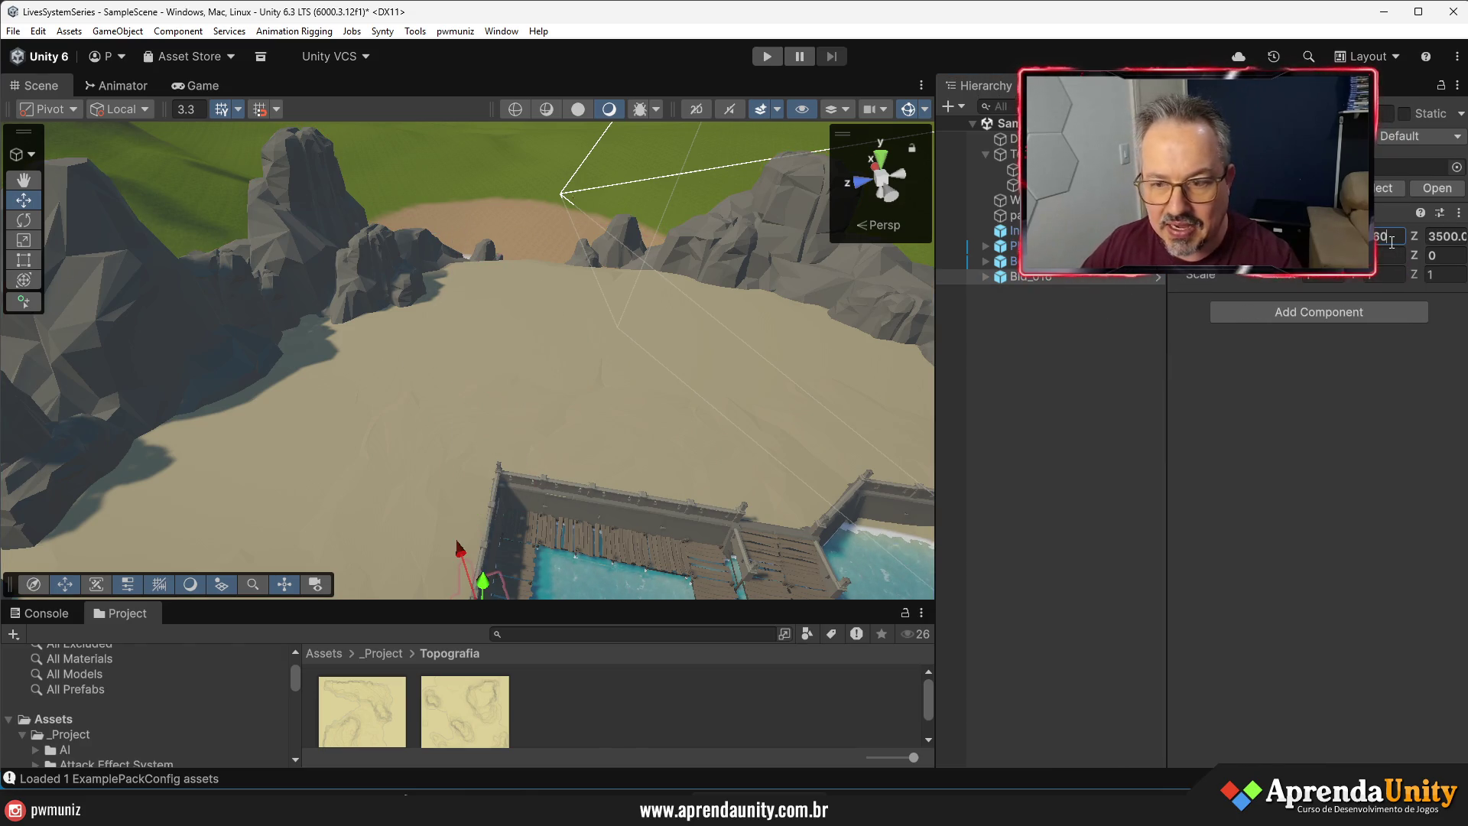
key(Escape)
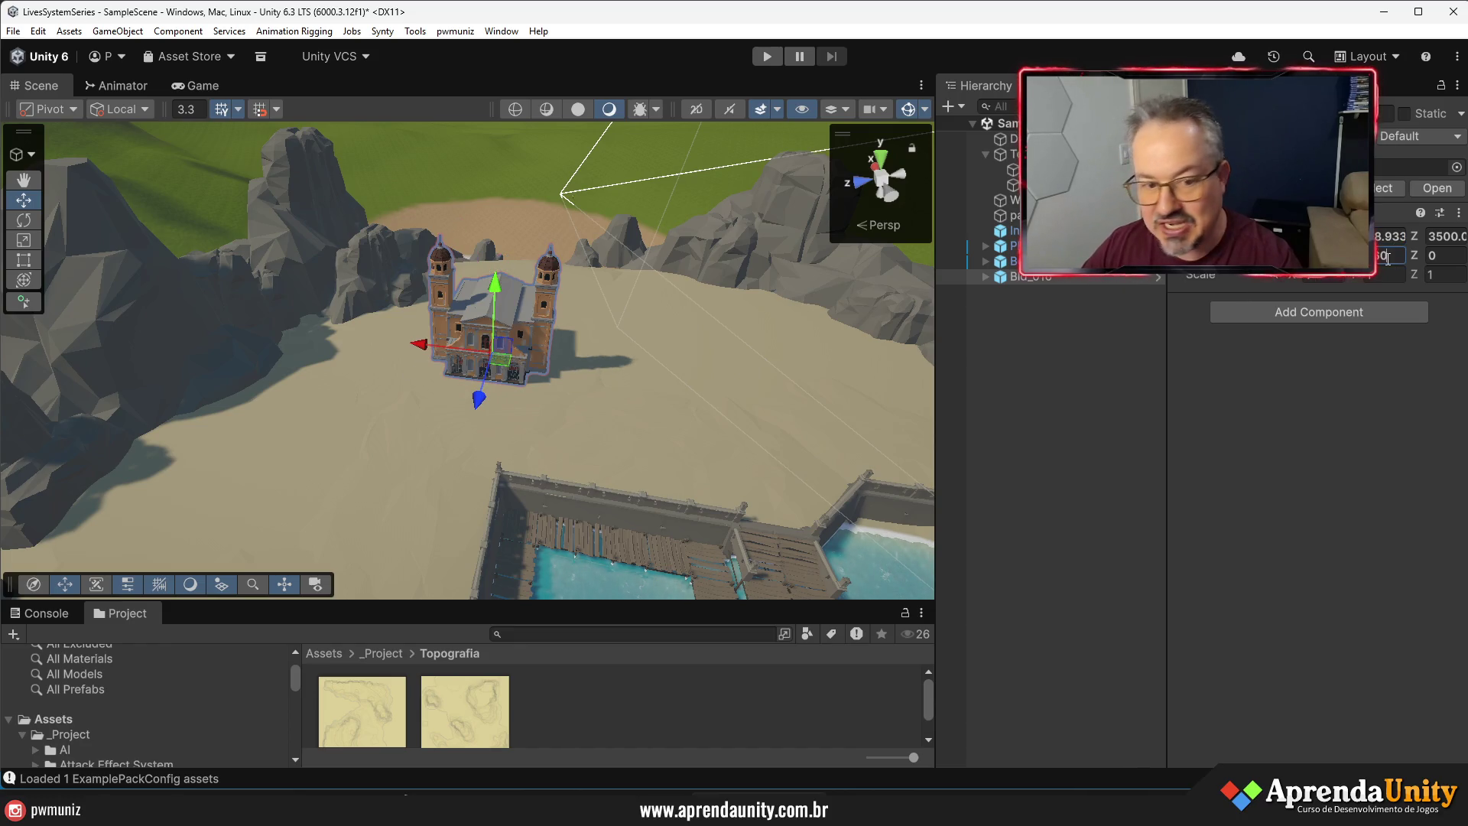
- Slide the church along its Z axis across the beach sand
mouse_move(497, 398)
mouse_down()
mouse_move(567, 460)
mouse_move(569, 361)
mouse_up()
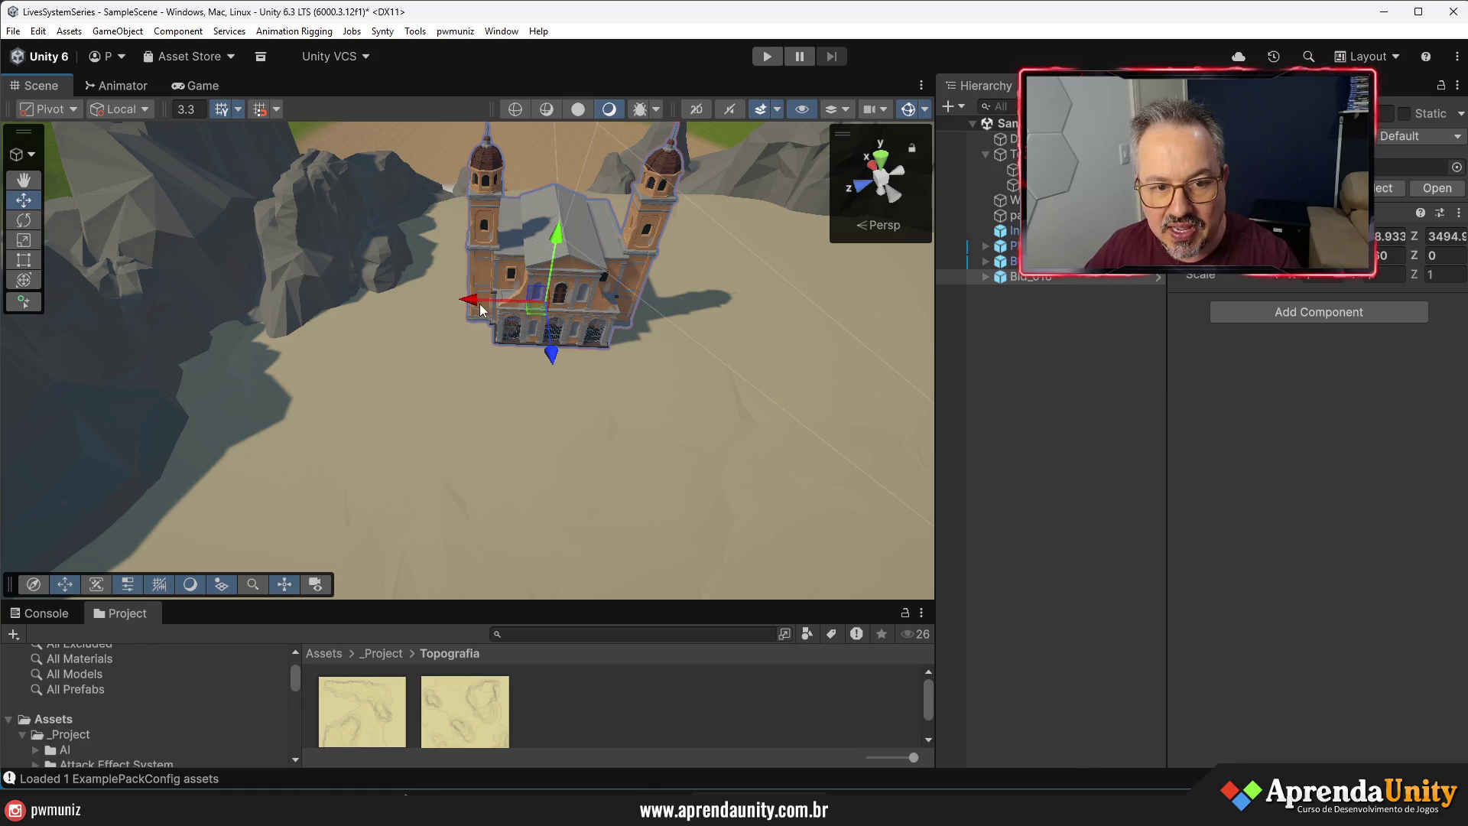
mouse_move(480, 309)
mouse_down()
mouse_move(446, 310)
mouse_move(484, 190)
mouse_move(351, 209)
mouse_move(191, 305)
mouse_move(4, 384)
mouse_up()
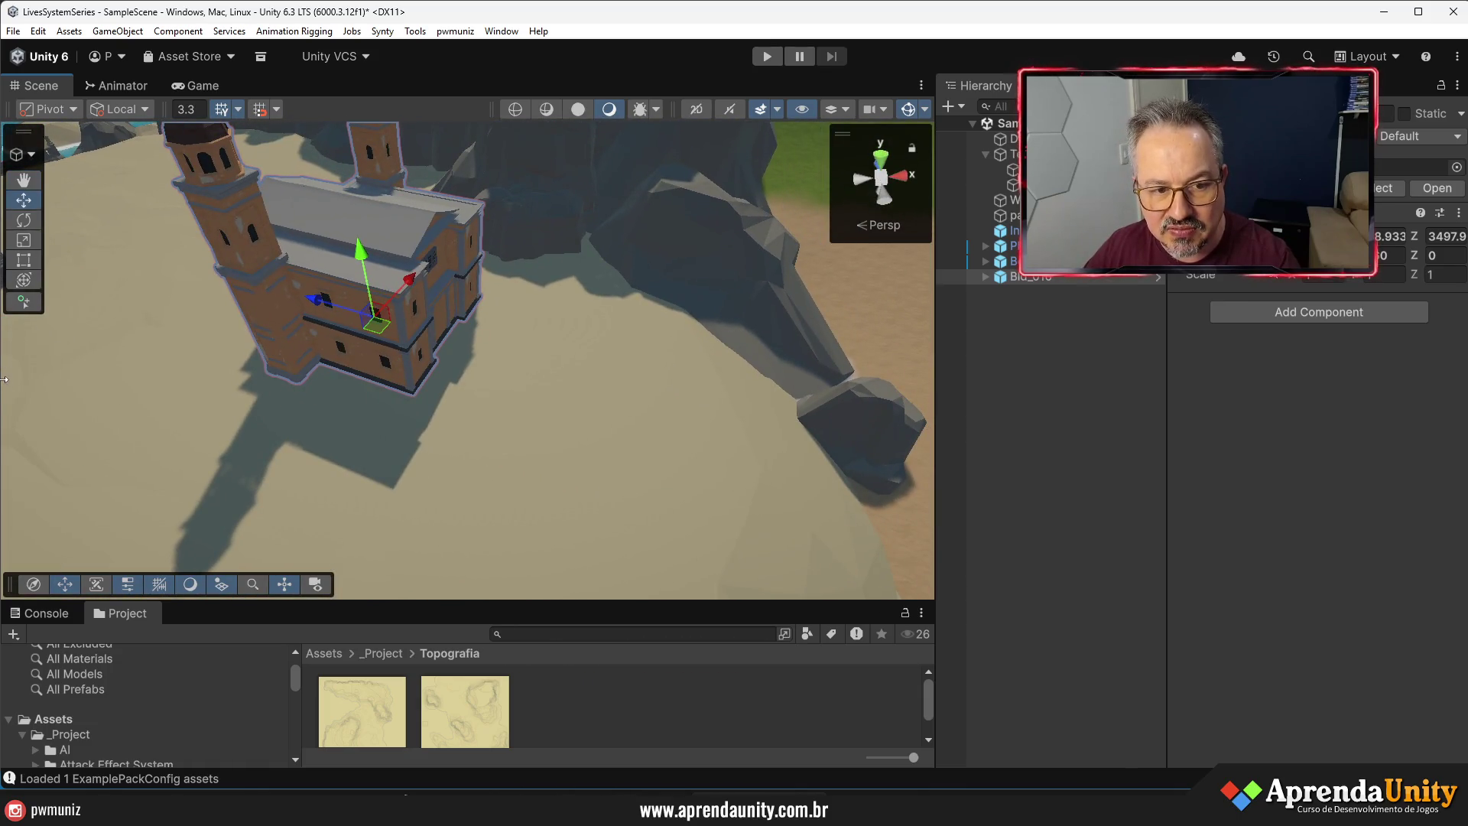
drag(335, 302, 362, 337)
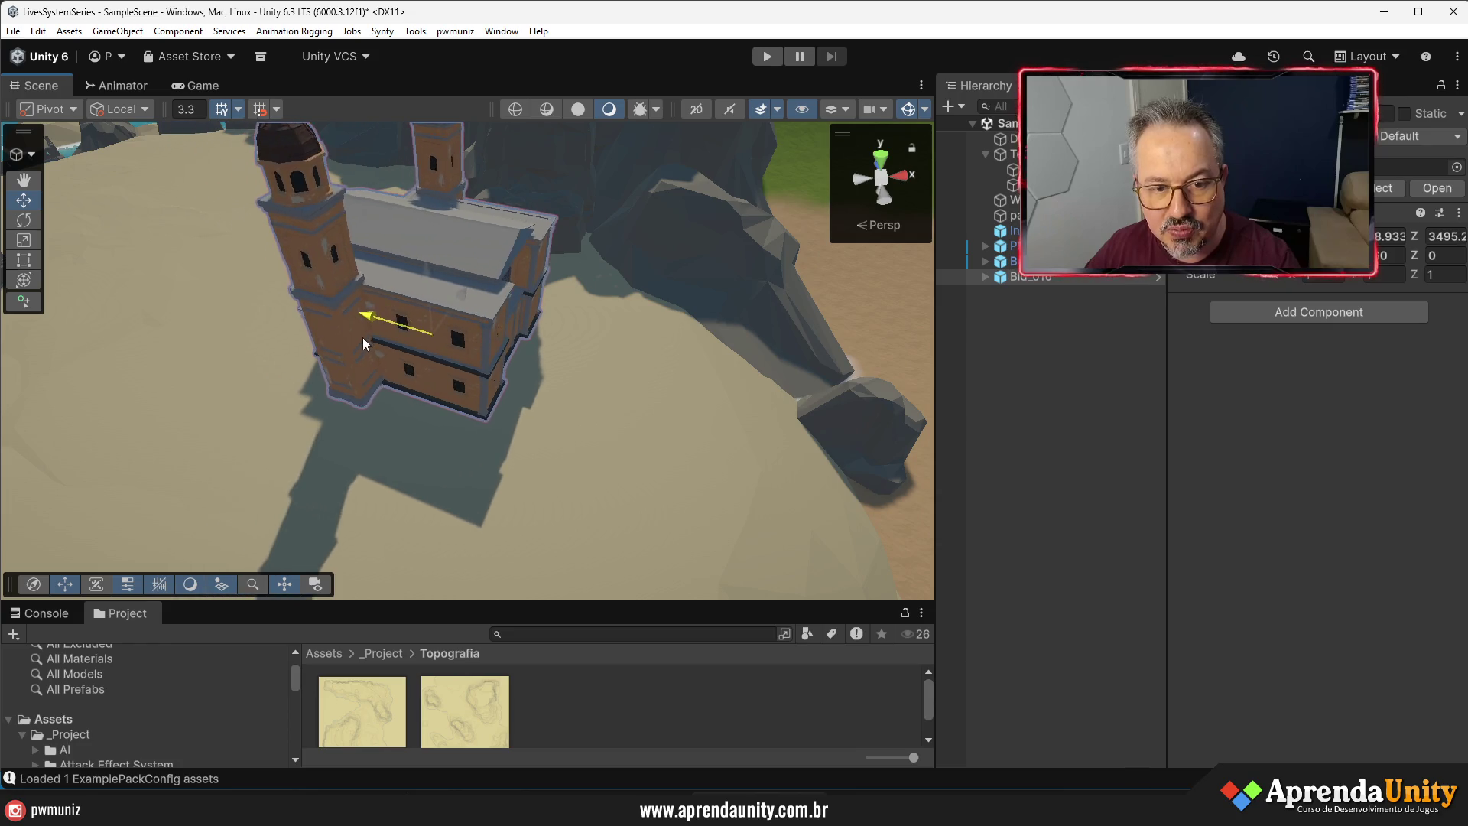
click(845, 418)
mouse_move(844, 418)
mouse_down()
mouse_move(1110, 414)
mouse_move(1194, 557)
mouse_move(1299, 490)
mouse_move(540, 410)
mouse_move(452, 327)
mouse_move(503, 314)
mouse_up()
- Inspect the building's child meshes in the Hierarchy, then enter Play mode
click(1044, 277)
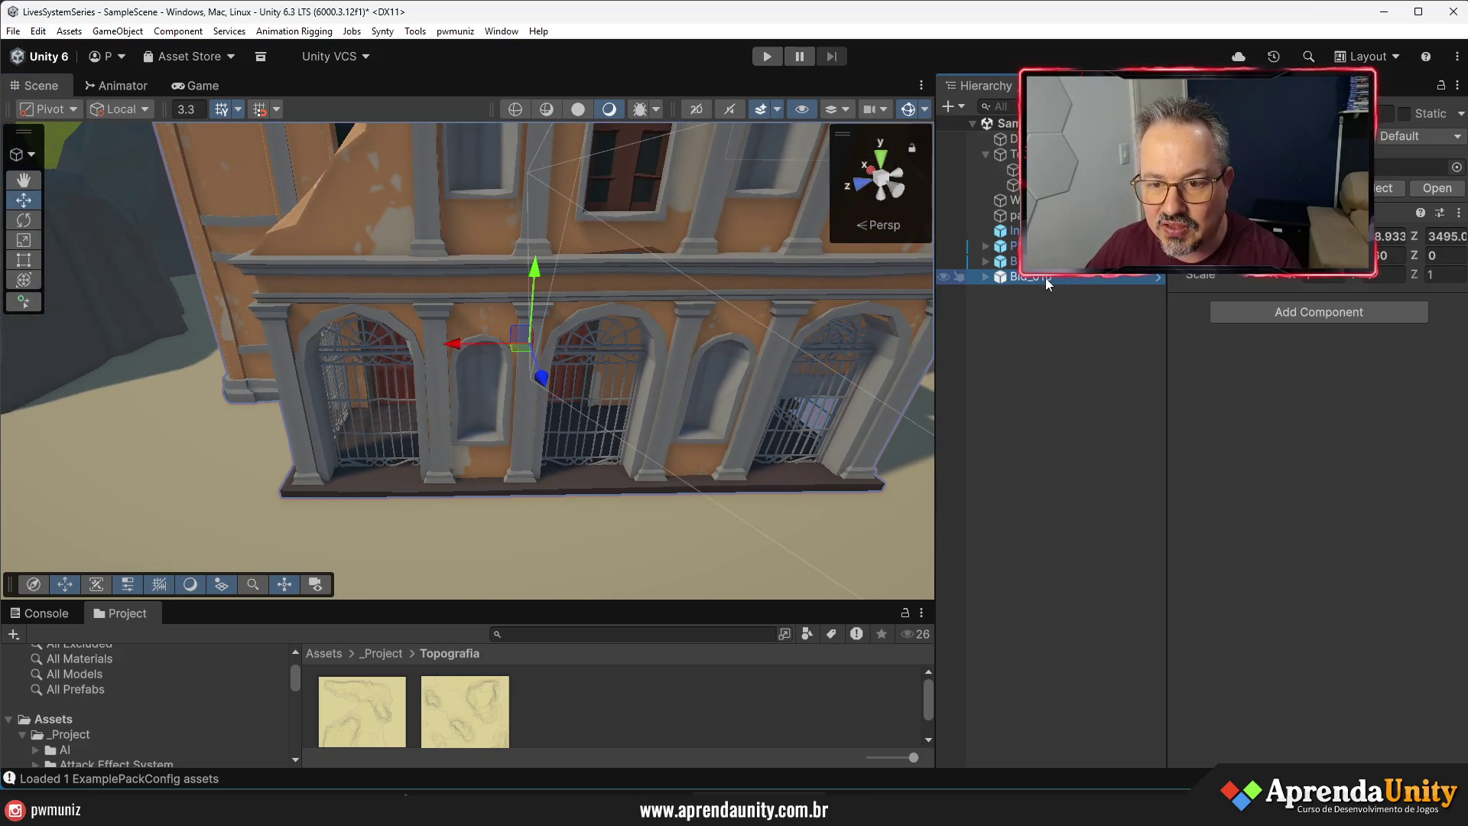
click(984, 277)
click(1035, 291)
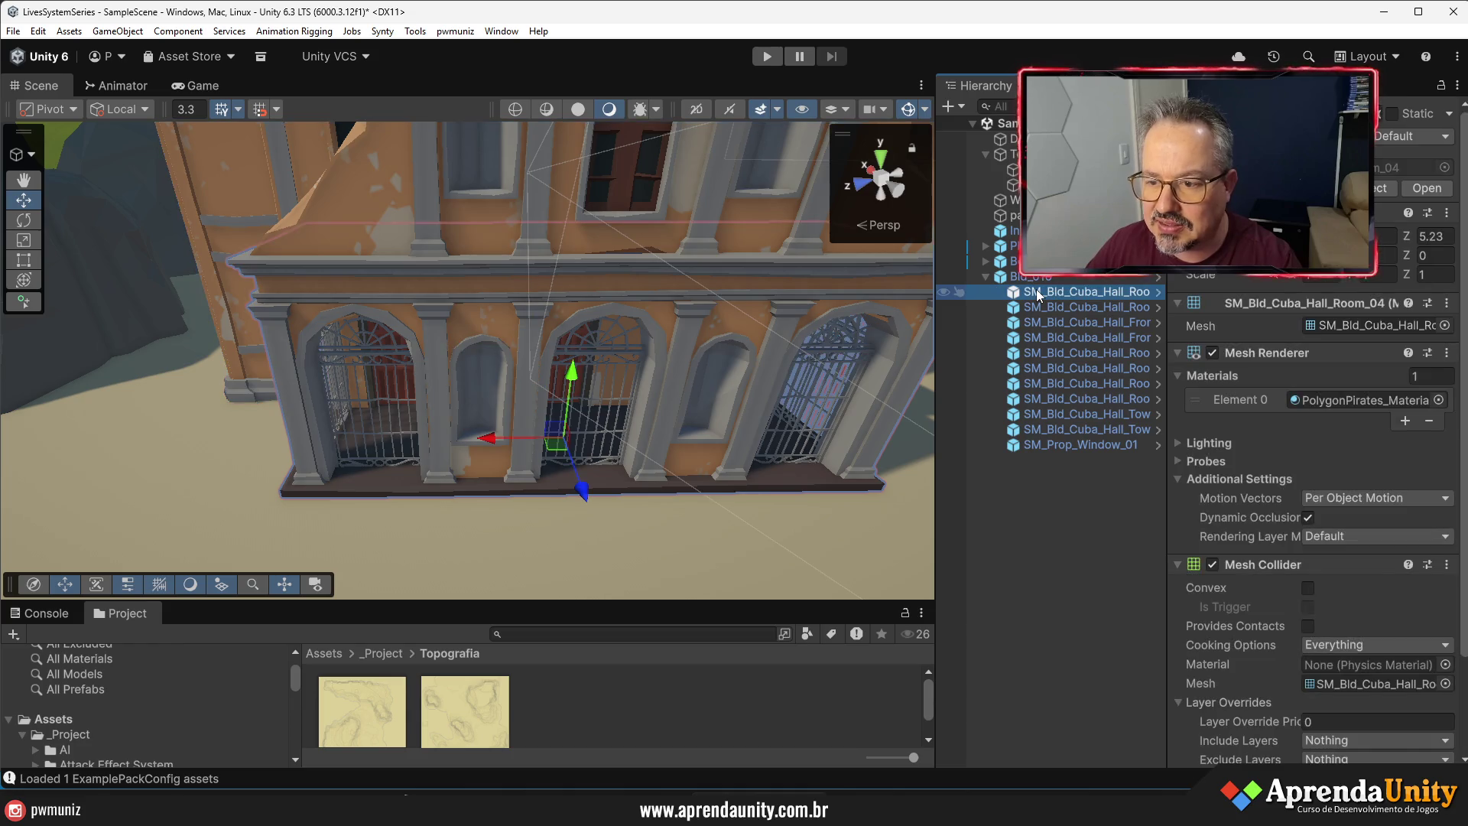
click(985, 278)
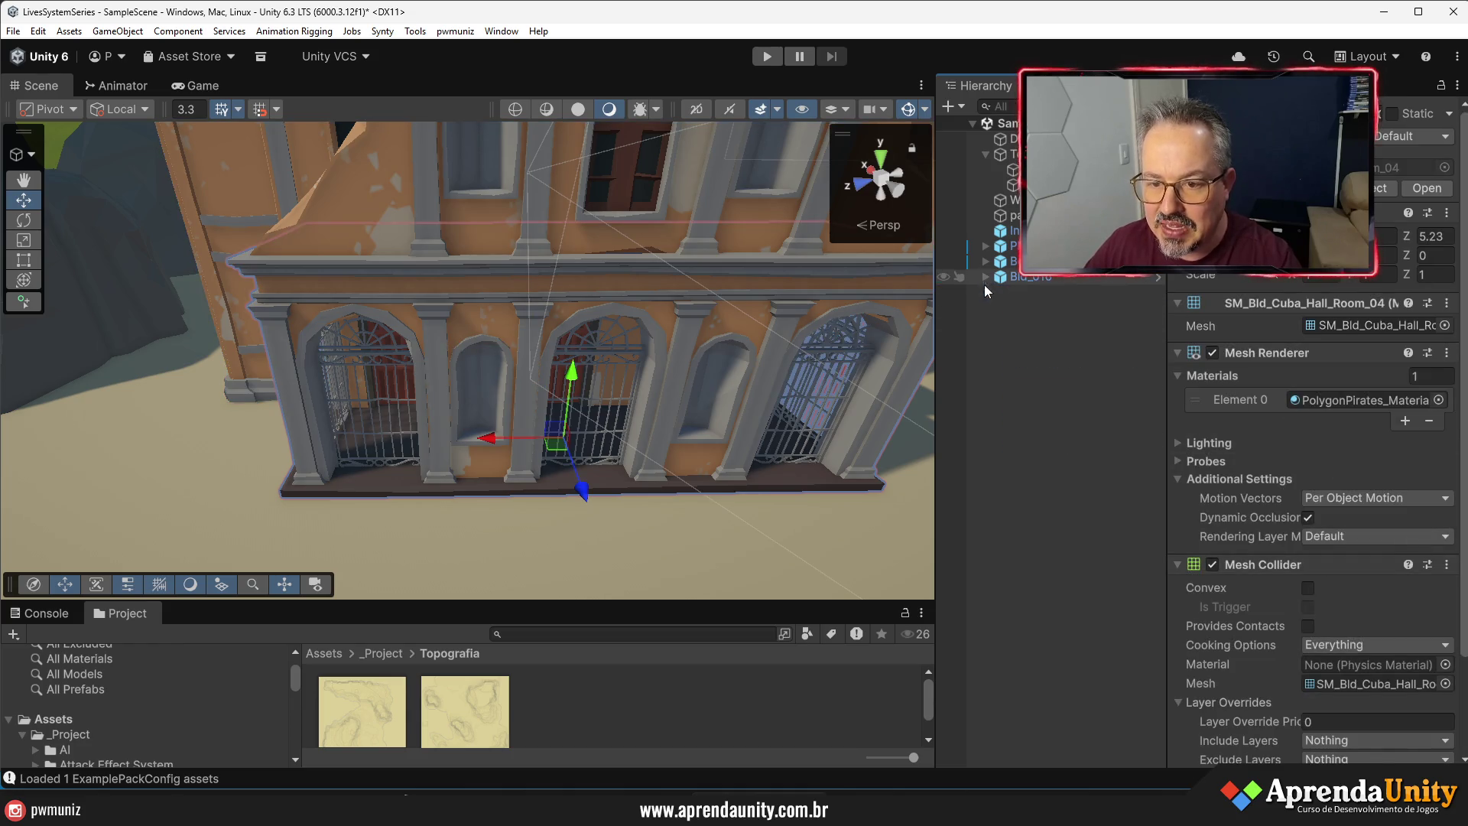
click(764, 57)
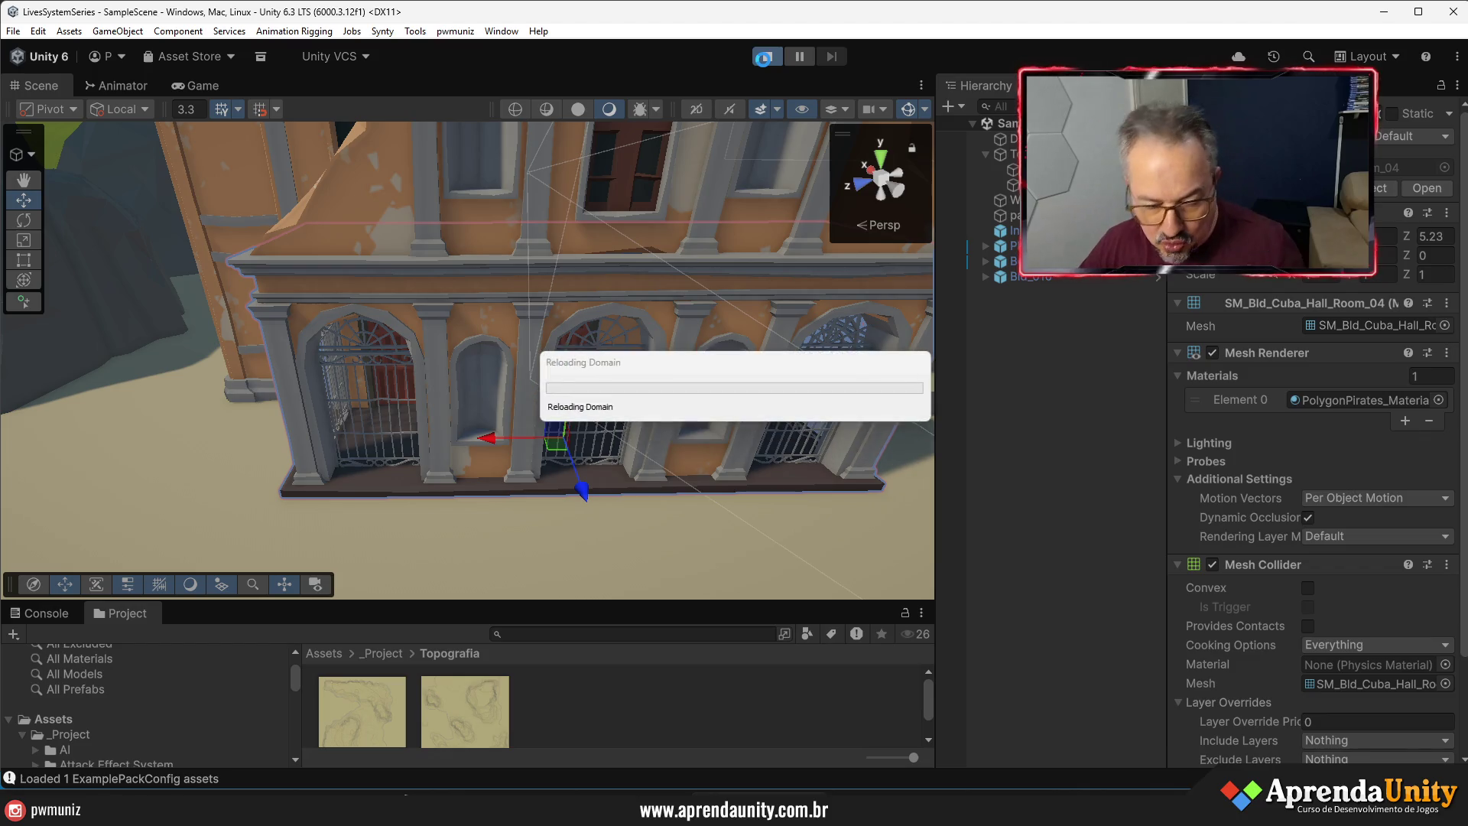
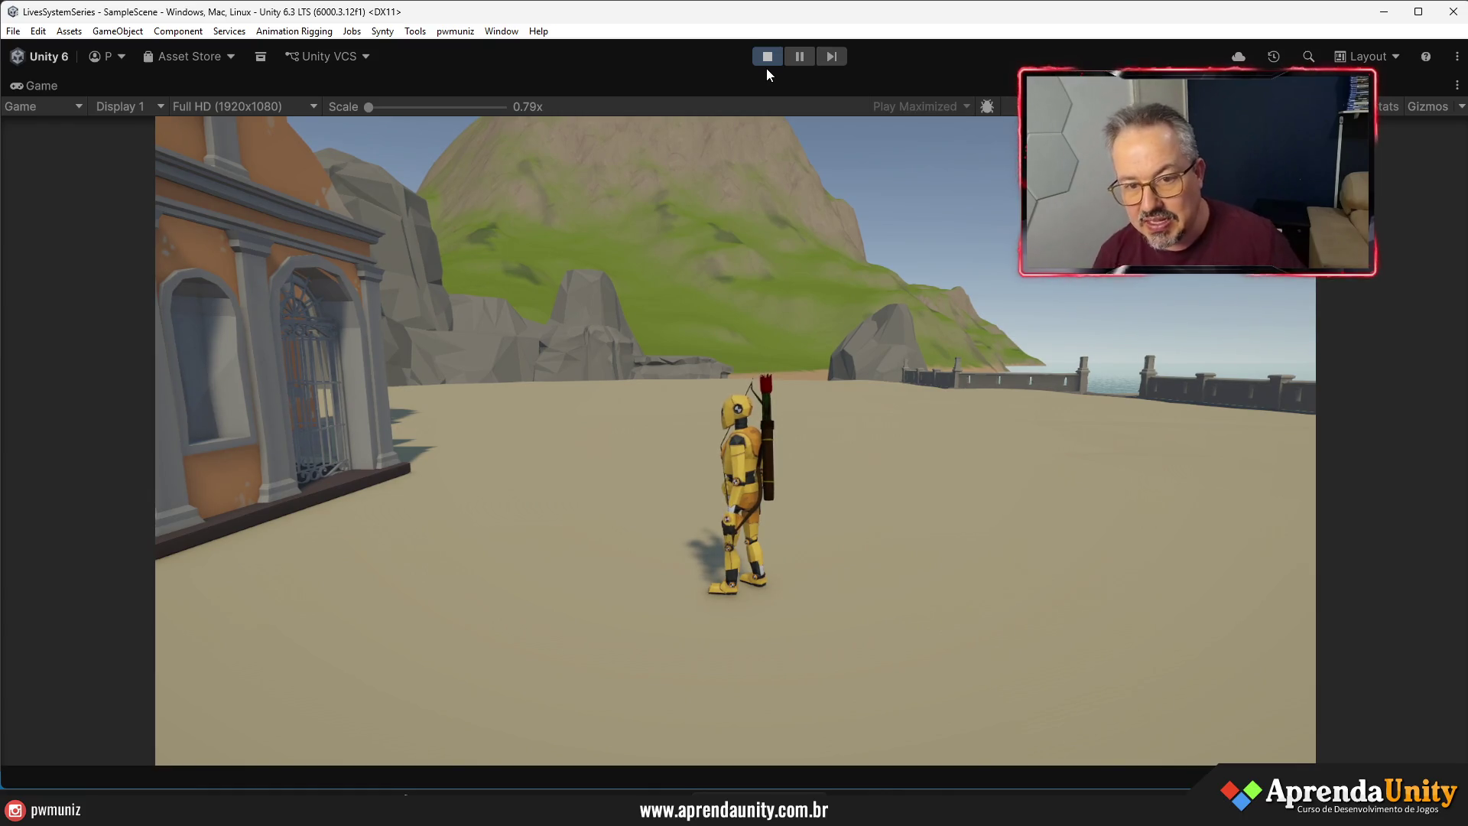
- Stop Play mode, pull the Scene view back to the island, and enlarge the Project panel
click(767, 58)
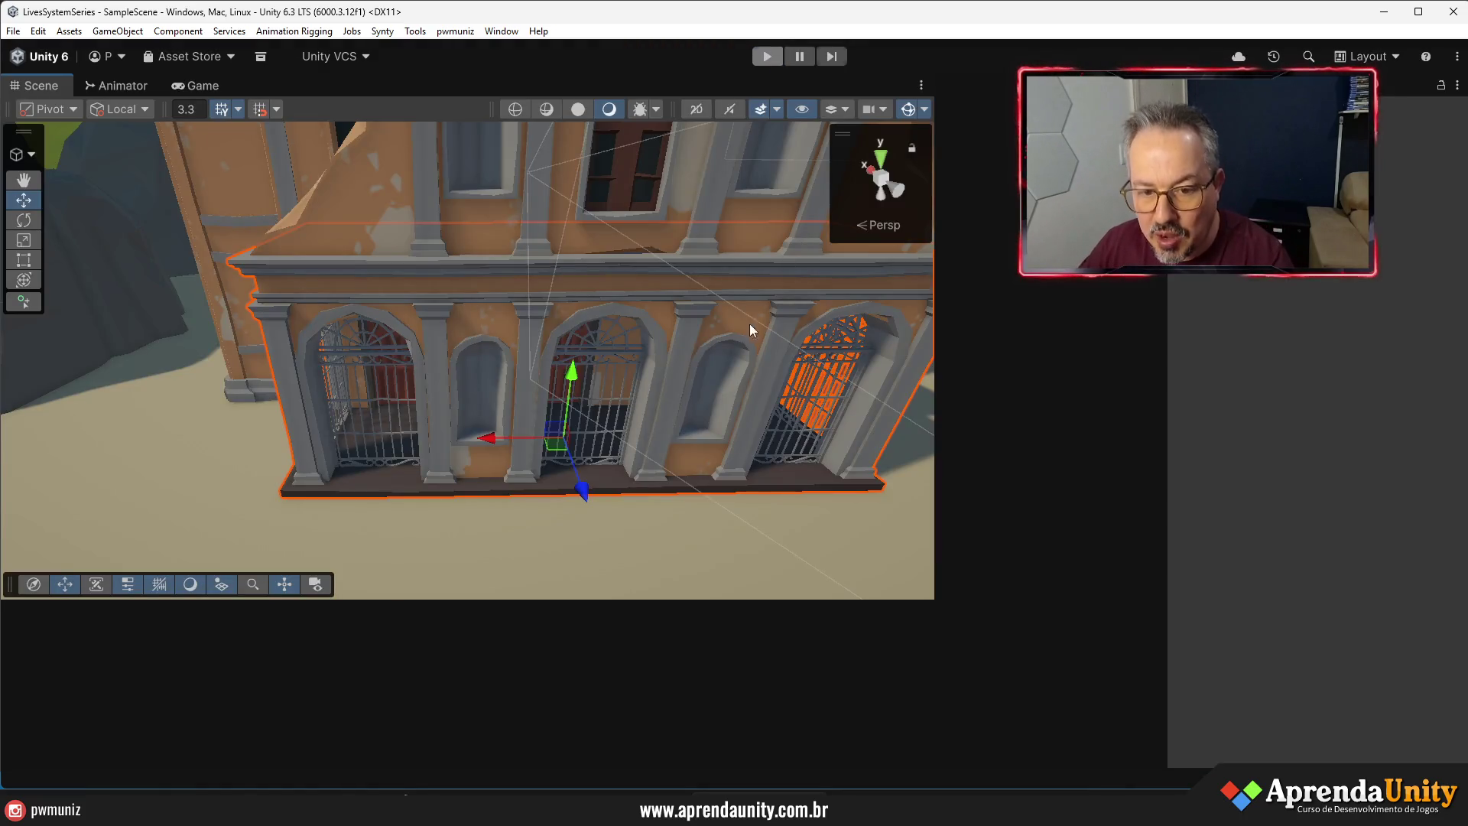
scroll(756, 320, down, 5)
mouse_move(757, 320)
mouse_down()
mouse_move(616, 397)
mouse_move(690, 415)
mouse_move(581, 414)
mouse_up()
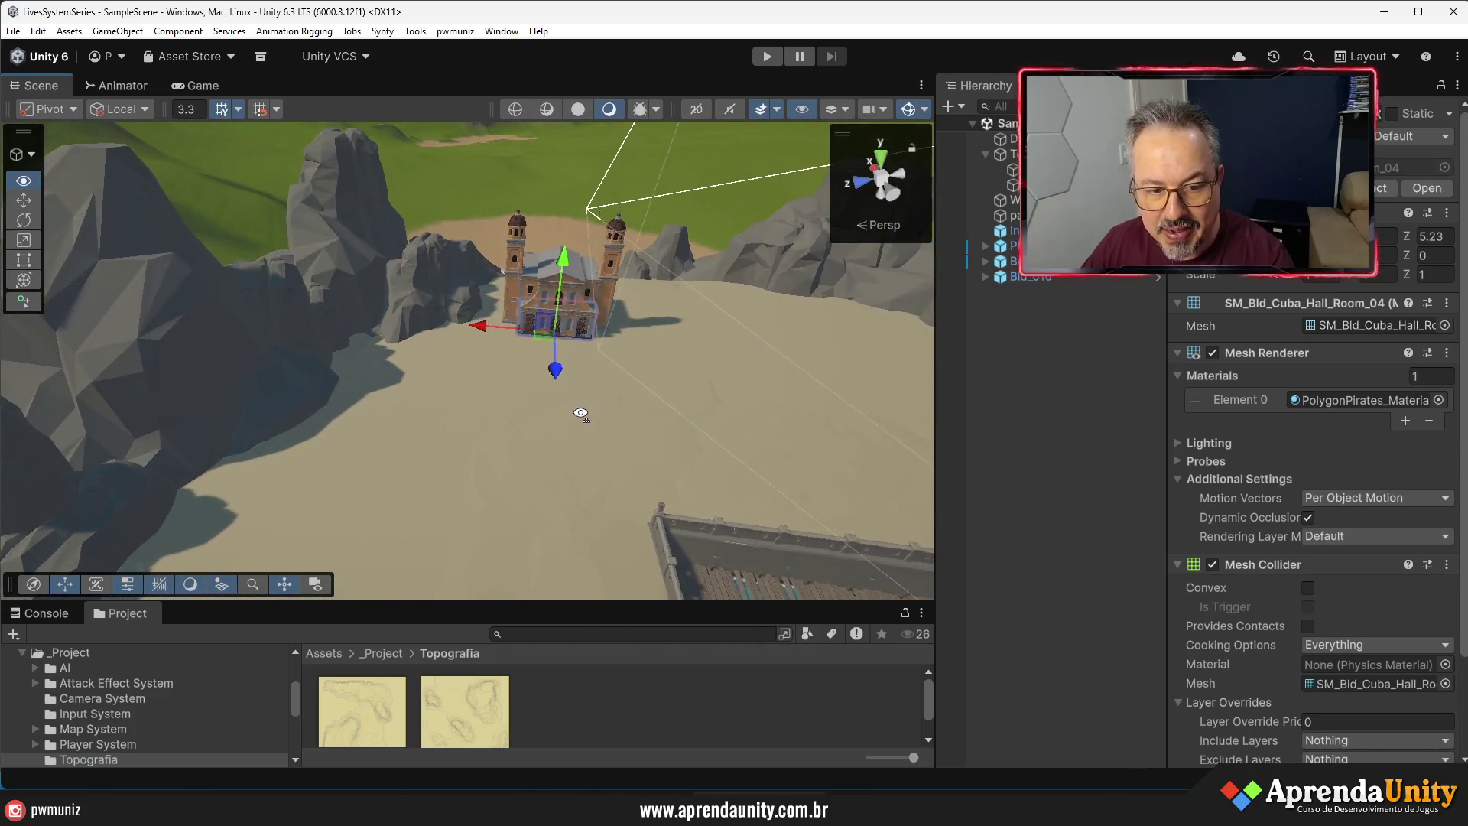
drag(253, 603, 252, 416)
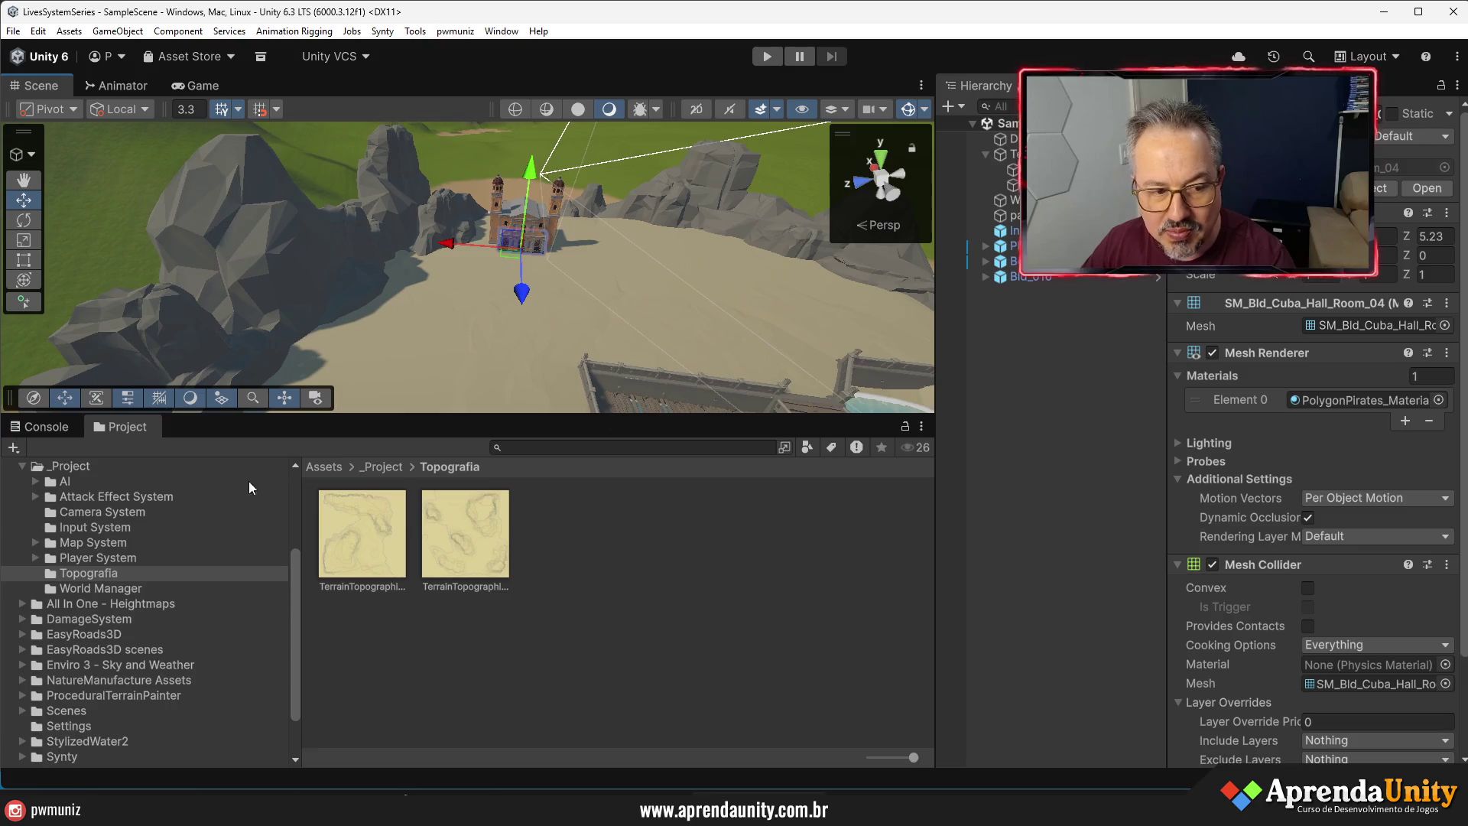
- Collapse _Project and search the Project window for 'palm t:prefab' to list palm prefabs
click(23, 466)
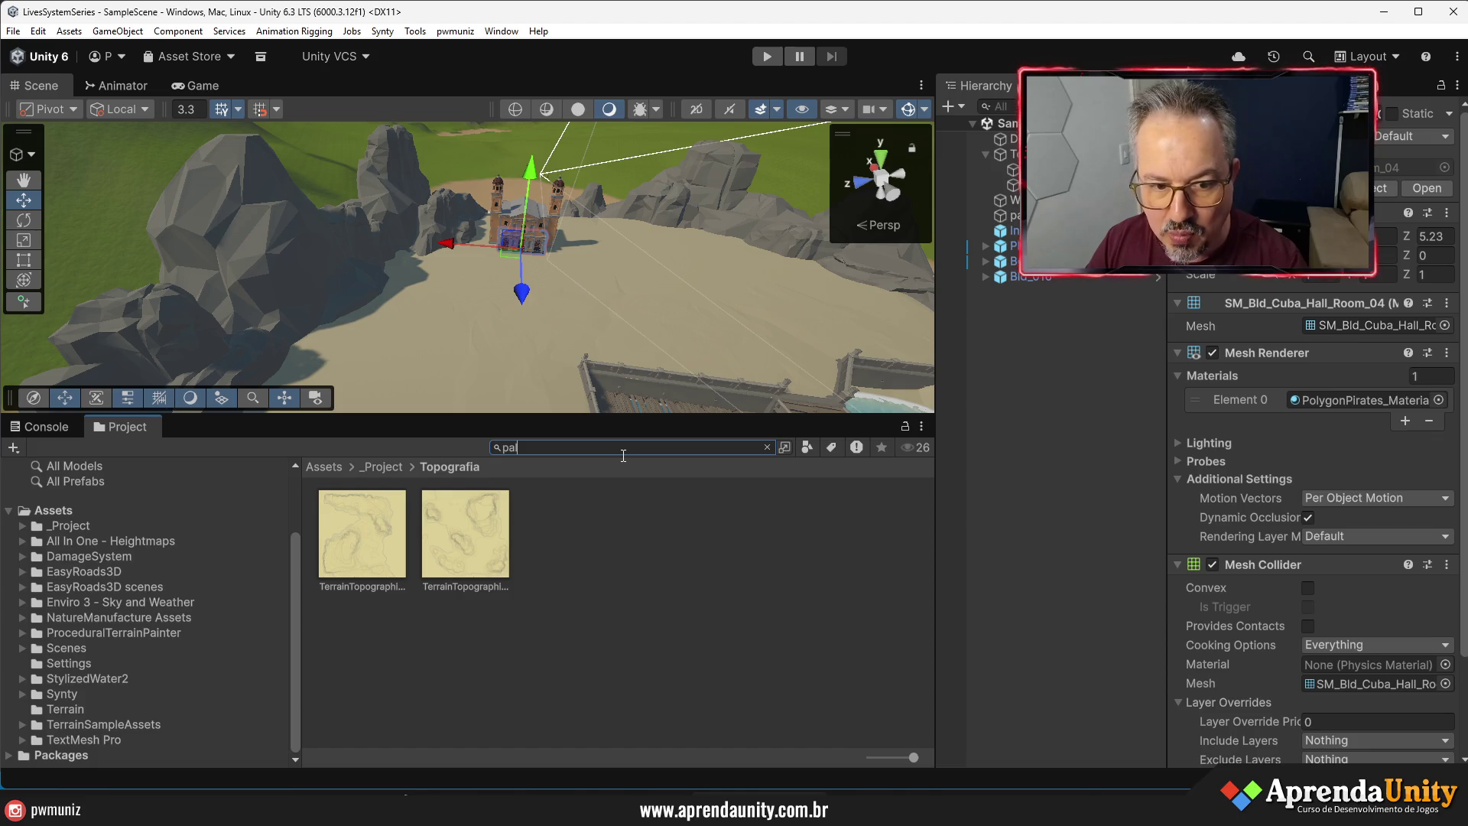
text(m )
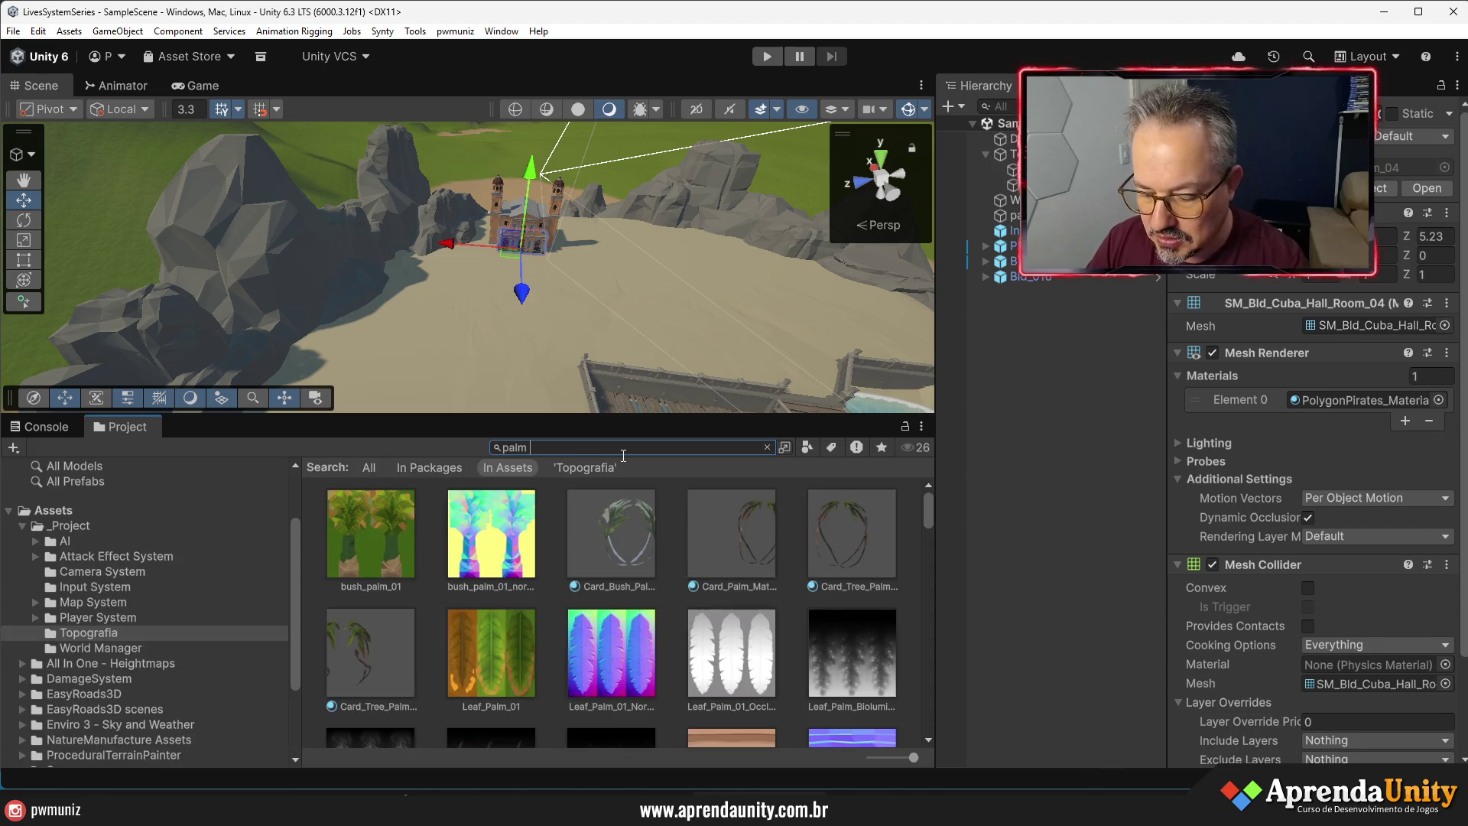
text(t:prefab)
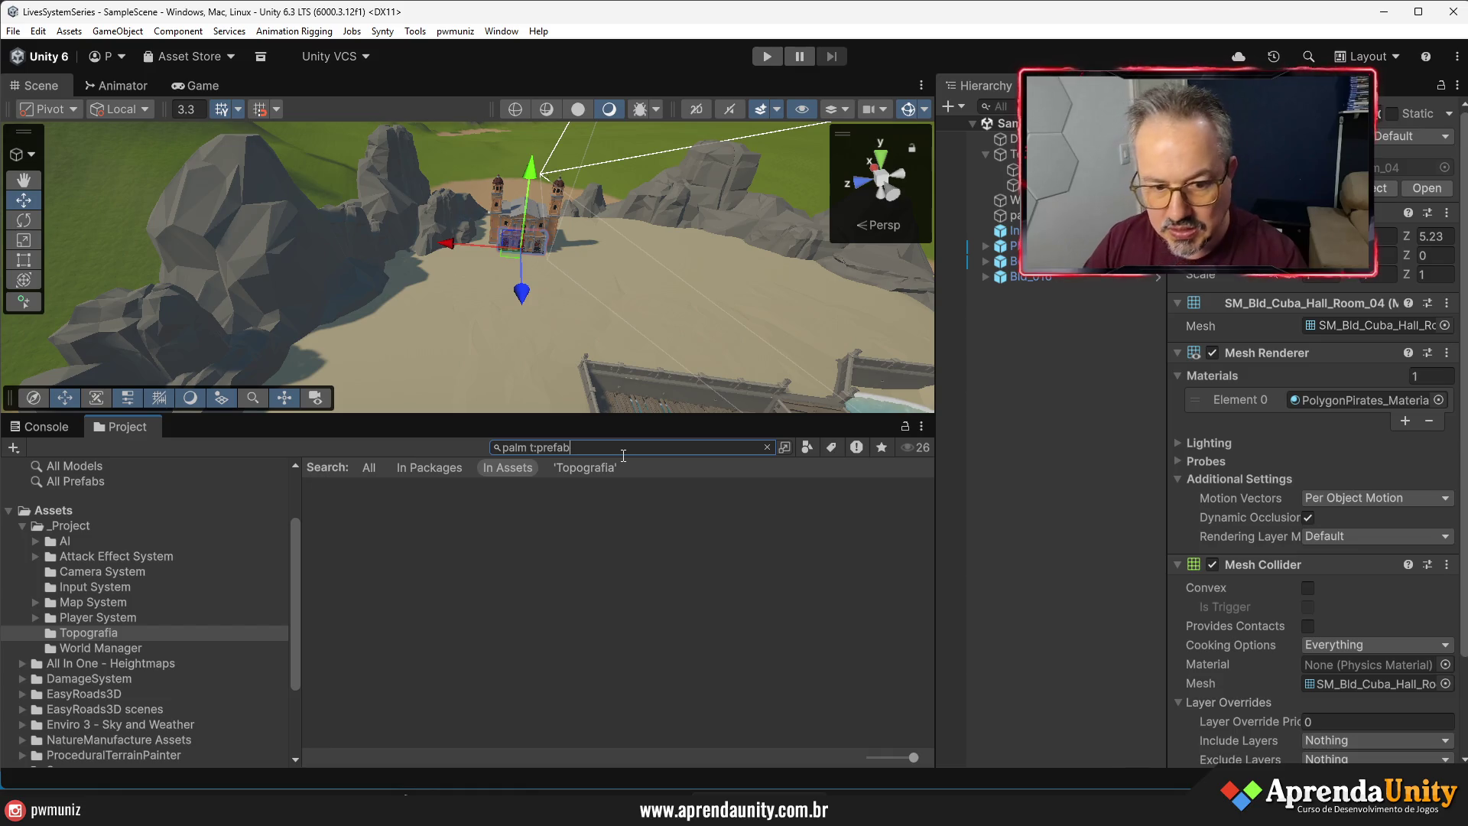
scroll(791, 554, down, 2)
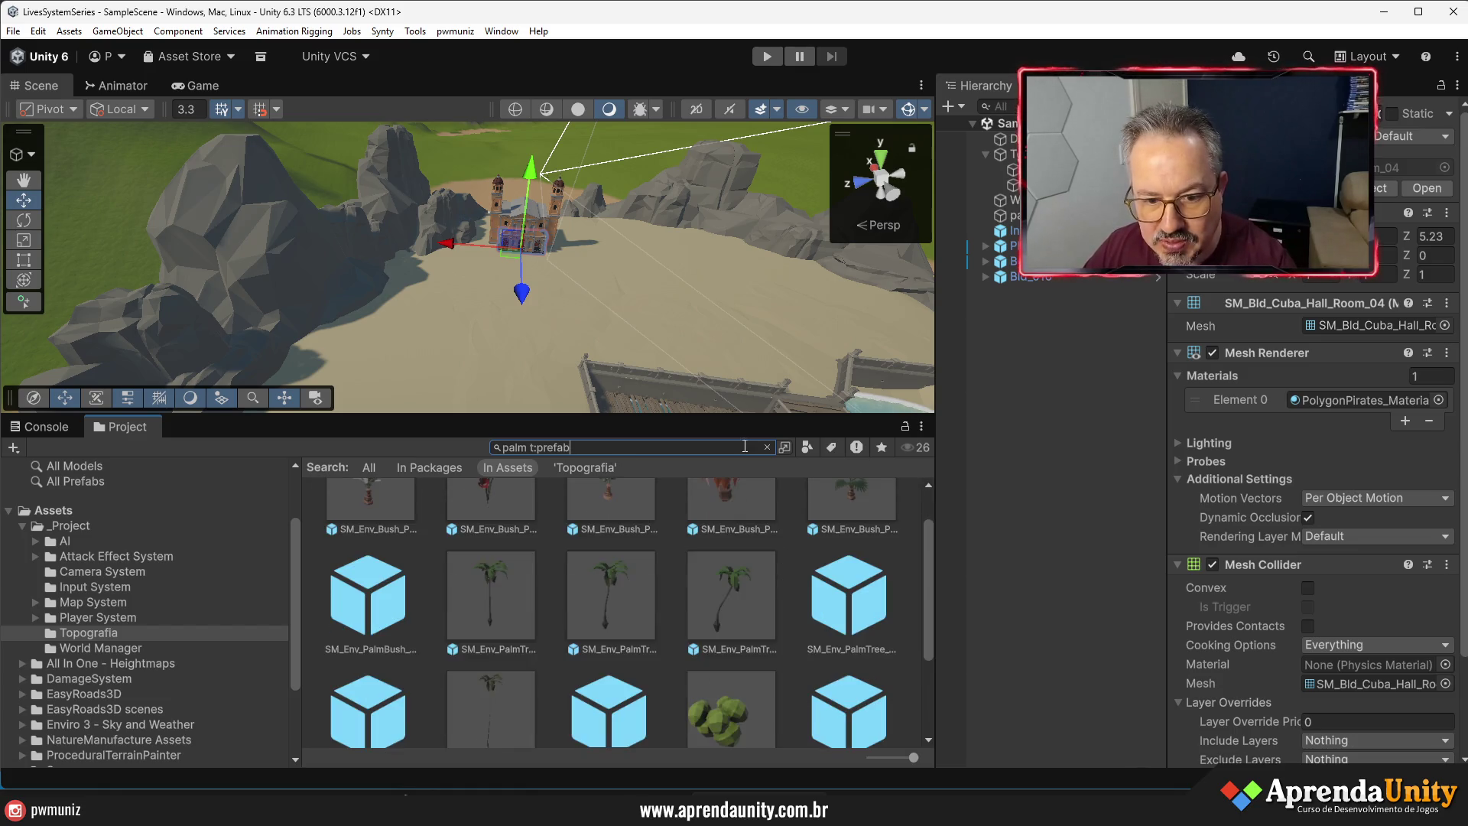
drag(755, 420, 753, 268)
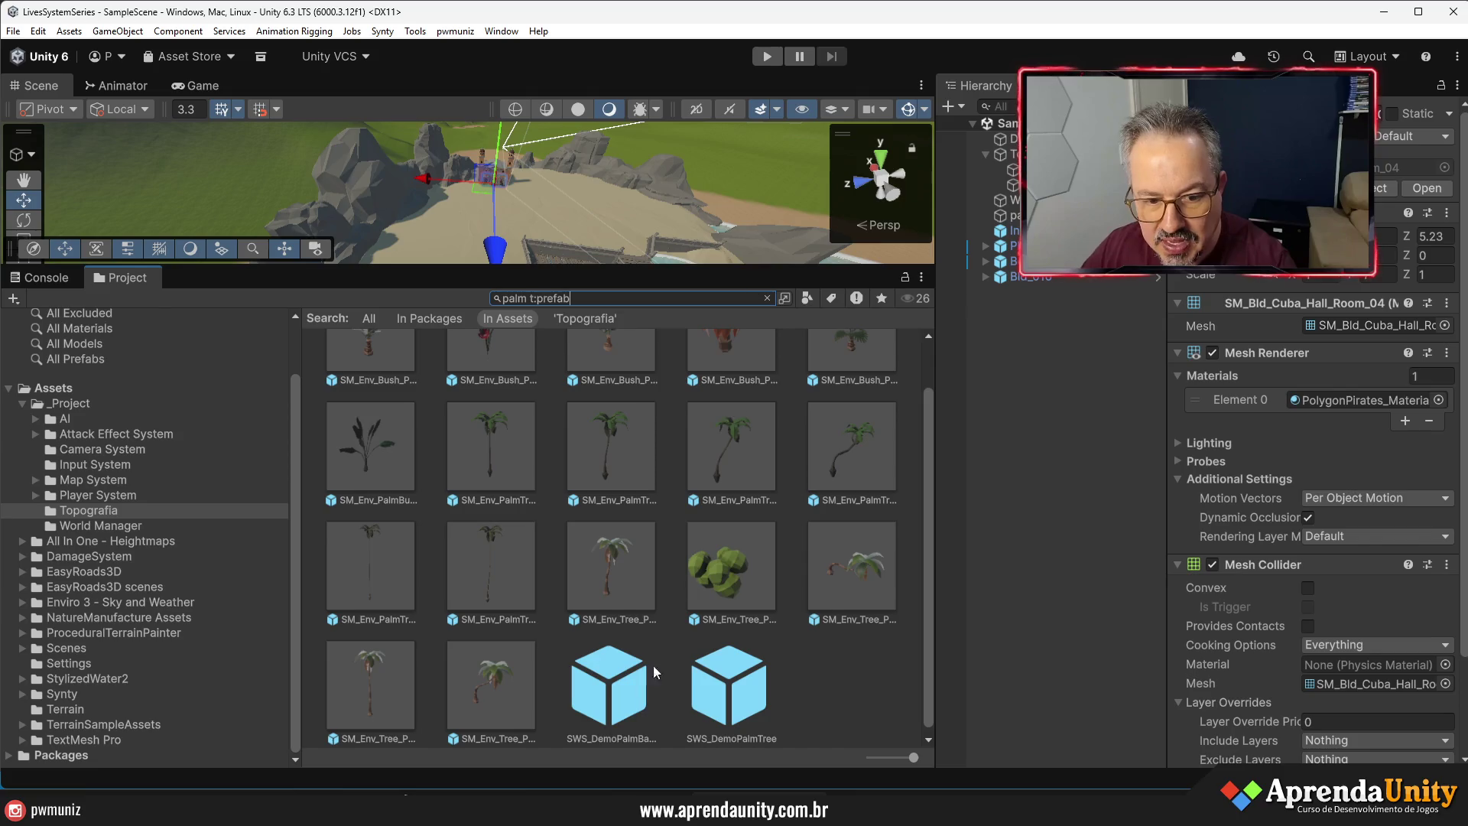
scroll(688, 665, up, 2)
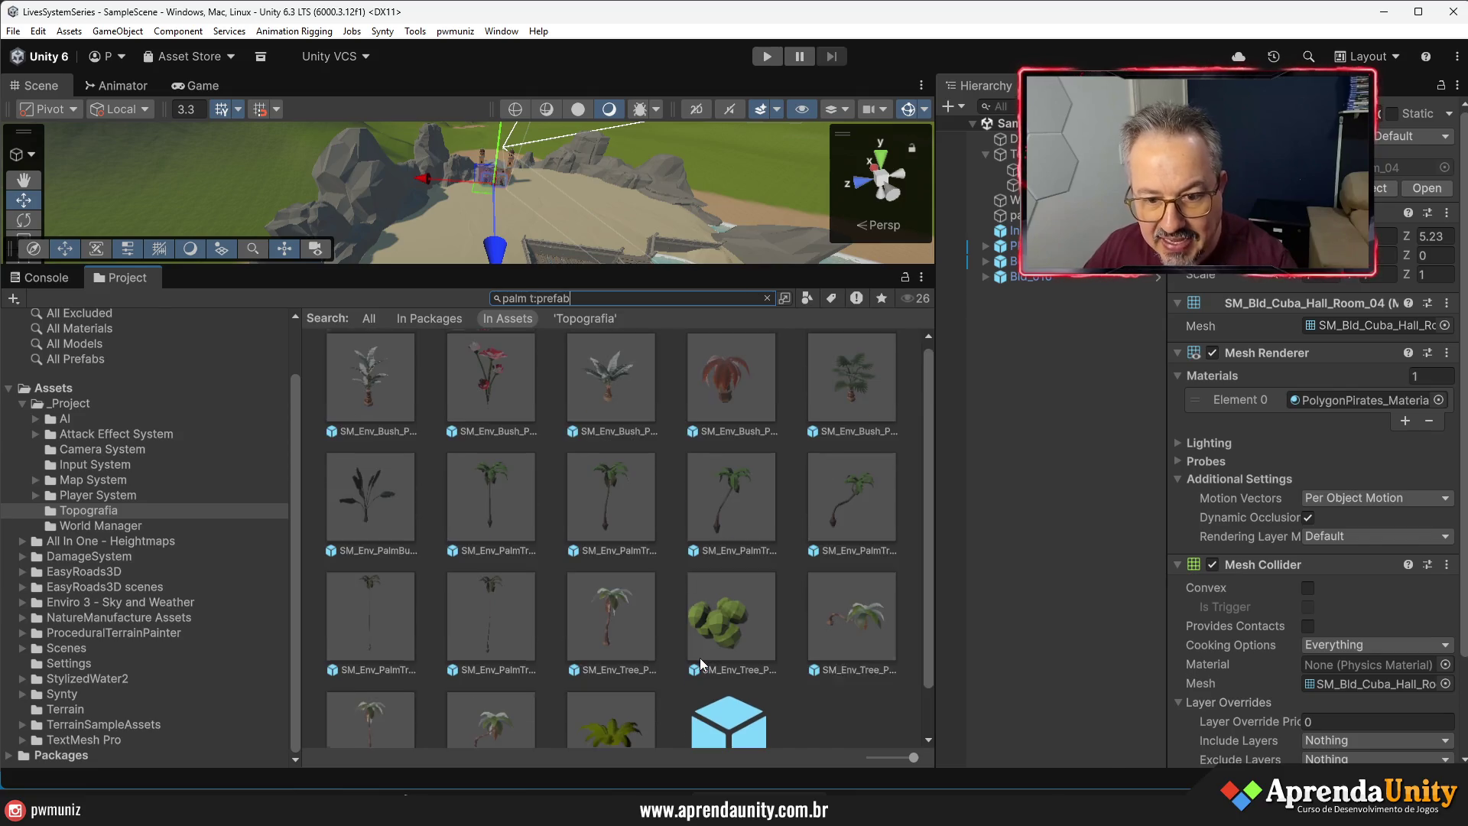
- Place SM_Env_PalmTree_01 on the sand in front of the church
click(480, 502)
drag(776, 263, 765, 425)
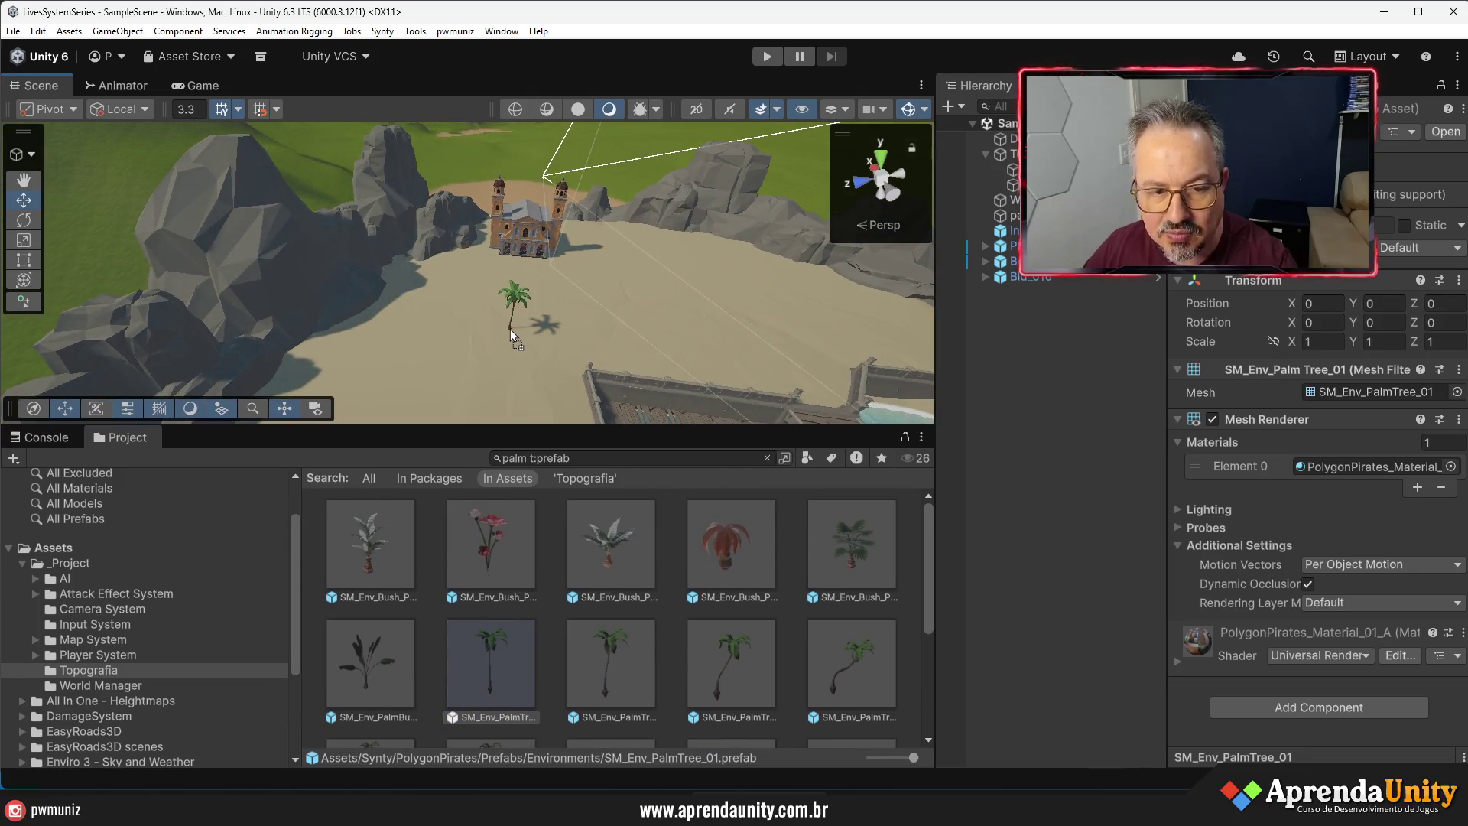
drag(510, 336, 511, 336)
- Find the tall SM_Env_Tree_Palm_03 prefab and set it down beside the first palm
scroll(572, 337, up, 5)
scroll(572, 337, up, 2)
scroll(535, 341, down, 6)
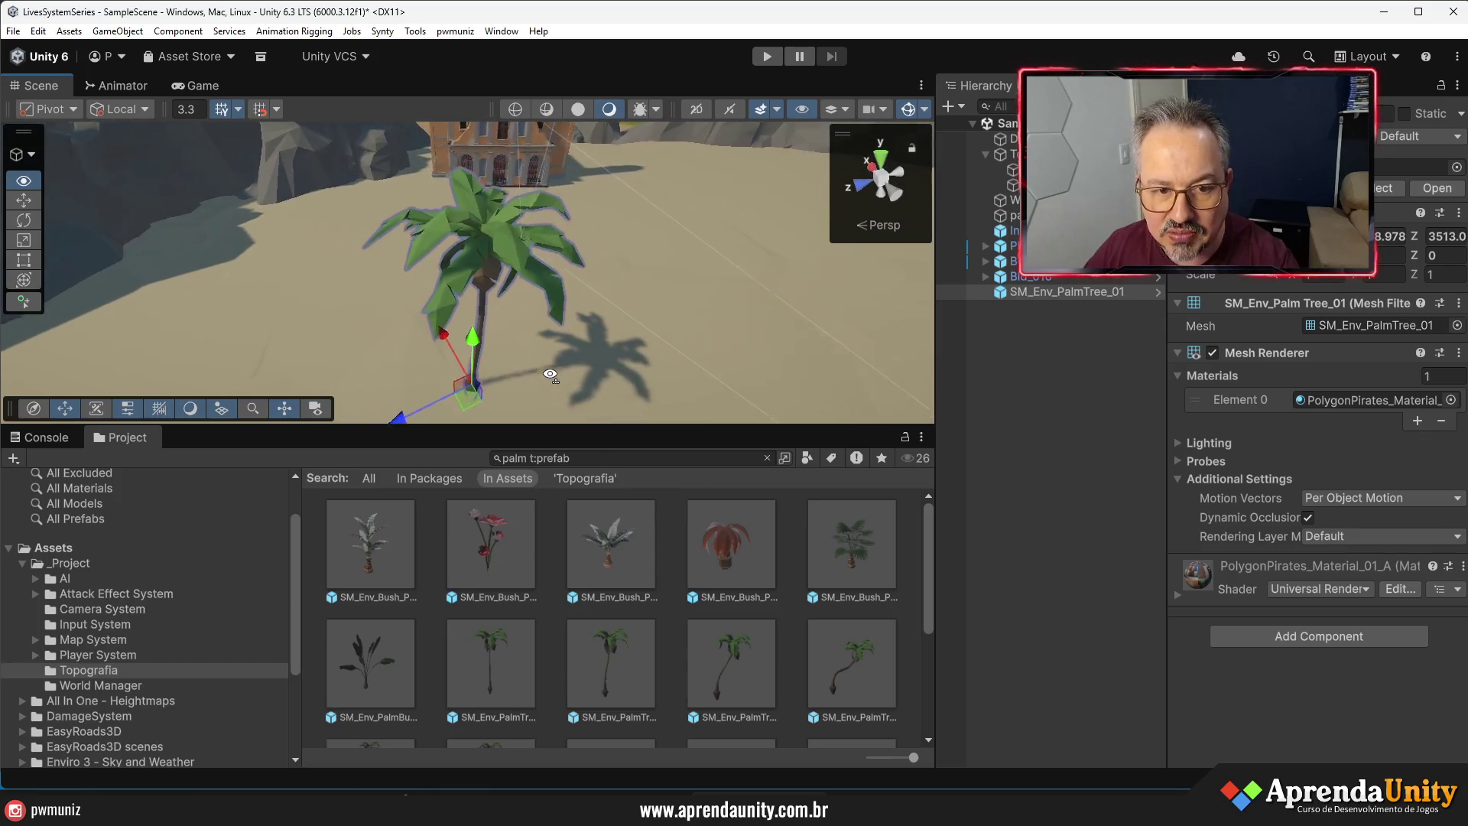
scroll(550, 375, down, 2)
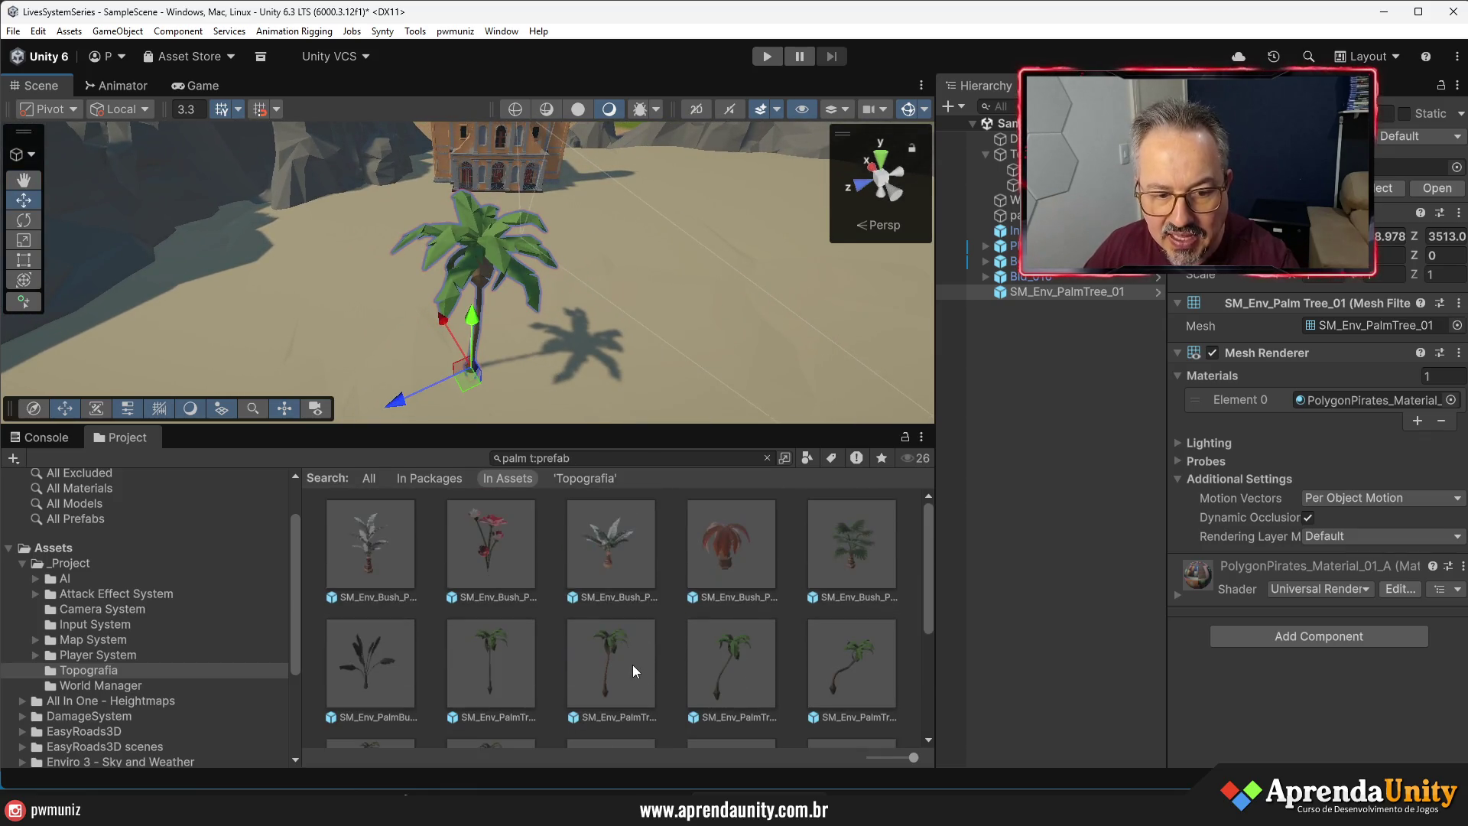
scroll(631, 664, down, 3)
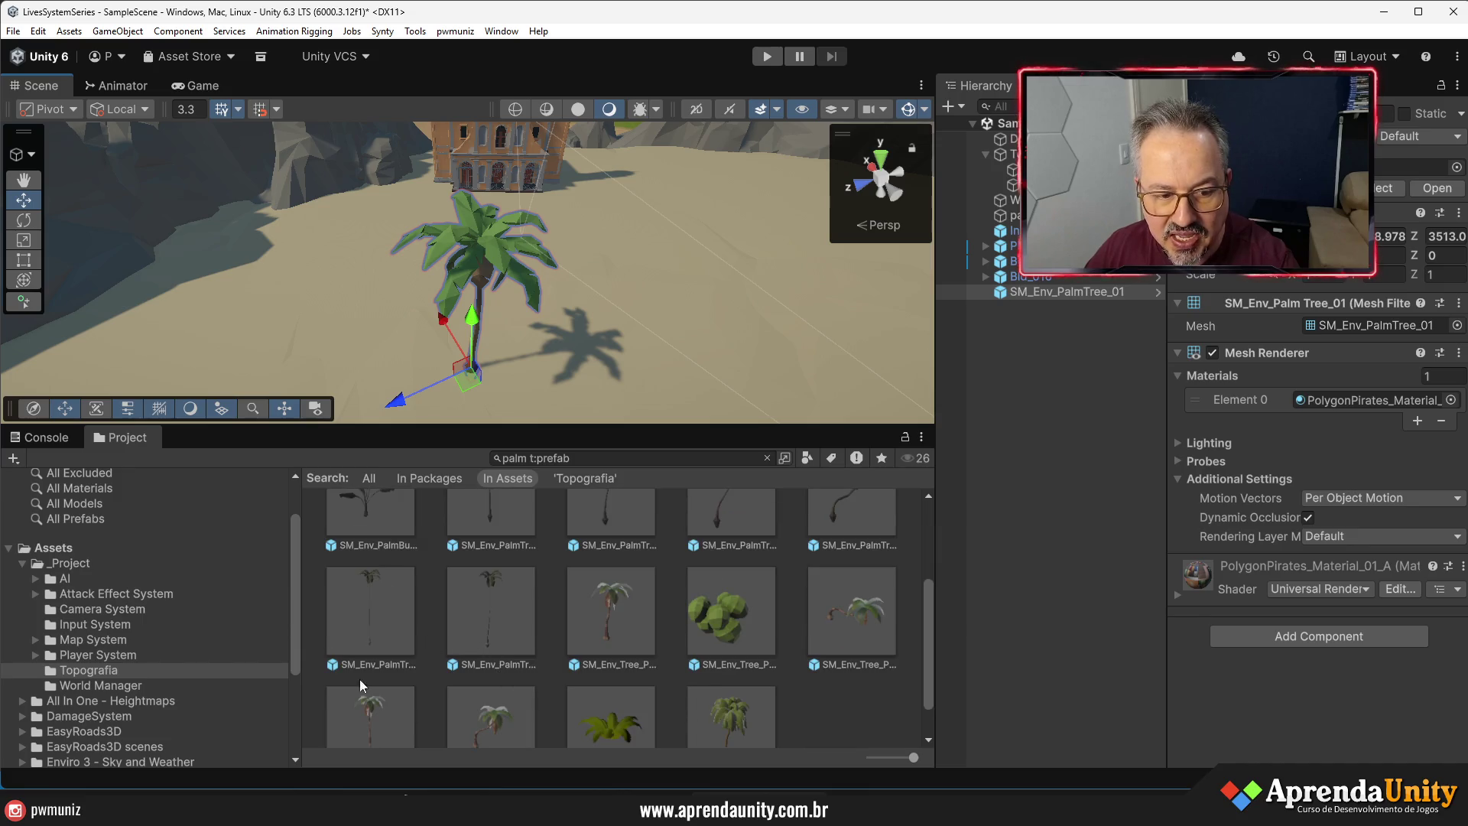
scroll(360, 664, down, 1)
mouse_move(391, 718)
mouse_down()
mouse_move(550, 514)
mouse_move(544, 376)
mouse_up()
mouse_move(459, 426)
mouse_down()
mouse_move(459, 612)
mouse_move(458, 490)
mouse_up()
mouse_move(612, 321)
mouse_down()
mouse_move(677, 250)
mouse_move(644, 274)
mouse_move(681, 314)
mouse_move(672, 341)
mouse_move(687, 324)
mouse_up()
scroll(687, 324, up, 5)
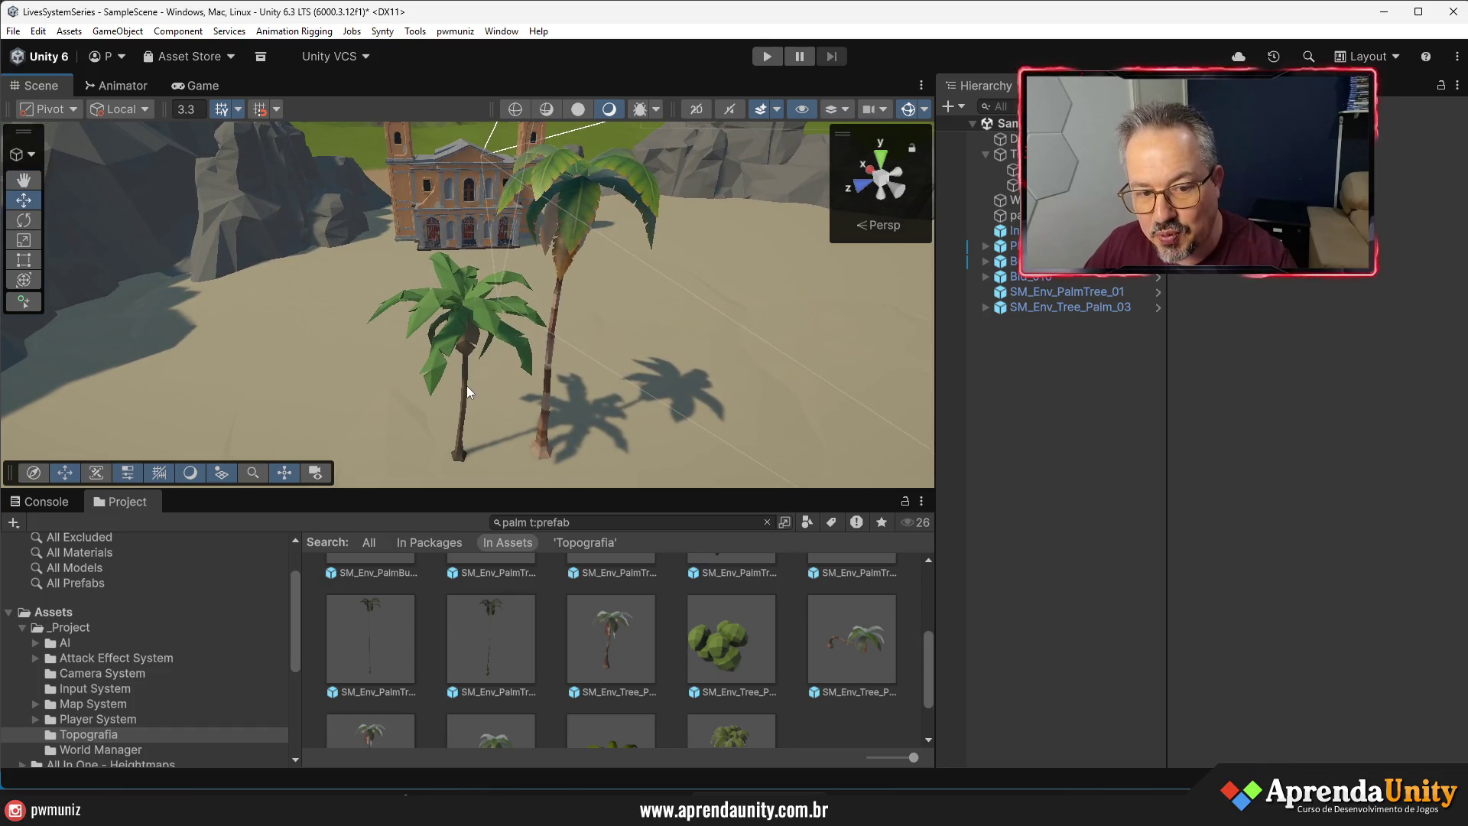
- Select the tall palm and inspect its LOD child objects in the Hierarchy
click(544, 426)
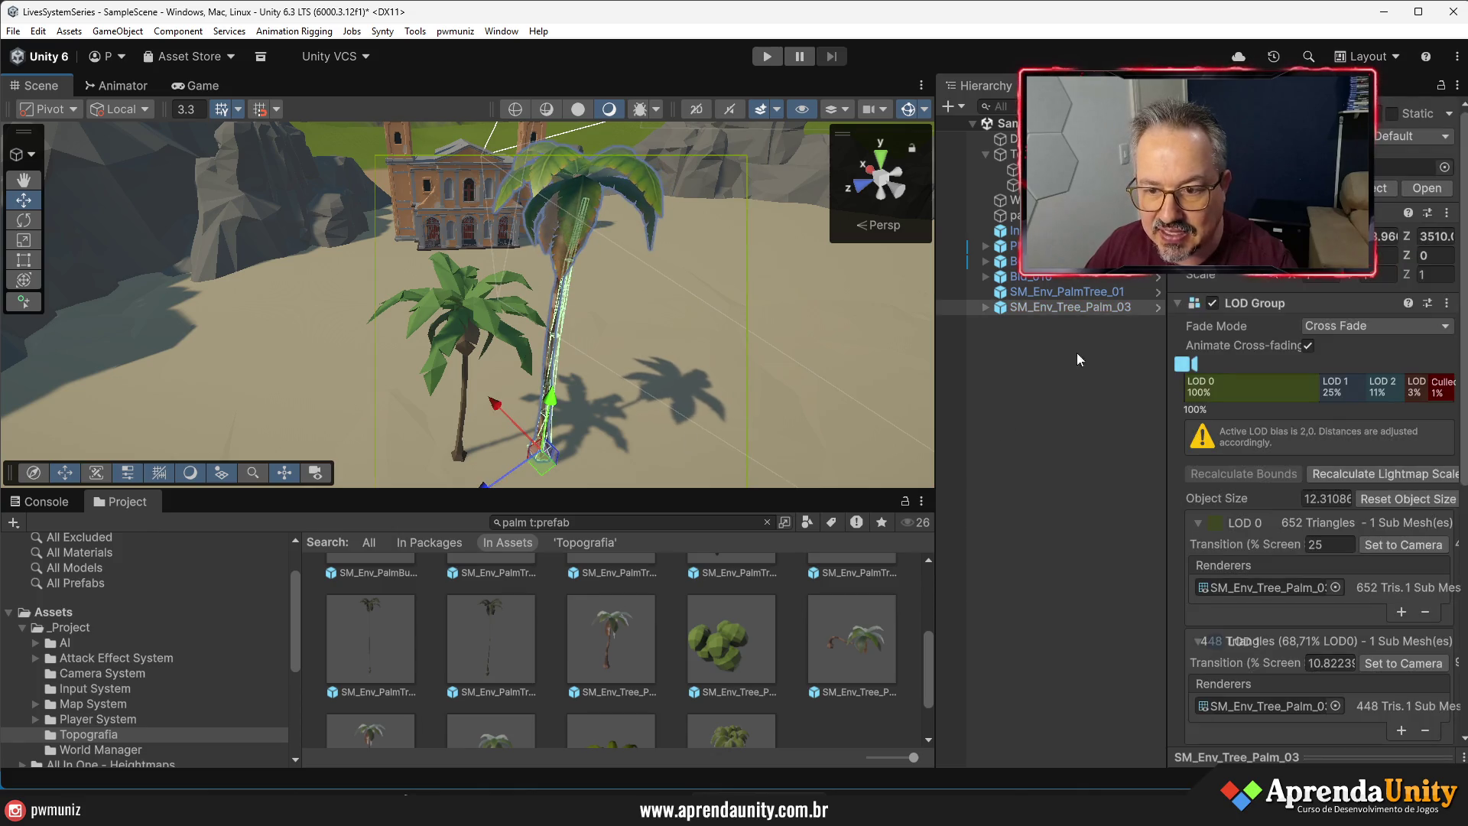
click(986, 307)
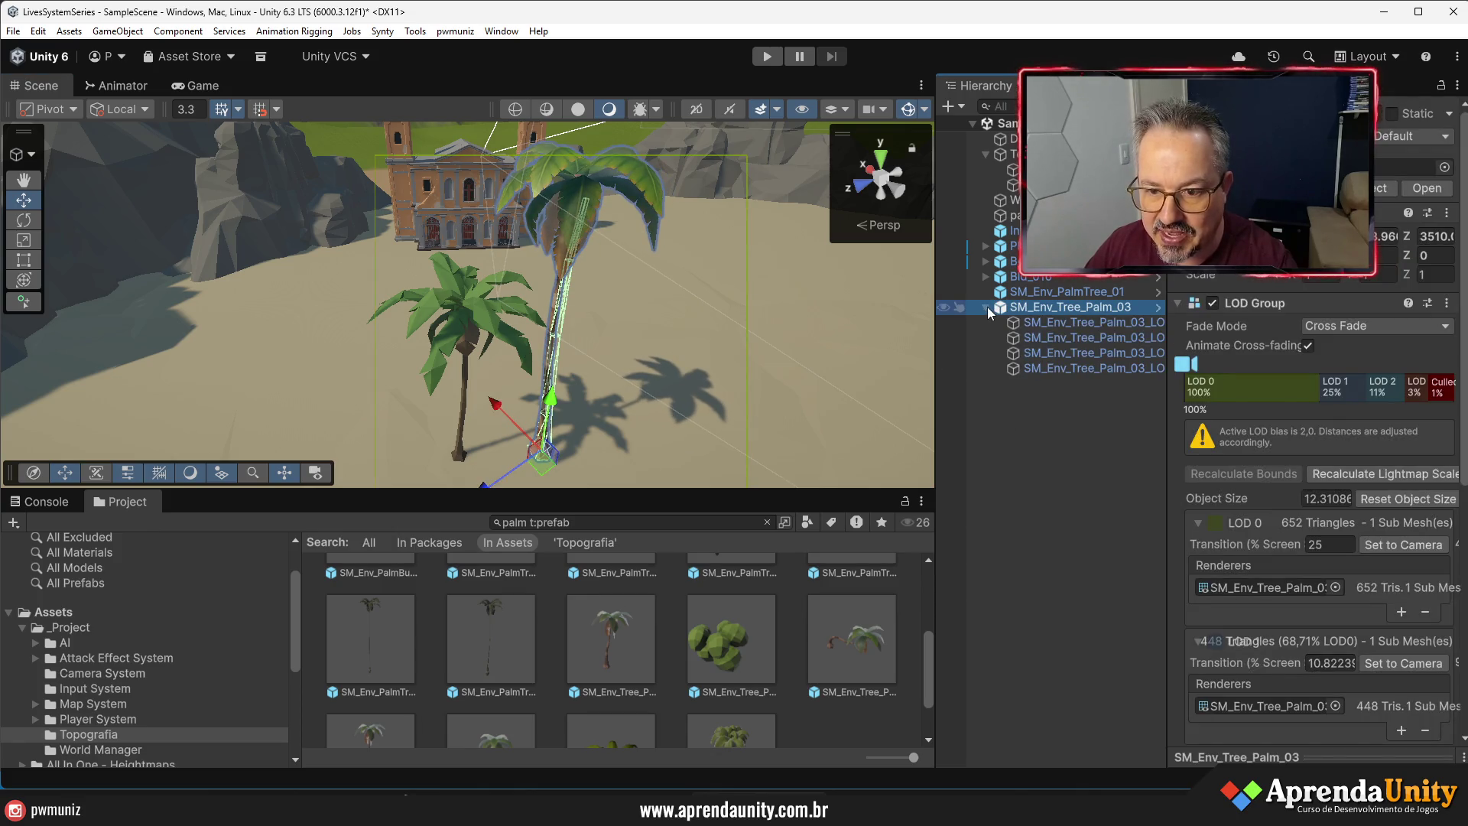
click(1058, 352)
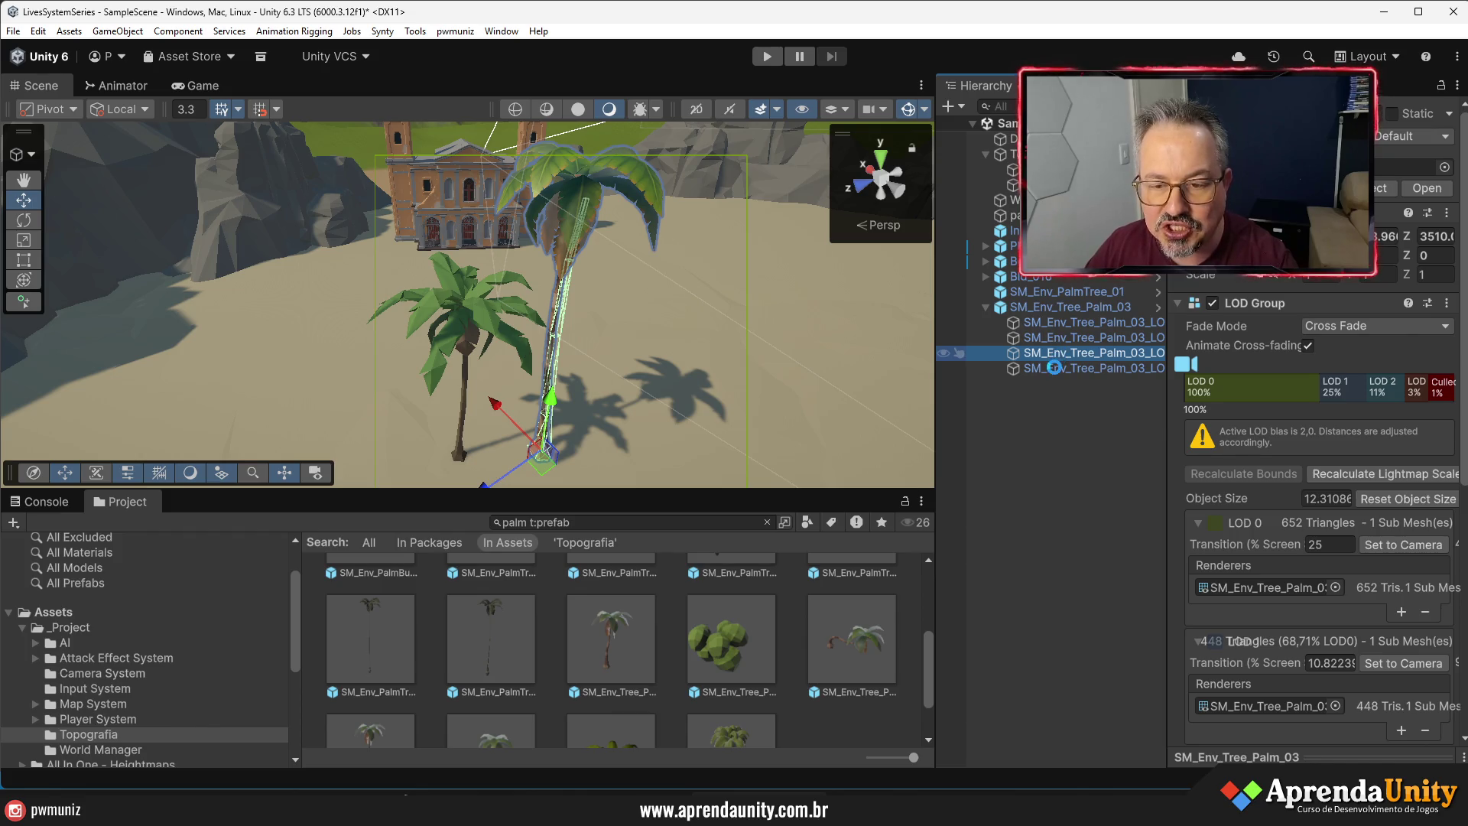
click(1053, 367)
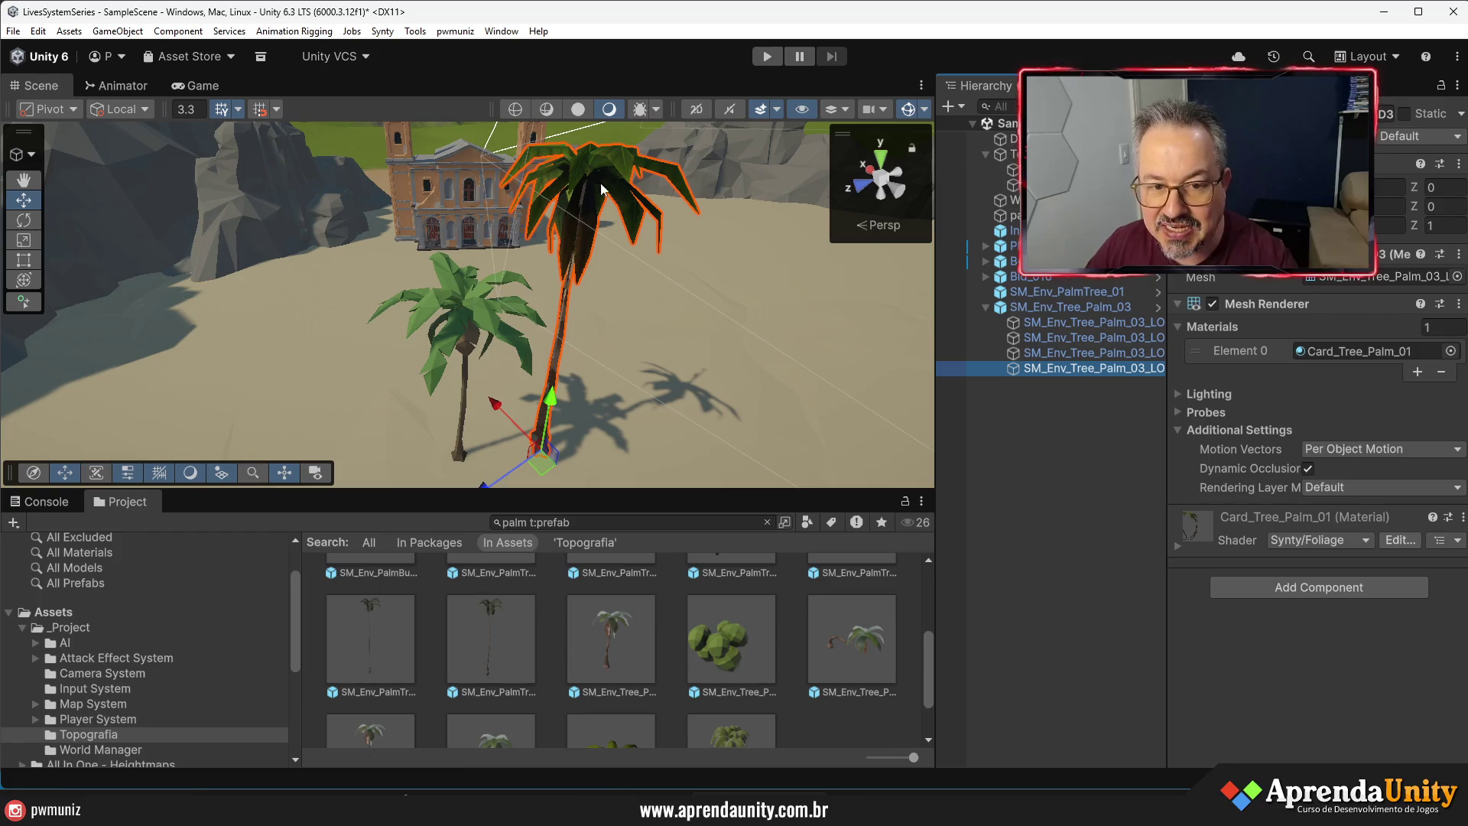
click(464, 309)
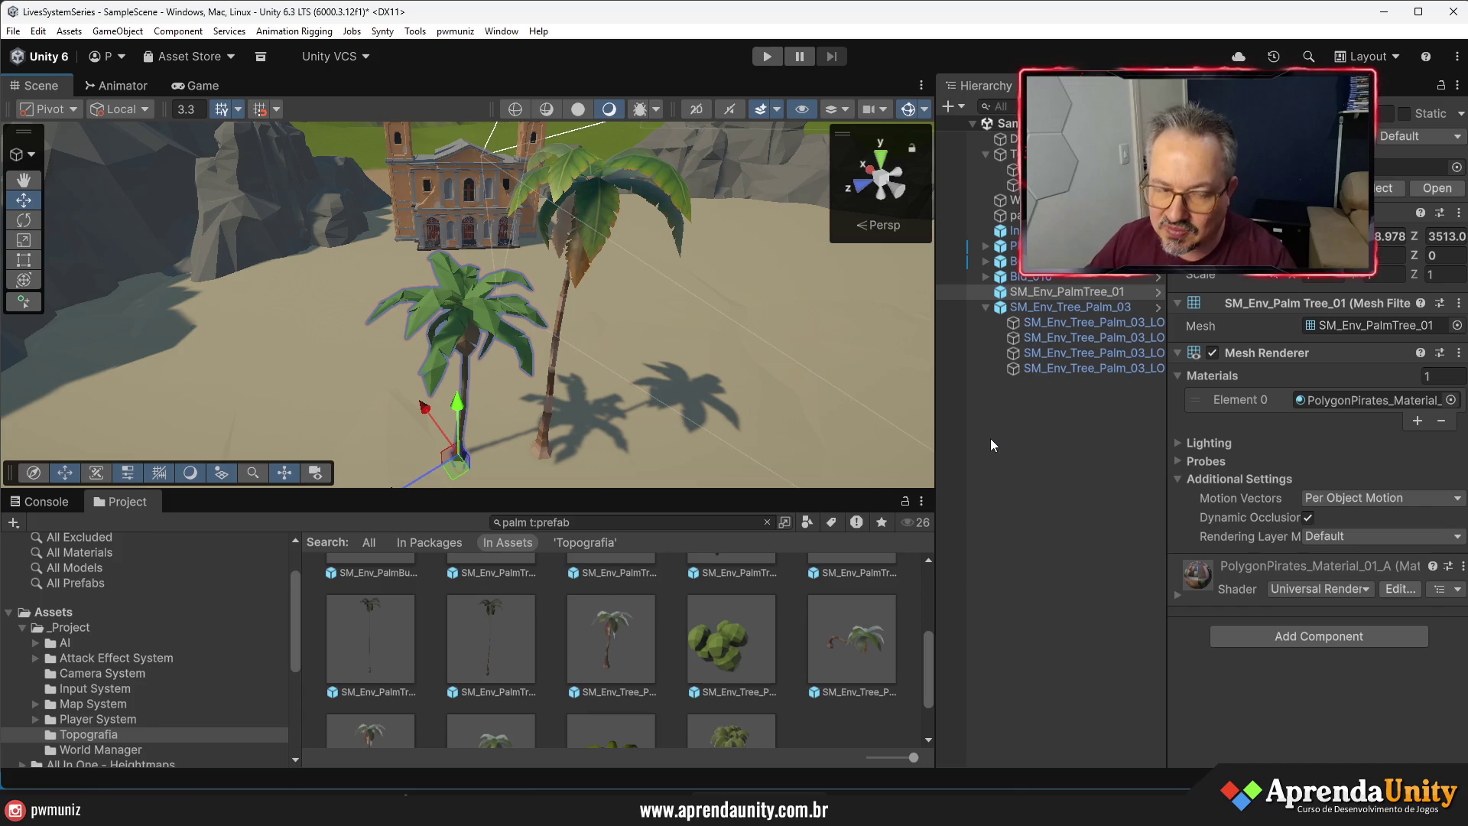
click(1056, 436)
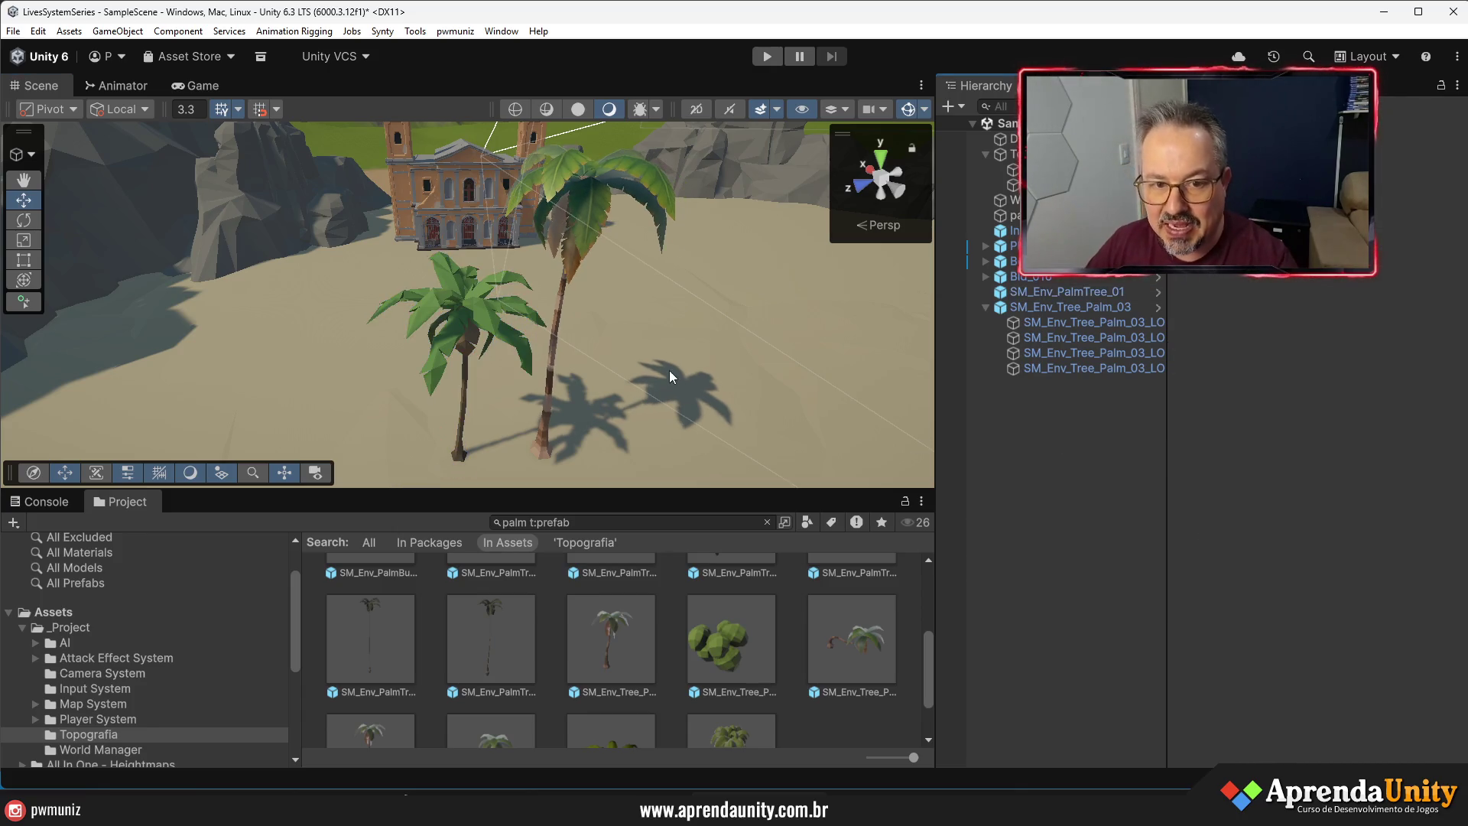
- Select the tall palm's LOD0 mesh and ping its Palm_Mat_01 material in the Plants folder
mouse_move(577, 333)
mouse_down()
mouse_move(604, 291)
mouse_move(617, 200)
mouse_move(597, 174)
mouse_move(583, 251)
mouse_up()
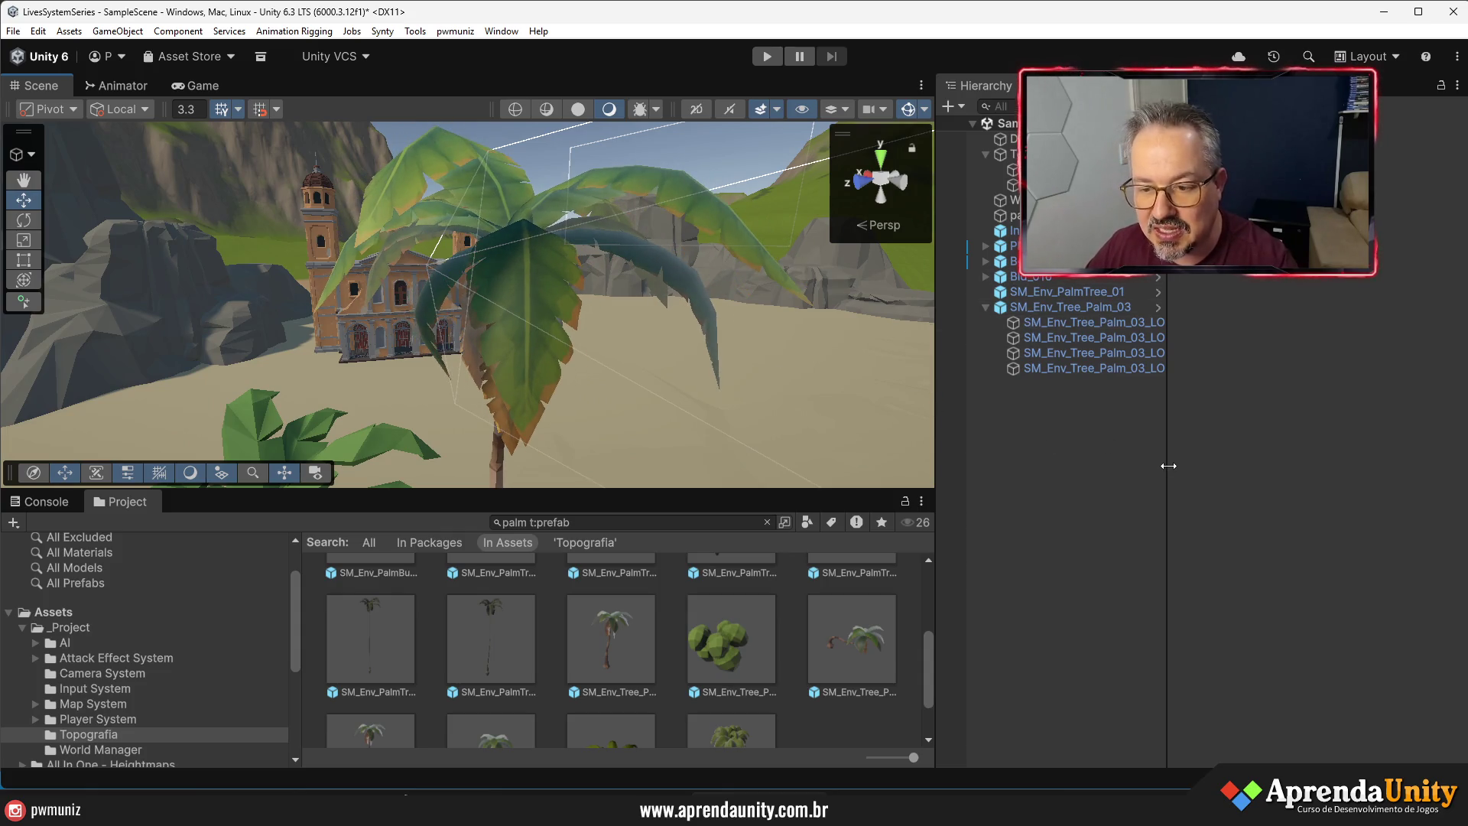
drag(1168, 465, 1207, 467)
click(517, 286)
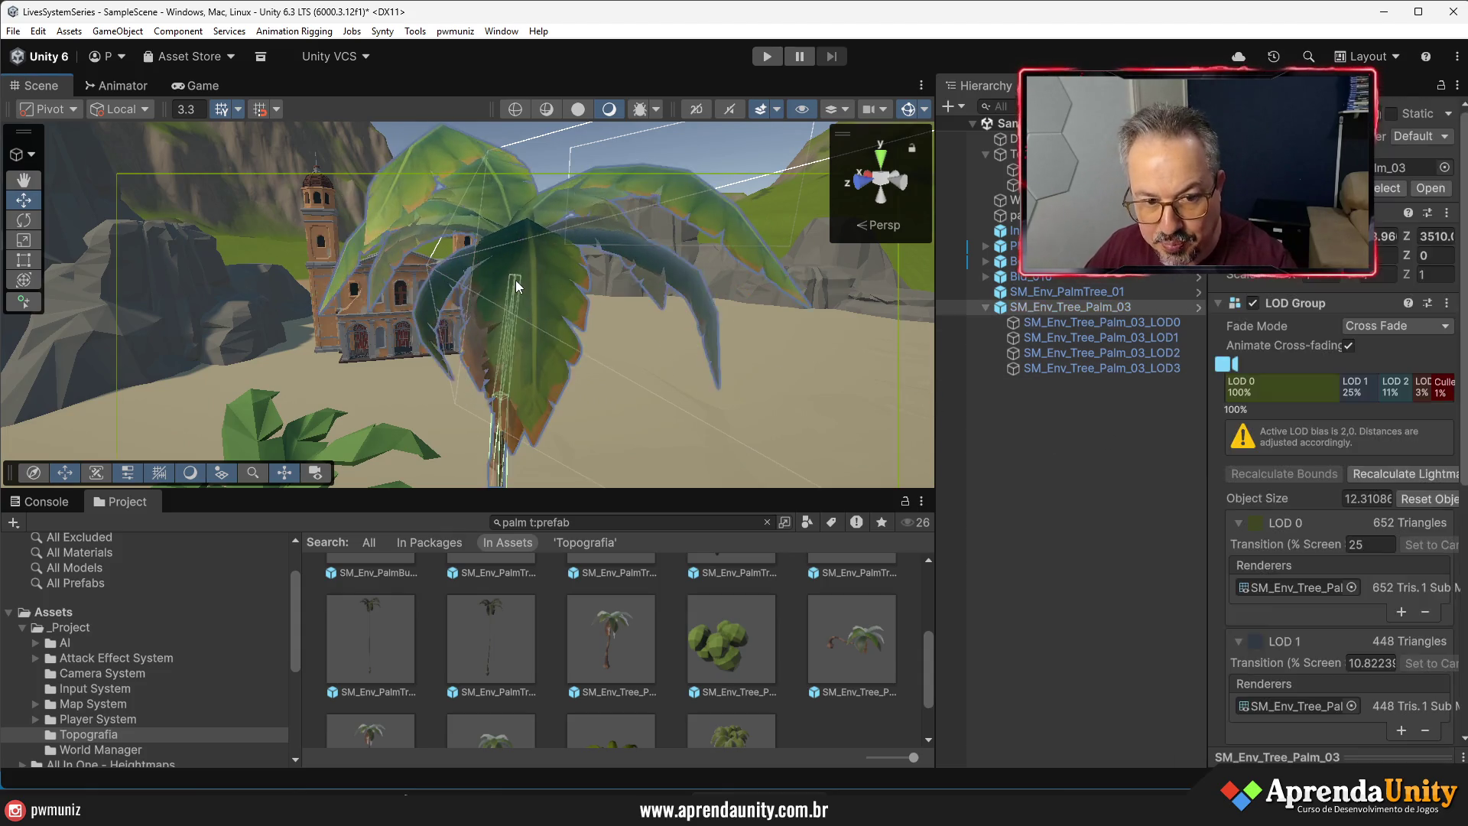
click(1086, 325)
click(1372, 352)
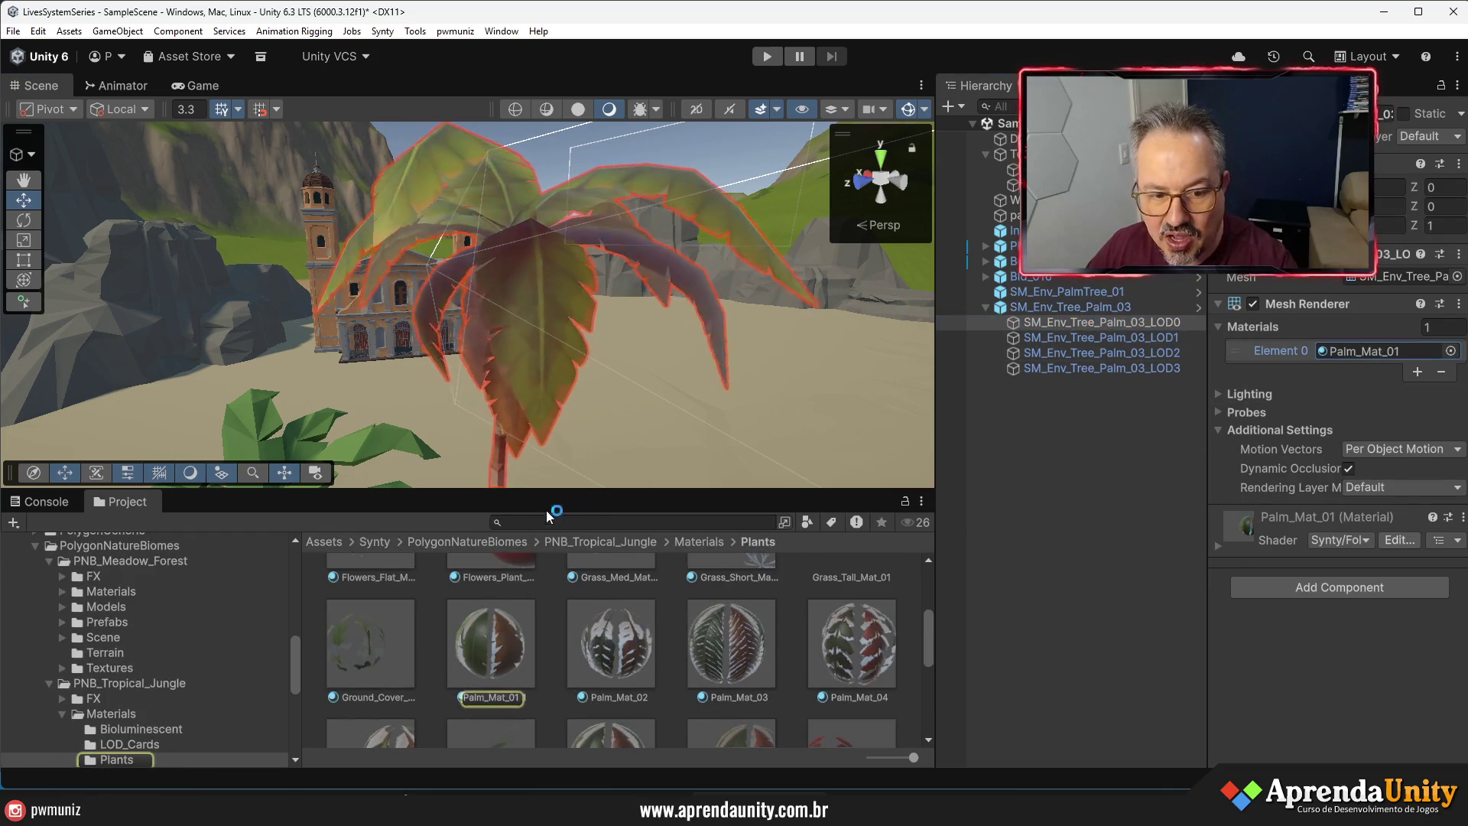
- Open Palm_Mat_01, try Alpha Clip Threshold 0, then undo back to 0.25
click(498, 629)
drag(1209, 419, 1012, 441)
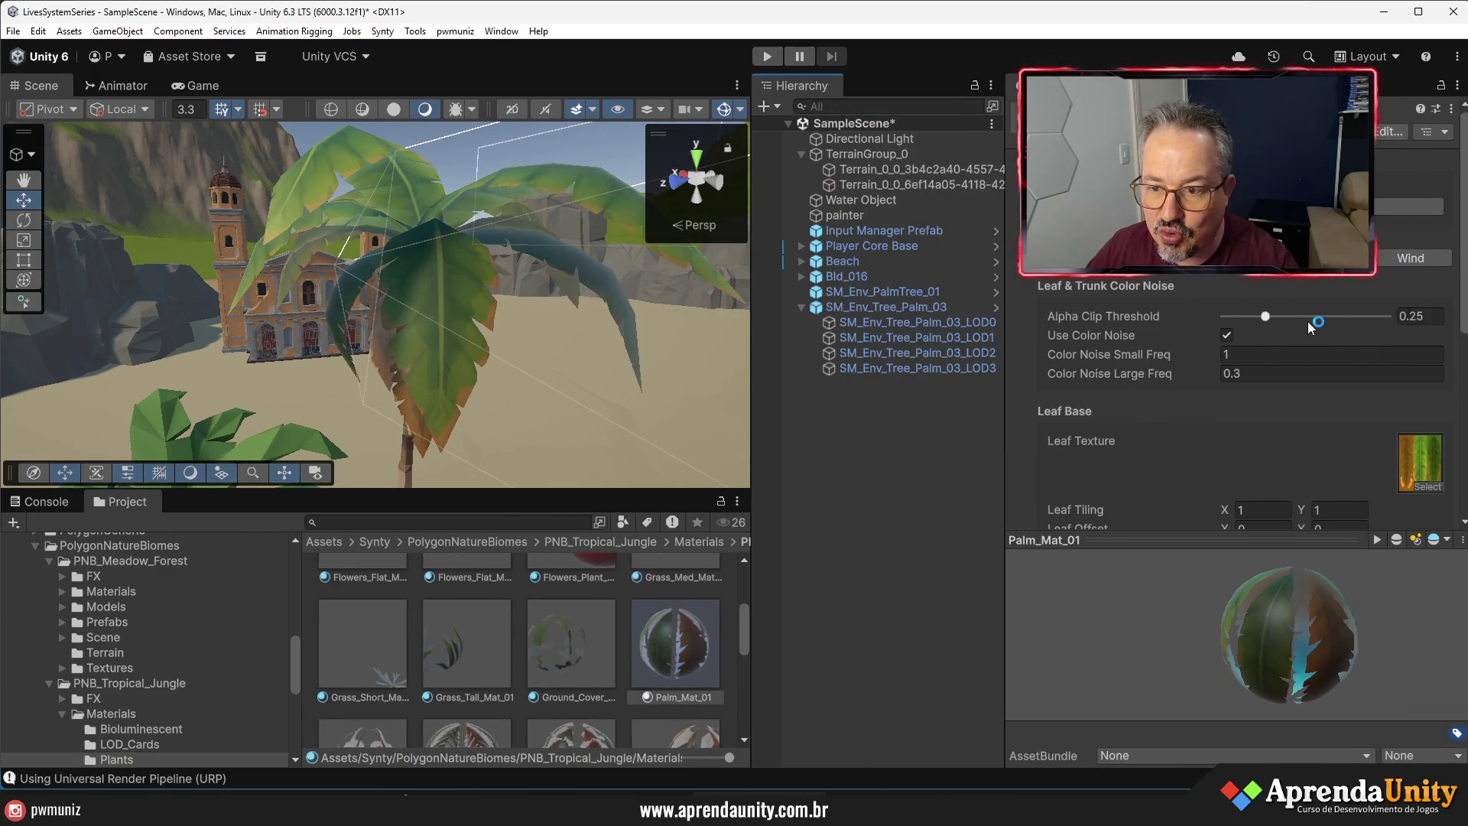
drag(1269, 319, 1189, 319)
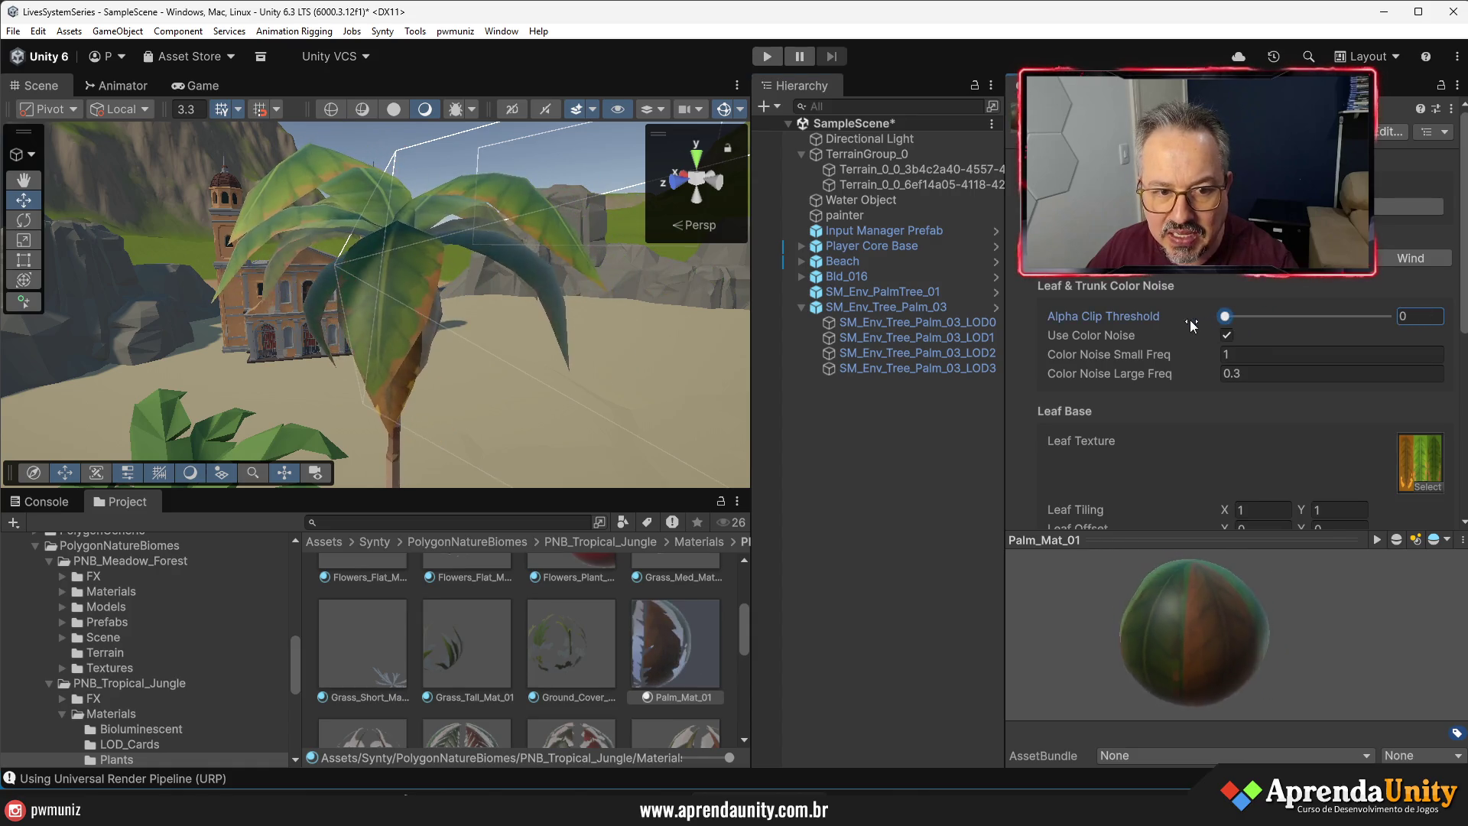
key(ctrl+z)
- Lower Palm_Mat_01's Leaf Smoothness to 0.164, then raise it for glossier leaves
scroll(1276, 383, down, 5)
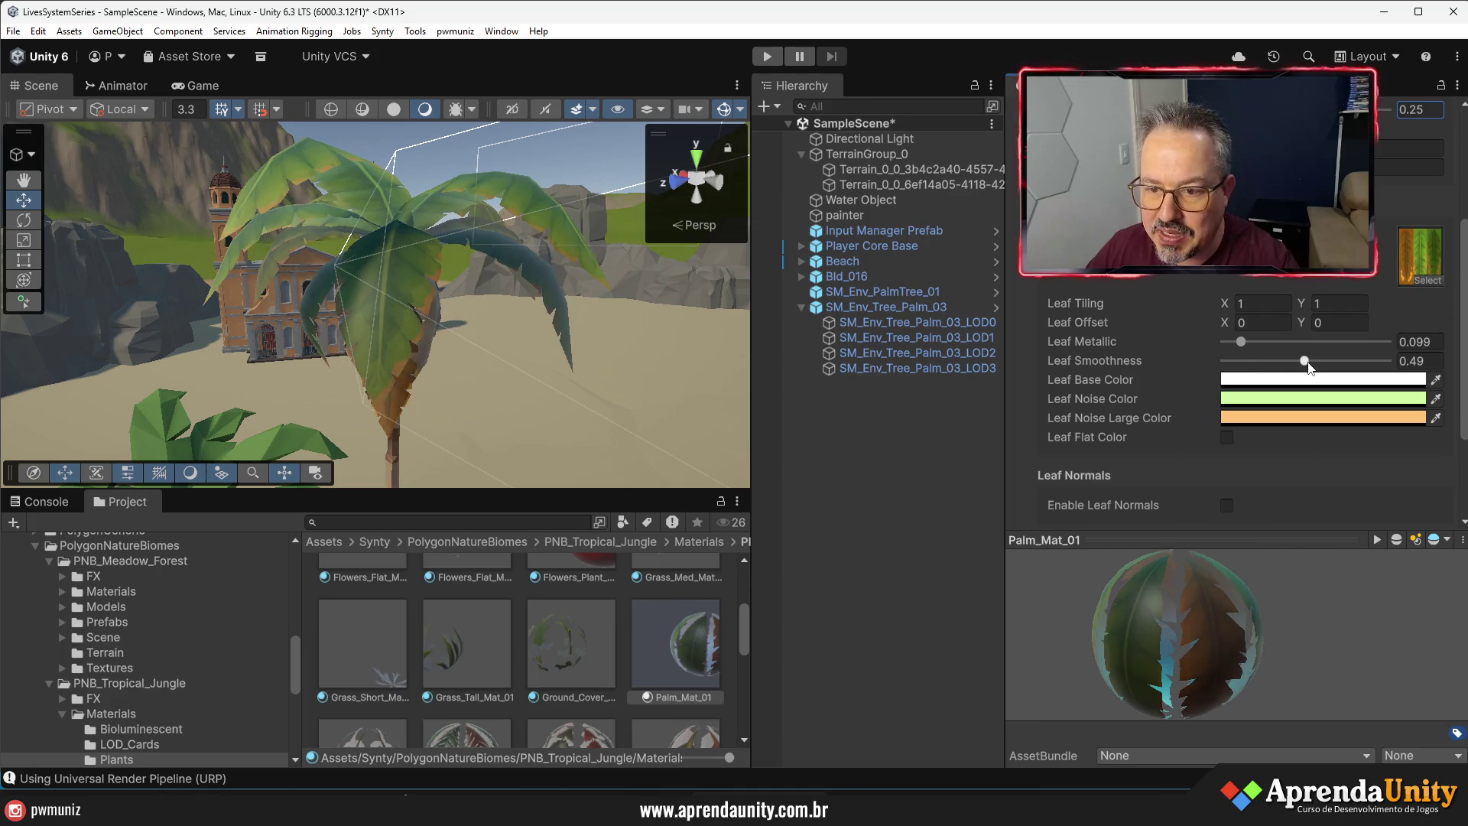
click(1250, 361)
mouse_move(1267, 367)
mouse_down()
mouse_move(1368, 371)
mouse_move(1141, 369)
mouse_up()
scroll(1277, 350, up, 3)
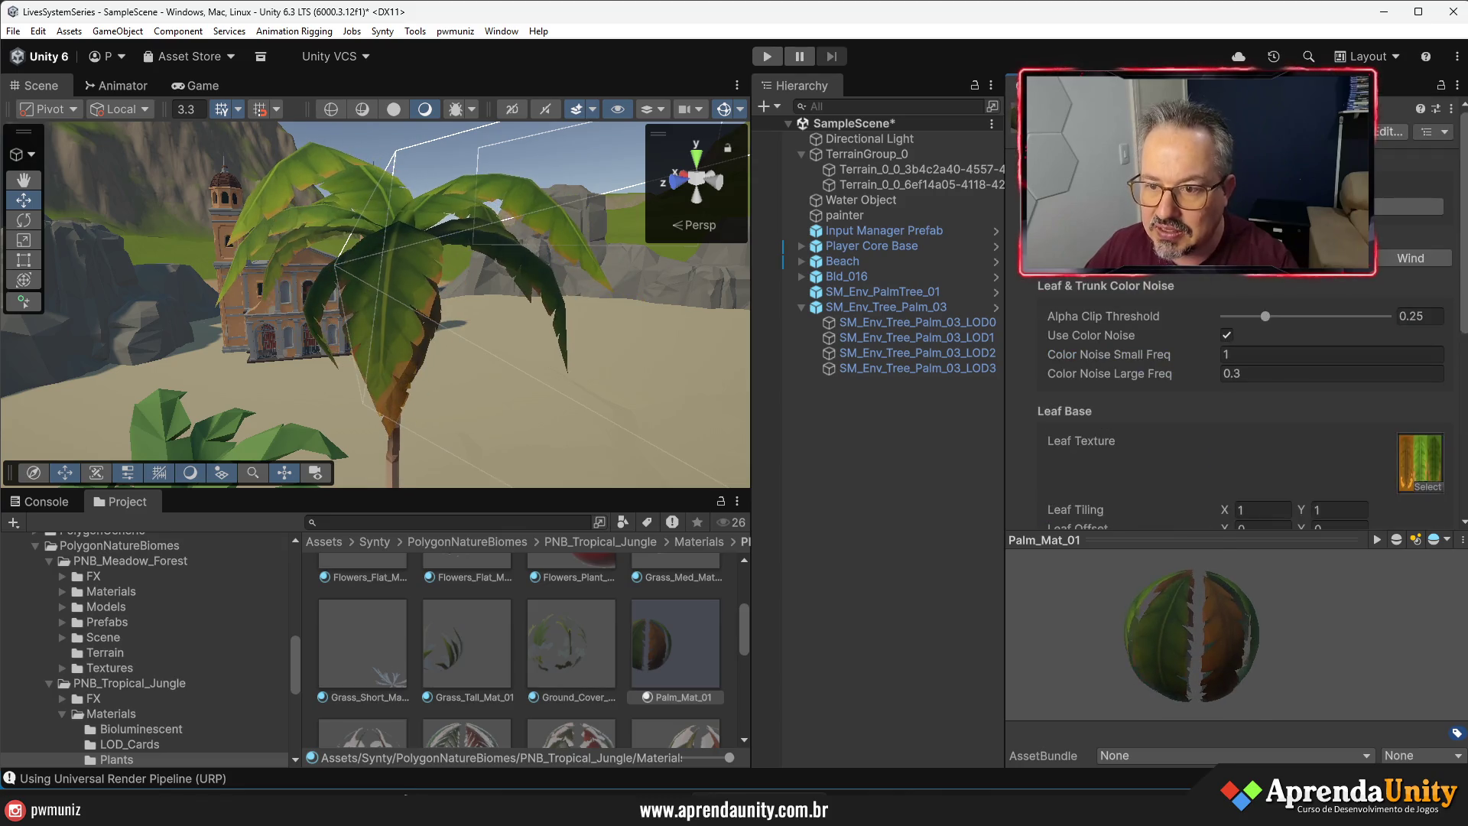
scroll(1298, 402, down, 5)
scroll(1298, 402, down, 2)
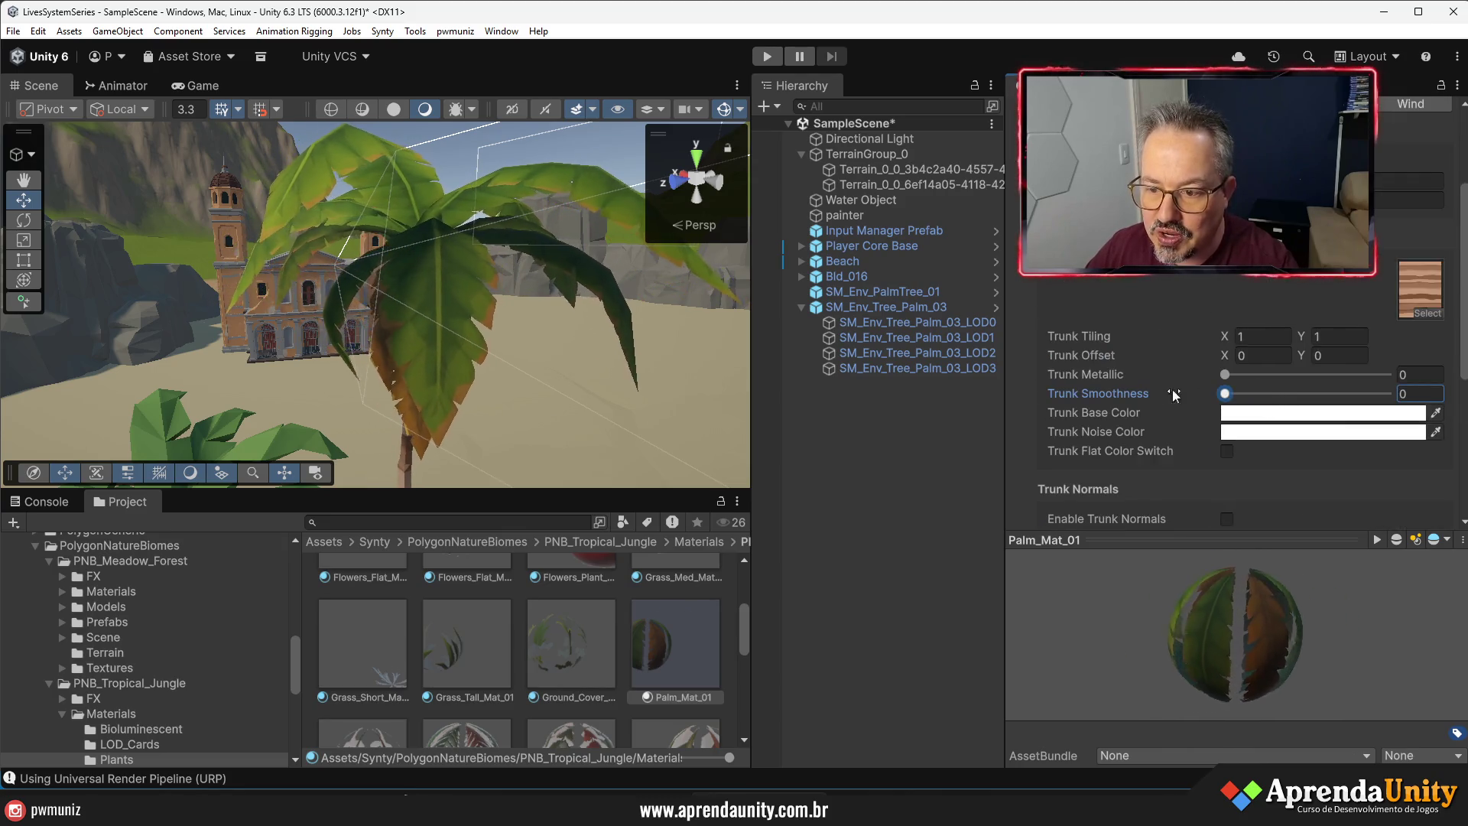
scroll(1295, 347, up, 3)
scroll(1292, 280, down, 5)
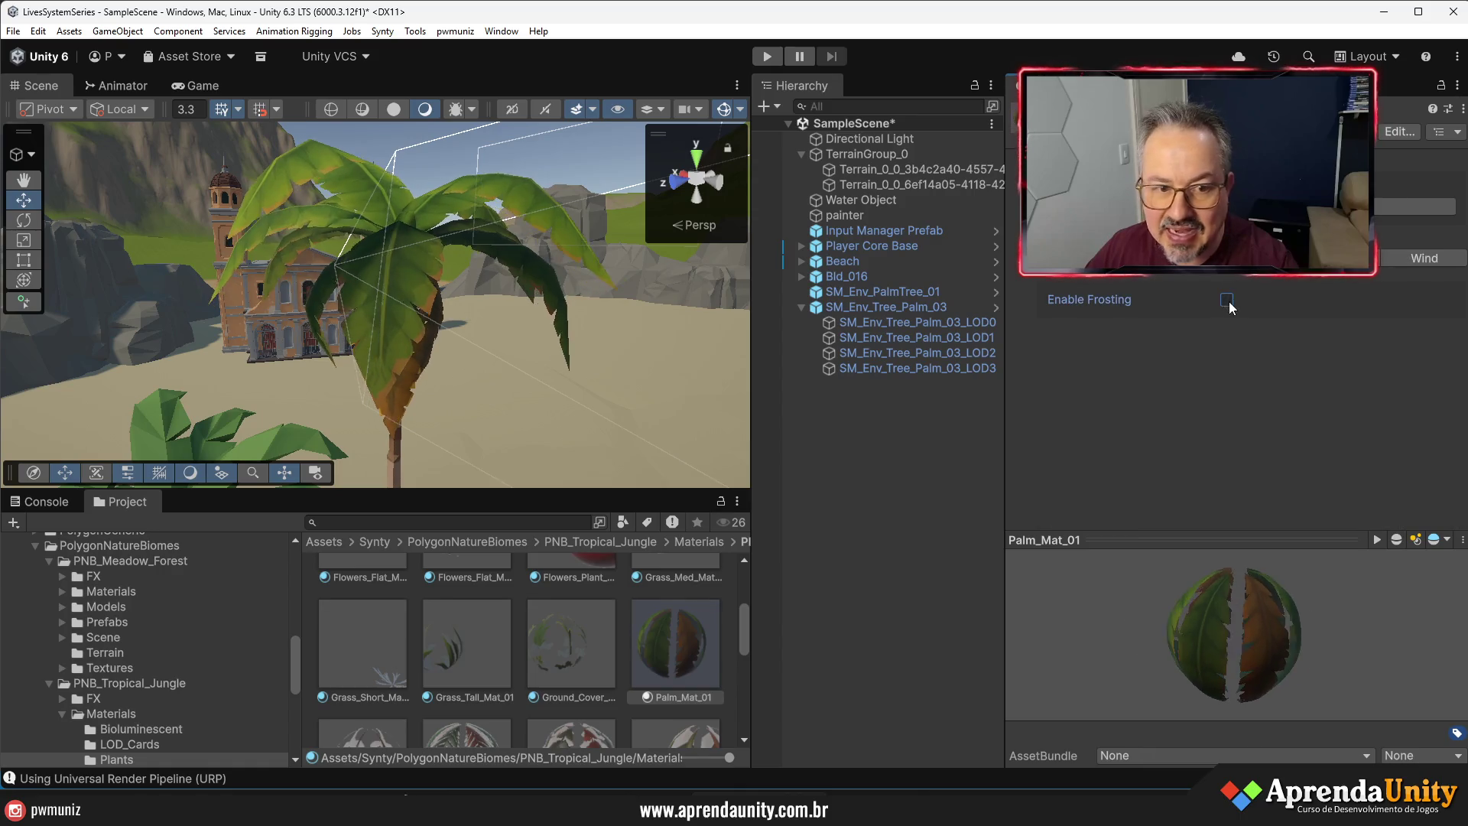
- Try grey frosting with falloff 0.31, then uncheck Enable Frosting again
click(1226, 298)
click(1260, 317)
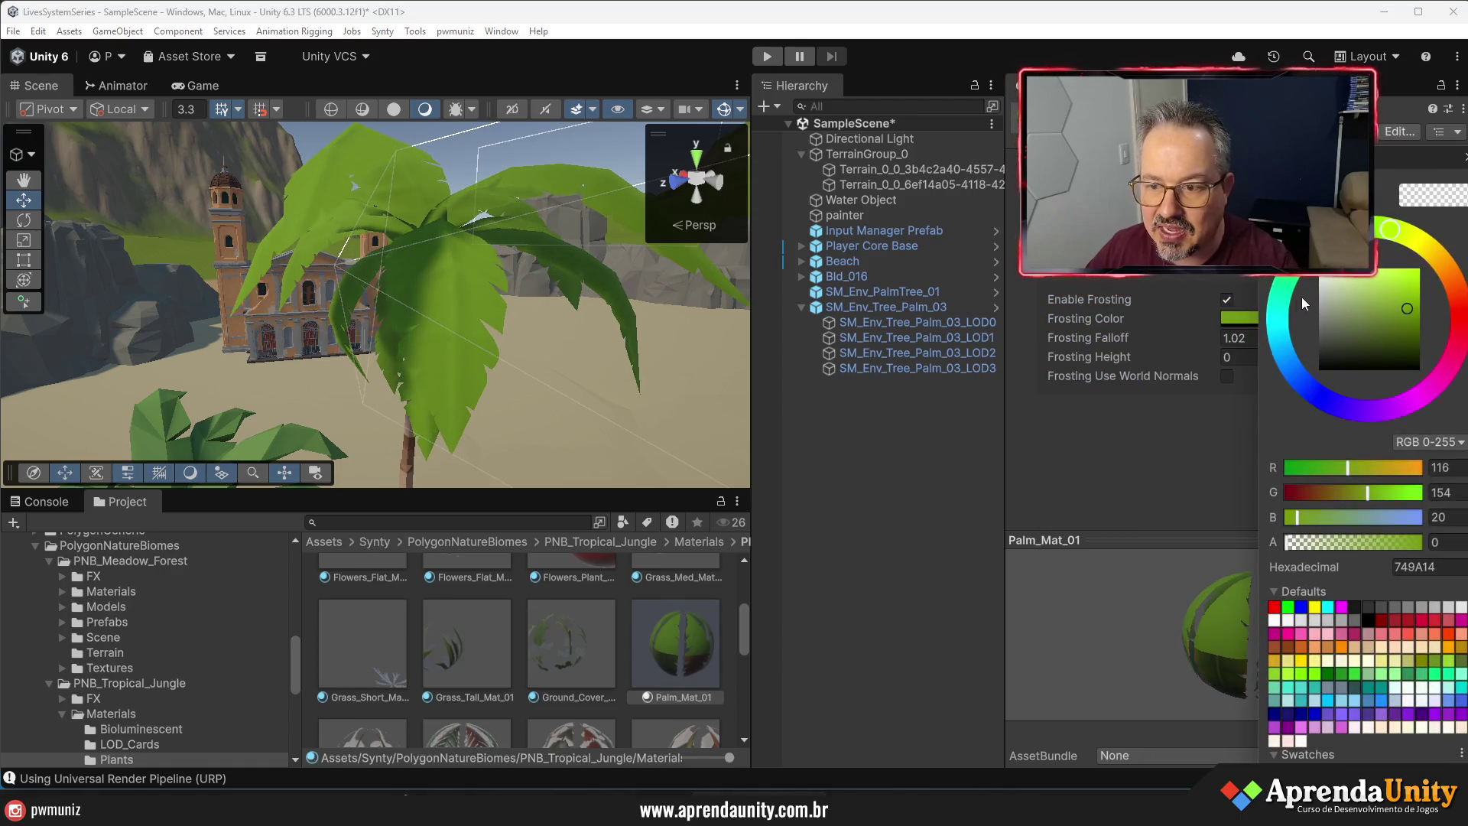
drag(1315, 323, 1318, 300)
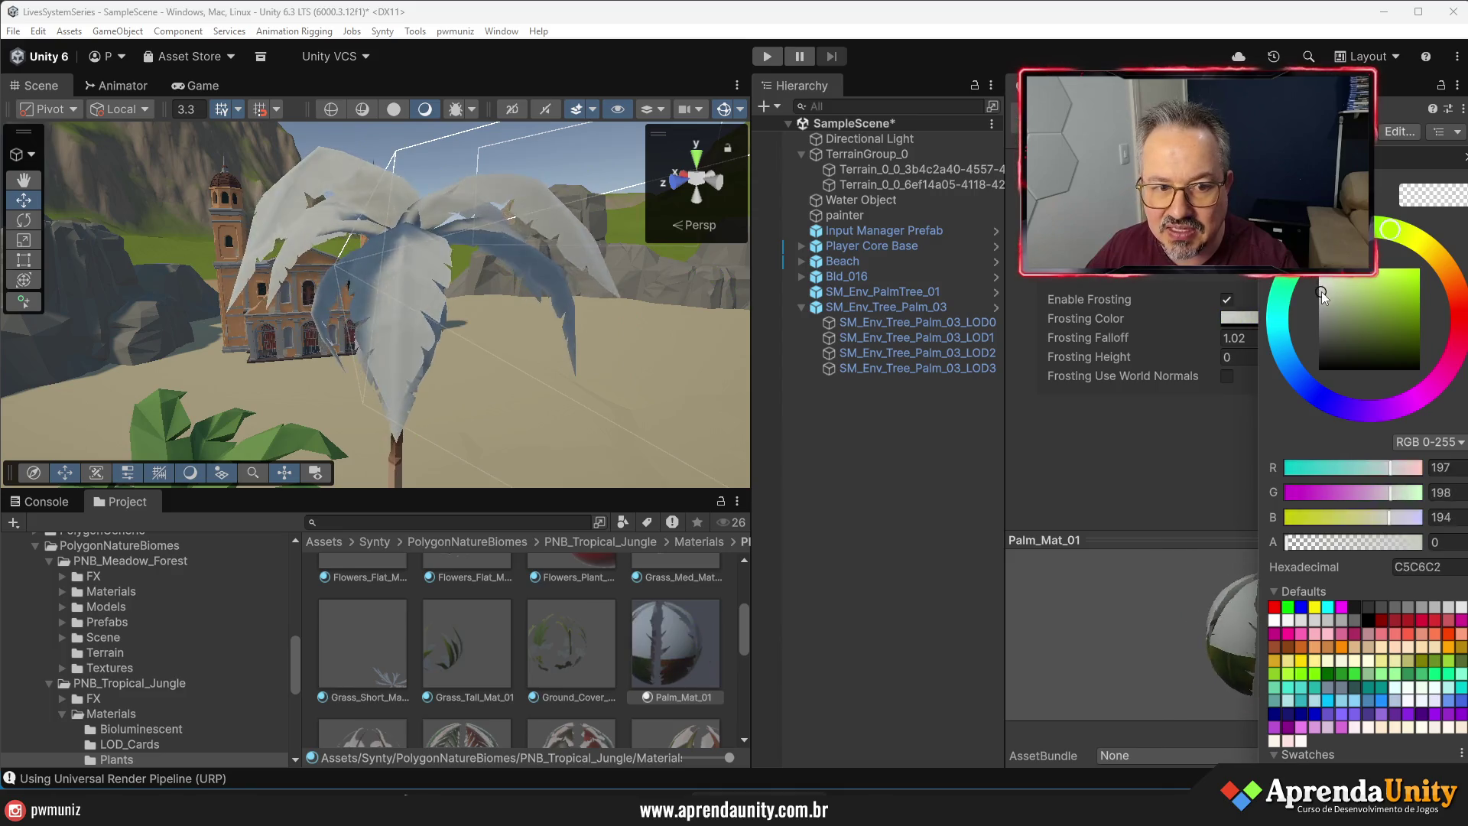
click(1217, 337)
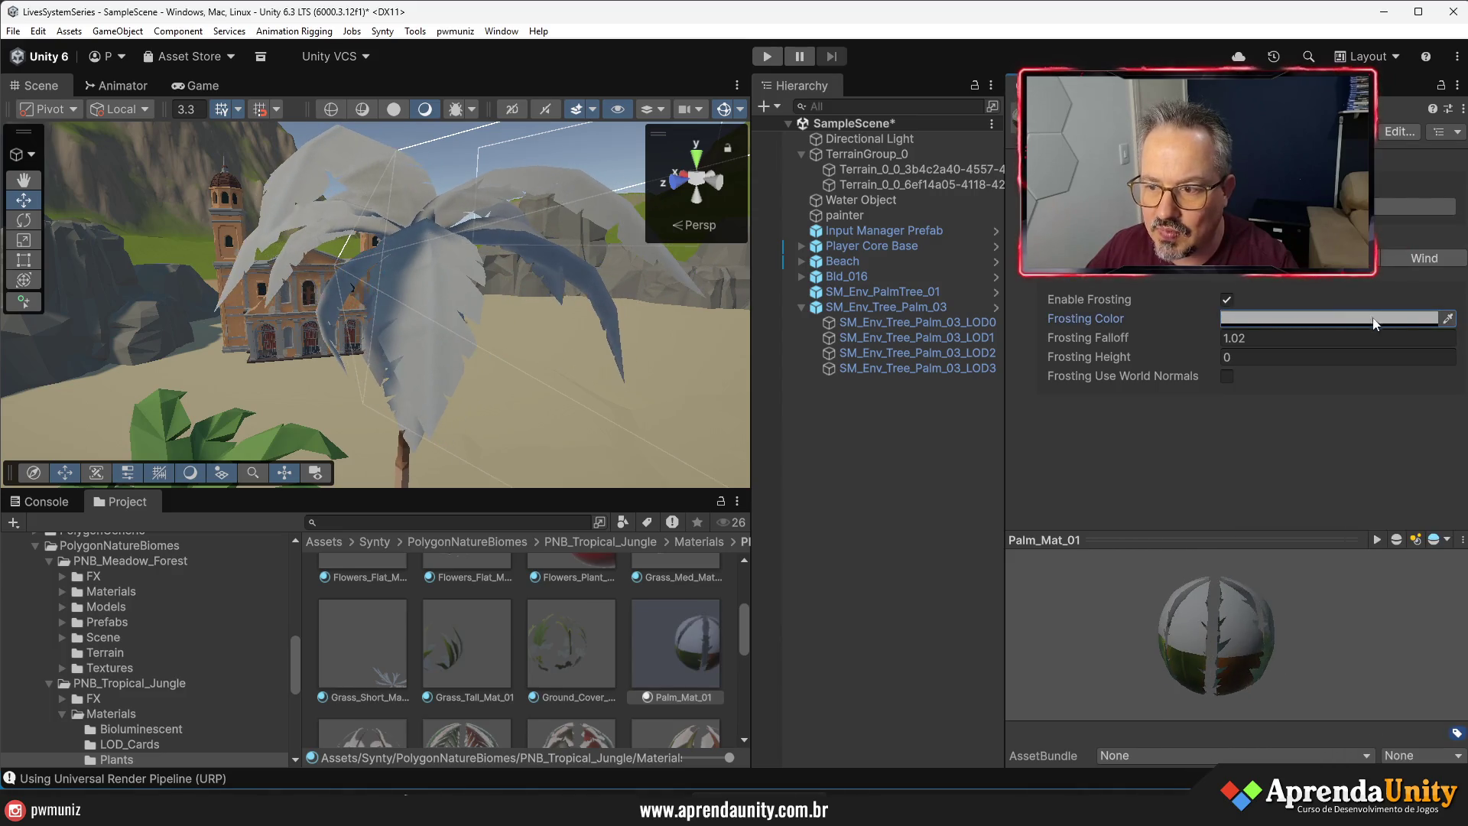
drag(1217, 337, 1181, 336)
click(1224, 301)
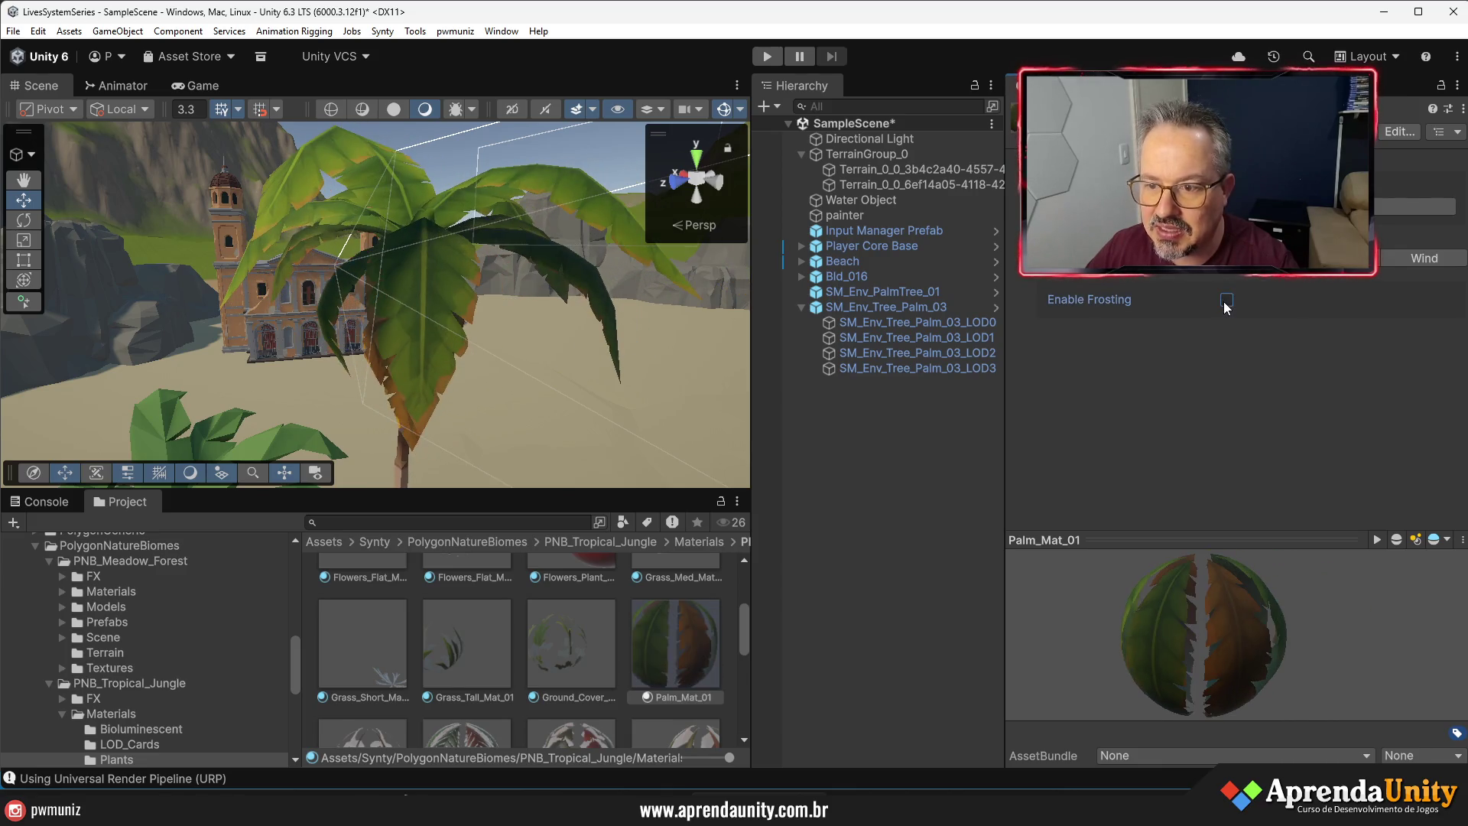
scroll(1224, 309, up, 5)
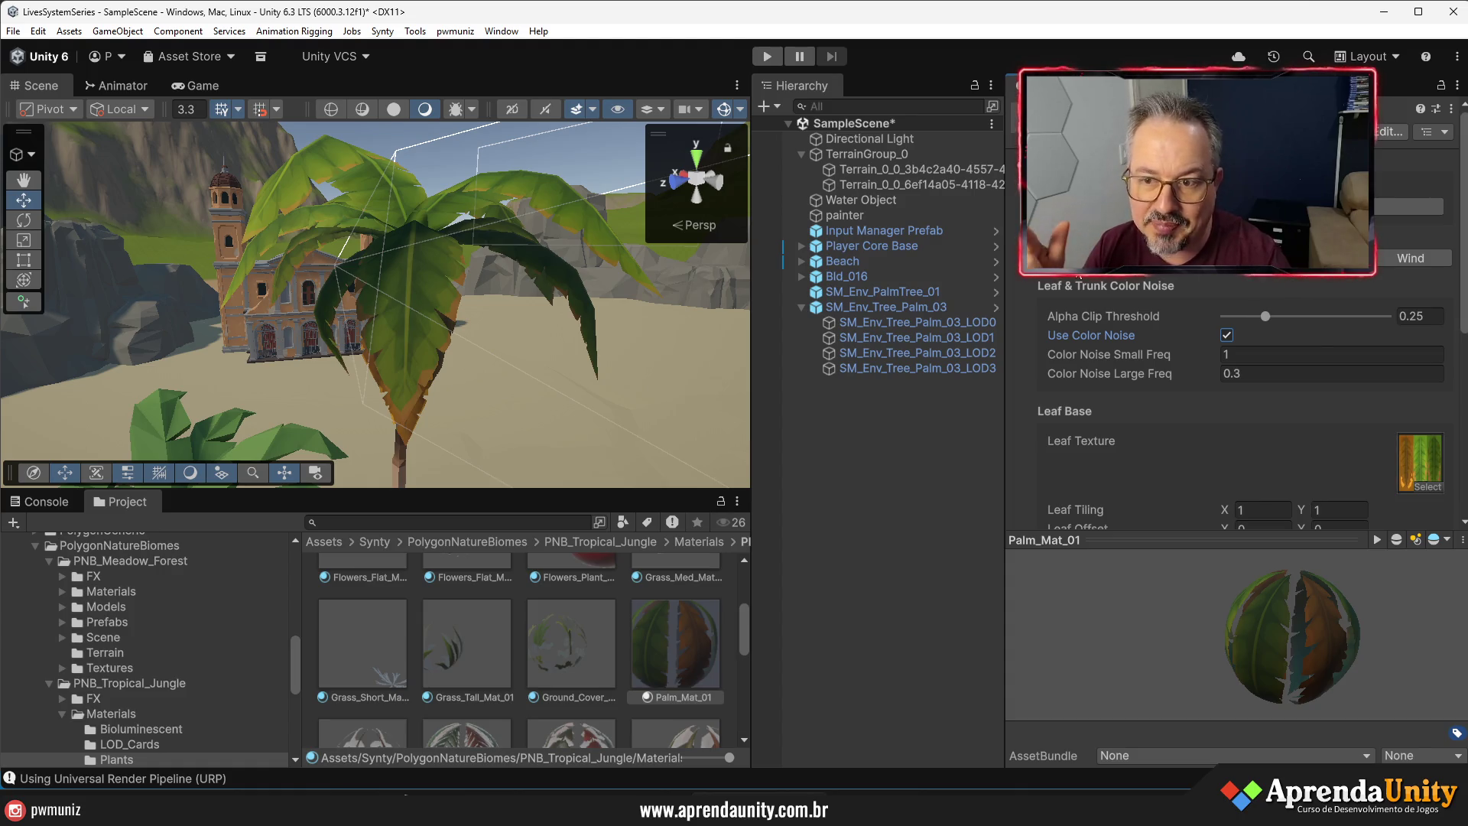
click(800, 307)
- Delete SM_Env_Tree_Palm_03 and then SM_Env_PalmTree_01 via the Hierarchy
drag(459, 344, 524, 442)
click(922, 340)
click(868, 306)
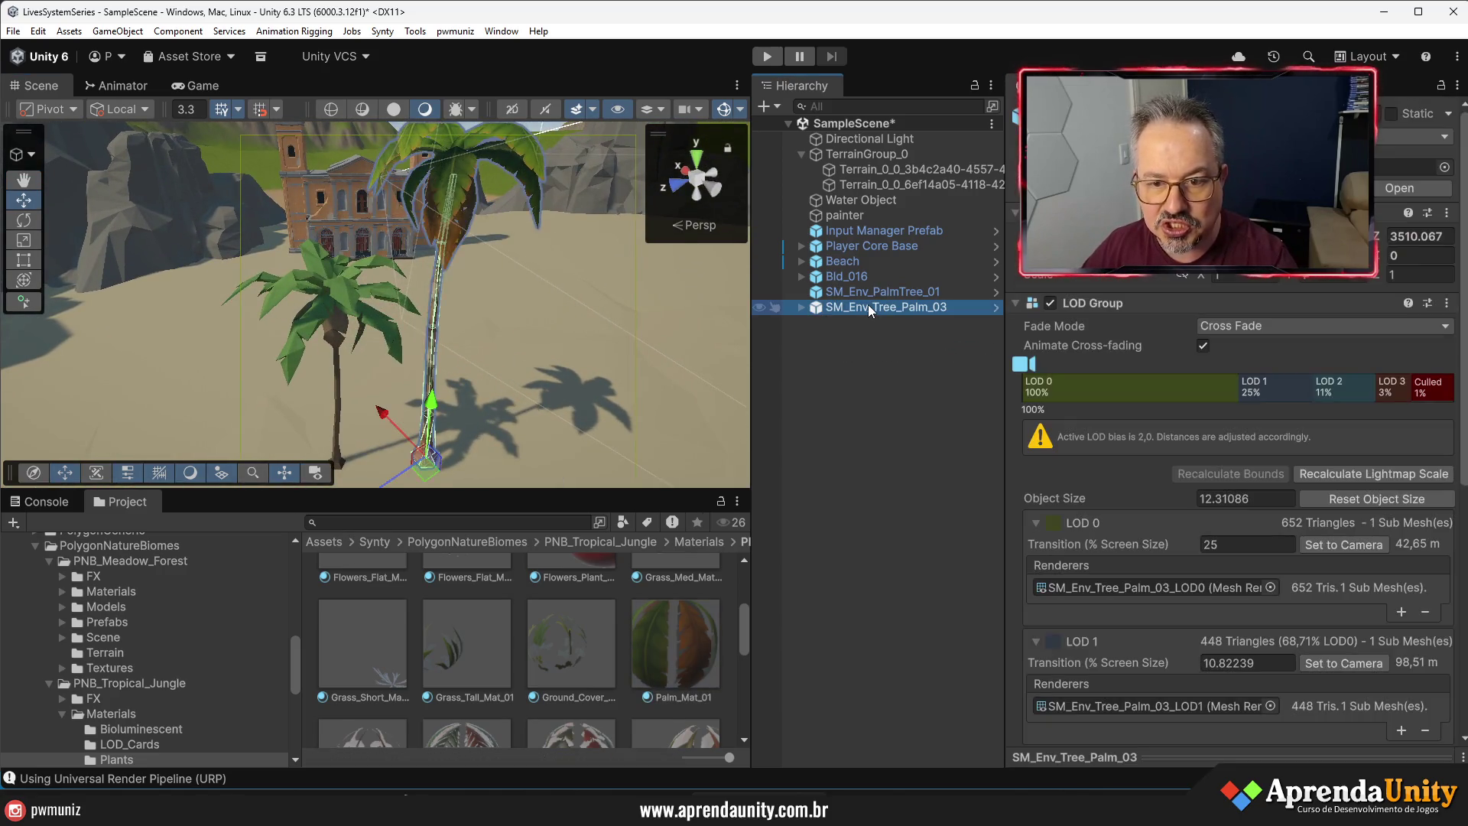
key(Delete)
click(850, 296)
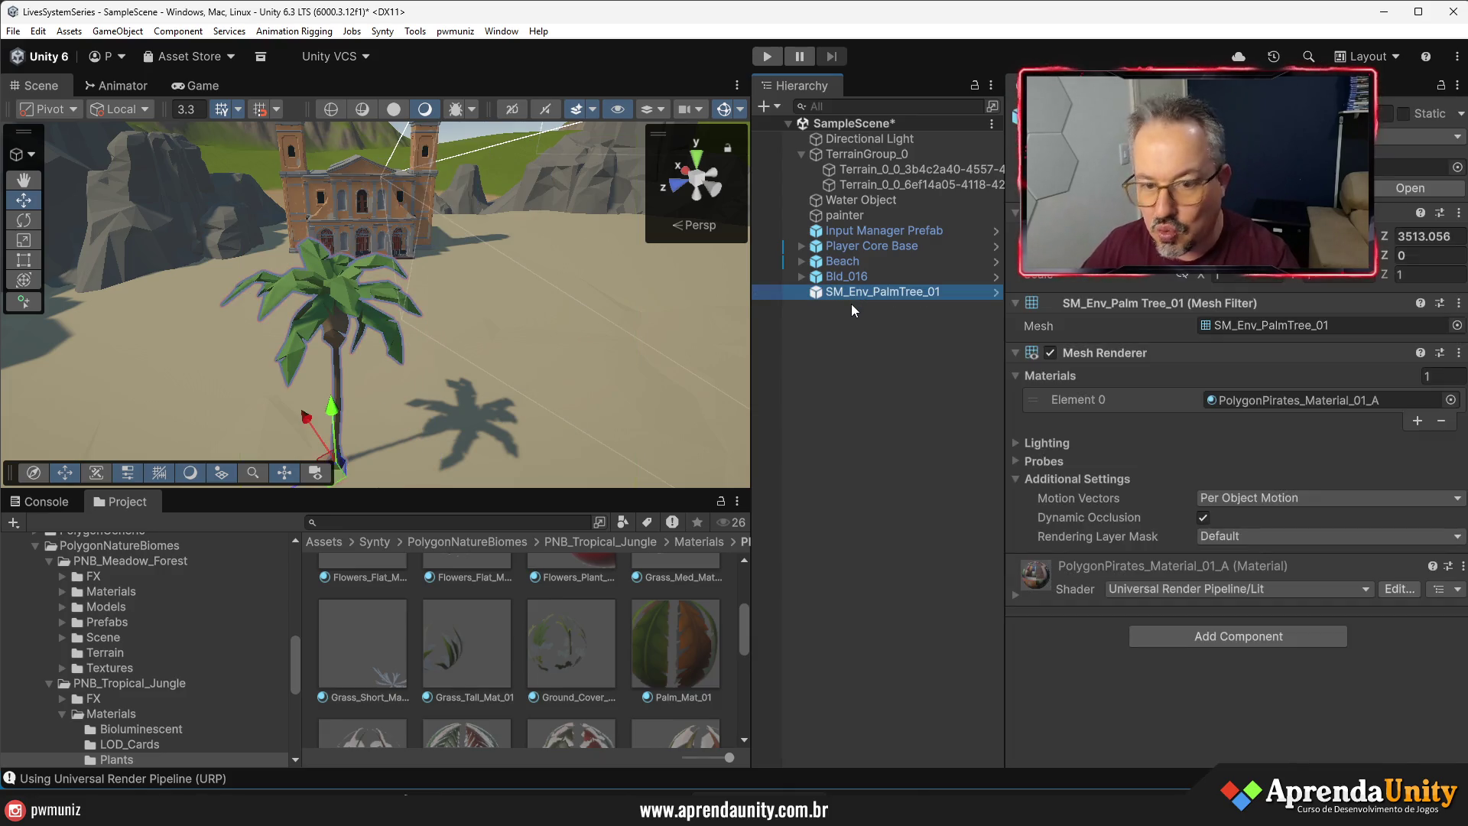
key(Delete)
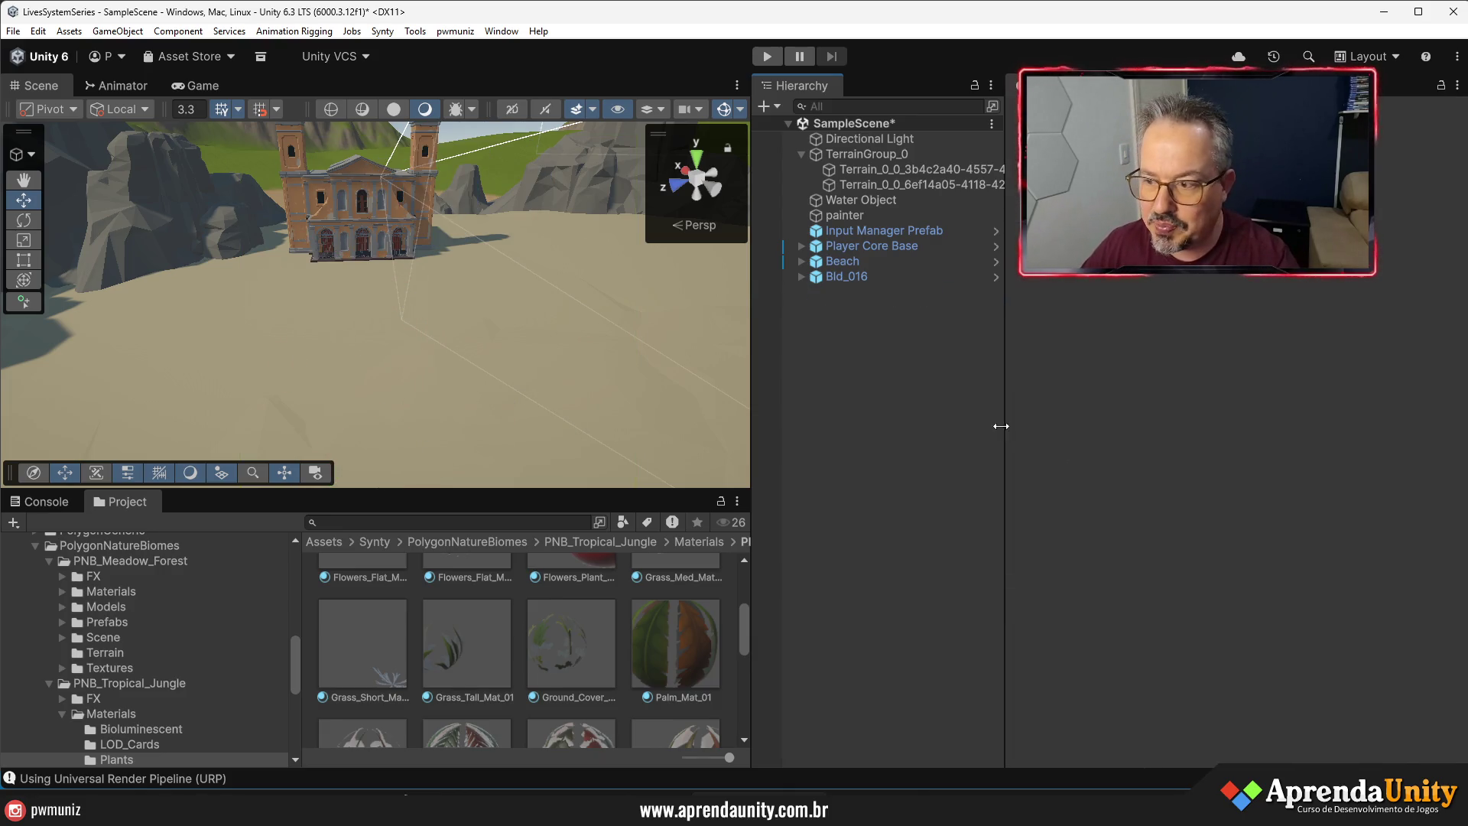
drag(754, 409, 1018, 408)
- Orbit toward the rocks by the church and search the Project for 'palm t:prefab'
scroll(508, 331, down, 10)
scroll(508, 331, up, 5)
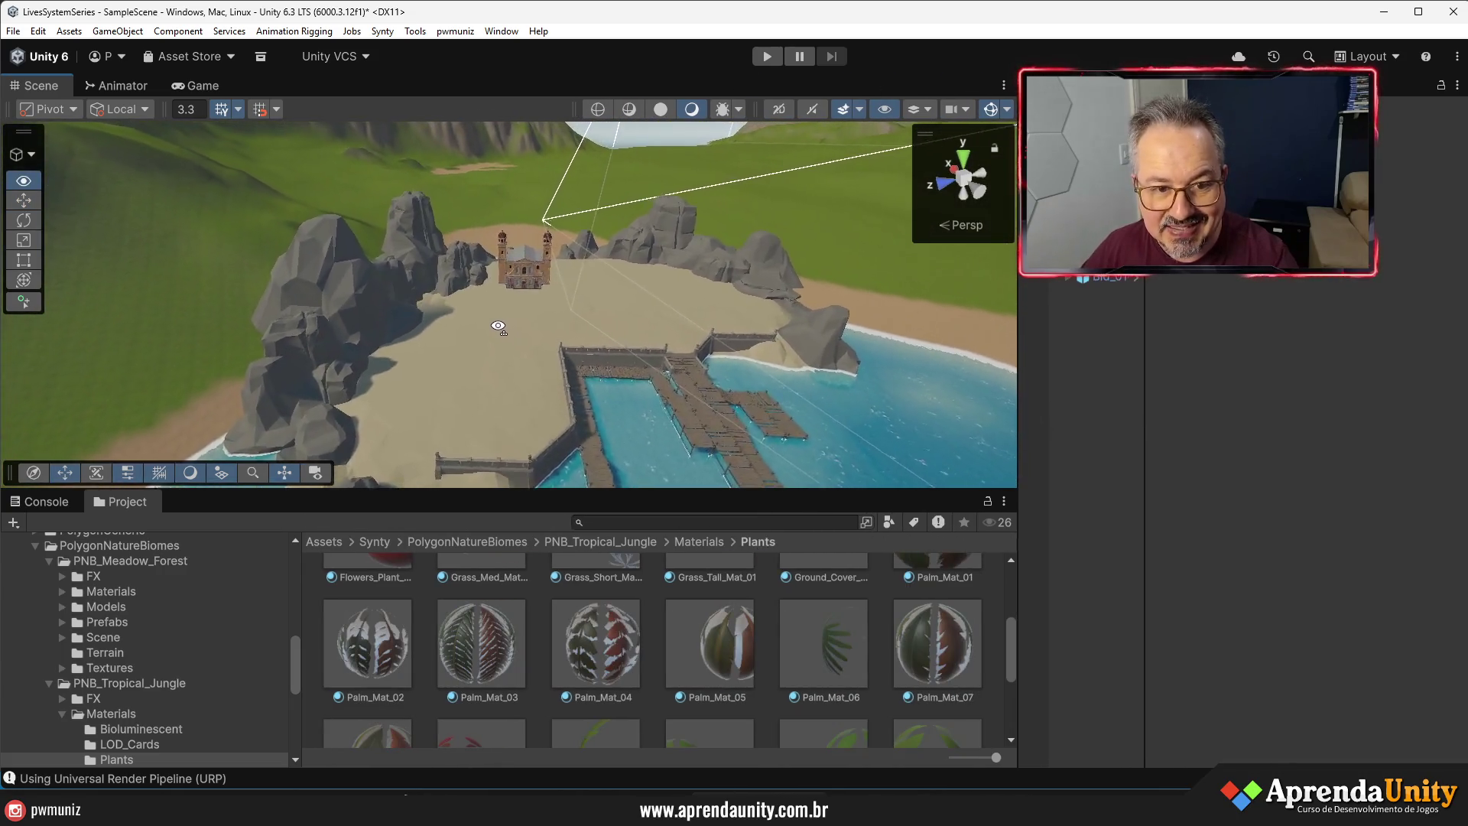
mouse_move(509, 331)
mouse_down()
mouse_move(295, 280)
mouse_move(276, 362)
mouse_up()
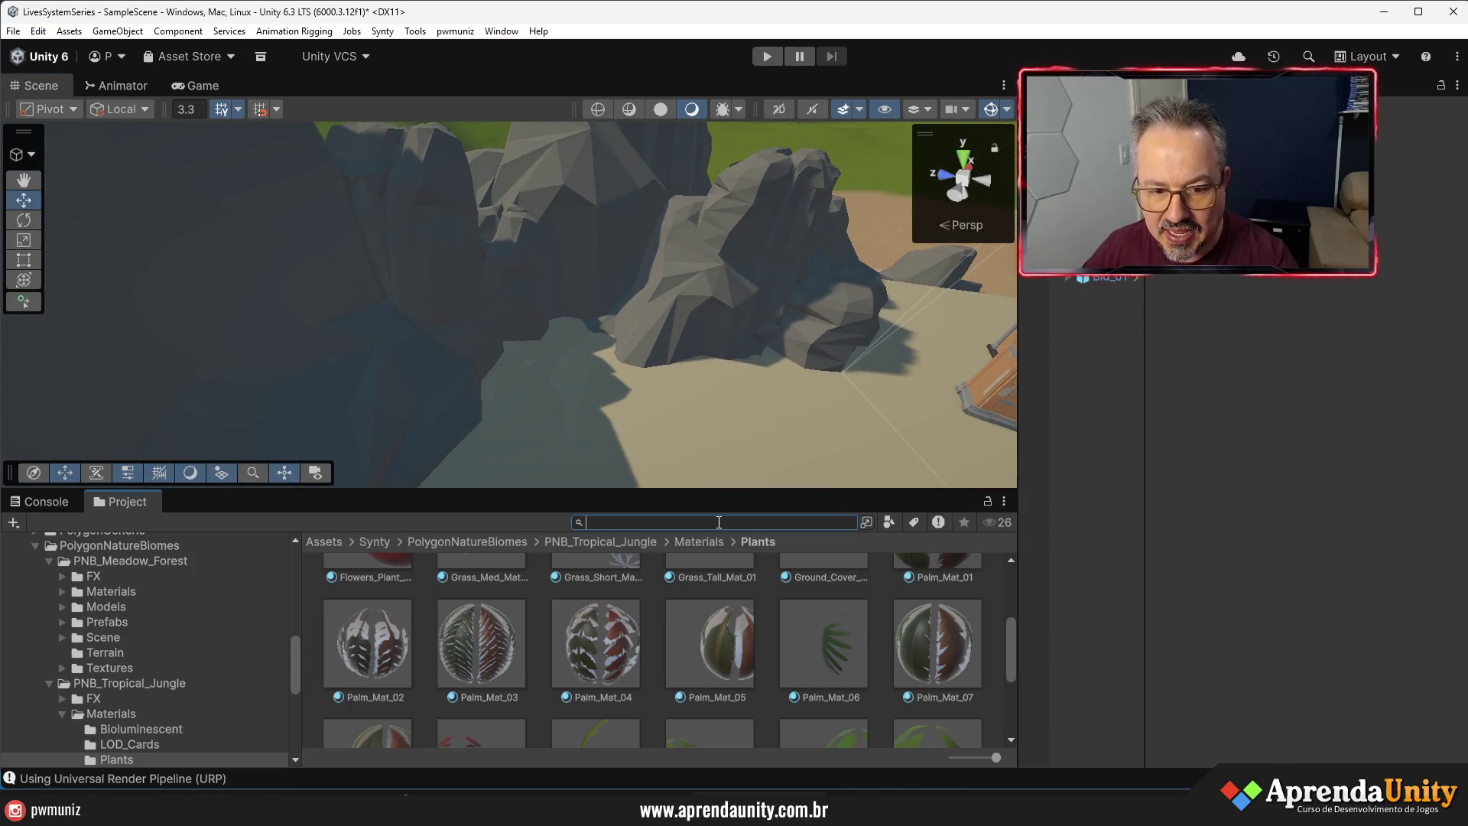
text(palm )
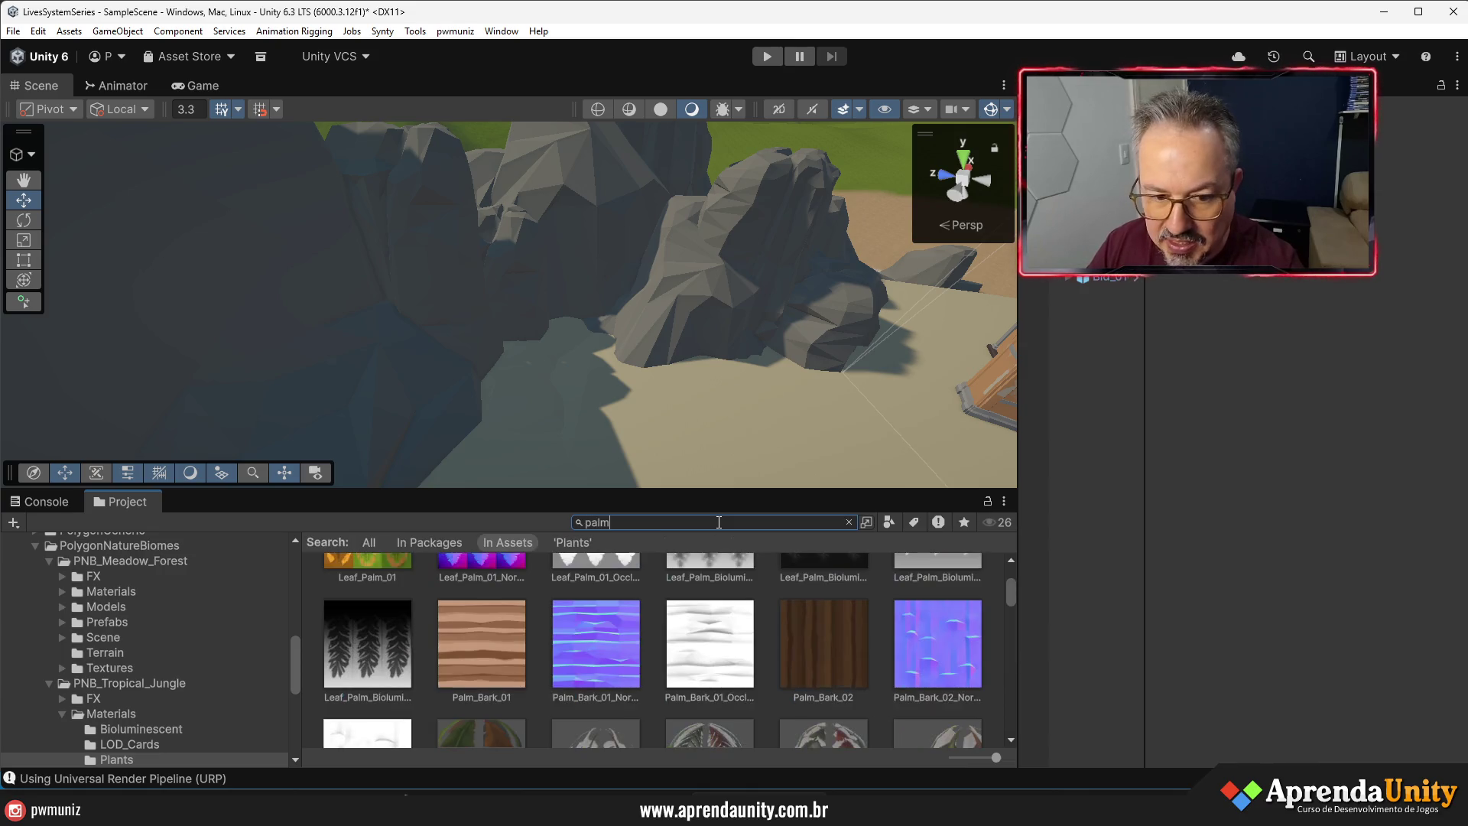
text(t:prefa)
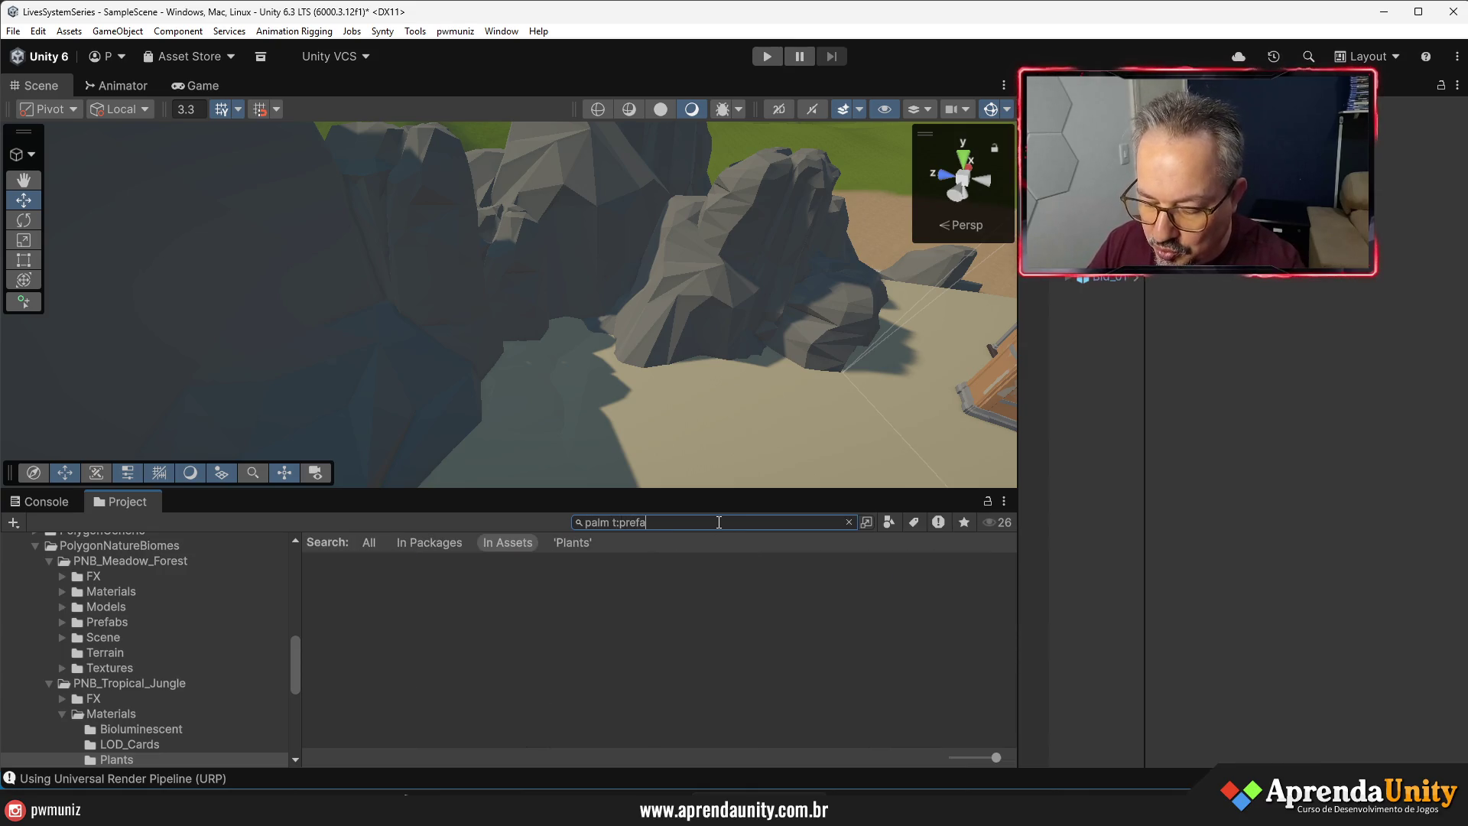
text(b)
drag(780, 490, 802, 398)
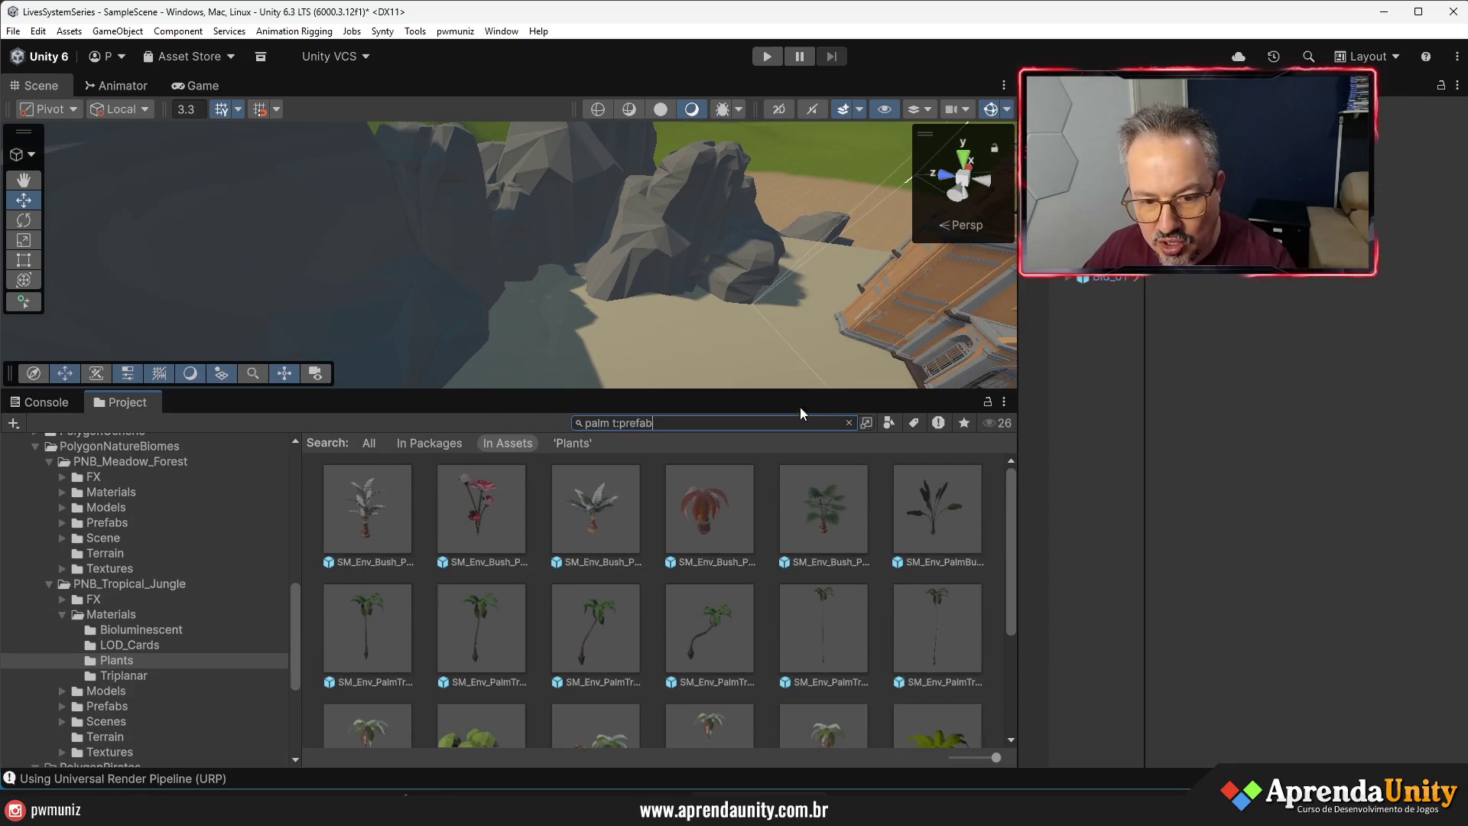
scroll(766, 602, down, 3)
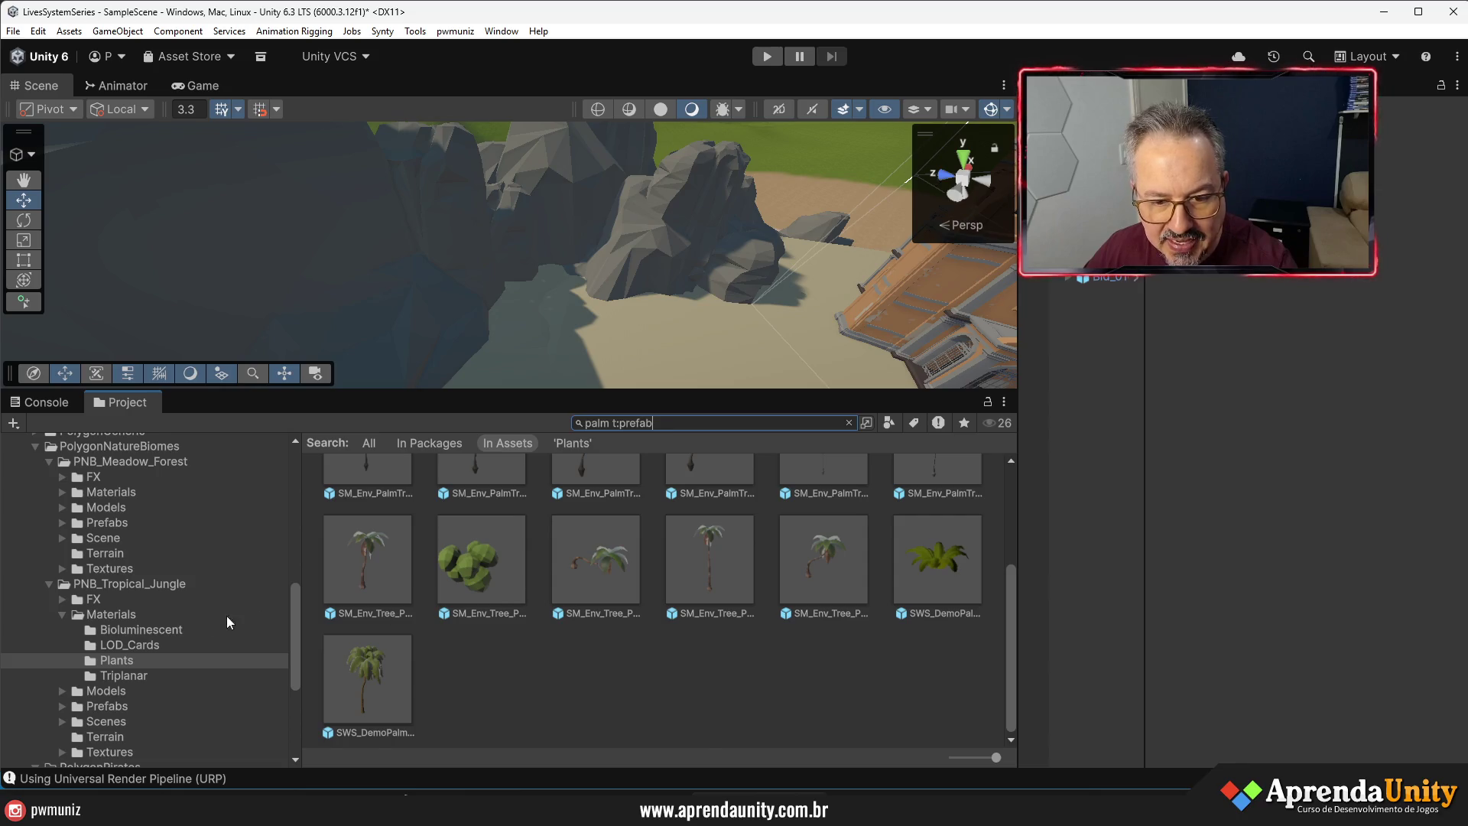
- Open PNB_Tropical_Jungle > Prefabs, browse it, and drag an SM_Env_Tree_Palm_03 onto the sand
click(49, 584)
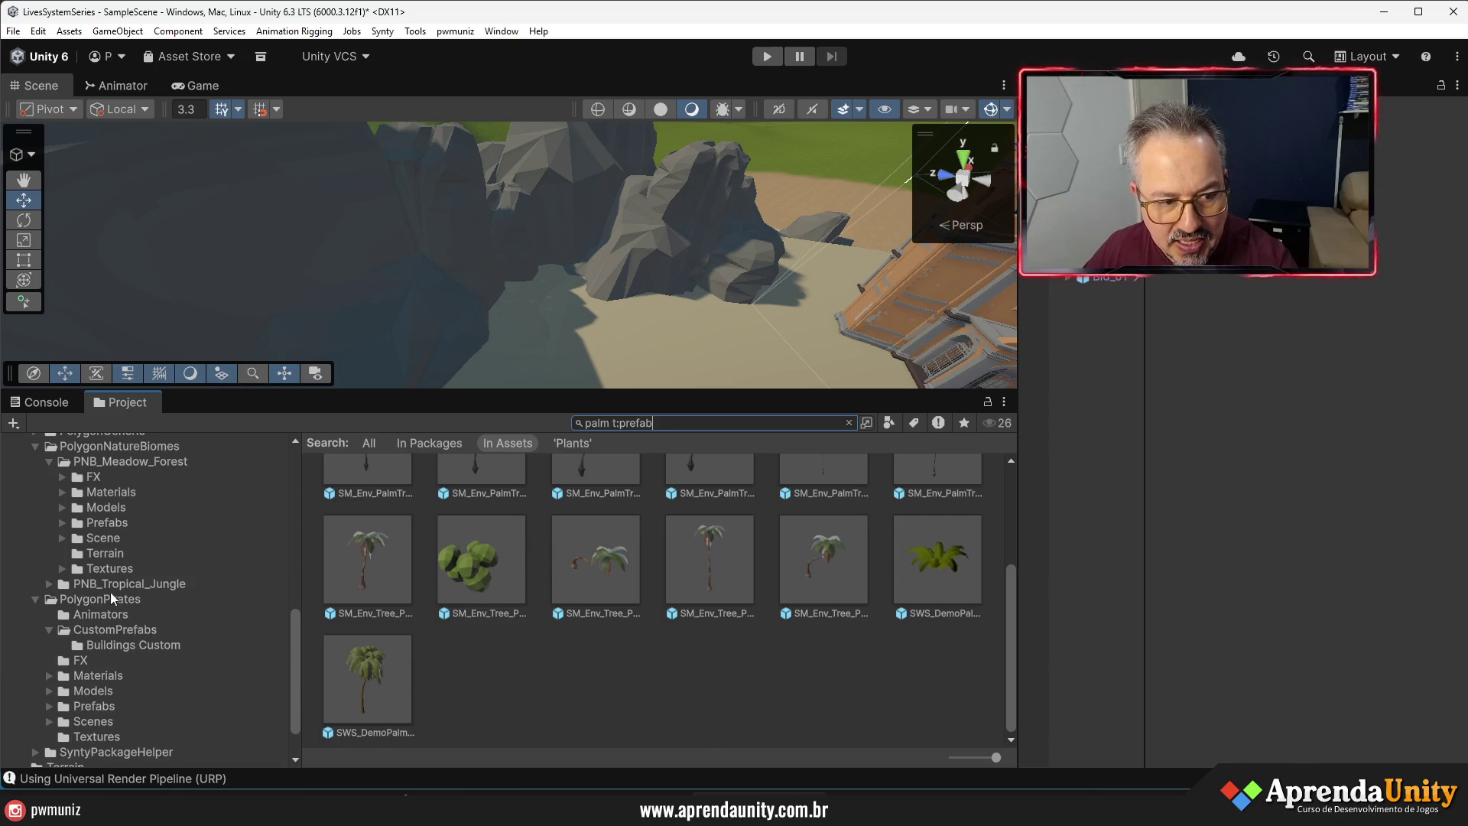
click(184, 584)
click(714, 517)
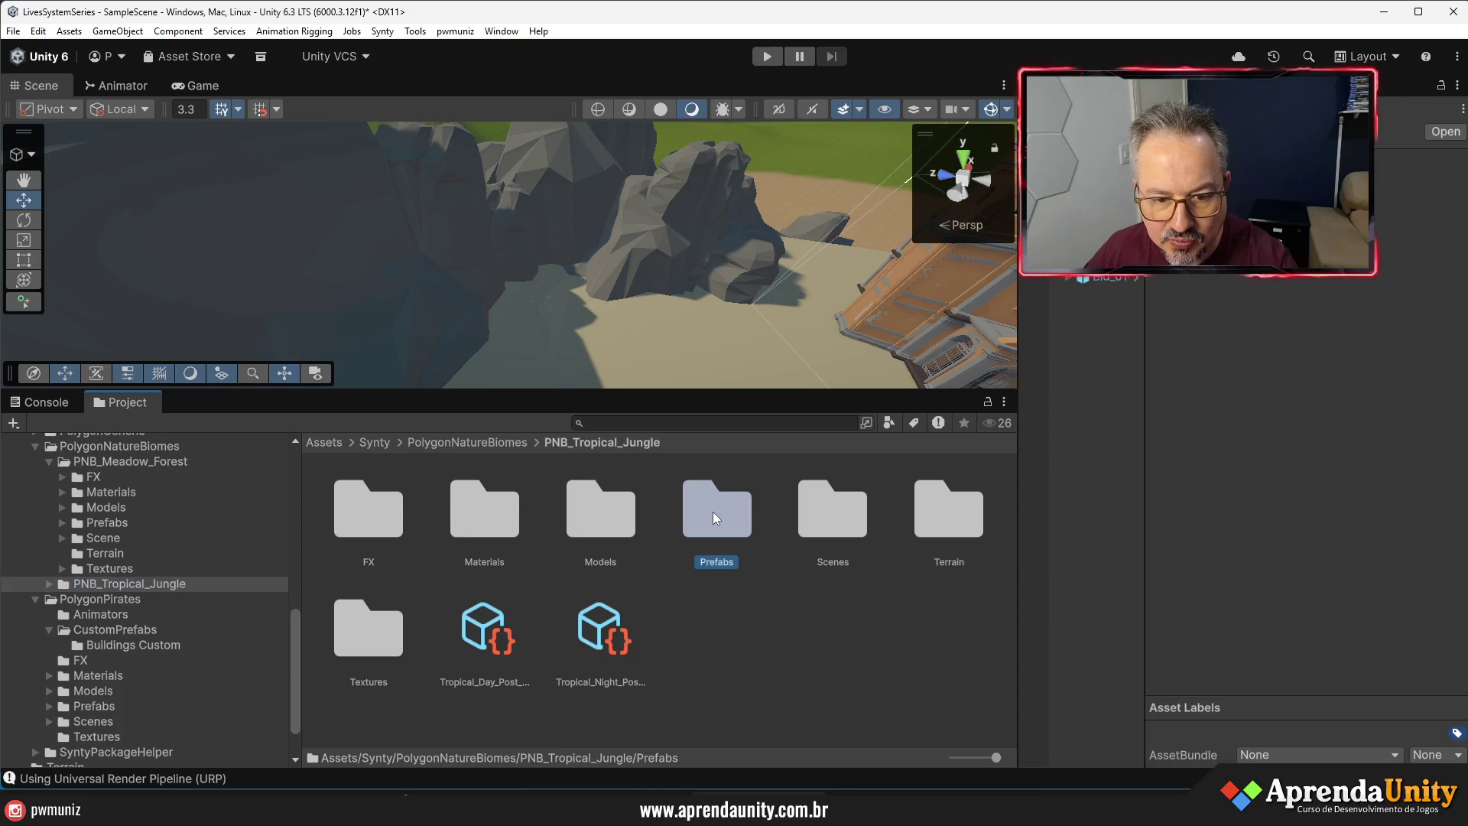
double_click(712, 511)
scroll(681, 572, down, 5)
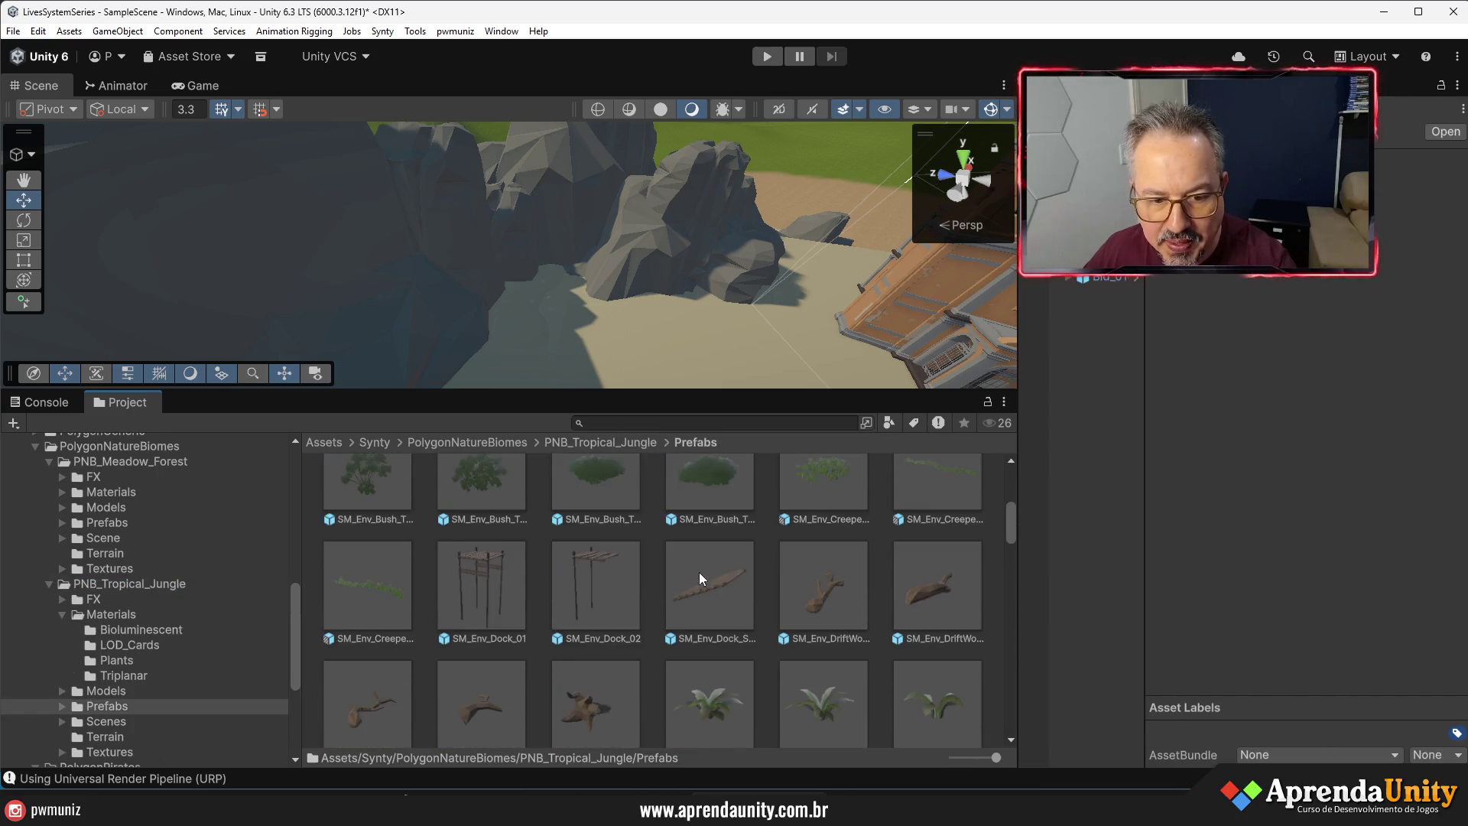
scroll(699, 572, down, 10)
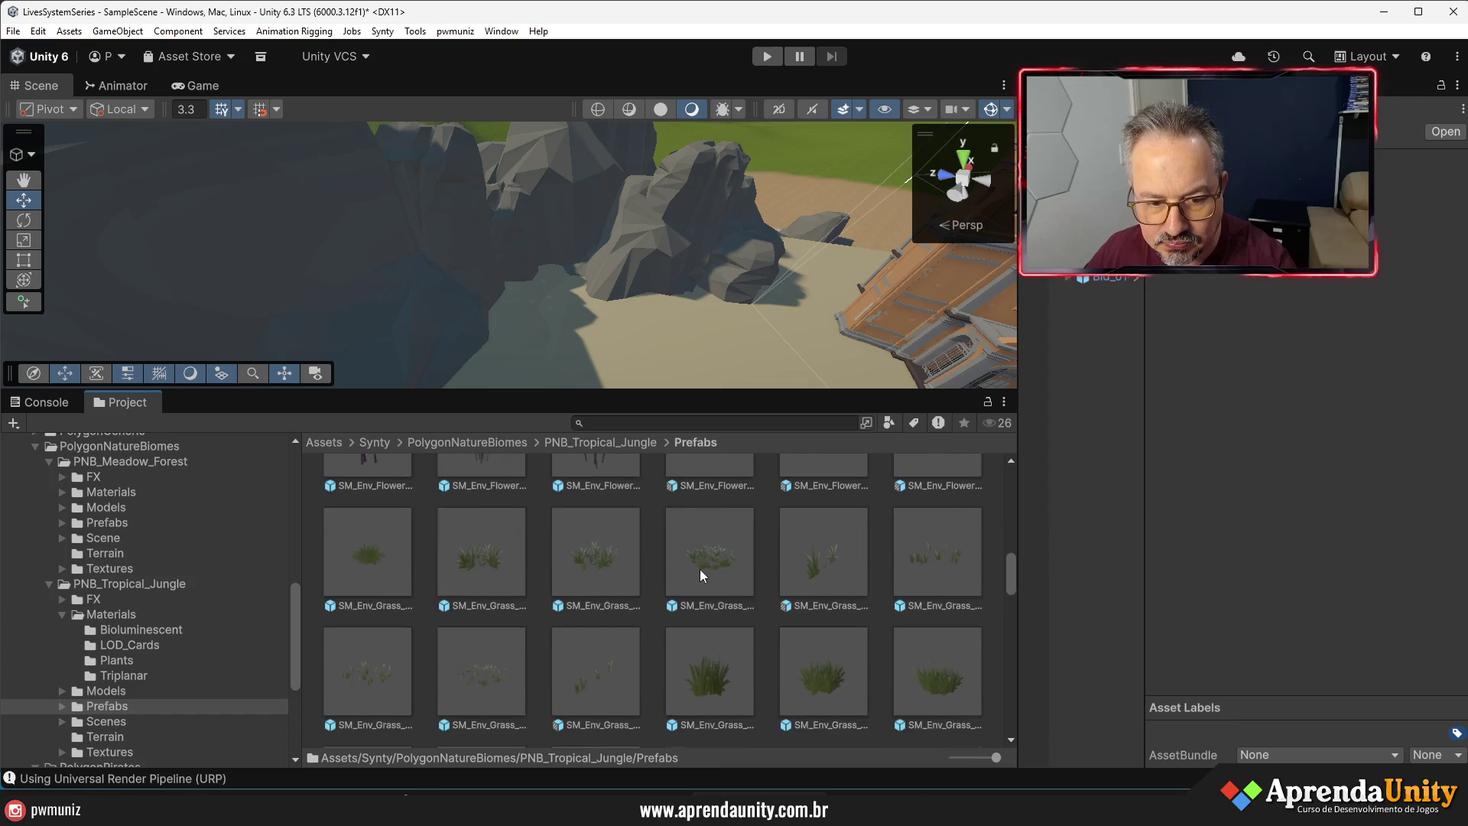
scroll(697, 568, down, 10)
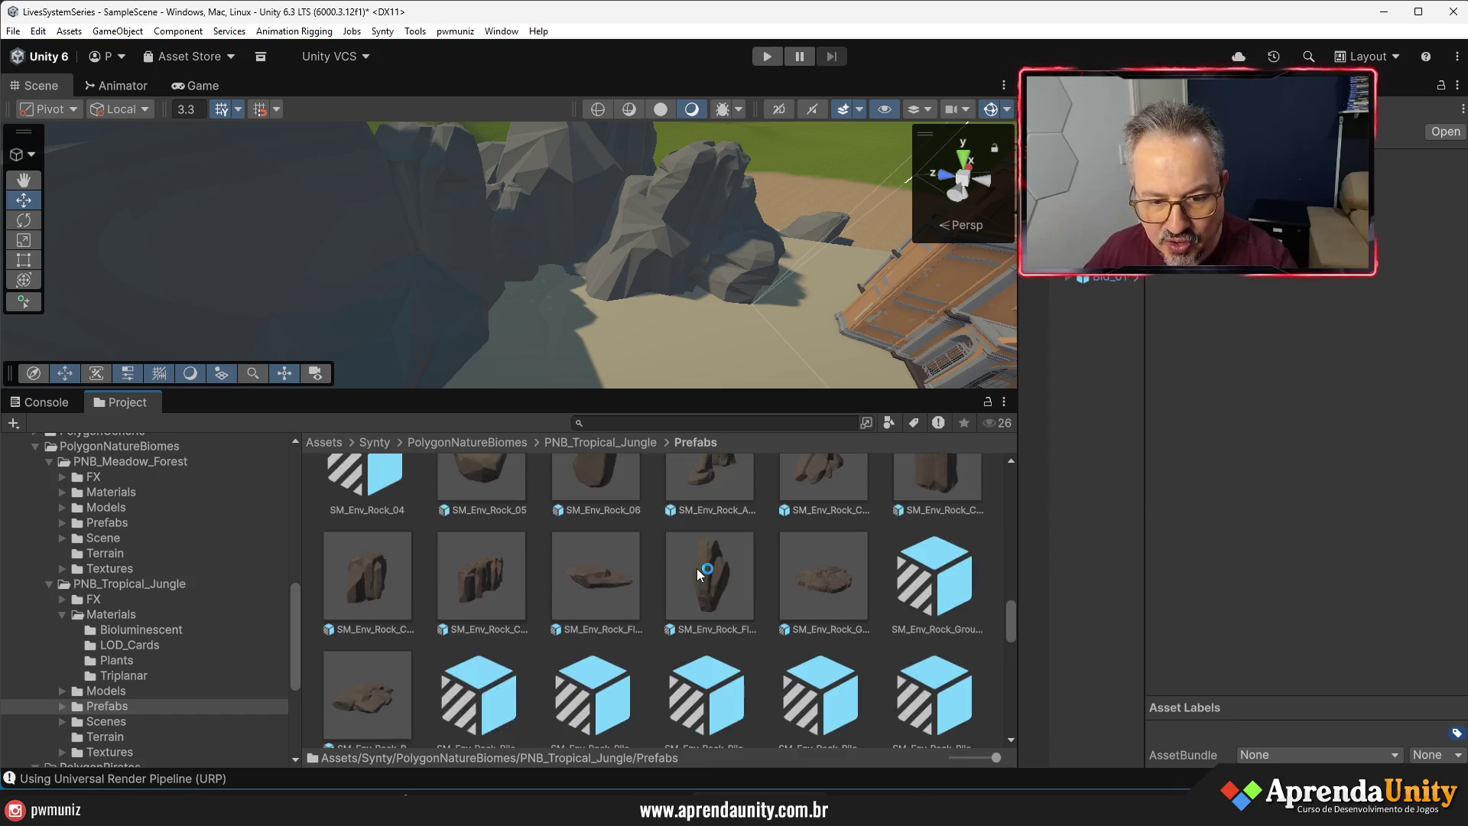
scroll(697, 572, down, 5)
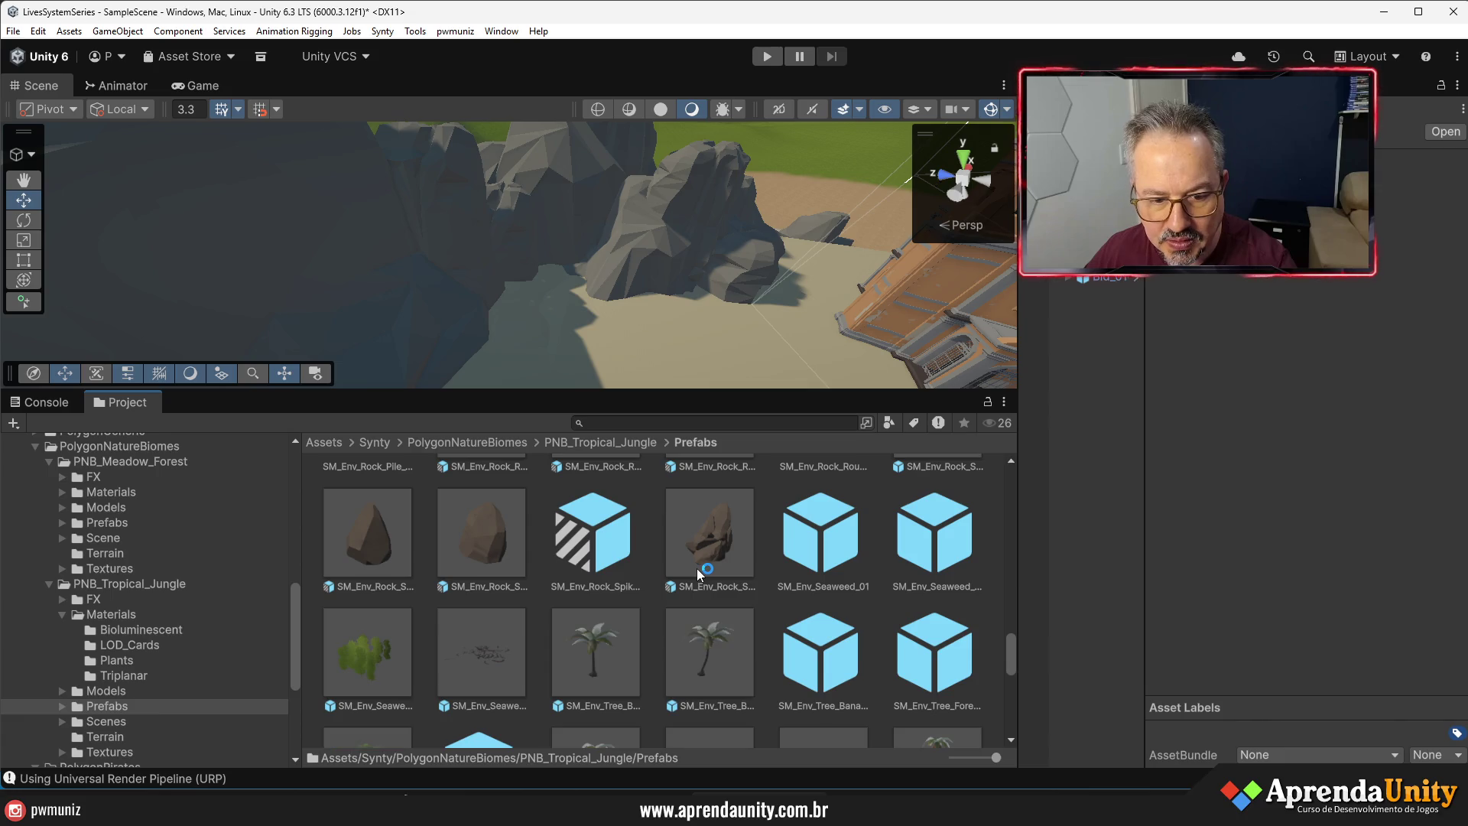
scroll(697, 571, down, 3)
scroll(607, 514, down, 8)
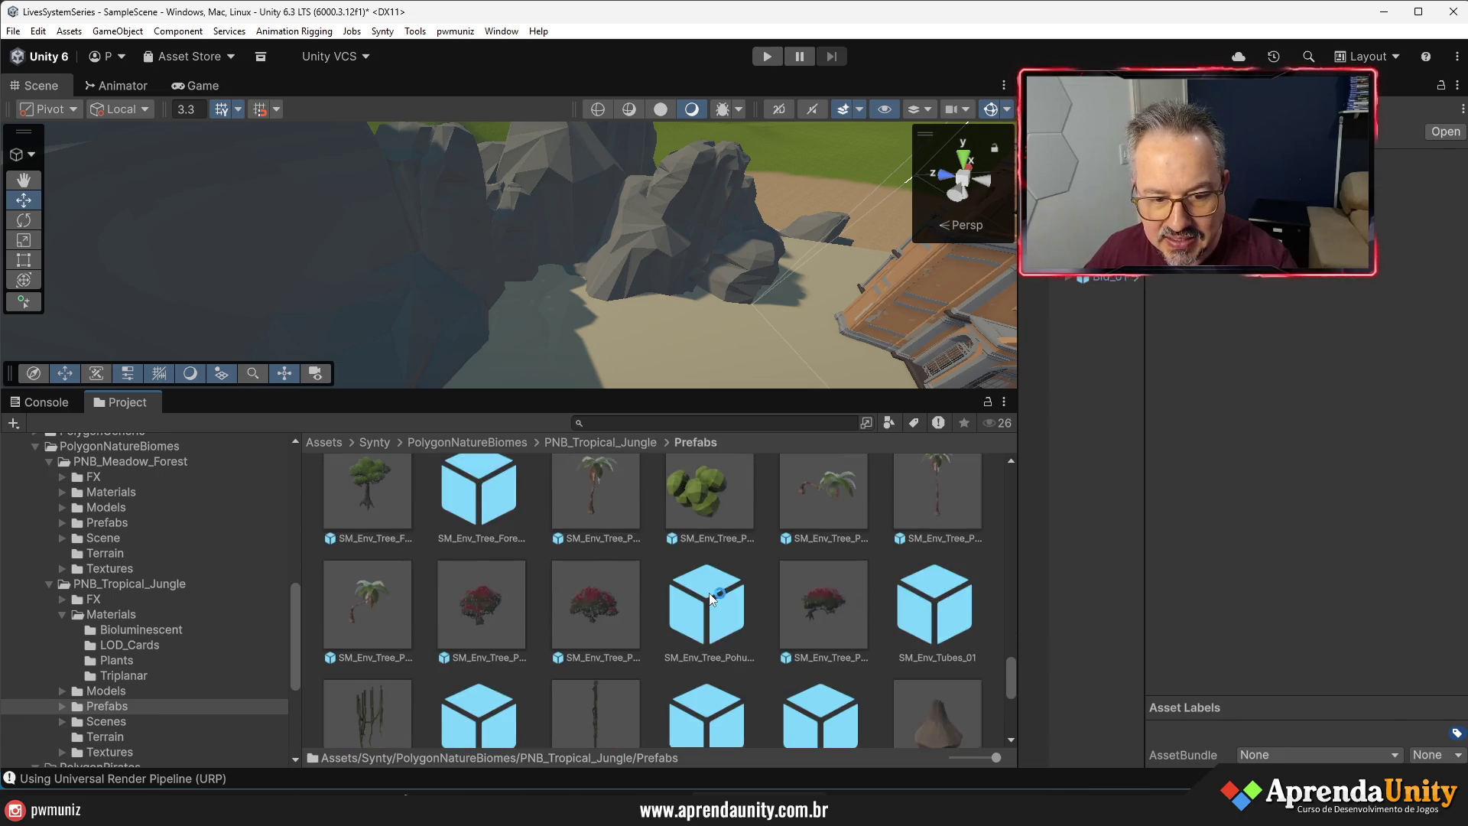
scroll(708, 594, up, 5)
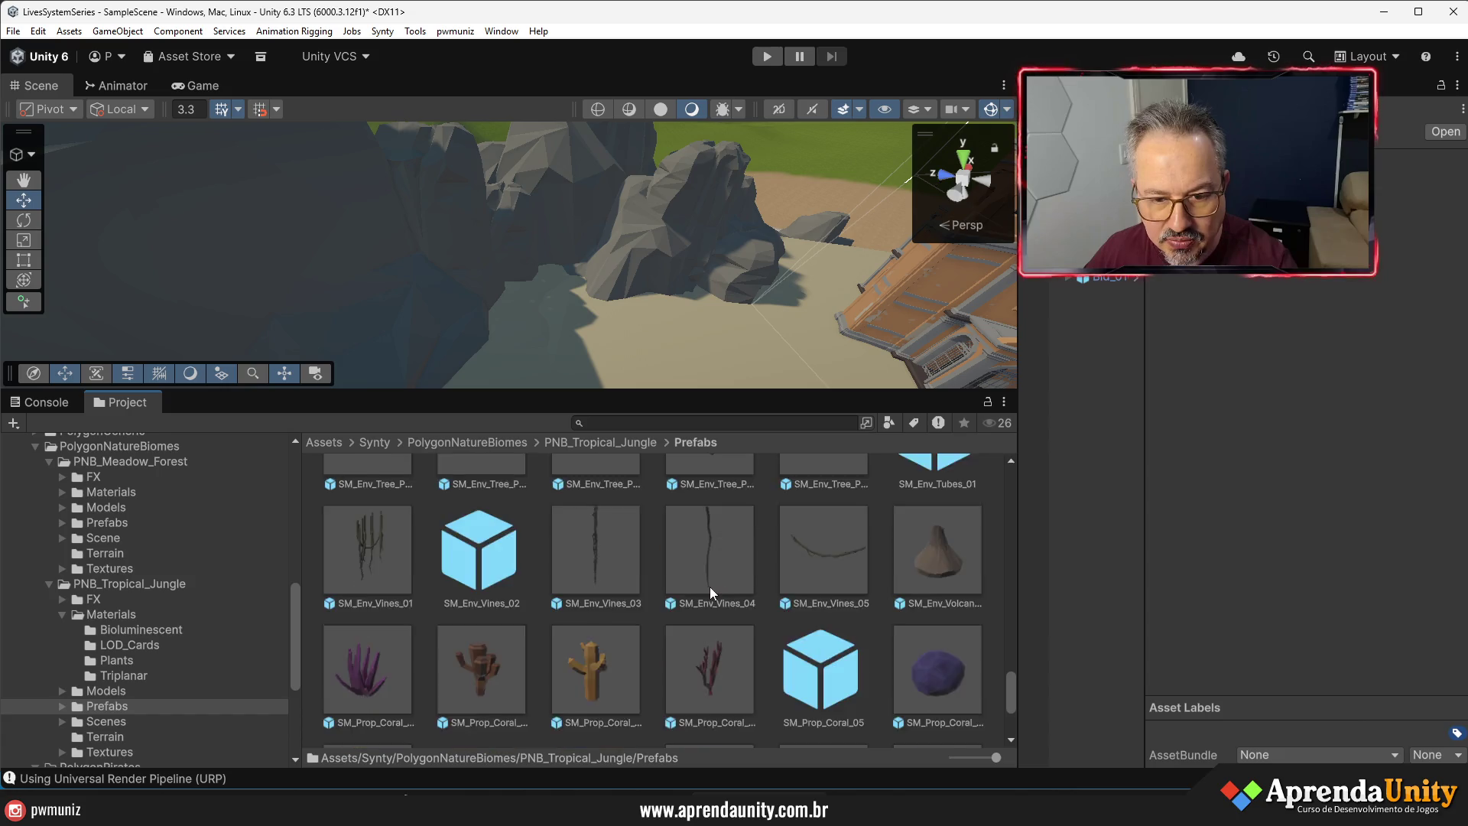
drag(919, 611, 571, 288)
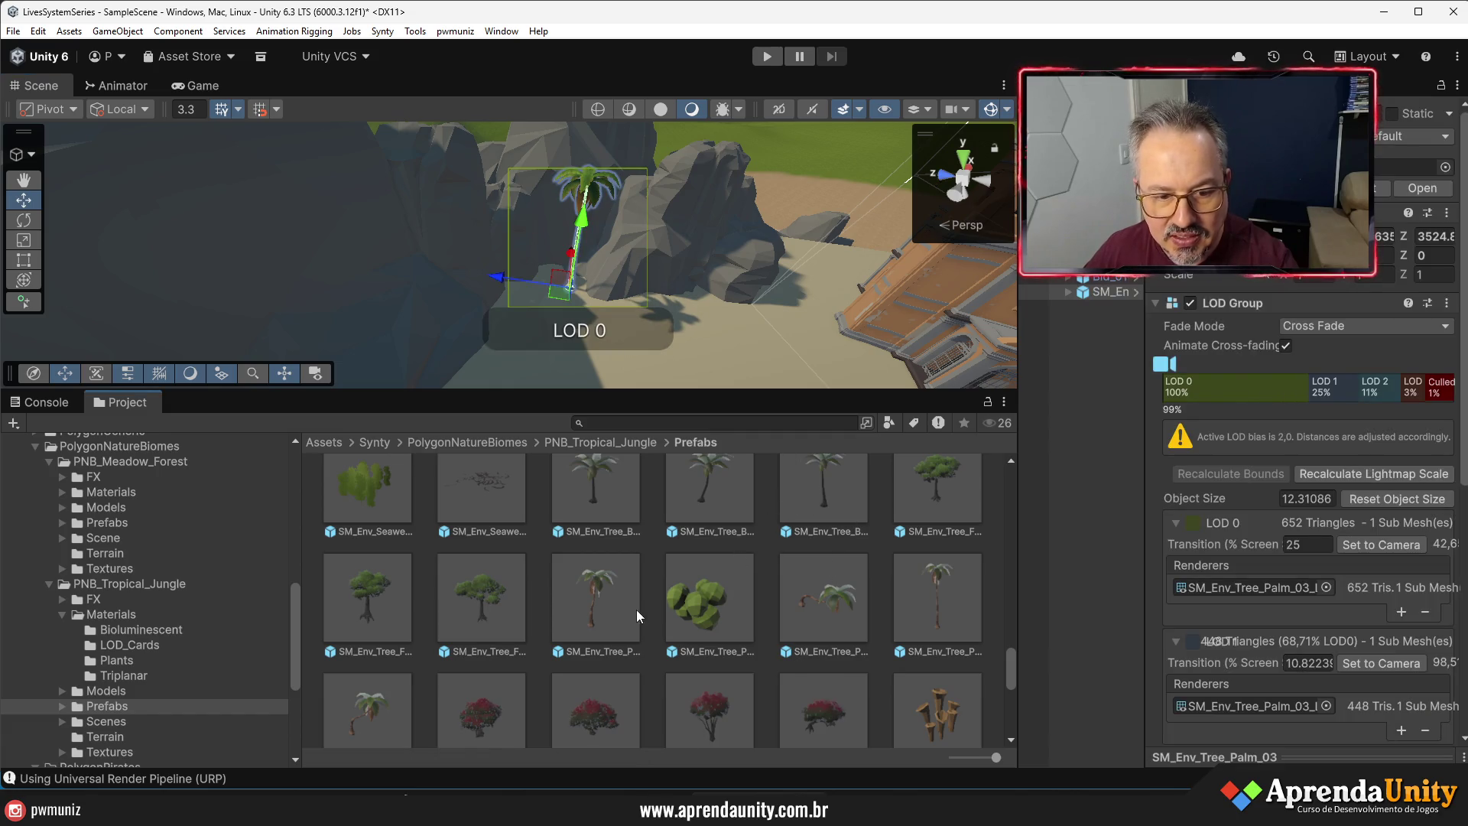
- Drag several palm tree prefabs onto the beach sand and the rocks by the water
mouse_move(598, 610)
mouse_down()
mouse_move(541, 292)
mouse_move(518, 307)
mouse_up()
key(f)
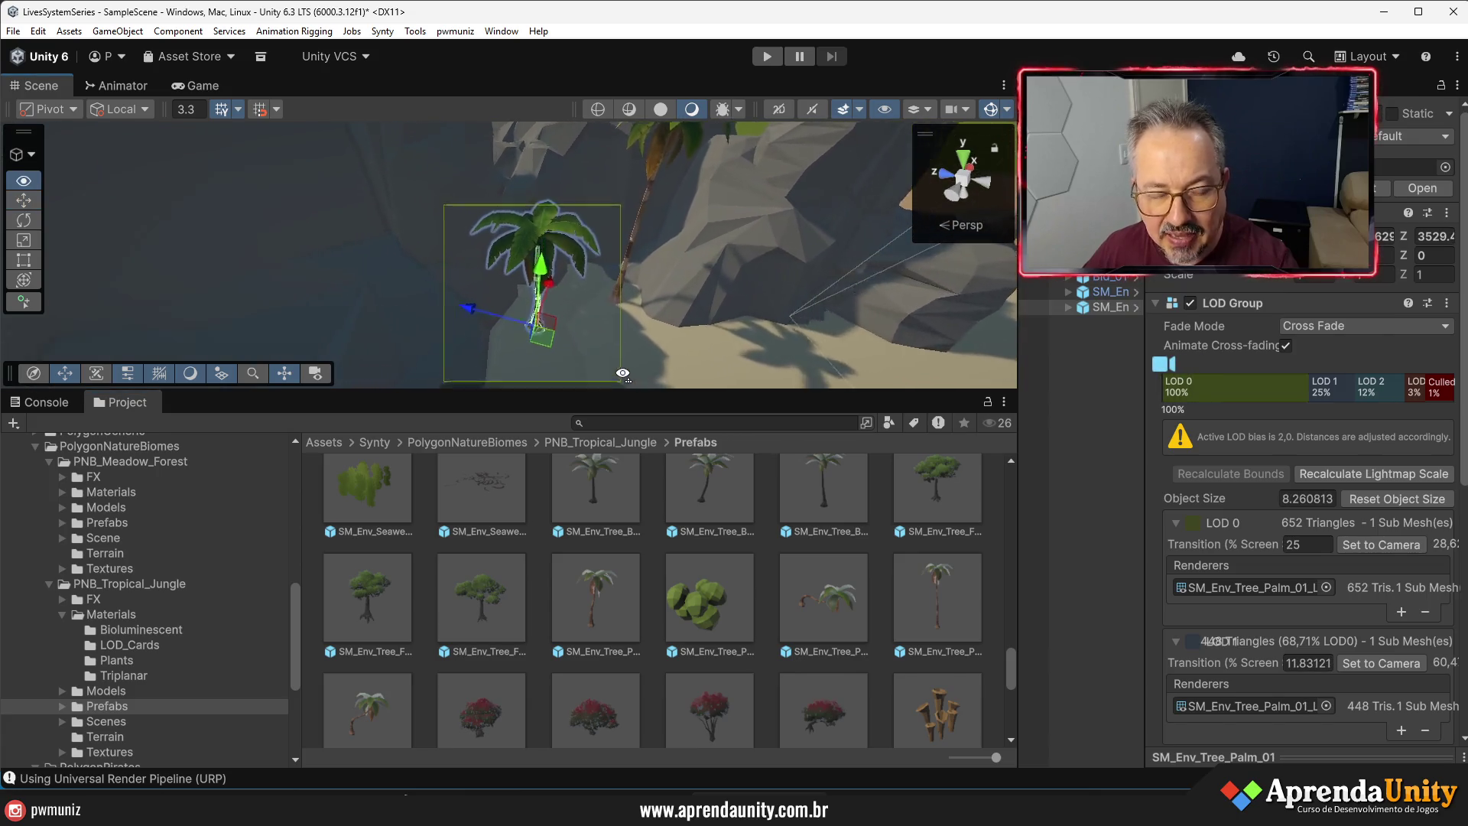
drag(612, 380, 625, 457)
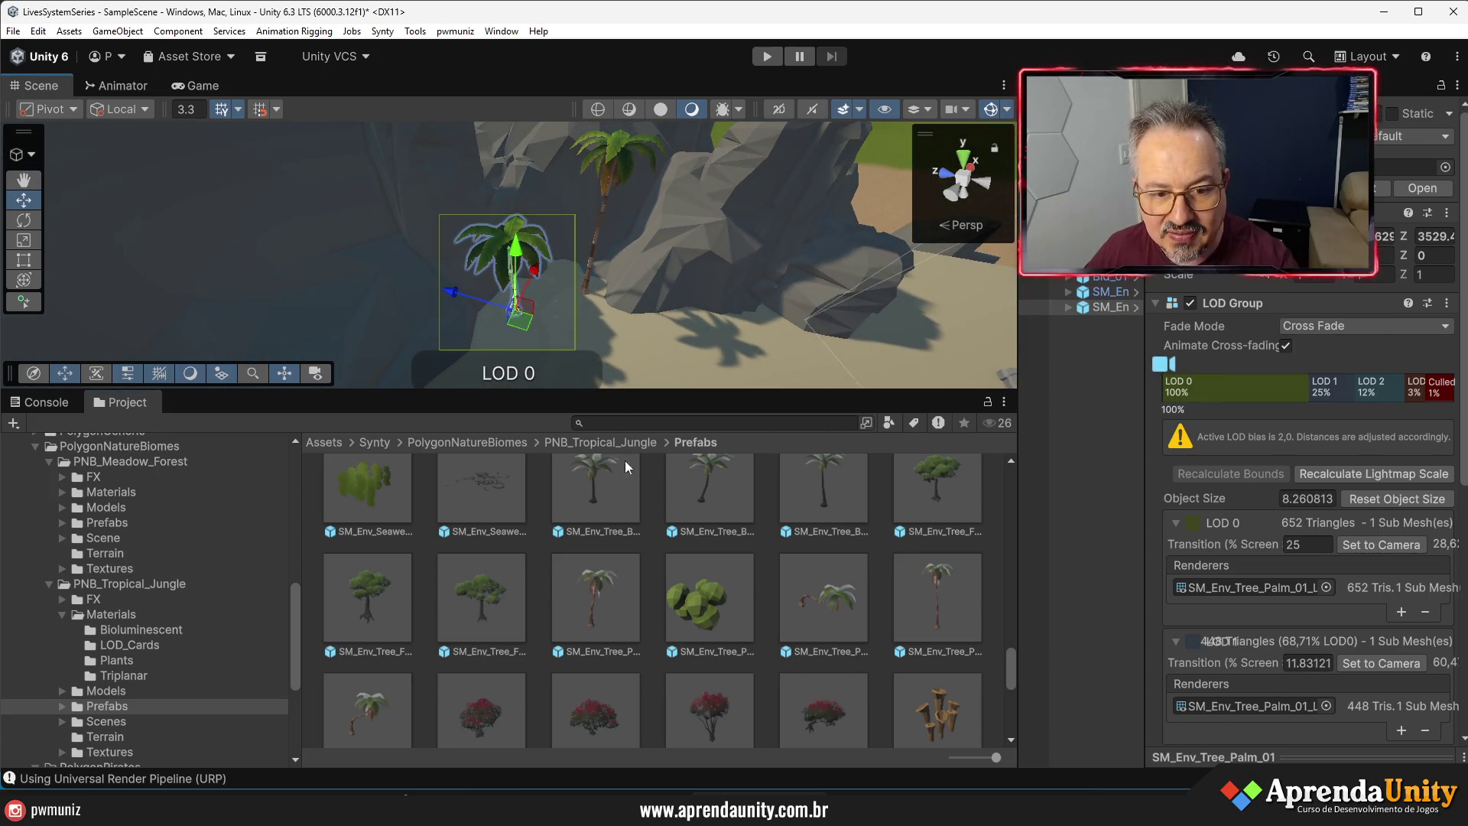
mouse_move(606, 625)
mouse_down()
mouse_move(616, 273)
mouse_move(566, 310)
mouse_move(553, 282)
mouse_move(554, 316)
mouse_move(493, 324)
mouse_move(779, 399)
mouse_up()
scroll(610, 296, down, 3)
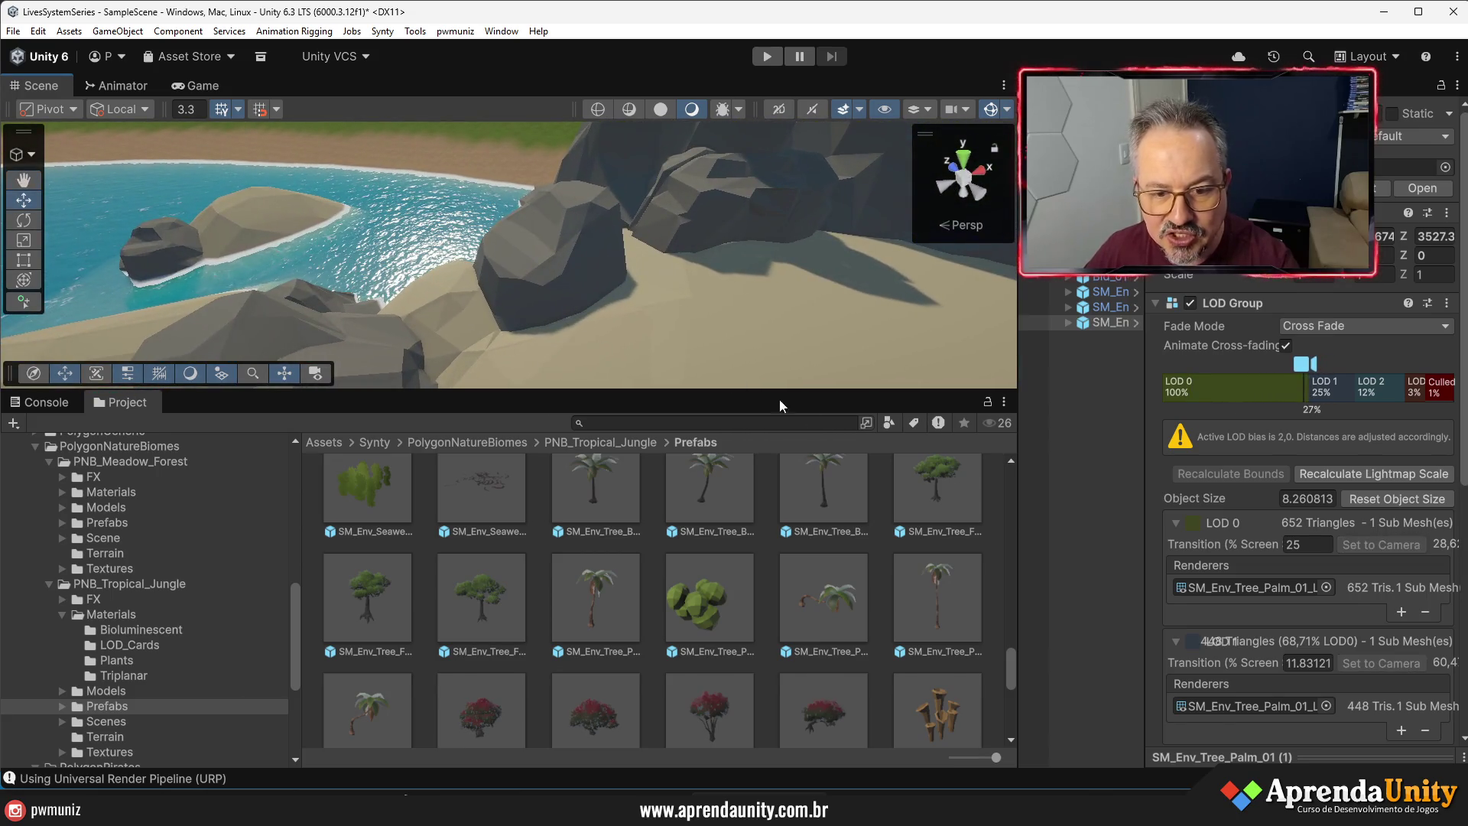
mouse_move(407, 691)
mouse_down()
mouse_move(516, 333)
mouse_move(552, 346)
mouse_up()
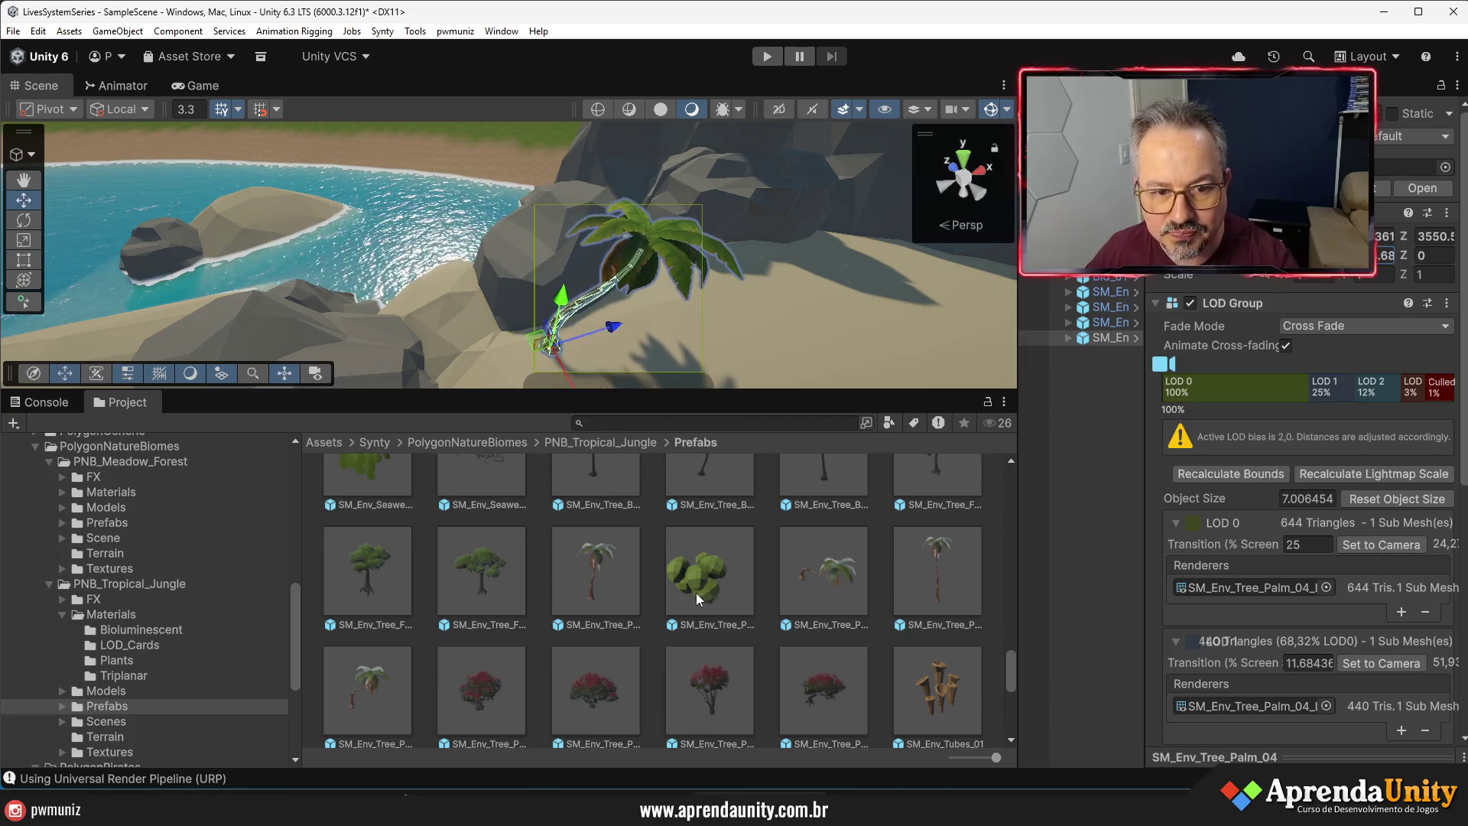
mouse_move(603, 601)
mouse_down()
mouse_move(489, 367)
mouse_move(471, 382)
mouse_move(590, 330)
mouse_move(17, 403)
mouse_move(1452, 417)
mouse_move(1386, 473)
mouse_up()
mouse_move(945, 613)
mouse_down()
mouse_move(573, 238)
mouse_move(645, 259)
mouse_up()
mouse_move(813, 472)
mouse_down()
mouse_move(562, 282)
mouse_move(535, 272)
mouse_move(471, 293)
mouse_move(480, 310)
mouse_move(658, 223)
mouse_move(763, 258)
mouse_move(581, 352)
mouse_move(507, 367)
mouse_move(619, 352)
mouse_up()
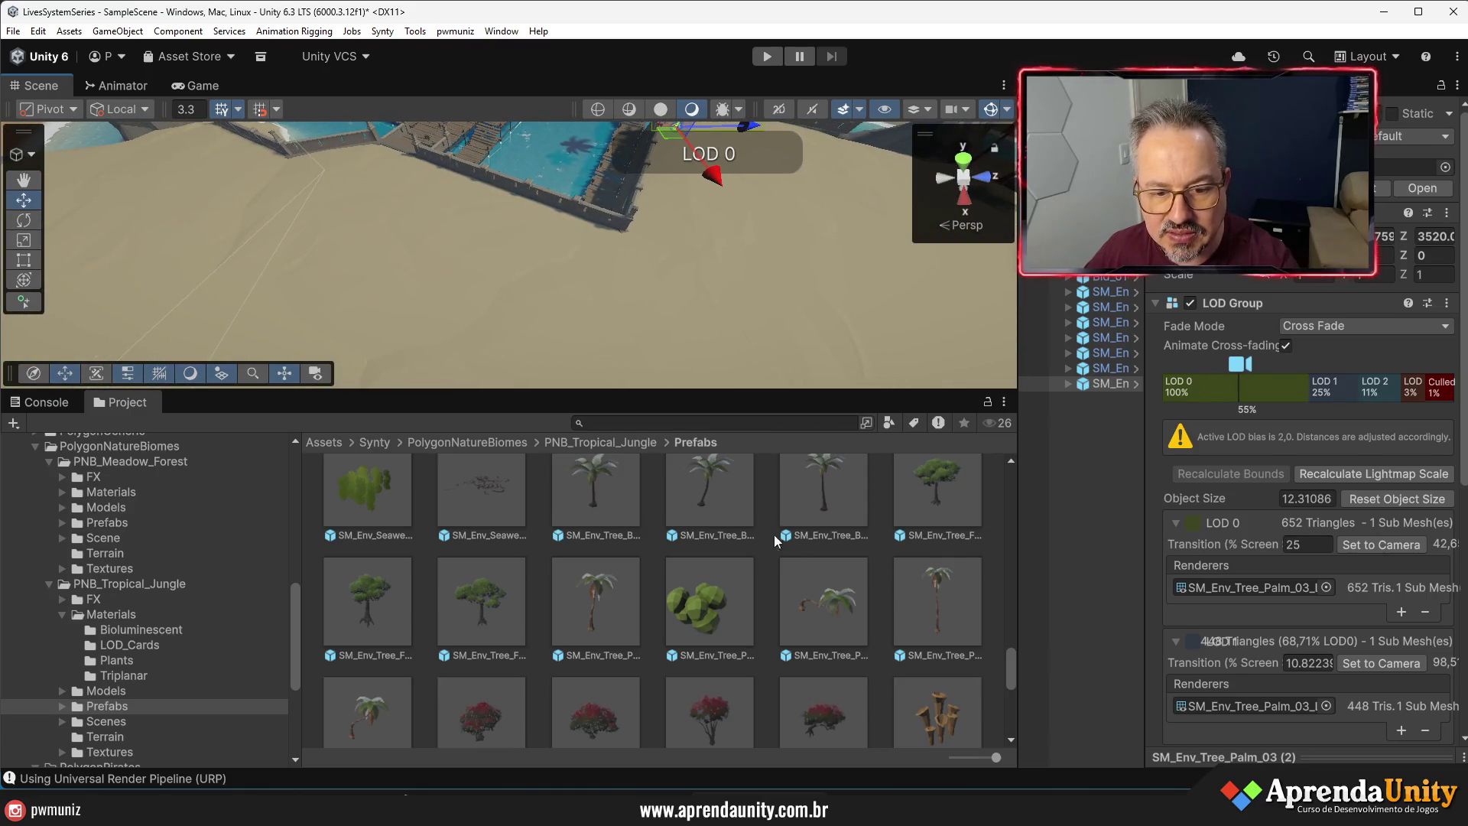
- Place an SM_Env_Tree_Palm_02 on the sand and scale it to 1.3
mouse_move(808, 604)
mouse_down()
mouse_move(672, 253)
mouse_move(641, 232)
mouse_up()
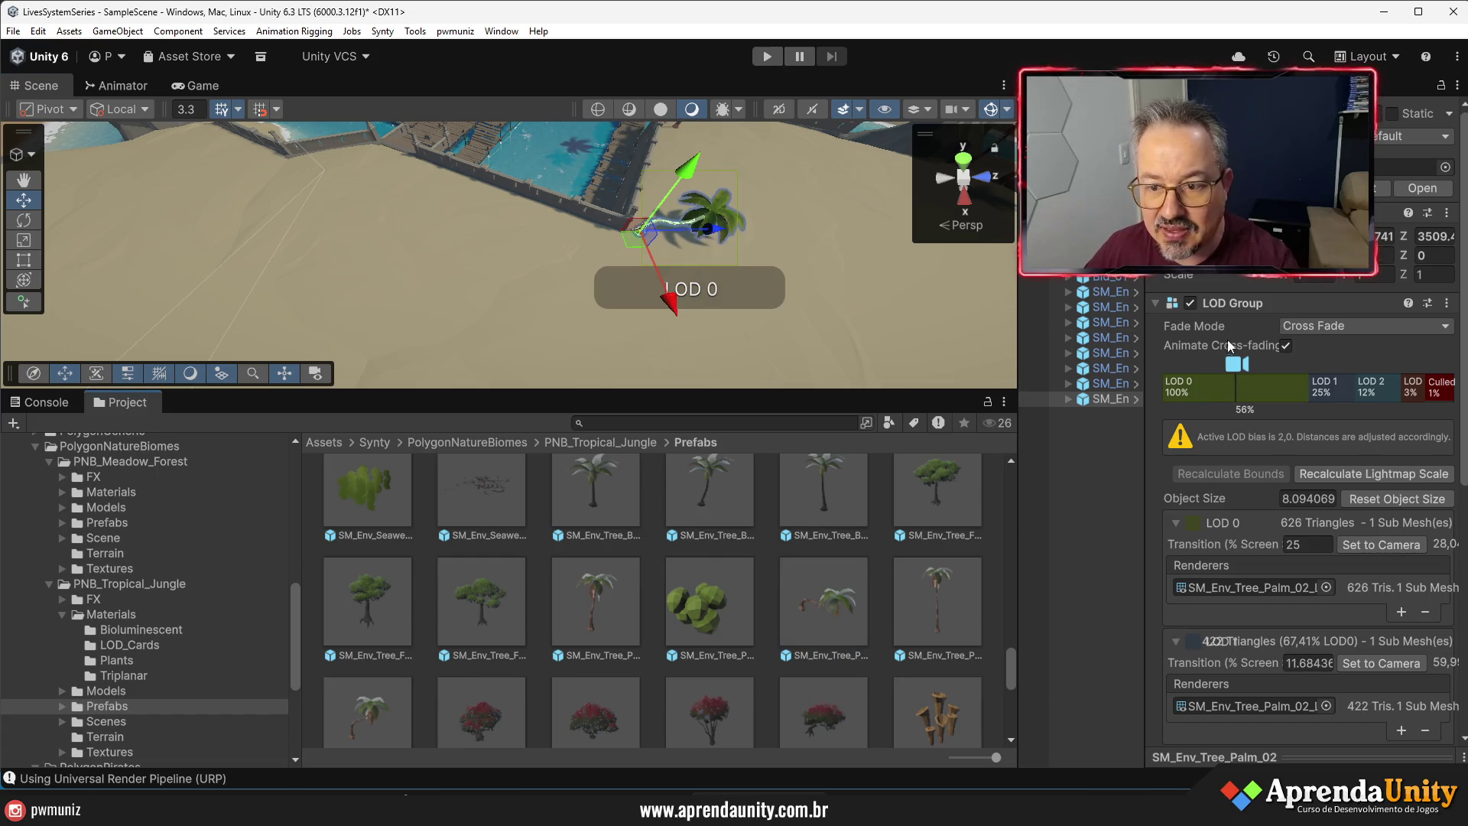
drag(1316, 279, 1318, 279)
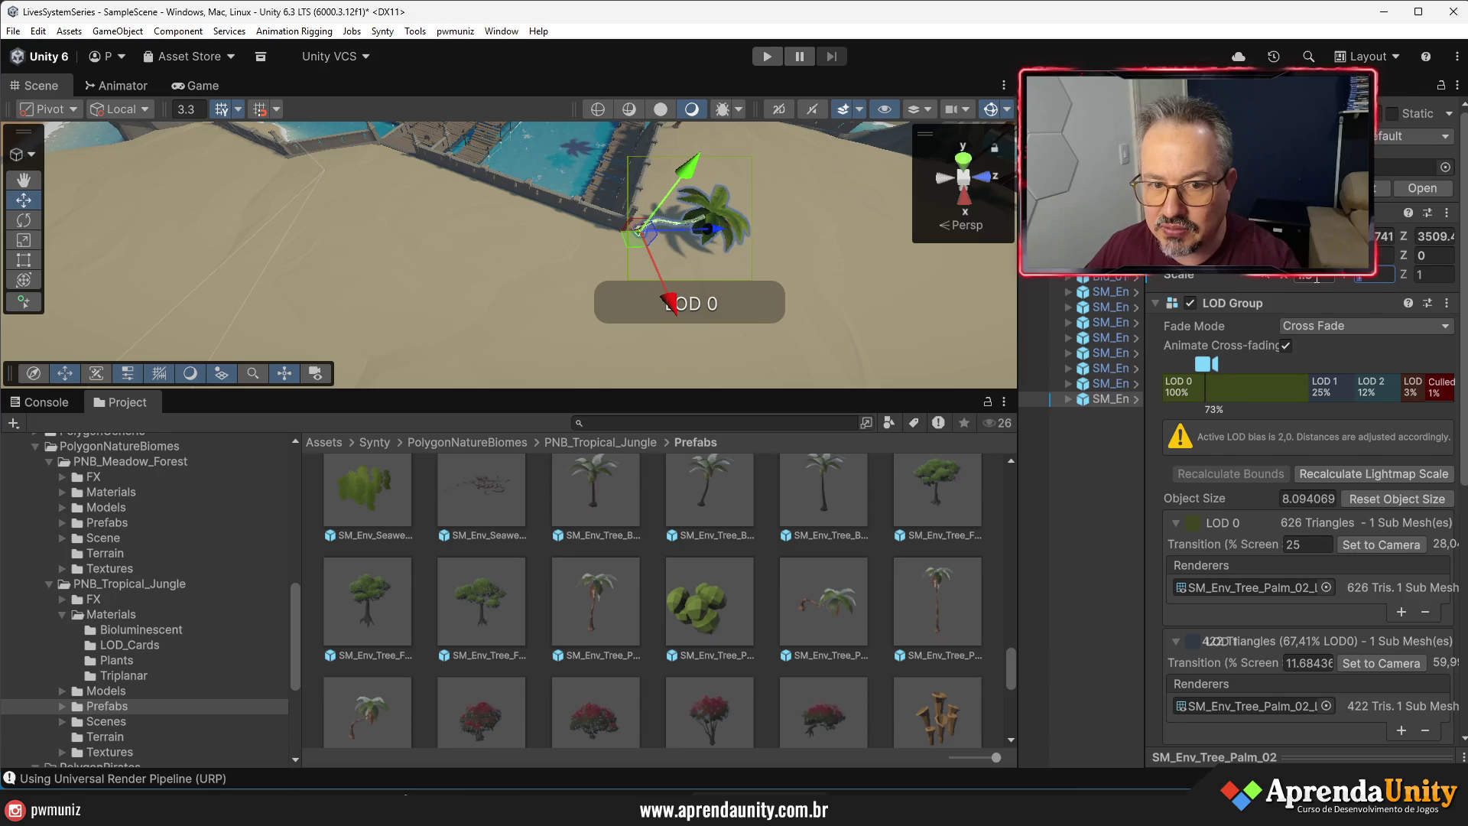
text(.3)
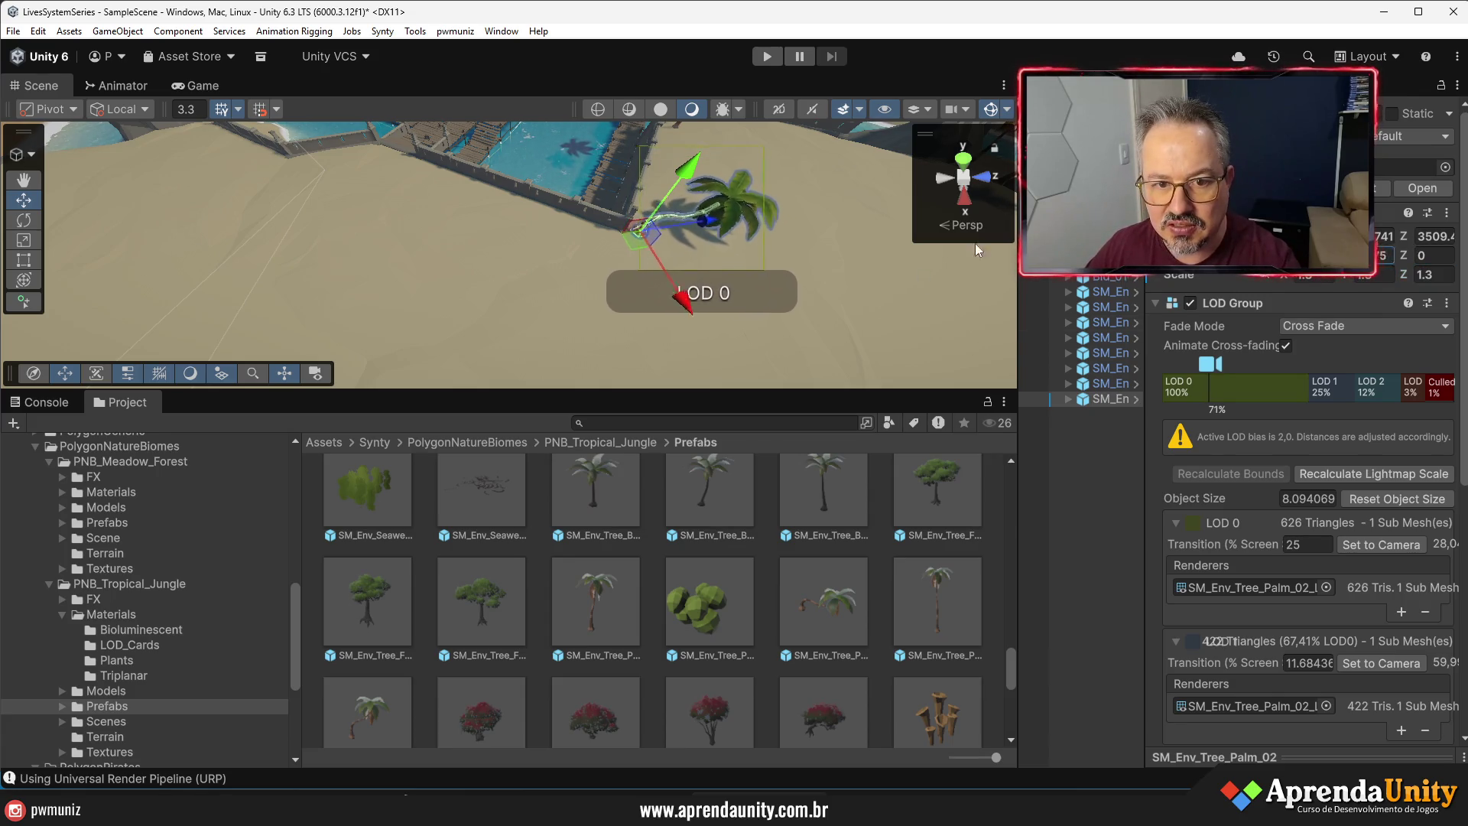
click(769, 286)
mouse_move(769, 286)
mouse_down()
mouse_move(695, 218)
mouse_move(757, 237)
mouse_up()
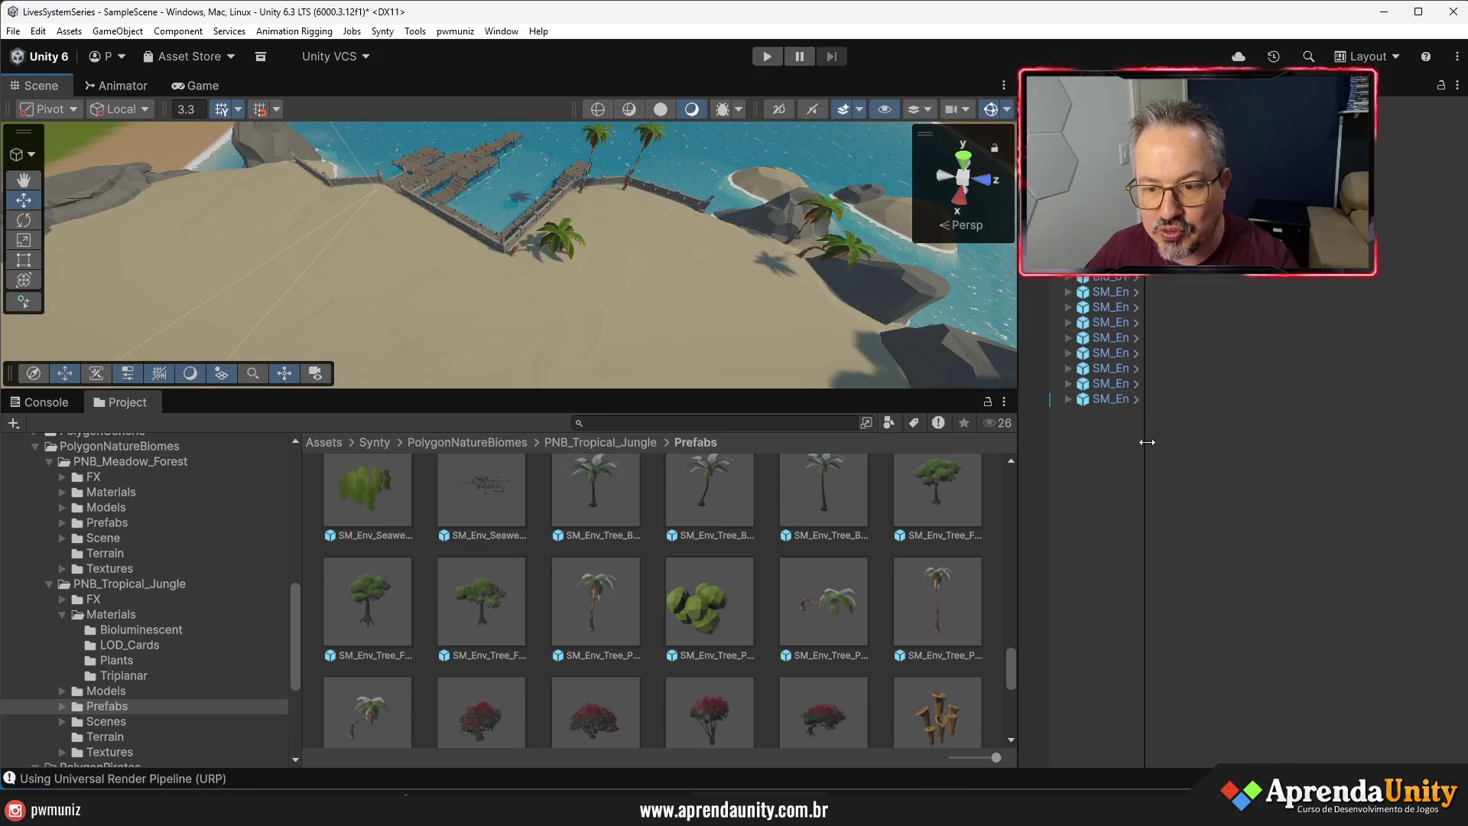
drag(1147, 442, 1316, 442)
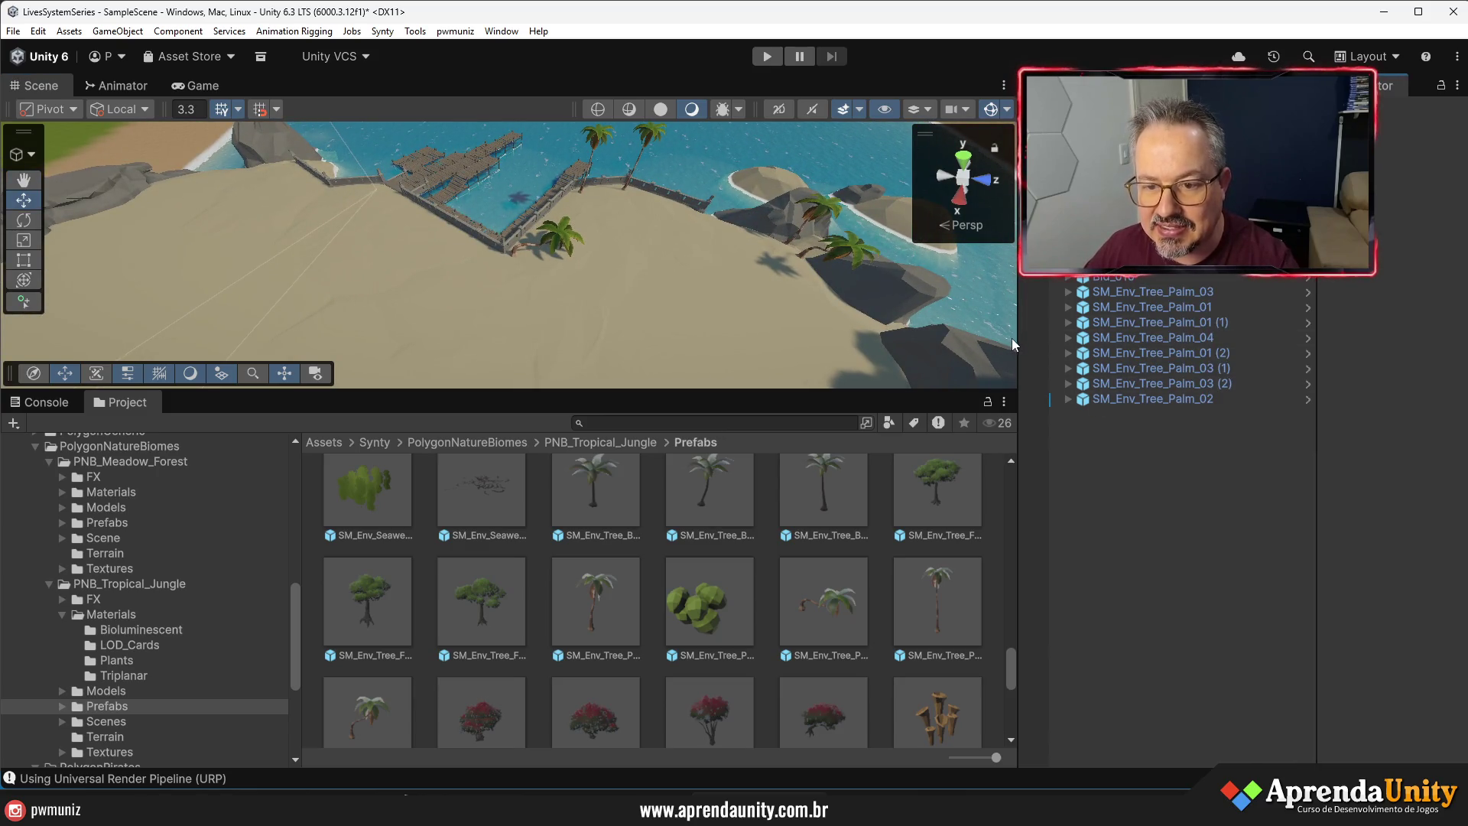
drag(1017, 344, 1146, 348)
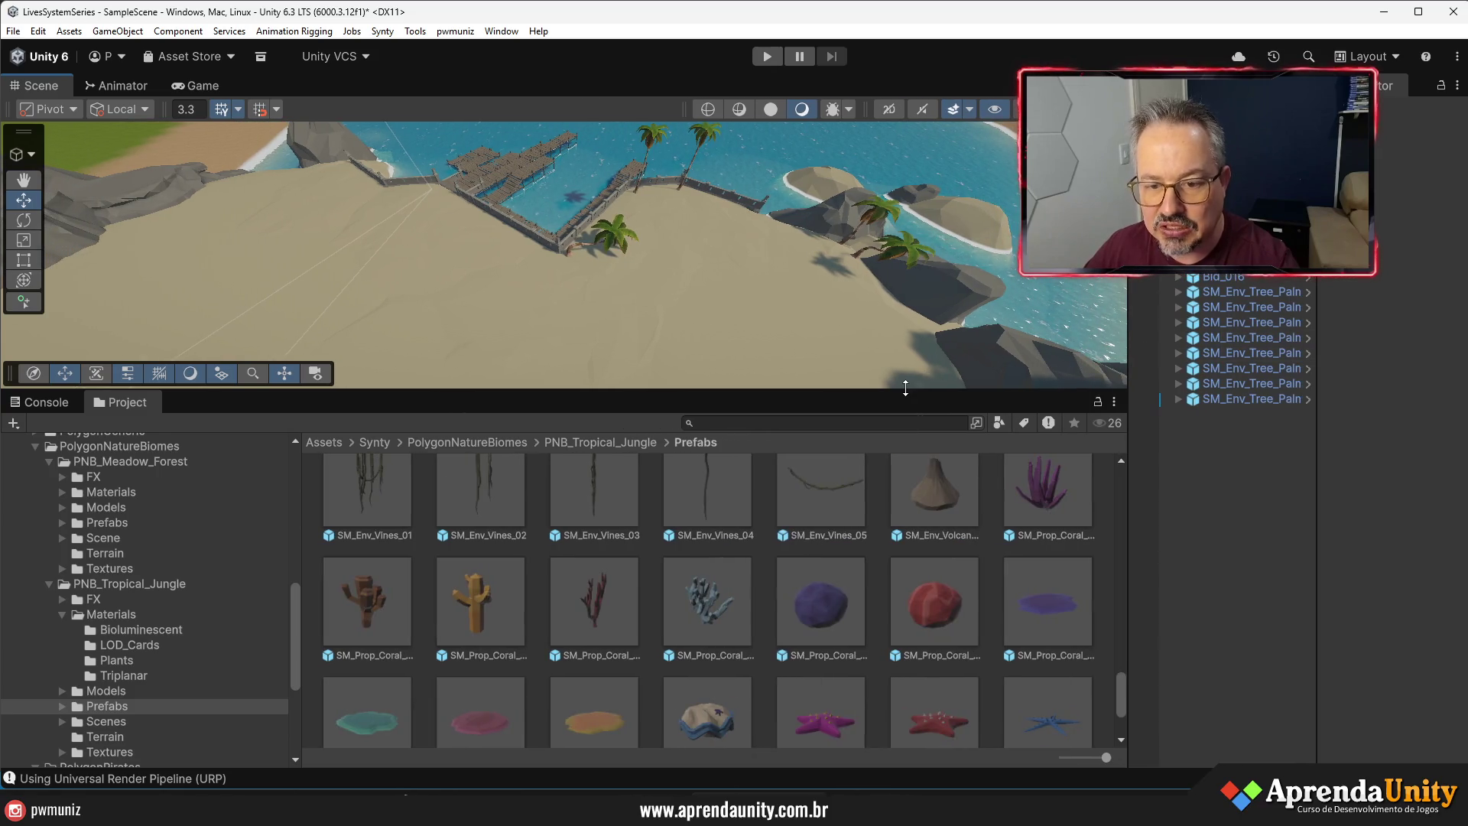
- Place a palm tree and a banana tree prefab on the rocky shore
drag(905, 389, 905, 517)
mouse_move(765, 428)
mouse_down()
mouse_move(646, 338)
mouse_move(773, 337)
mouse_move(436, 337)
mouse_move(182, 405)
mouse_move(166, 285)
mouse_move(121, 206)
mouse_move(305, 291)
mouse_up()
scroll(878, 664, up, 1)
scroll(877, 663, down, 5)
scroll(770, 655, up, 6)
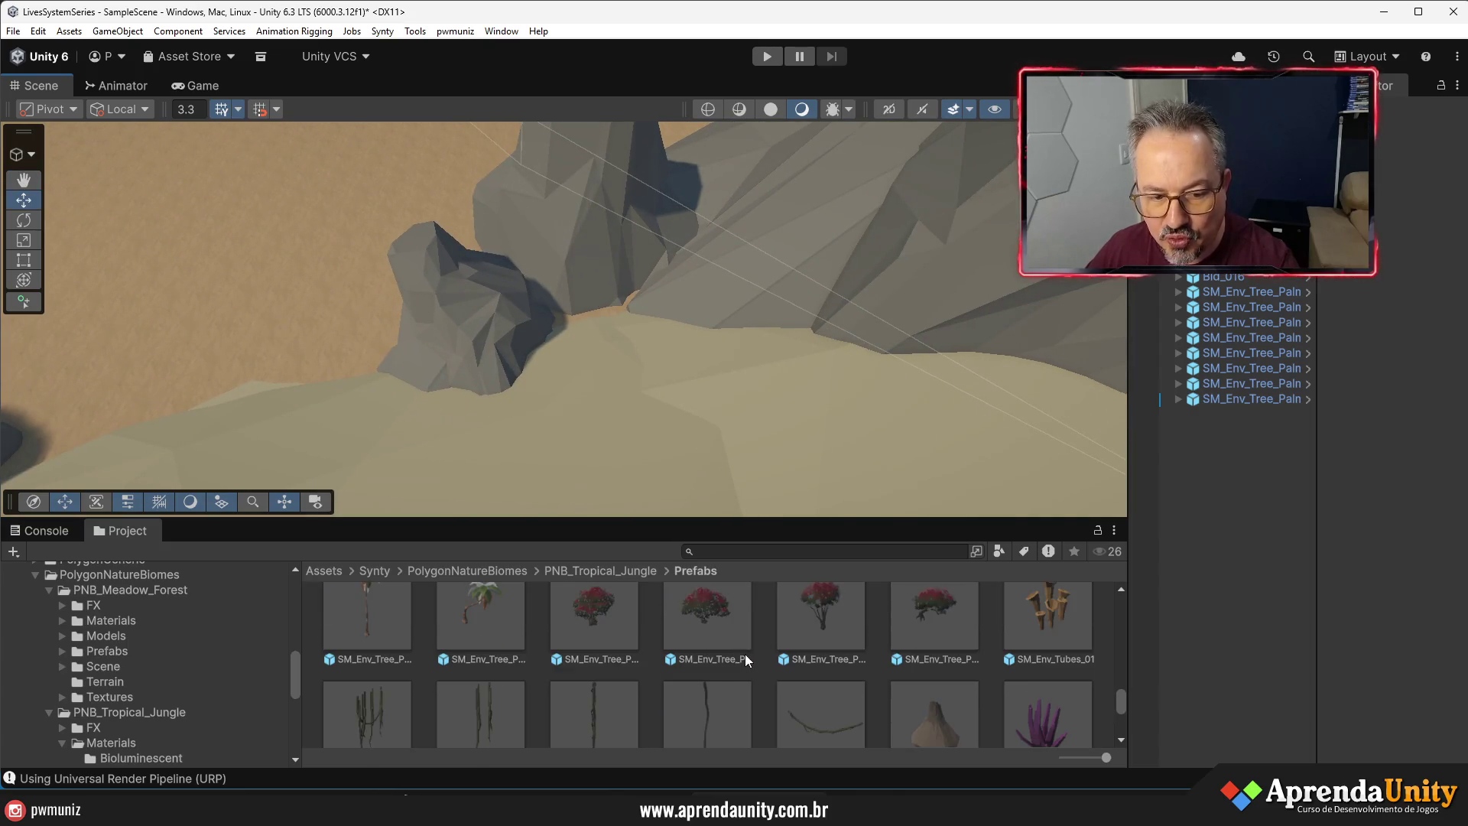
scroll(750, 657, down, 1)
drag(796, 520, 795, 350)
scroll(694, 625, up, 4)
mouse_move(368, 622)
mouse_down()
mouse_move(546, 266)
mouse_move(555, 275)
mouse_up()
scroll(373, 510, up, 1)
mouse_move(373, 511)
mouse_down()
mouse_move(590, 262)
mouse_move(589, 238)
mouse_up()
- Add an SM_Env_Fern_03 fern beside the palm on the rocks
scroll(917, 579, up, 3)
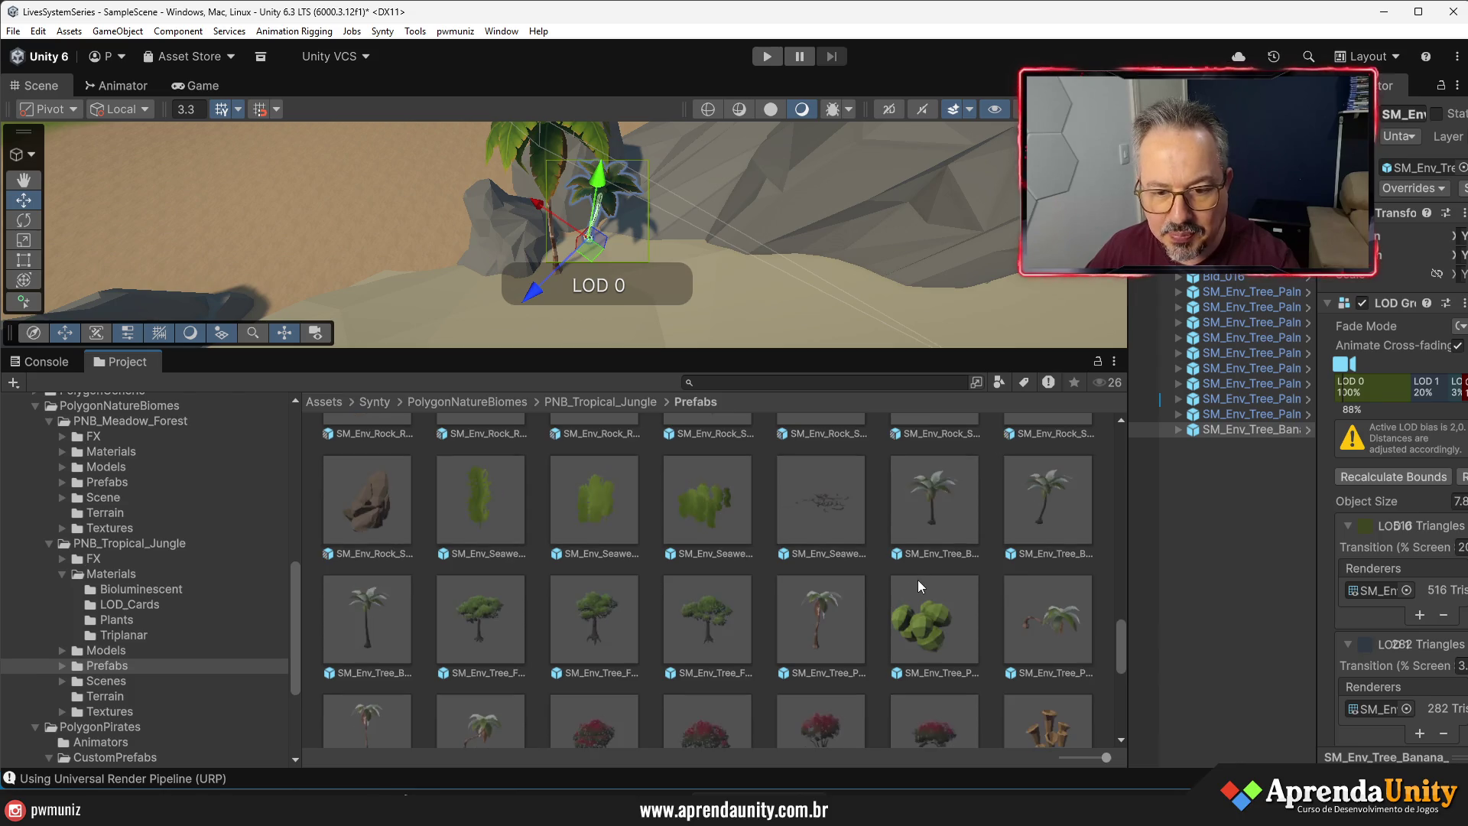
scroll(908, 579, down, 10)
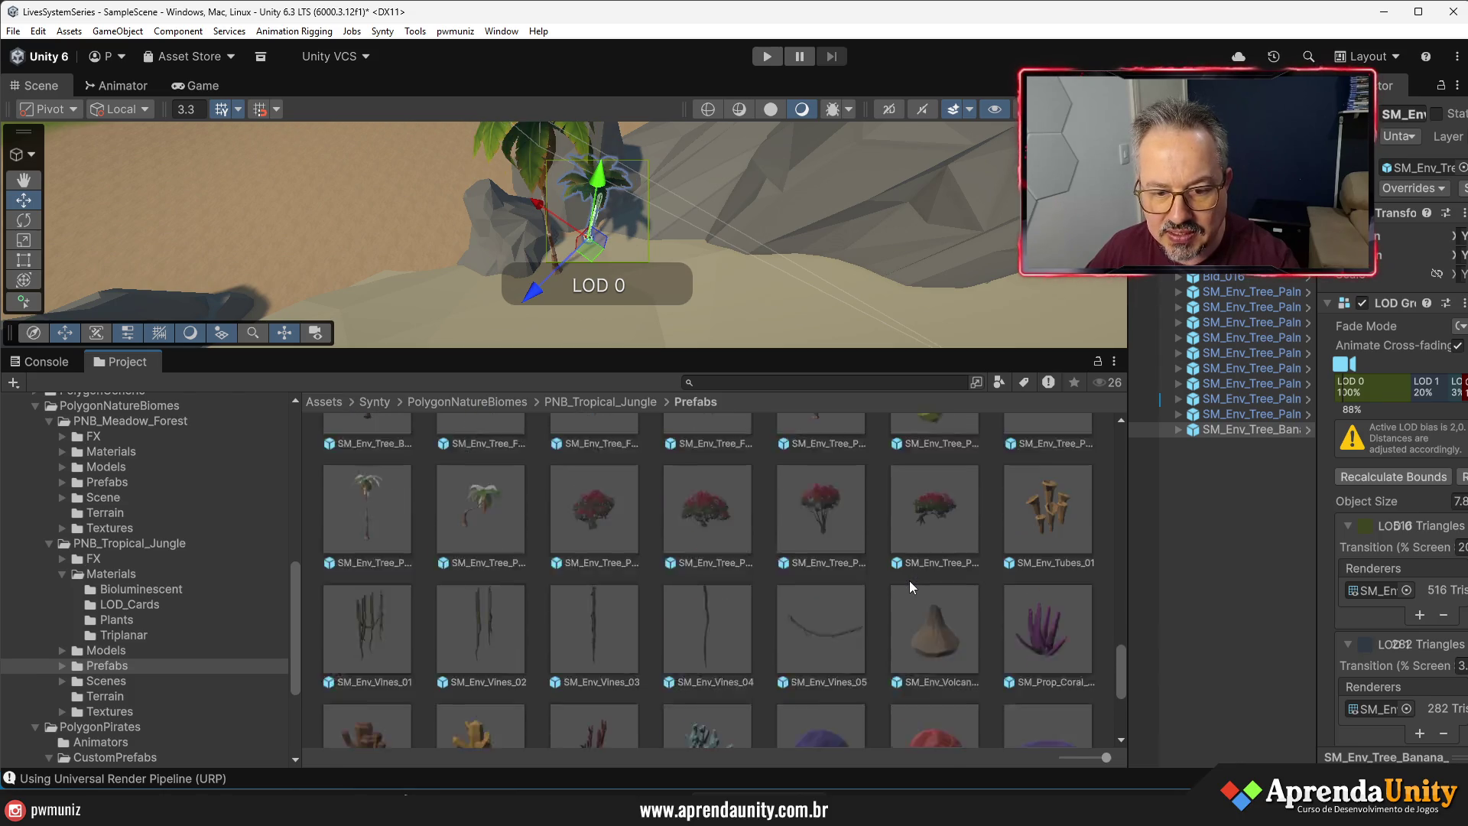
scroll(909, 581, up, 10)
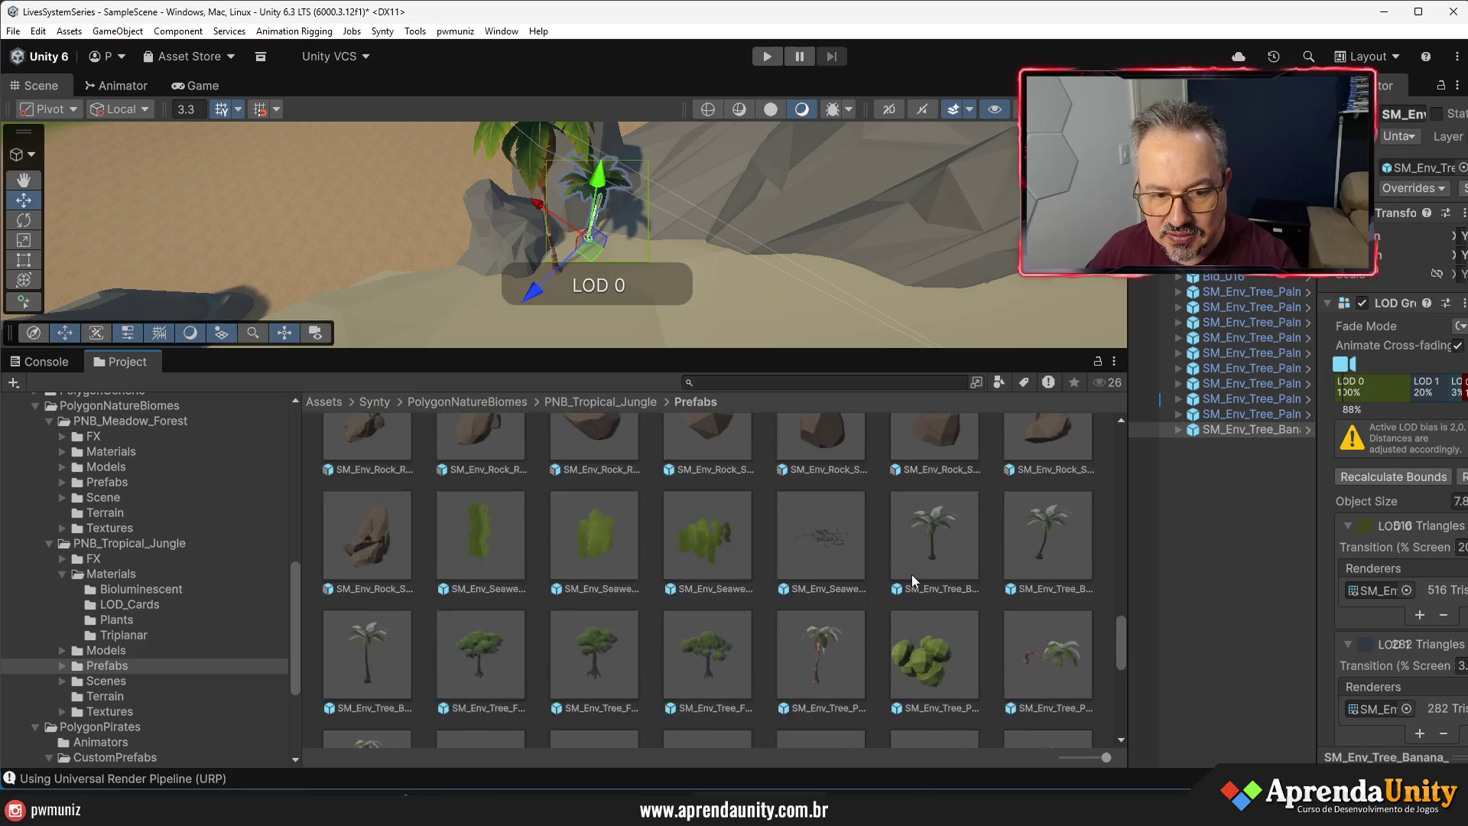
scroll(911, 575, up, 8)
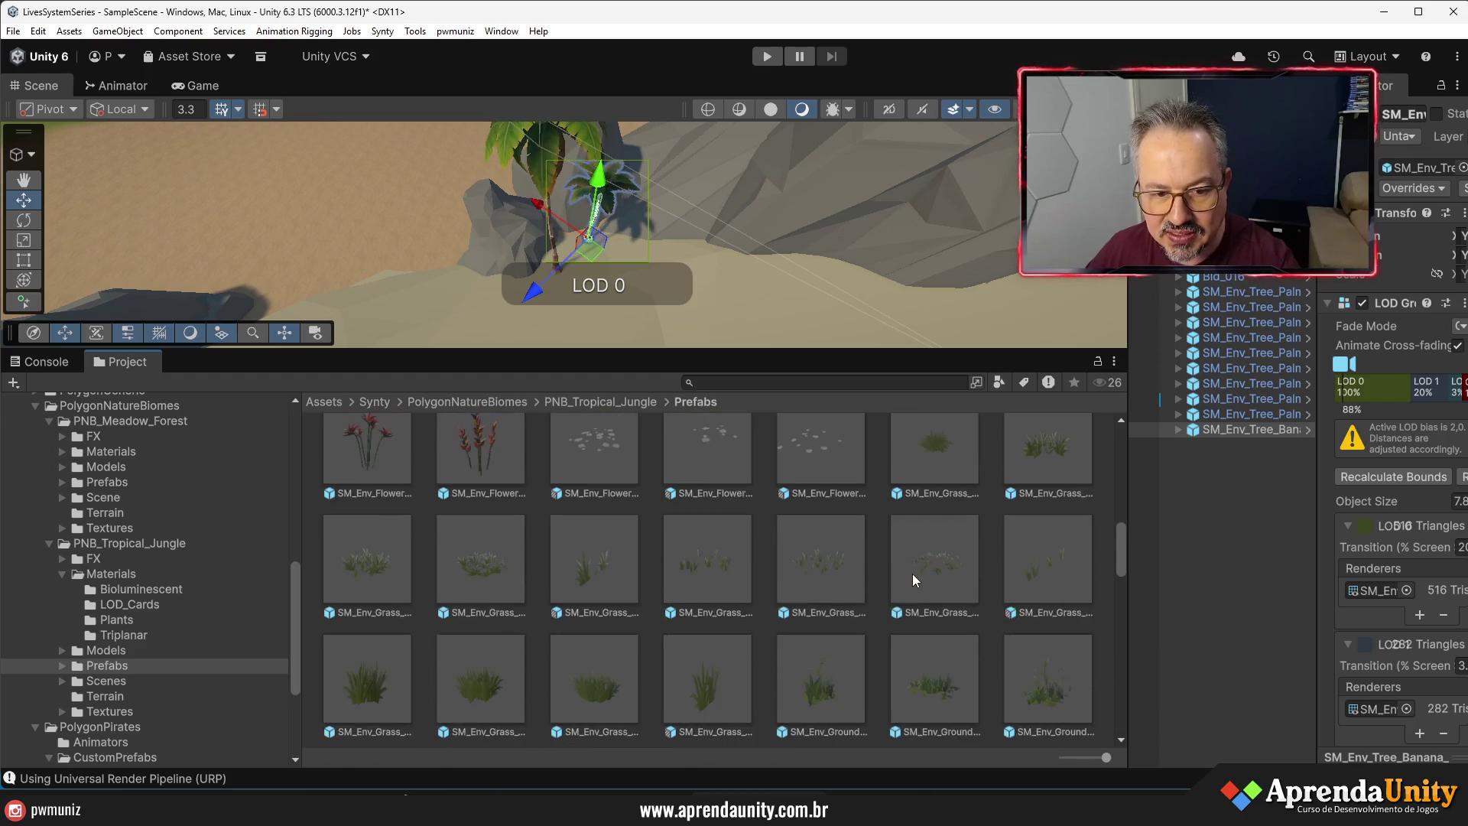
scroll(914, 580, up, 1)
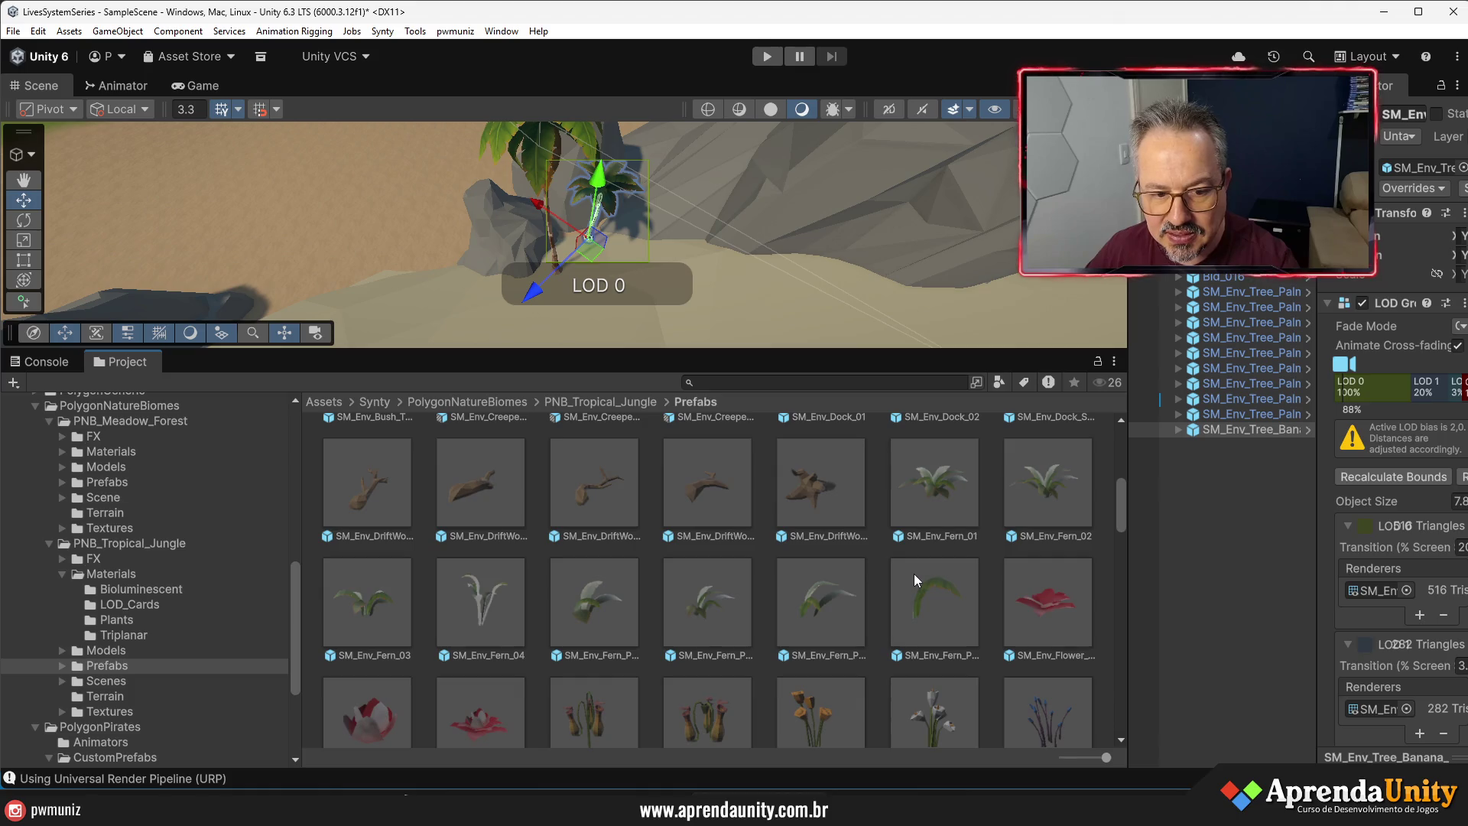
mouse_move(400, 610)
mouse_down()
mouse_move(478, 497)
mouse_move(587, 252)
mouse_move(539, 269)
mouse_move(596, 321)
mouse_up()
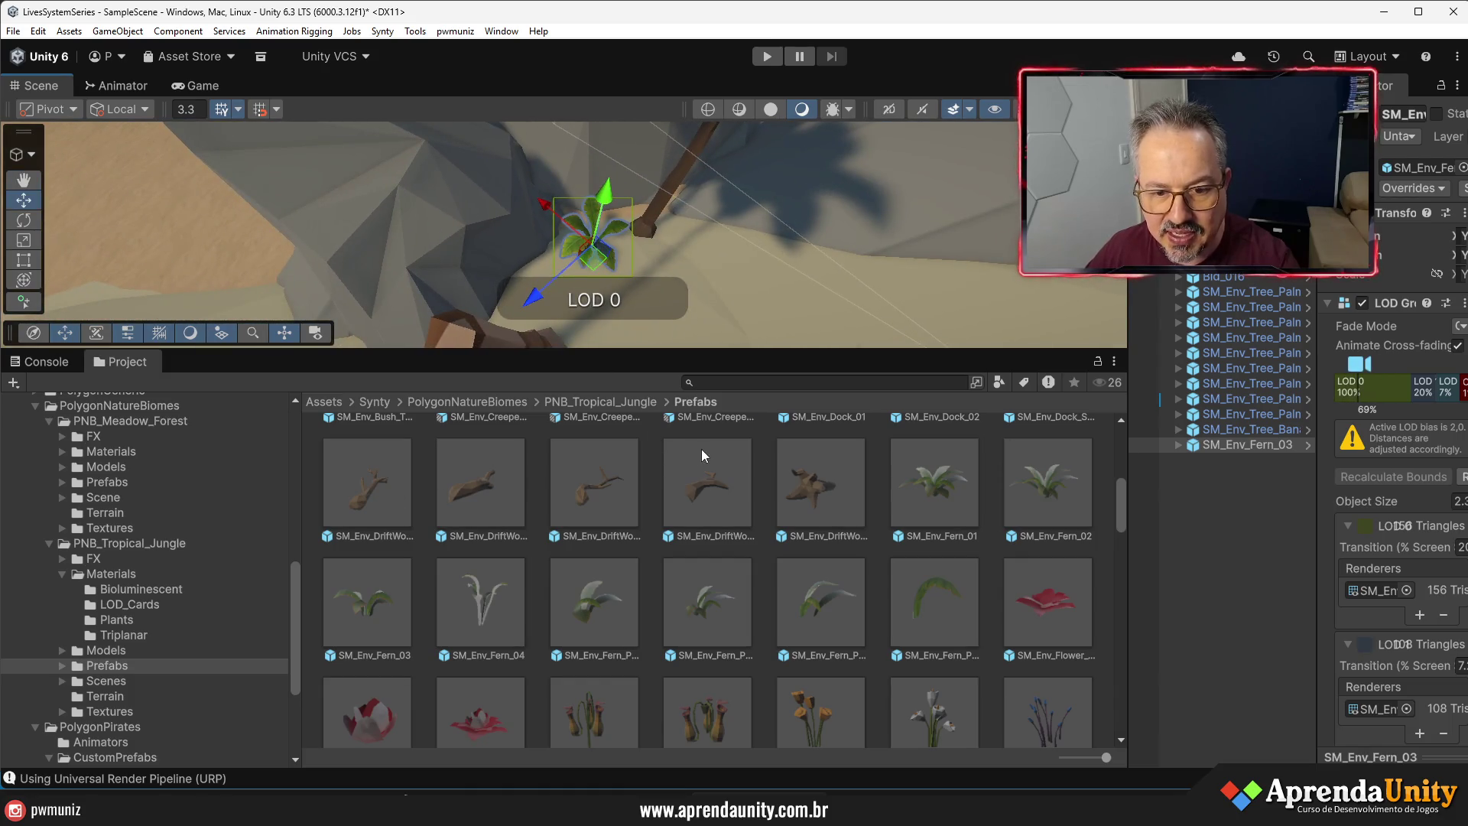
scroll(945, 587, down, 3)
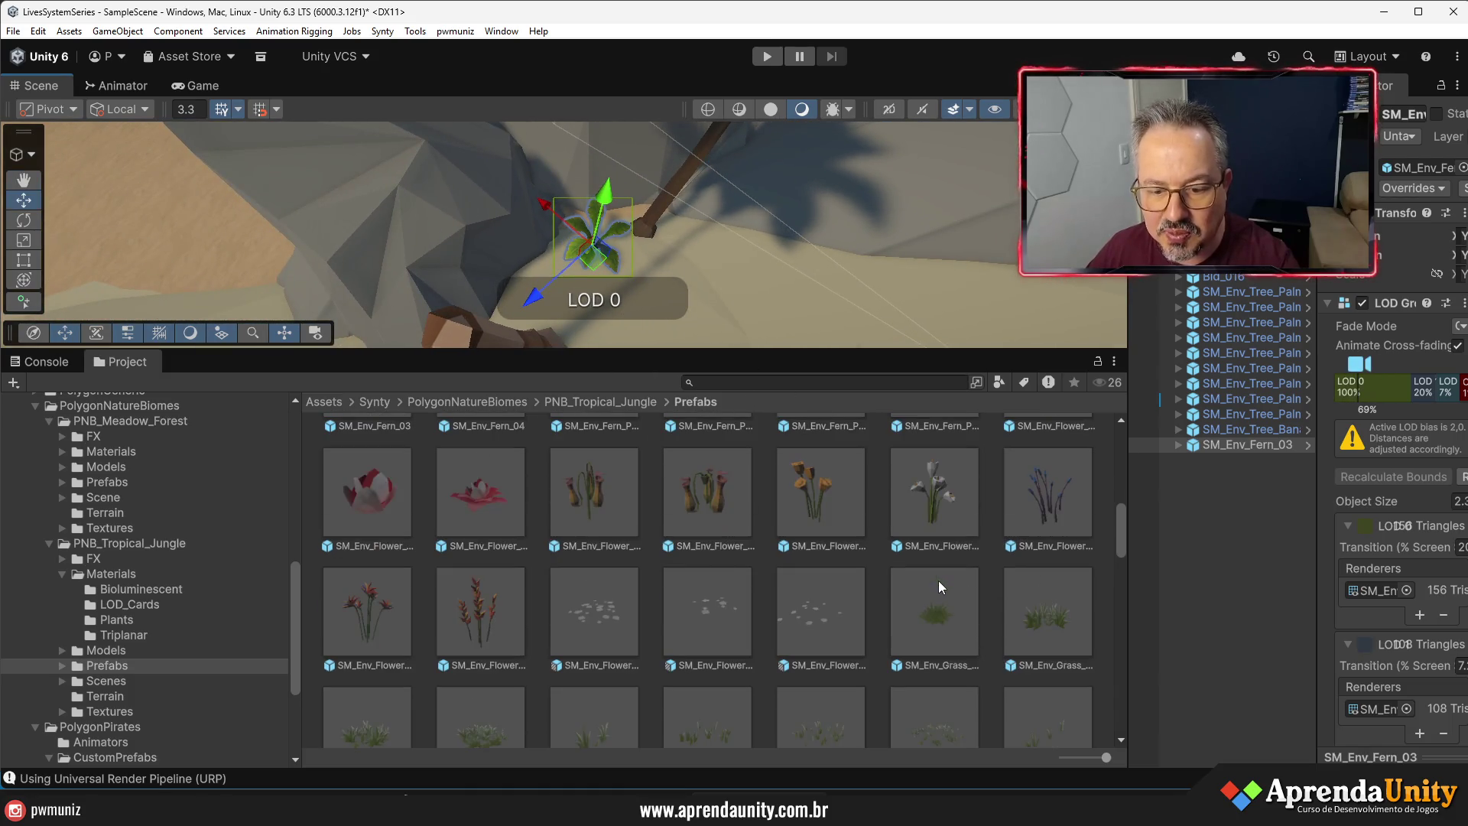
scroll(757, 509, down, 3)
drag(680, 224, 647, 208)
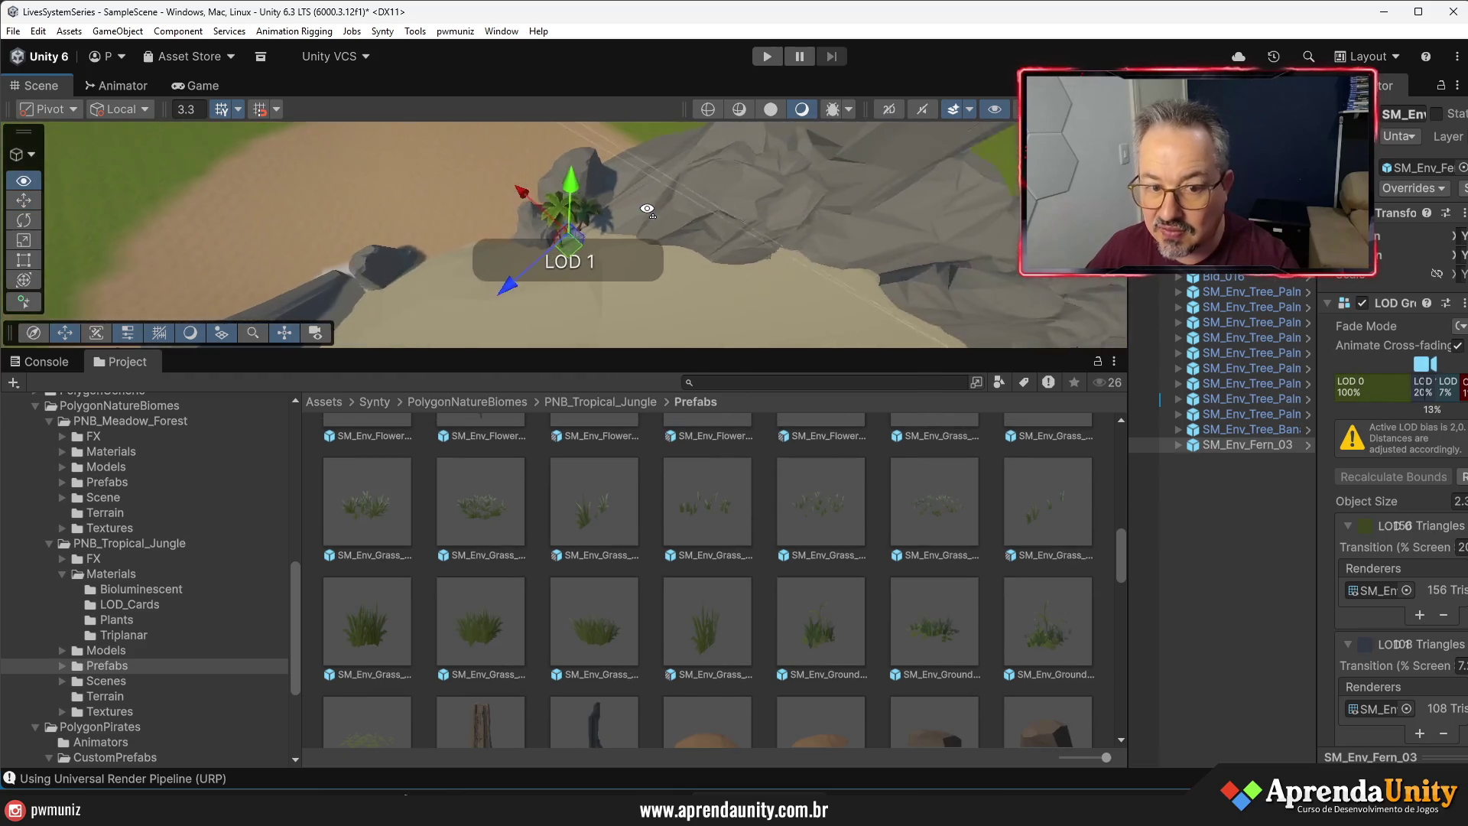
- Play-test the scene briefly, then stop and enlarge the Scene view
click(766, 56)
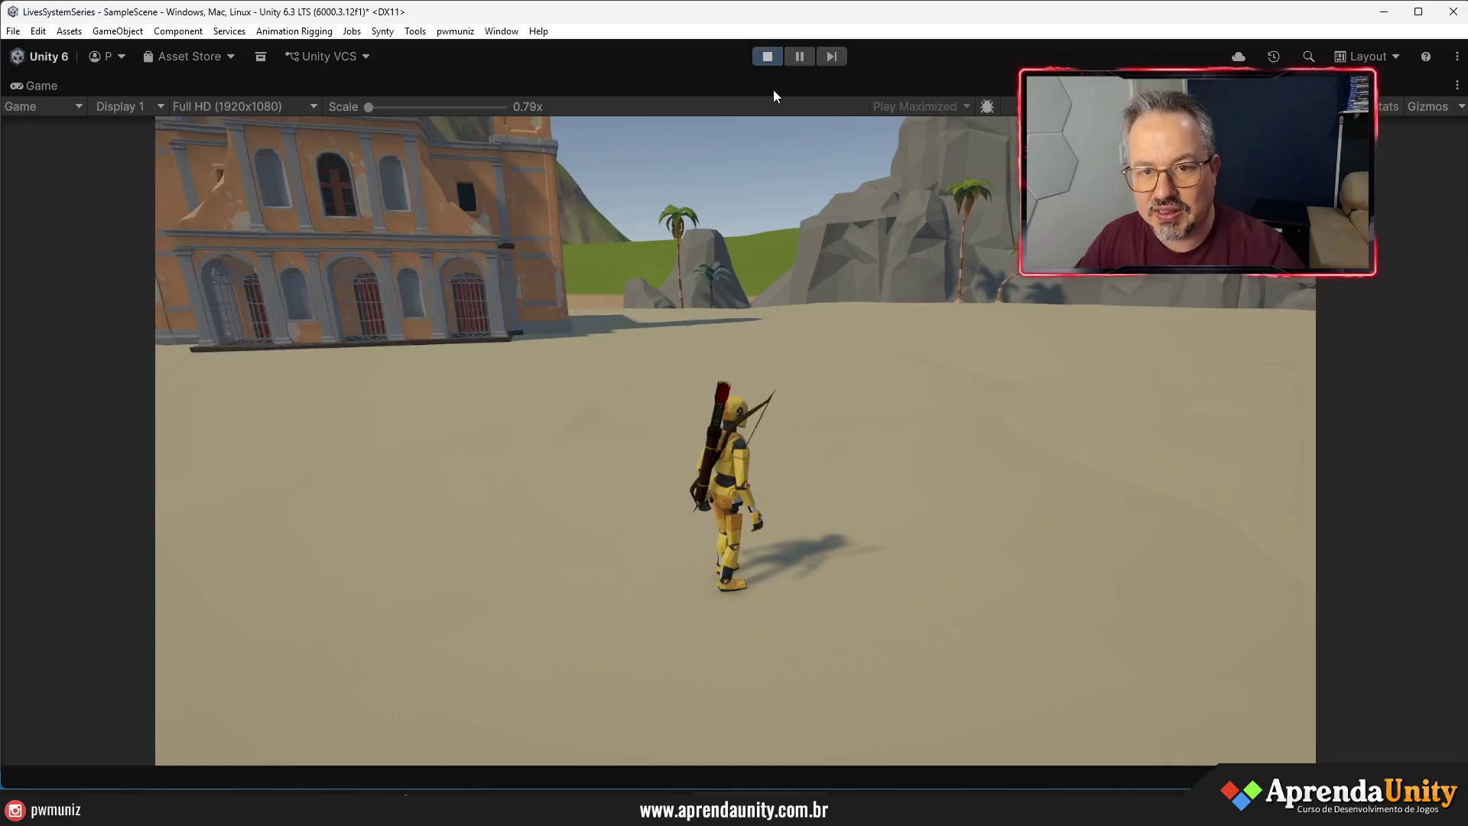
click(768, 56)
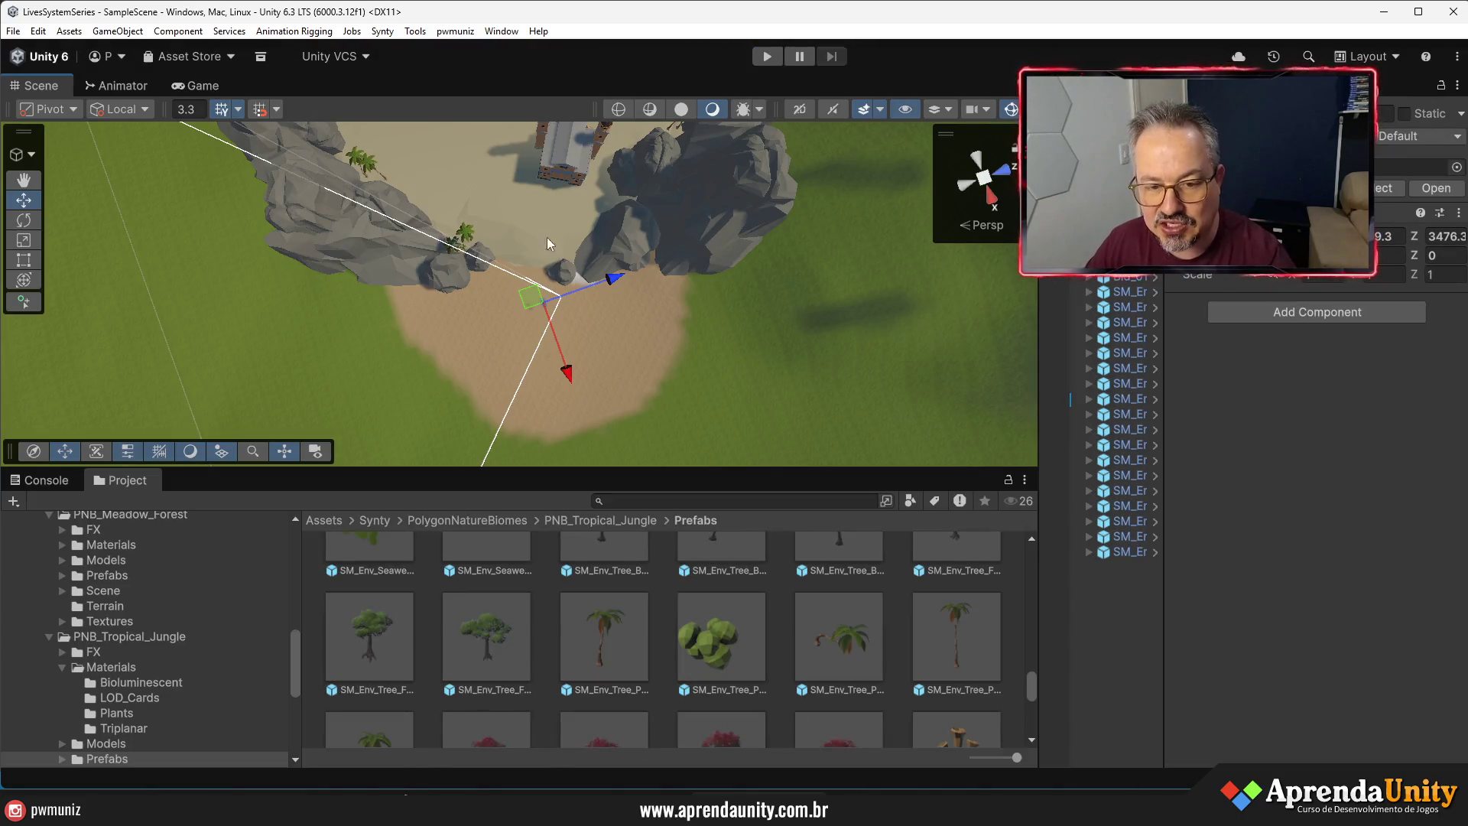
drag(637, 470, 665, 591)
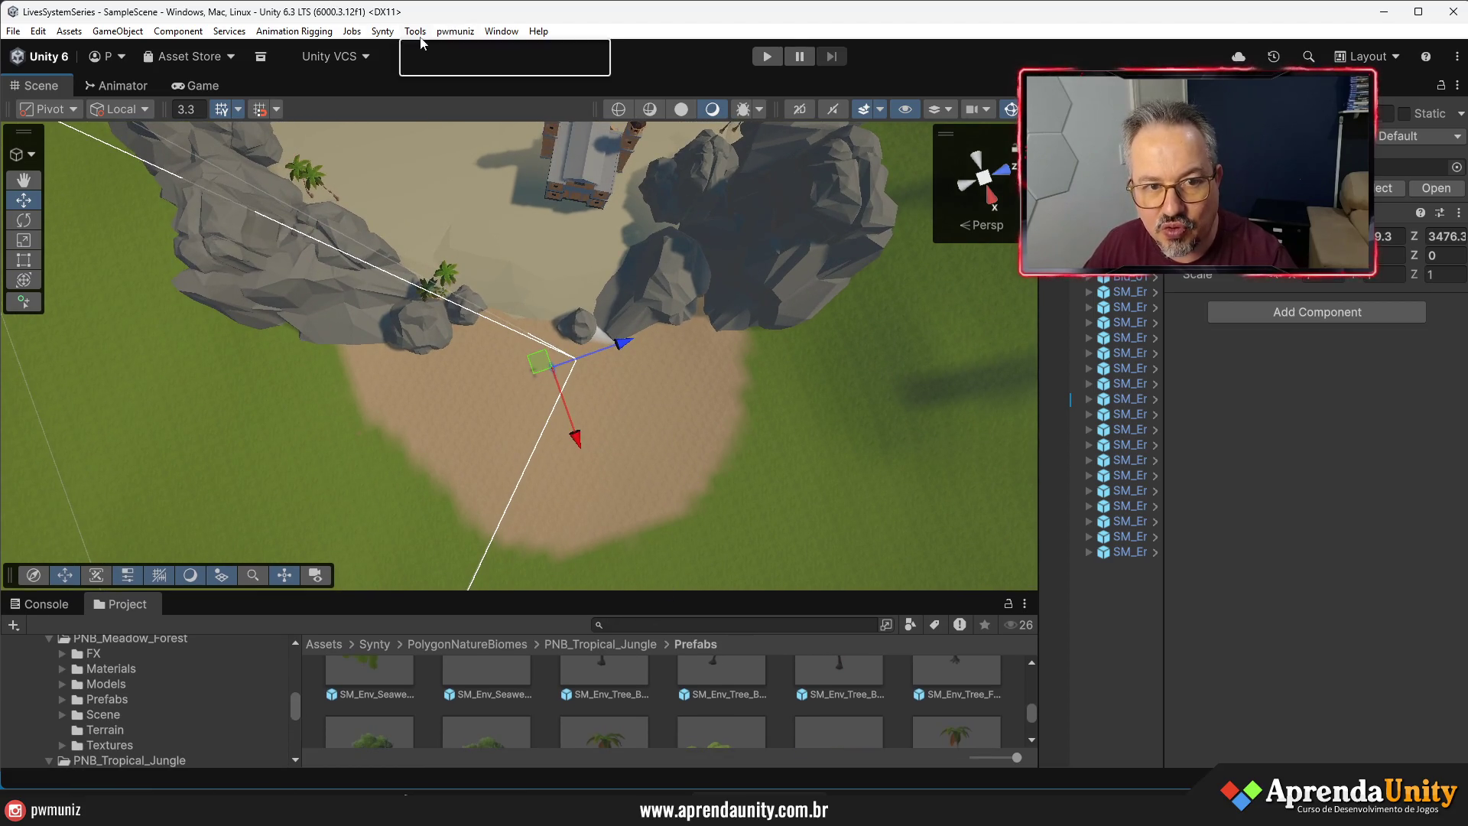
- Open the Lighting window from Window > Rendering > Lighting on its Environment settings
mouse_move(514, 36)
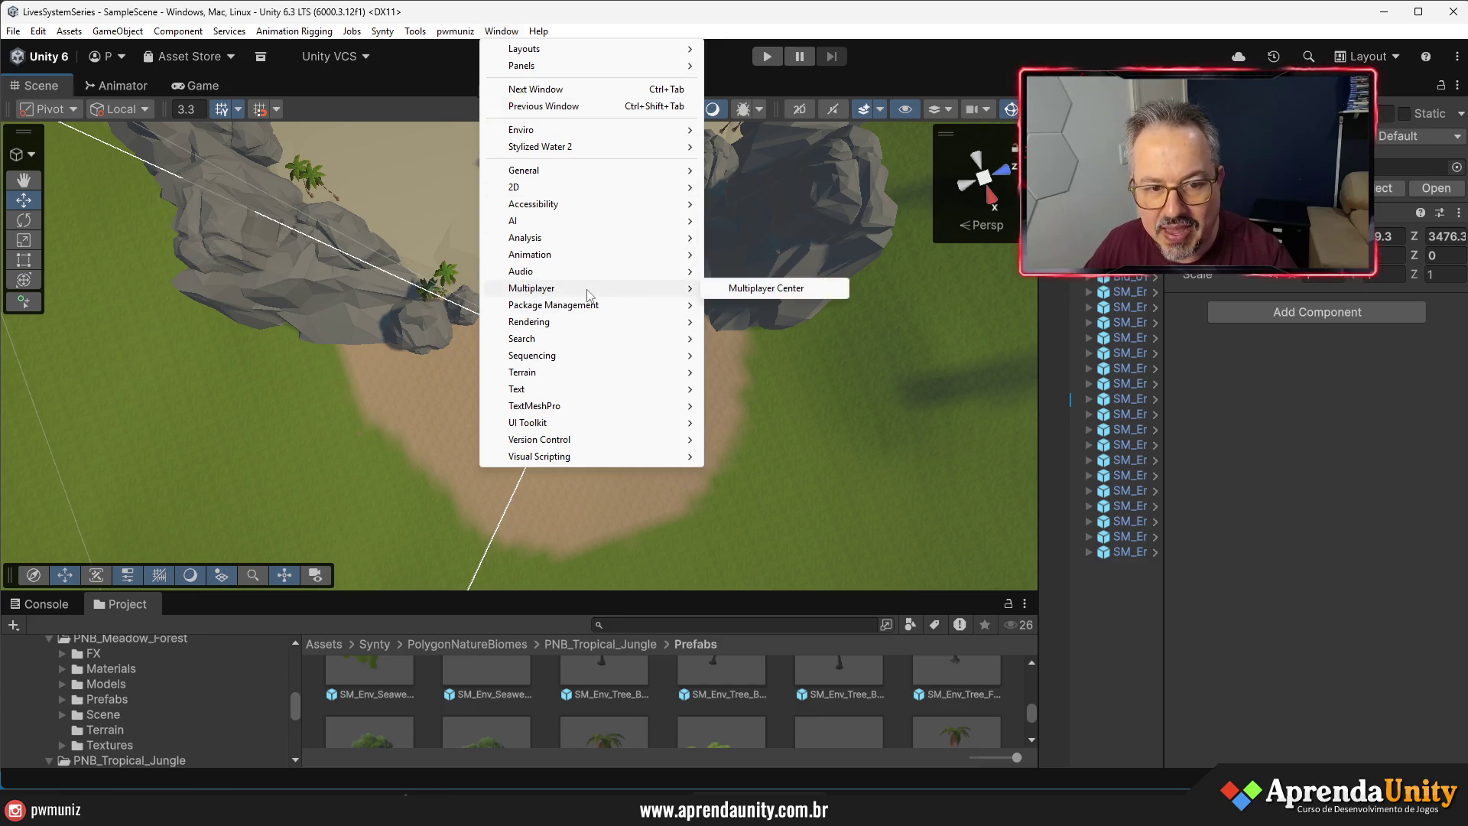
mouse_move(581, 321)
click(756, 338)
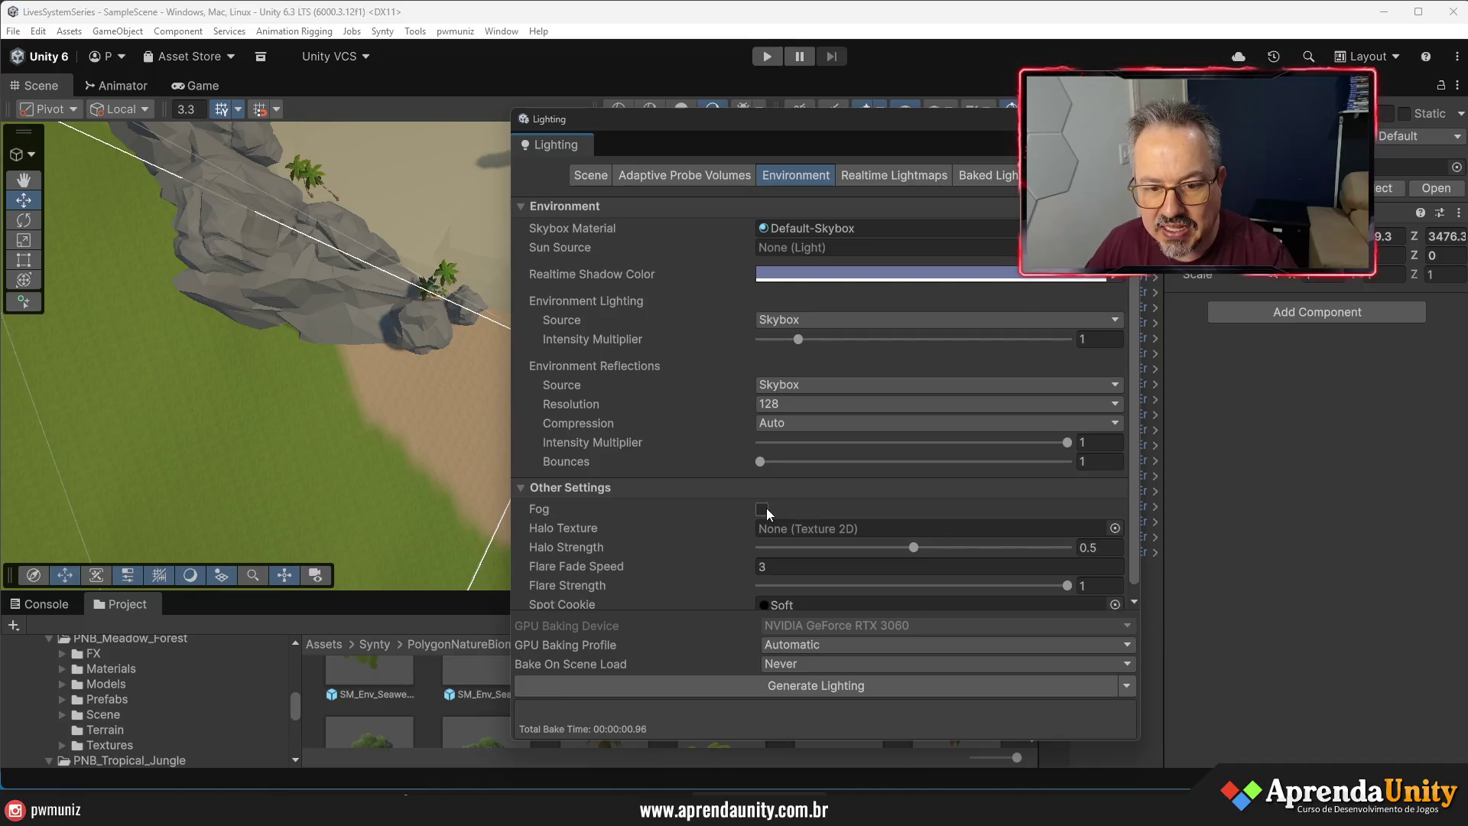
- Enable Exponential fog at 0.002 density with a muted teal colour
scroll(883, 566, down, 2)
click(848, 468)
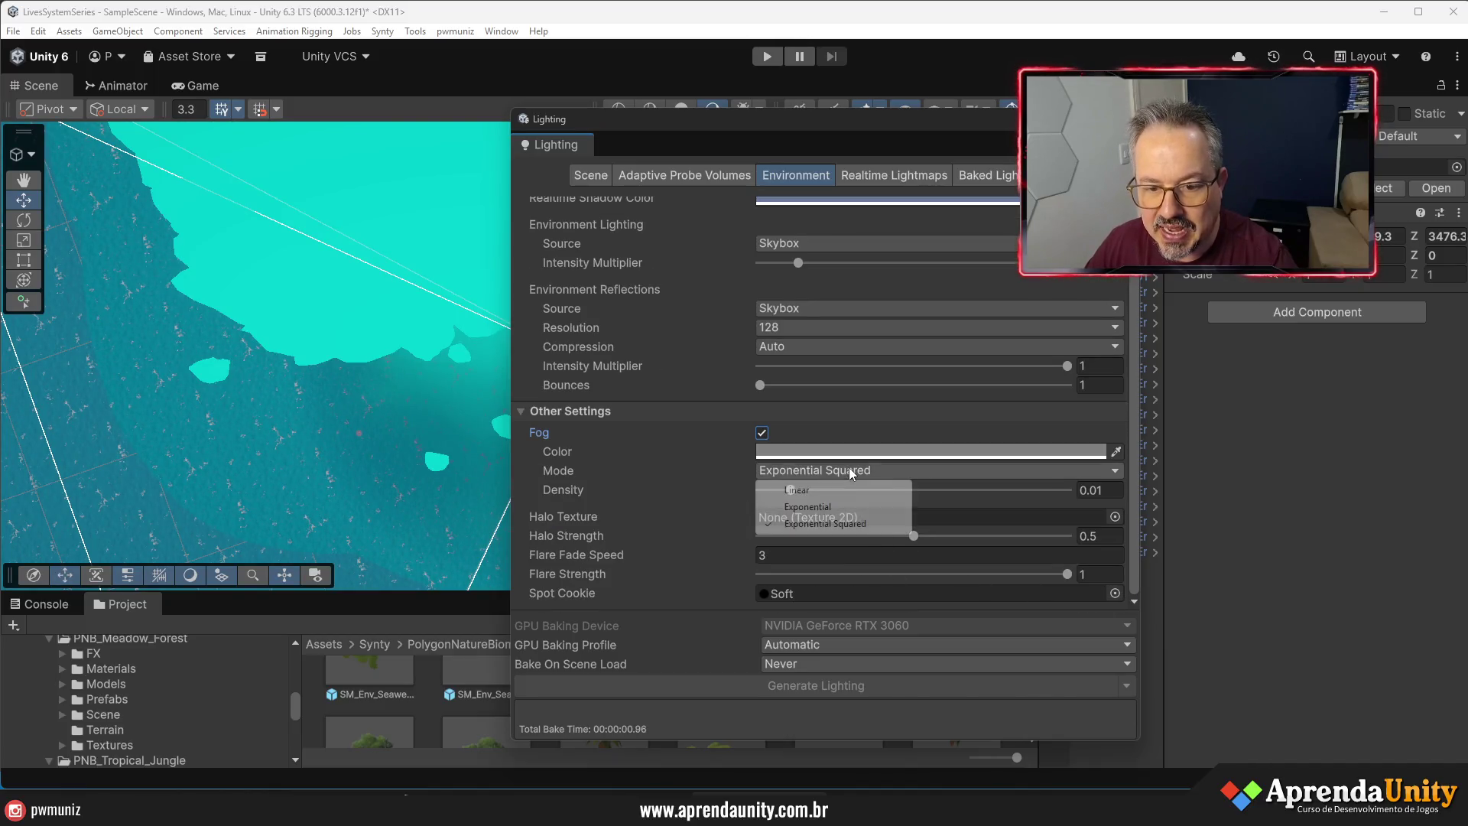
click(831, 508)
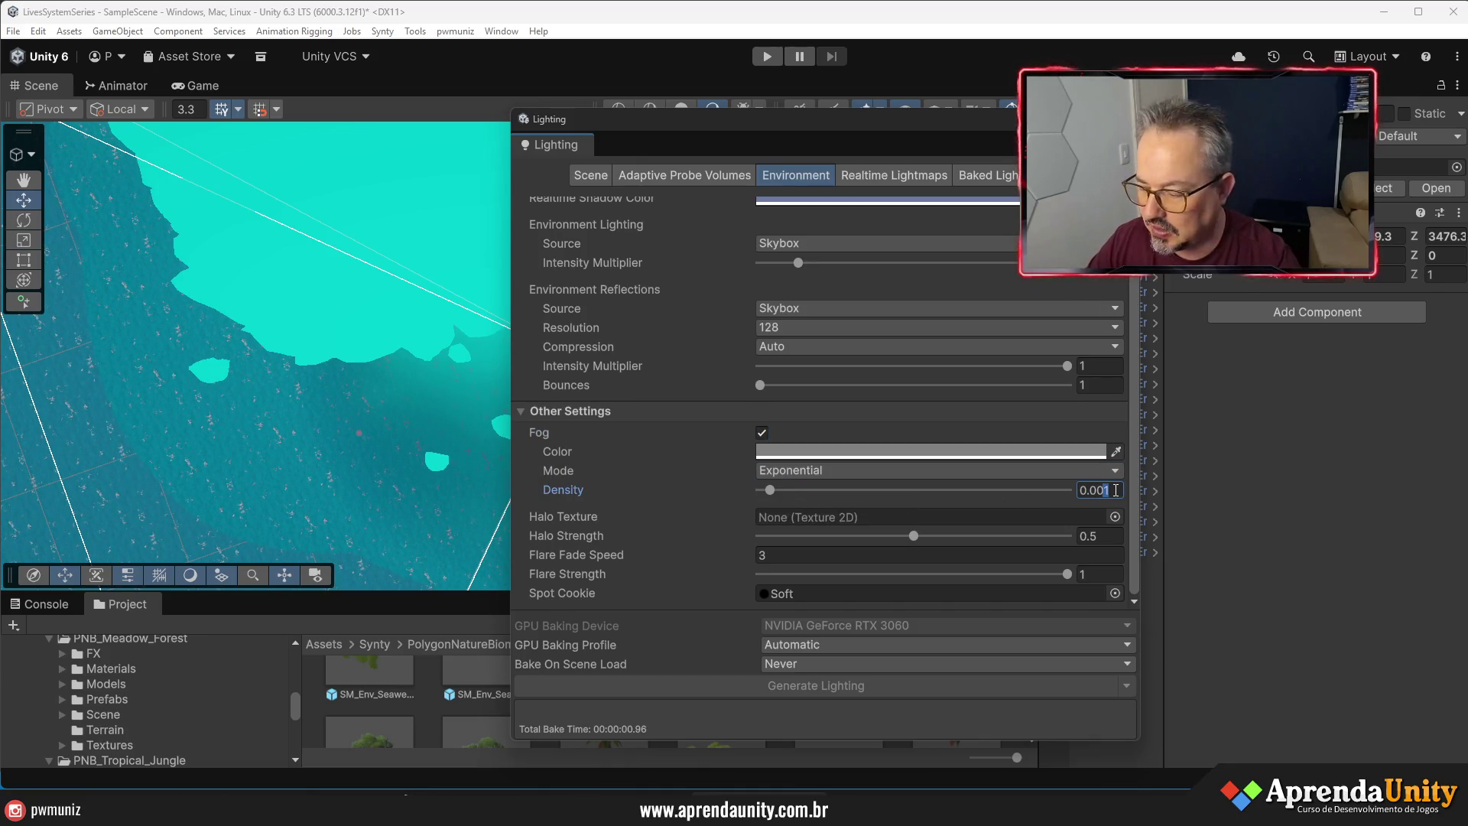
click(855, 452)
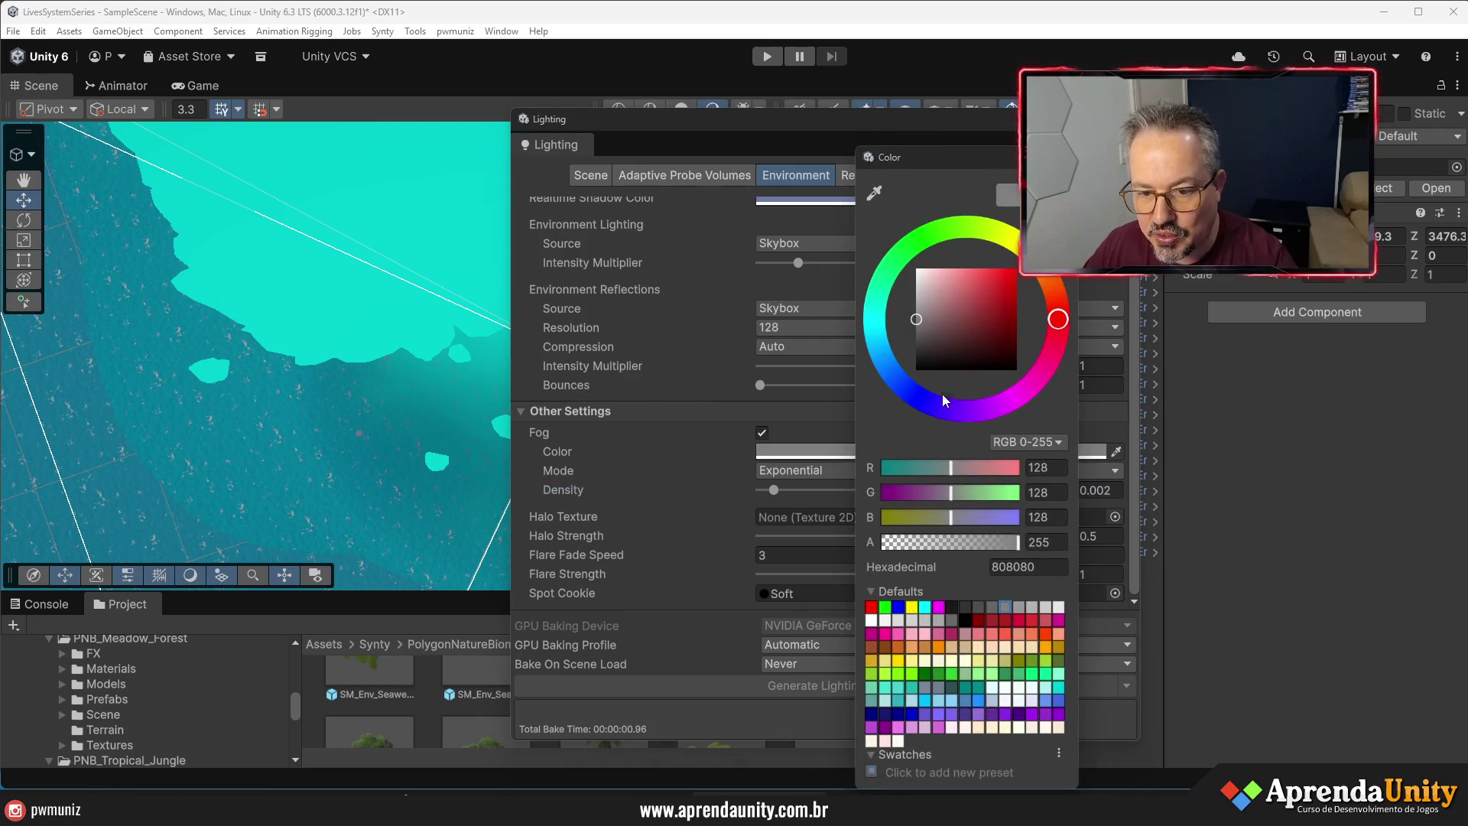
click(872, 327)
drag(929, 315, 938, 305)
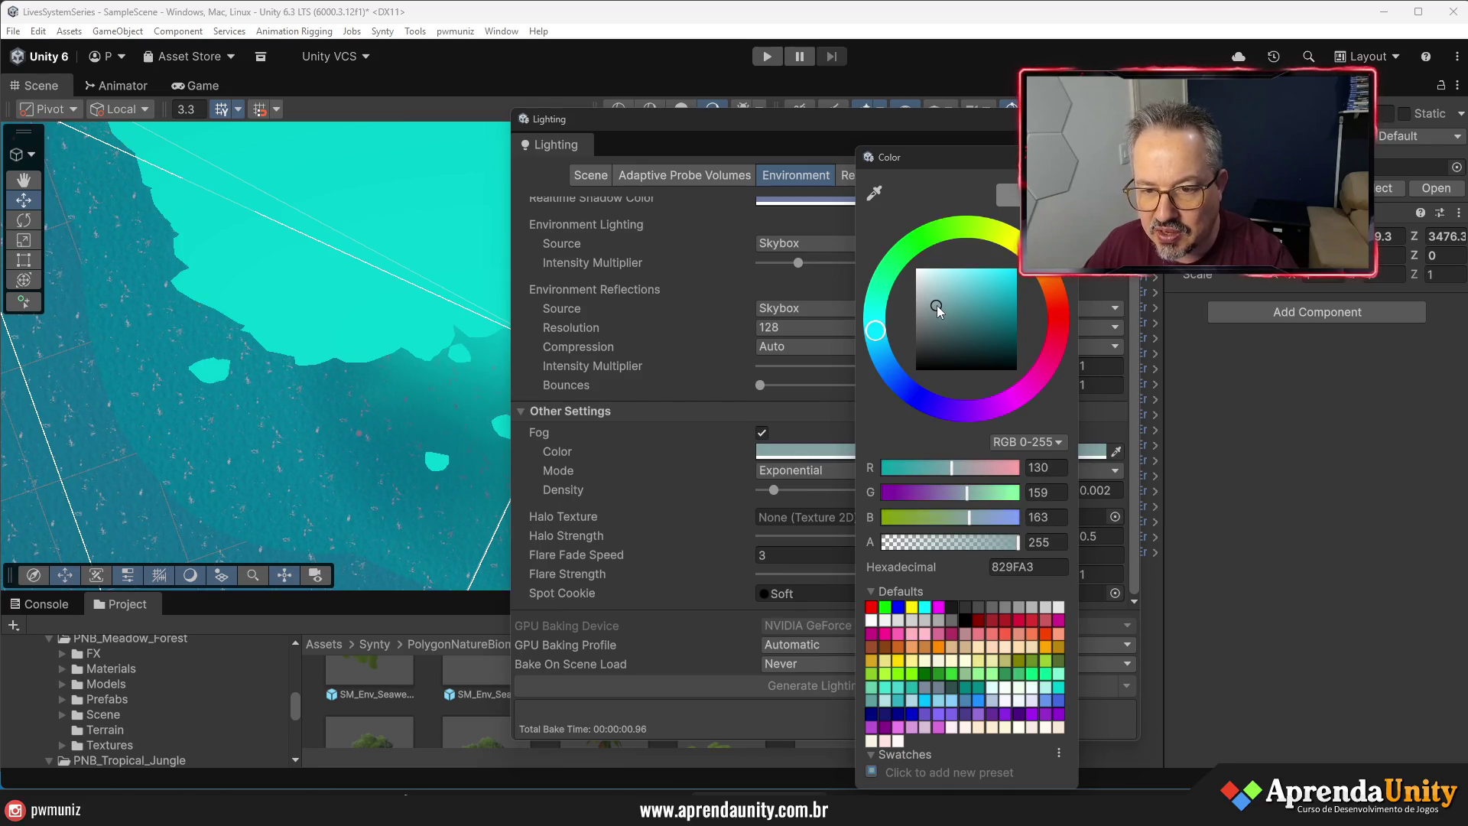
key(Return)
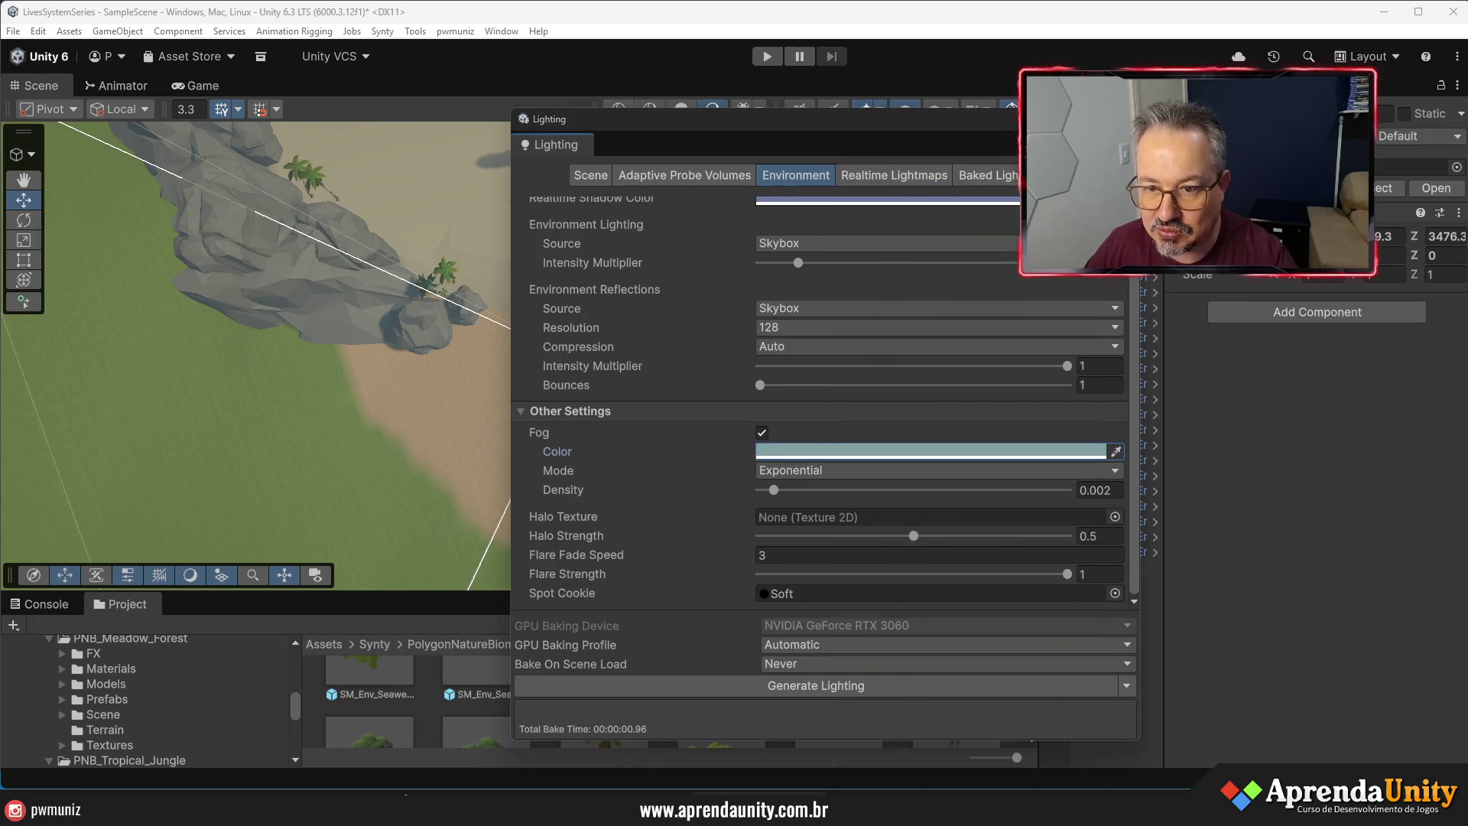
- Close the Lighting window, widen the Hierarchy, and play the scene to check the fog
click(1127, 119)
drag(1160, 521, 1287, 536)
click(764, 56)
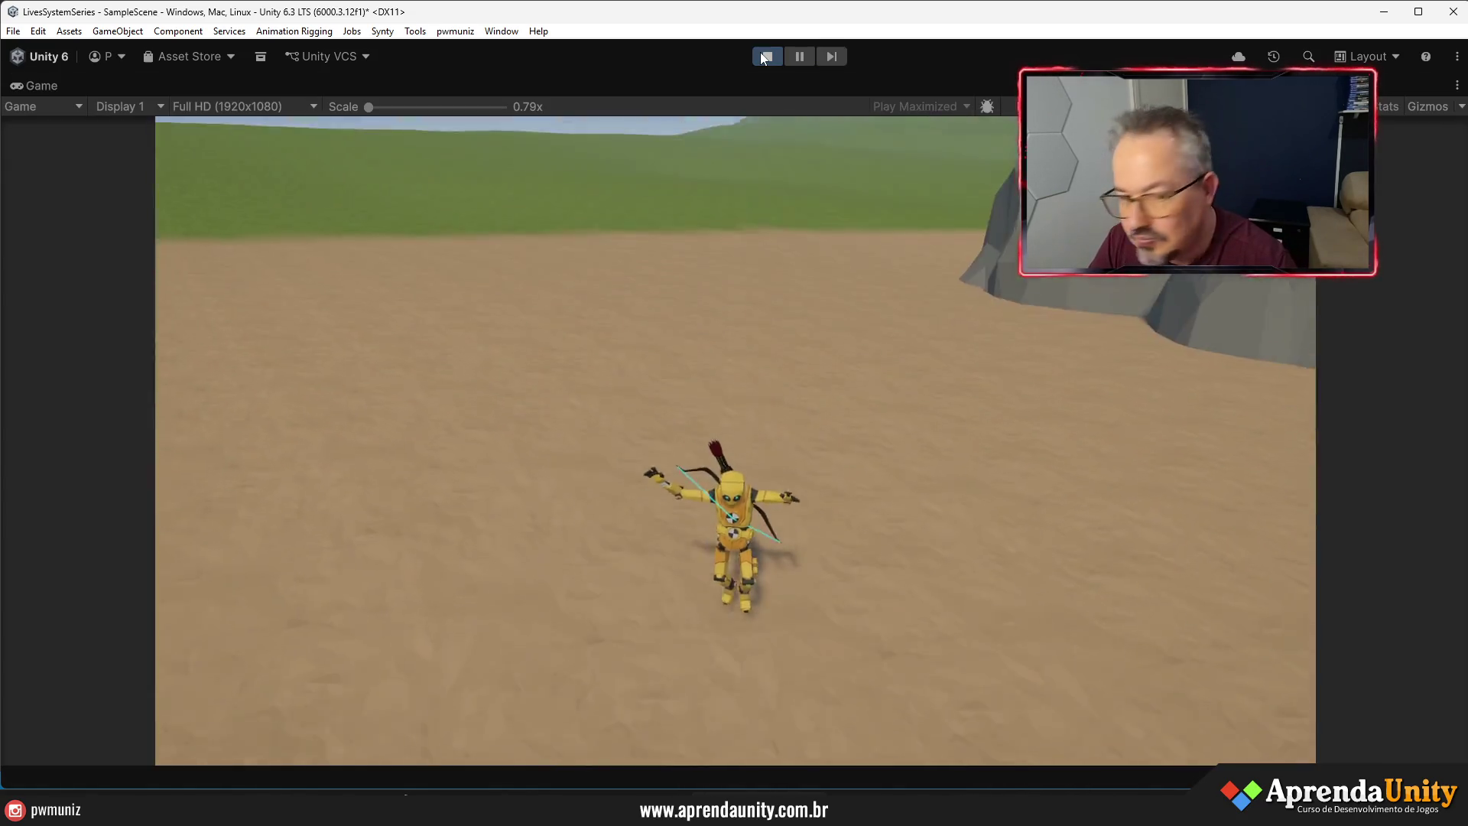
key(w)
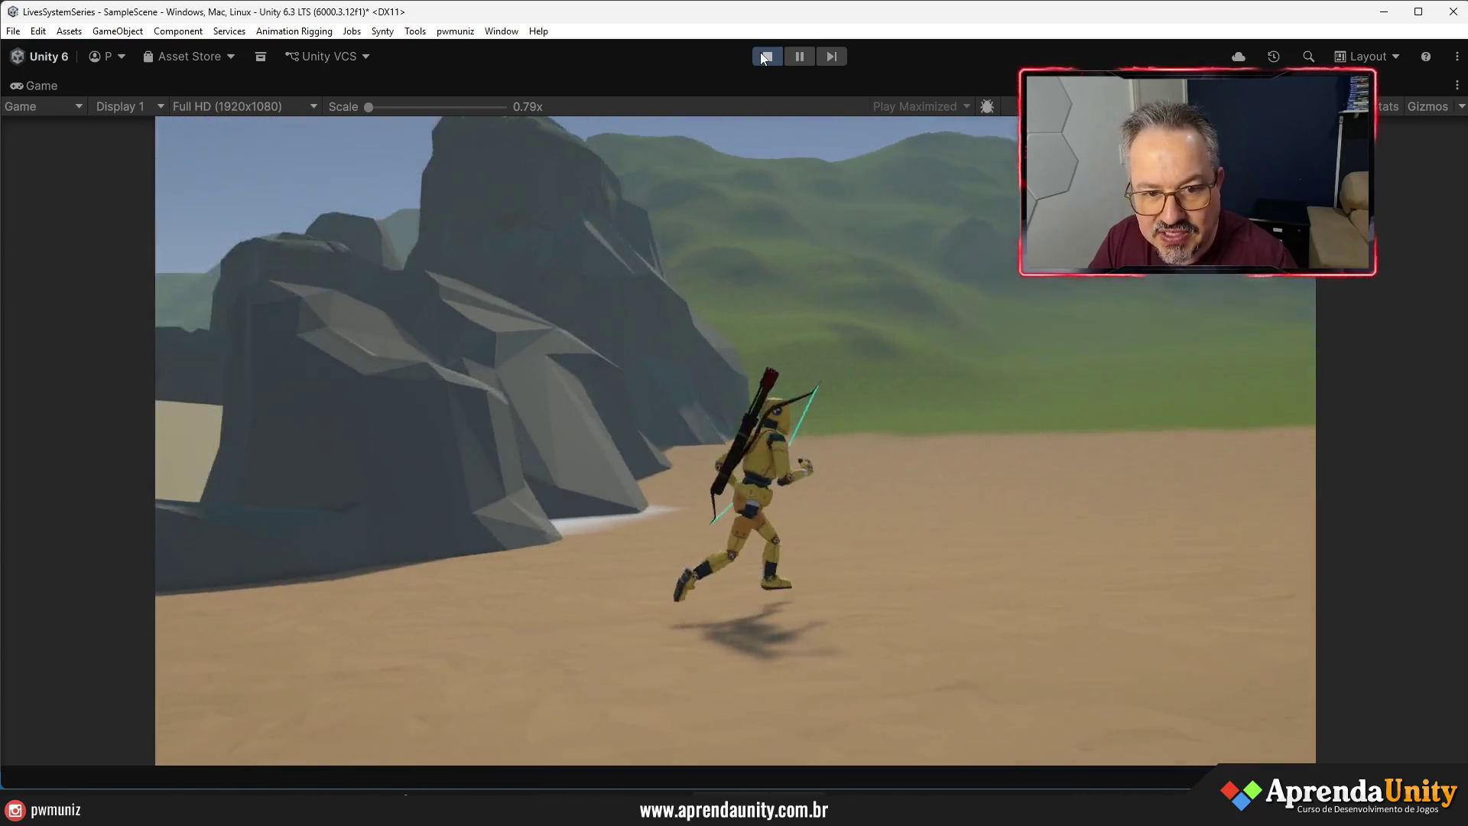
key(w)
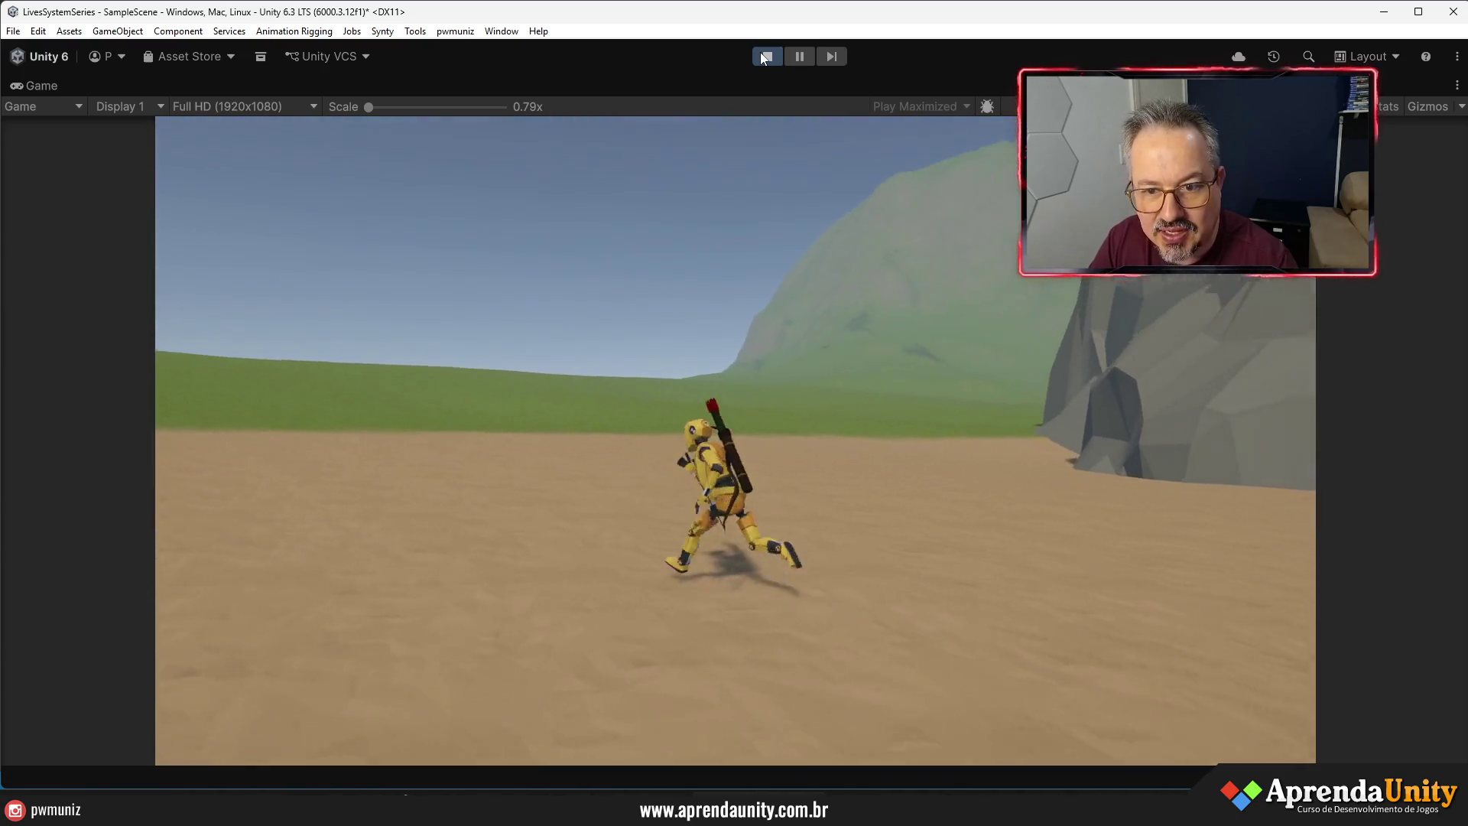
key(w)
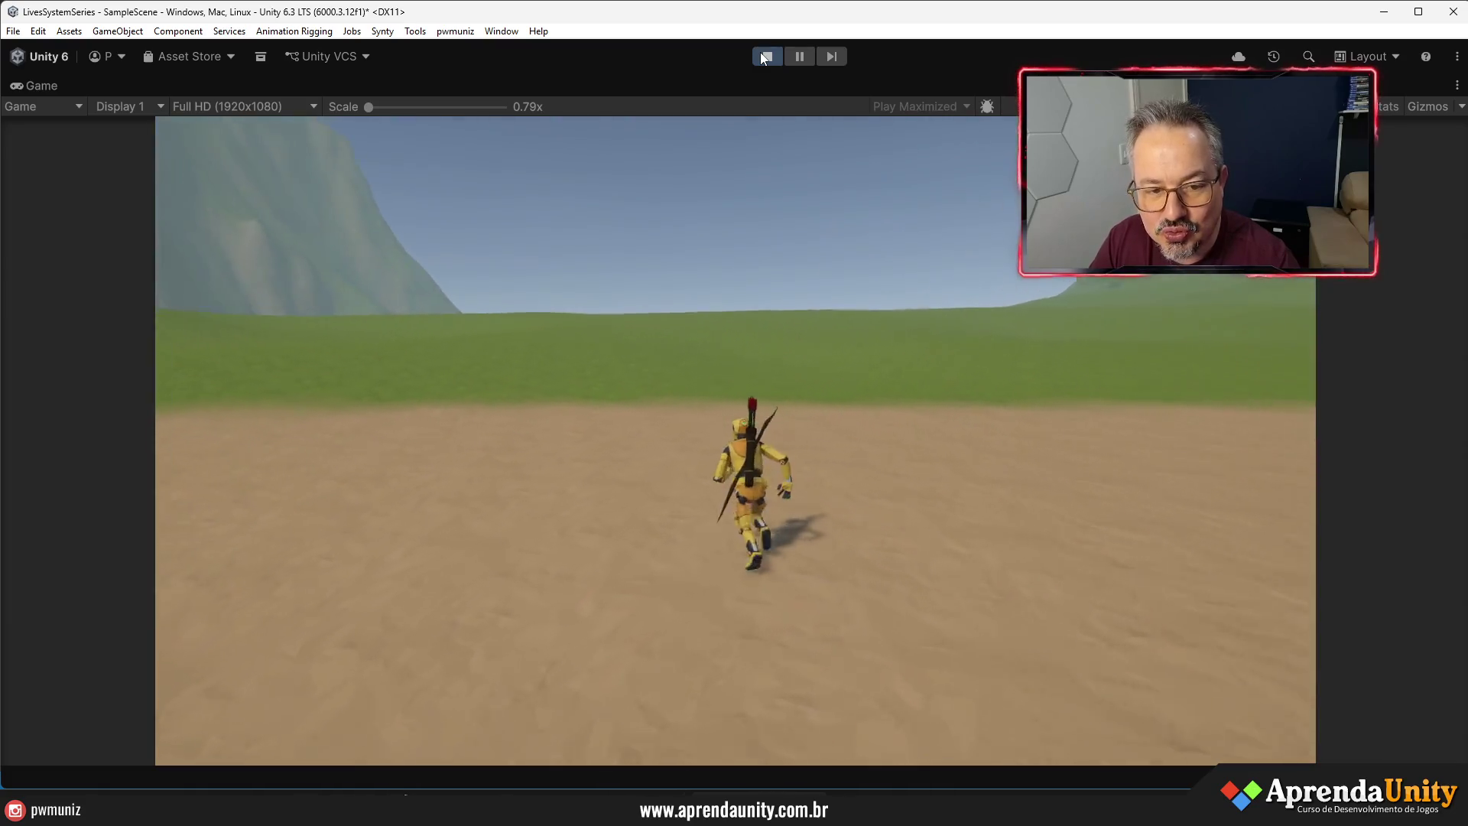
key(w)
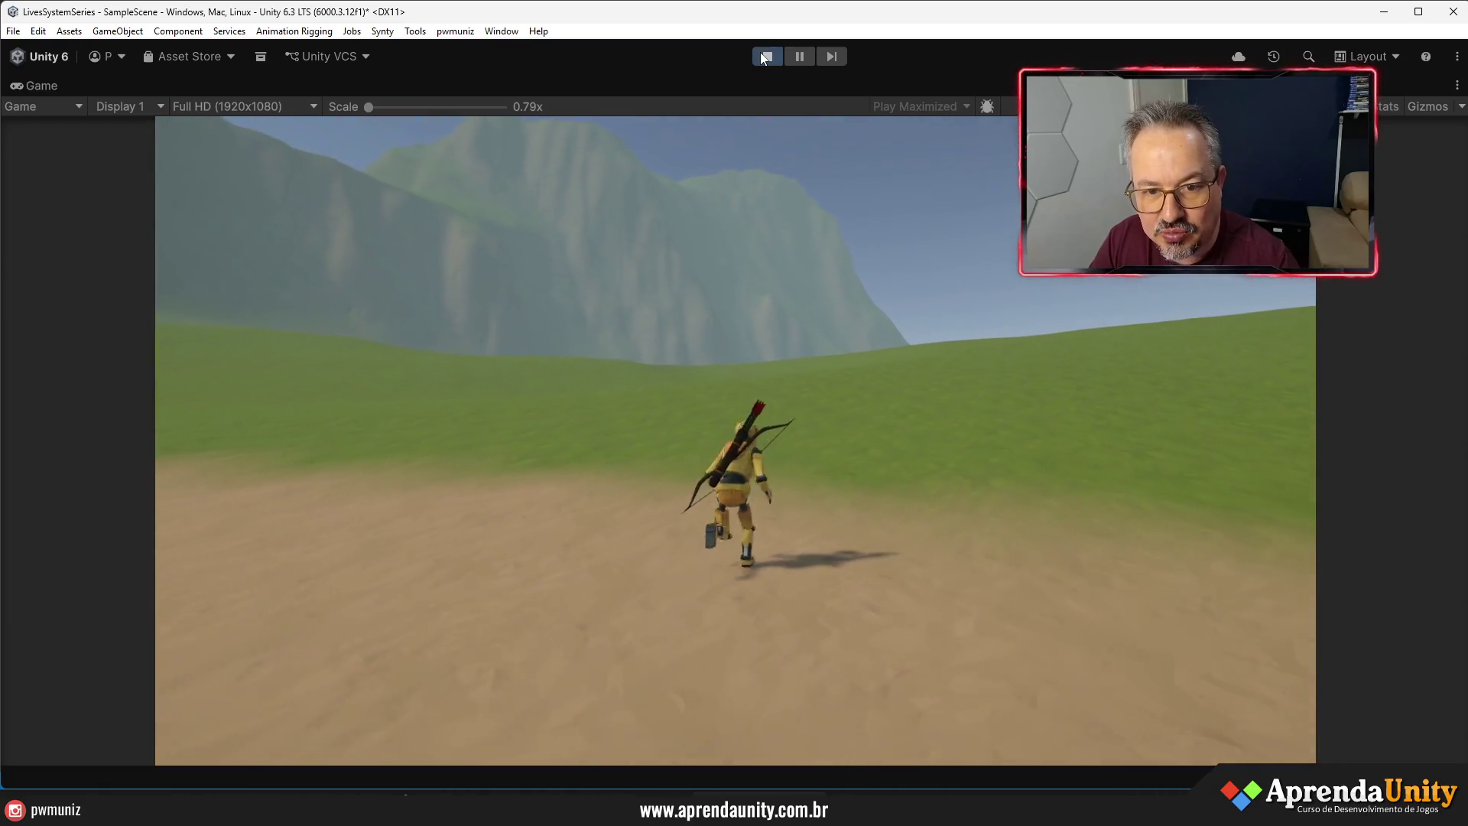
key(w)
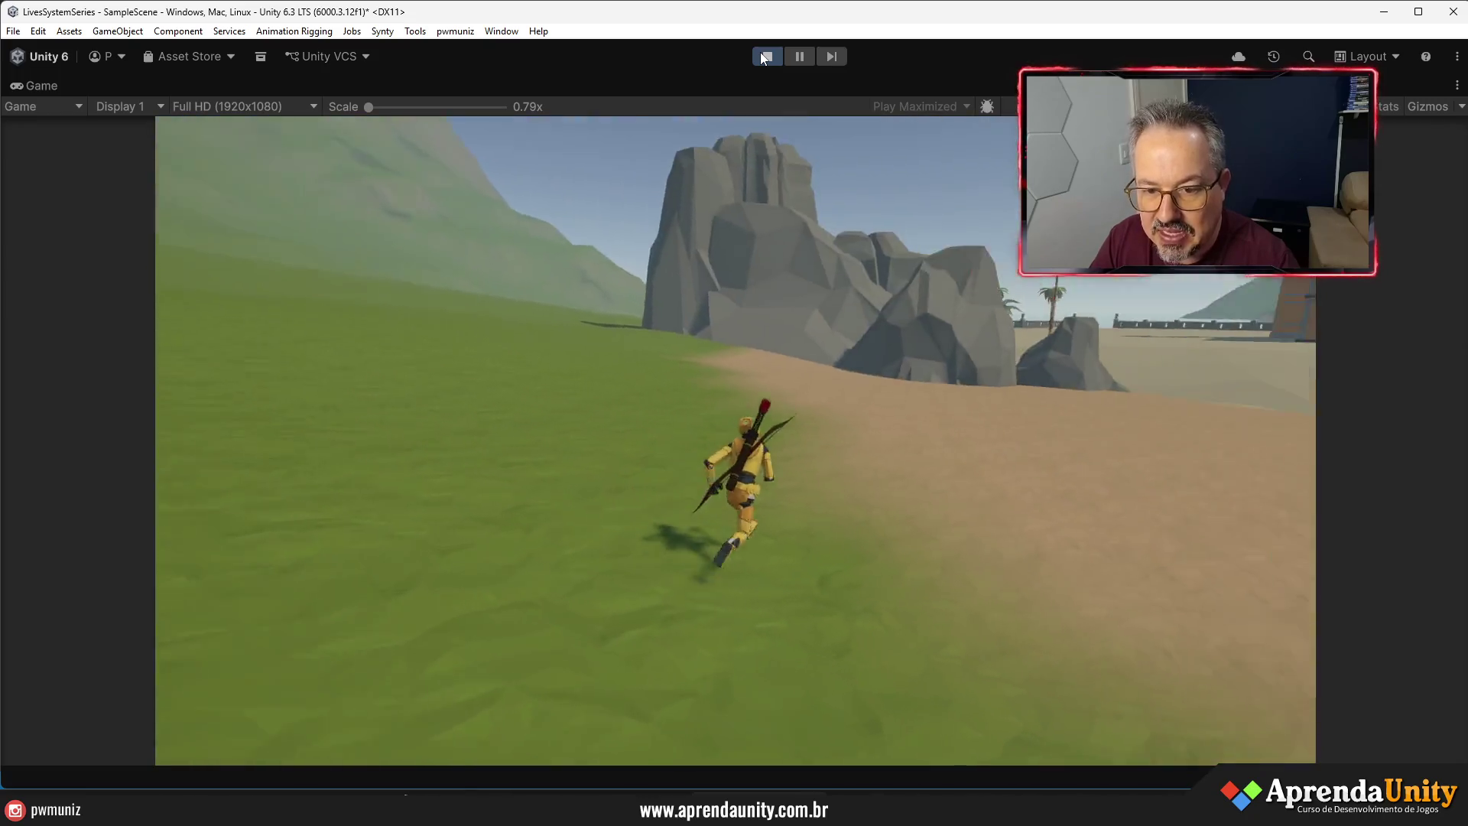
key(w)
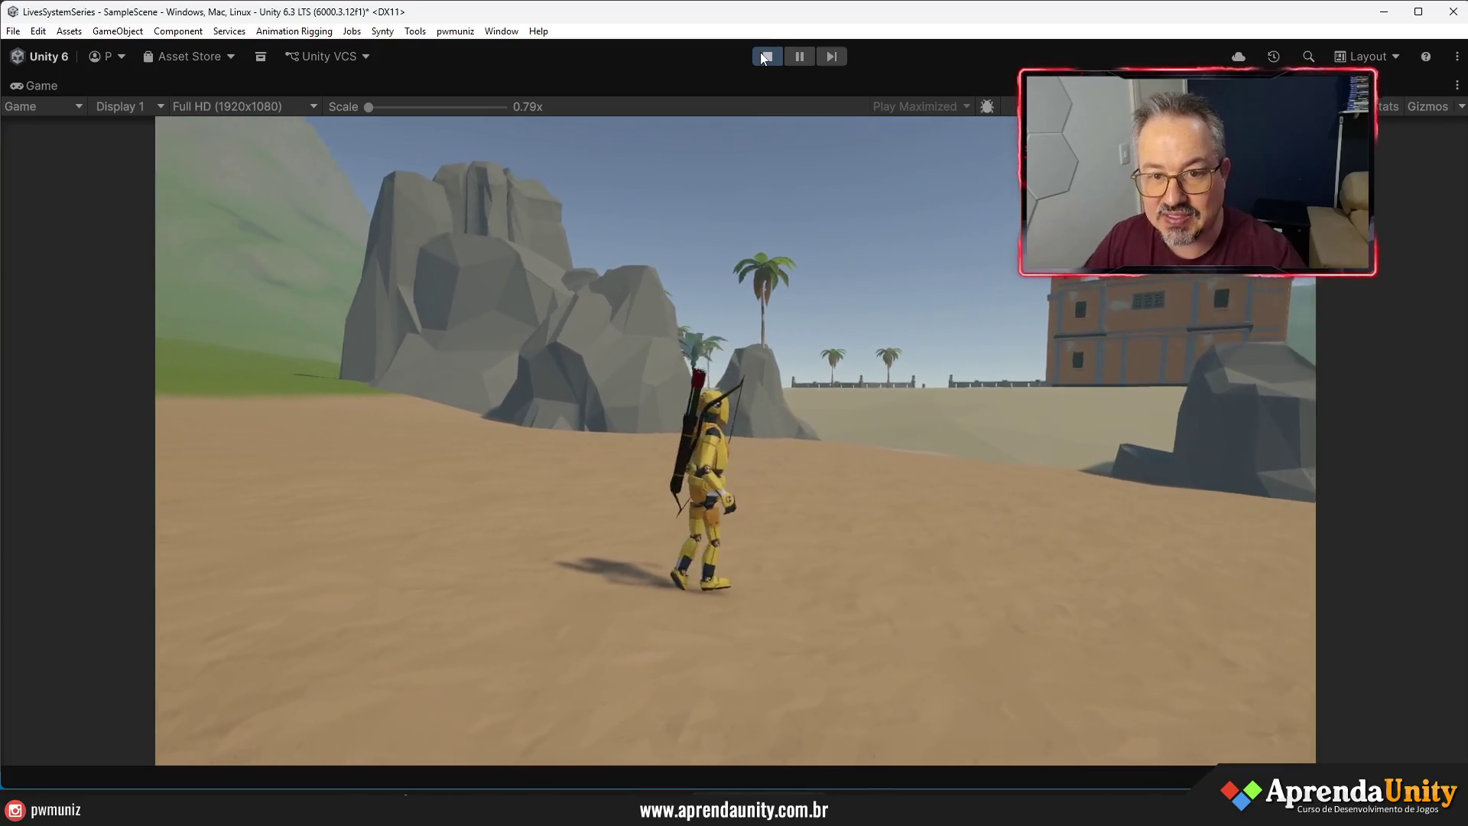
click(762, 58)
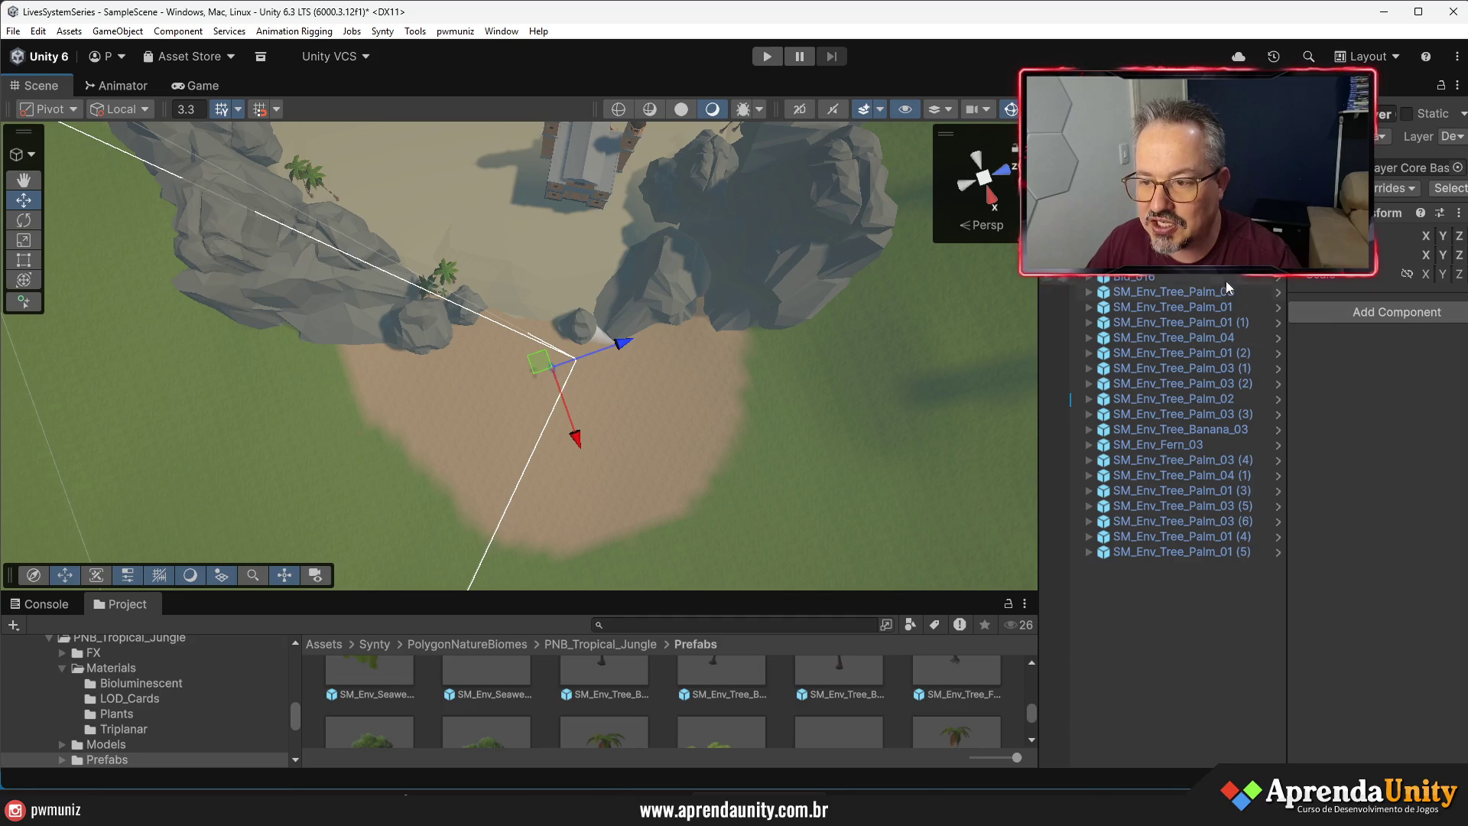
- Widen the Inspector and select PlayerDumy under the player to check its Sprint Speed of 50
drag(1288, 343, 1123, 363)
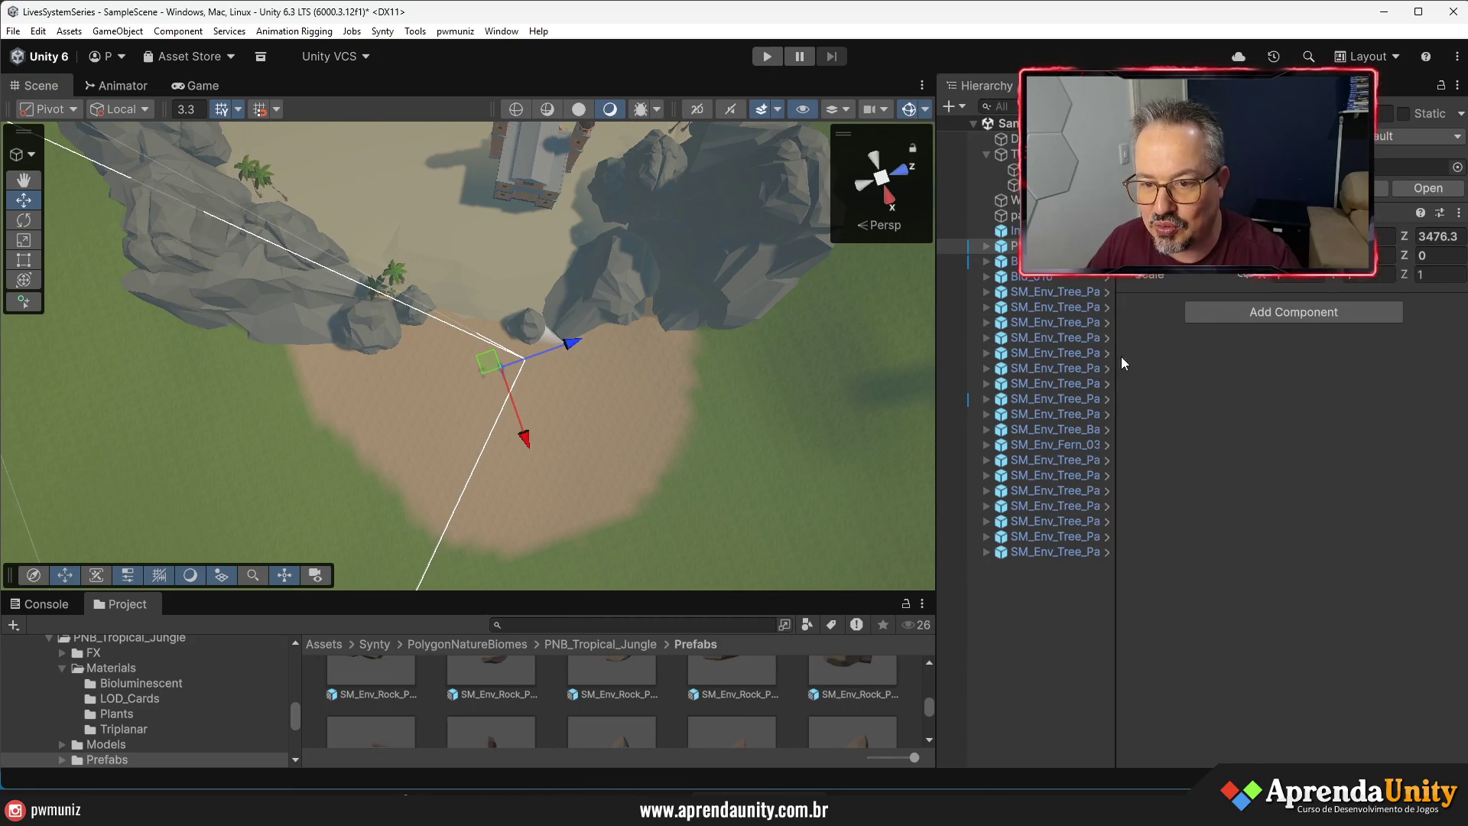
click(986, 246)
click(1052, 277)
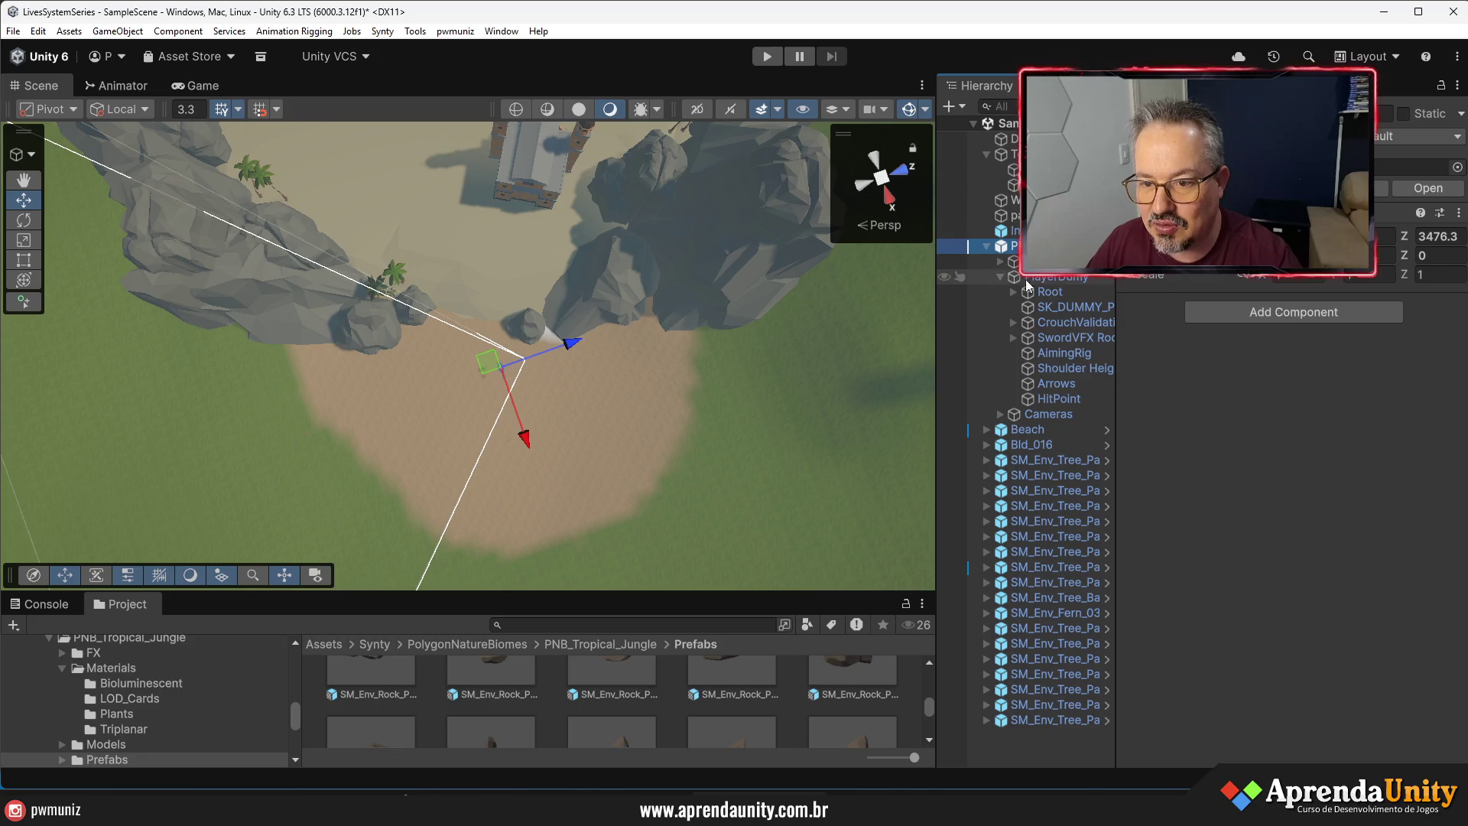
scroll(1284, 403, down, 10)
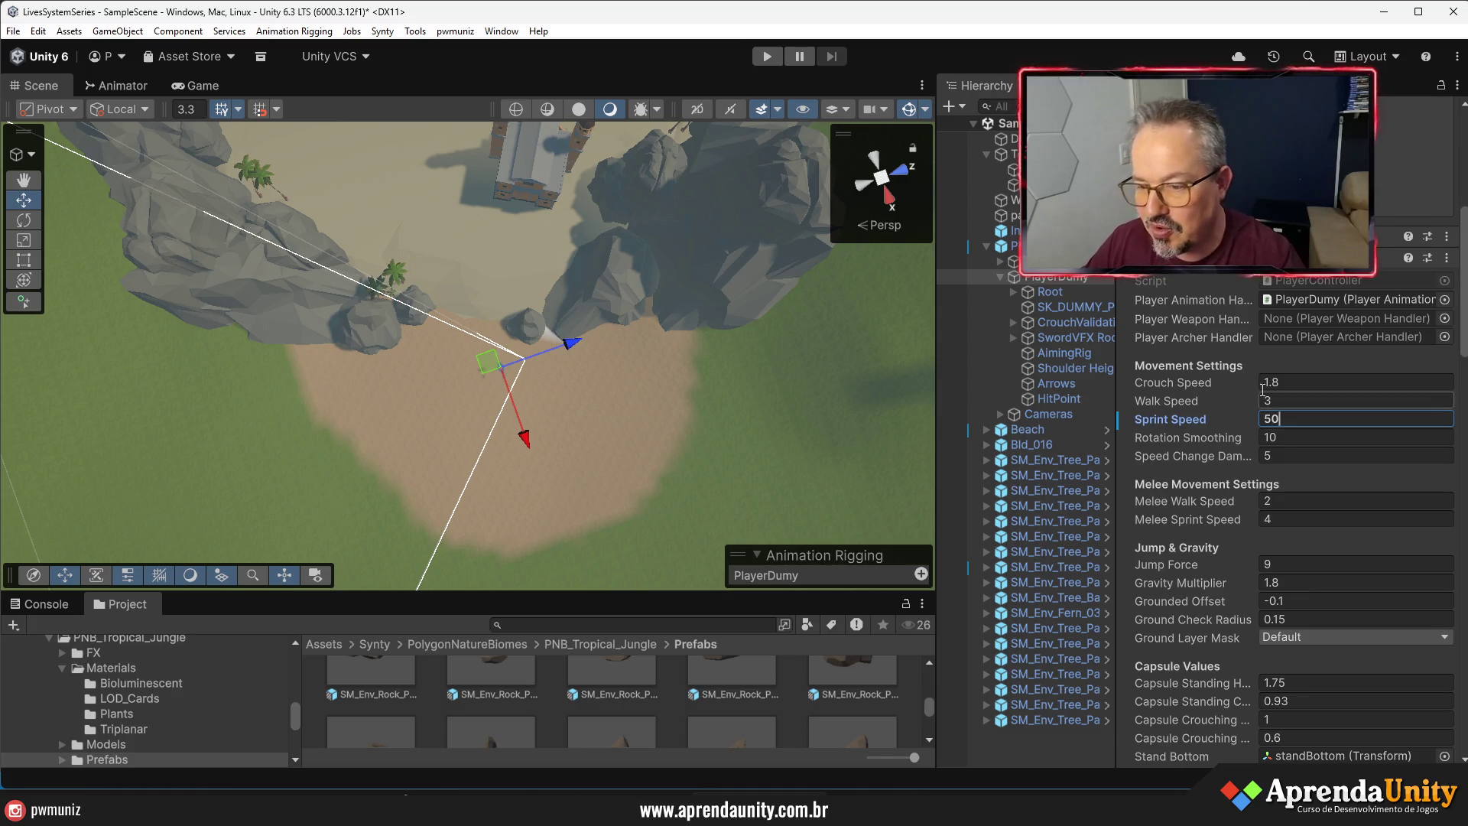
- Resize the Hierarchy and Scene panels and enter play mode
drag(1116, 275, 1227, 275)
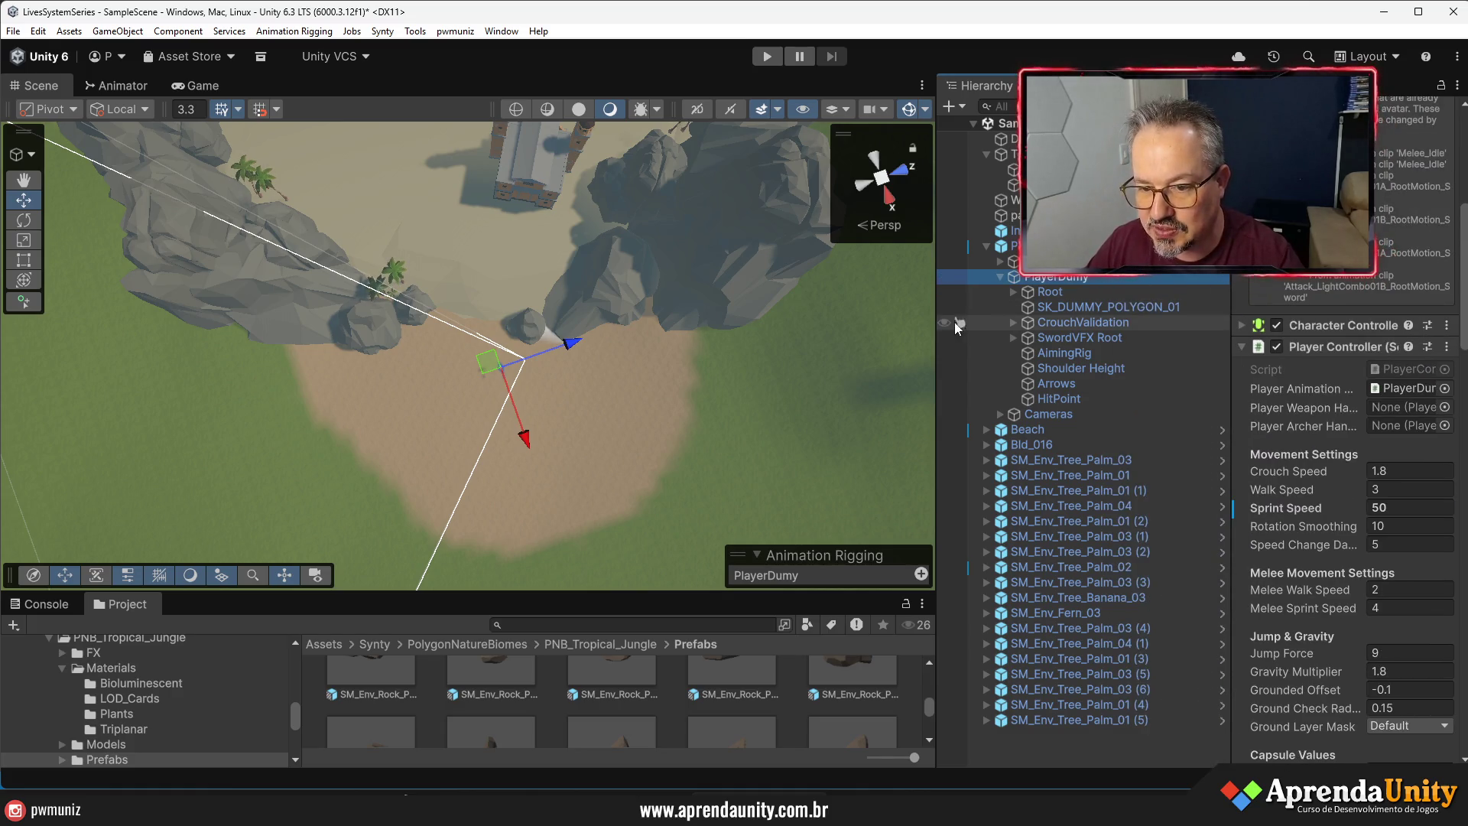
drag(937, 335, 1036, 290)
click(765, 56)
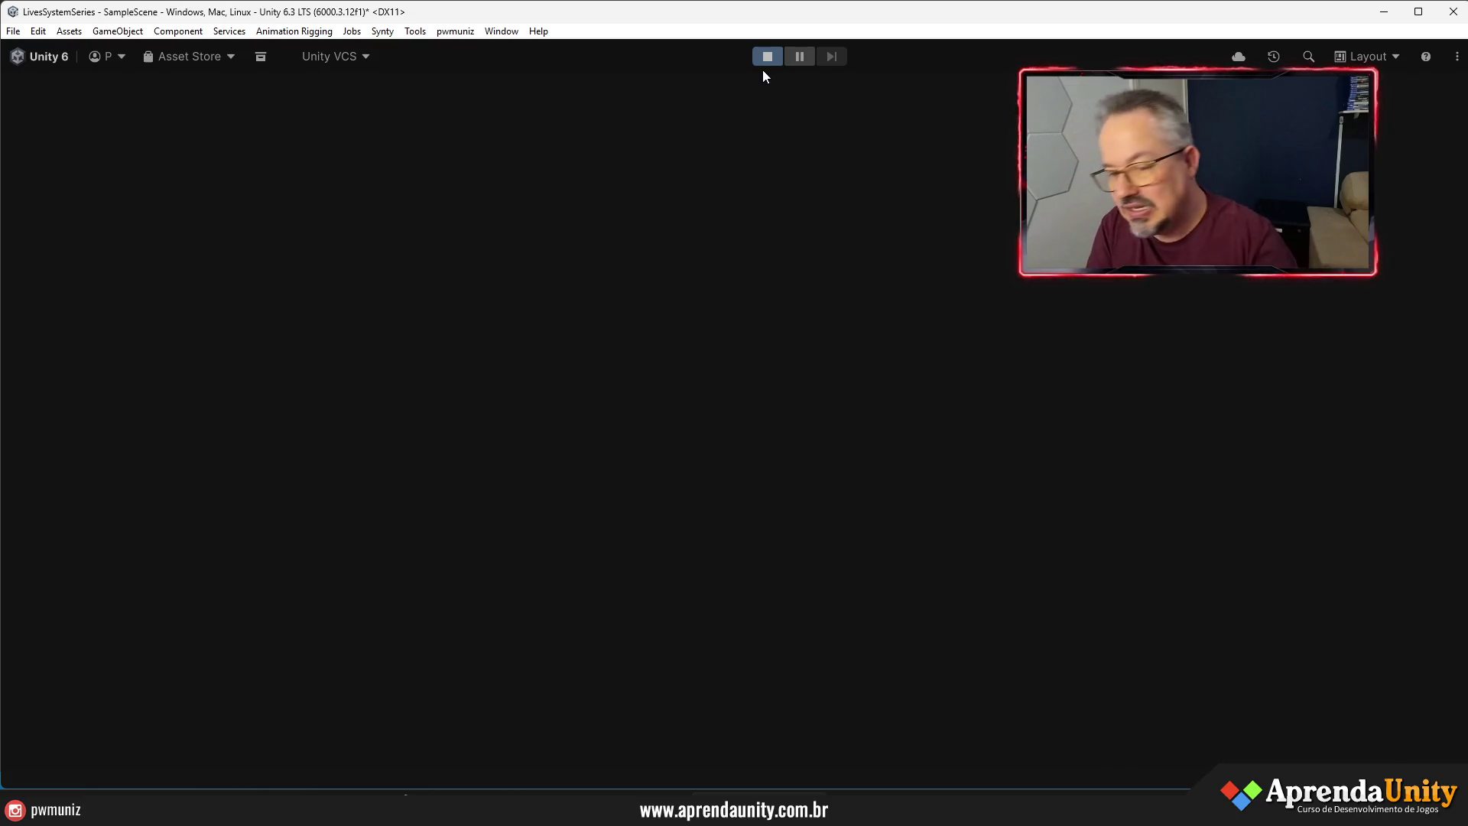
- Run the character from the church across the grass toward the mesa and hills
key(w)
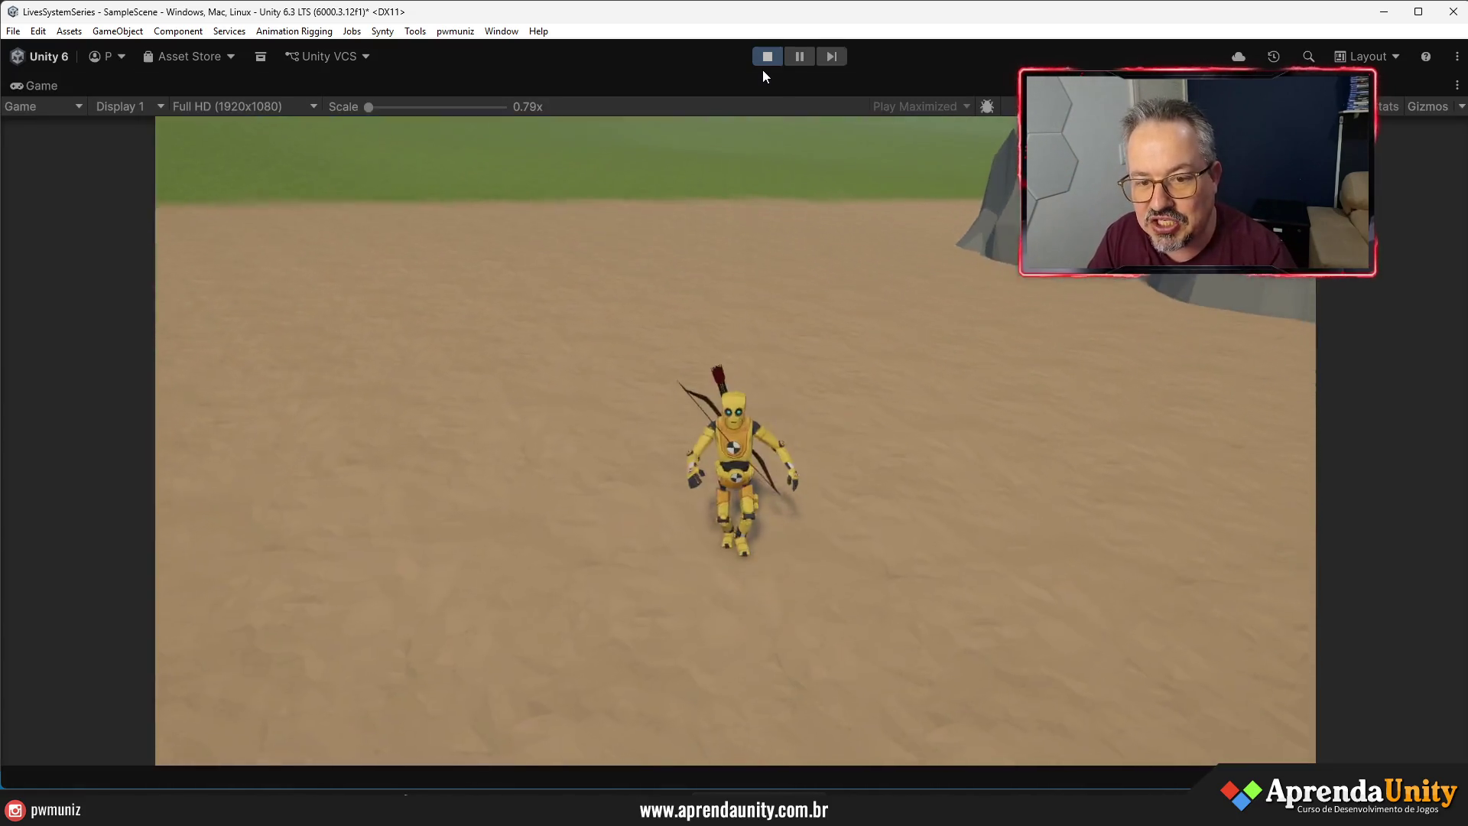
key(d)
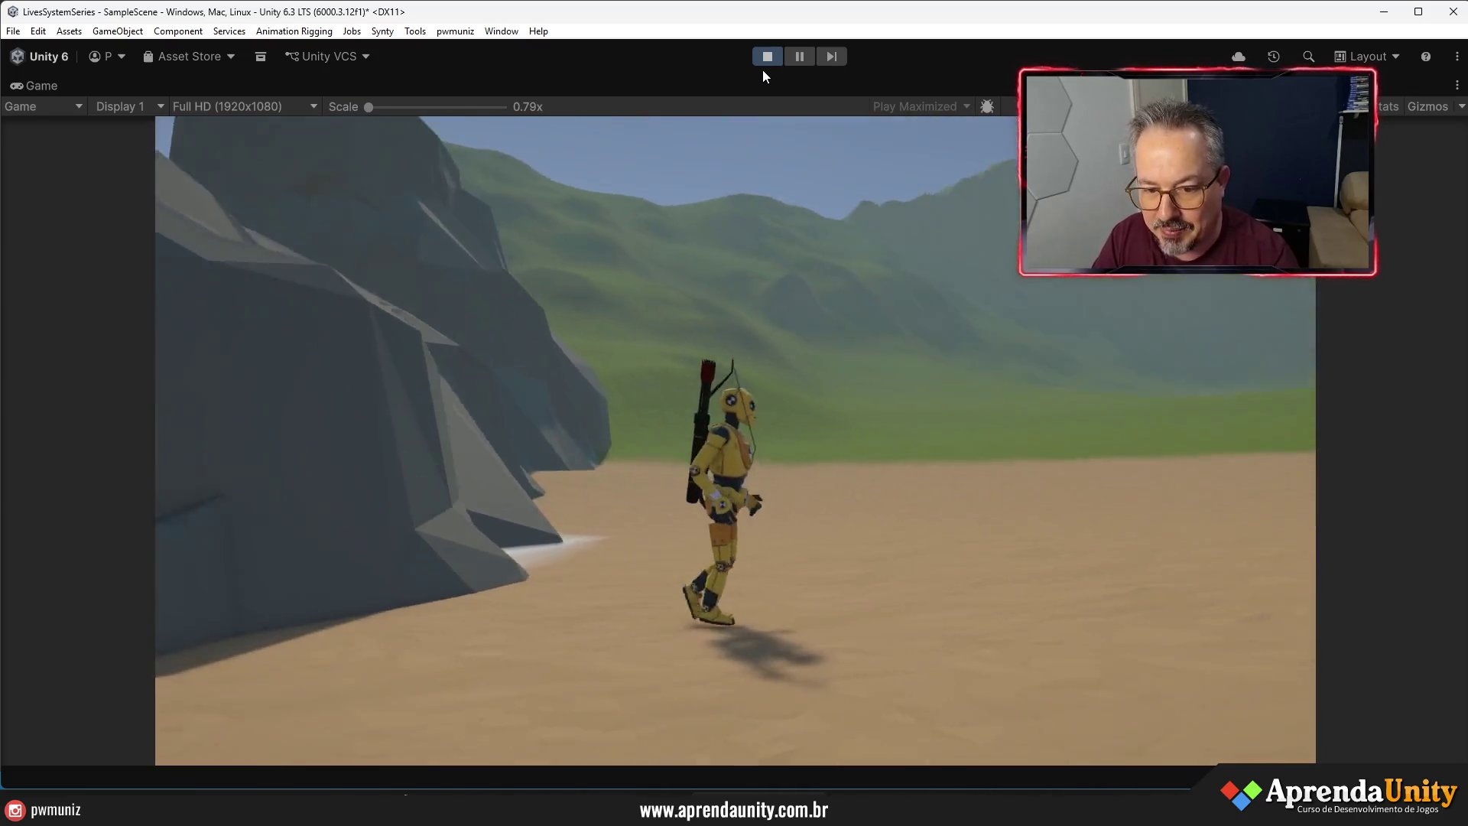
key(w)
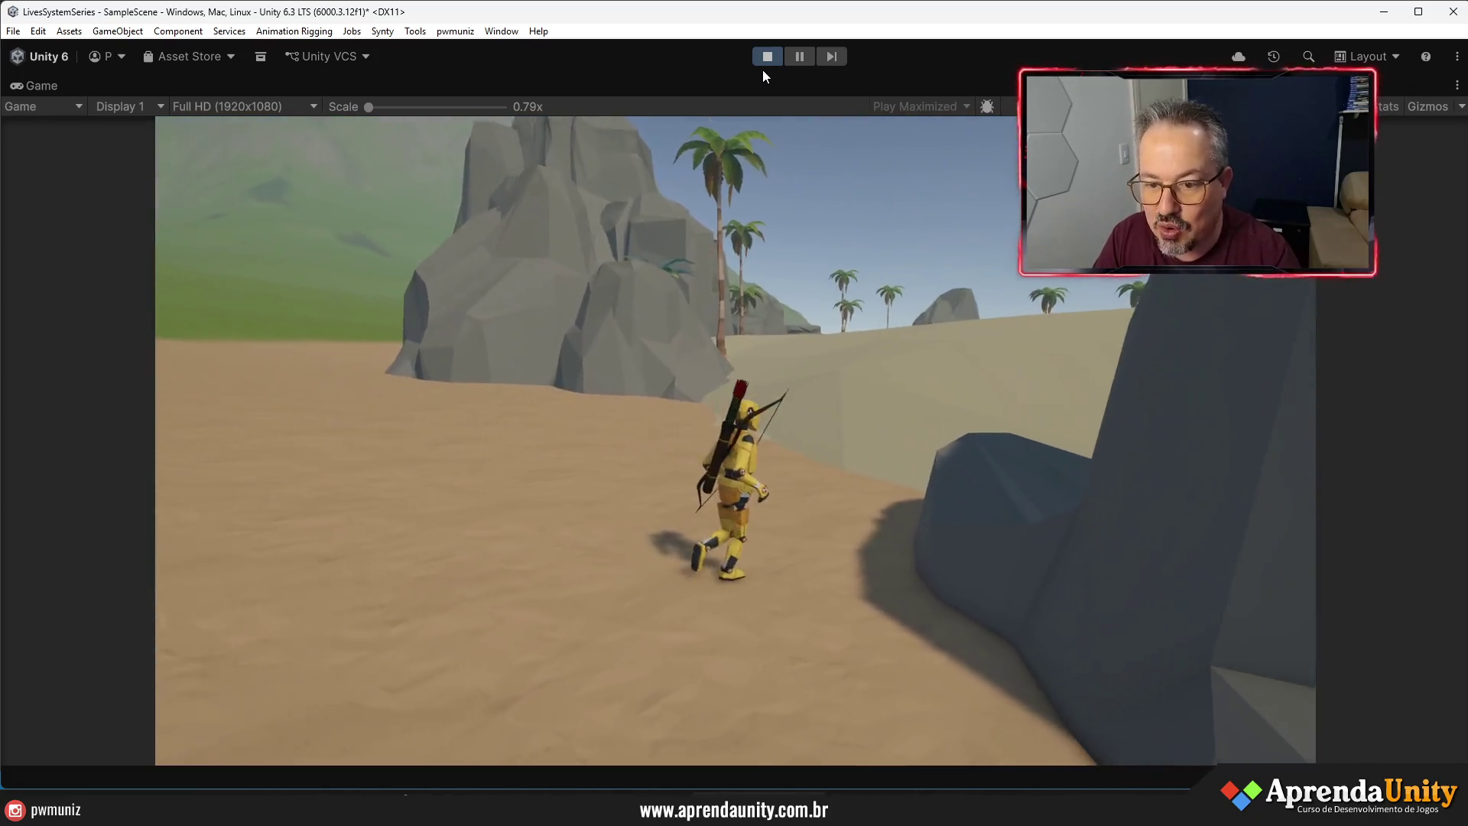
key(w)
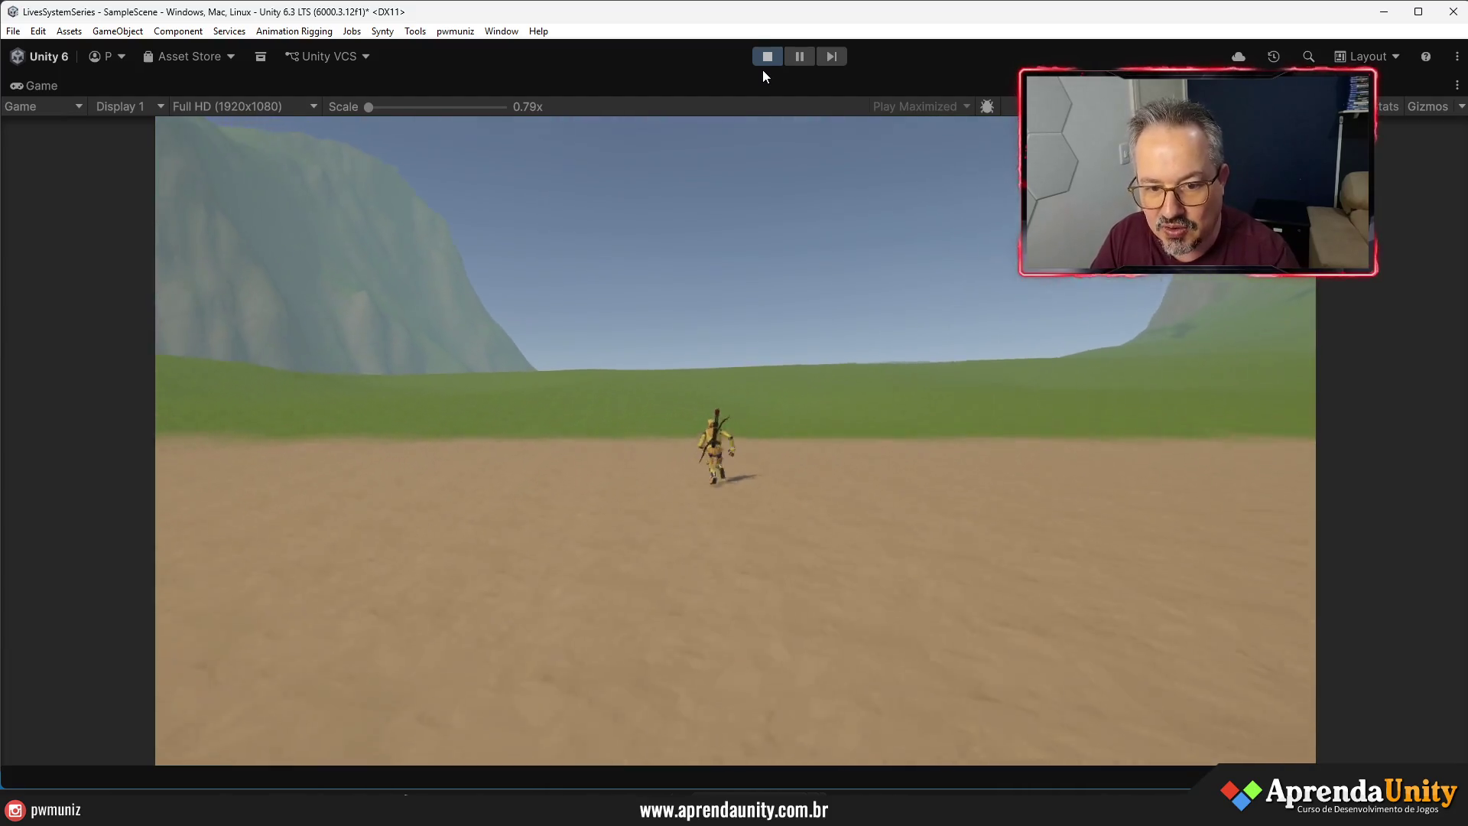
key(d)
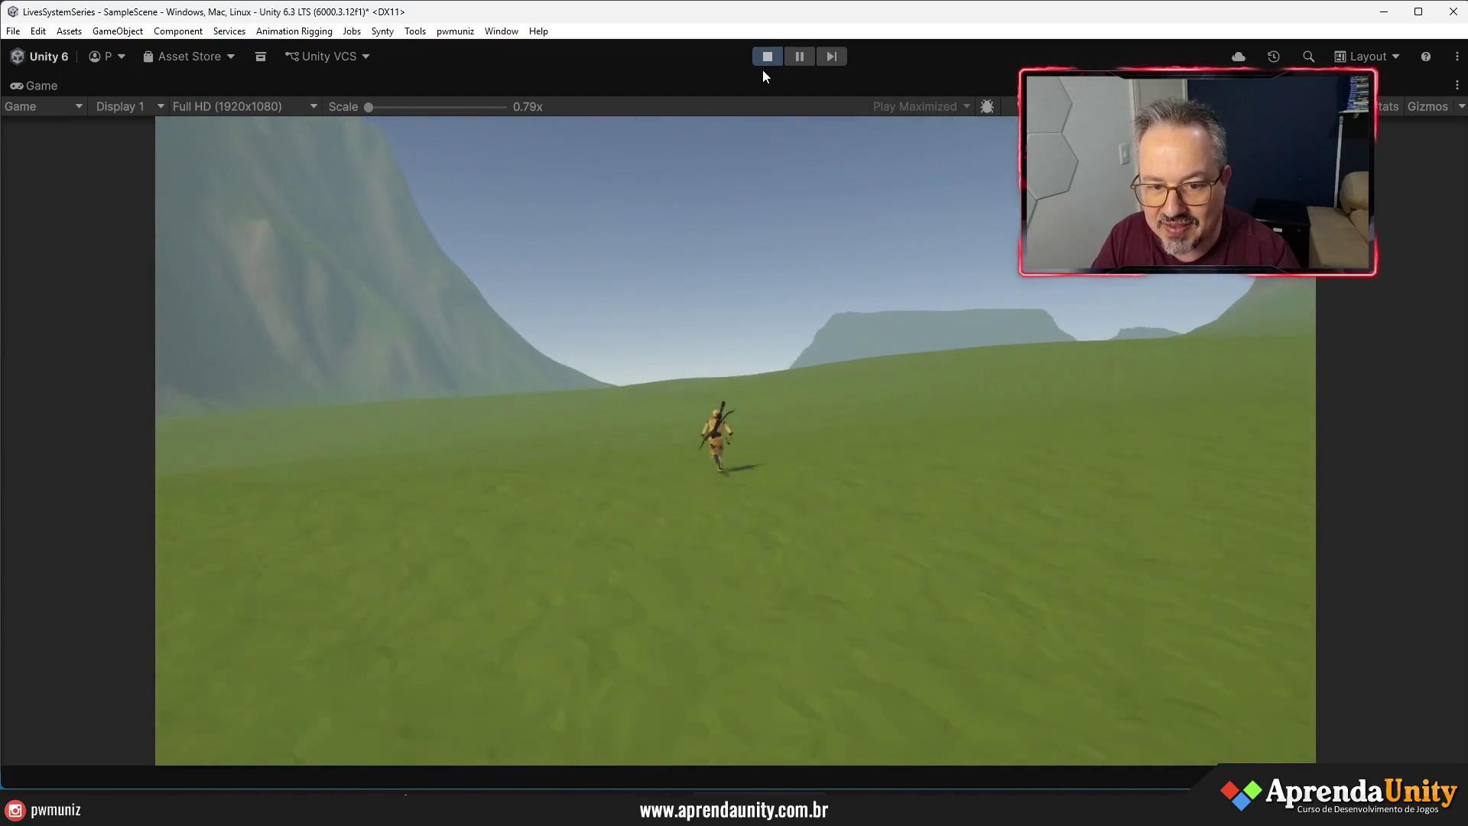
key(d)
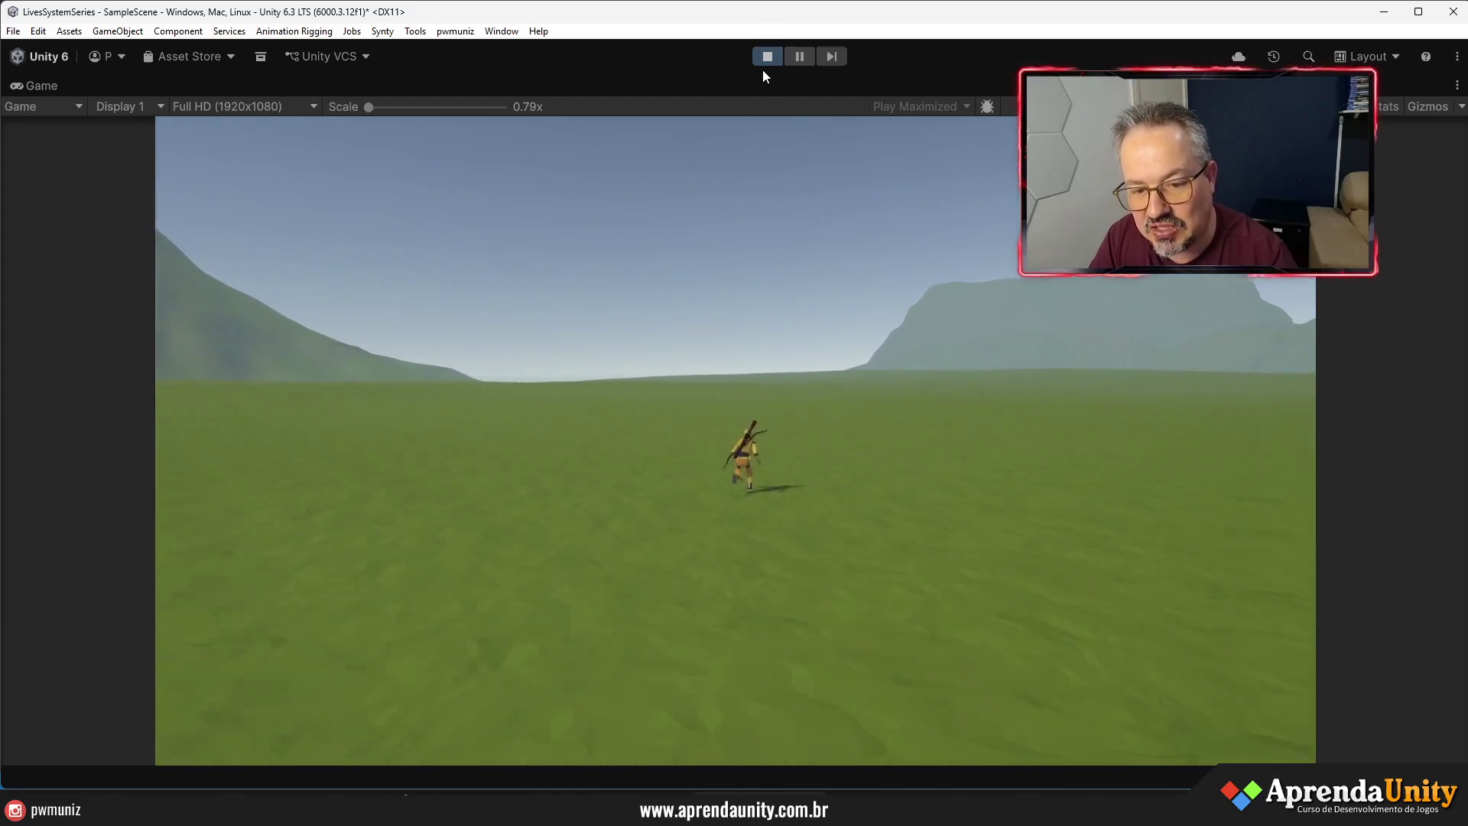
key(w)
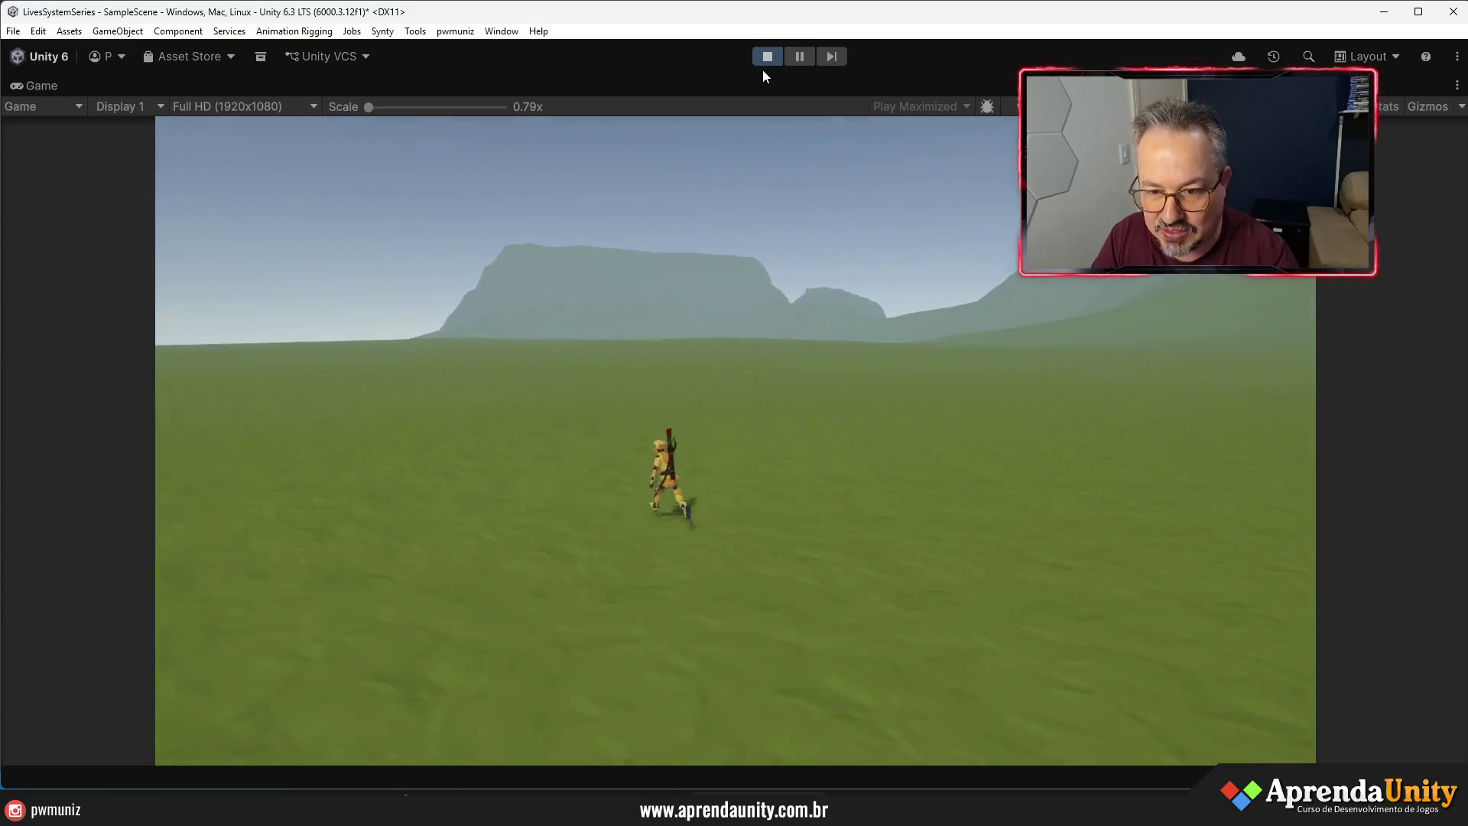
key(w)
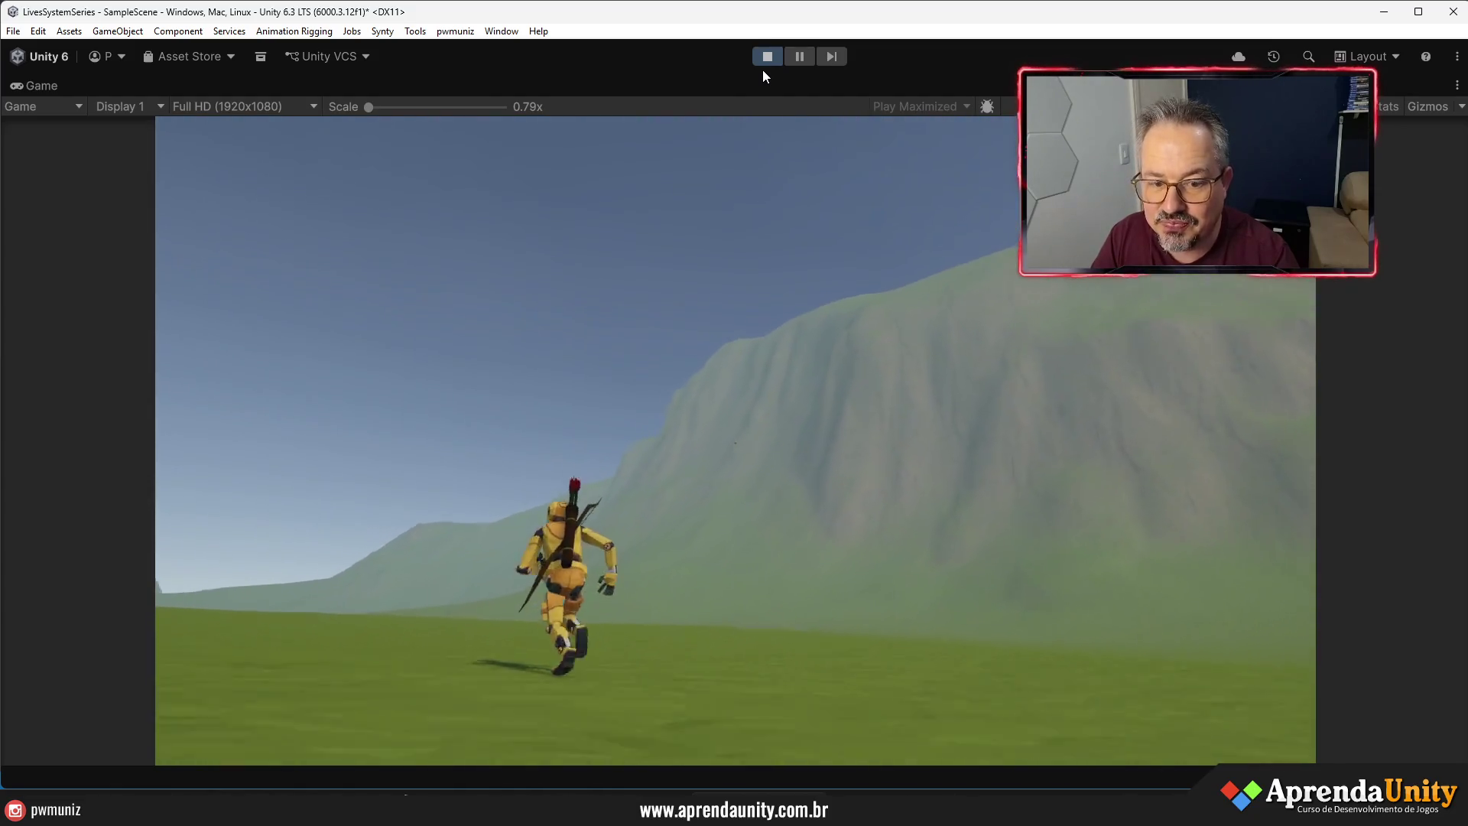
key(w)
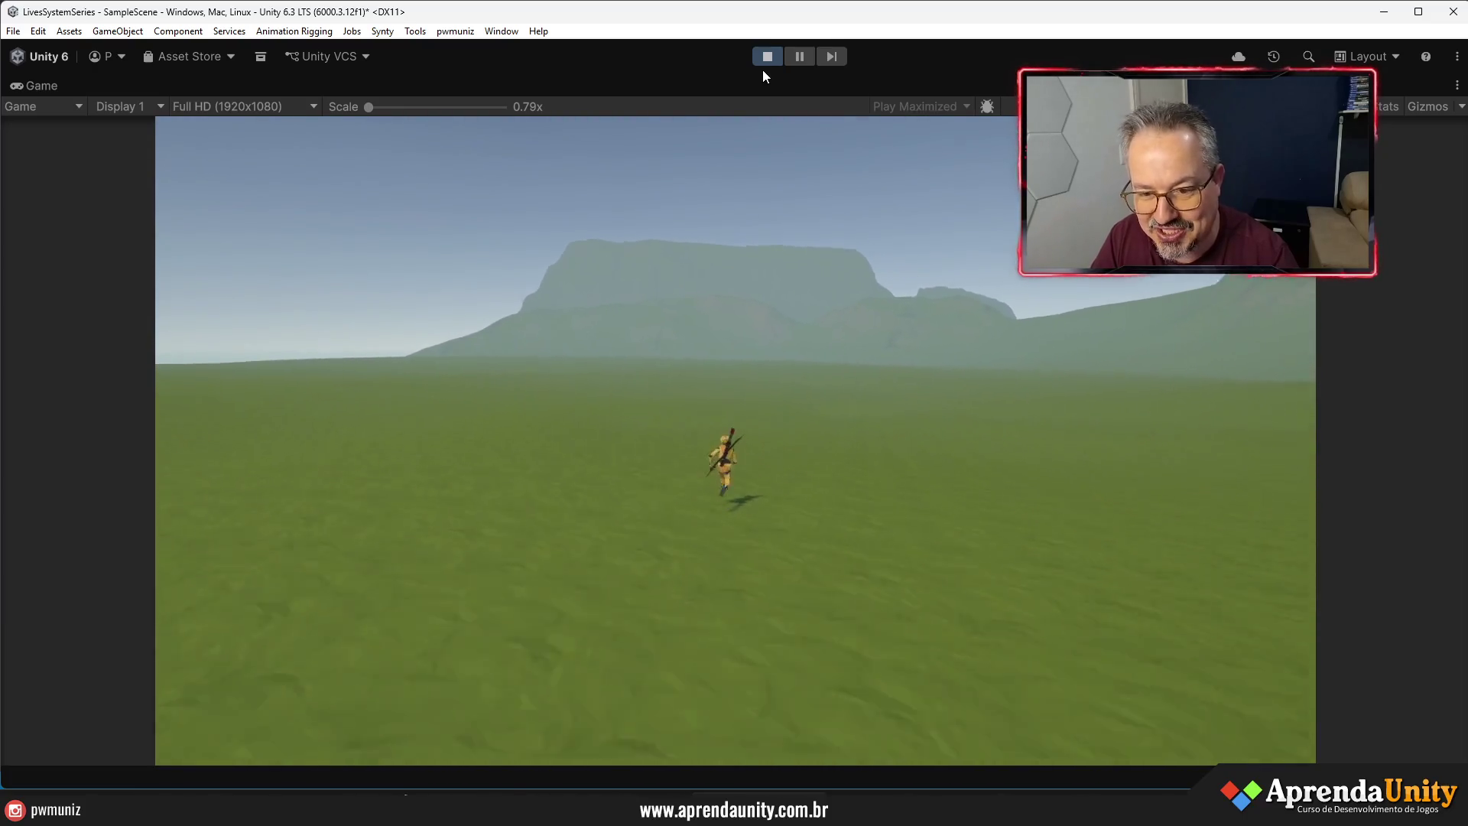
key(w)
key(w)
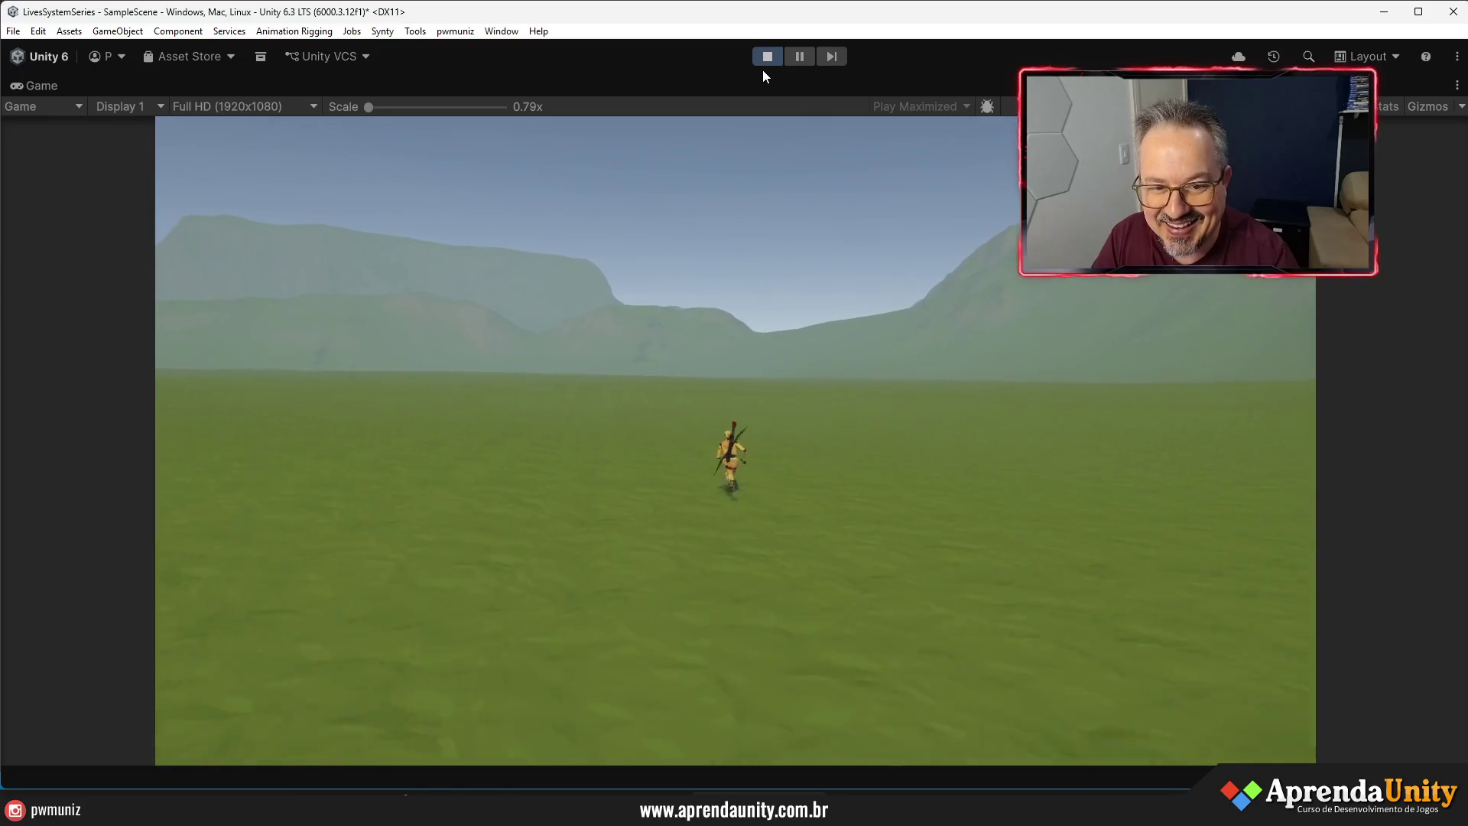
key(w)
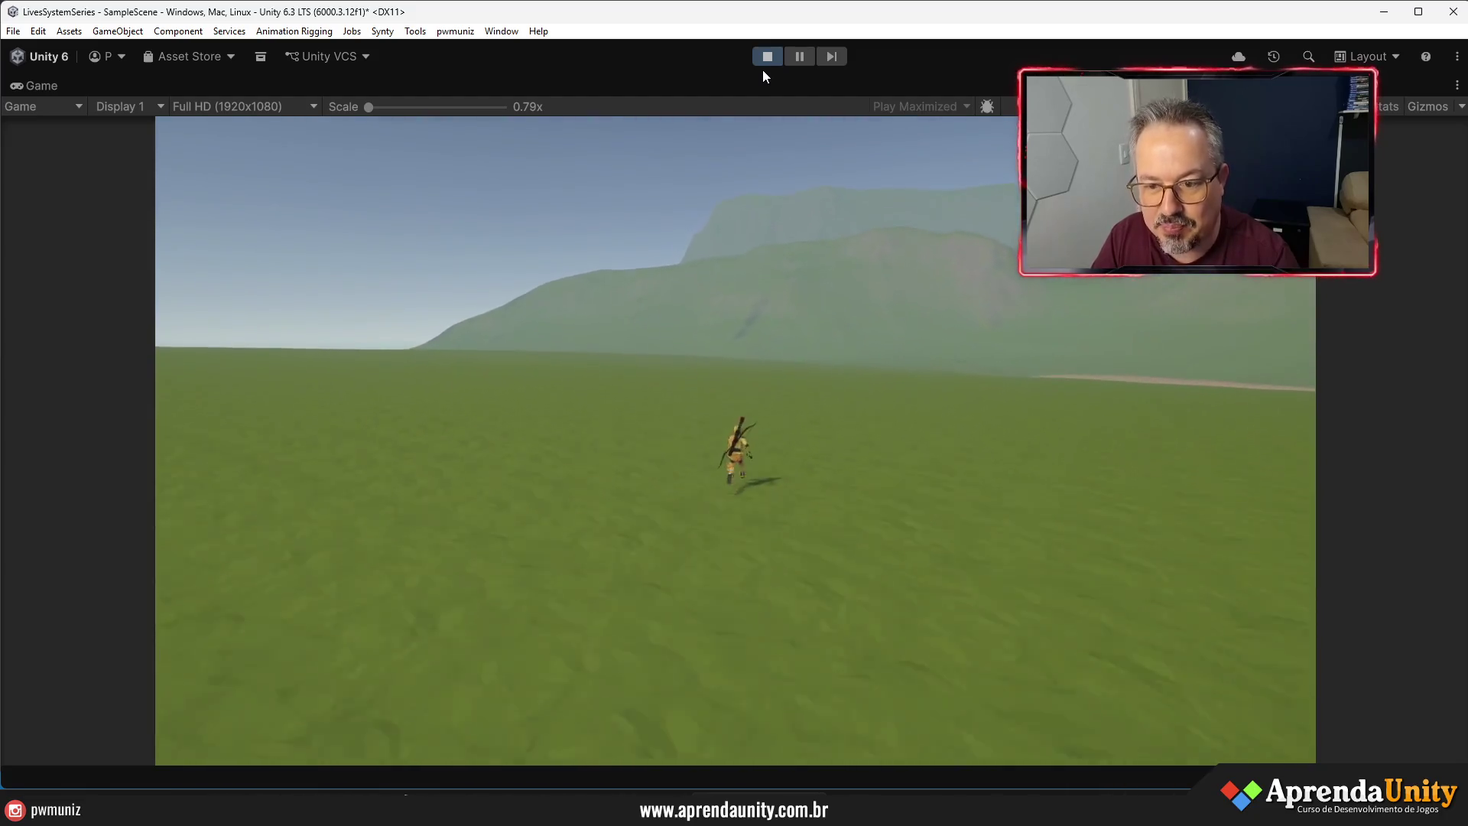
- Steer the character left into the valley and up the hillside
key(w)
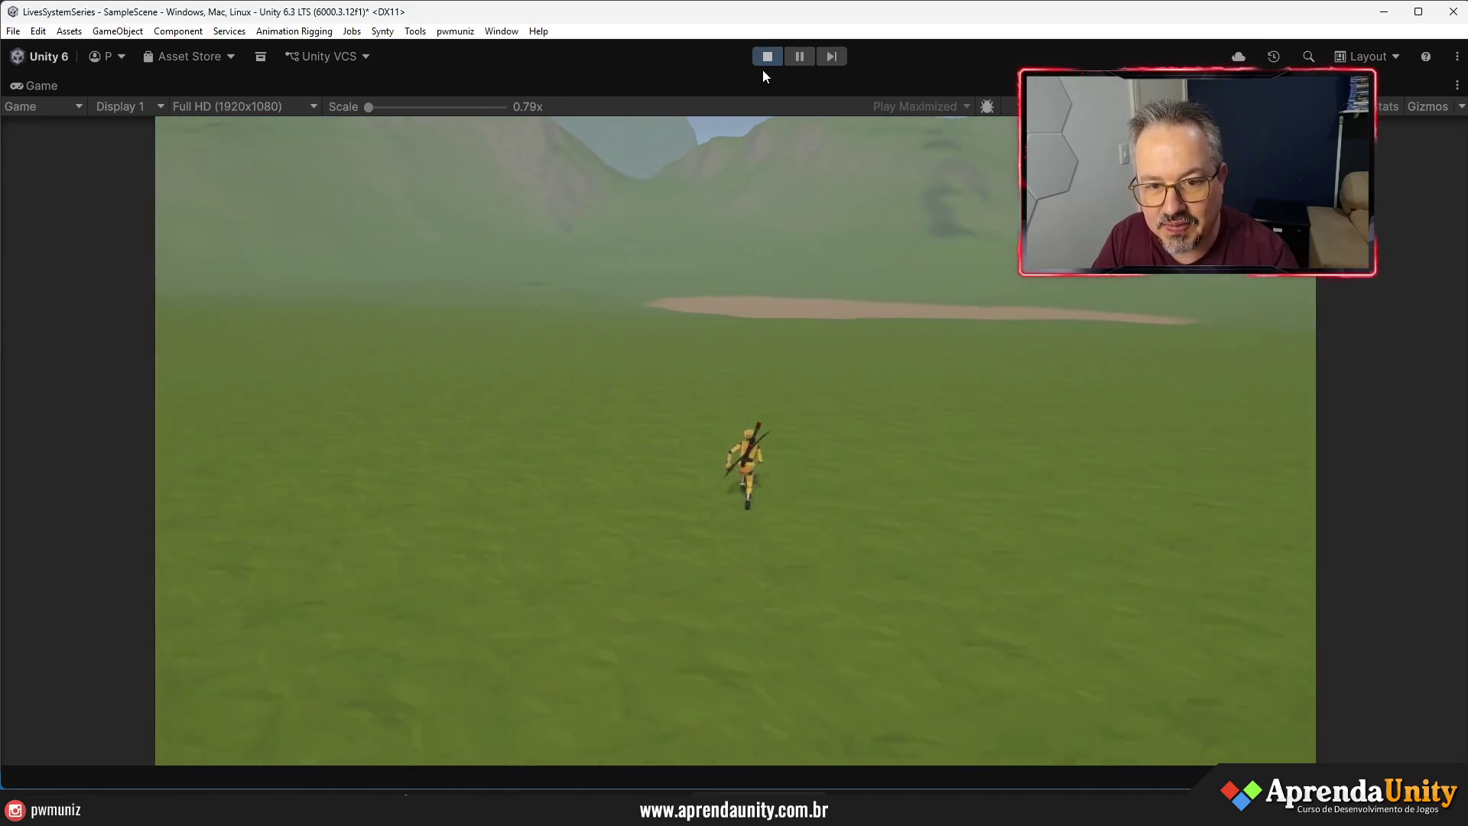
key(w)
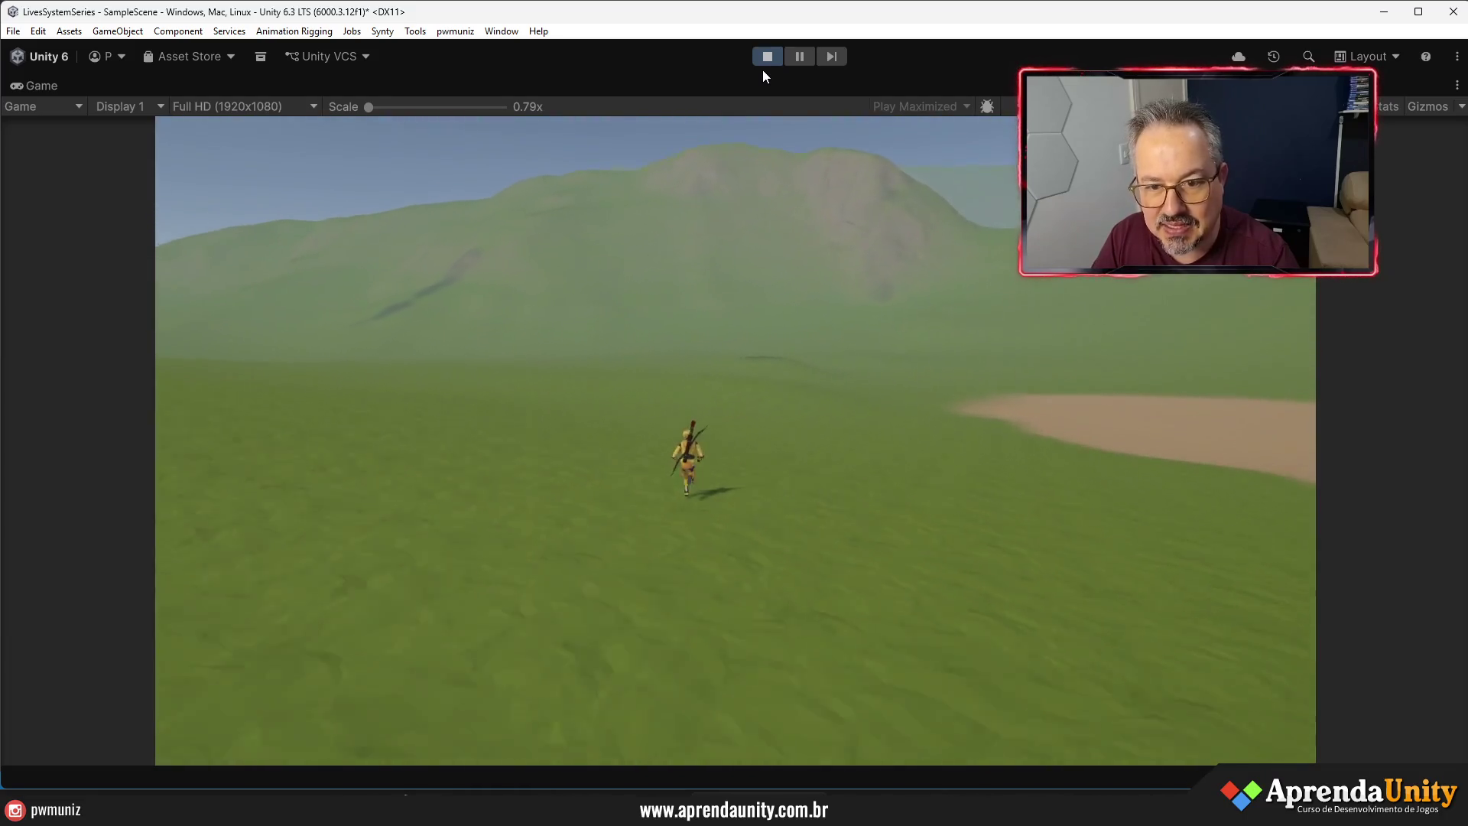
key(w)
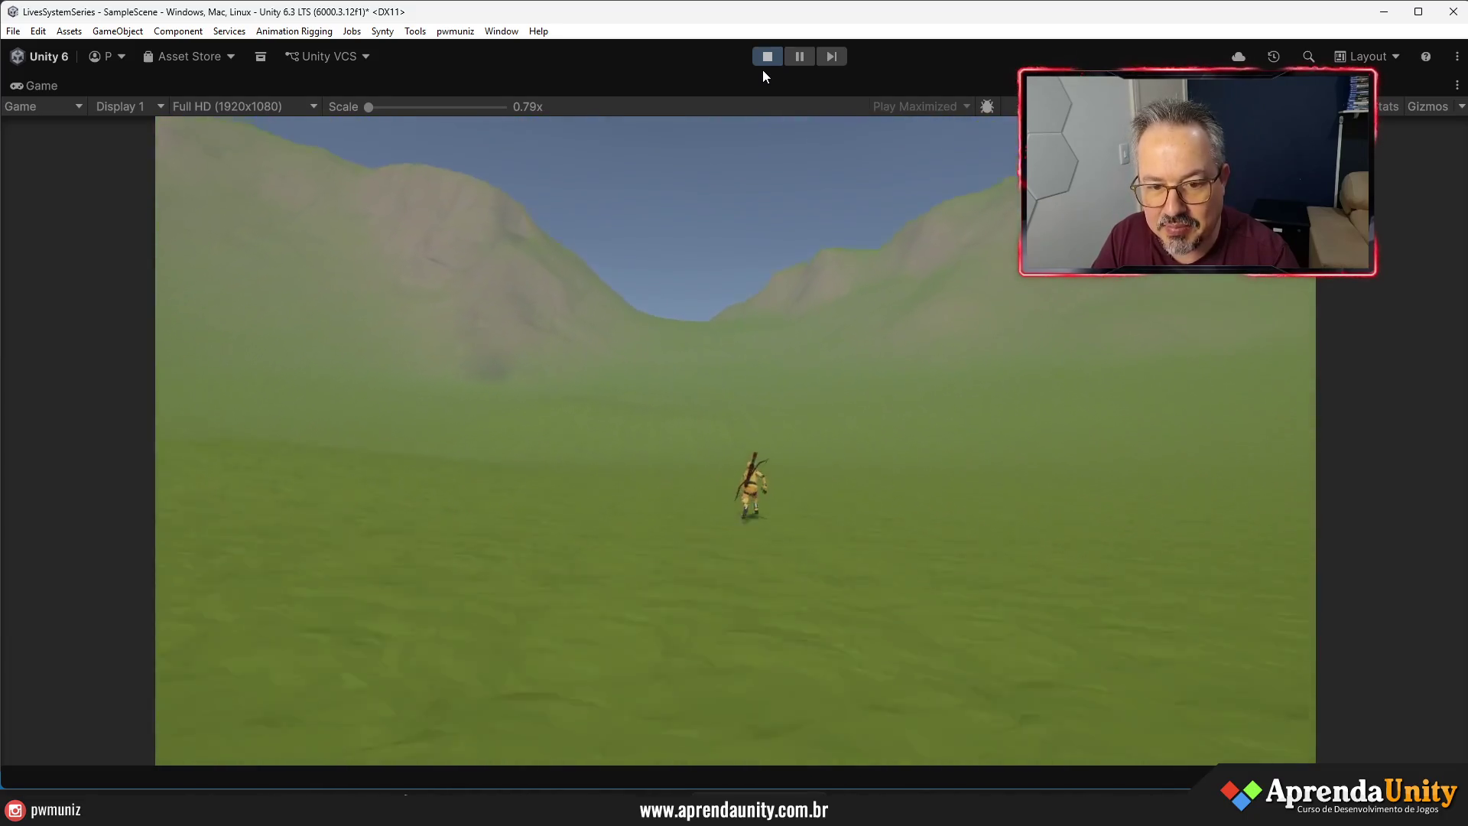
key(w)
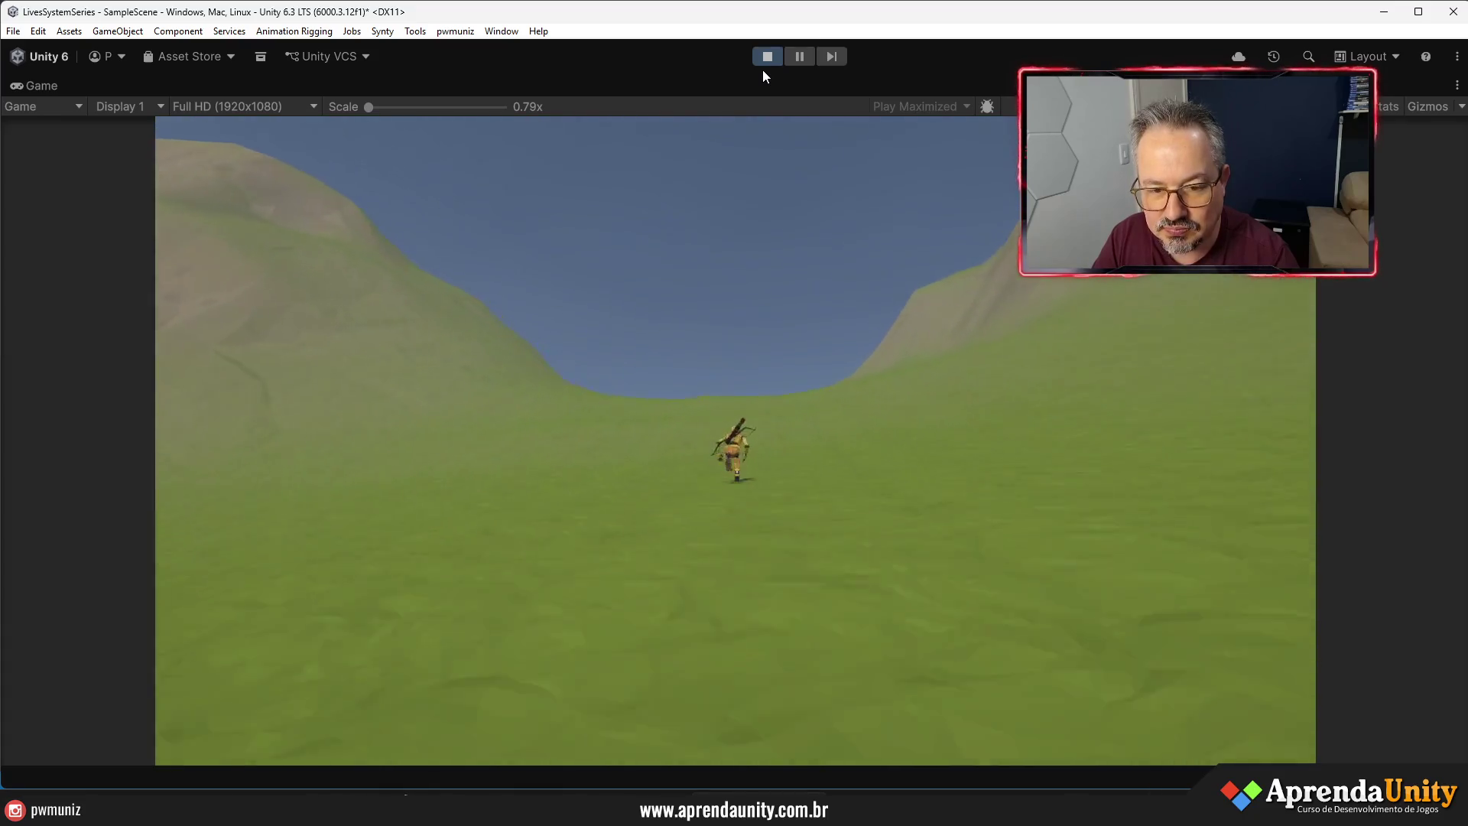
key(w)
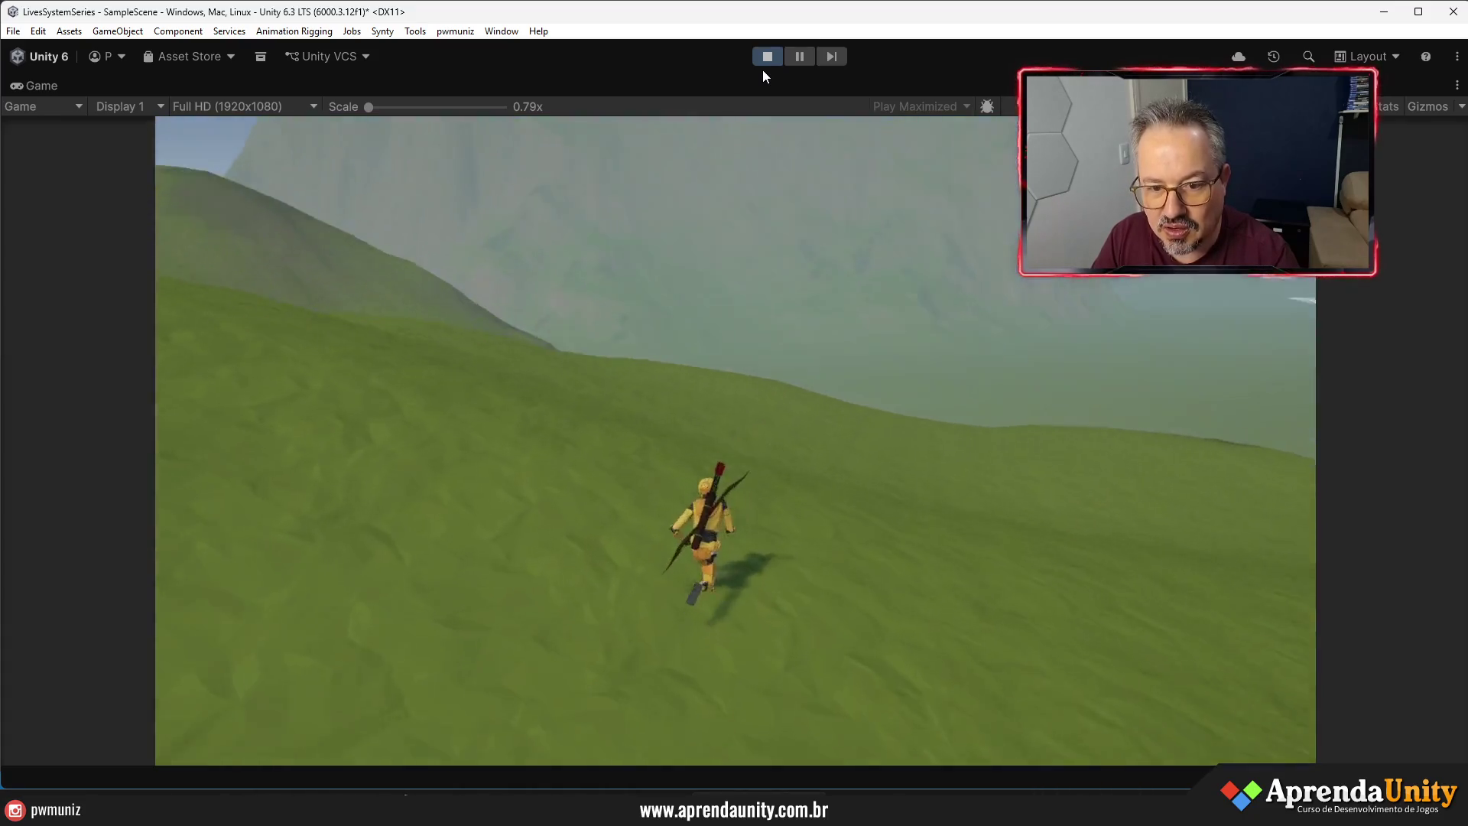
key(w)
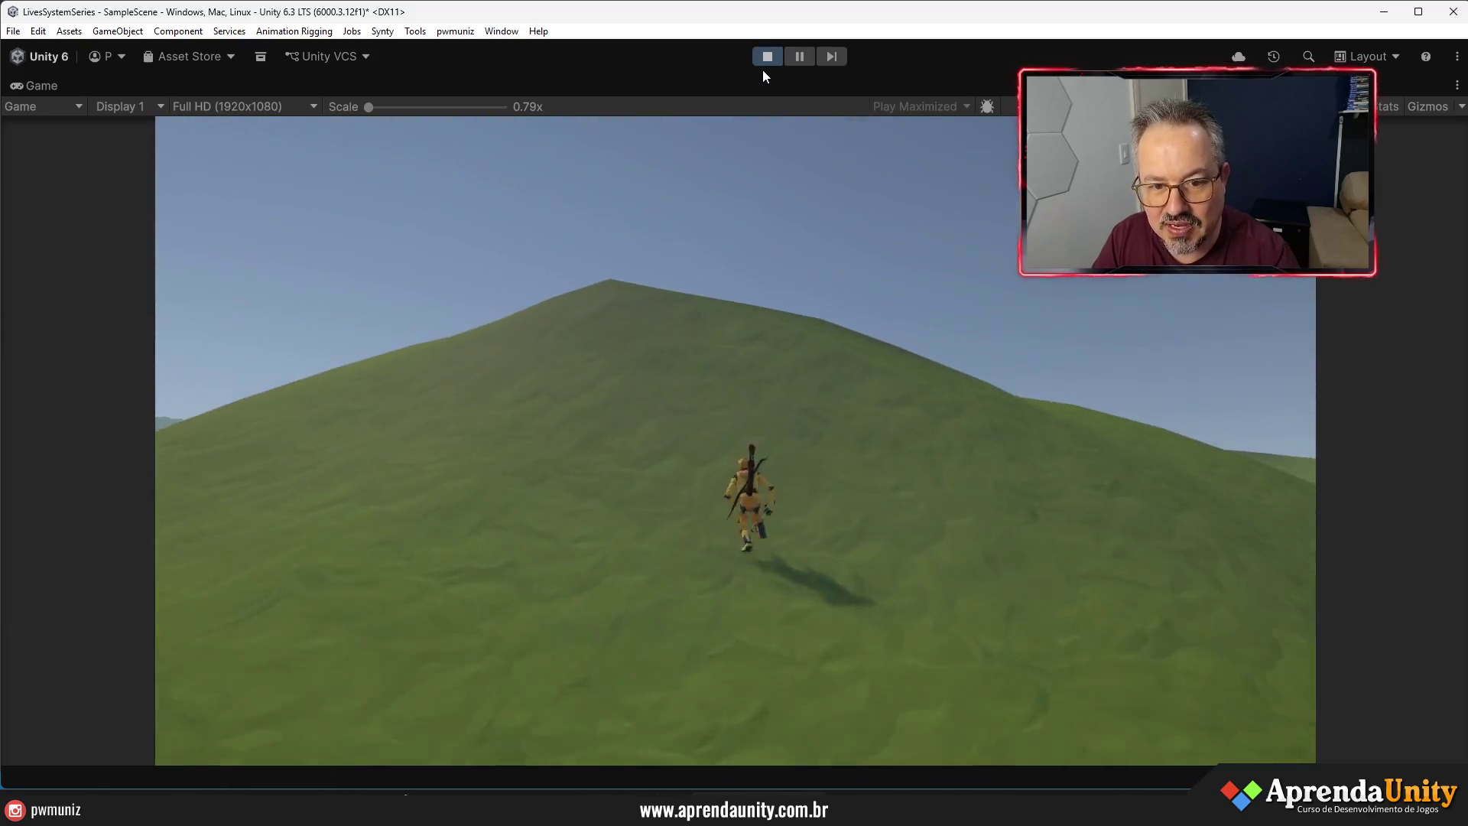
- Jump twice on the hillside, leap toward the valley and run onto the beach
key(space)
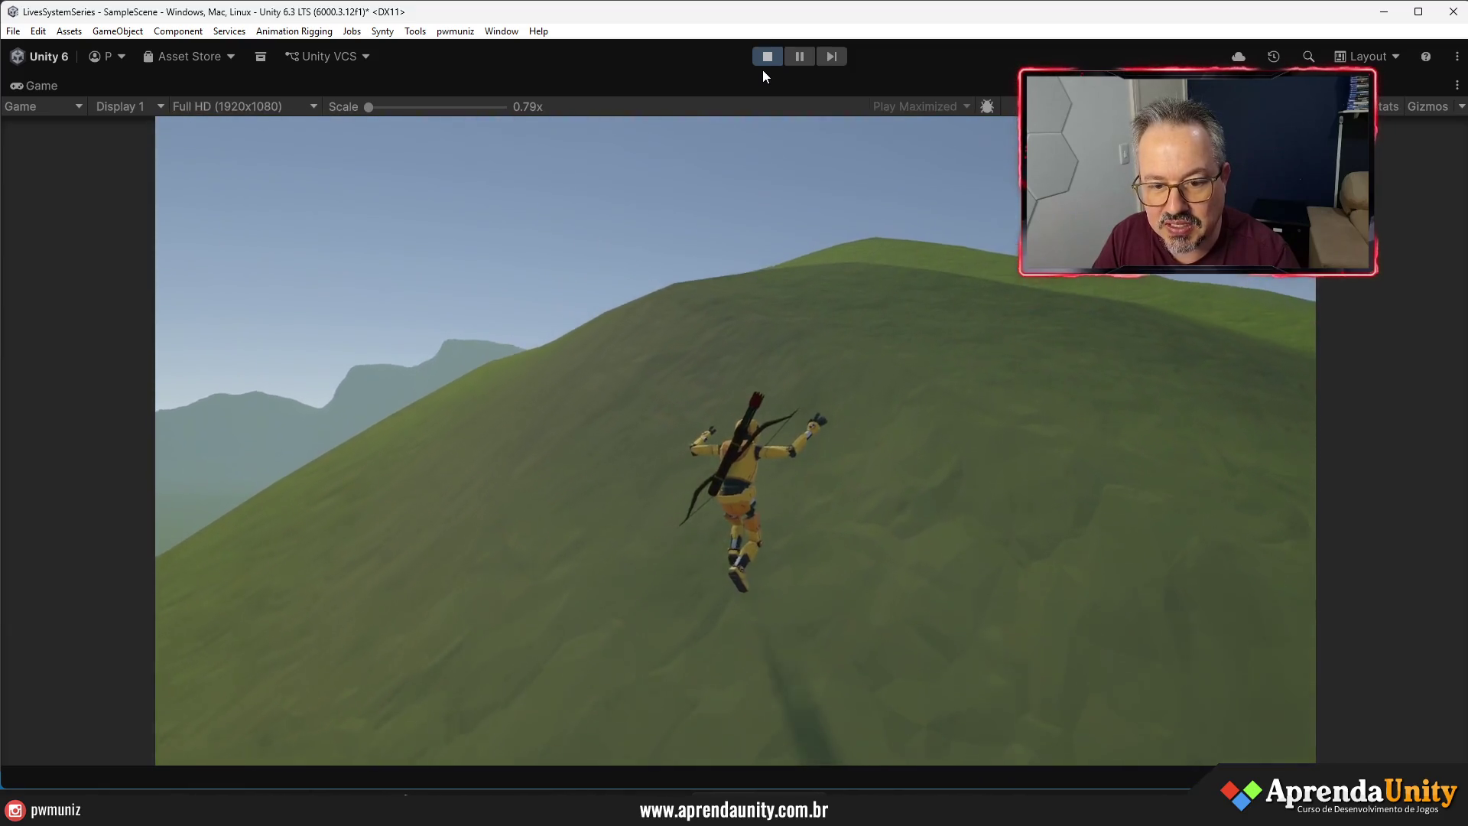
key(w)
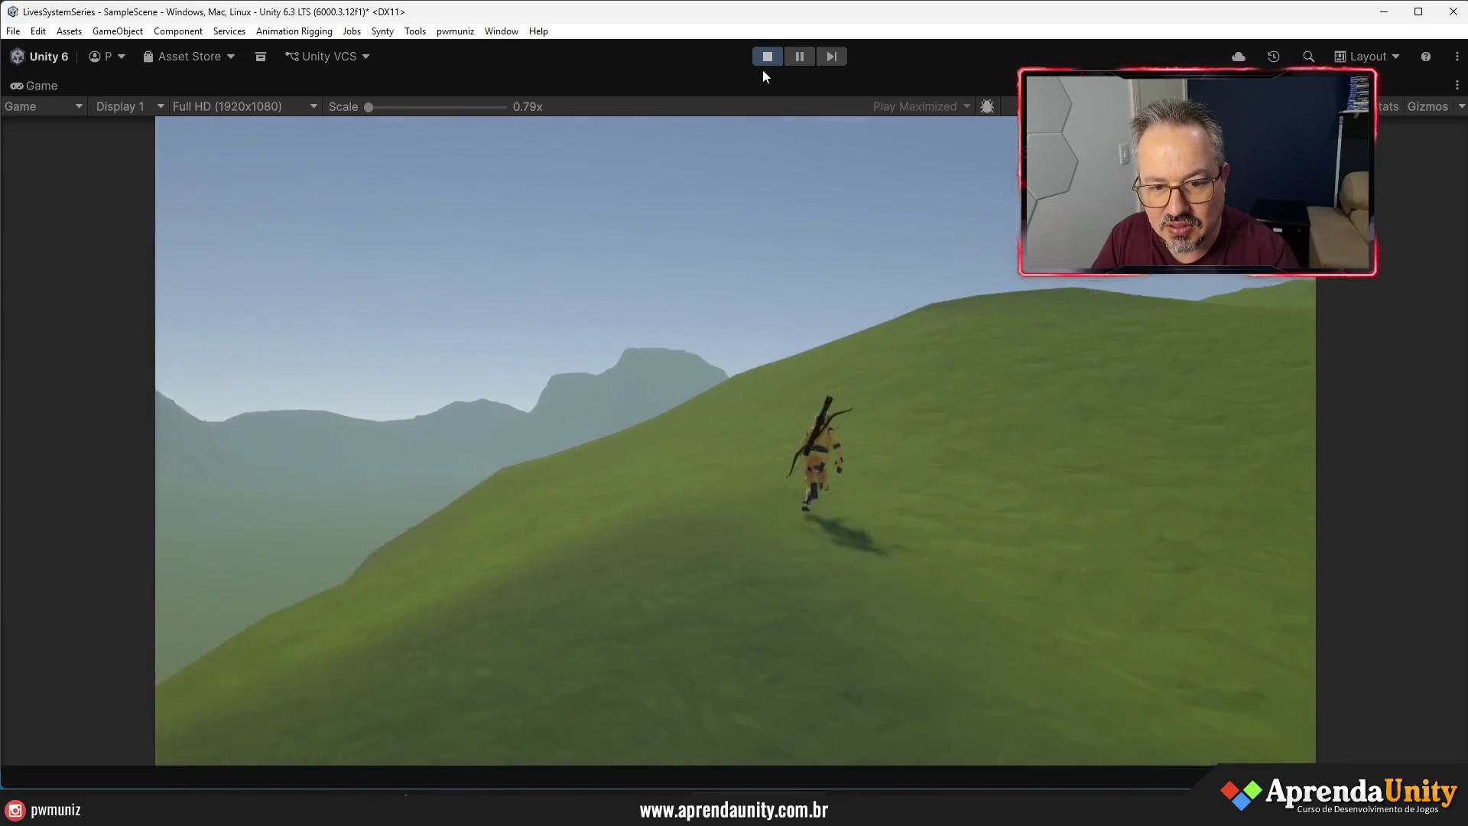
key(w)
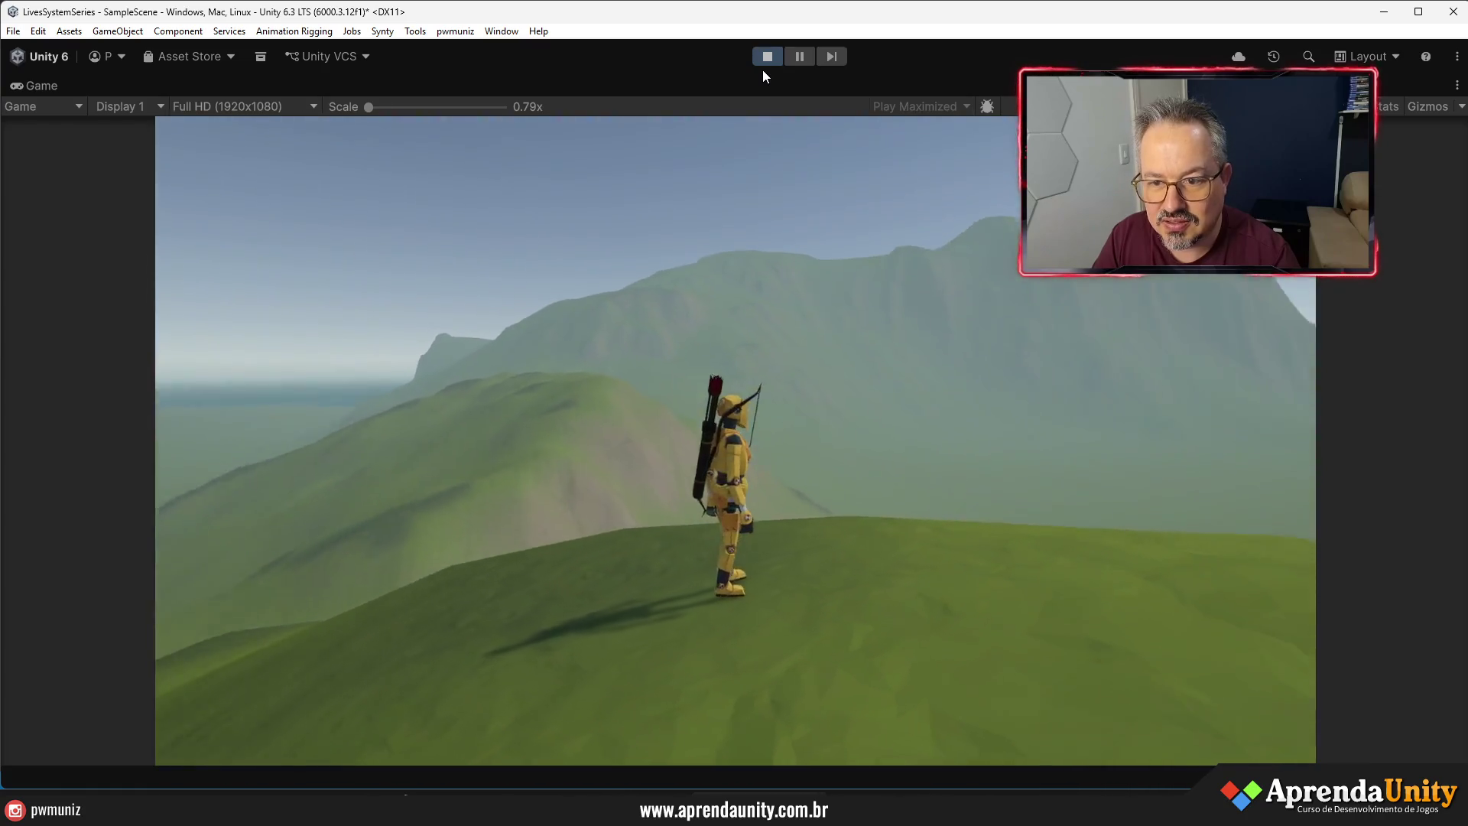
key(w)
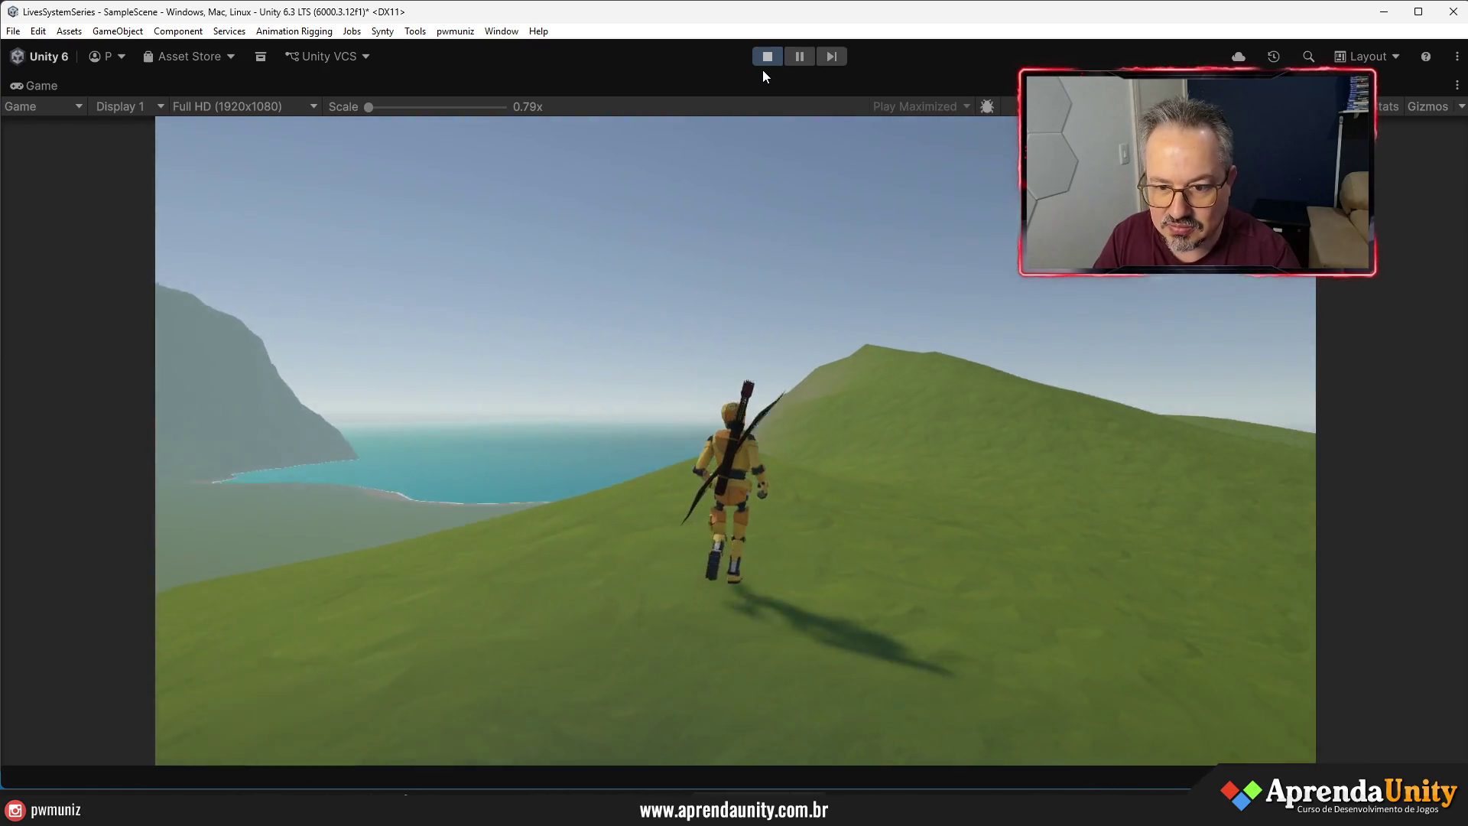
key(w)
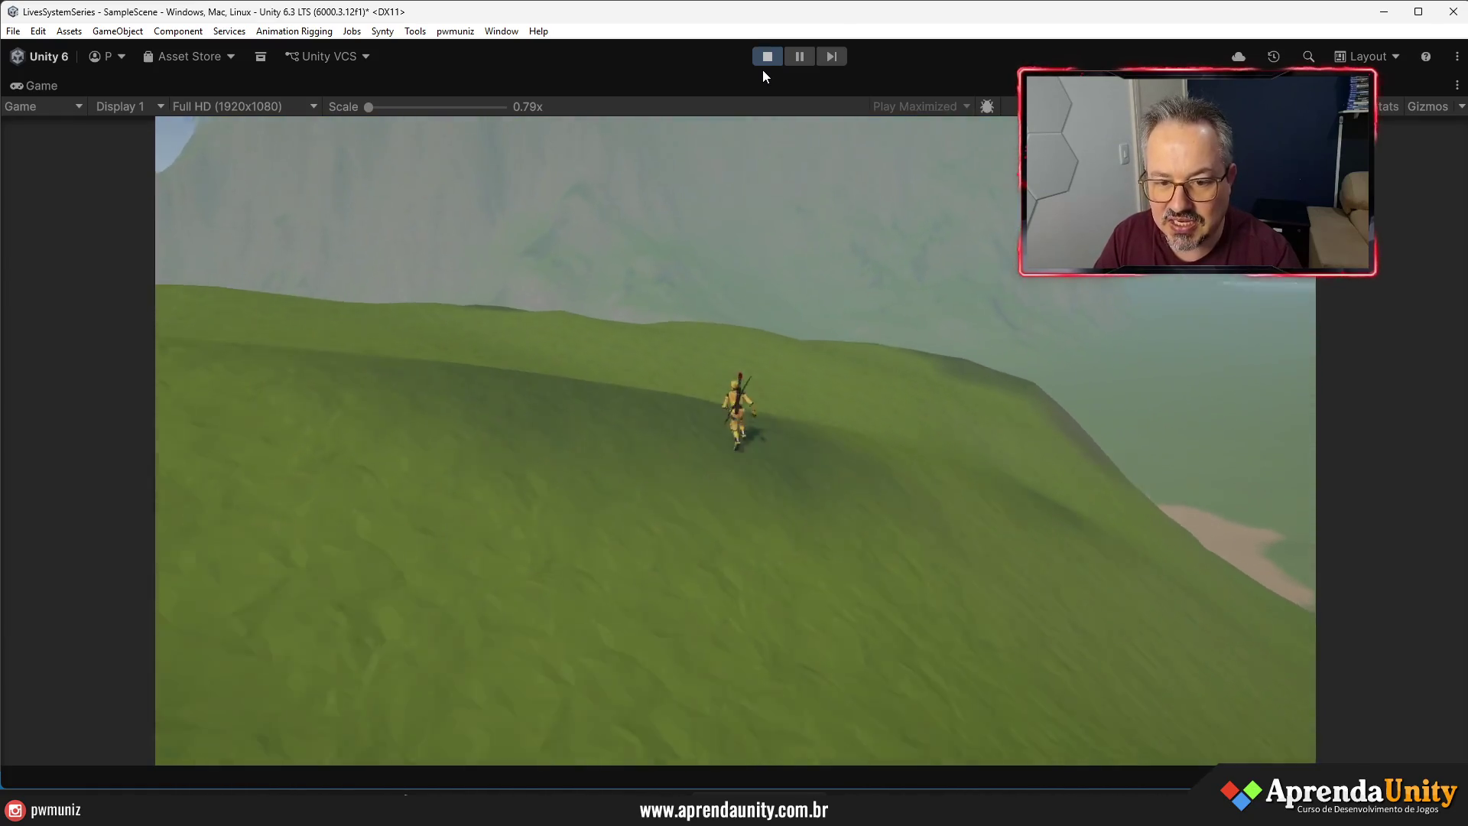
key(space)
key(w)
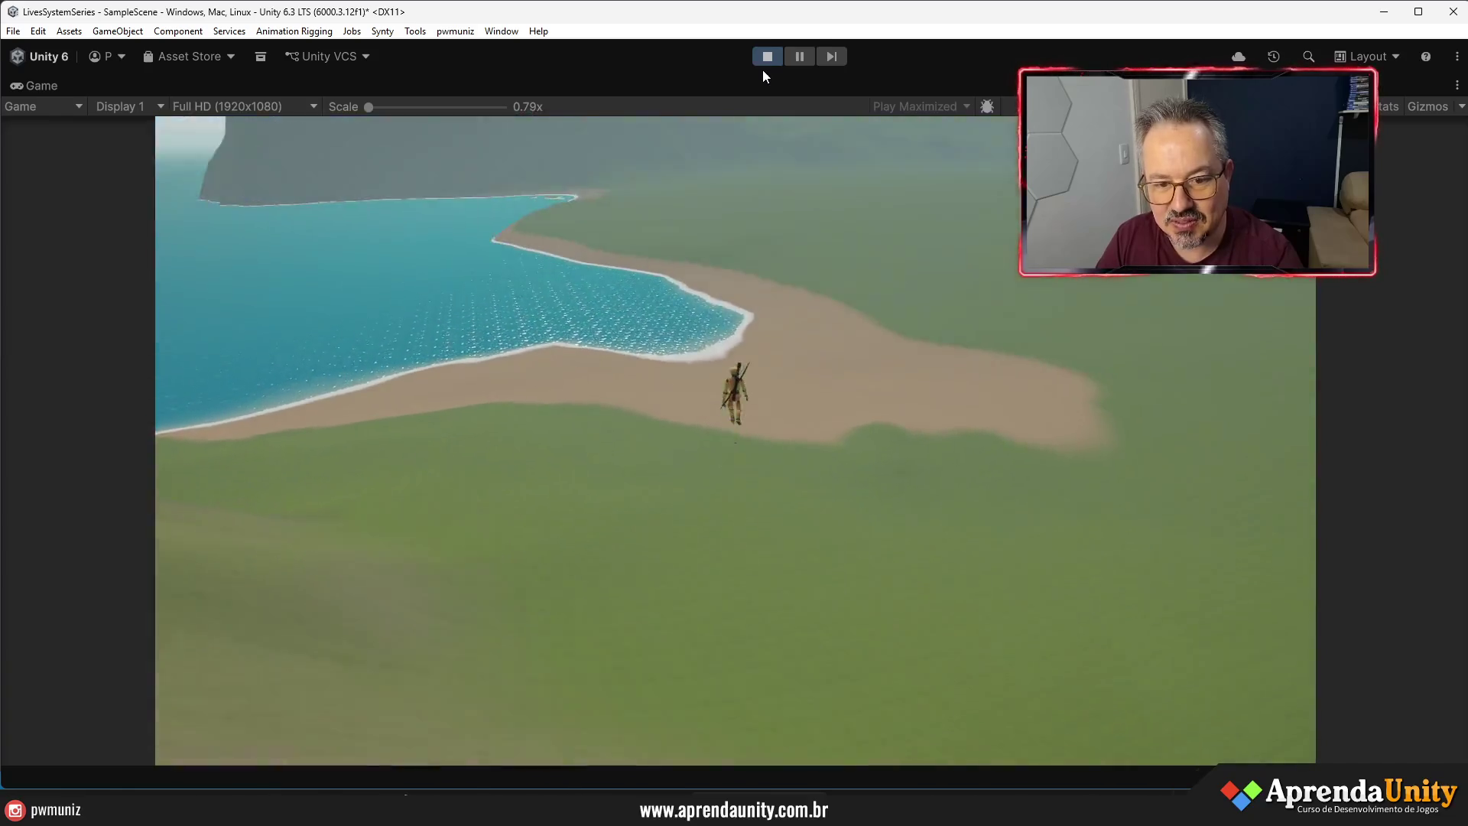
key(w)
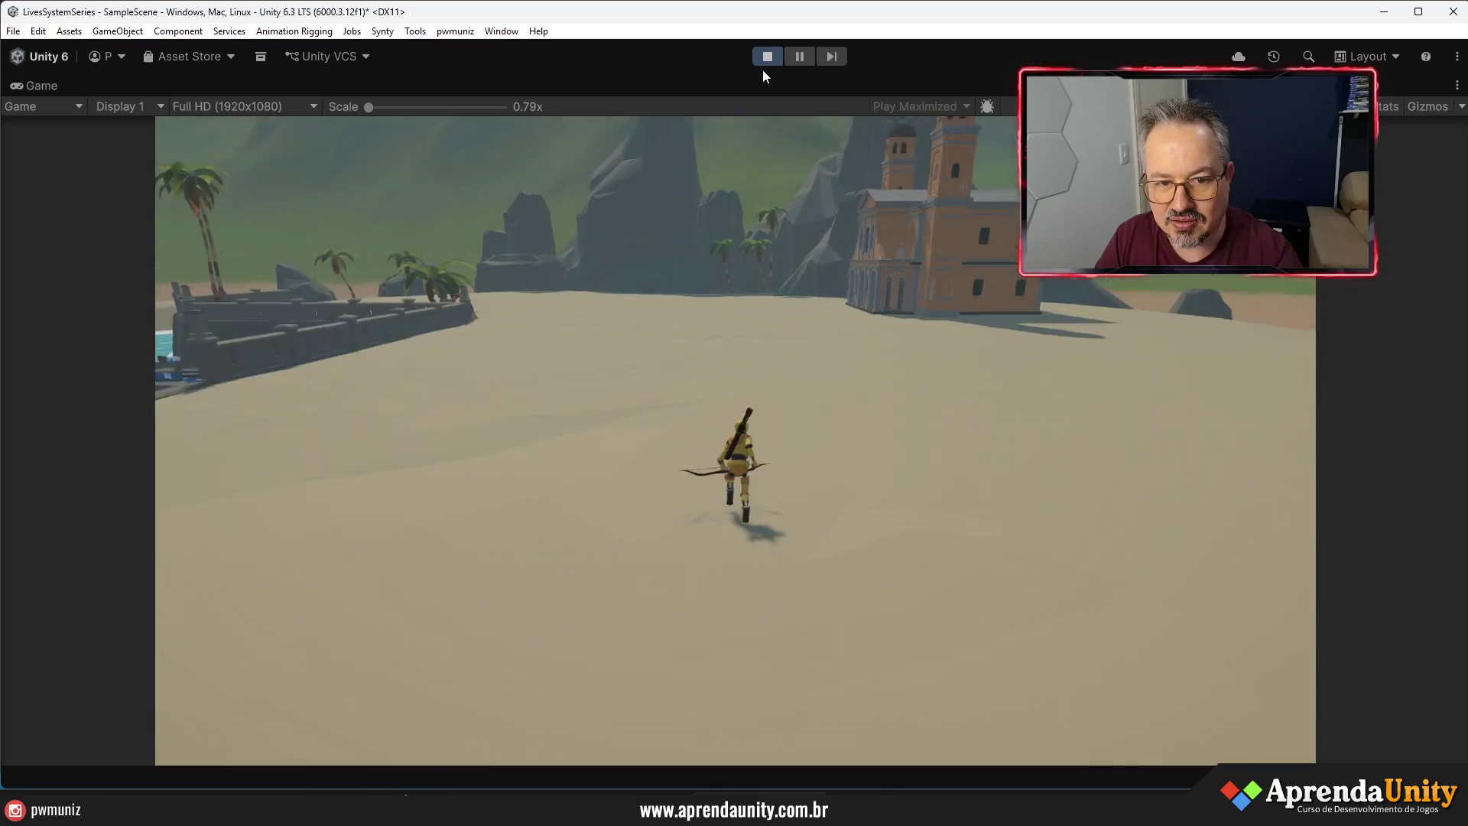
- Exit play mode and return to editing the scene
click(767, 57)
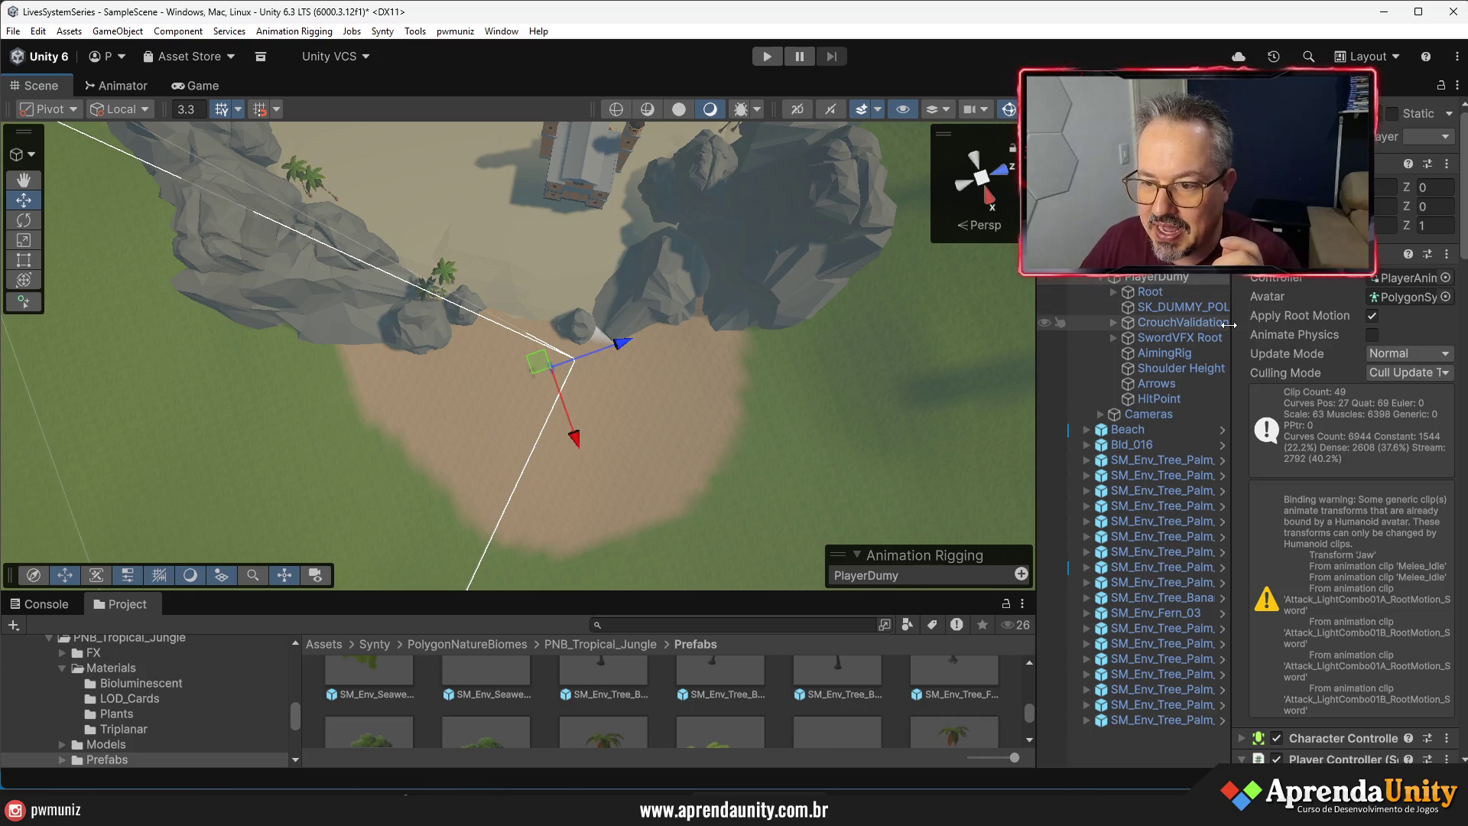
- Lower the player's Sprint Speed from 50 back to 6.5
drag(1037, 322, 1000, 321)
click(1221, 755)
text(50)
key(BackSpace)
key(BackSpace)
text(6.)
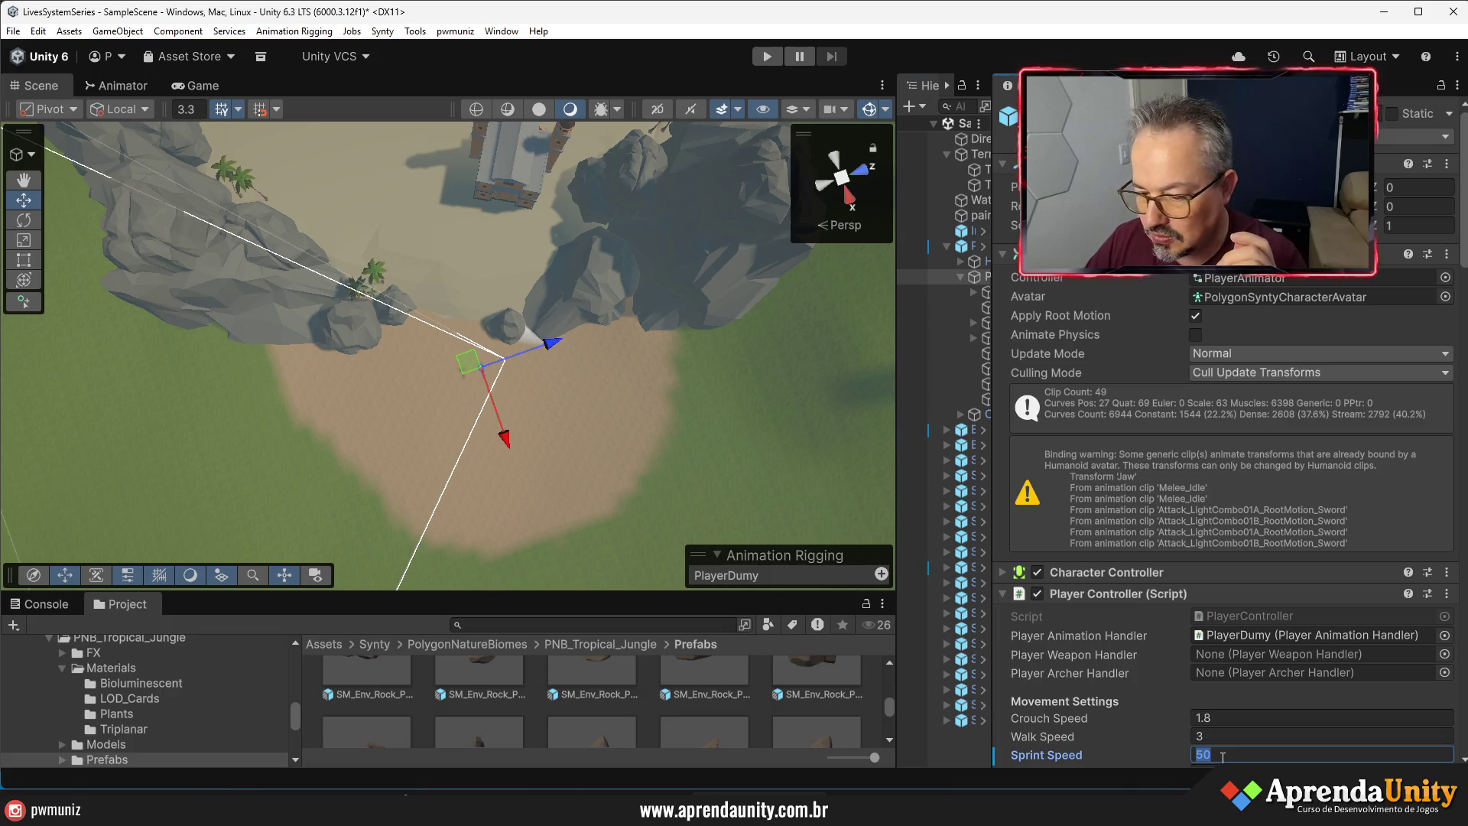
text(5)
key(Return)
- Widen the Hierarchy and enlarge the Scene view over the beach
drag(998, 377, 1282, 378)
drag(898, 382, 1098, 383)
mouse_move(688, 321)
mouse_down()
mouse_move(668, 188)
mouse_move(696, 305)
mouse_move(815, 292)
mouse_move(849, 250)
mouse_up()
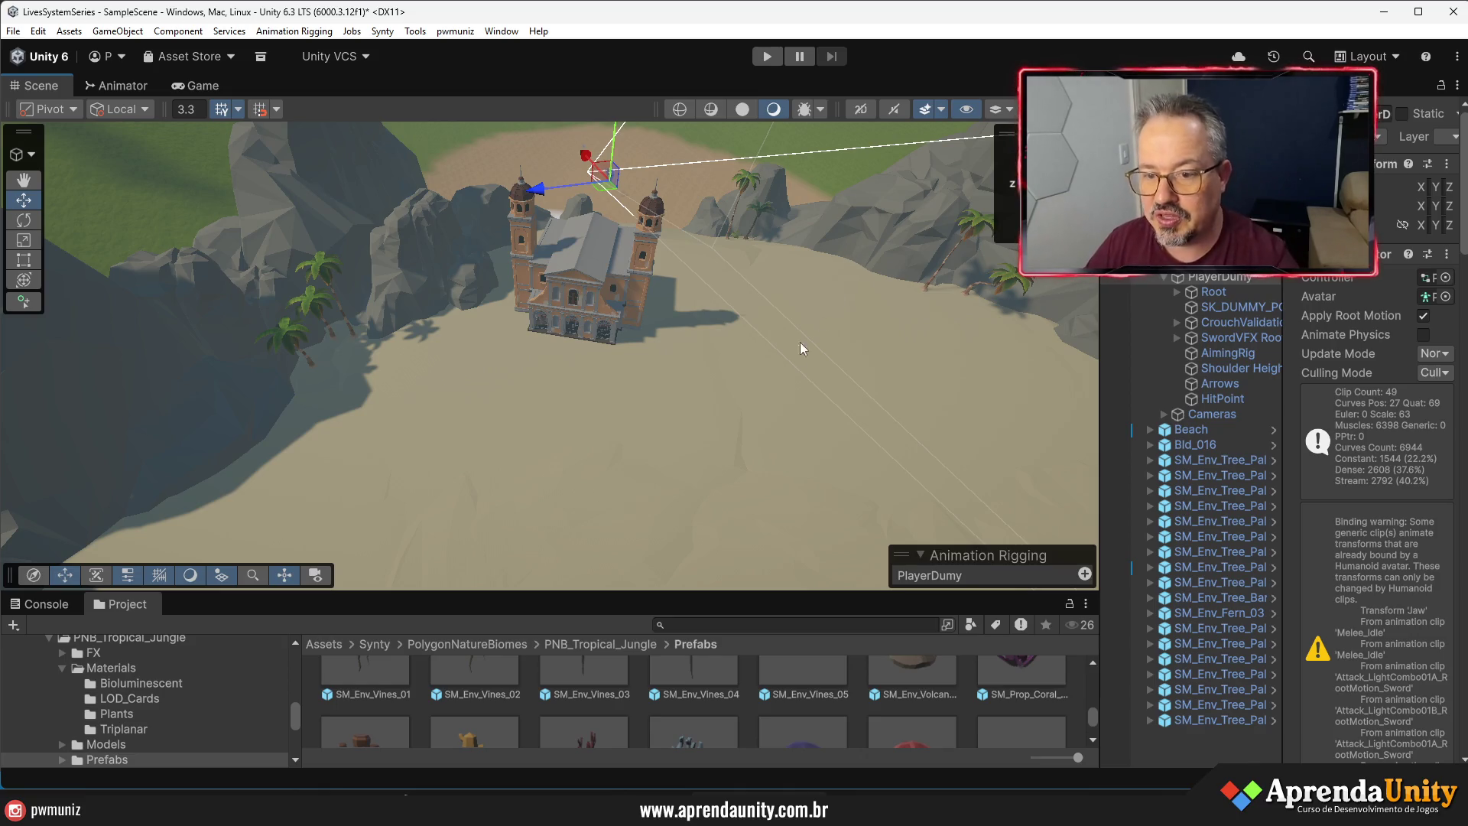
- Fly the scene camera up to the church front and widen the Hierarchy list
key(w)
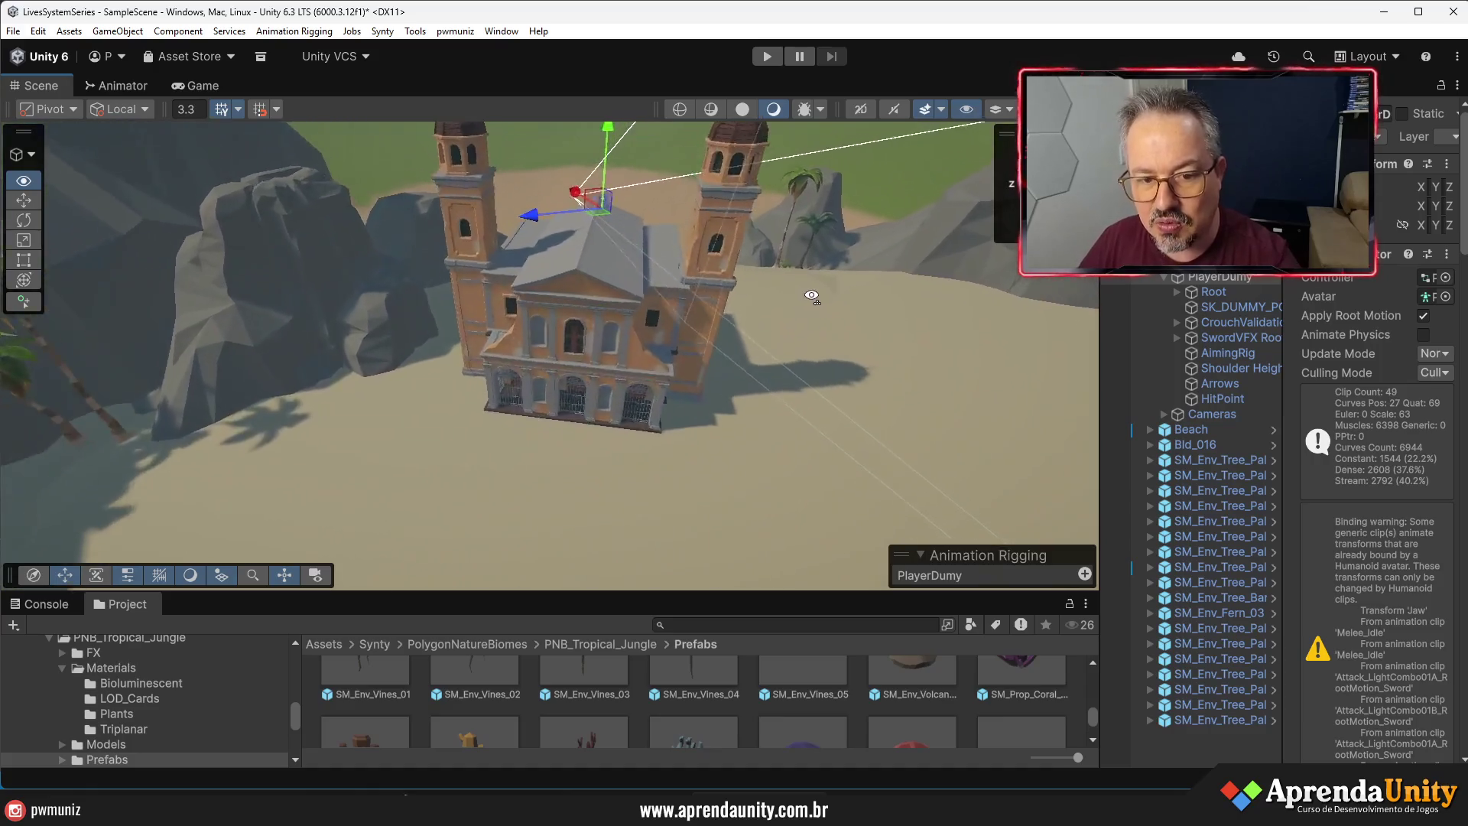
key(w)
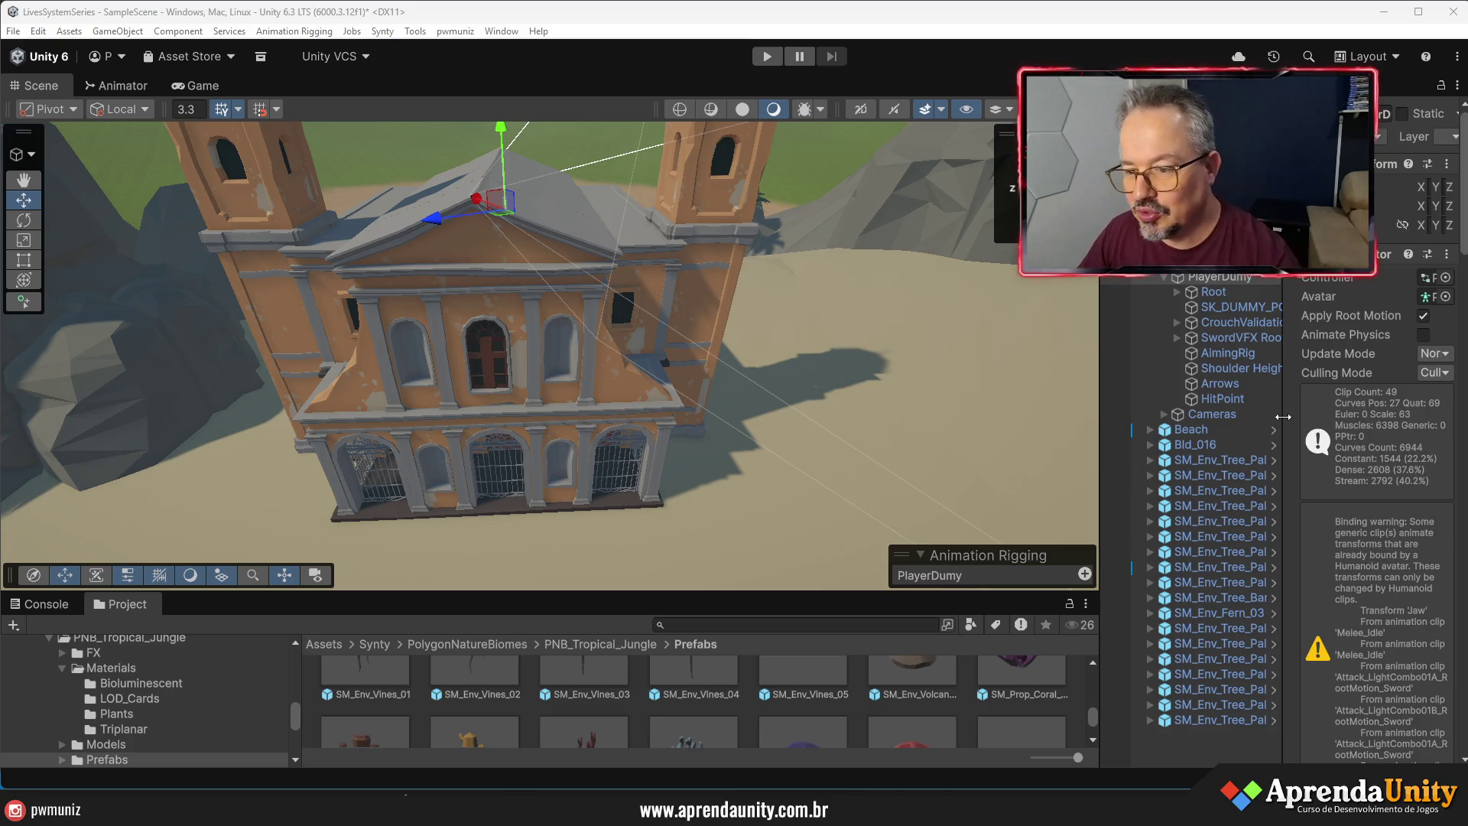
drag(1292, 422, 1317, 424)
scroll(676, 392, down, 10)
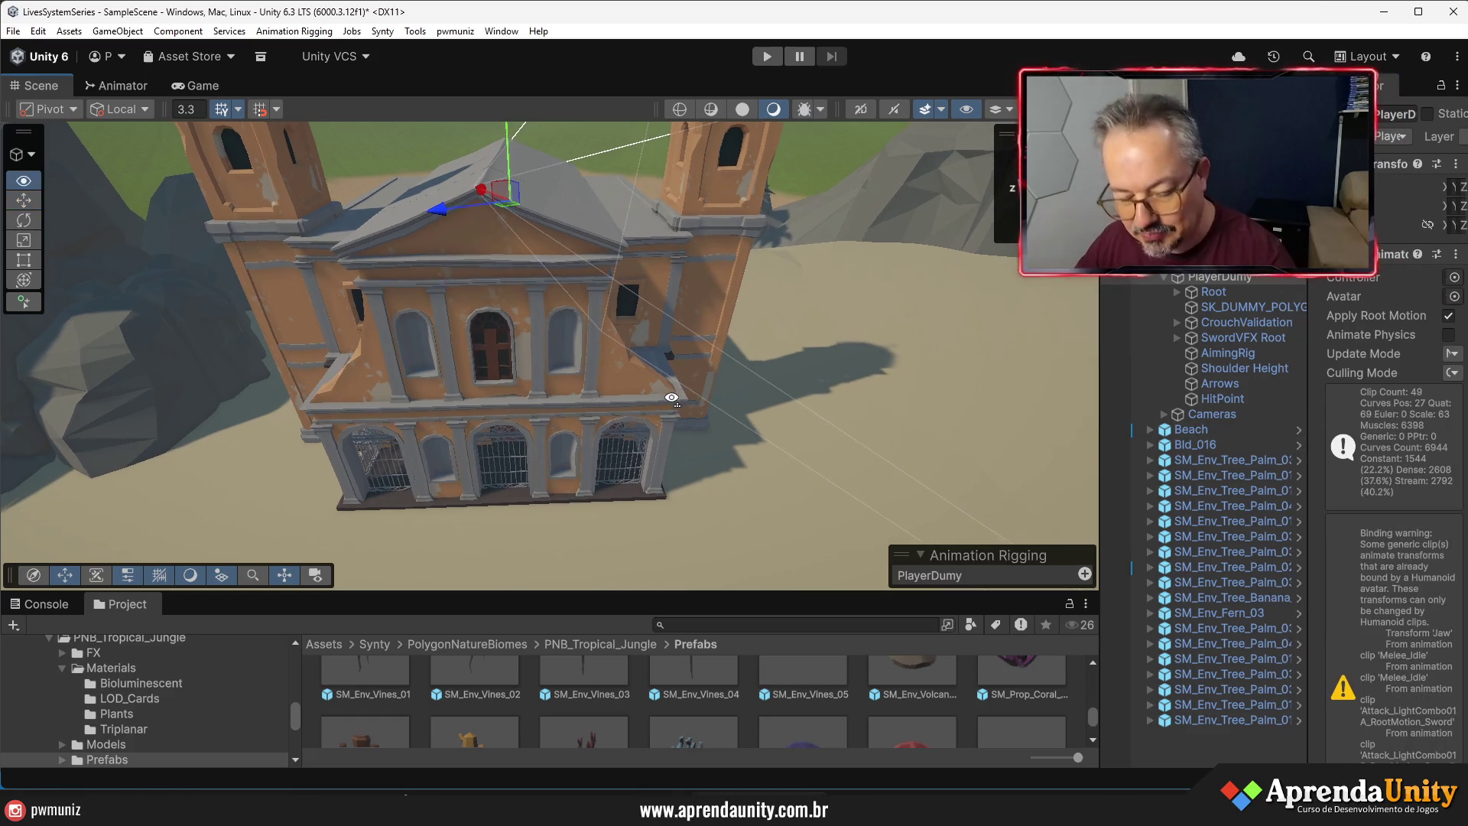
scroll(595, 403, up, 6)
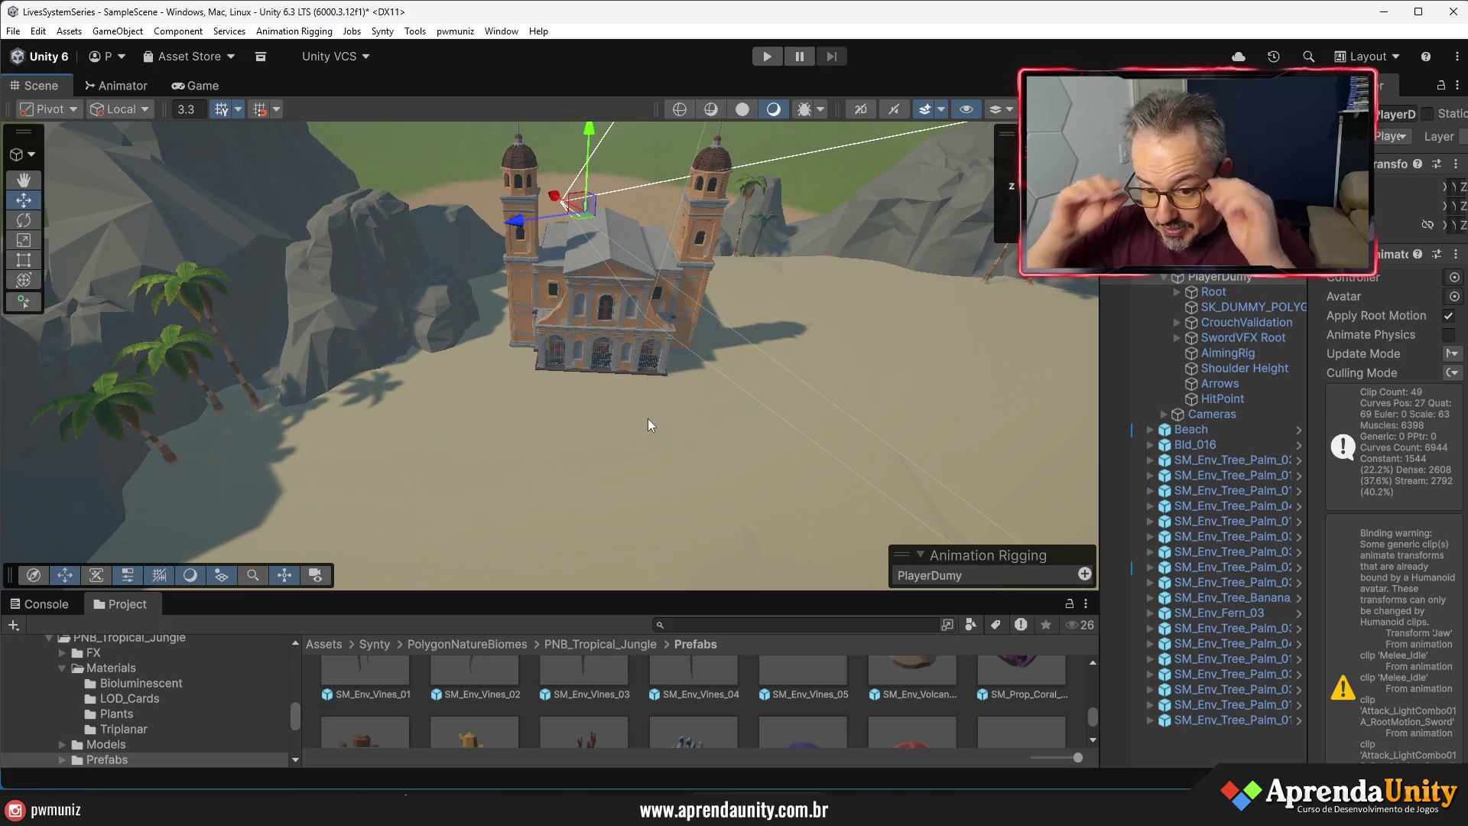
- Orbit around the church, enlarge the Project window and bring up the tropical town reference image
mouse_move(650, 424)
mouse_down()
mouse_move(638, 436)
mouse_move(672, 512)
mouse_up()
drag(671, 593, 673, 471)
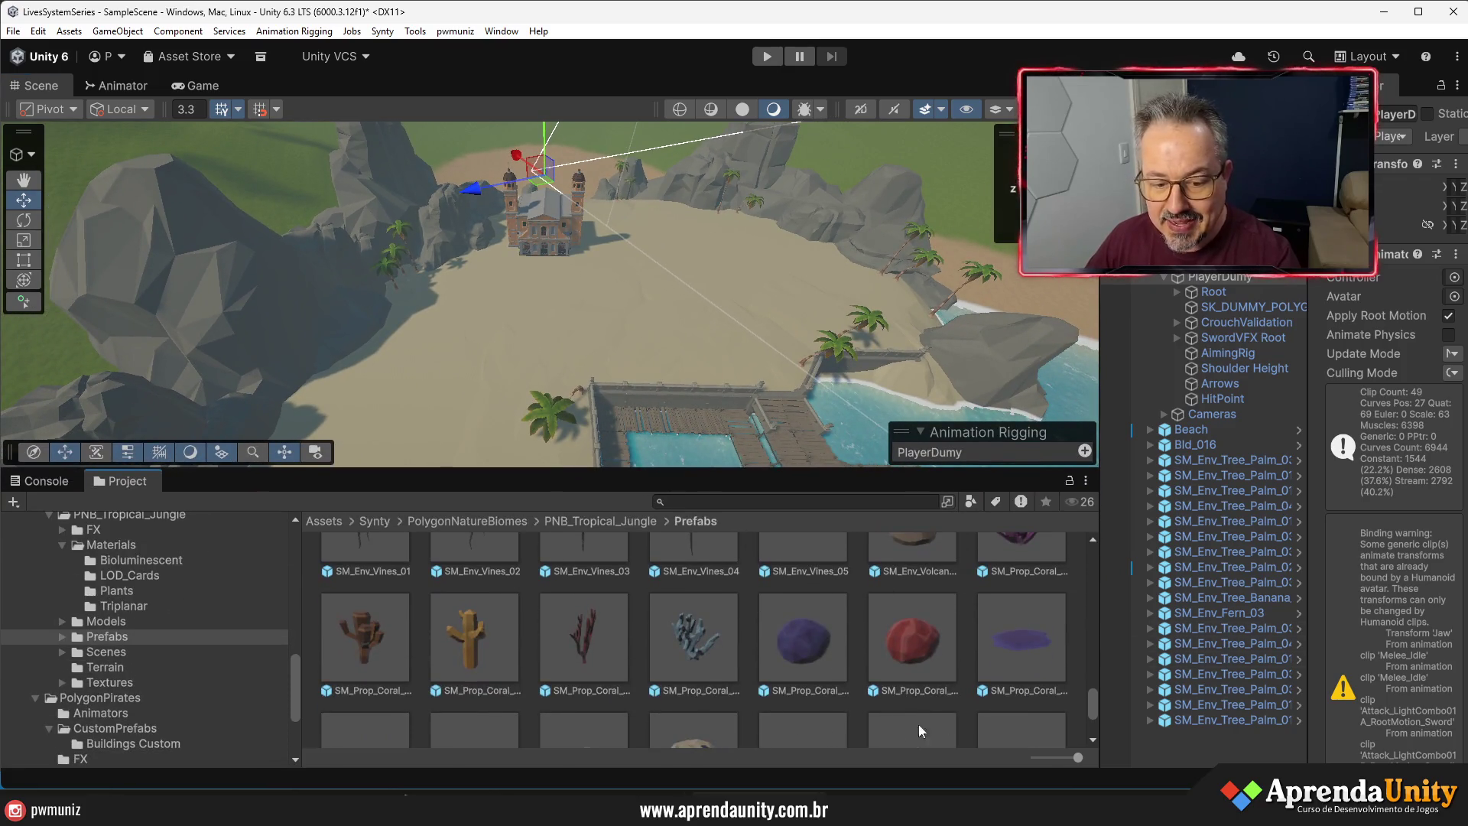
key(super+e)
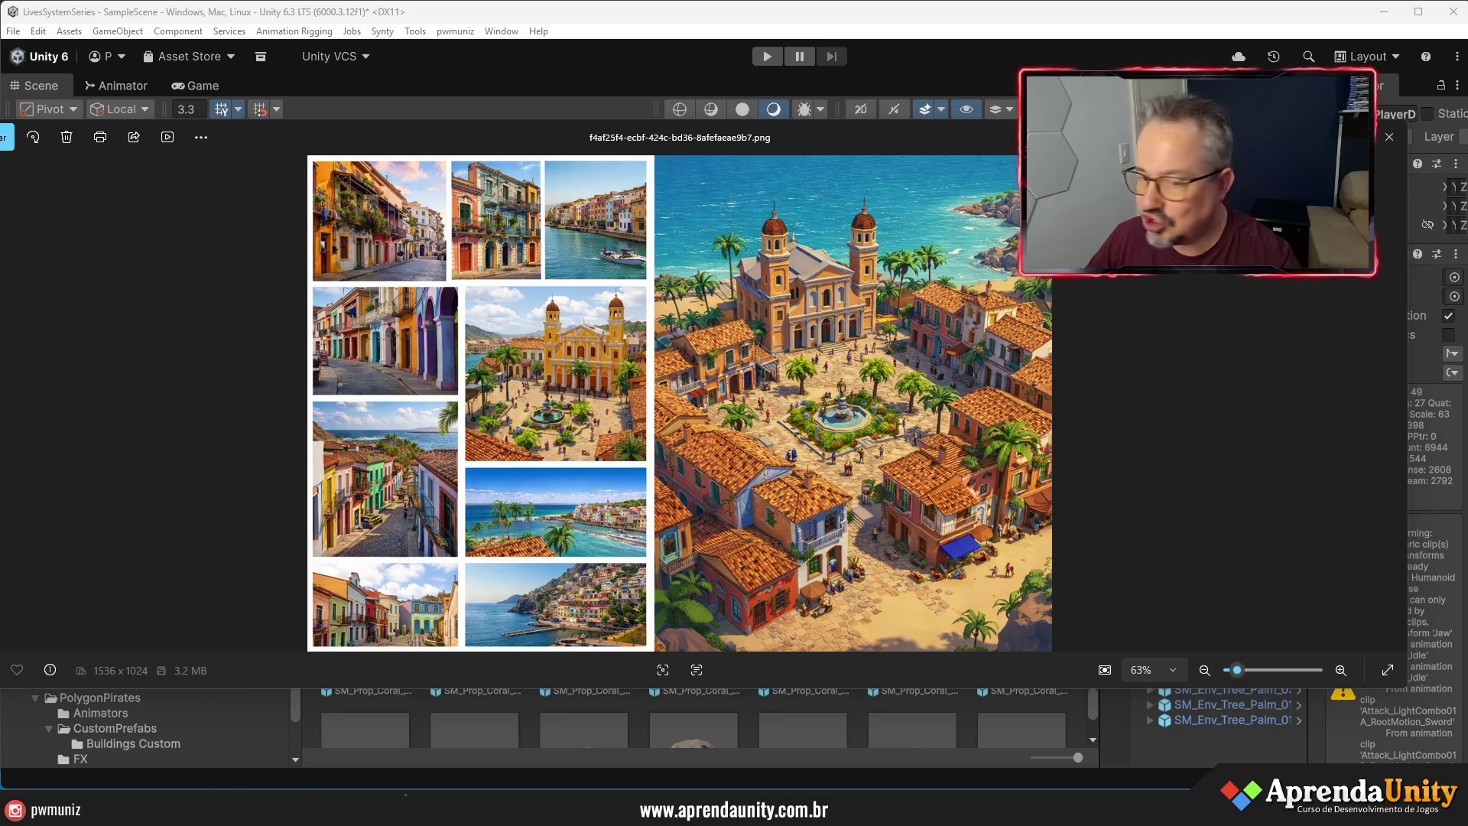
key(alt+Tab)
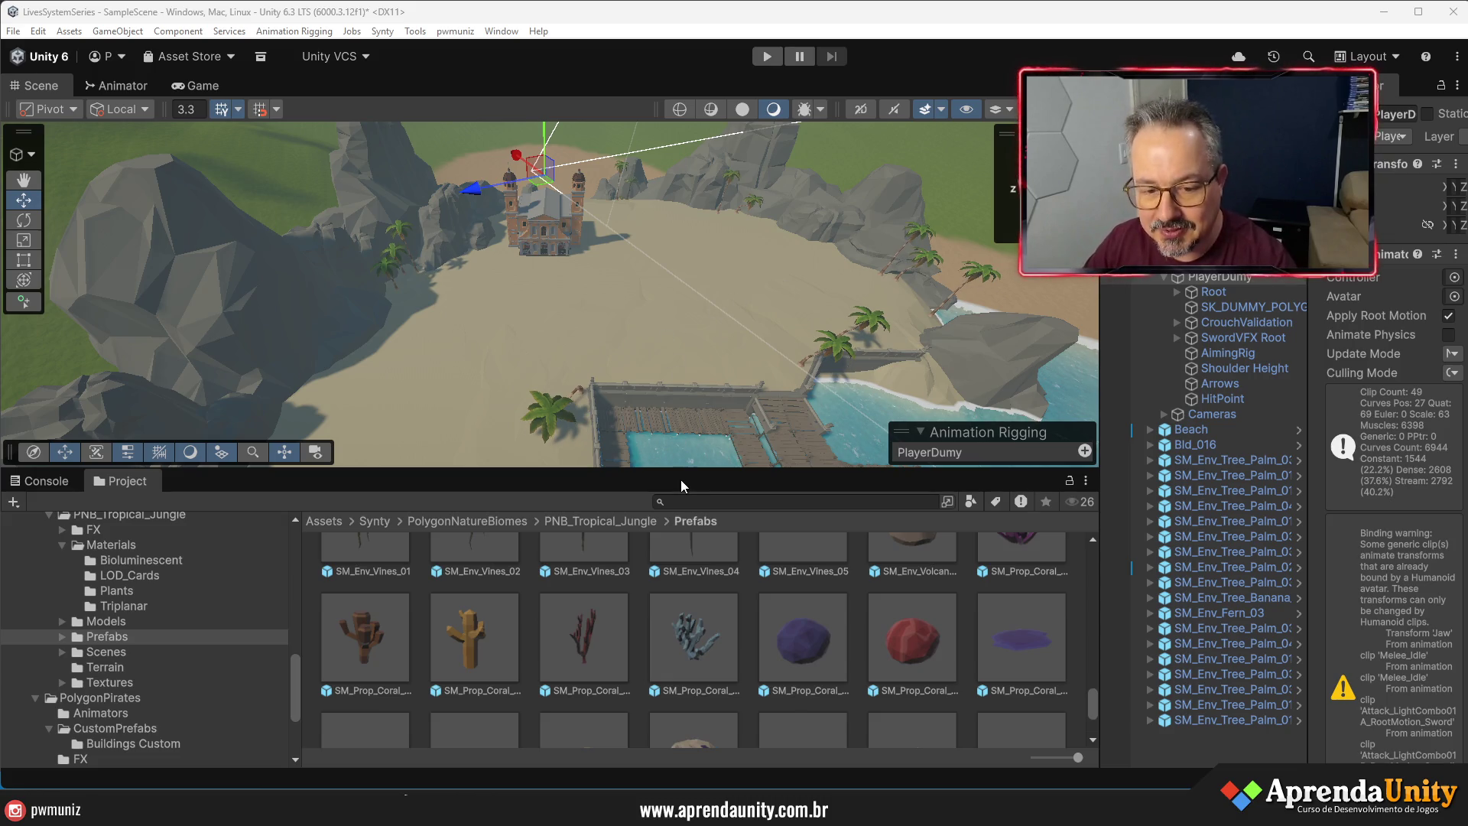
drag(680, 479, 680, 557)
- Open the Buildings Custom prefab folder and preview the Bld_004 prefab in the Inspector
mouse_move(650, 351)
mouse_down()
mouse_move(600, 298)
mouse_move(606, 313)
mouse_up()
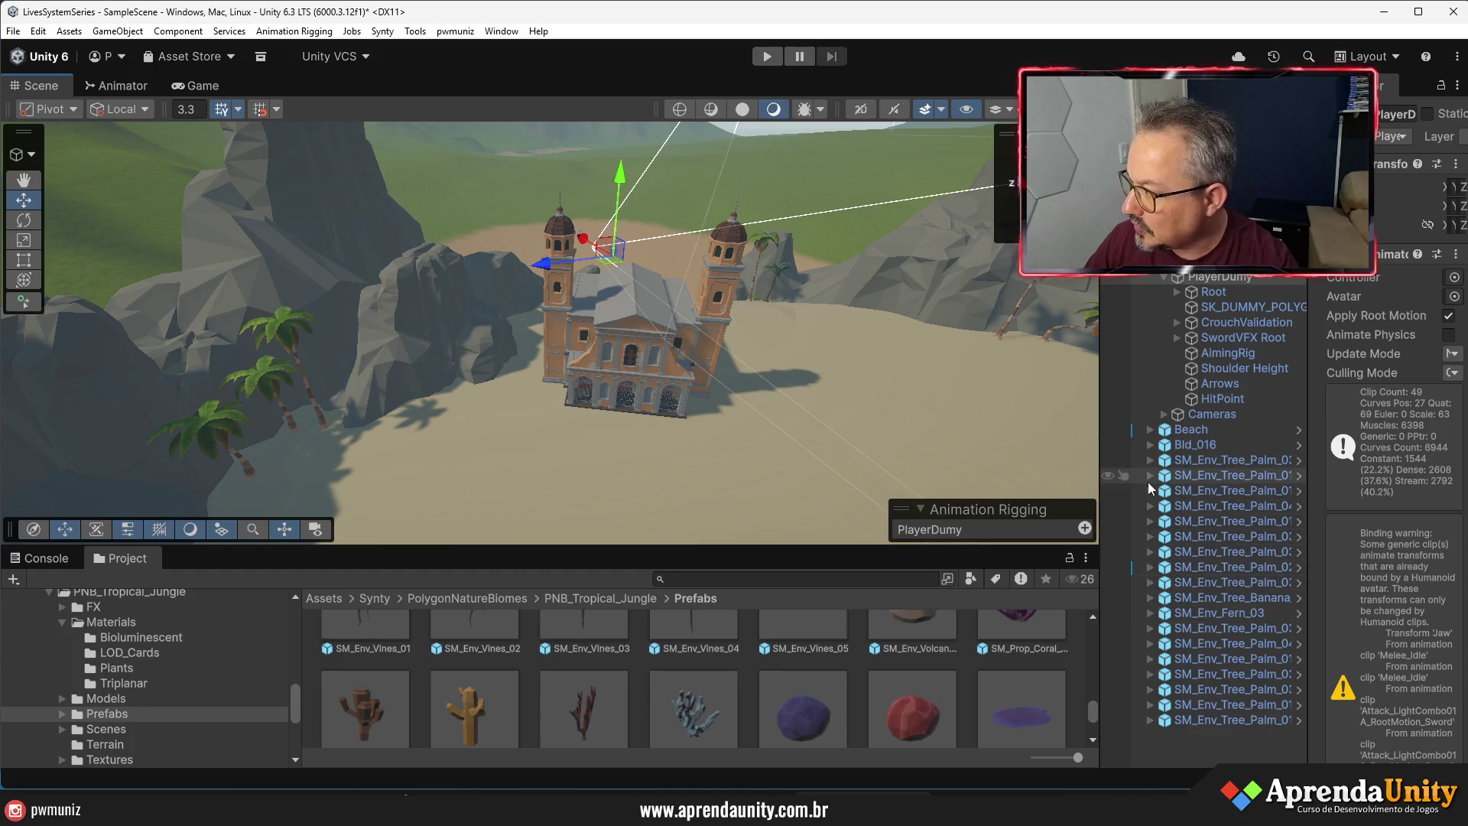
mouse_move(573, 466)
mouse_down()
mouse_move(504, 485)
mouse_move(518, 483)
mouse_up()
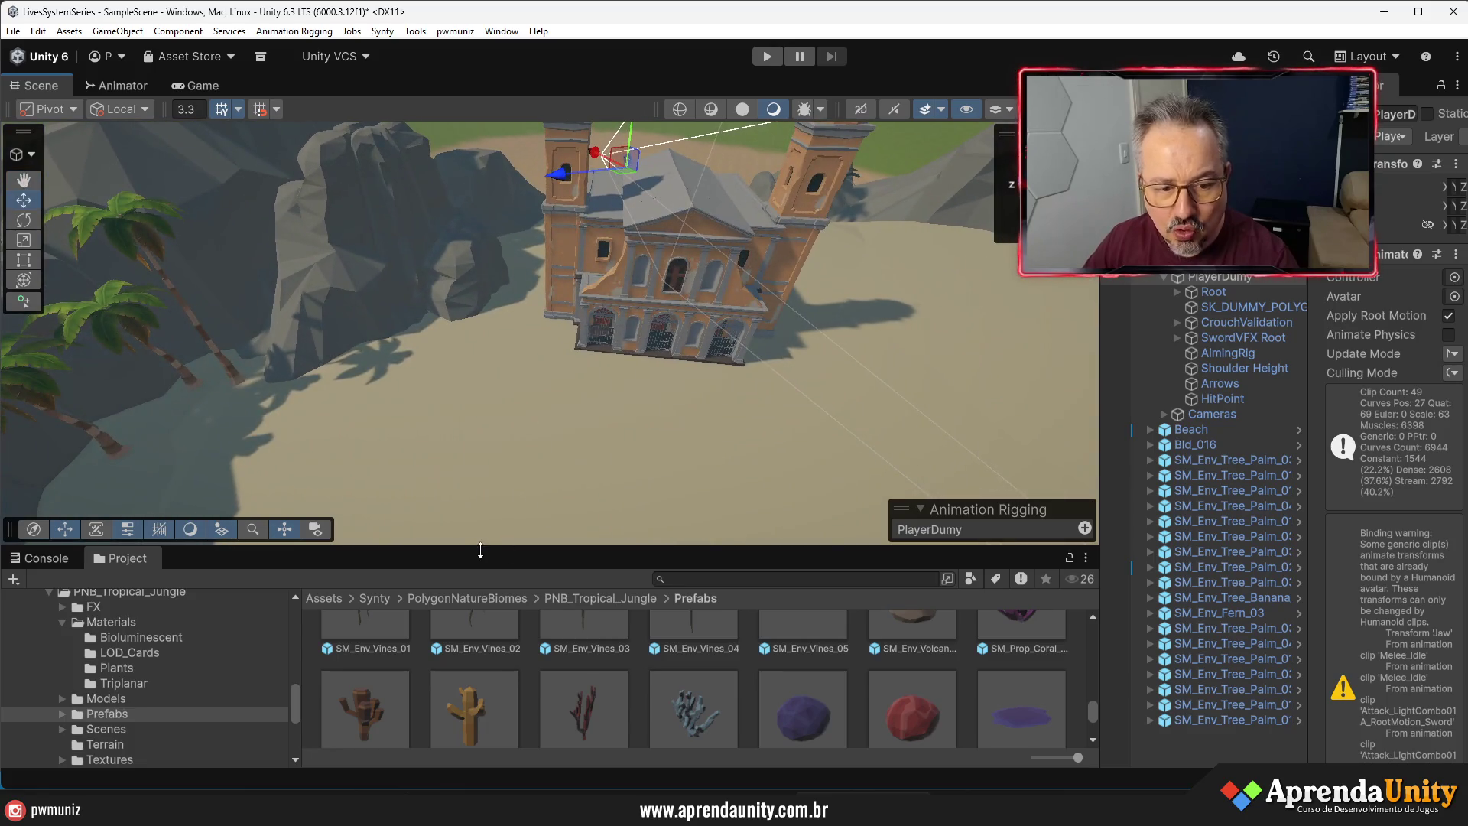
drag(481, 545, 482, 276)
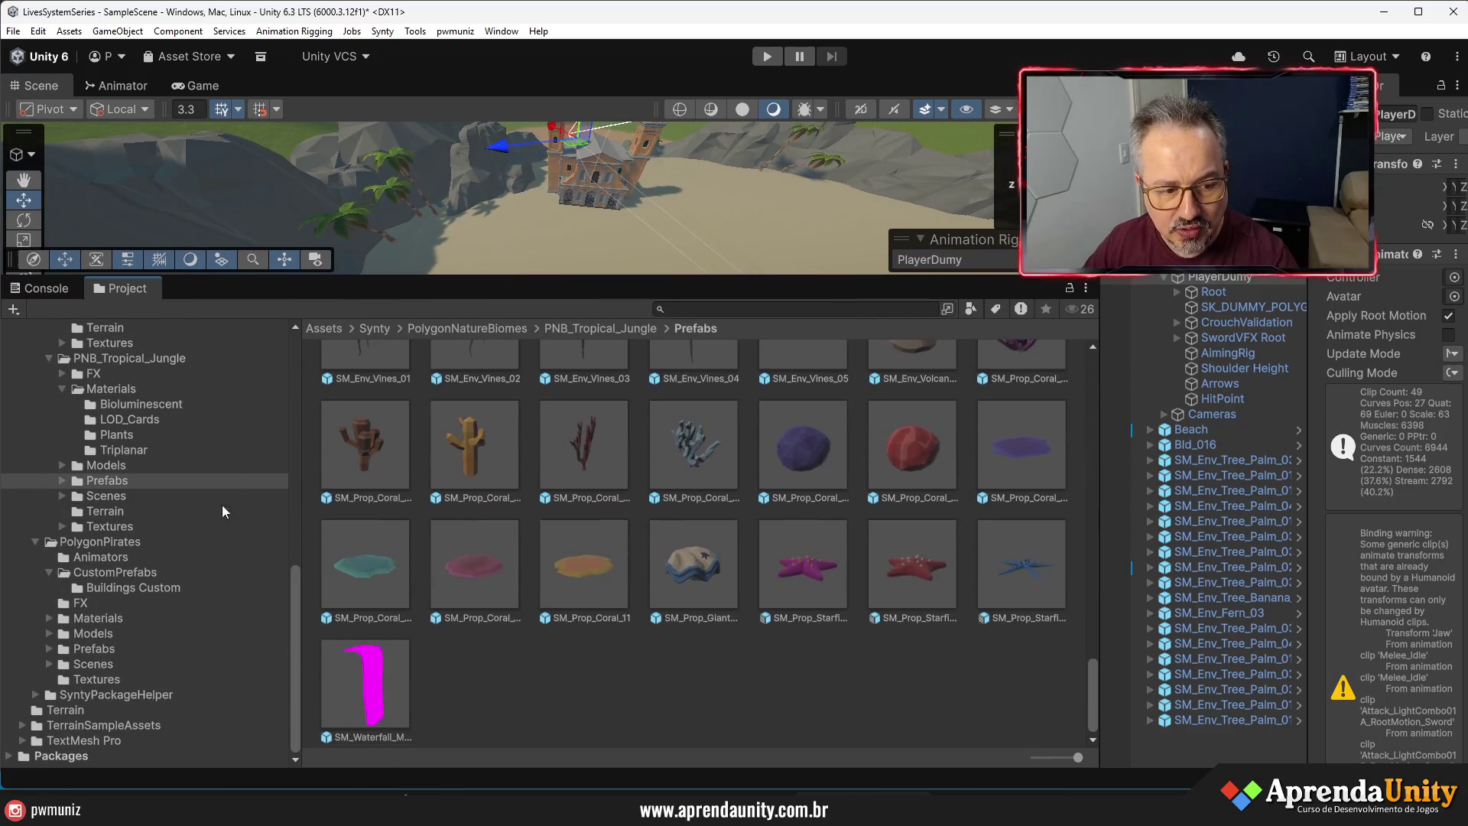
click(119, 587)
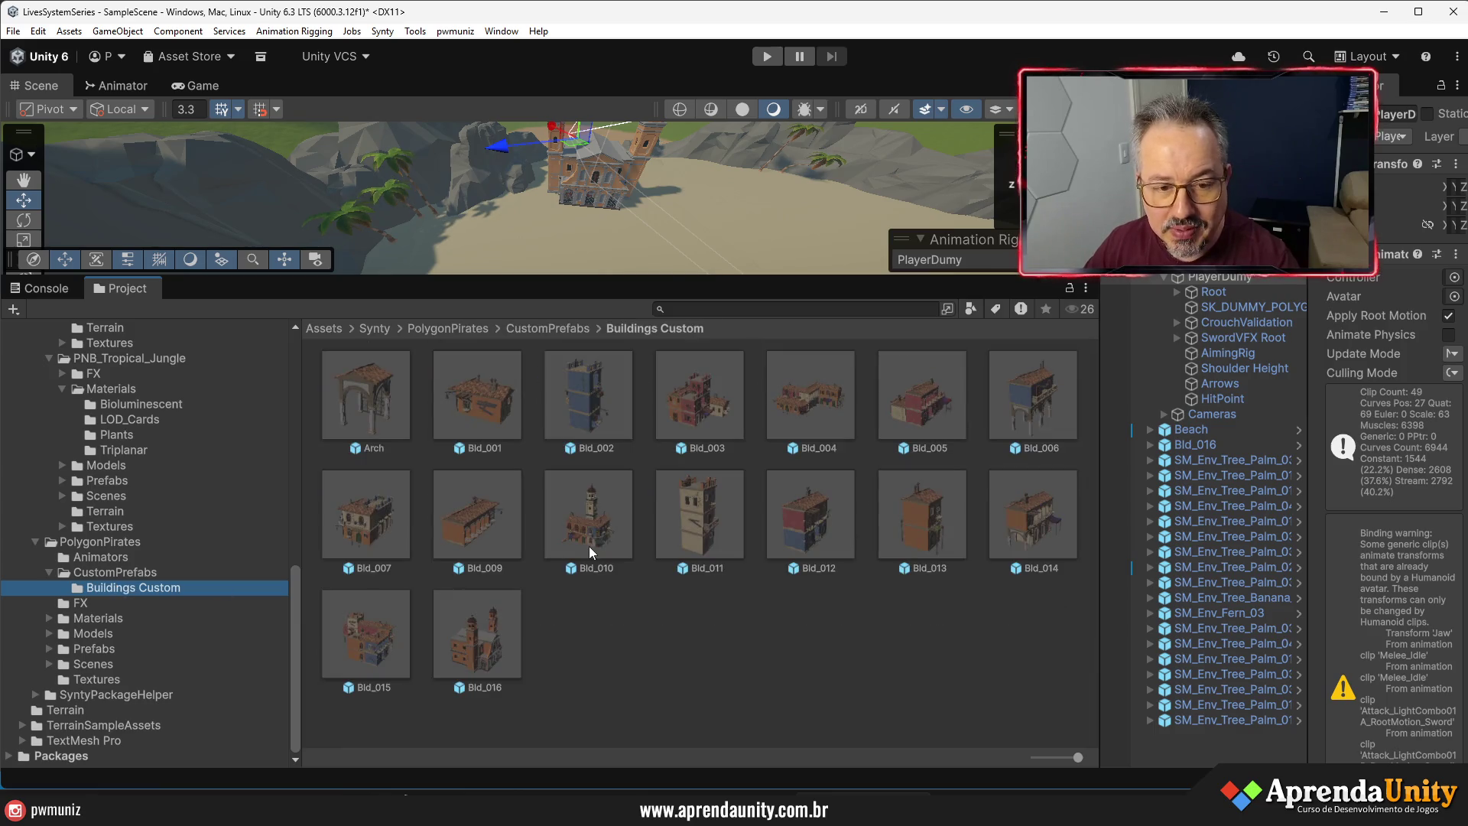
drag(657, 280, 657, 300)
click(810, 419)
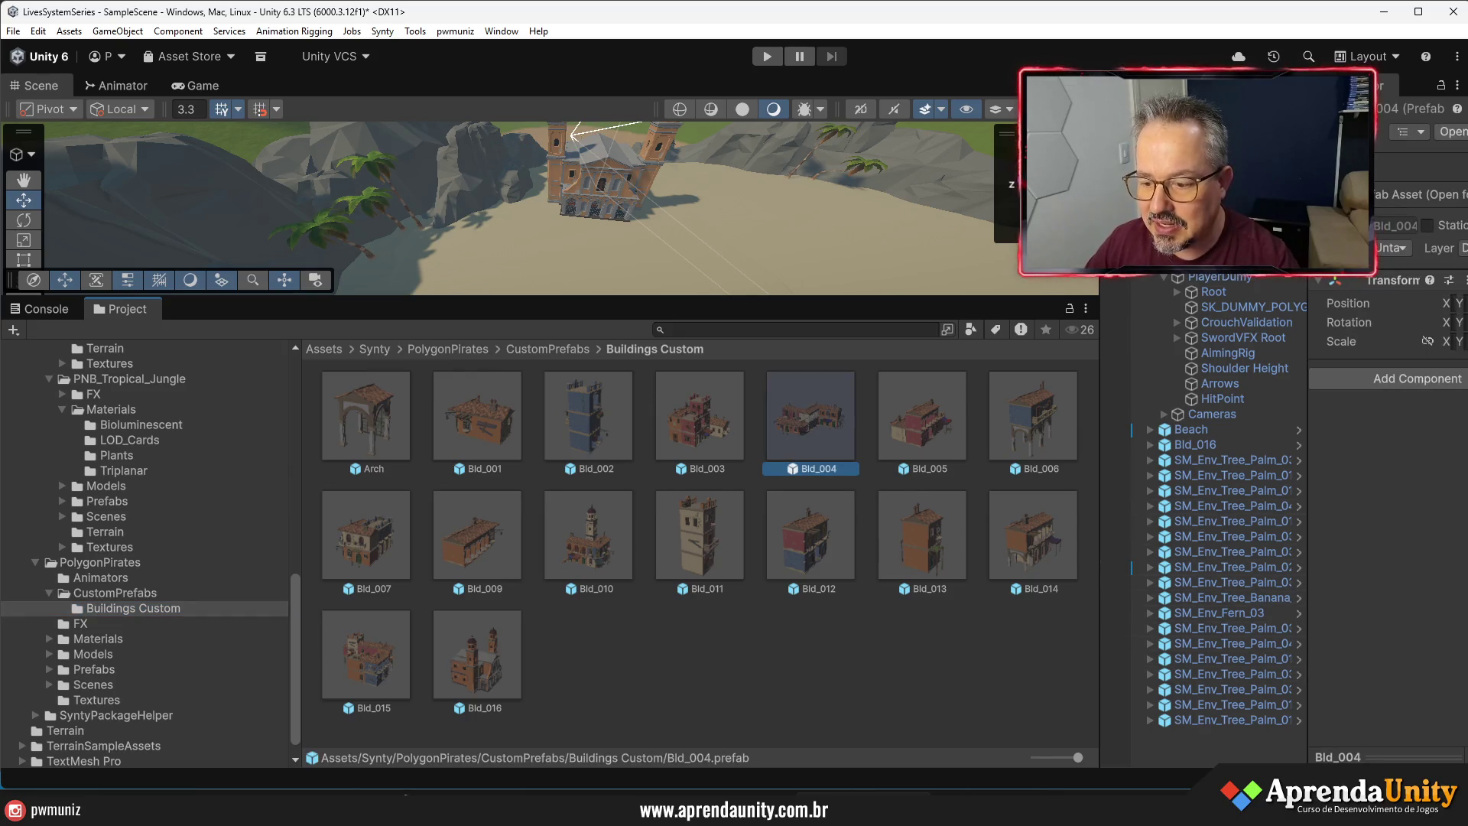
click(1346, 757)
- Rearrange the panel splitters to enlarge the Scene view and zoom over the empty beach
drag(1309, 517, 1091, 526)
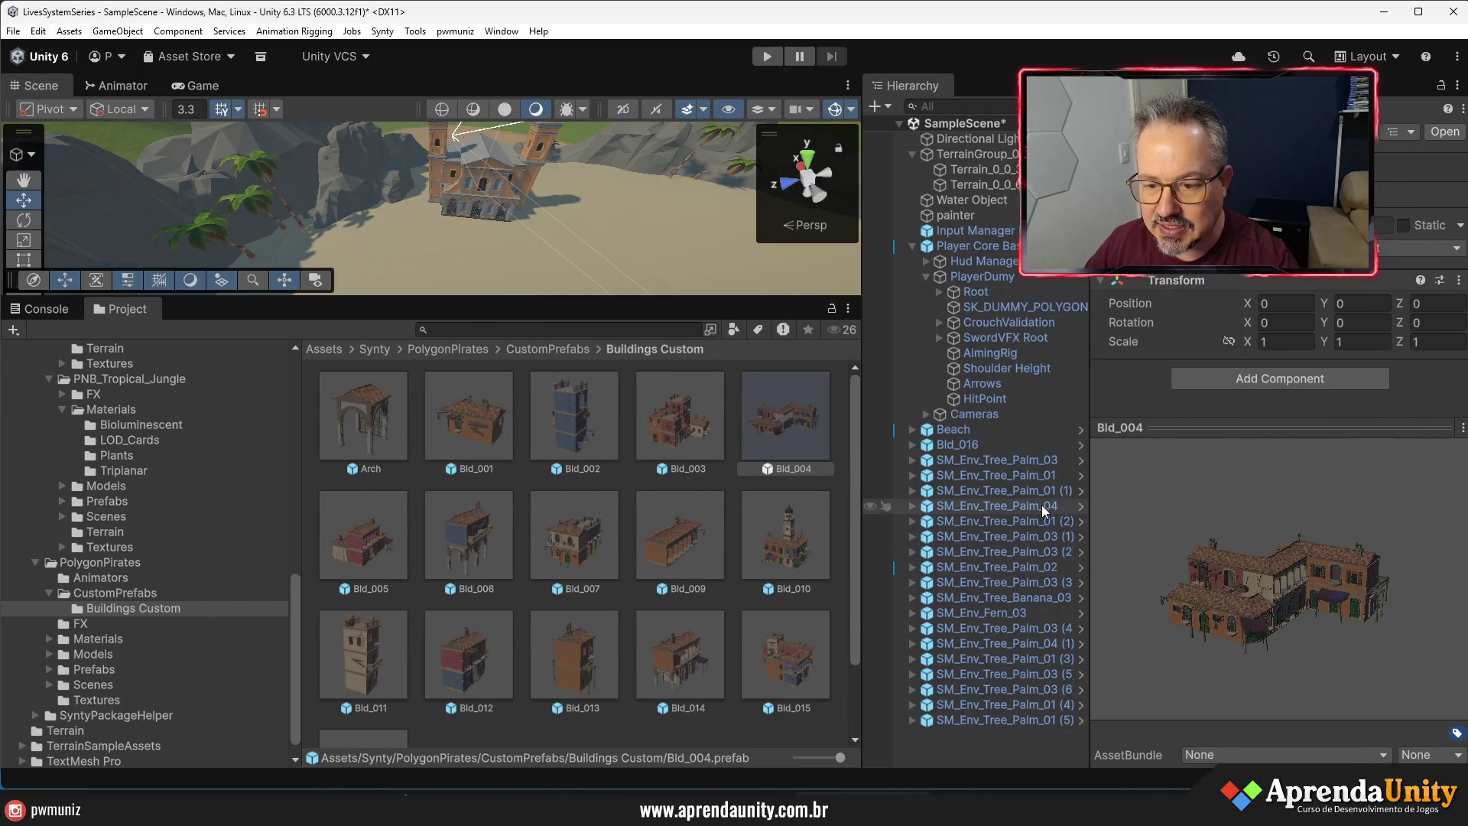
mouse_move(1094, 488)
mouse_down()
mouse_move(1257, 489)
mouse_move(1223, 489)
mouse_up()
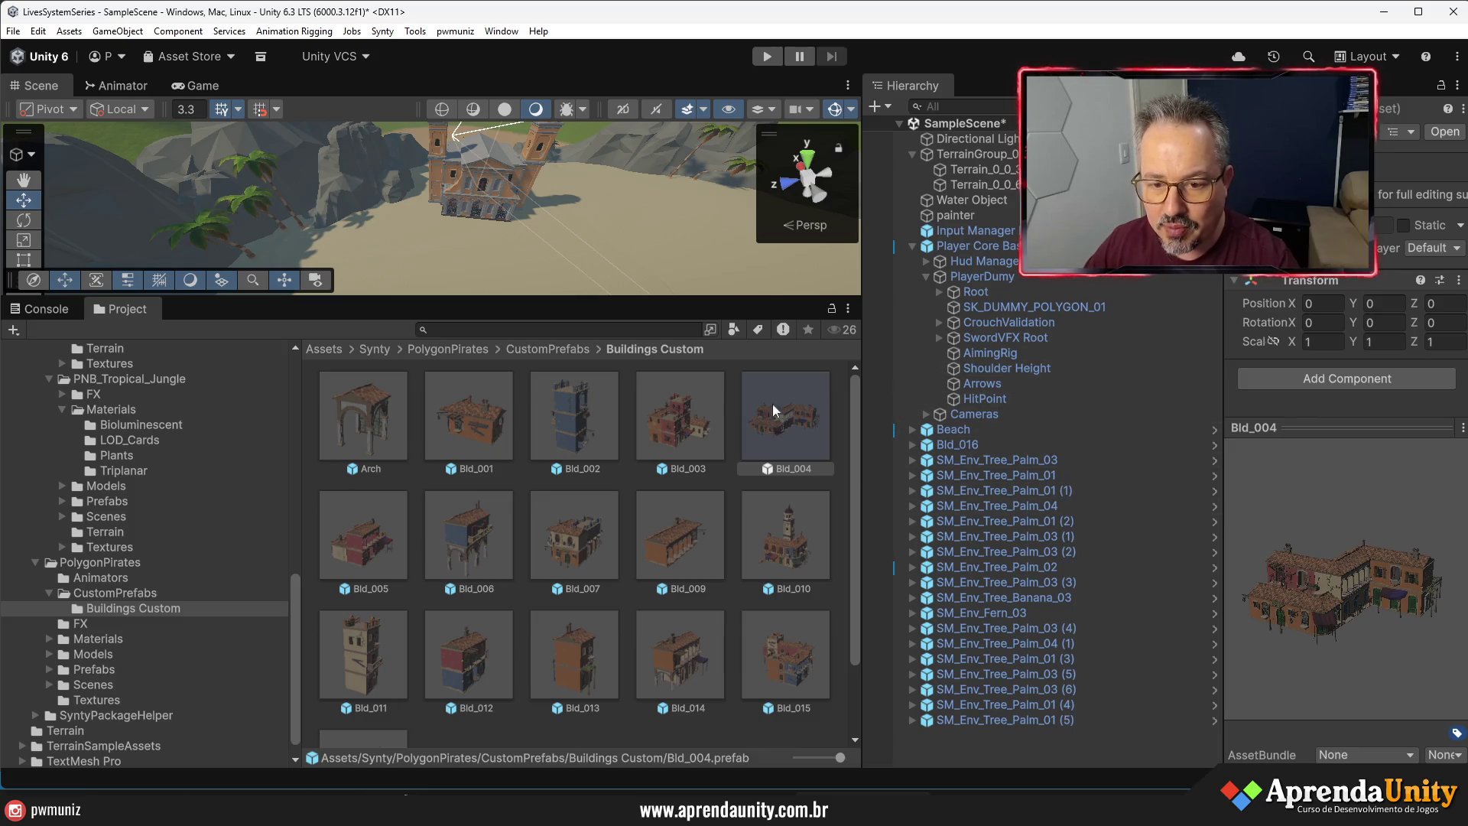
drag(590, 297, 589, 552)
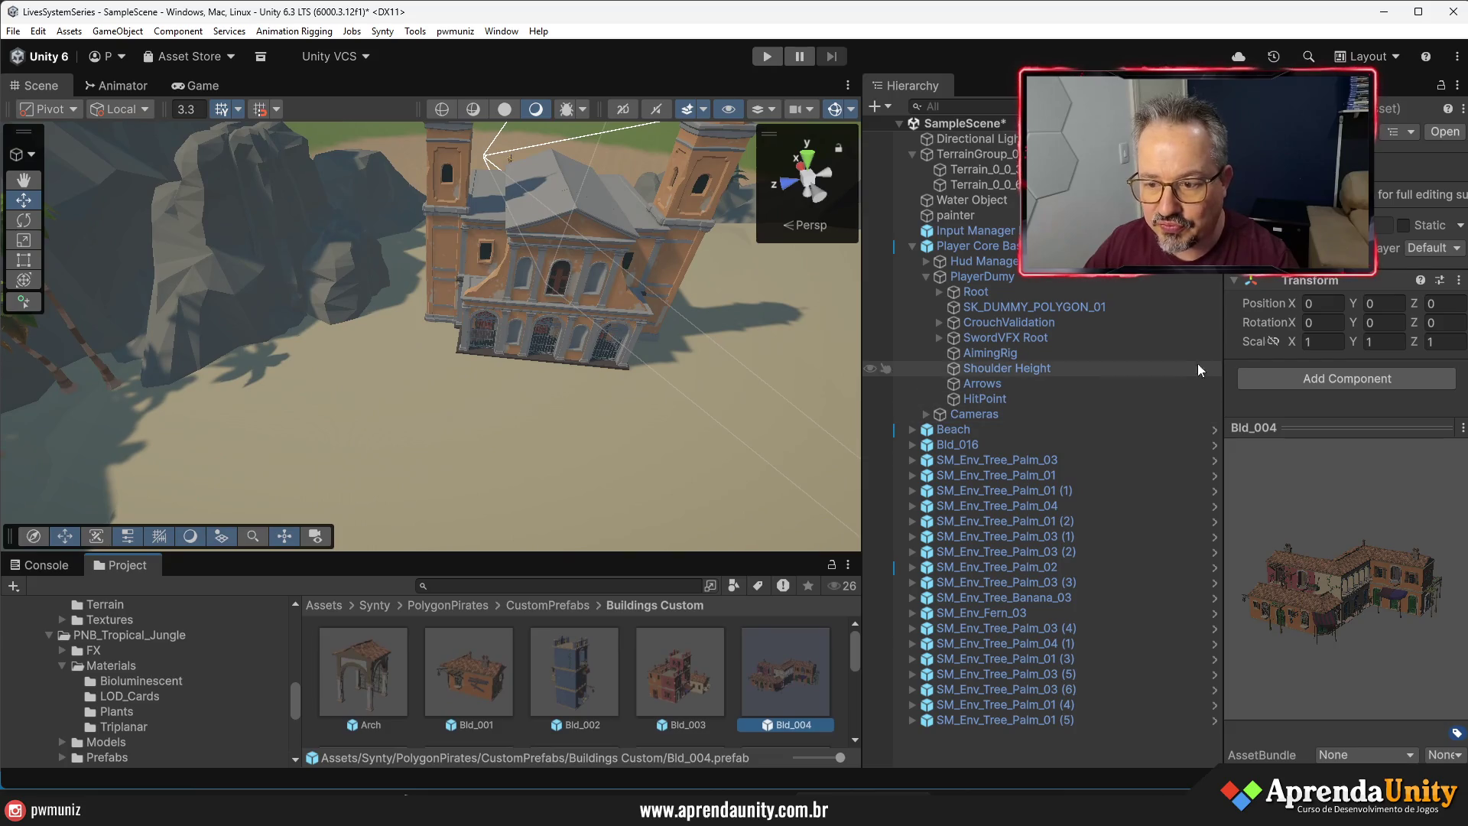
drag(1224, 367, 1340, 366)
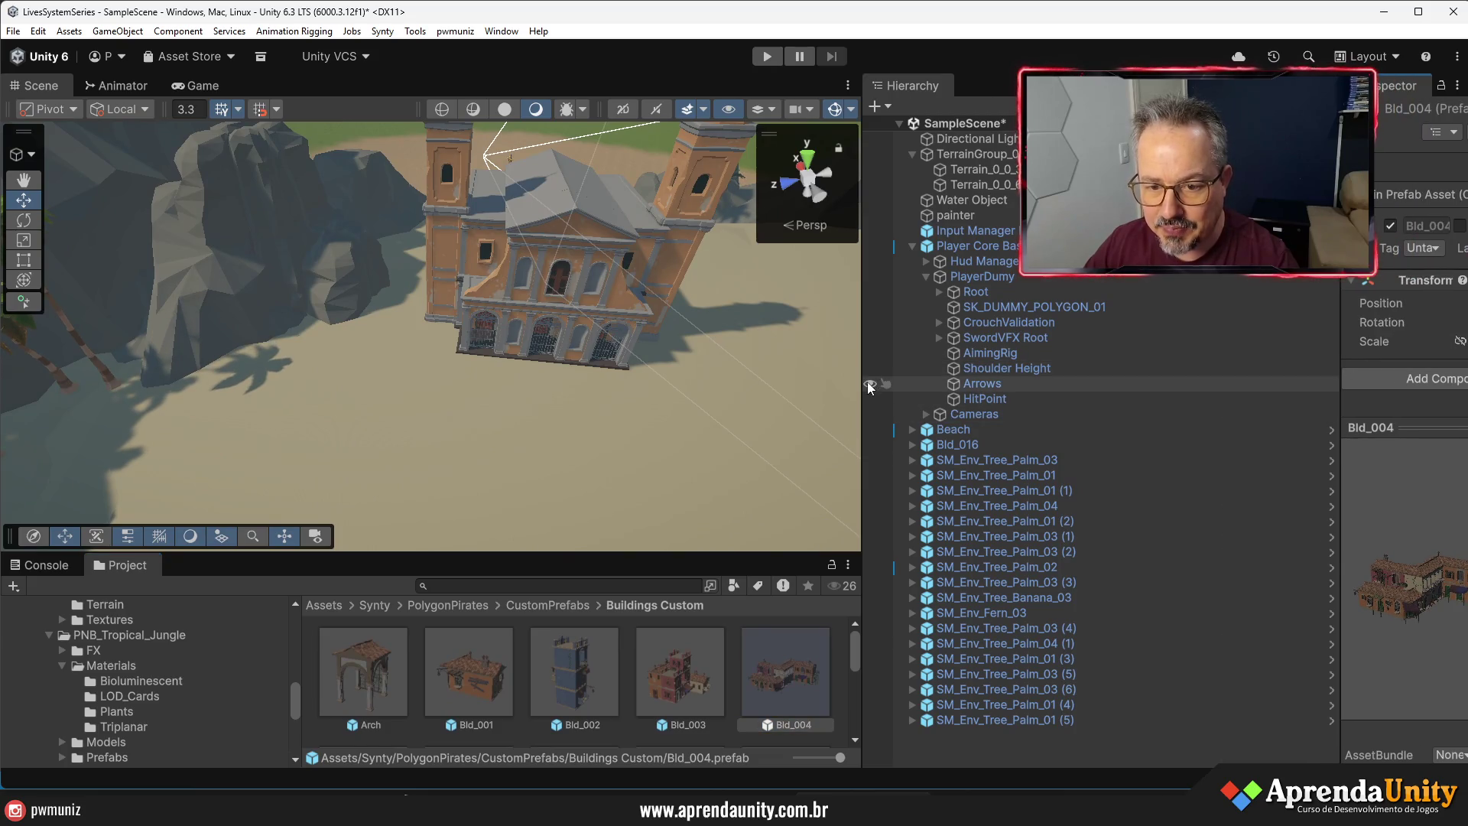
drag(866, 382, 1041, 382)
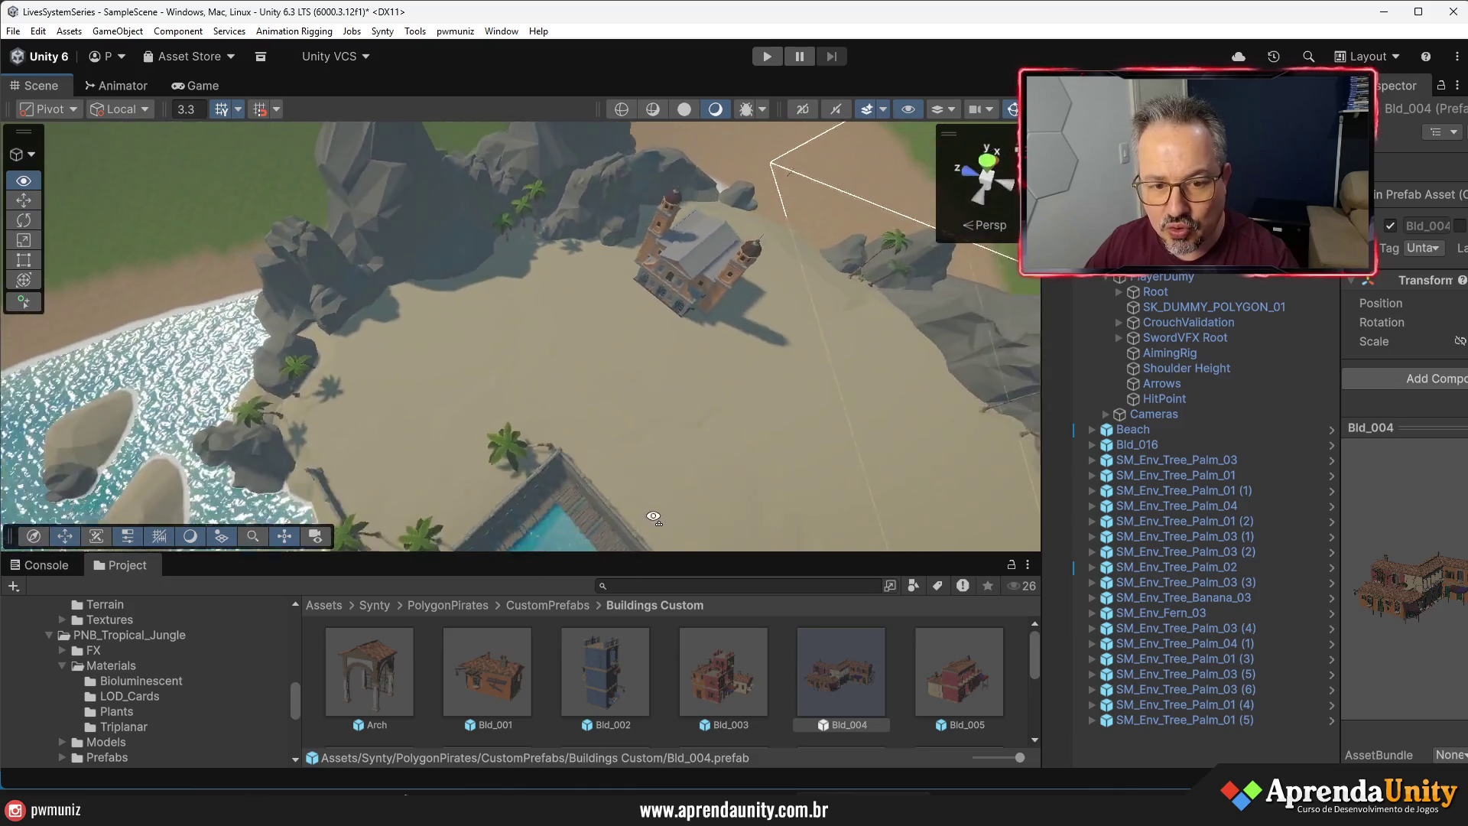
scroll(611, 382, down, 5)
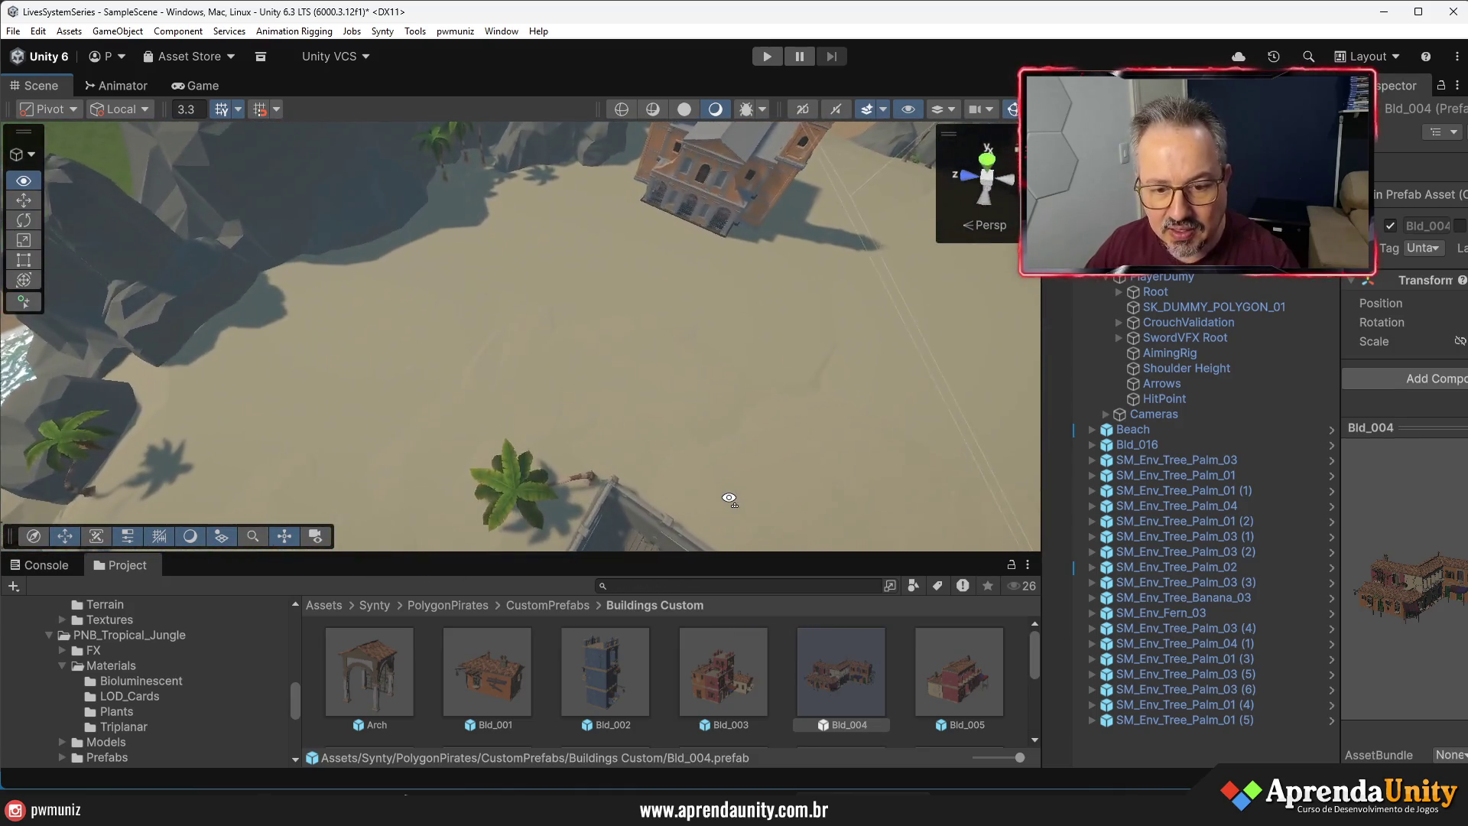
drag(688, 459, 727, 498)
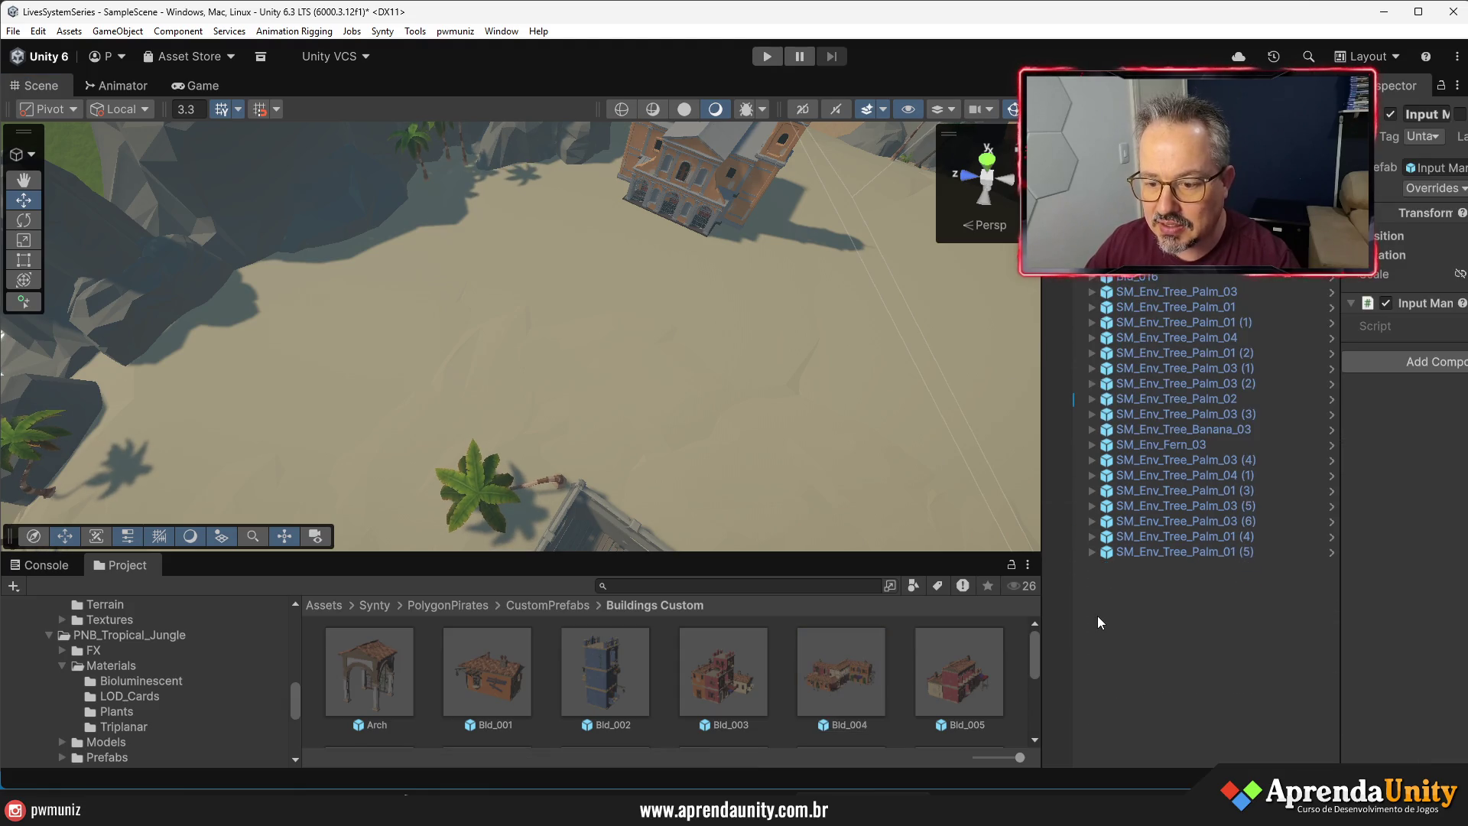
- Create a 3D Plane and paste the Beach object's position into its Transform
right_click(1098, 616)
mouse_move(1292, 393)
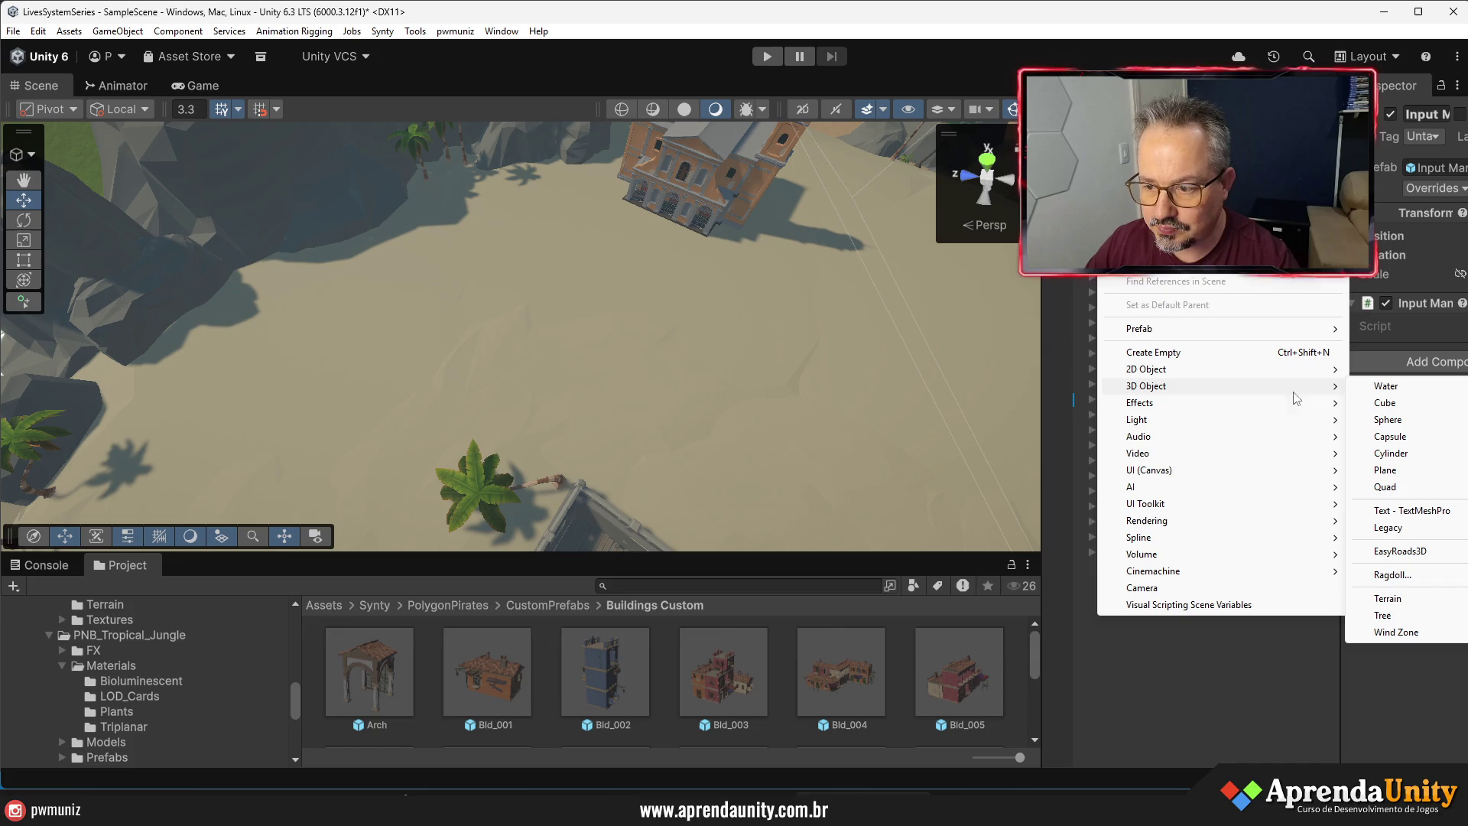
click(1386, 470)
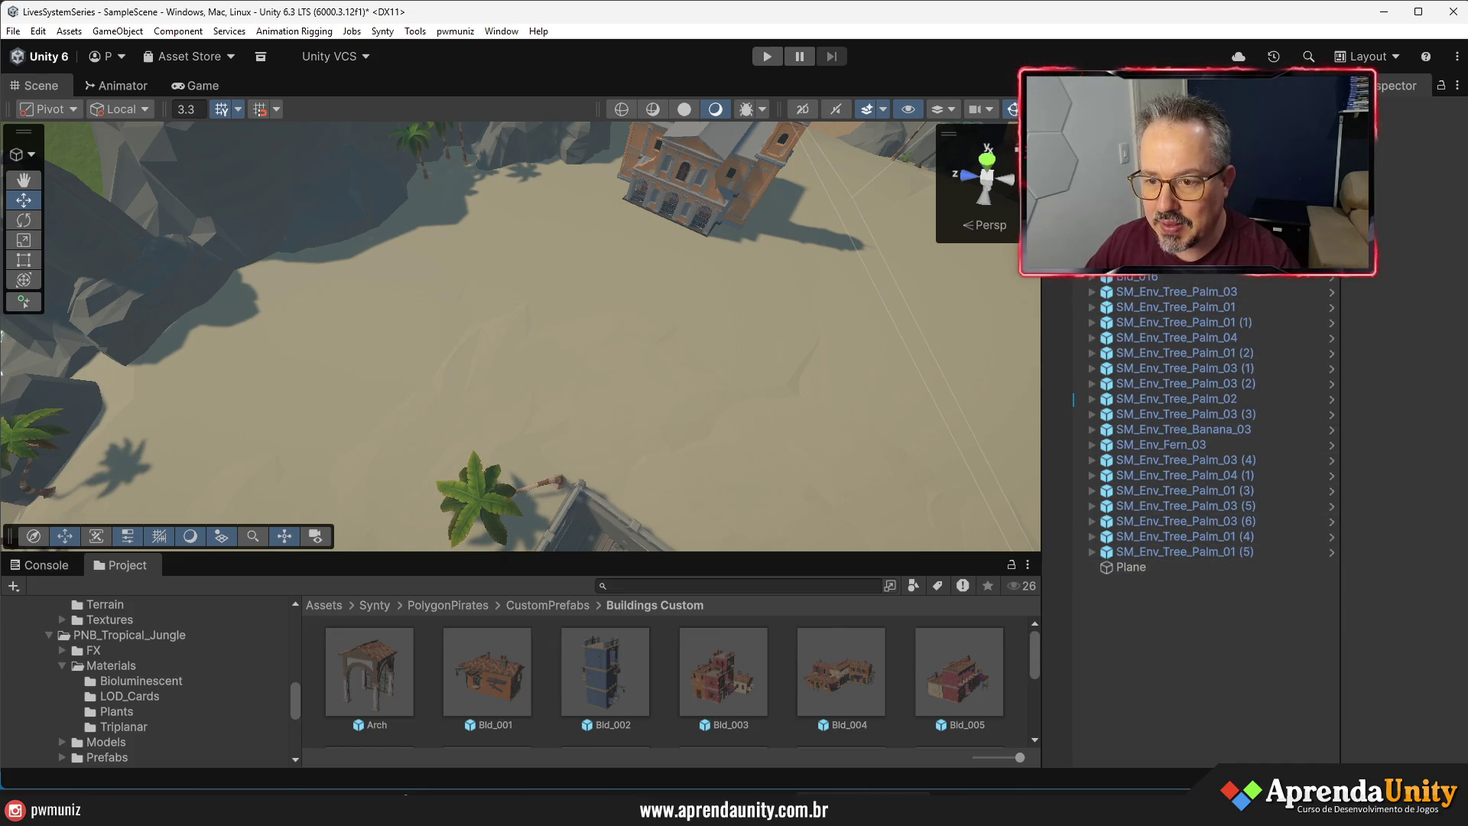
click(665, 329)
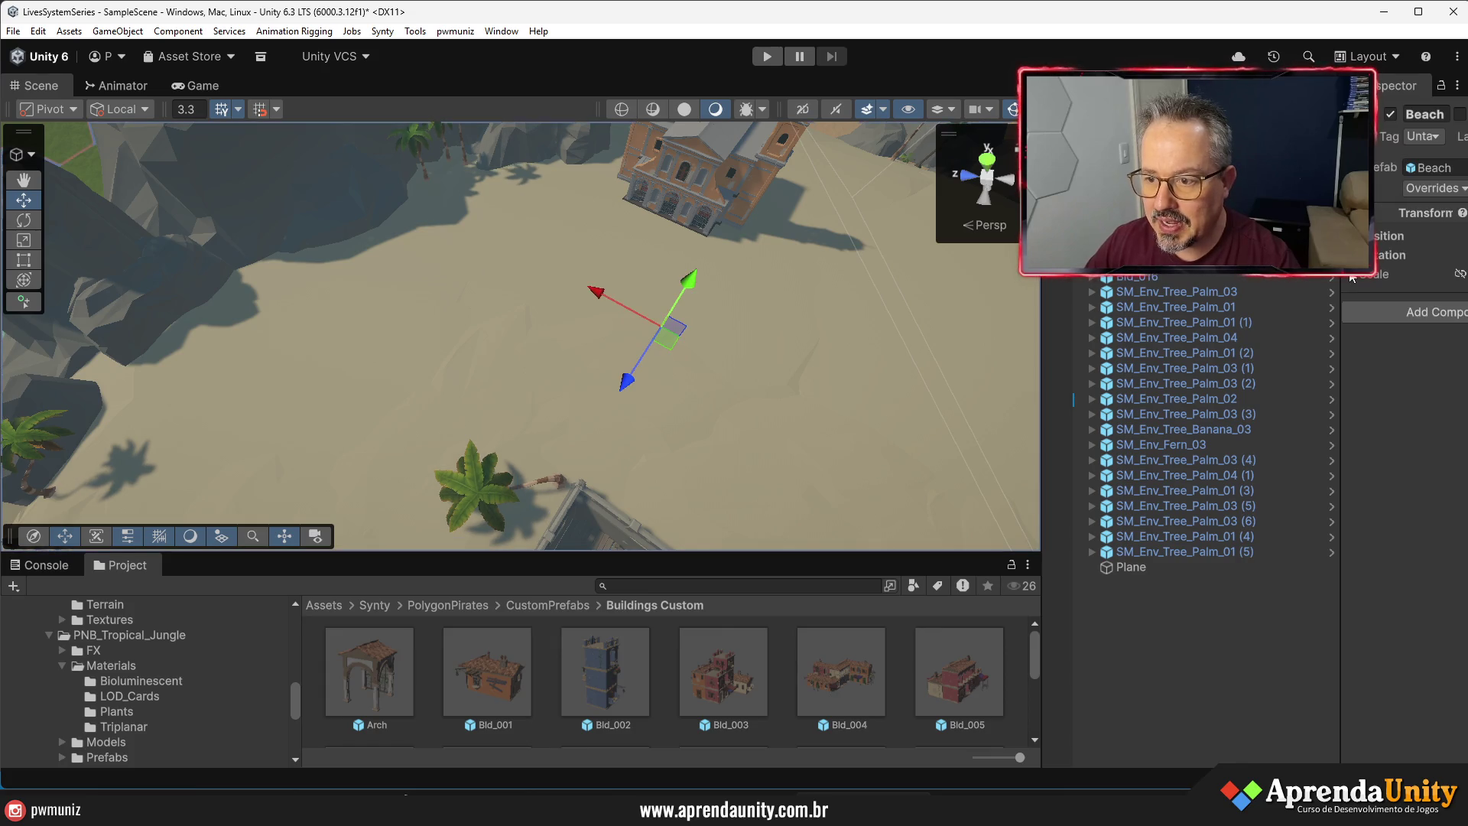
drag(1340, 421, 1026, 420)
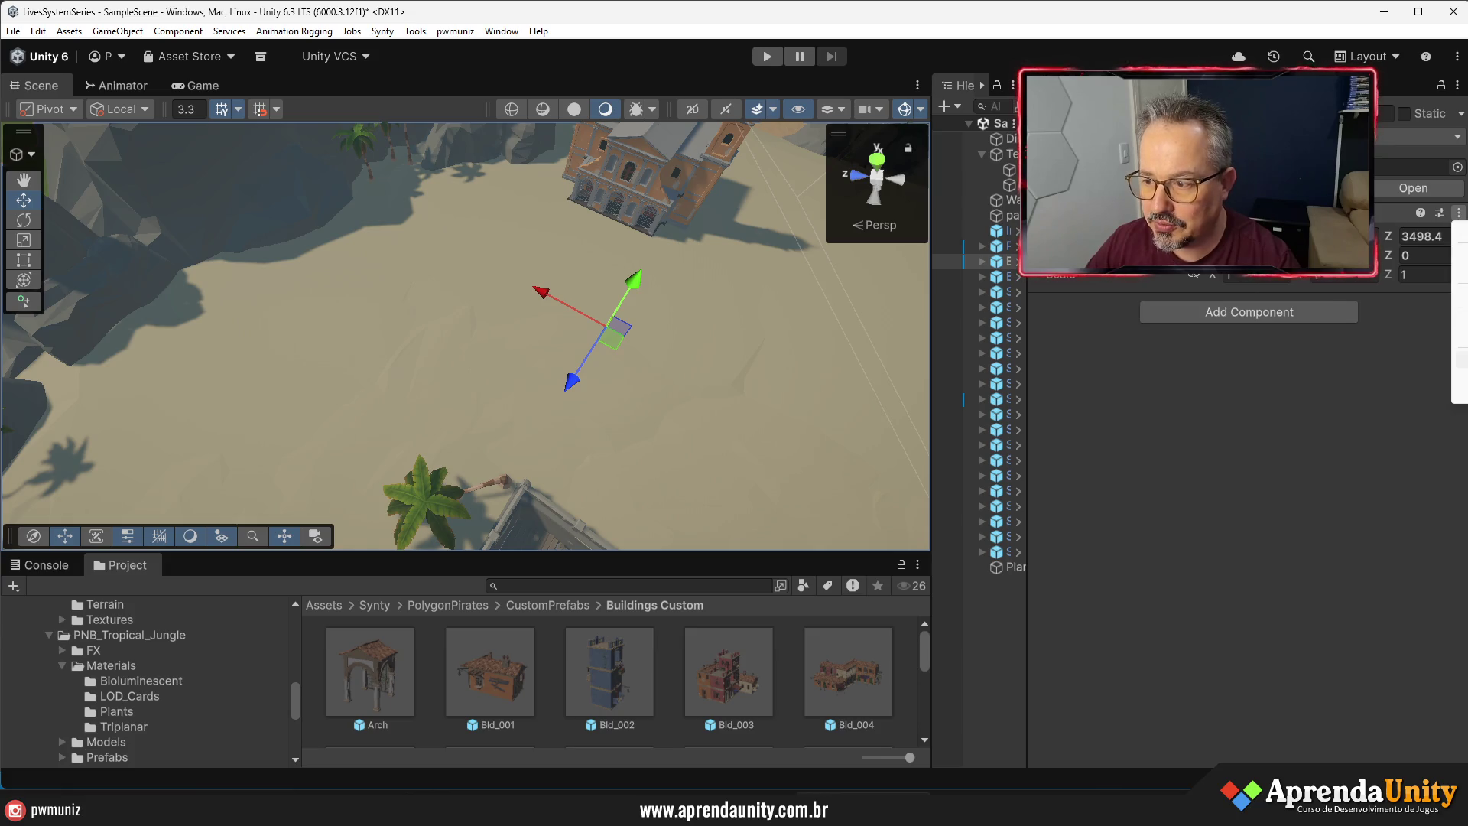
click(1462, 360)
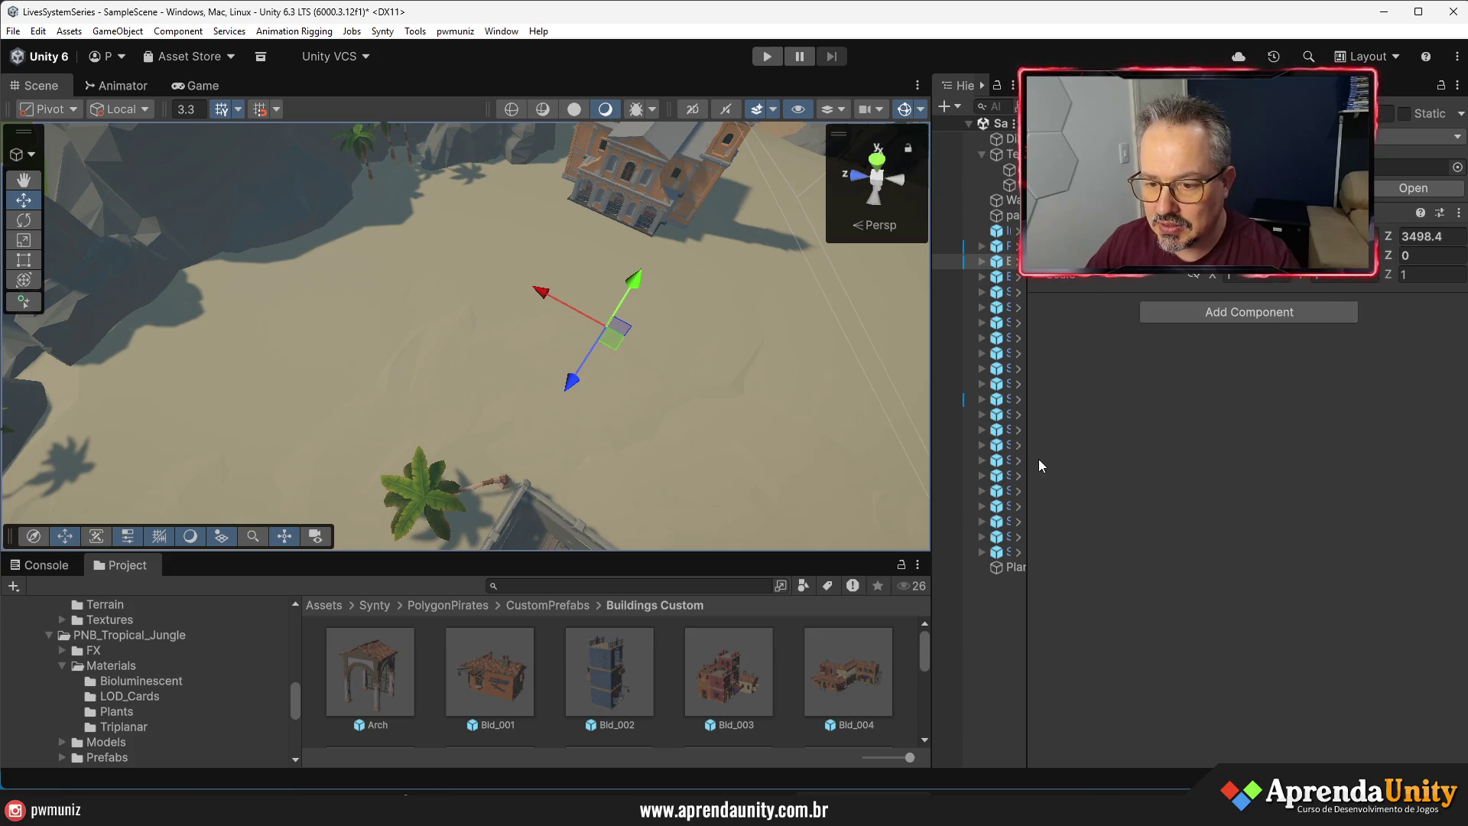
drag(1032, 459, 1219, 459)
click(1024, 566)
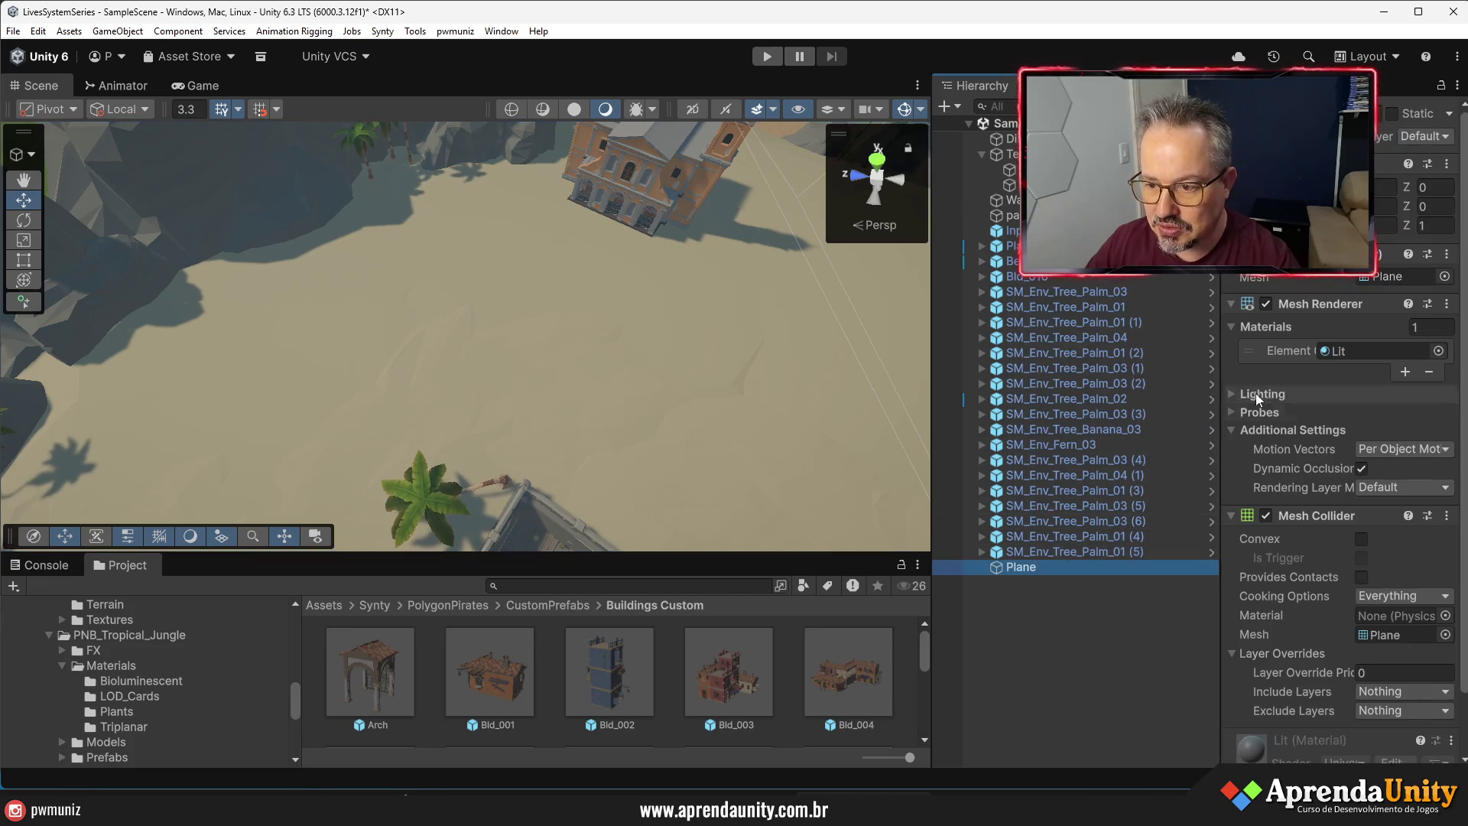
click(1447, 165)
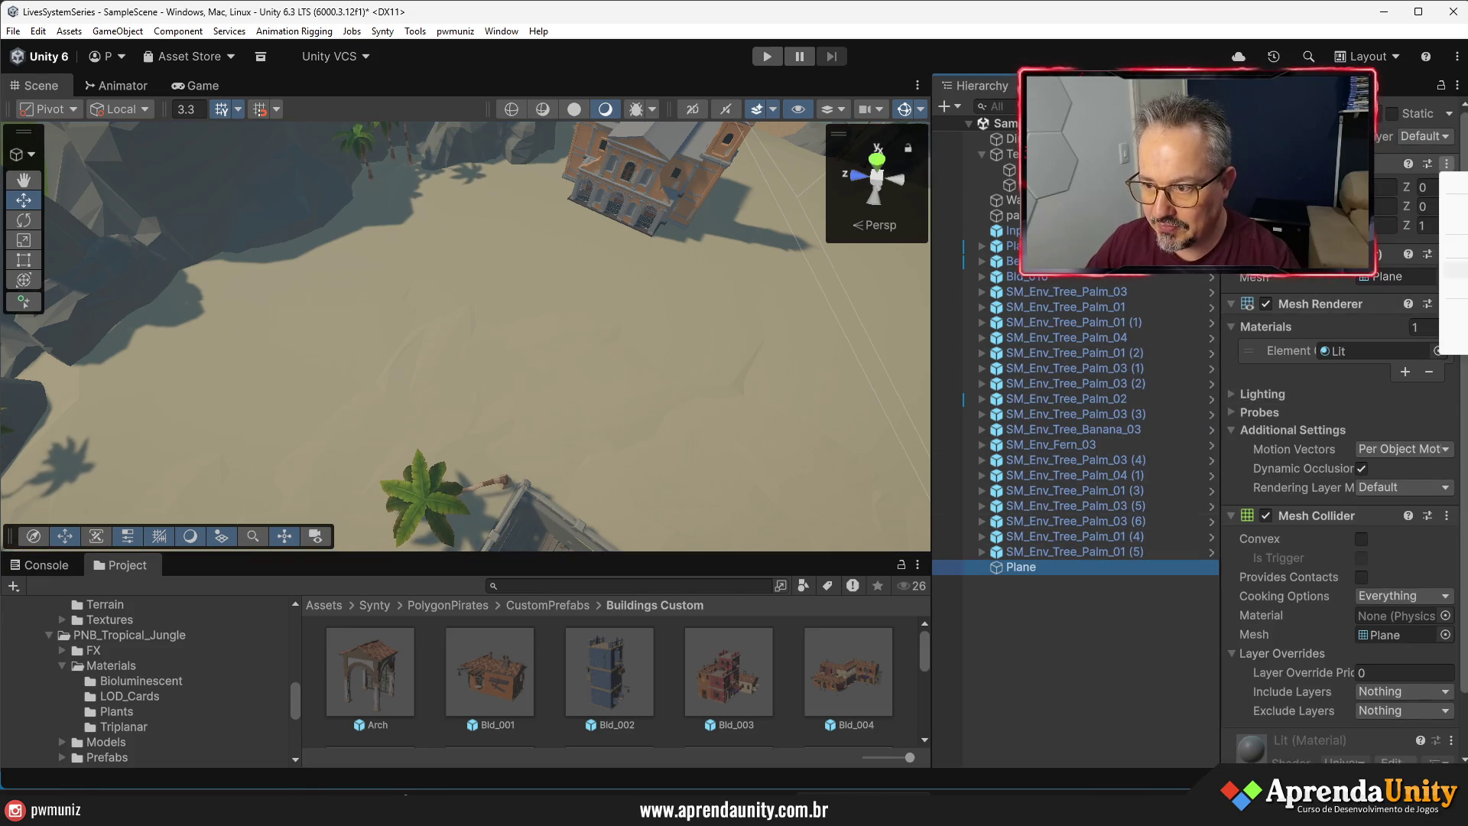
click(1456, 326)
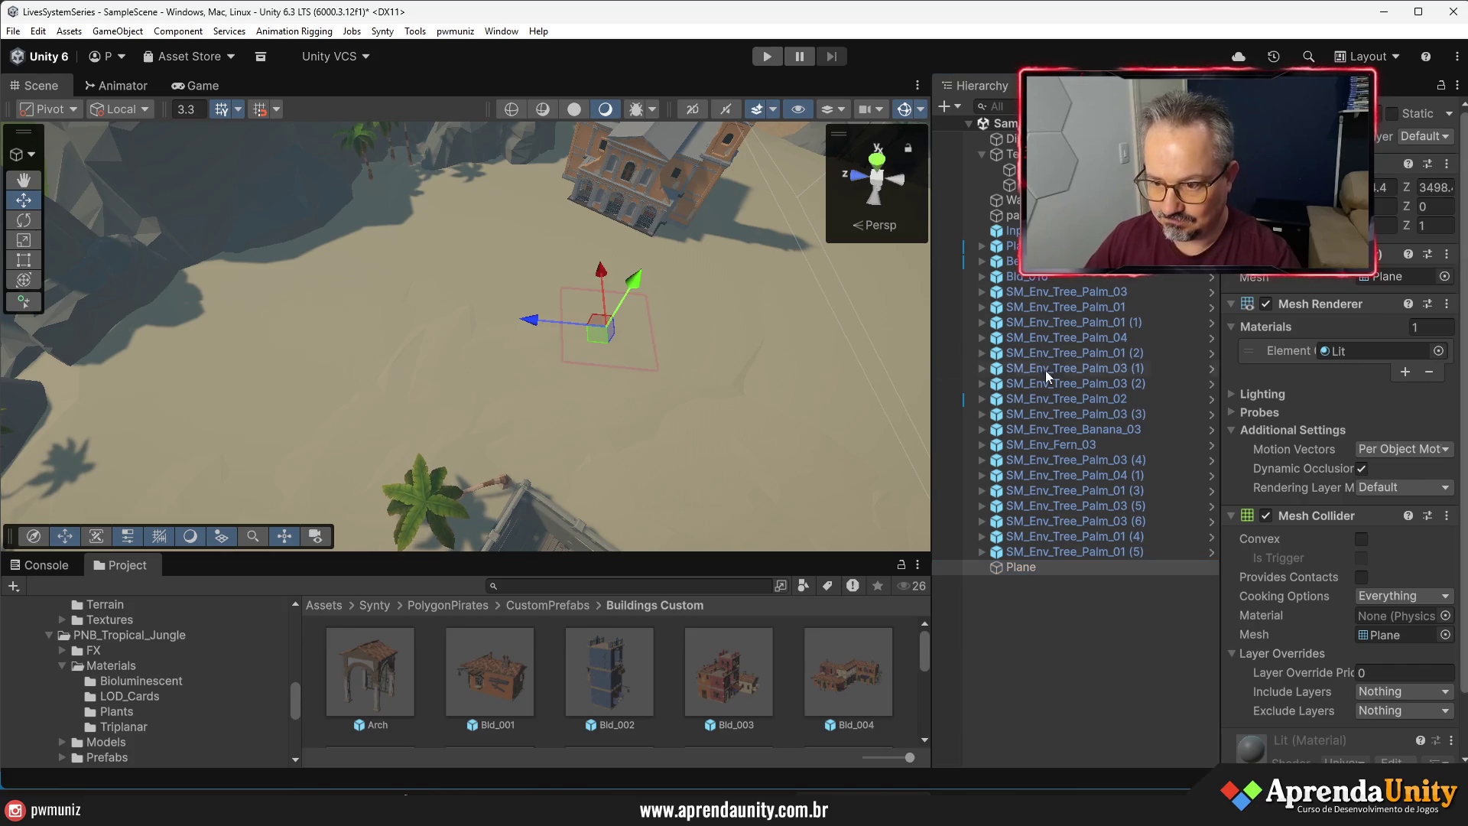
- Scale the plane to 10 on Z and slide it along the beach
scroll(656, 374, down, 10)
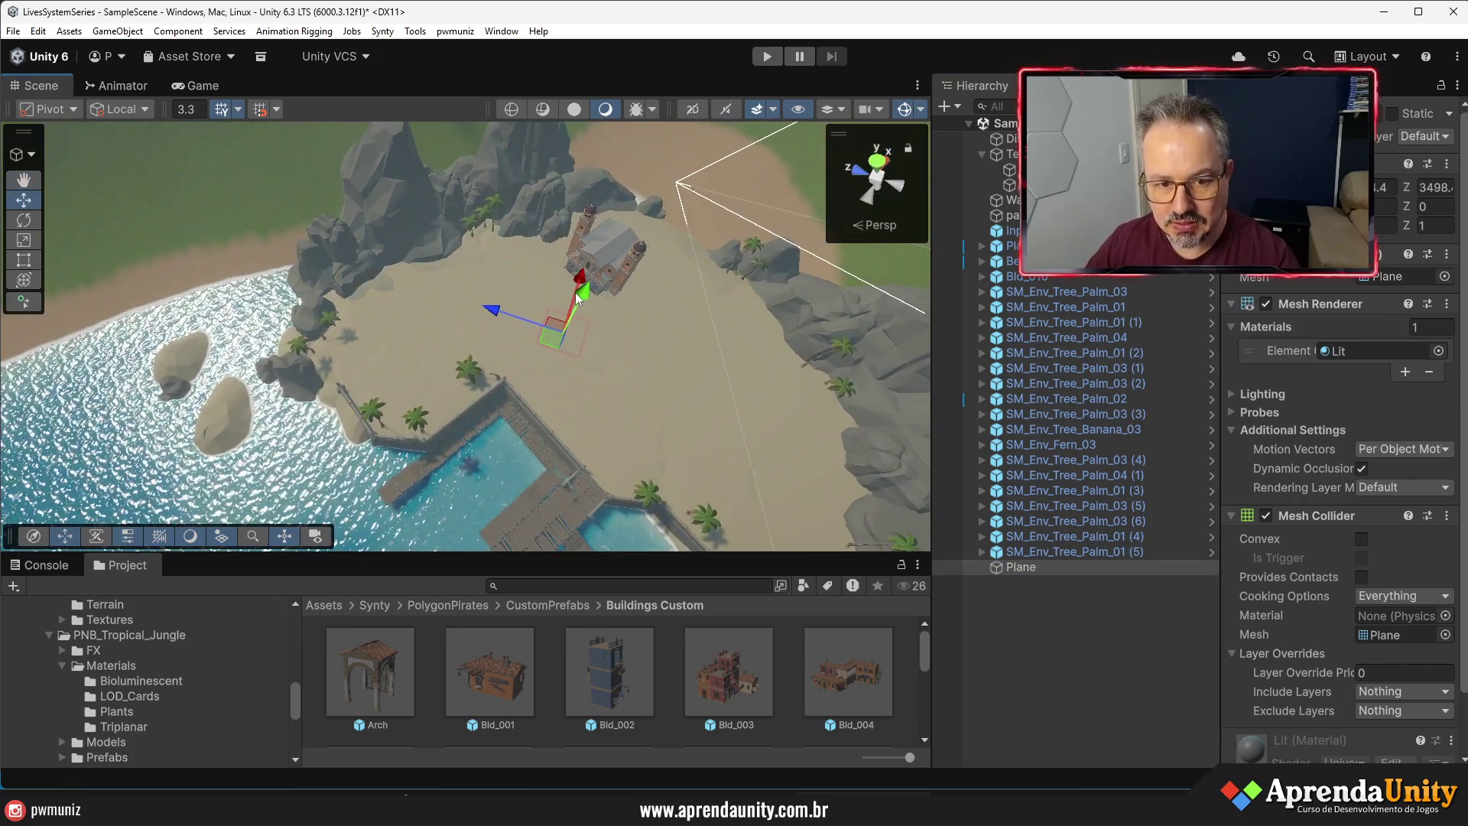
mouse_move(591, 254)
mouse_down()
mouse_move(552, 274)
mouse_move(391, 251)
mouse_move(453, 214)
mouse_move(462, 229)
mouse_move(420, 327)
mouse_move(380, 359)
mouse_up()
drag(1240, 225, 1284, 225)
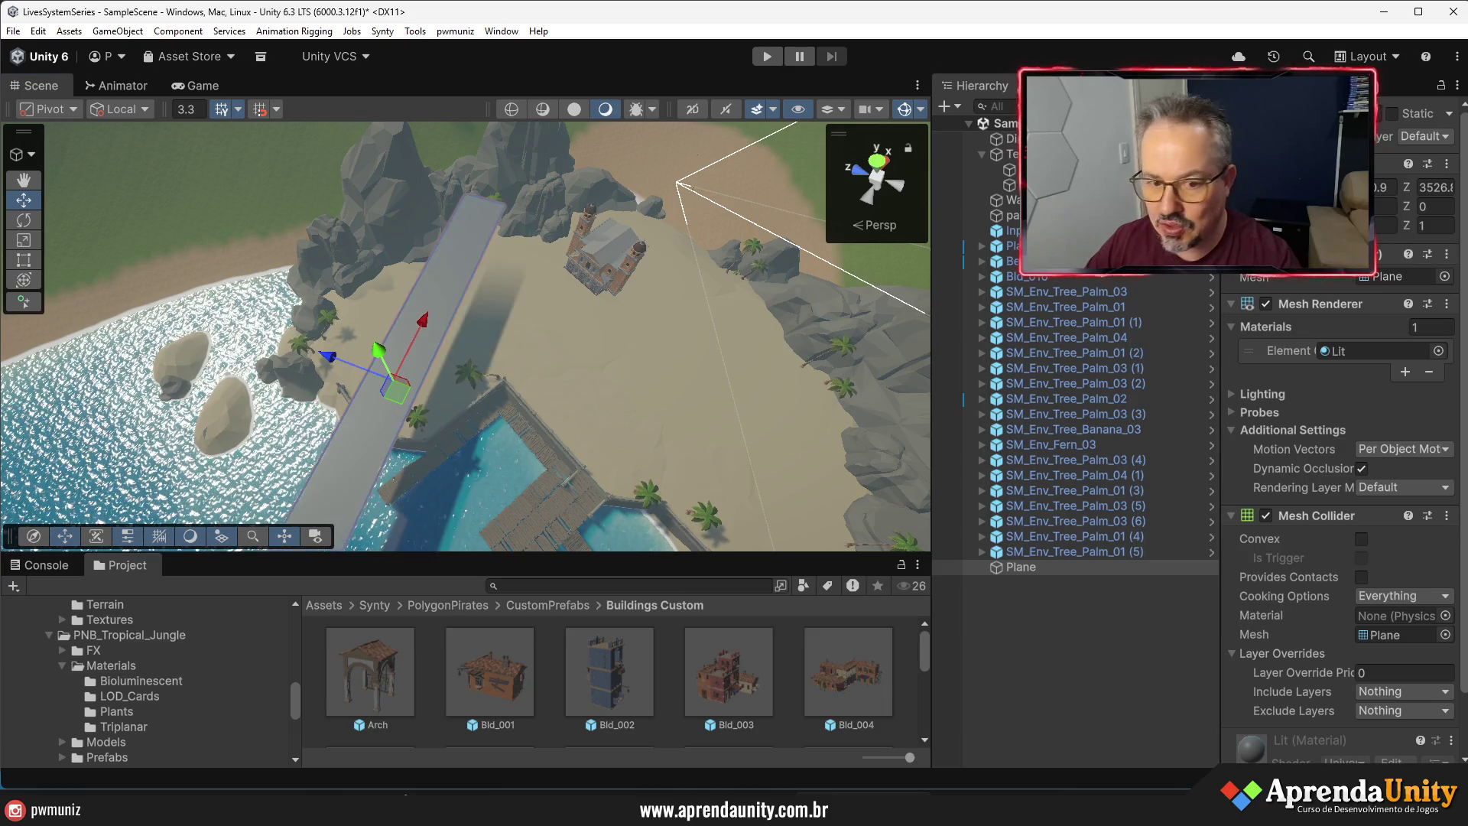
double_click(1425, 224)
text(10)
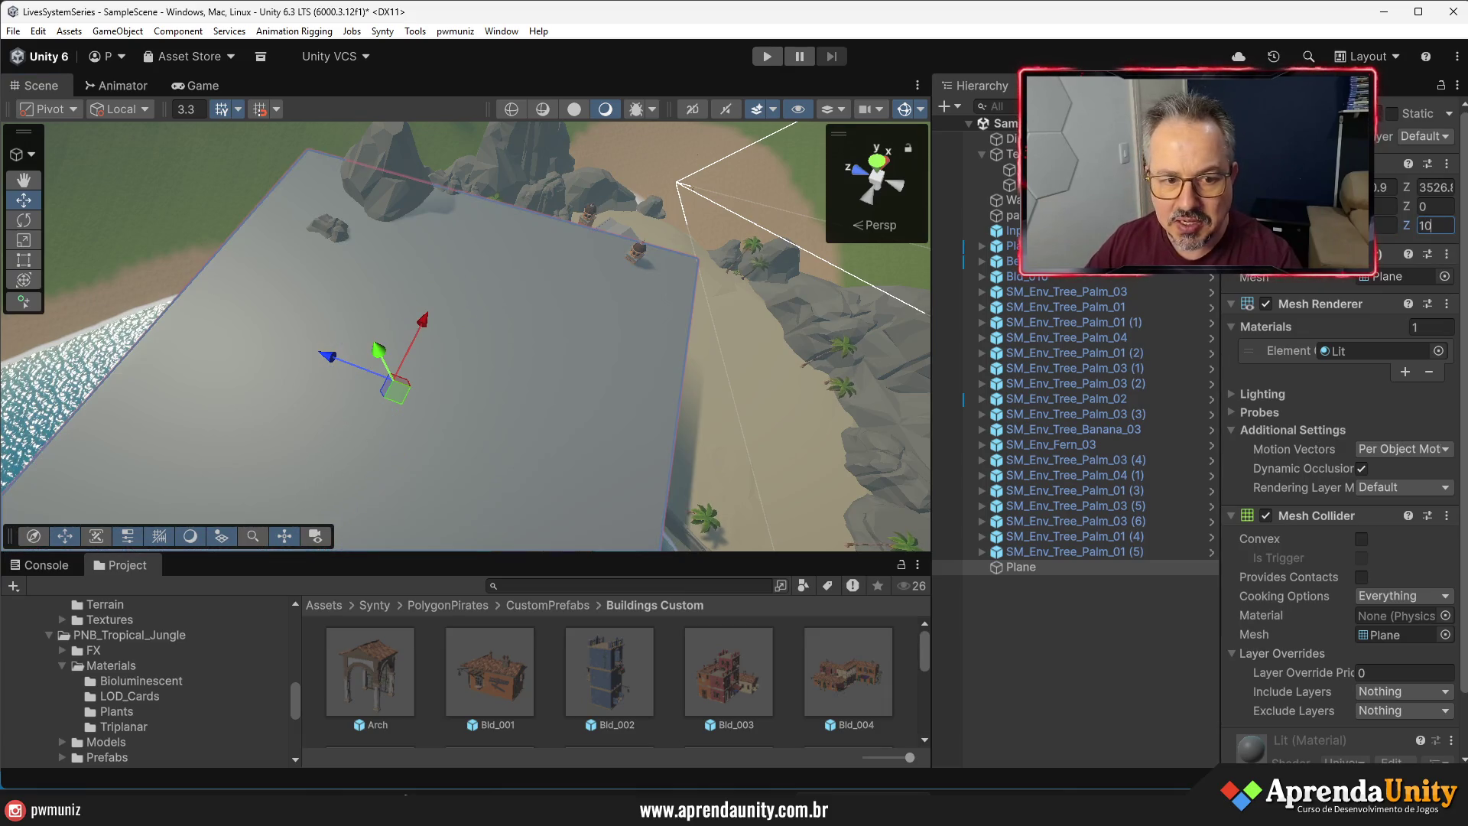
mouse_move(392, 367)
mouse_down()
mouse_move(413, 359)
mouse_move(377, 355)
mouse_up()
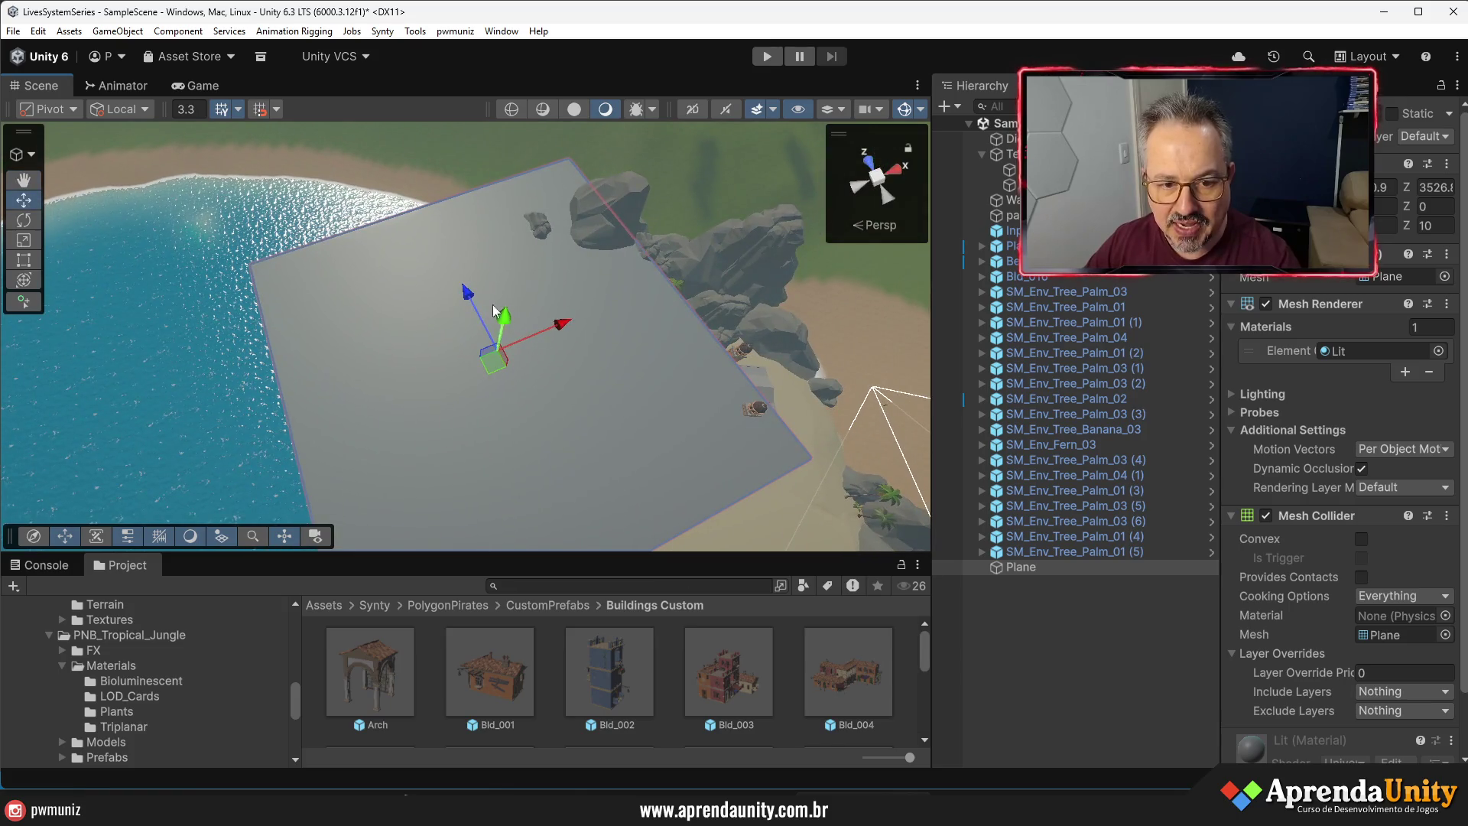
mouse_move(446, 280)
mouse_down()
mouse_move(597, 254)
mouse_move(471, 272)
mouse_move(289, 345)
mouse_move(284, 300)
mouse_move(297, 367)
mouse_move(701, 166)
mouse_move(610, 368)
mouse_move(396, 621)
mouse_move(310, 387)
mouse_move(337, 428)
mouse_move(337, 464)
mouse_up()
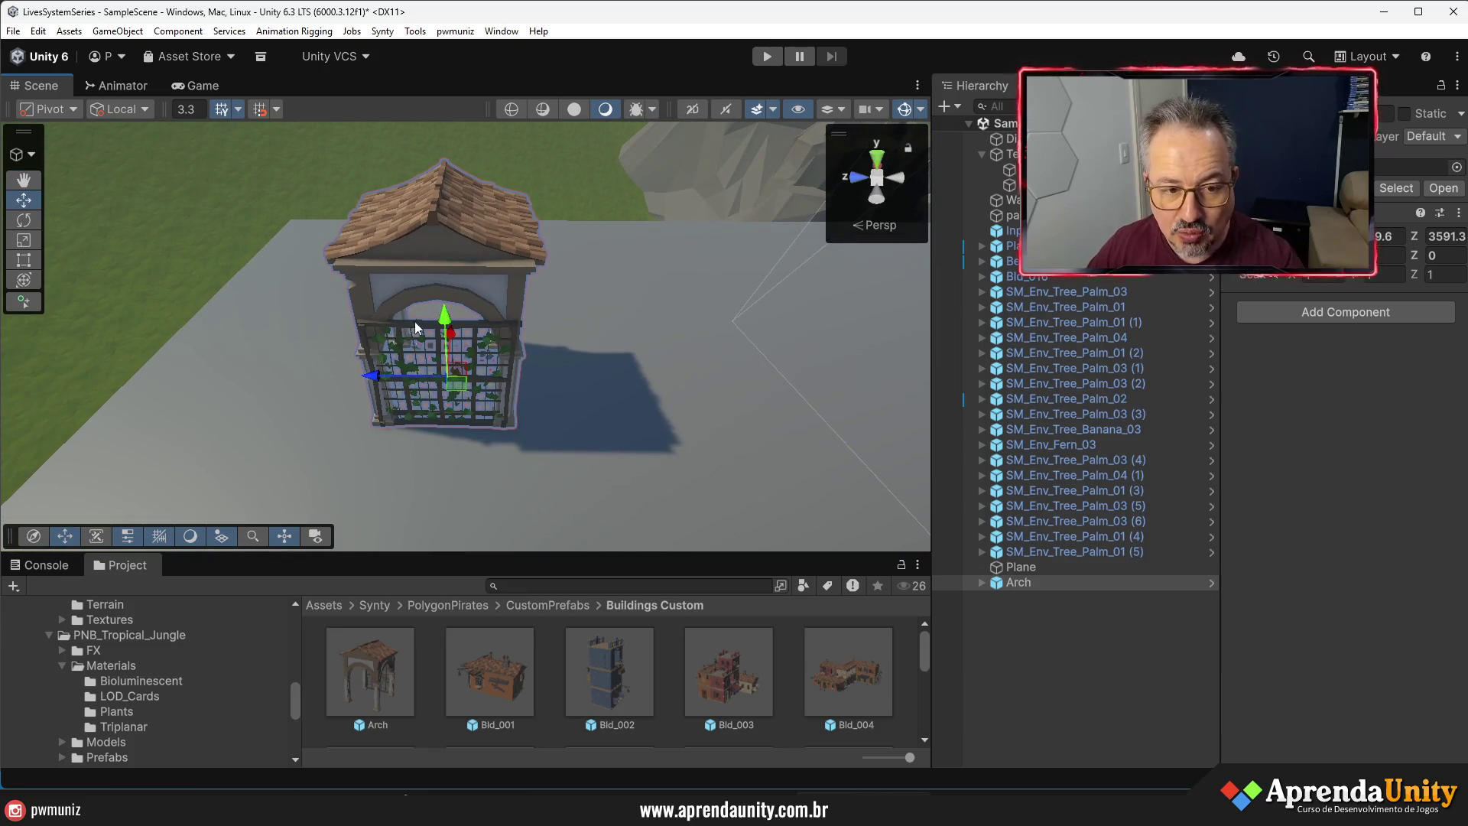
- Stop terrain smoothing and make the Terrain unpickable in the scene
click(408, 342)
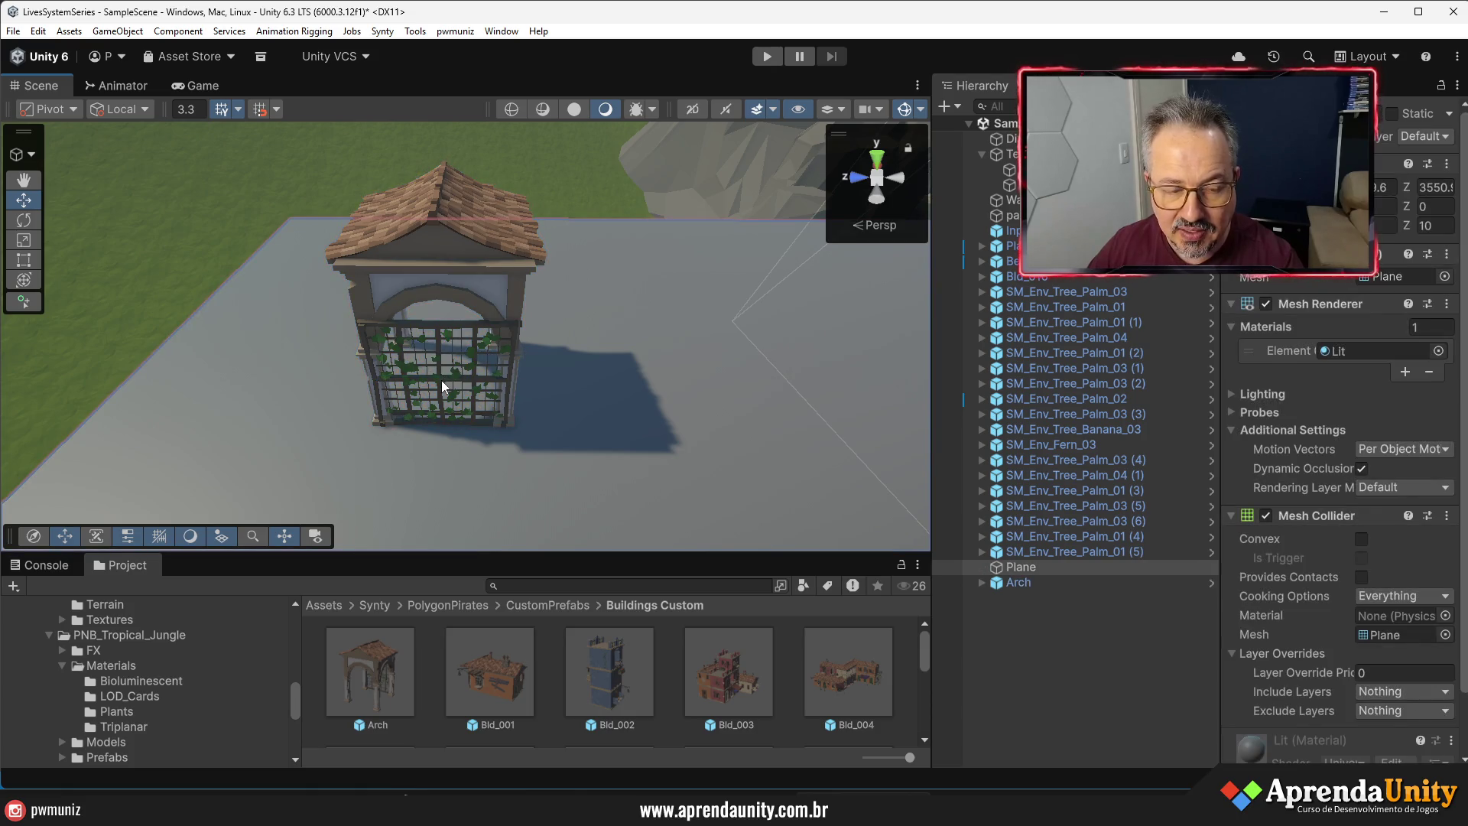
click(442, 379)
key(w)
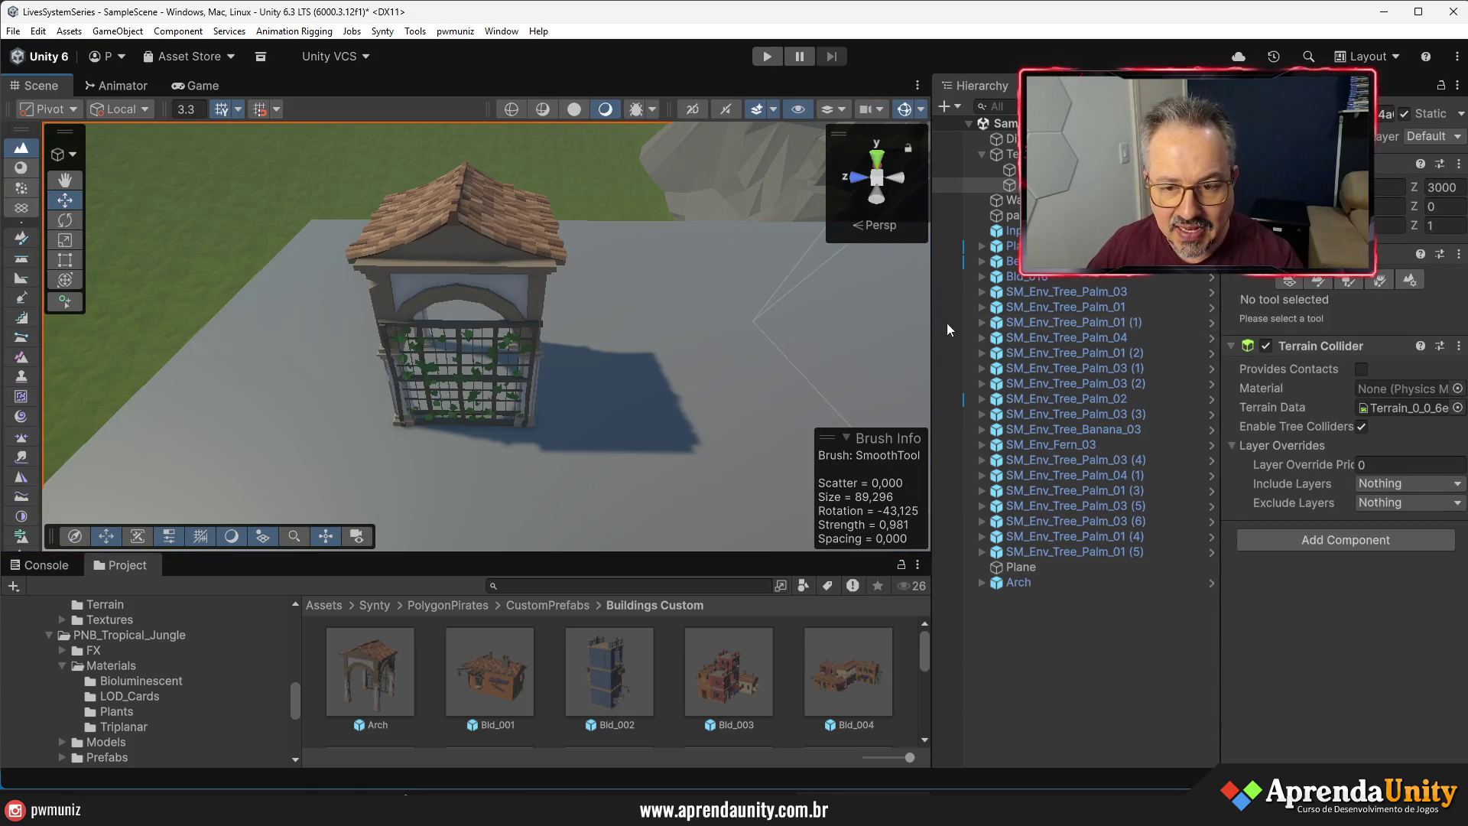
click(955, 154)
click(479, 347)
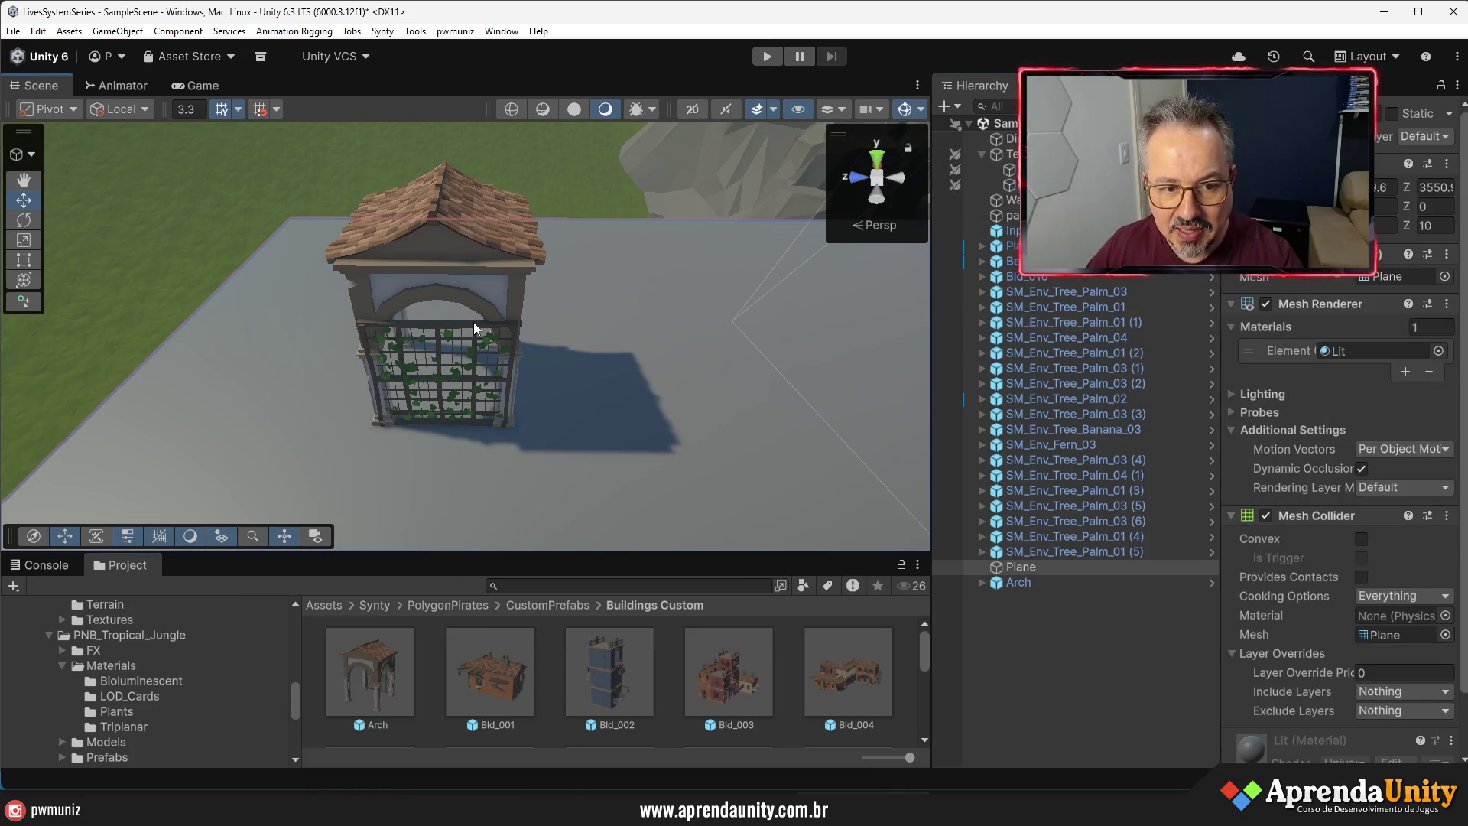
mouse_move(448, 369)
mouse_down()
mouse_move(463, 394)
mouse_move(441, 421)
mouse_move(531, 396)
mouse_move(581, 413)
mouse_move(558, 474)
mouse_up()
- Place the Bld_001 building on the plane and frame it in view
mouse_move(515, 640)
mouse_down()
mouse_move(480, 685)
mouse_move(446, 341)
mouse_move(421, 321)
mouse_move(536, 340)
mouse_up()
key(f)
scroll(527, 336, down, 4)
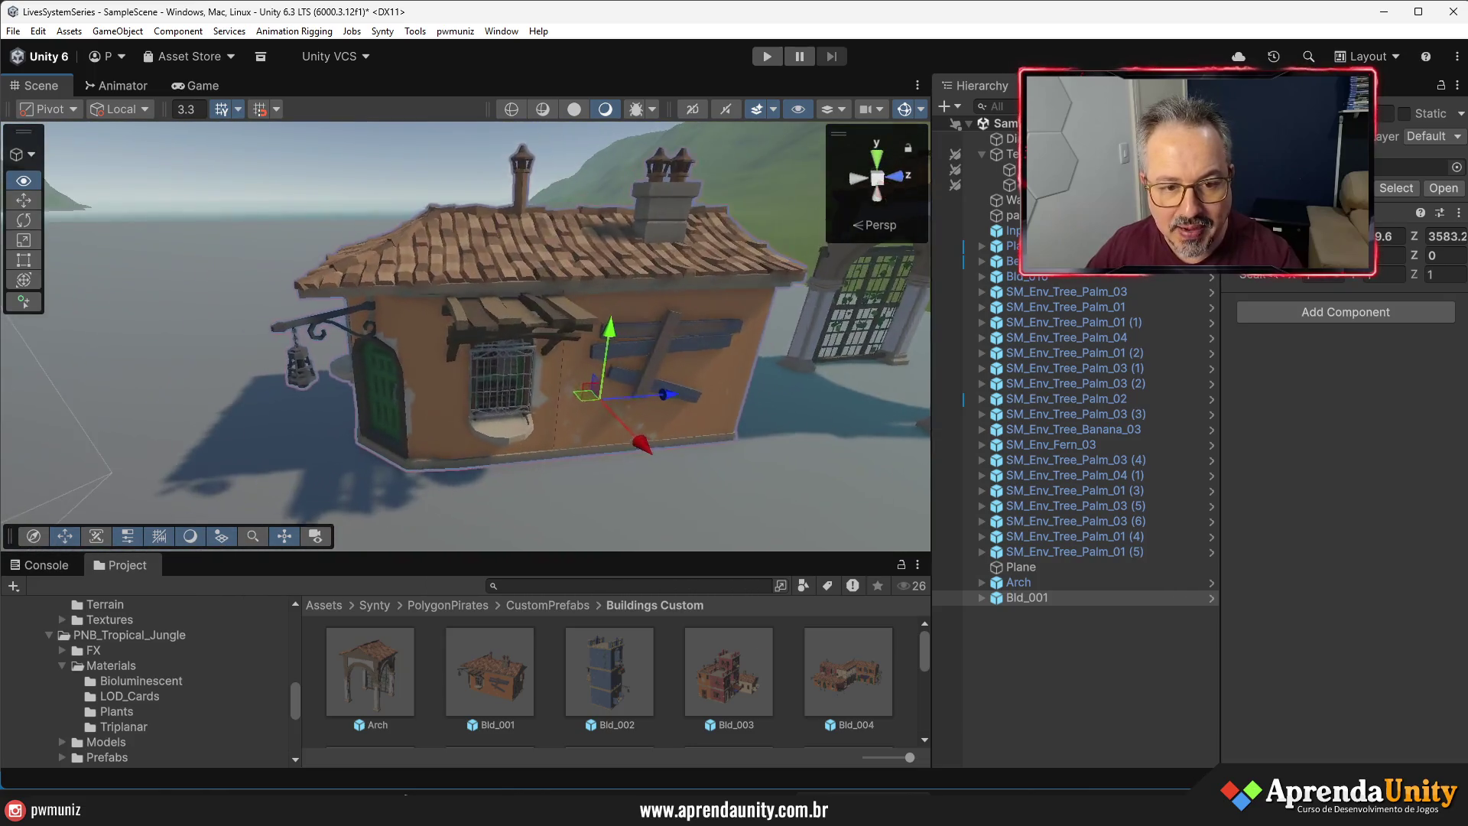
click(598, 336)
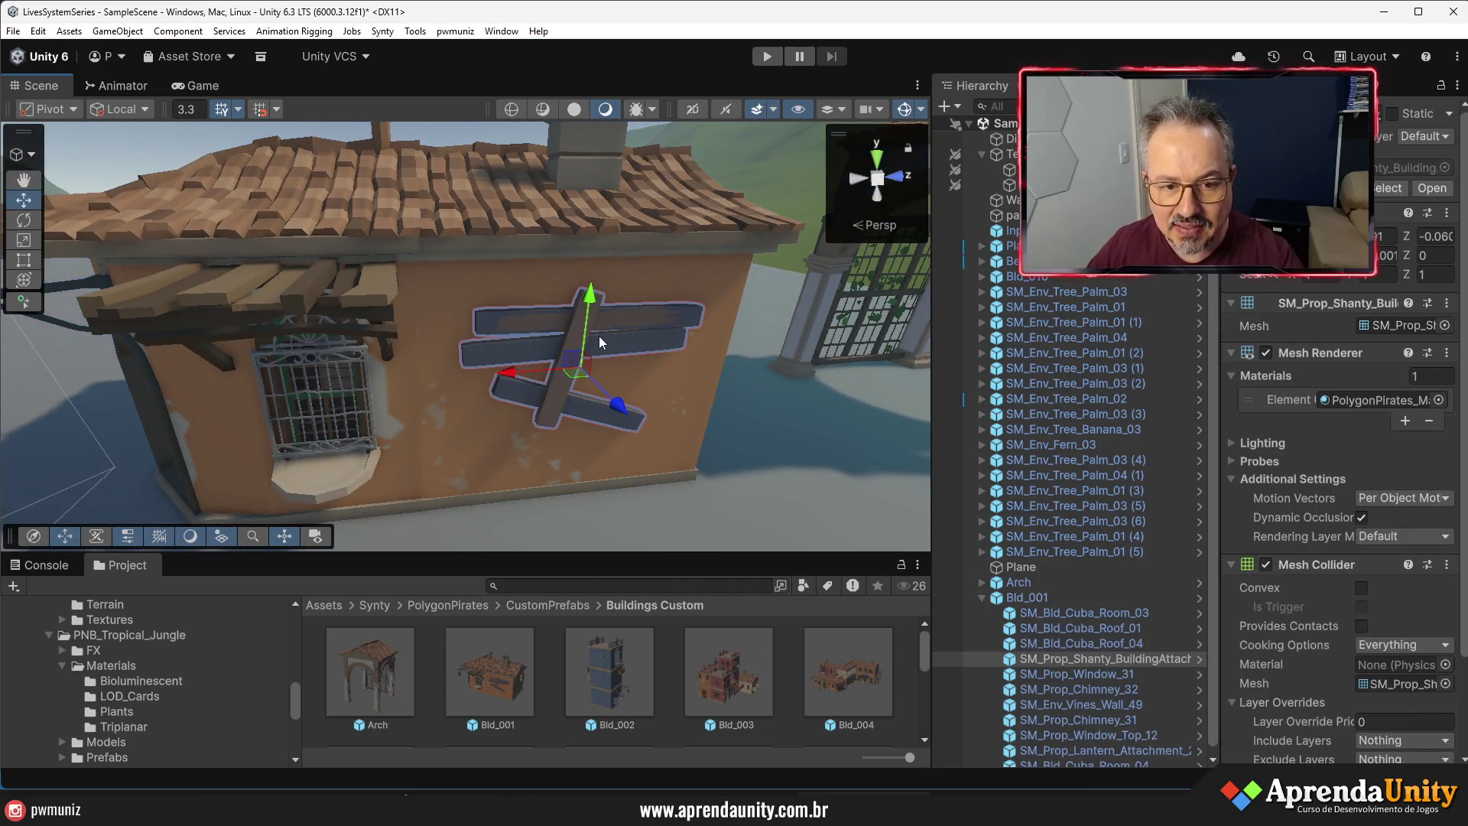
mouse_move(598, 336)
mouse_down()
mouse_move(432, 411)
mouse_move(494, 379)
mouse_move(1048, 403)
mouse_move(1370, 446)
mouse_up()
scroll(494, 379, down, 5)
- Place Bld_002 and Bld_003 on the plane, deleting the duplicate Bld_003 (1)
drag(616, 665, 529, 324)
mouse_move(728, 671)
mouse_down()
mouse_move(623, 382)
mouse_move(638, 307)
mouse_up()
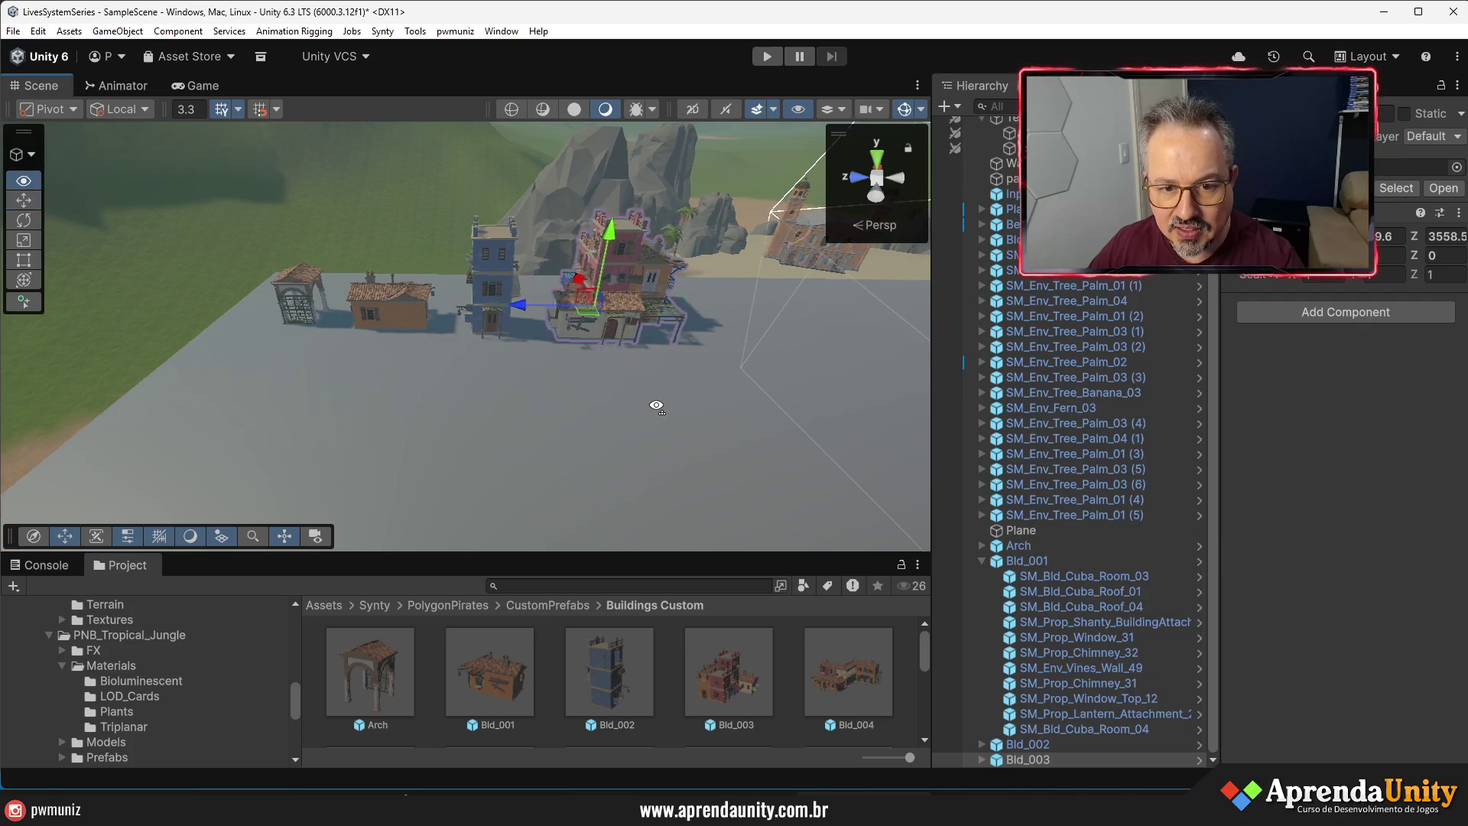
mouse_move(712, 668)
mouse_down()
mouse_move(555, 359)
mouse_move(567, 322)
mouse_up()
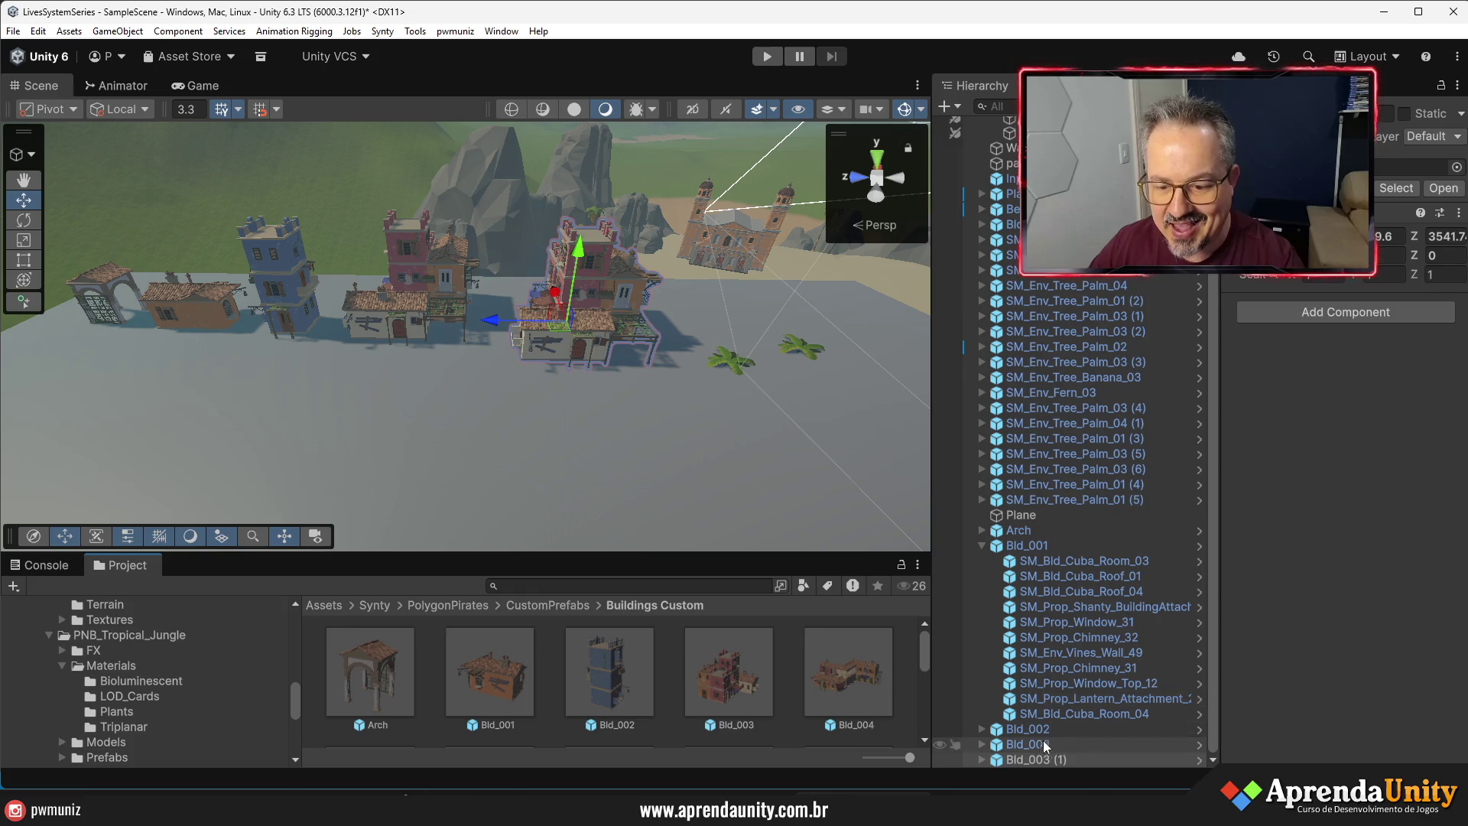
click(1033, 758)
key(Delete)
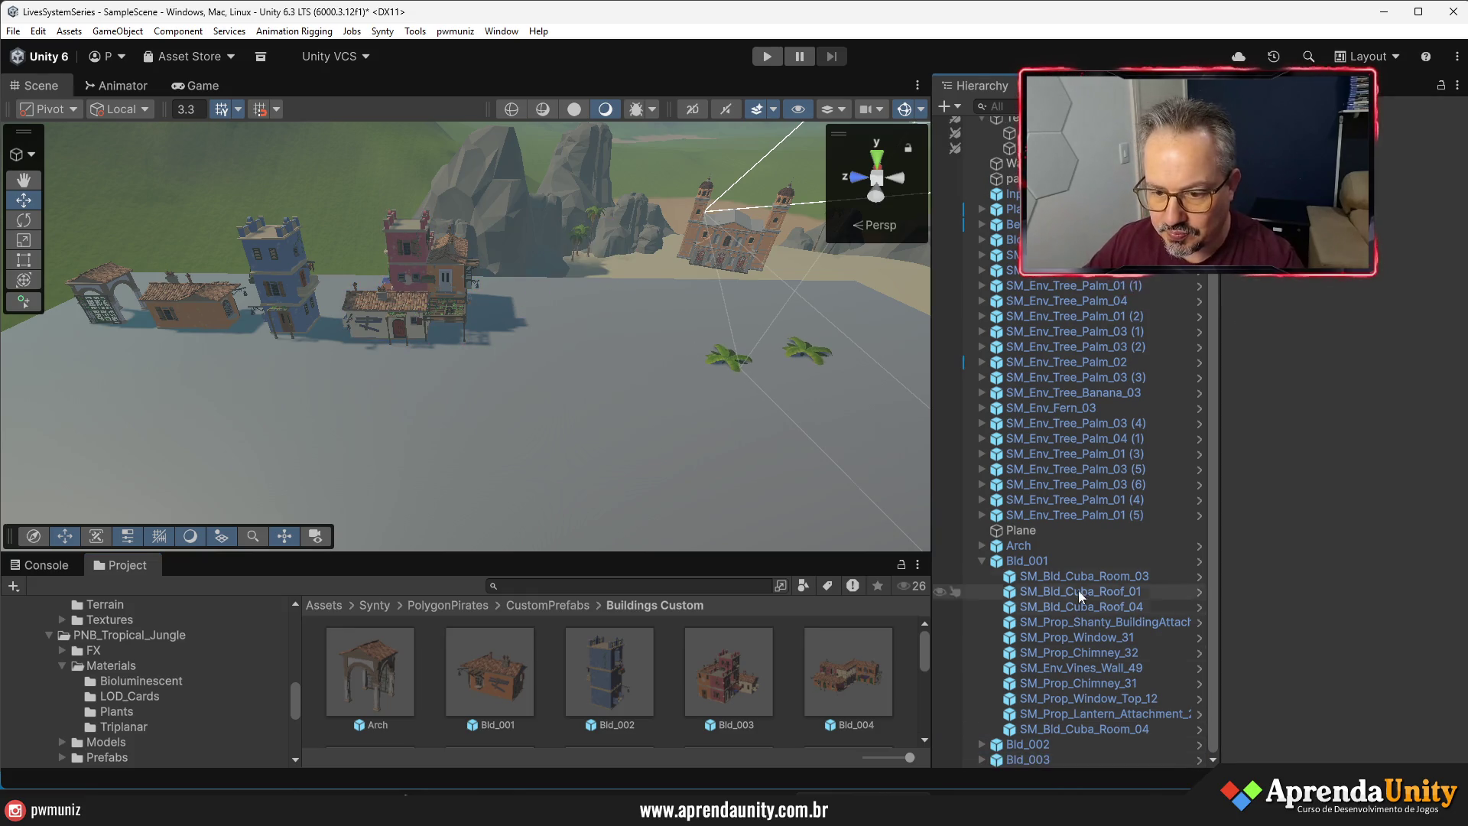
click(980, 546)
- Place Bld_004 through Bld_010, skipping Bld_008, on the plane, sliding Bld_004 along Z
mouse_move(857, 681)
mouse_down()
mouse_move(553, 347)
mouse_move(122, 435)
mouse_up()
key(f)
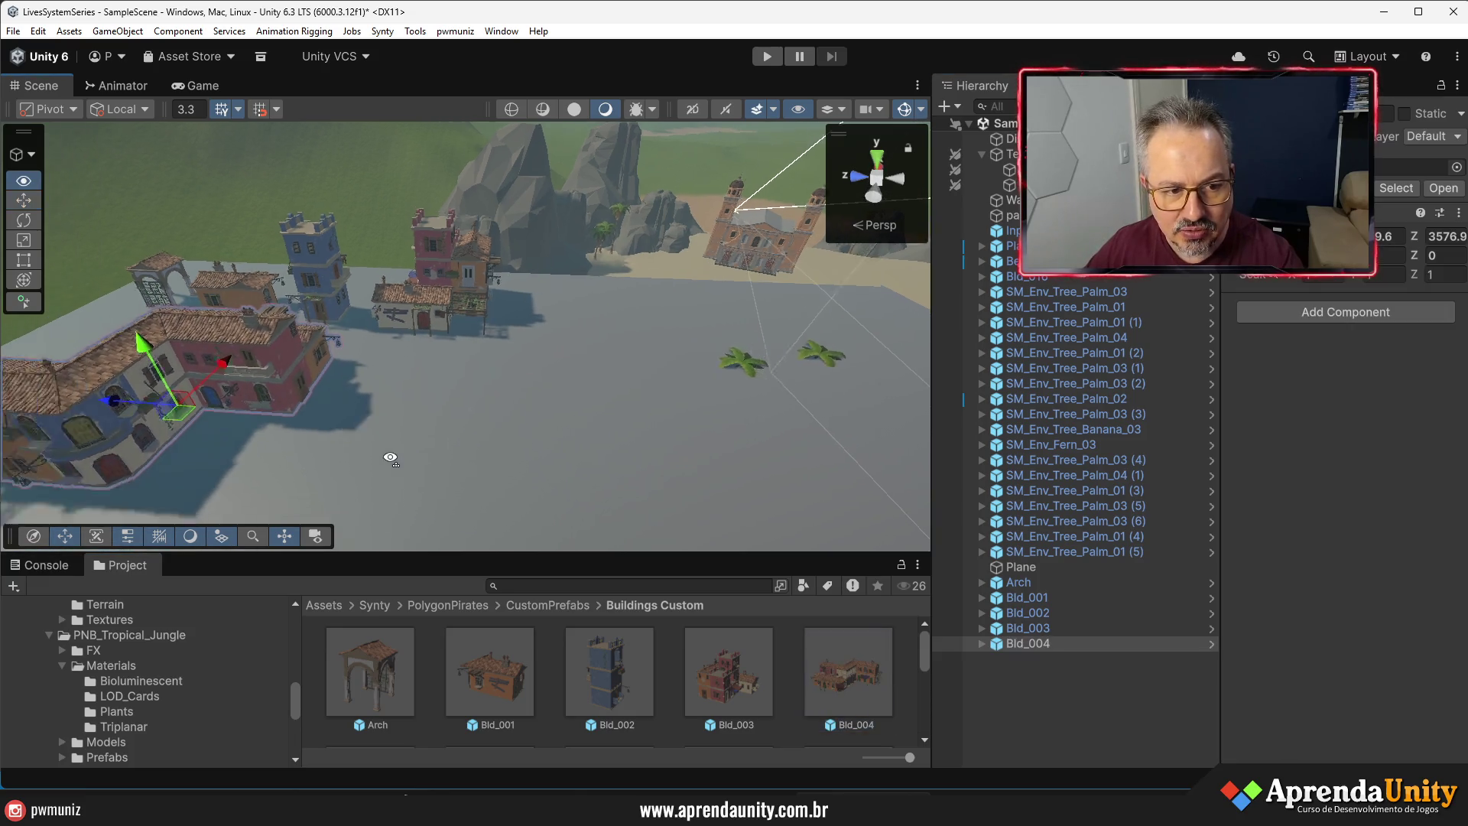
drag(425, 375, 343, 372)
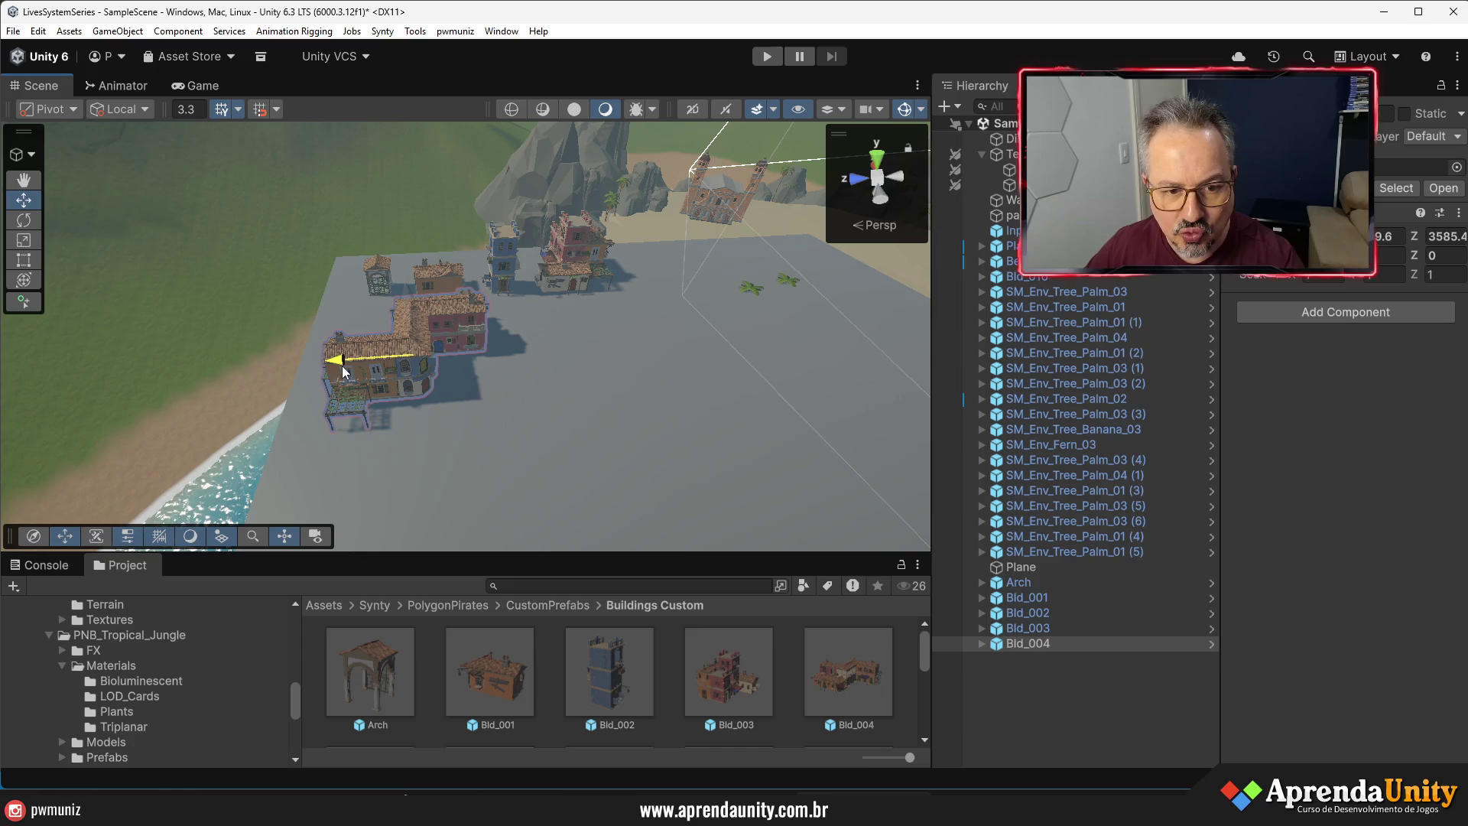
scroll(463, 676, down, 2)
mouse_move(463, 675)
mouse_down()
mouse_move(485, 535)
mouse_move(541, 361)
mouse_up()
mouse_move(617, 624)
mouse_down()
mouse_move(646, 443)
mouse_move(638, 350)
mouse_up()
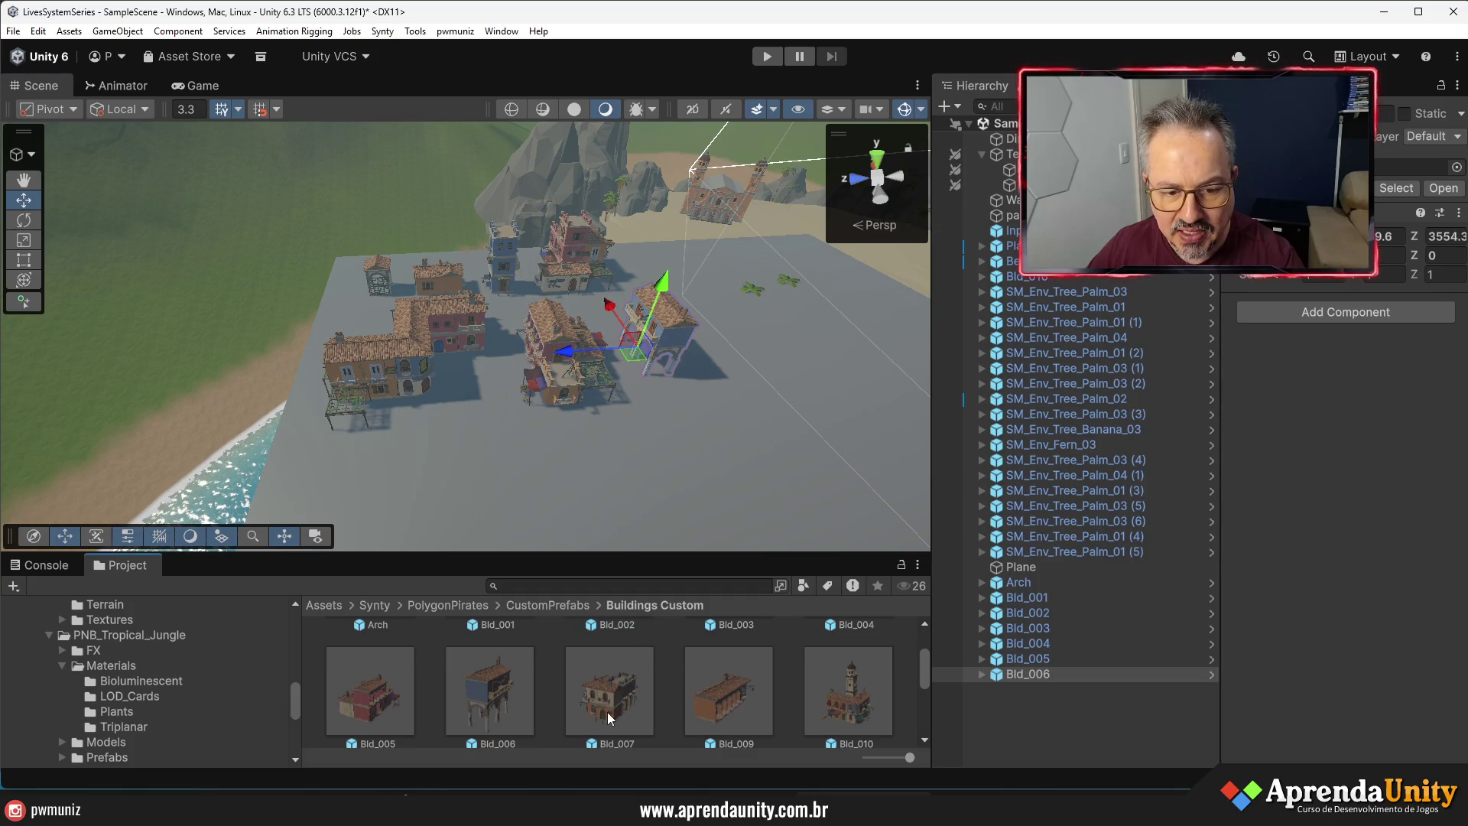
mouse_move(606, 712)
mouse_down()
mouse_move(642, 458)
mouse_move(446, 516)
mouse_up()
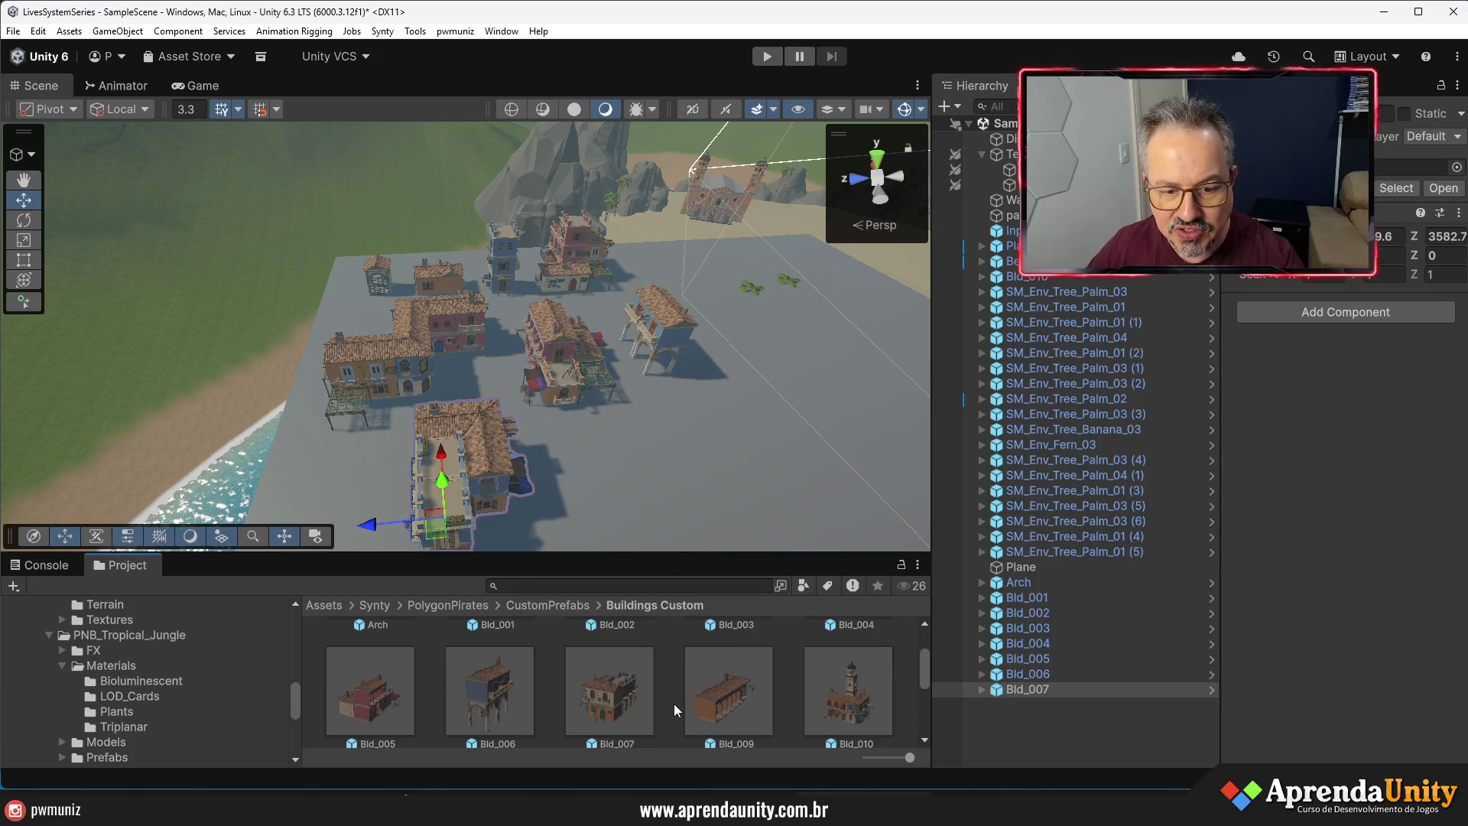
mouse_move(707, 691)
mouse_down()
mouse_move(665, 511)
mouse_move(679, 522)
mouse_up()
mouse_move(824, 685)
mouse_down()
mouse_move(805, 487)
mouse_move(765, 468)
mouse_up()
- Add Bld_011 through Bld_015 to the plane, repositioning Bld_014
scroll(797, 700, down, 2)
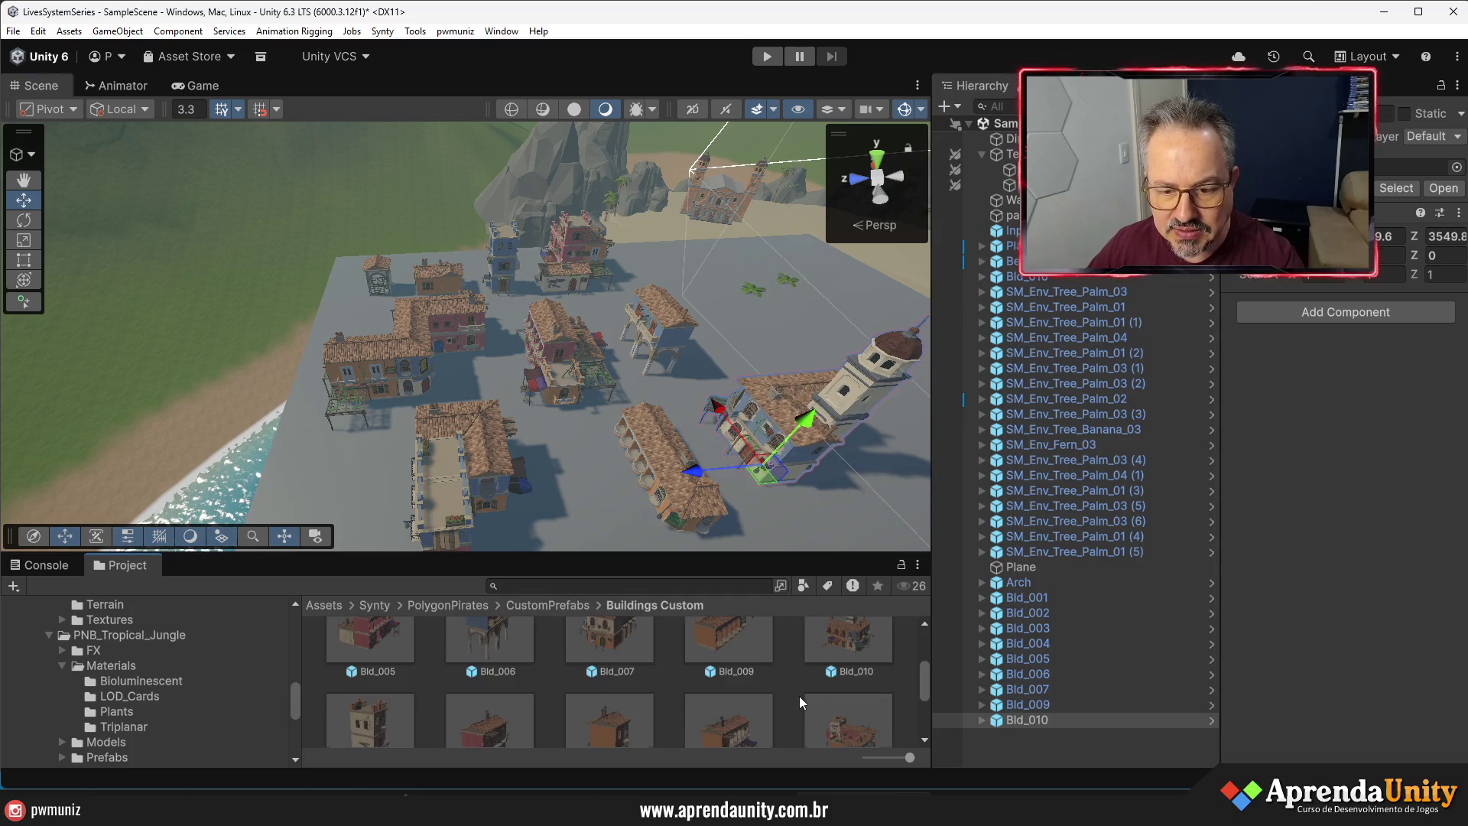
scroll(800, 696, down, 2)
mouse_move(734, 481)
mouse_down()
mouse_move(696, 466)
mouse_move(720, 468)
mouse_move(464, 480)
mouse_up()
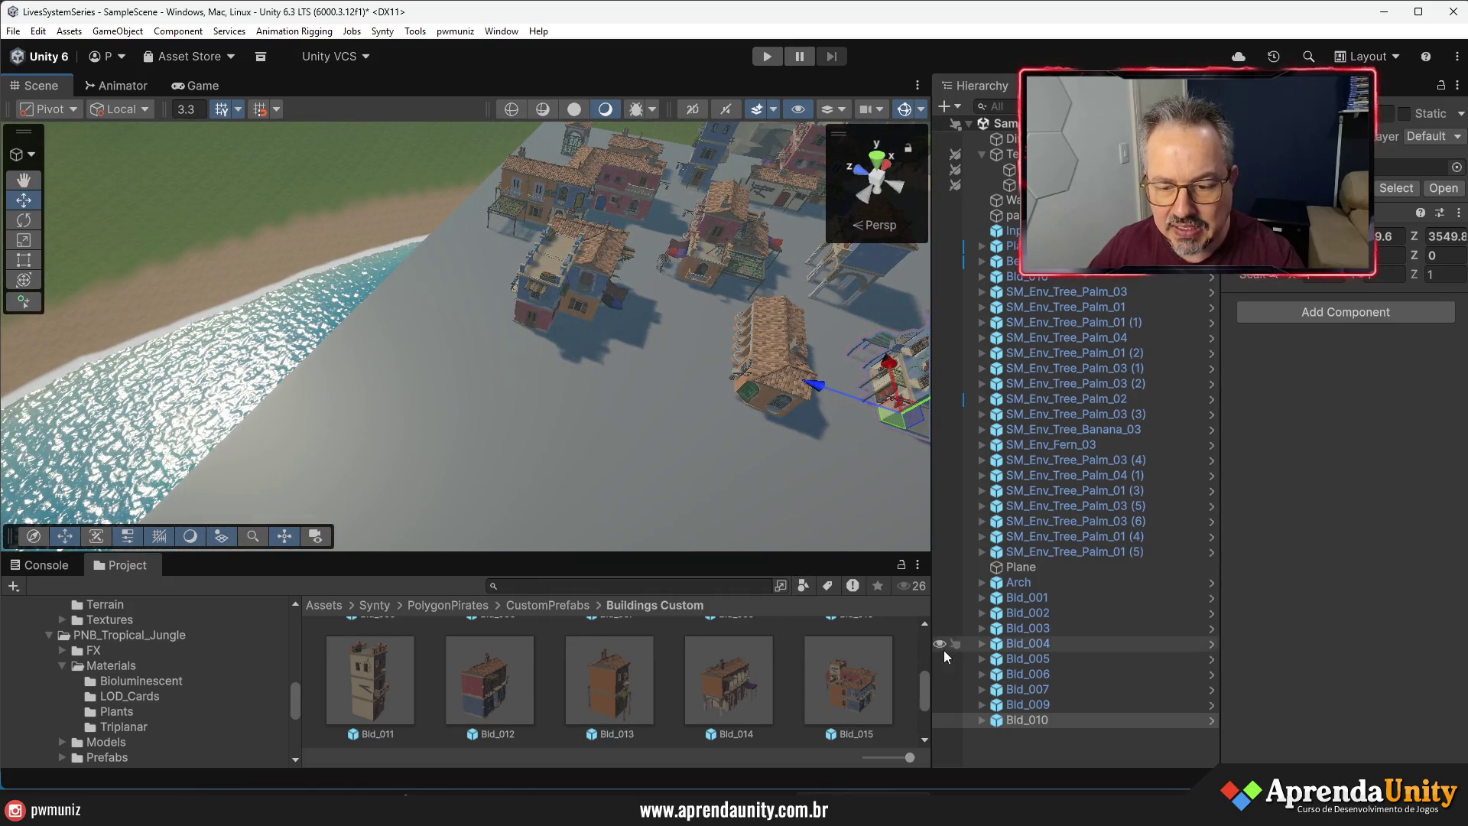
mouse_move(376, 686)
mouse_down()
mouse_move(440, 410)
mouse_move(406, 371)
mouse_up()
mouse_move(467, 457)
mouse_down()
mouse_move(499, 424)
mouse_move(519, 435)
mouse_up()
drag(603, 669, 650, 475)
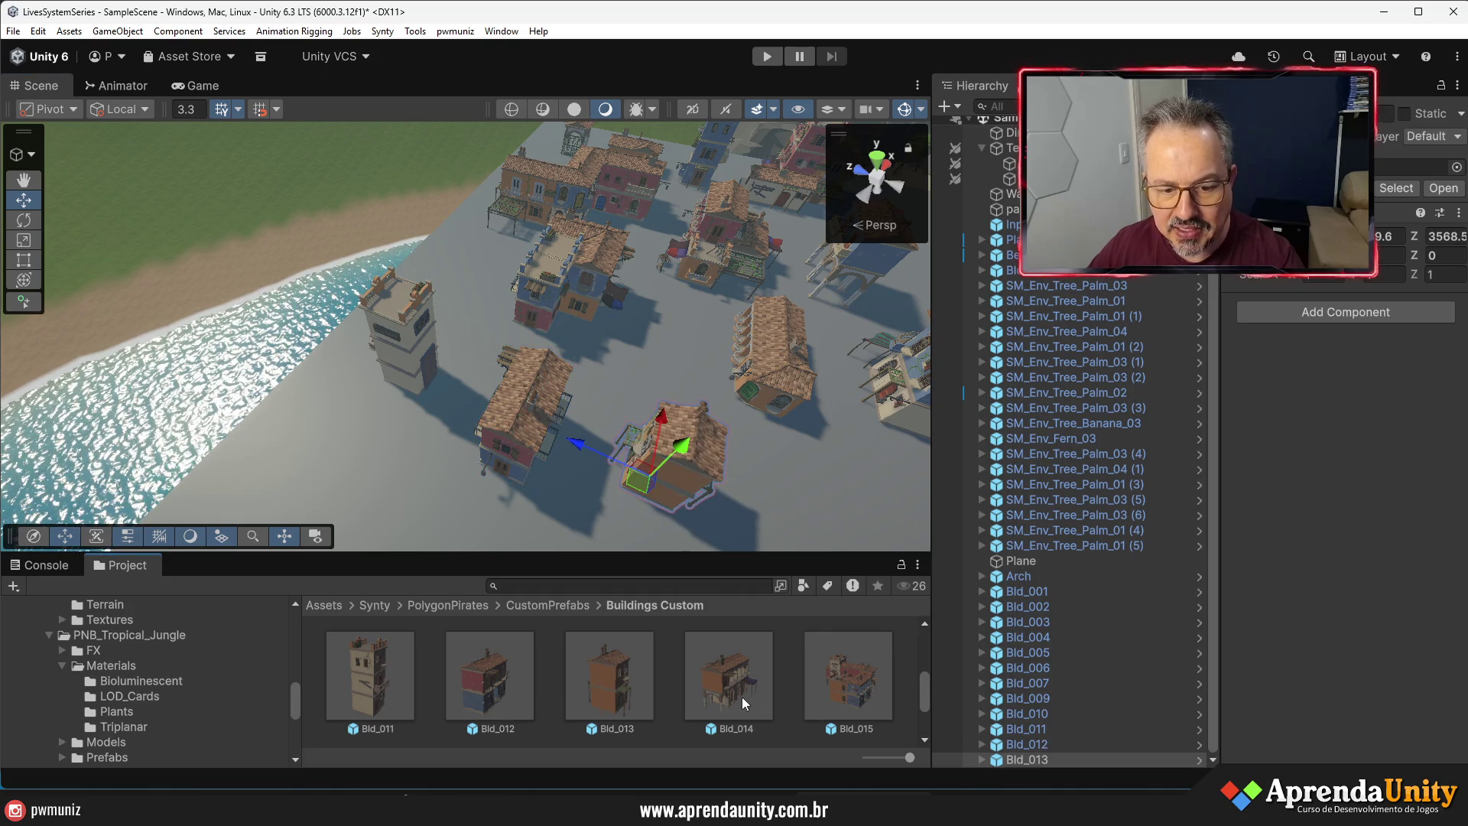
drag(796, 612, 671, 444)
scroll(671, 443, down, 5)
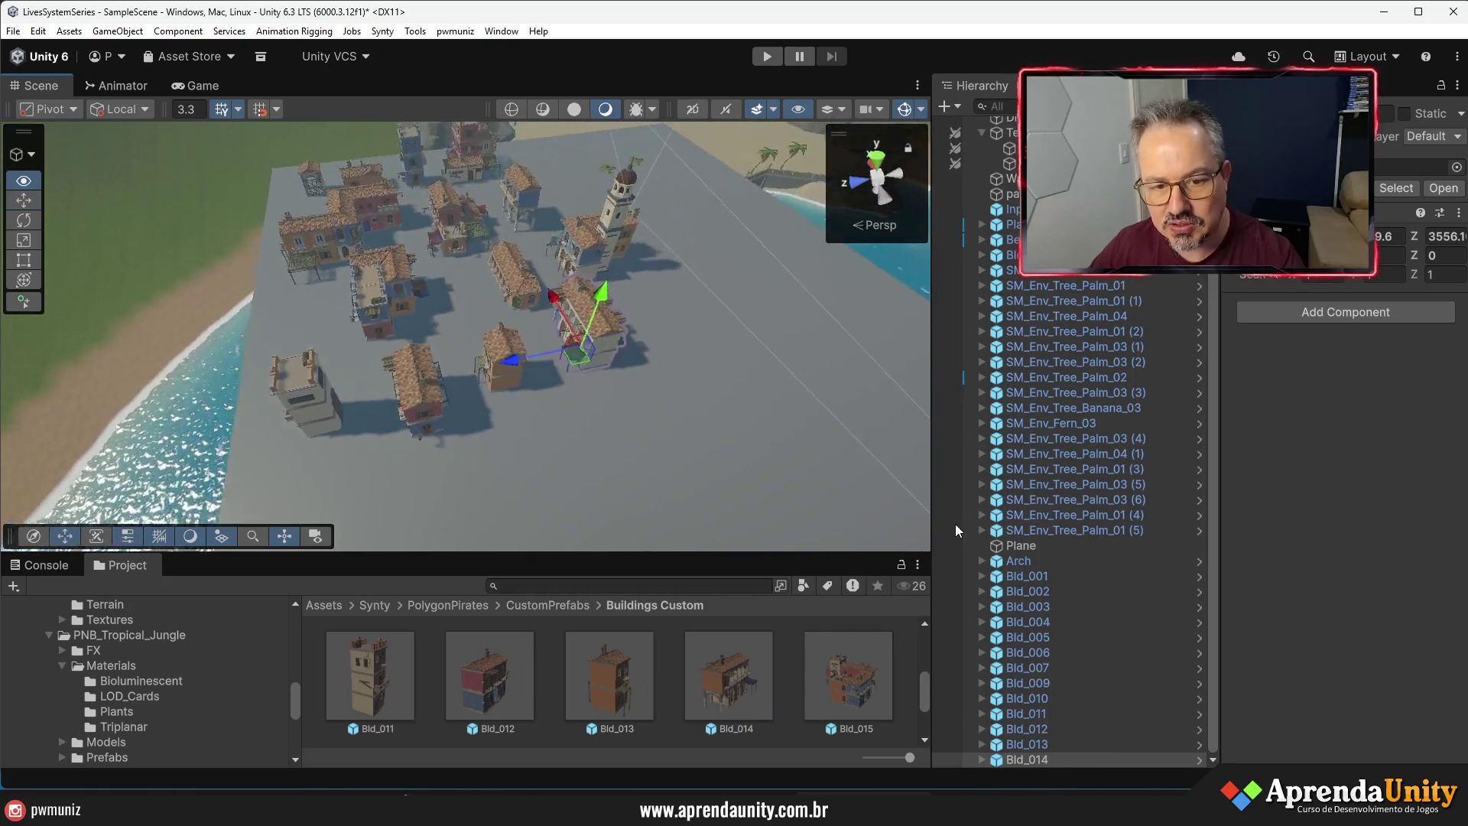
drag(659, 342, 656, 388)
scroll(656, 387, up, 5)
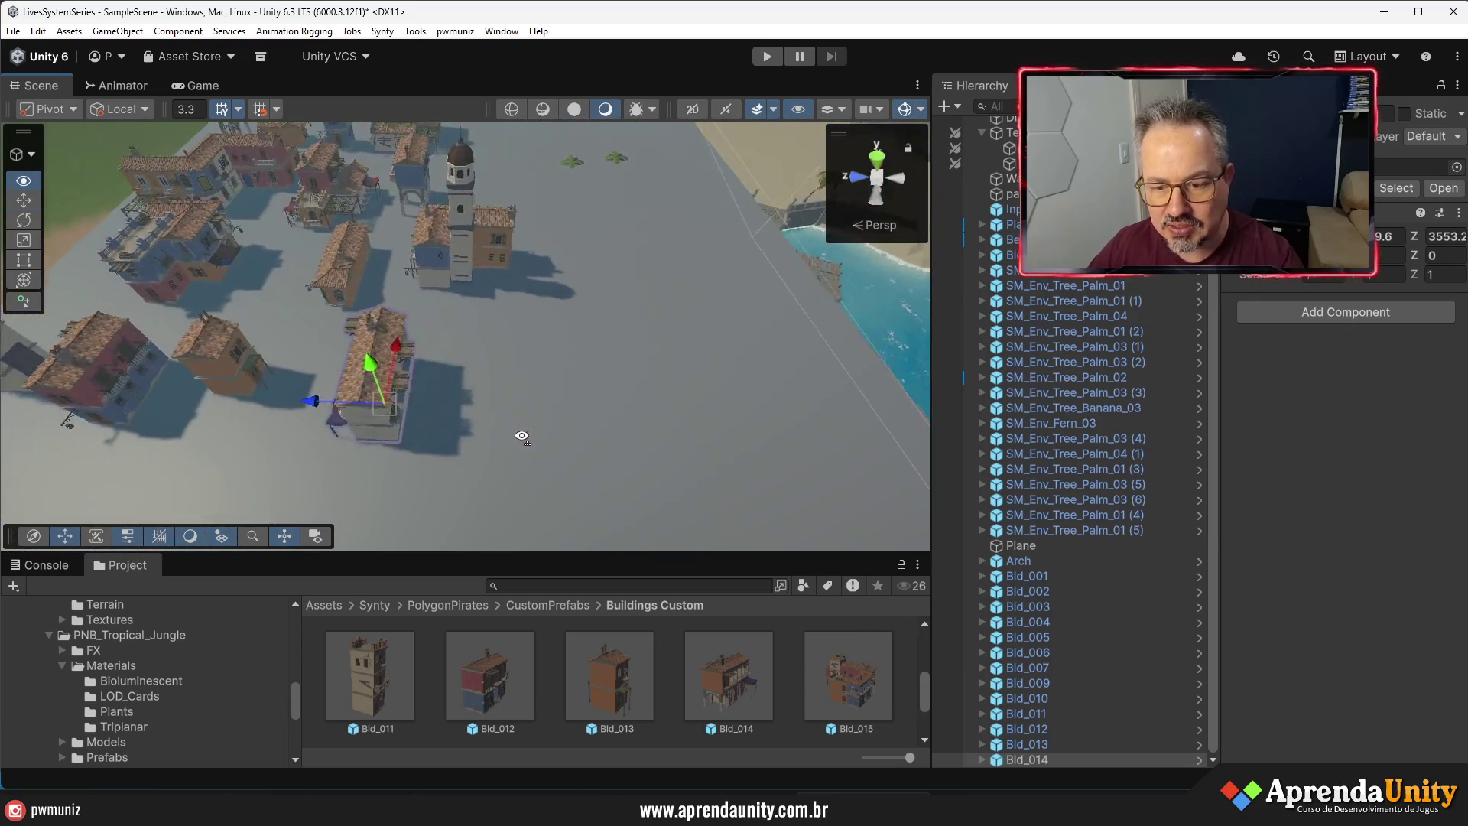
drag(847, 674, 503, 374)
scroll(717, 662, down, 2)
scroll(717, 663, up, 2)
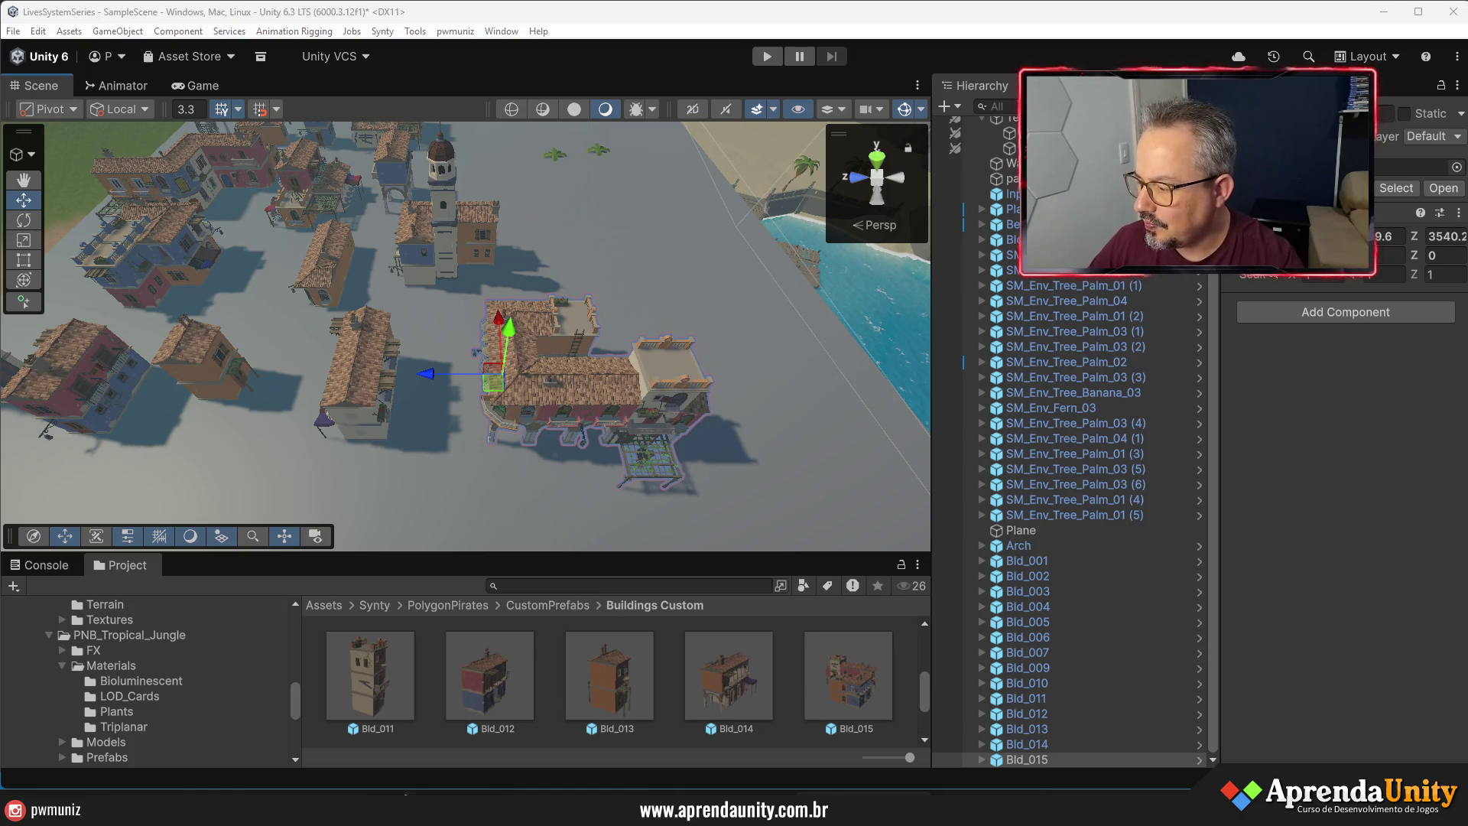
- Widen the Hierarchy and enlarge the Scene view for a low angled look at the town
drag(1224, 489, 1341, 486)
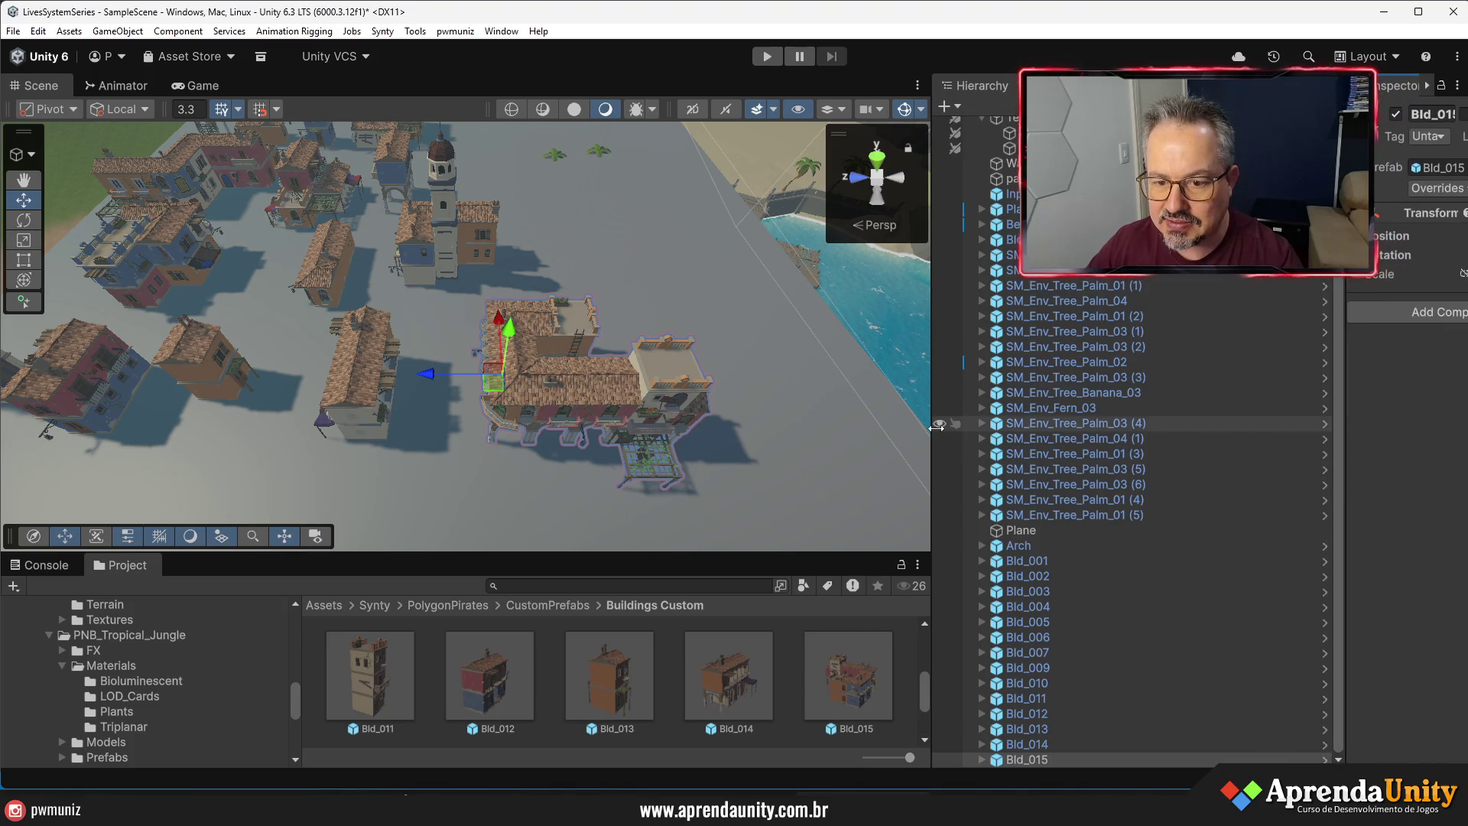
drag(933, 430, 1157, 474)
drag(963, 553, 994, 649)
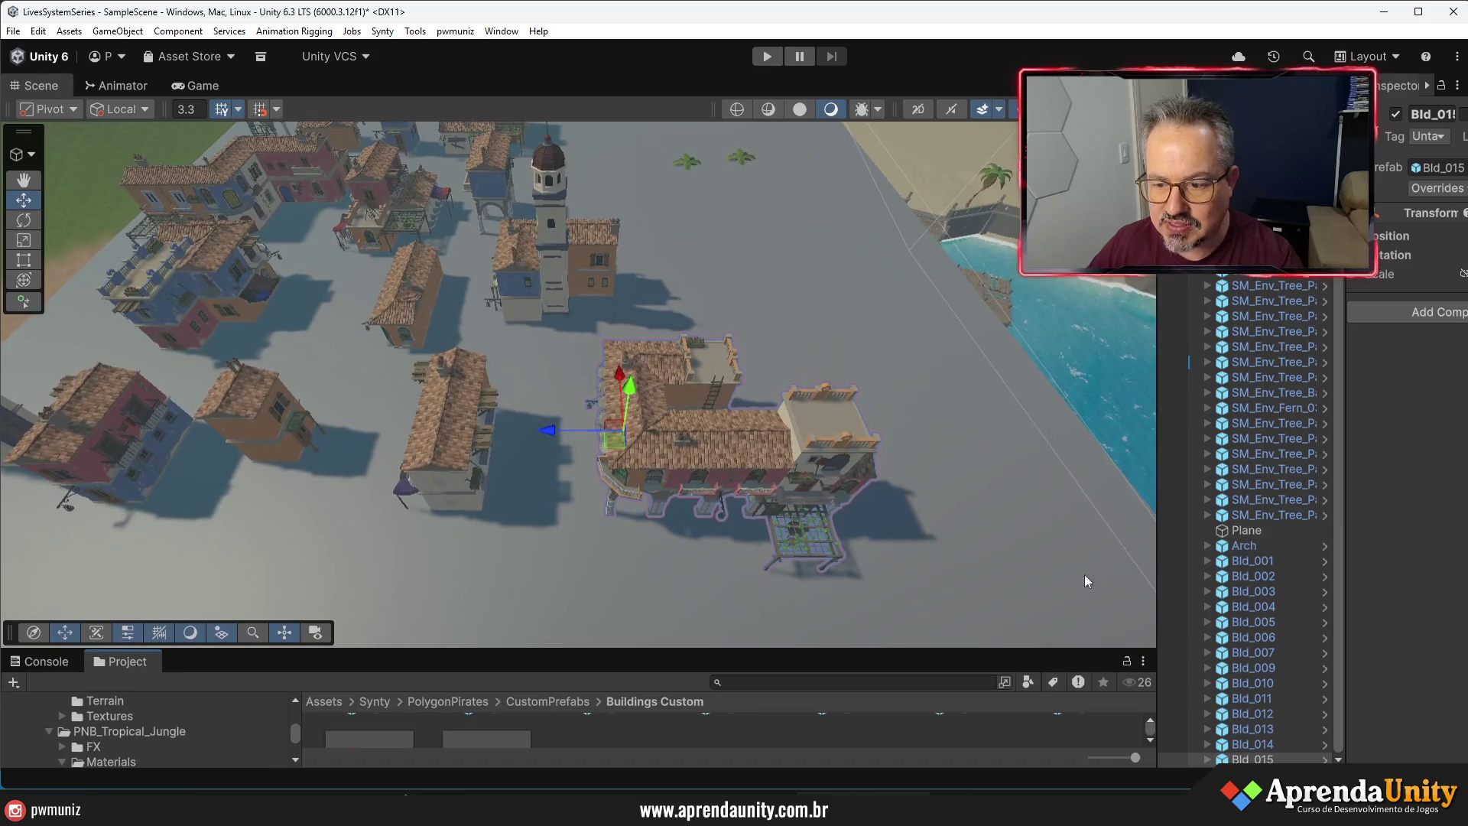
mouse_move(800, 422)
mouse_down()
mouse_move(551, 304)
mouse_move(445, 309)
mouse_move(753, 381)
mouse_move(665, 370)
mouse_move(424, 386)
mouse_move(443, 384)
mouse_up()
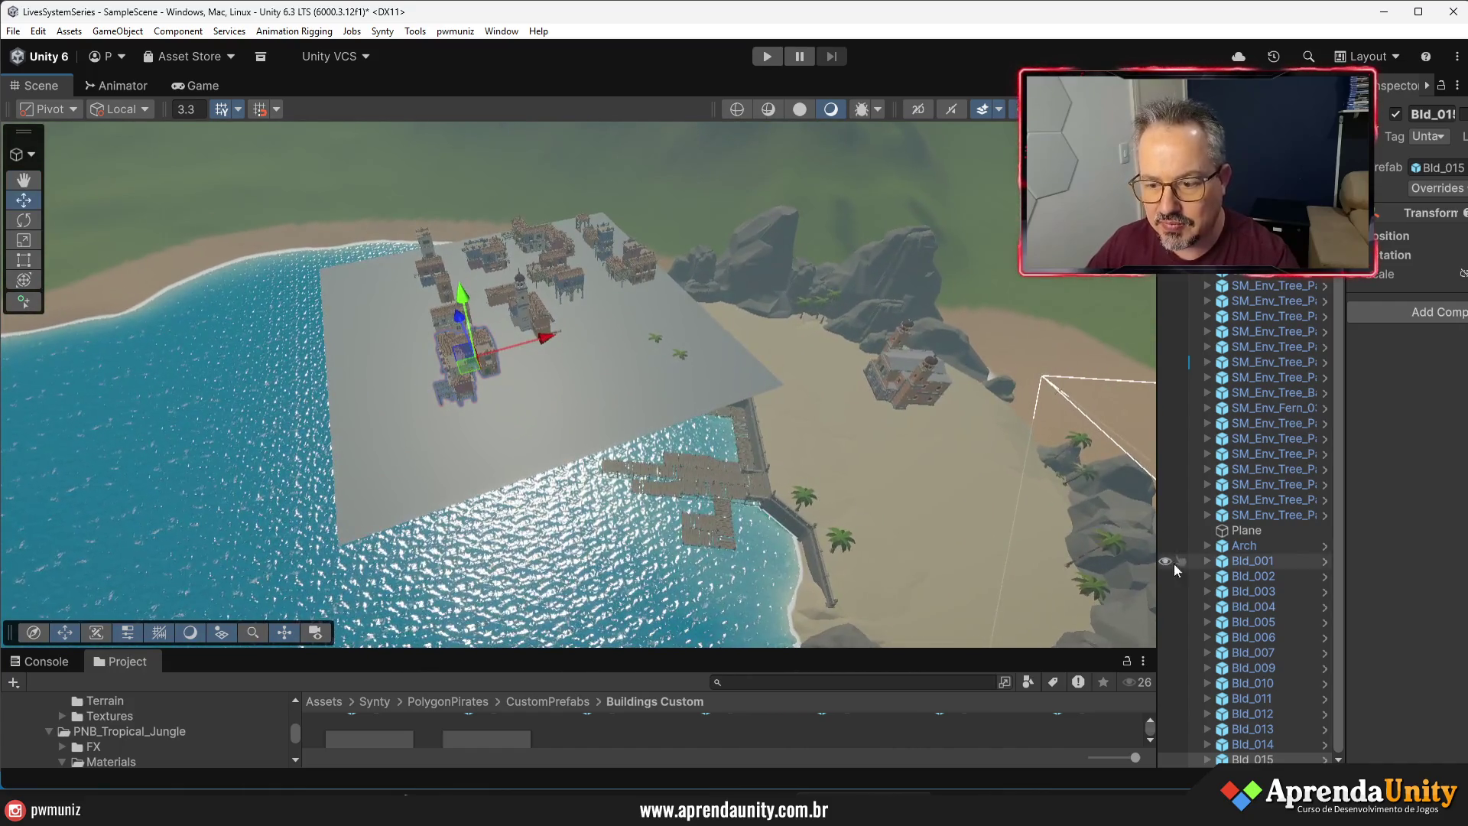
- Parent the Arch and buildings through Bld_015 under the Plane
click(1237, 550)
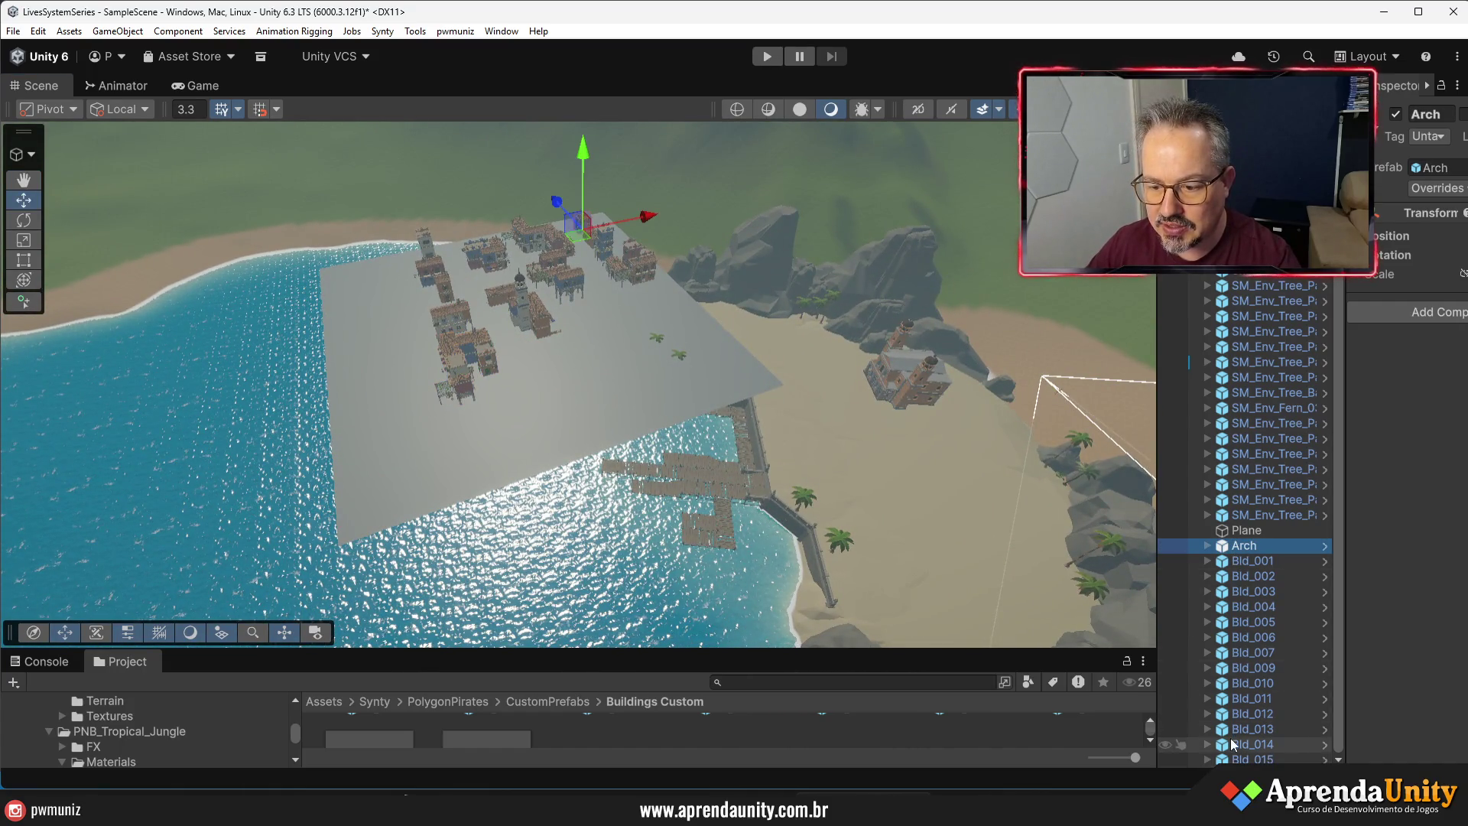
shift+click(1233, 757)
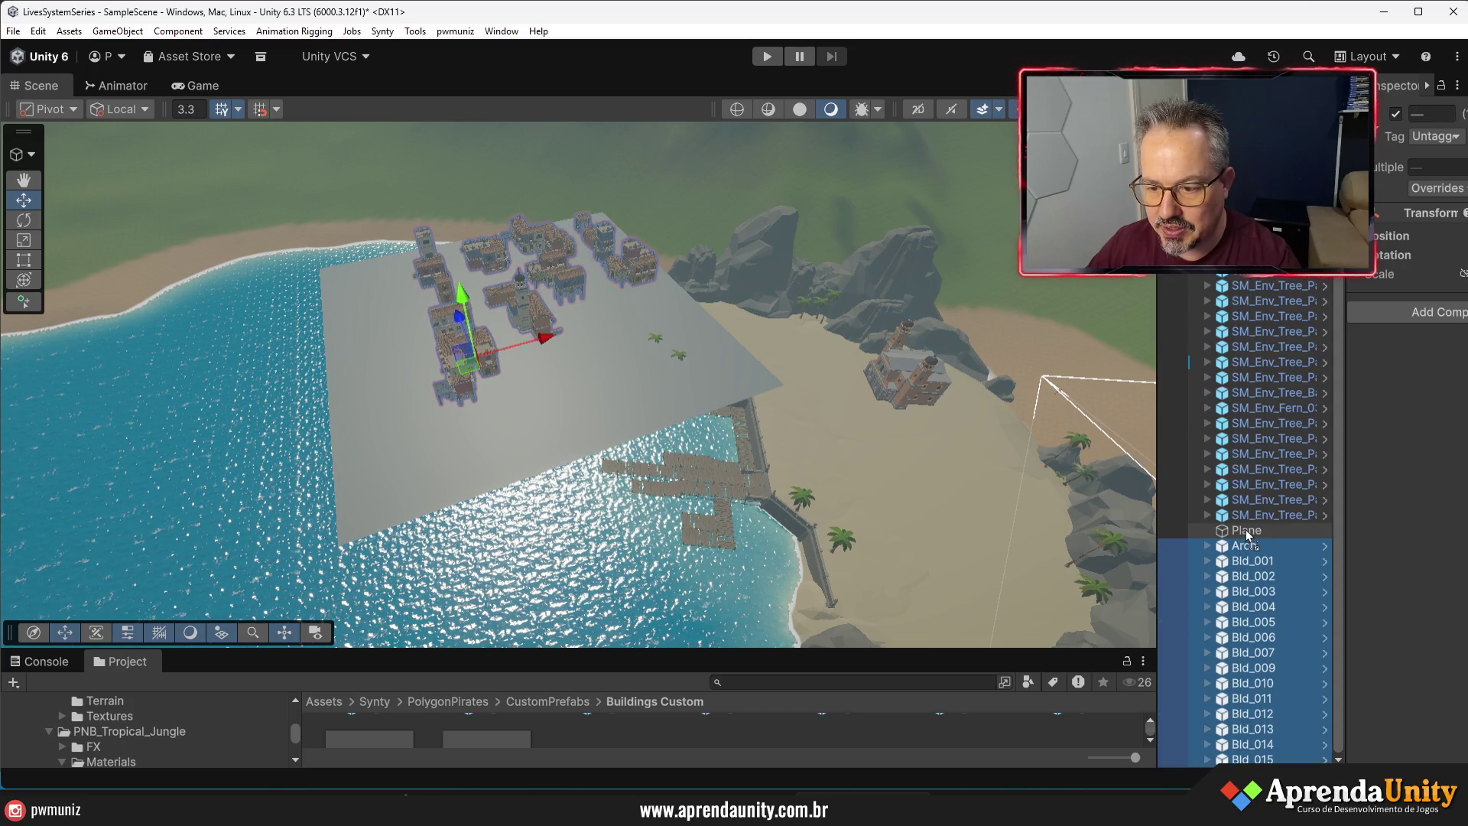
drag(1246, 532, 1246, 530)
- Move the Plane with its town along X and adjust its height
click(1235, 566)
drag(585, 304, 444, 344)
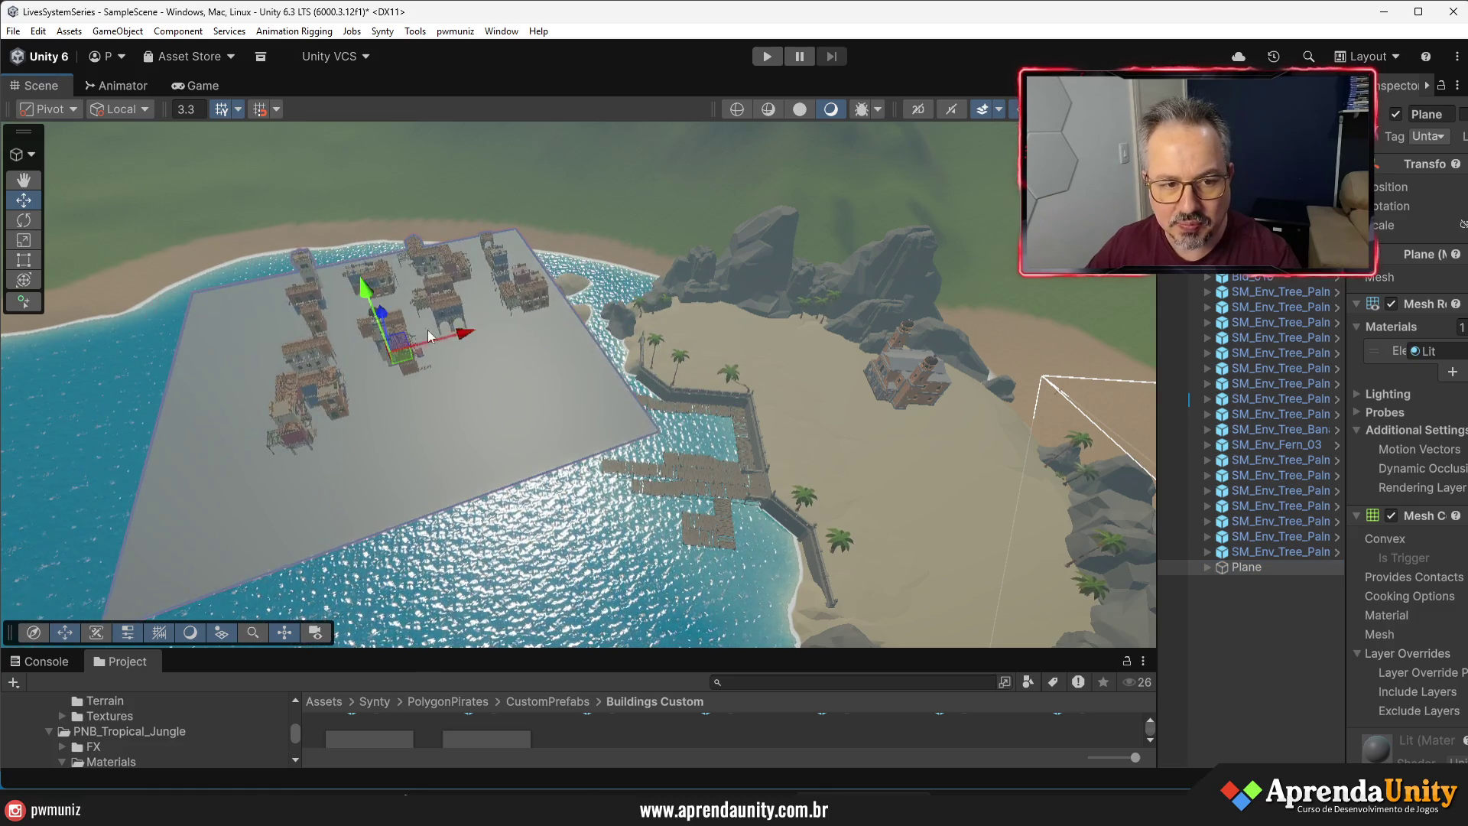
mouse_move(375, 302)
mouse_down()
mouse_move(393, 370)
mouse_move(387, 328)
mouse_move(373, 339)
mouse_up()
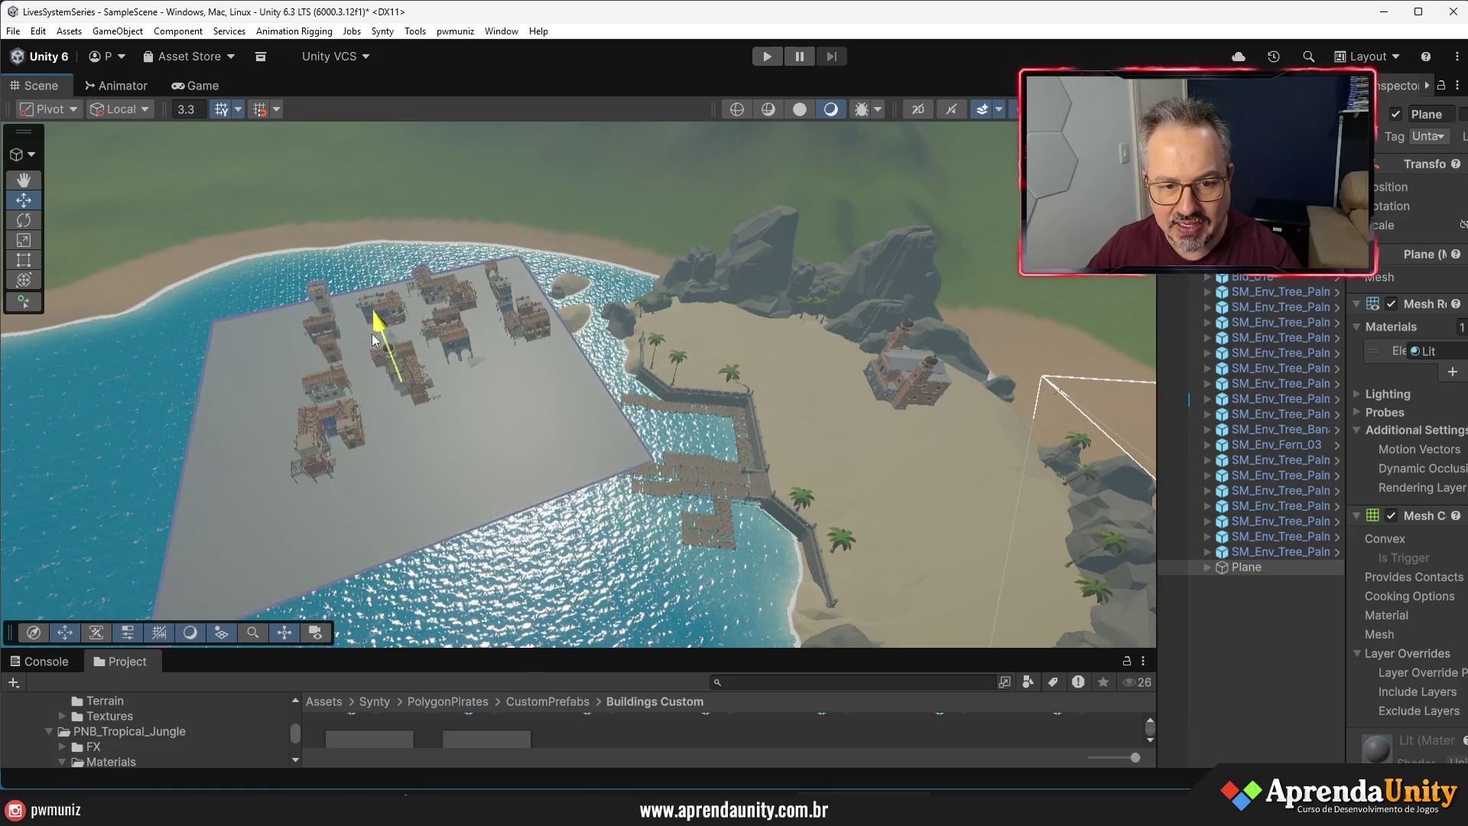
drag(483, 374, 541, 353)
mouse_move(457, 308)
mouse_down()
mouse_move(456, 337)
mouse_move(450, 308)
mouse_up()
mouse_move(726, 392)
mouse_down()
mouse_move(623, 304)
mouse_move(1026, 339)
mouse_move(792, 300)
mouse_move(865, 304)
mouse_move(983, 444)
mouse_up()
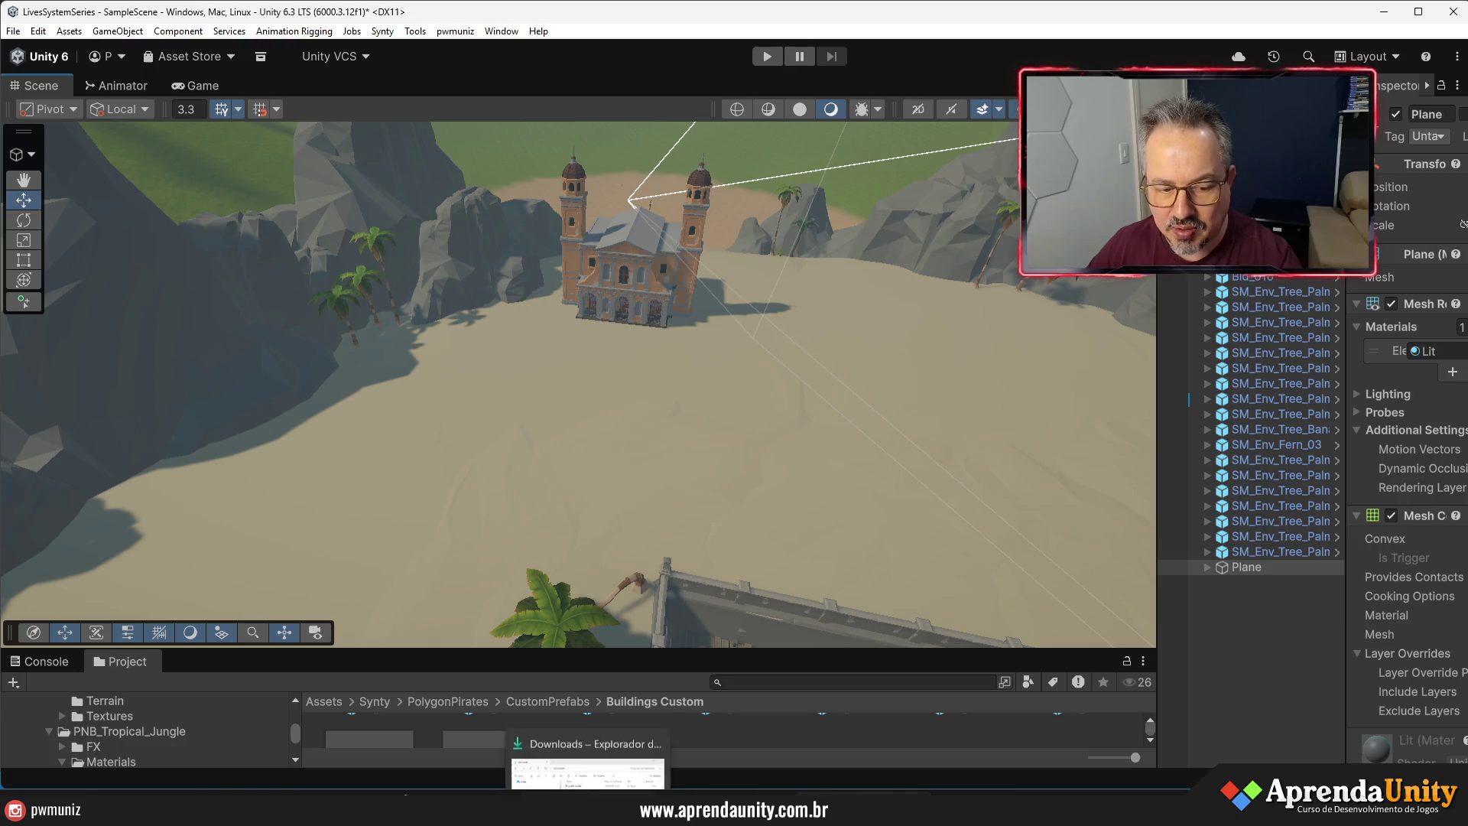
mouse_move(1070, 809)
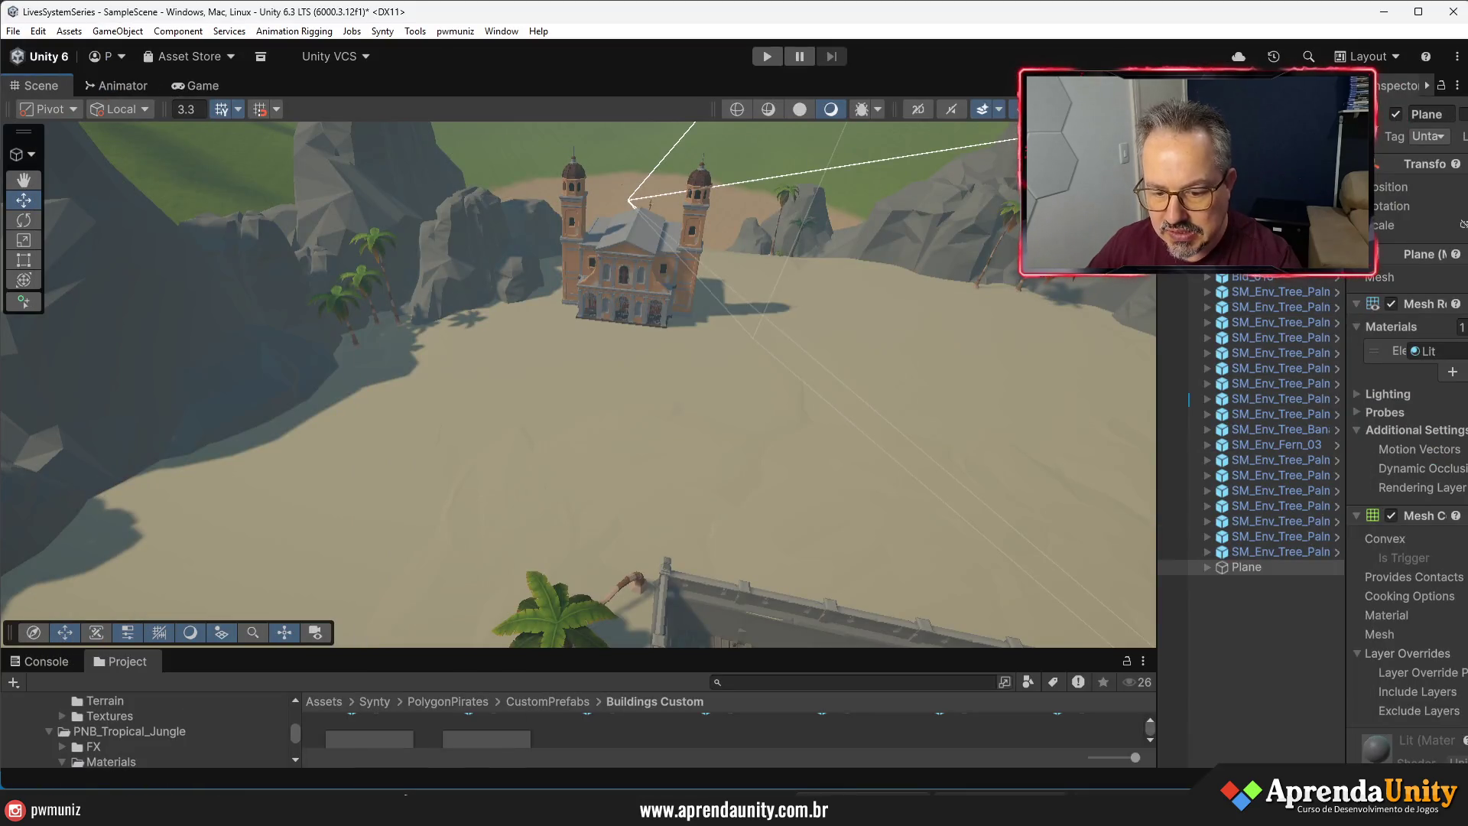
key(alt+Tab)
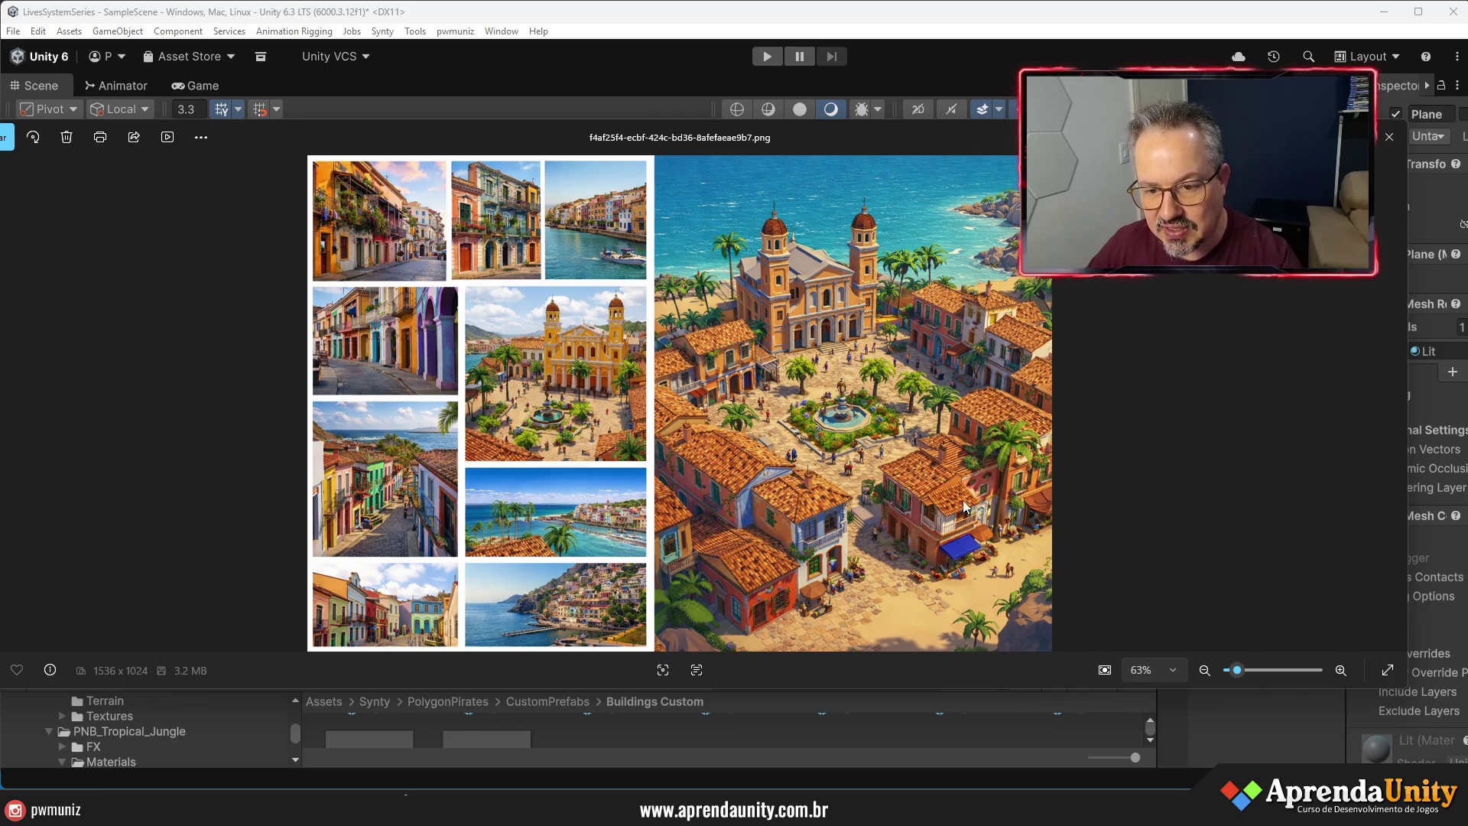
key(alt+Tab)
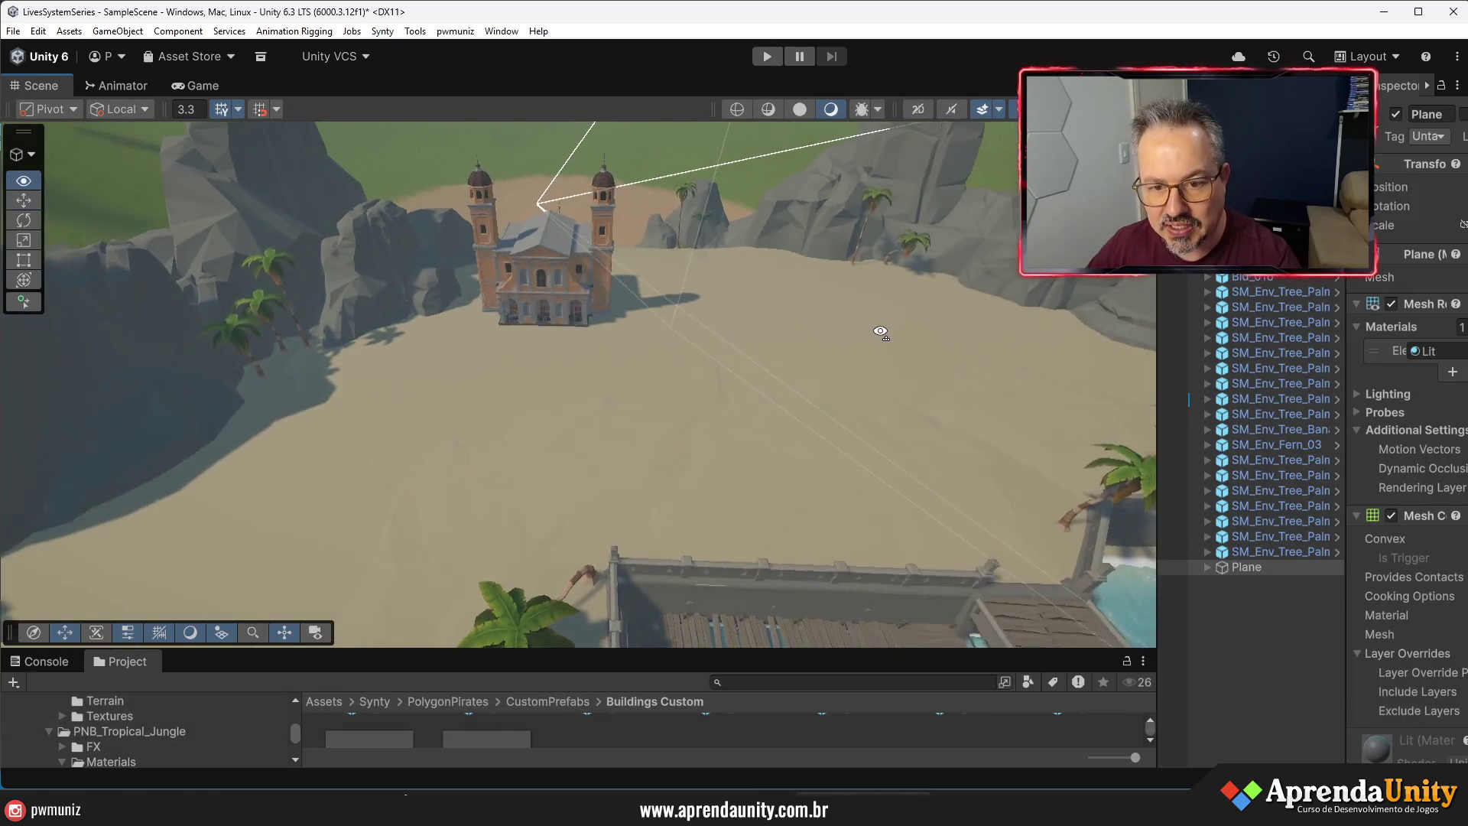